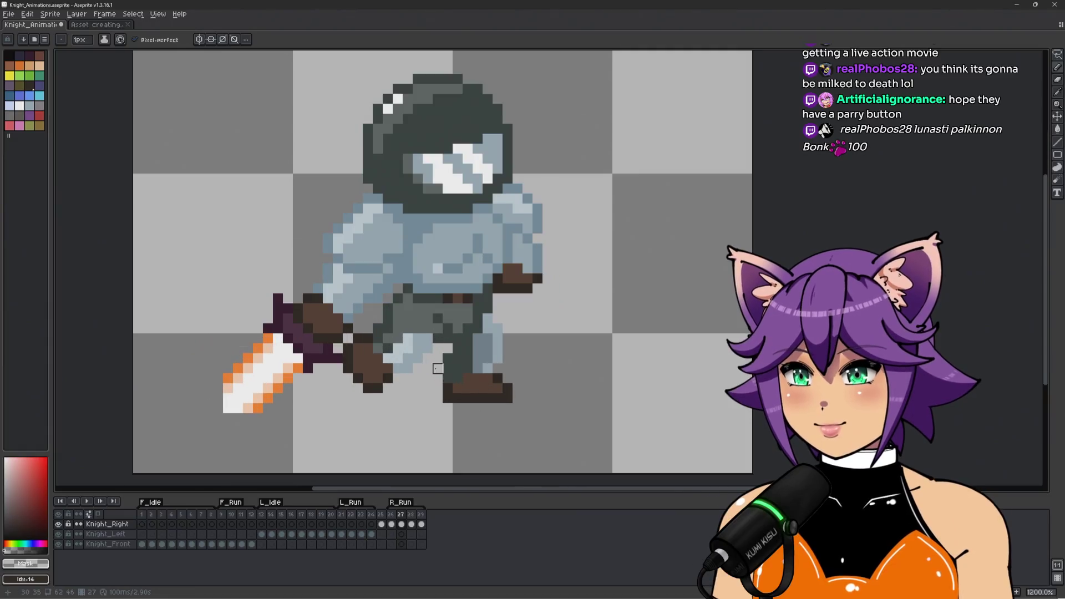
- With the Pencil, sample the dark leg and mid-grey colours while advancing to the next run frame
key("b")
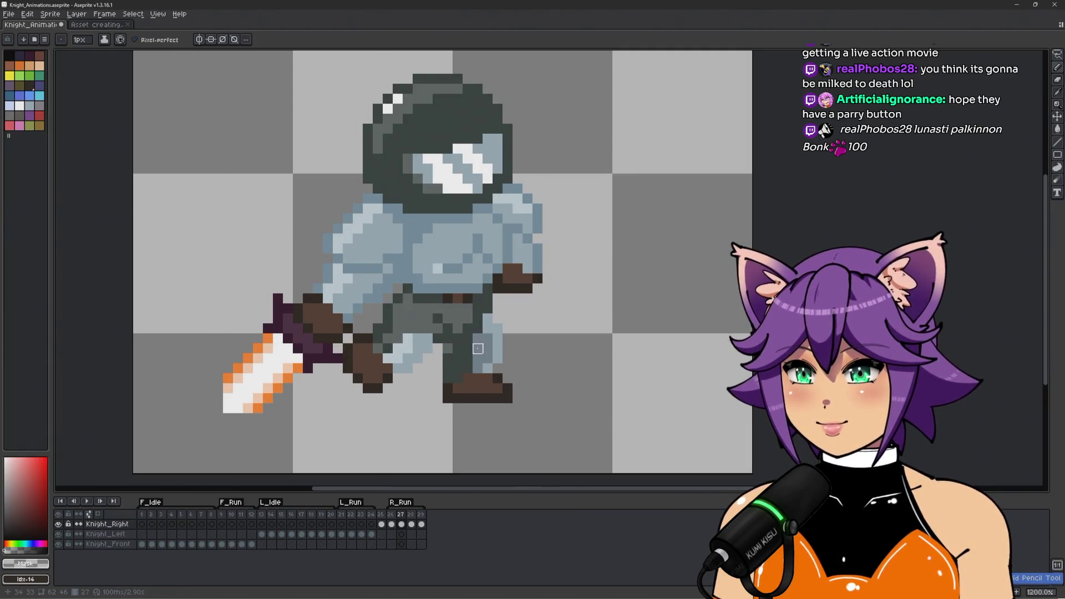
scroll(488, 348, "up", 1)
left_click(442, 347, "alt")
scroll(478, 359, "down", 1)
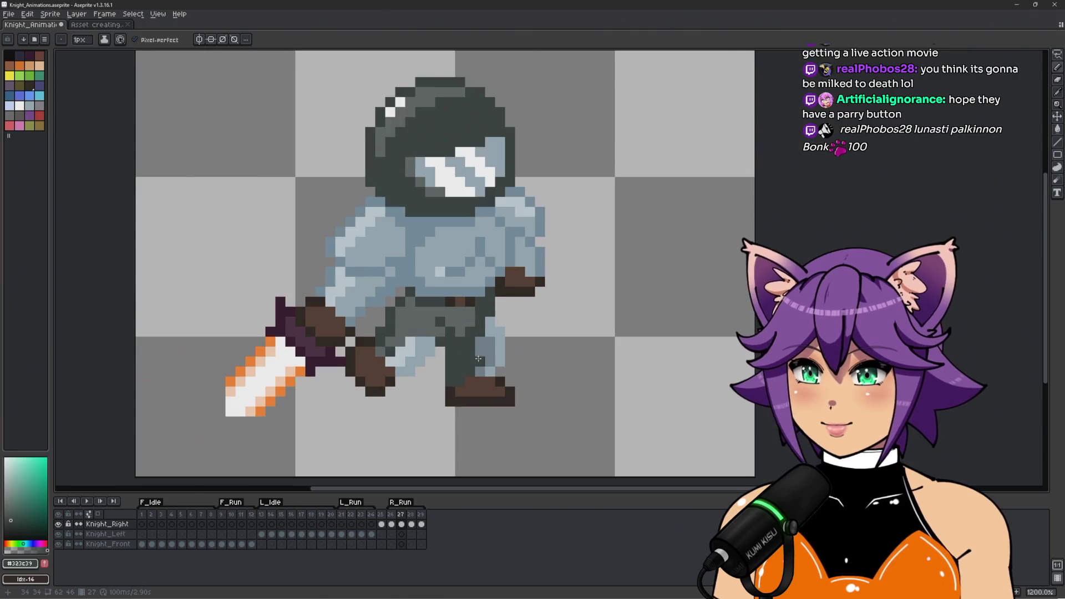
key("period")
scroll(404, 281, "up", 1)
left_click(425, 316, "alt")
left_click(367, 320, "alt")
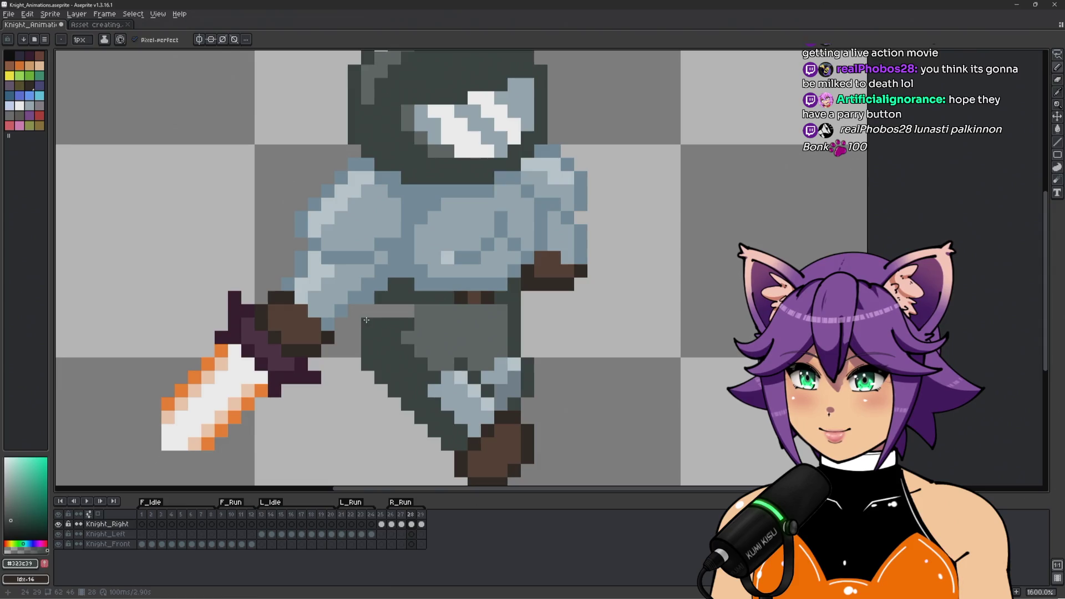
scroll(369, 306, "down", 1)
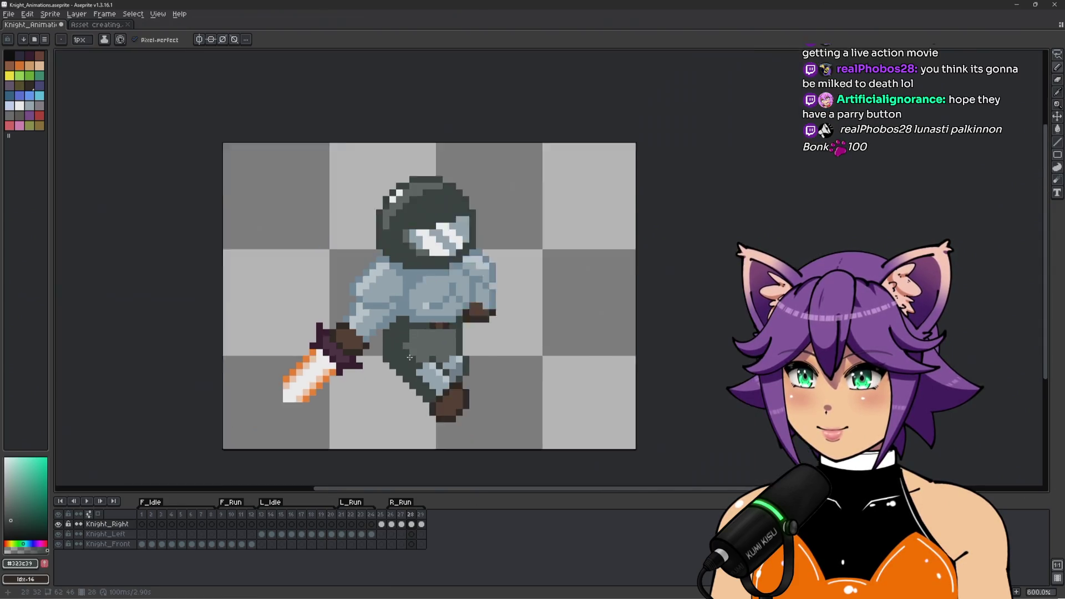
scroll(492, 349, "down", 2)
- Play the run animation from an earlier frame, then step through to run frame 27
key("Return")
key("Return")
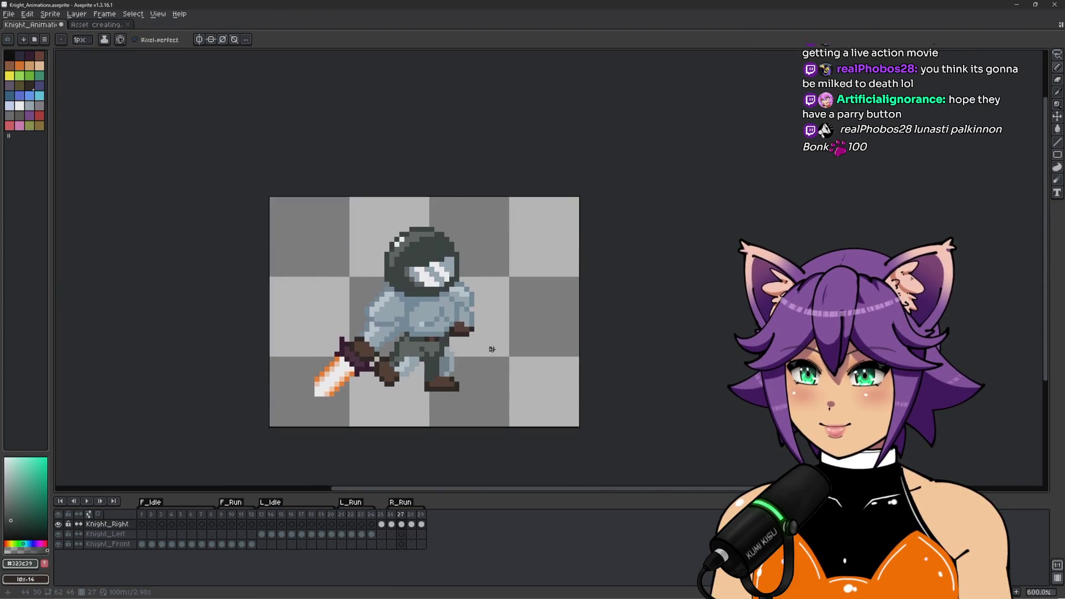
scroll(538, 344, "up", 1)
scroll(442, 360, "up", 2)
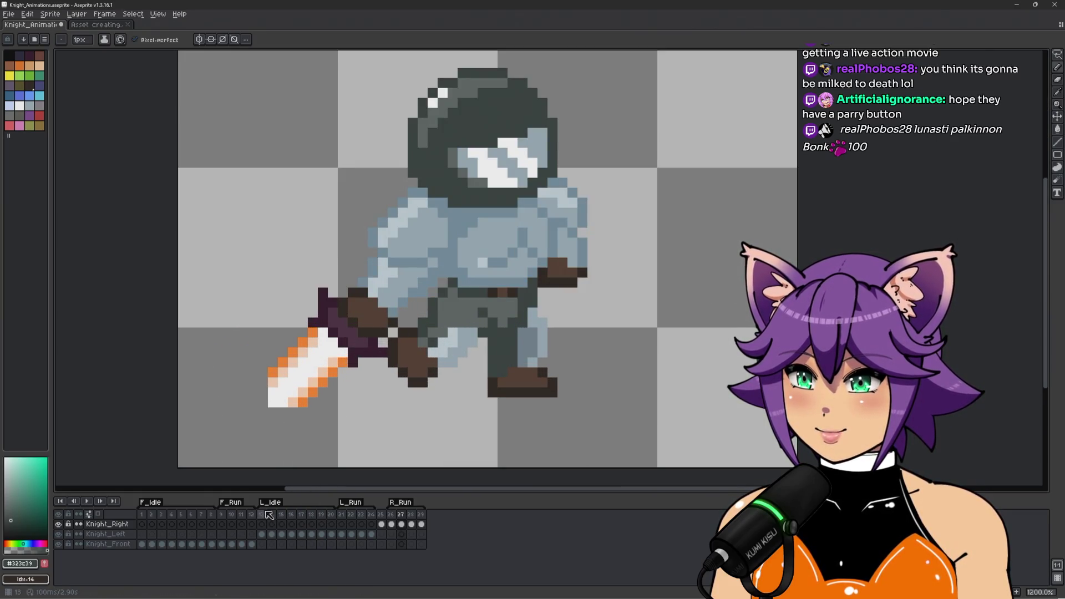
left_click(341, 516)
key("Return")
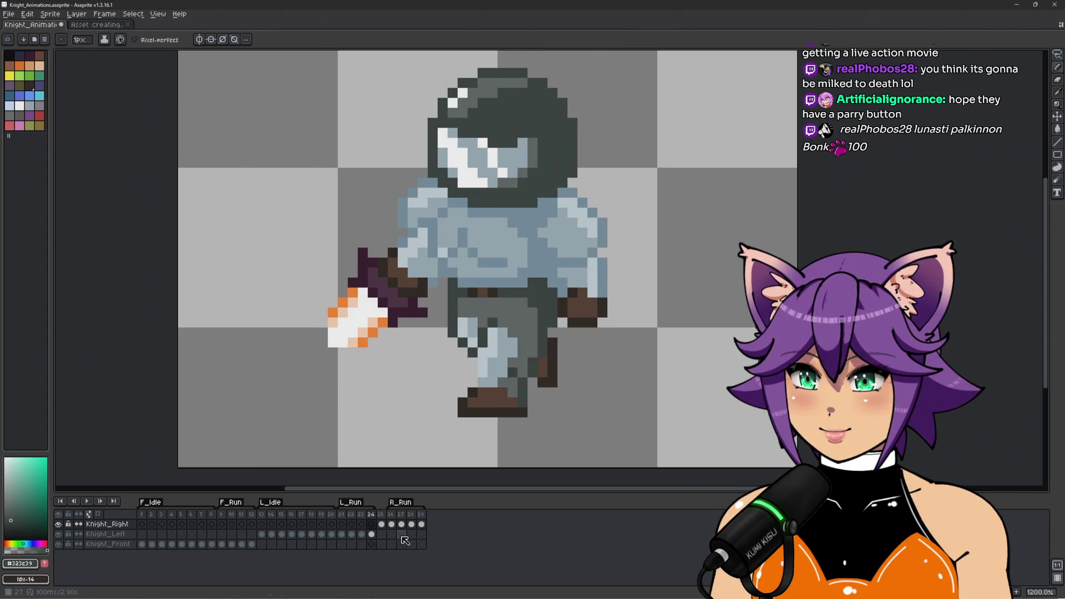
left_click(391, 516)
left_click(400, 517)
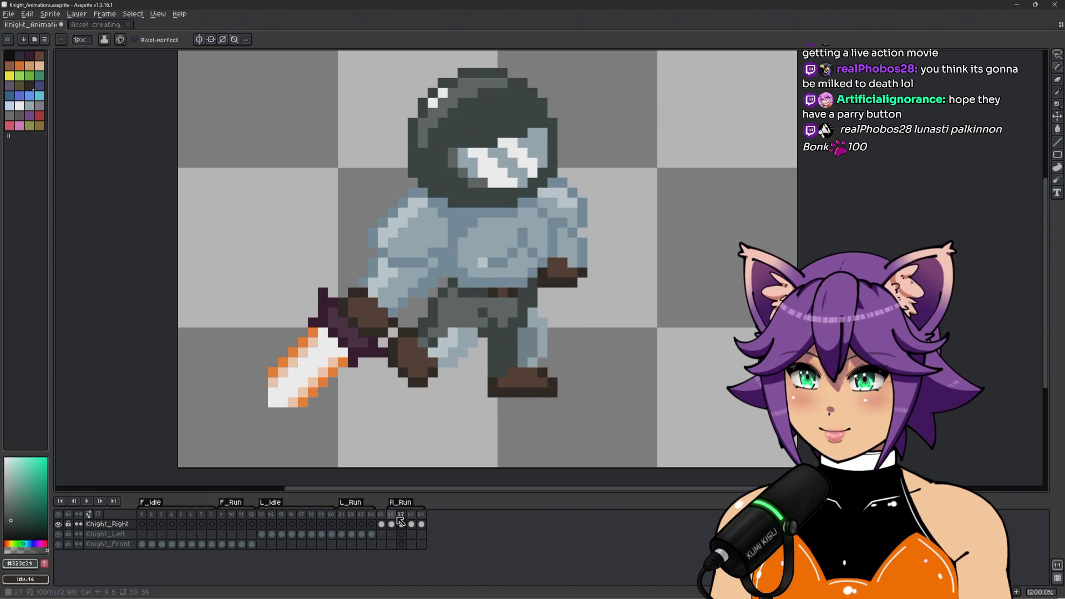
scroll(449, 283, "up", 1)
scroll(434, 296, "down", 4)
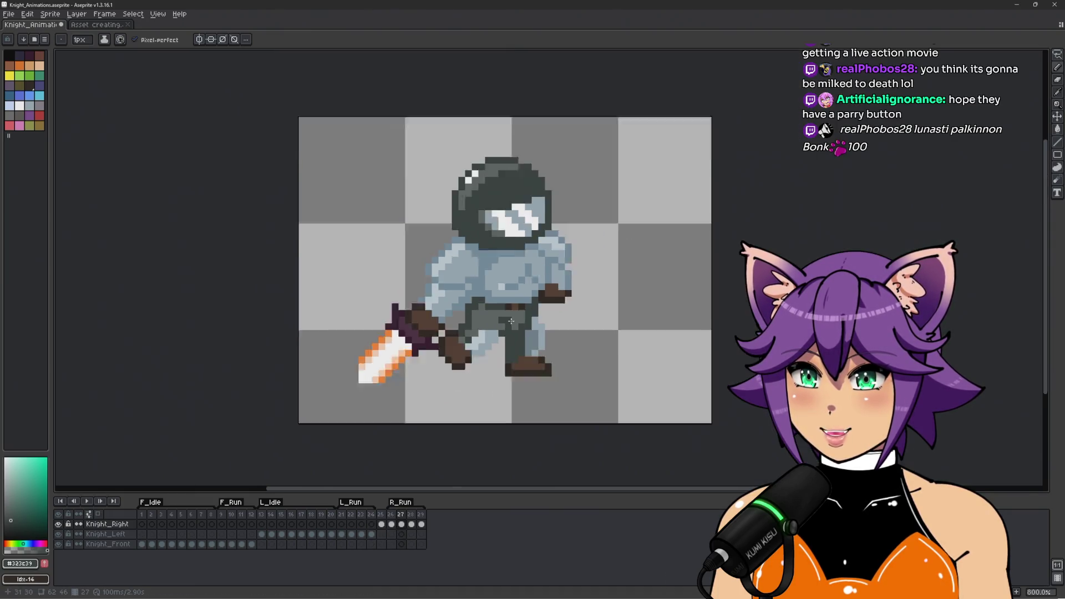
- Compare neighbouring run frames 26–28, settle on frame 26 and sample its grey leg colour
key("Right")
key("Right")
key("Left")
scroll(482, 354, "up", 3)
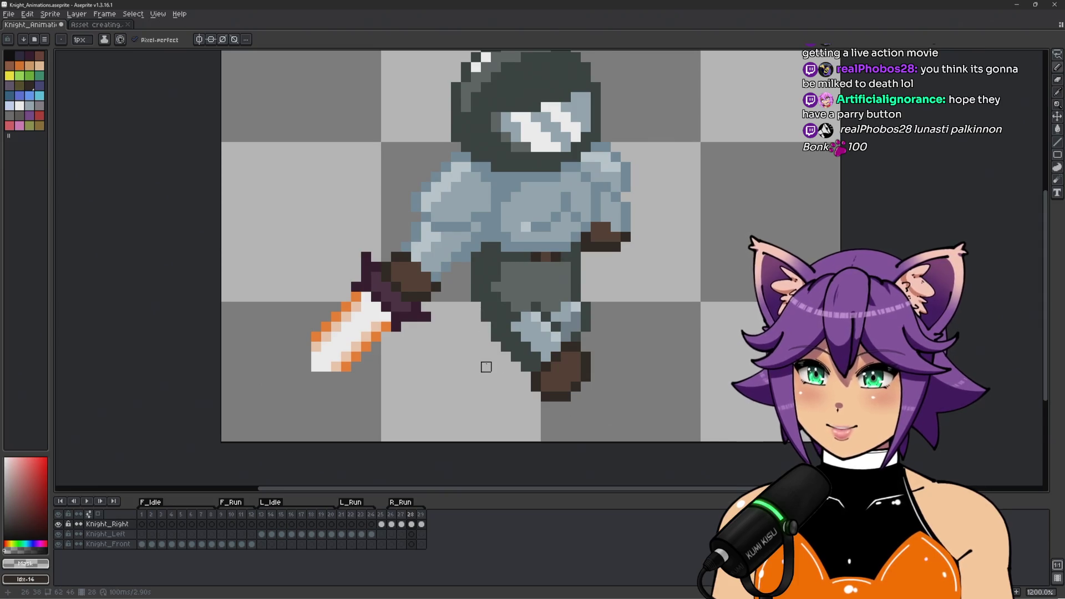
scroll(486, 366, "down", 3)
scroll(475, 270, "up", 3)
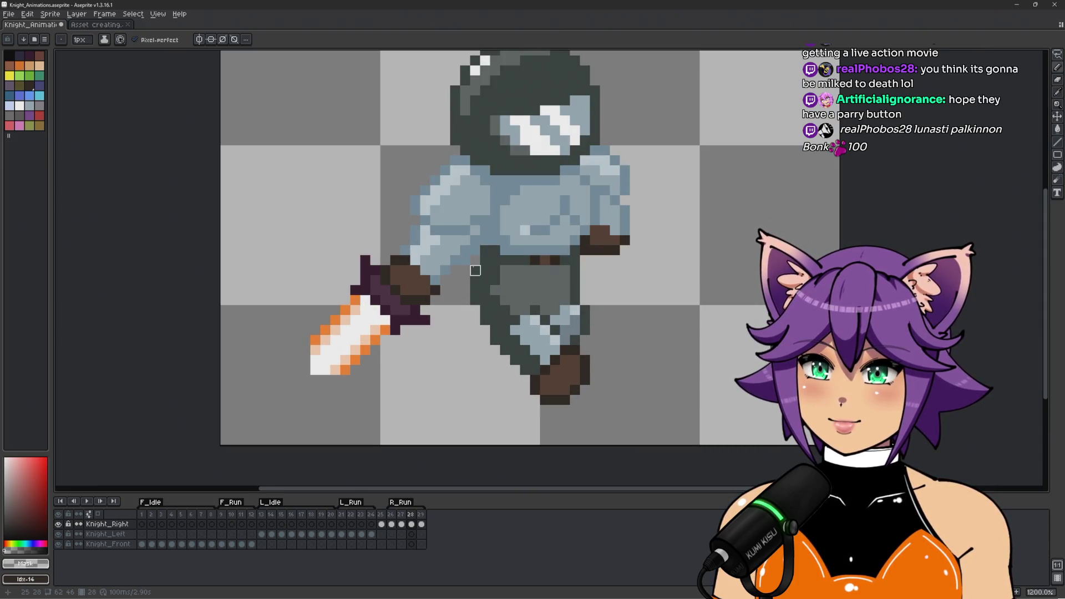
scroll(484, 342, "down", 3)
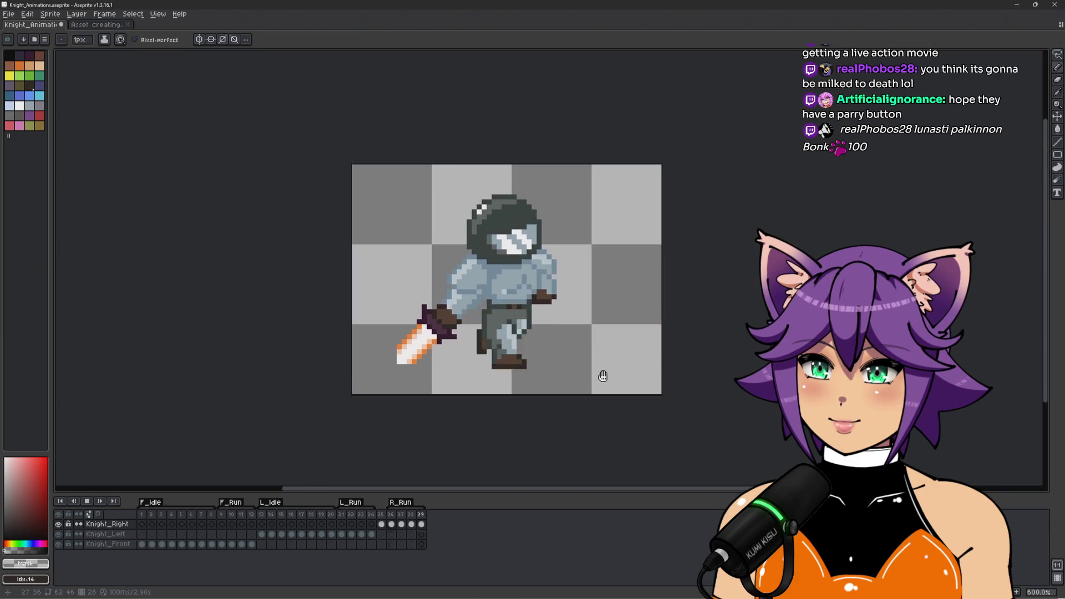
scroll(509, 336, "up", 1)
scroll(509, 336, "up", 2)
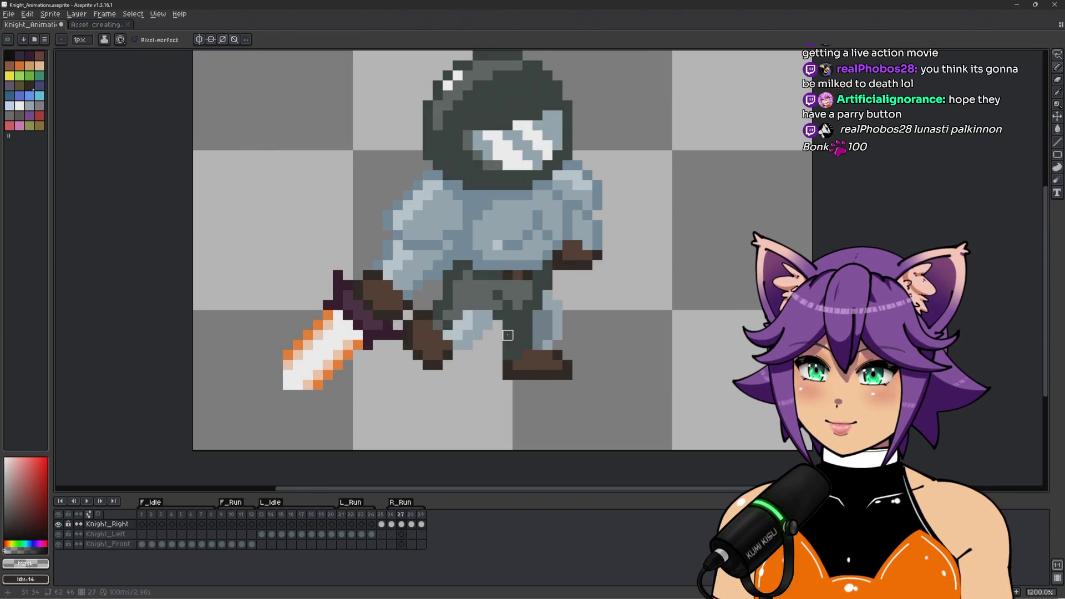
key("Left")
key("Left")
key("Left")
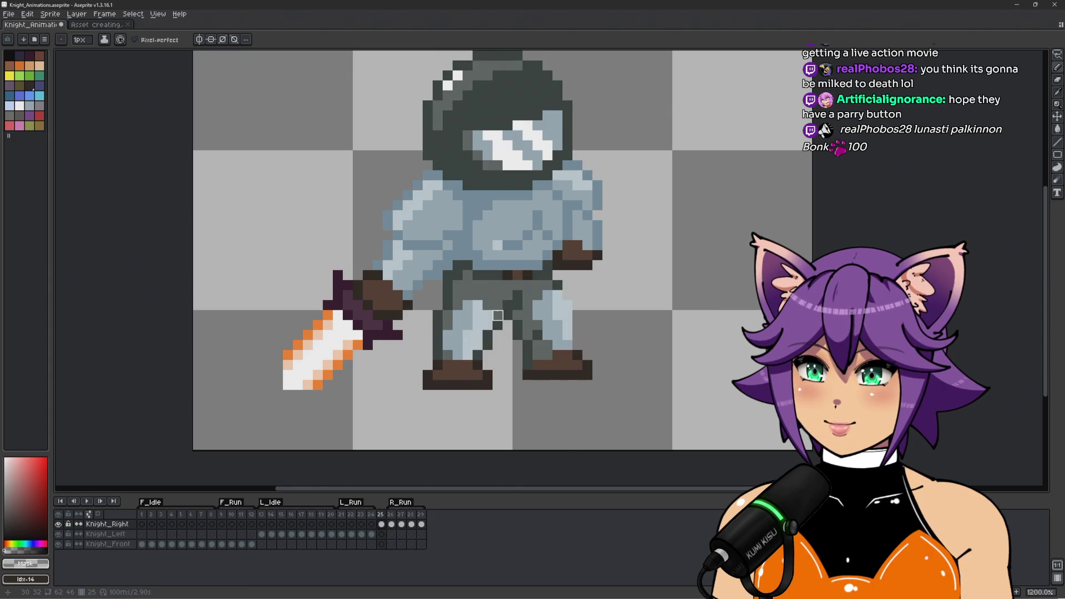
key("Right")
key("Right")
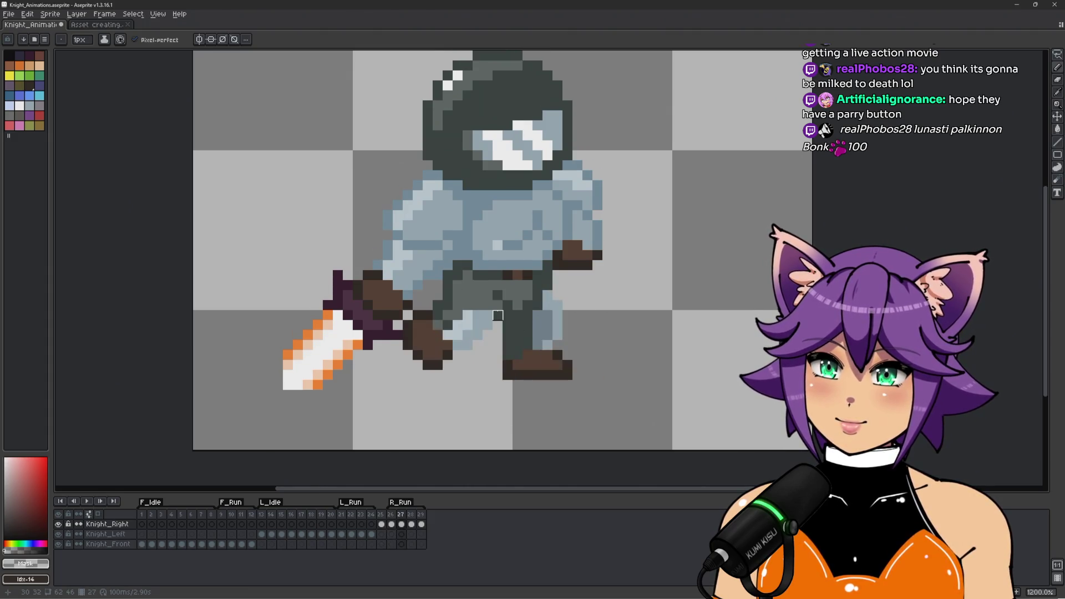
key("Left")
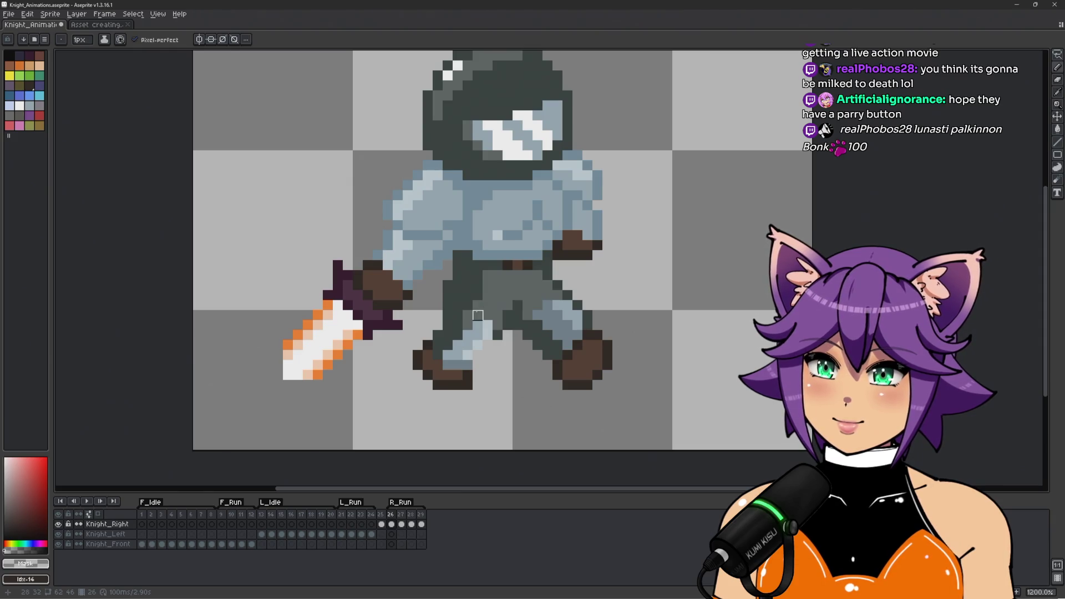
left_click(472, 304, "alt")
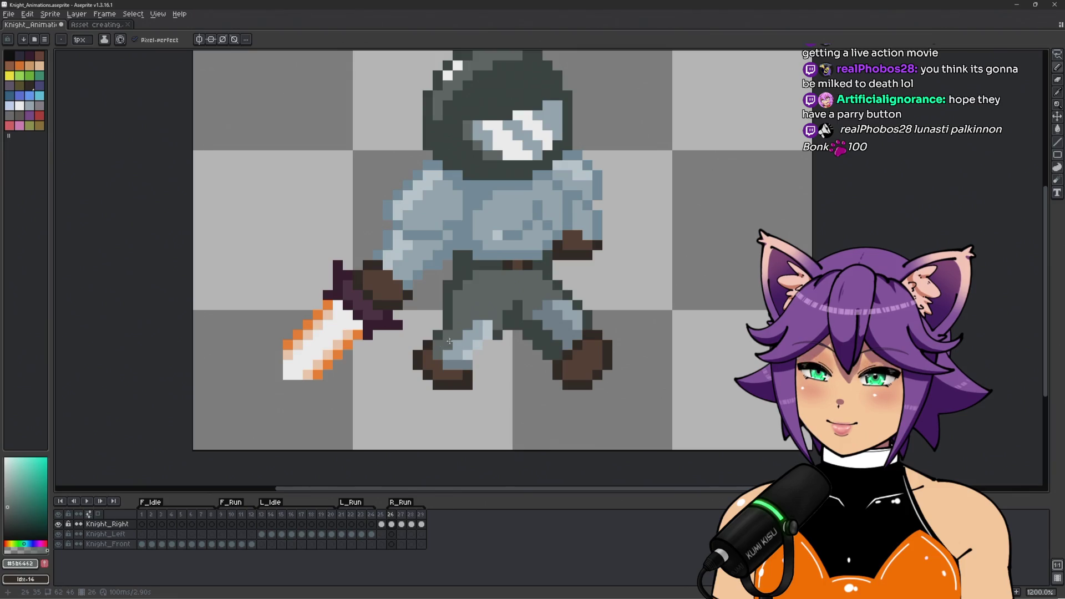
- Replay the run animation with the knight recentred in view, then stop playback
scroll(443, 342, "down", 2)
key("Return")
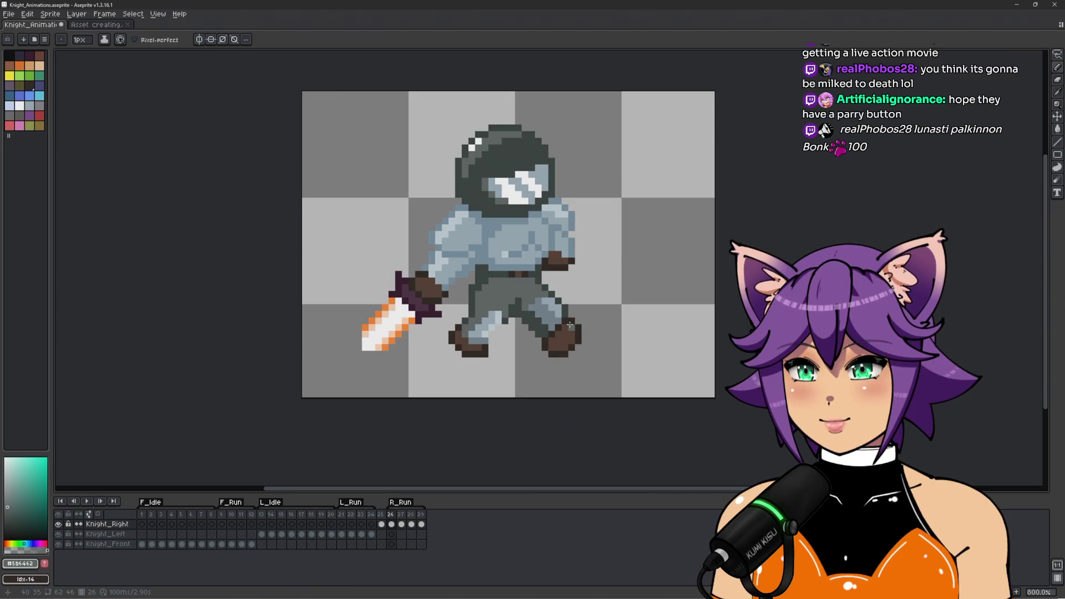
scroll(485, 299, "up", 3)
left_click(462, 257, "alt")
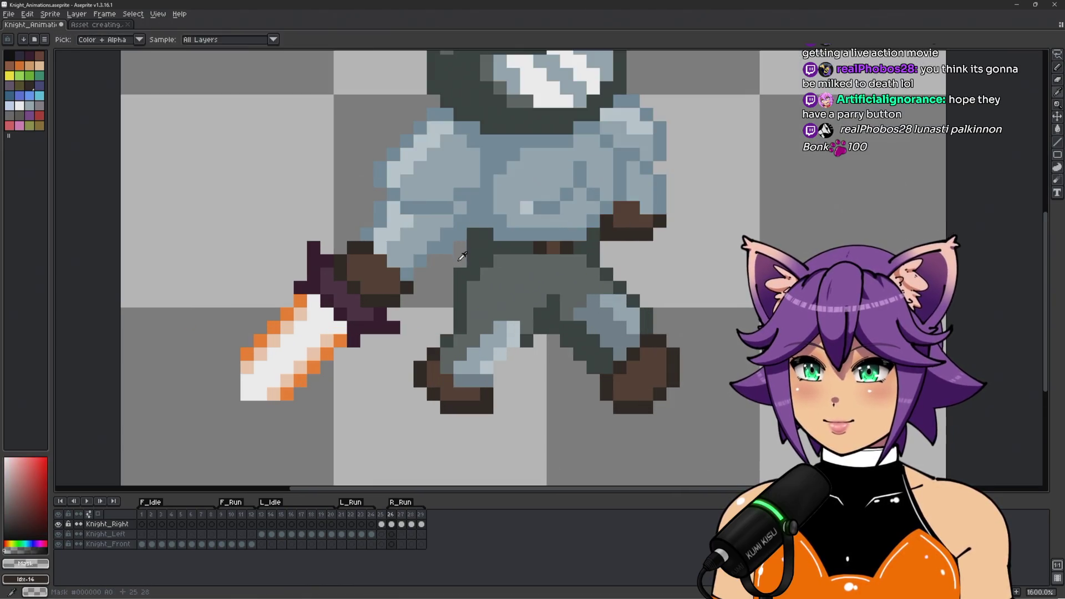
scroll(506, 269, "down", 3)
key("Return")
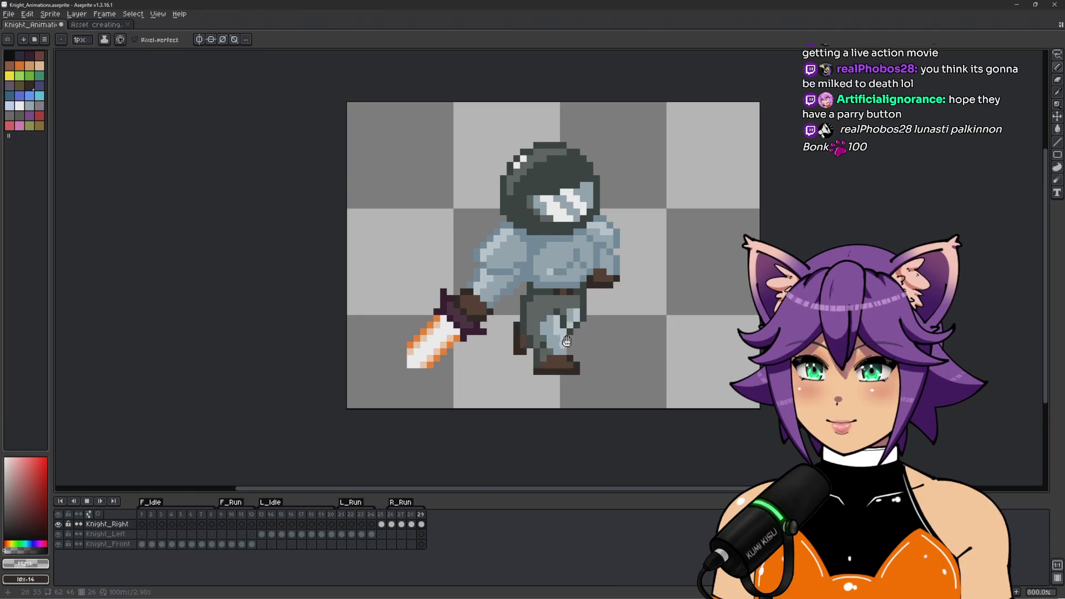
left_click_drag(656, 331, 541, 344)
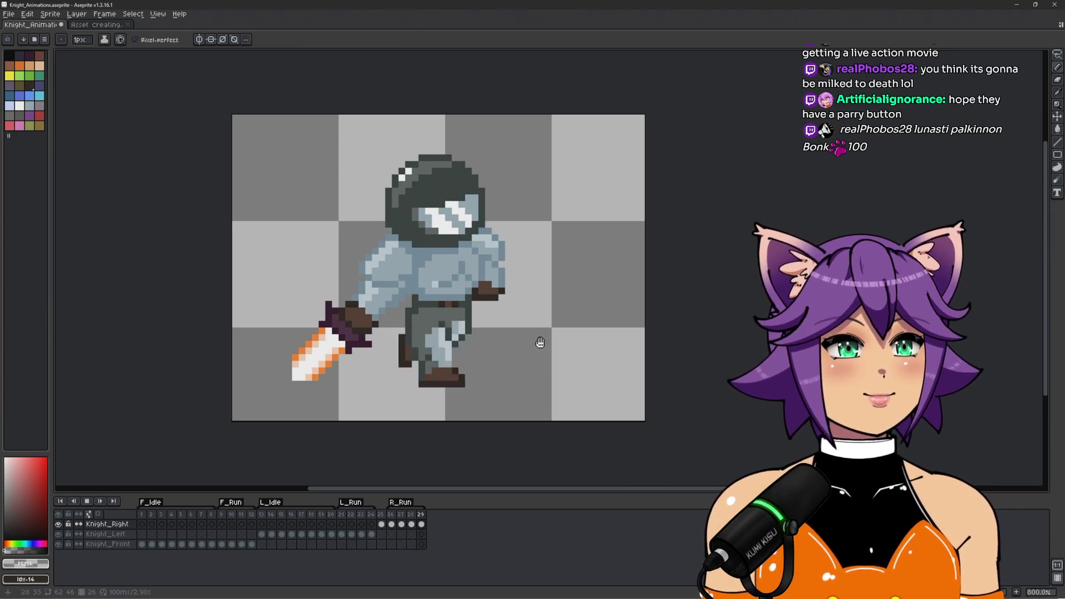
key("Return")
- Return to run frame 26, pick the dark leg colour, and ready the Lasso tool
key("Left")
key("Left")
key("Left")
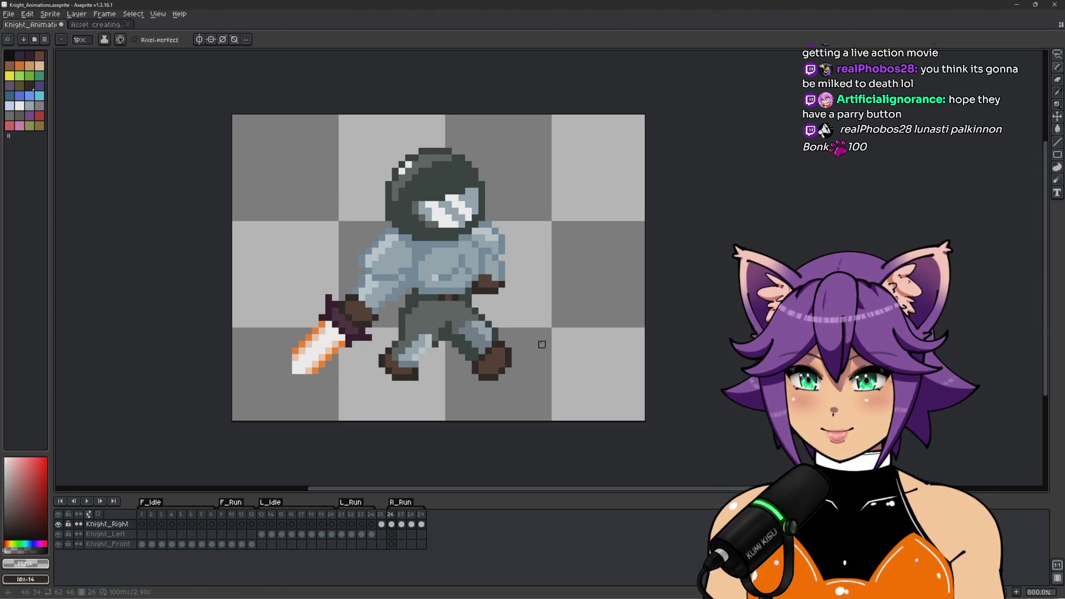
scroll(505, 391, "up", 2)
scroll(423, 342, "up", 1)
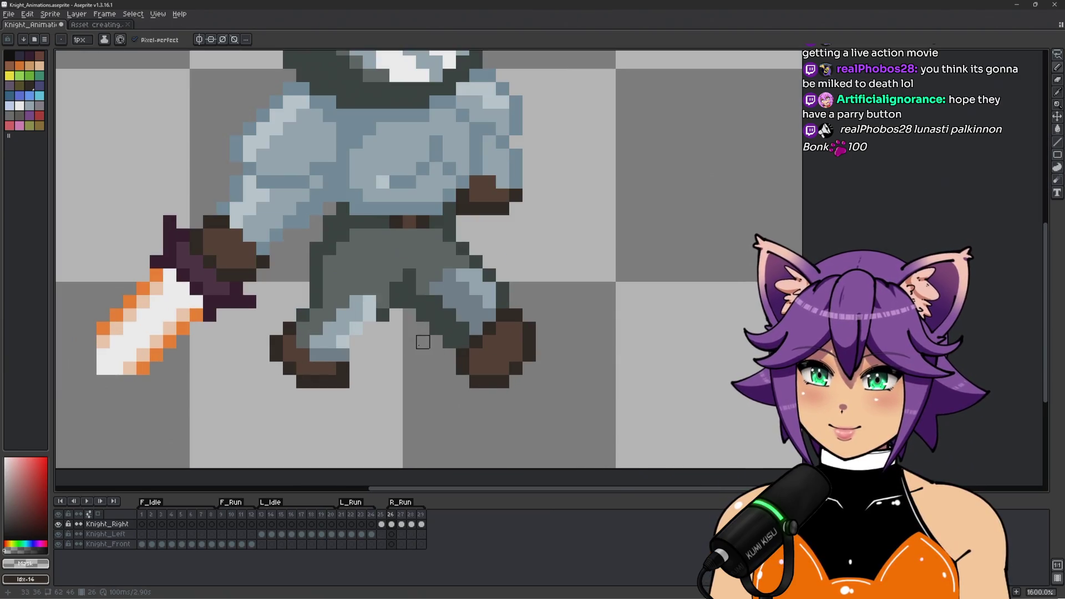
scroll(409, 368, "down", 1)
scroll(423, 328, "up", 1)
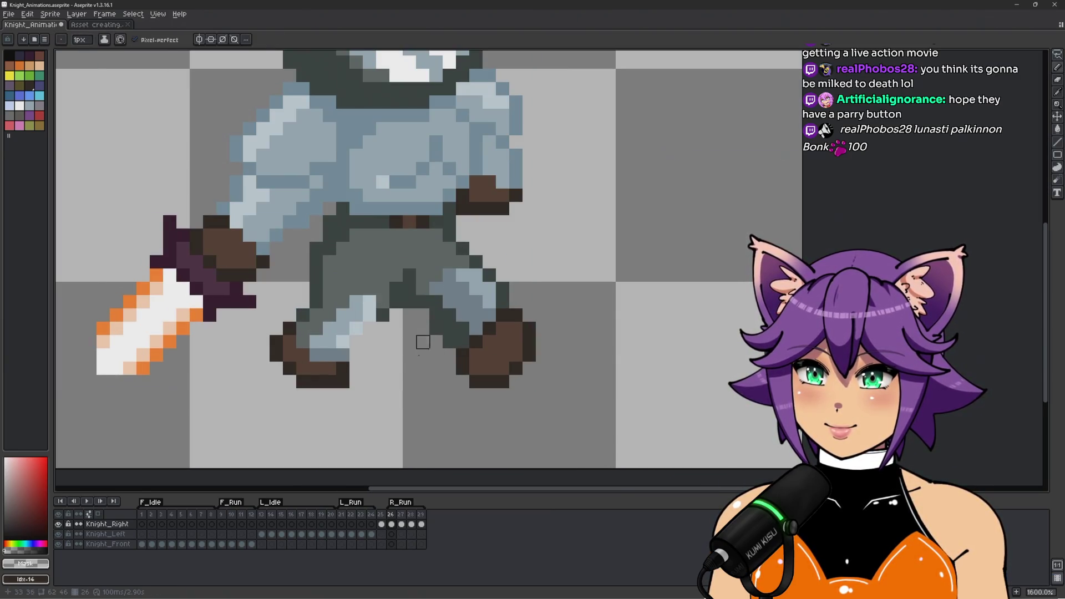
scroll(410, 366, "down", 3)
scroll(410, 362, "down", 1)
scroll(408, 358, "up", 3)
left_click(444, 317, "alt")
scroll(461, 380, "down", 3)
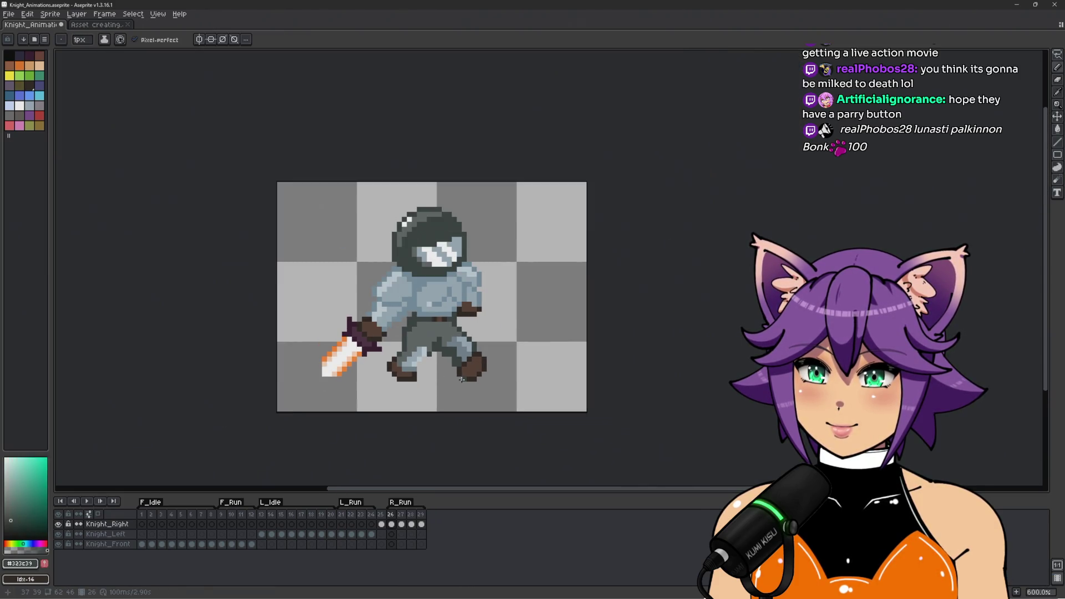
scroll(424, 398, "up", 1)
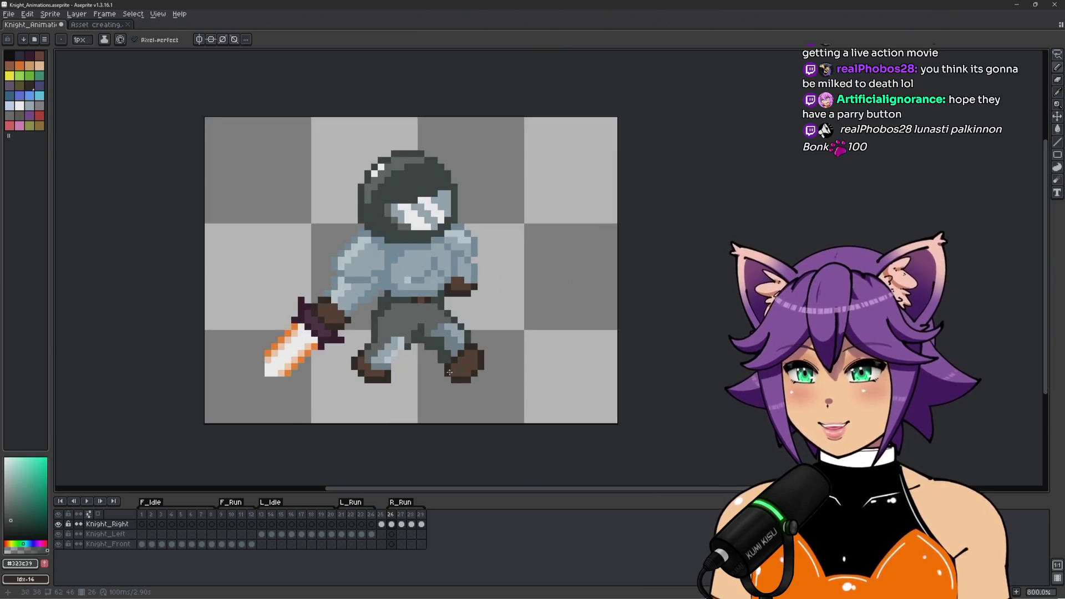
scroll(424, 399, "up", 3)
key("alt")
key("q")
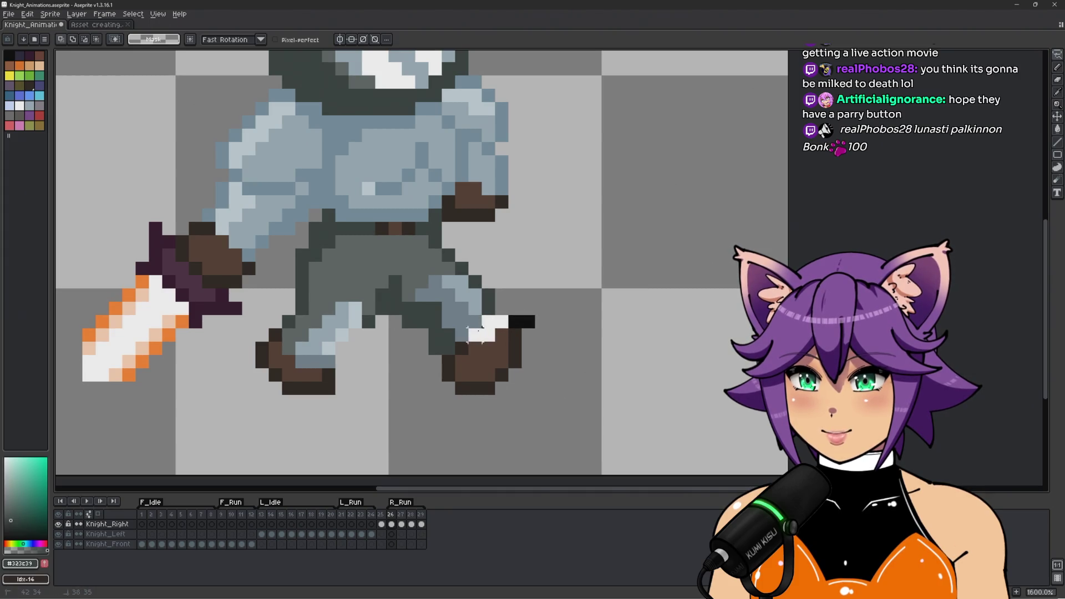
left_click_drag(441, 355, 472, 315)
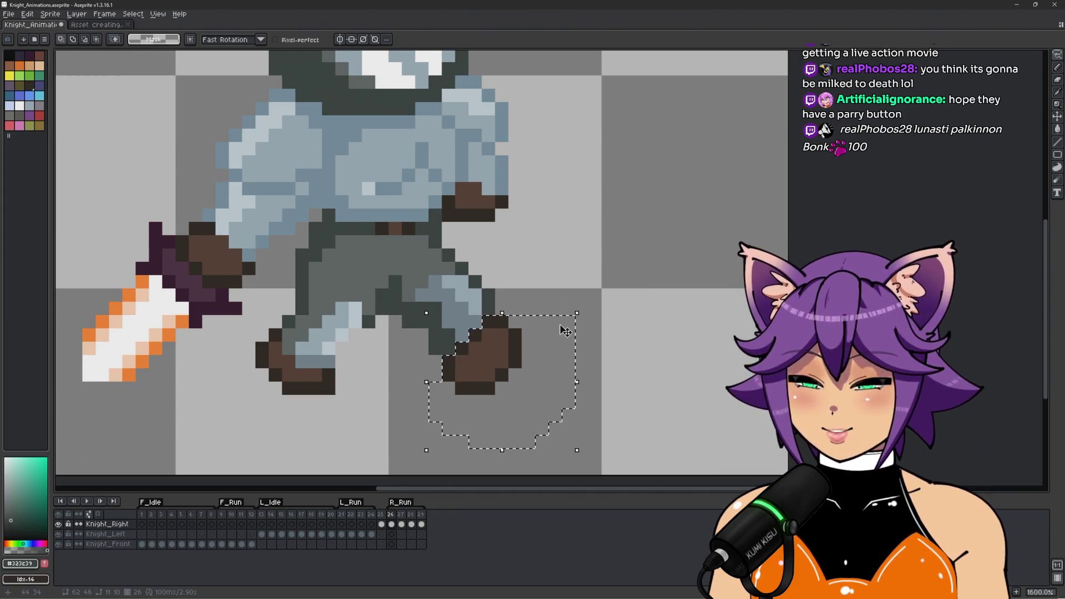
left_click_drag(557, 348, 555, 335)
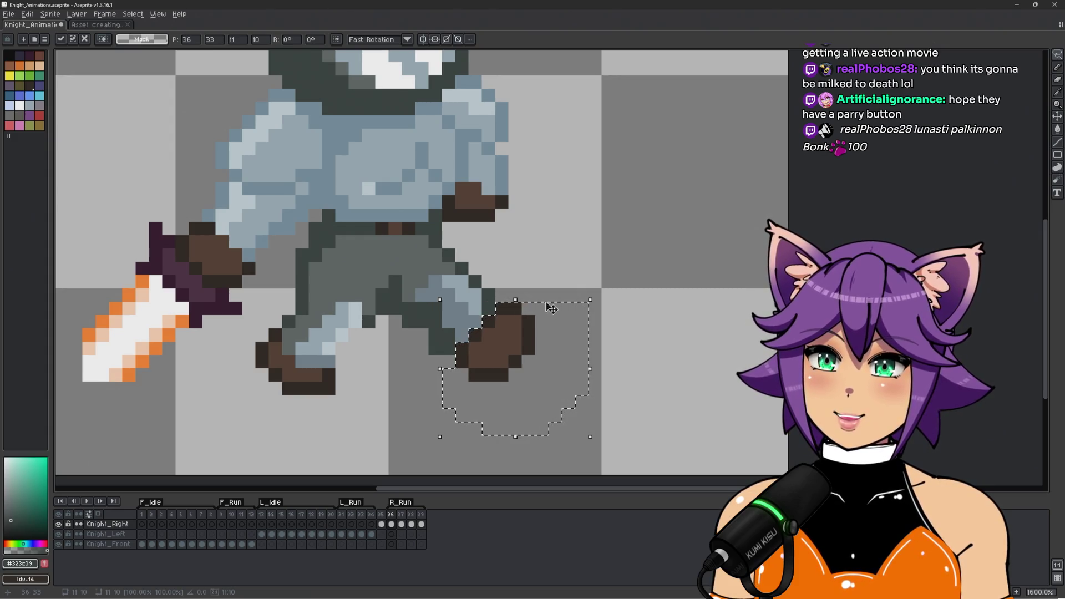
left_click(566, 238)
scroll(577, 251, "down", 3)
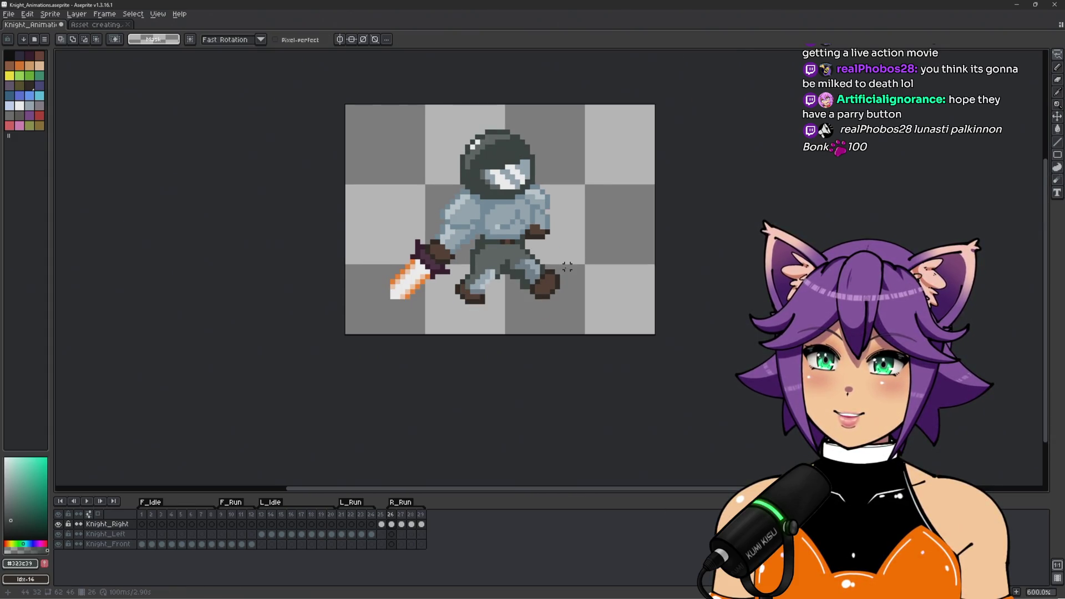
scroll(567, 267, "up", 3)
scroll(588, 265, "down", 3)
key("Return")
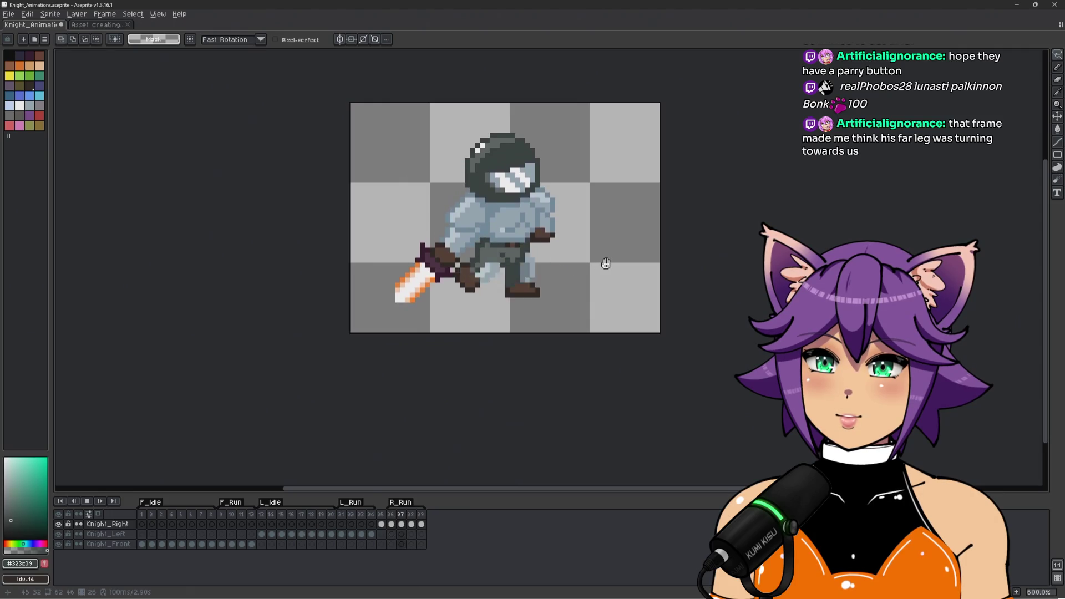
left_click_drag(606, 264, 566, 297)
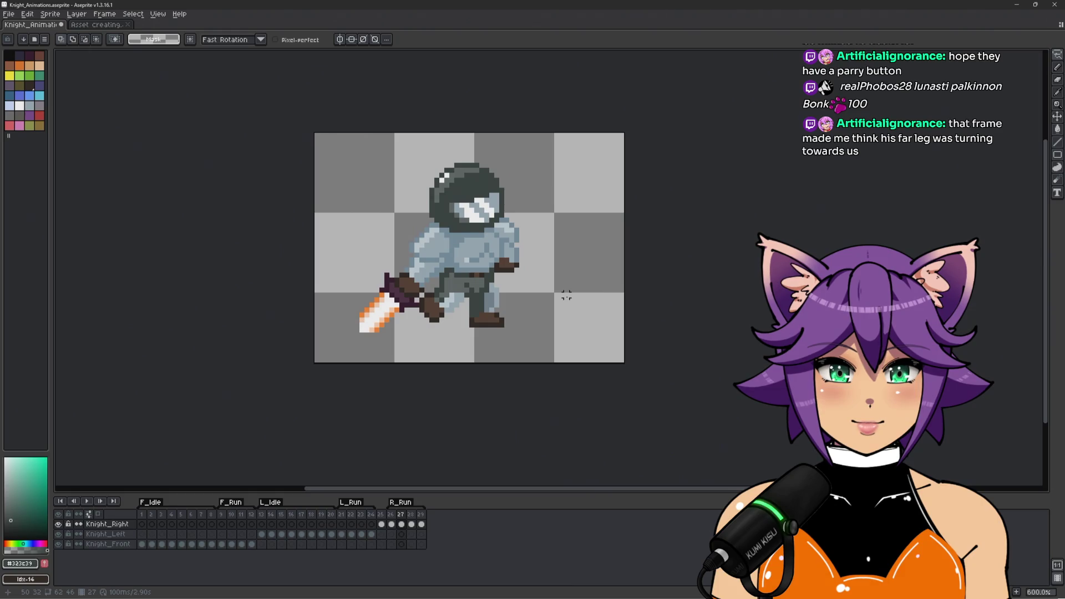
scroll(555, 288, "up", 1)
scroll(519, 250, "up", 2)
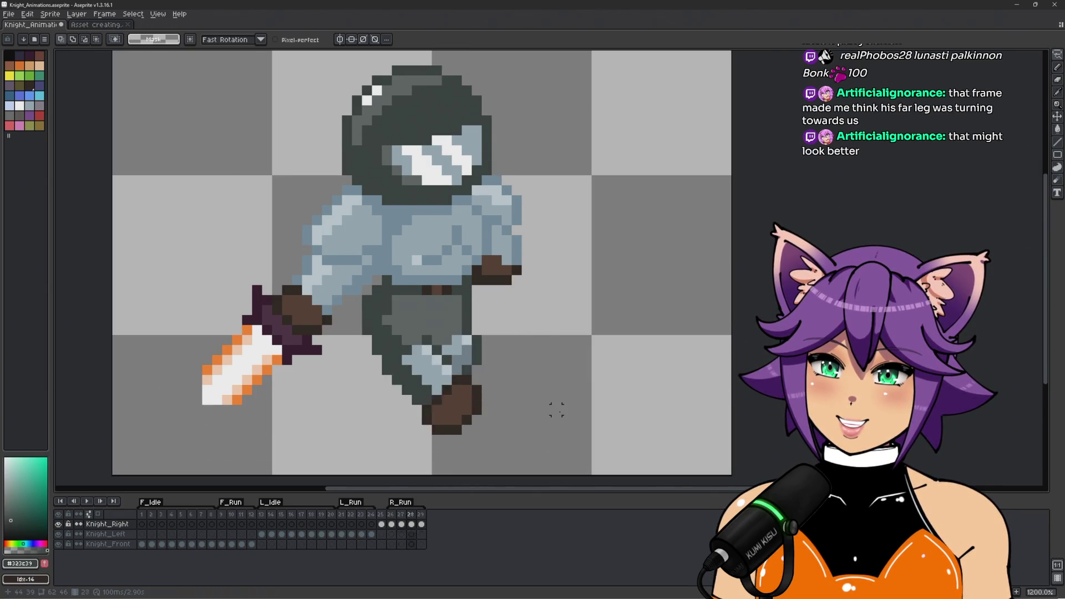
left_click_drag(604, 375, 602, 355)
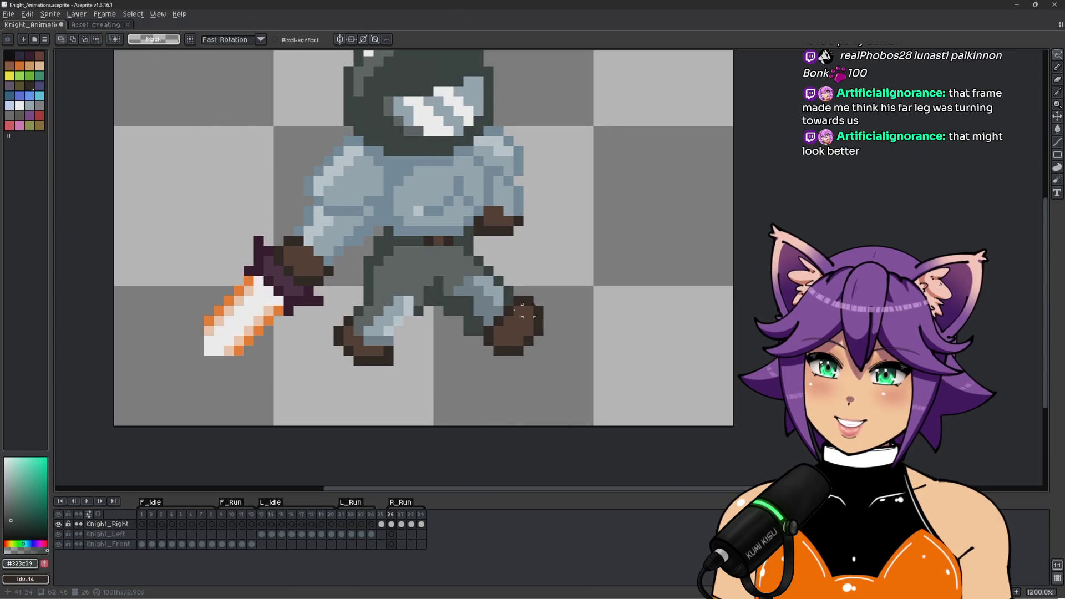
- Repaint the front knee with blue-grey armour shade and pale highlight pixels
scroll(522, 333, "up", 3)
key("i")
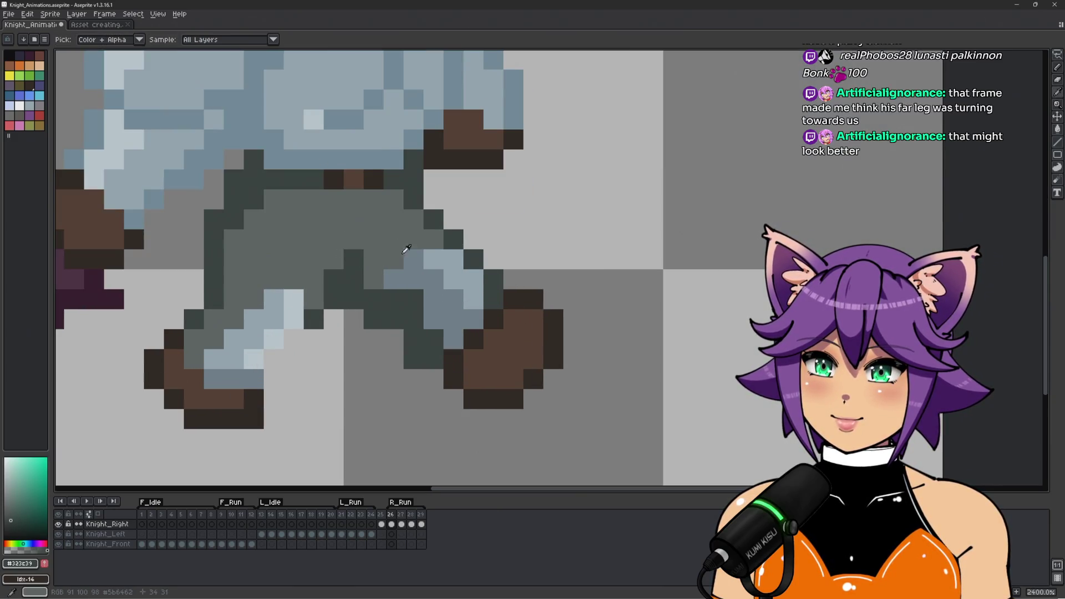
left_click(410, 263)
key("b")
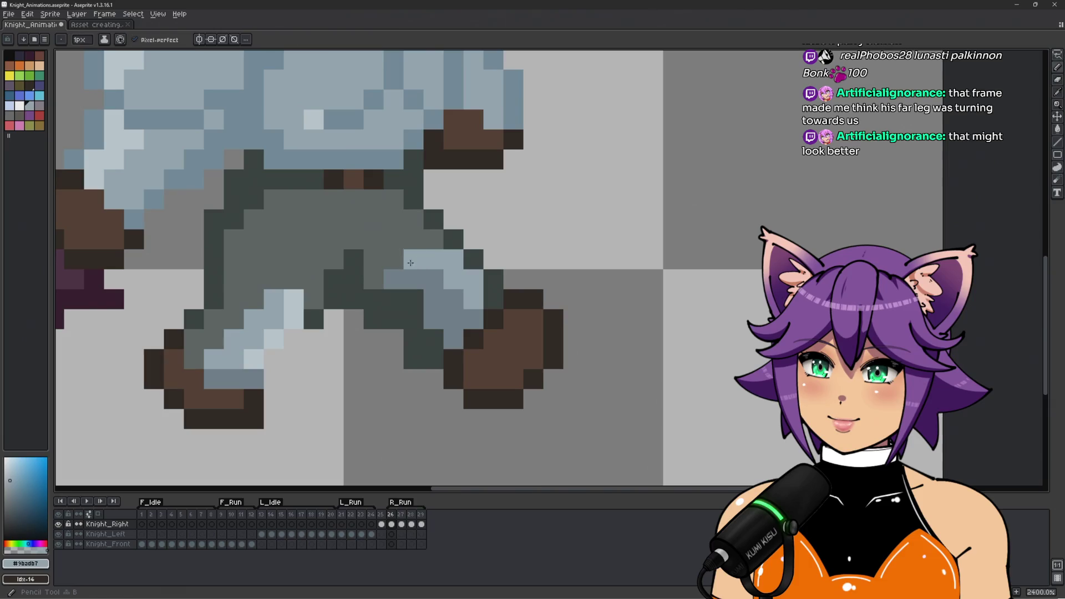
left_click(294, 302, "alt")
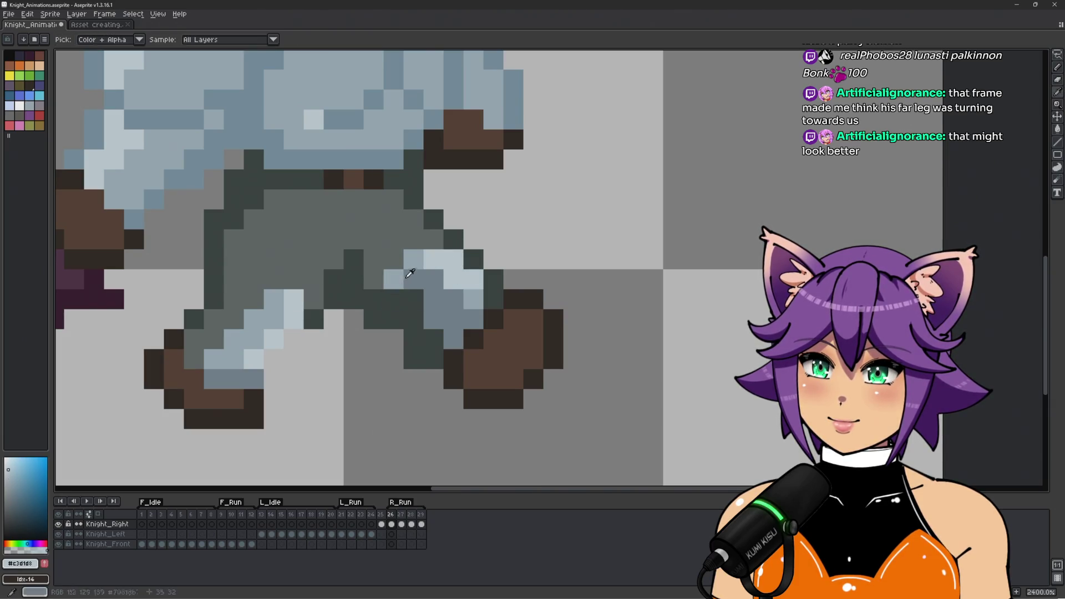
left_click(414, 277, "alt")
scroll(499, 268, "down", 5)
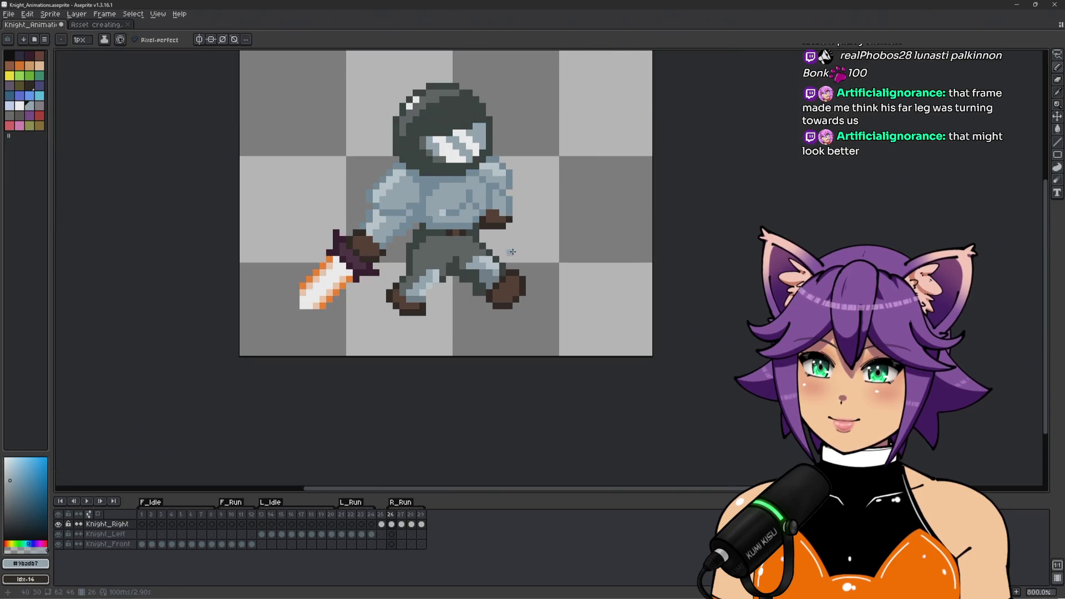
scroll(493, 253, "up", 3)
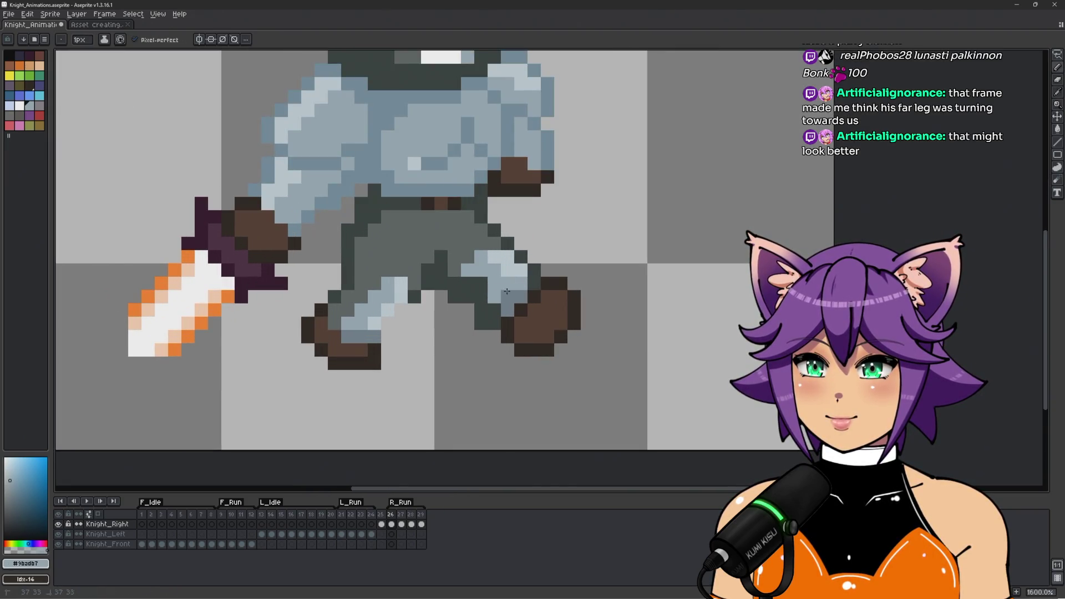
left_click(513, 272, "alt")
scroll(575, 245, "down", 4)
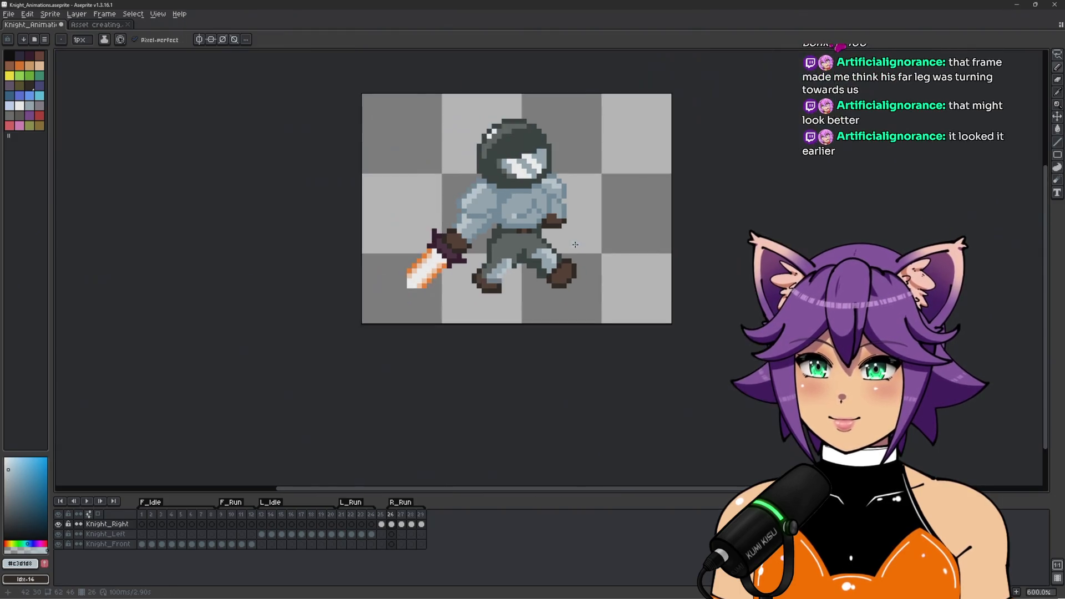
- Erase a stray dark pixel on the leg and touch up its outline, shade and highlight
left_click_drag(599, 261, 581, 273)
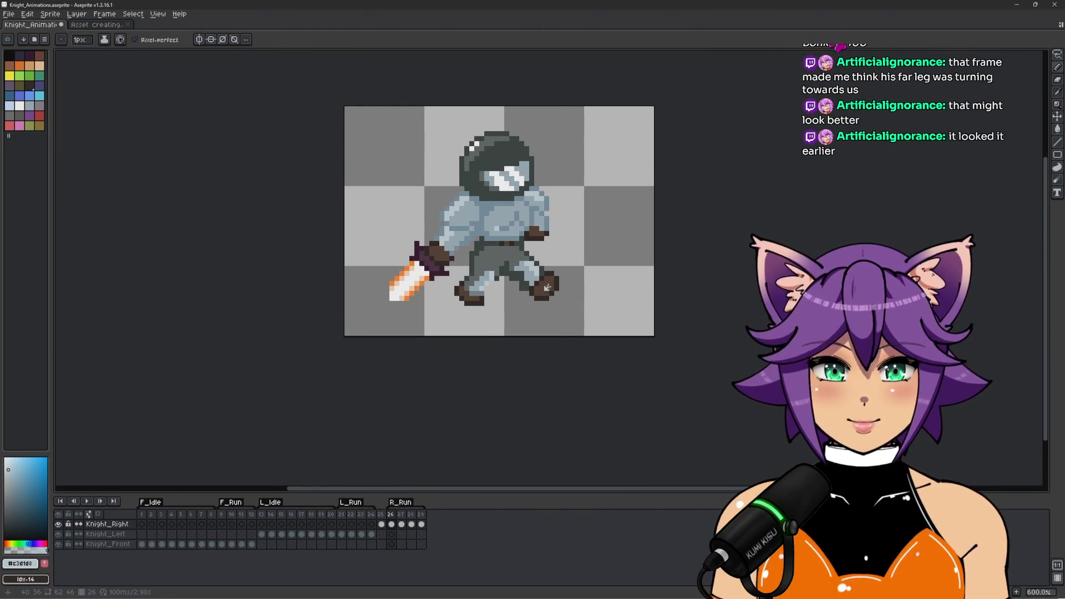
scroll(532, 285, "up", 1)
scroll(533, 285, "up", 3)
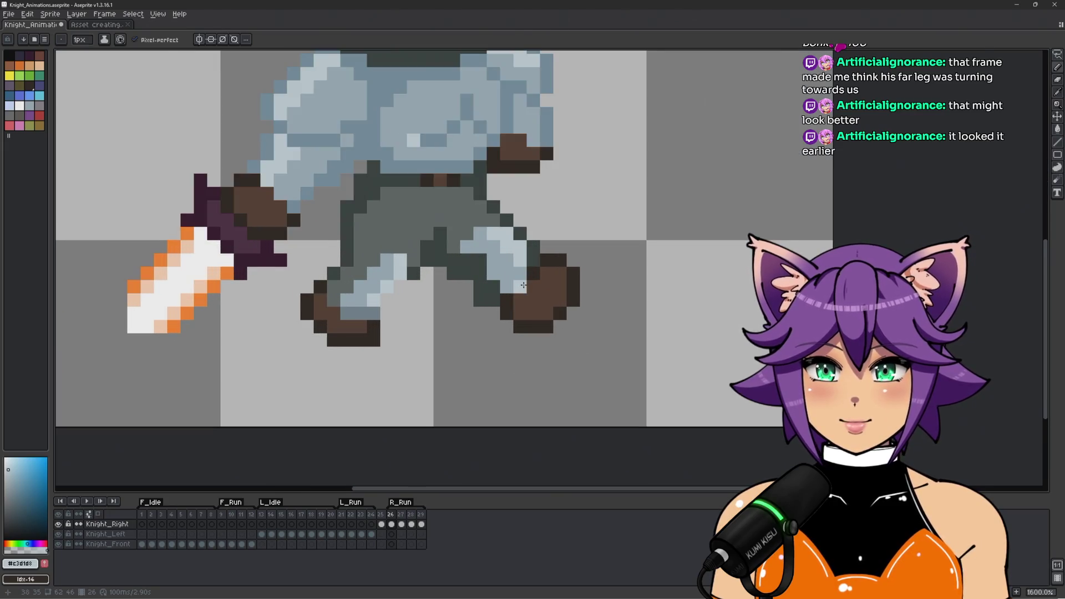
scroll(532, 286, "up", 2)
left_click(460, 326, "alt")
left_click(459, 307)
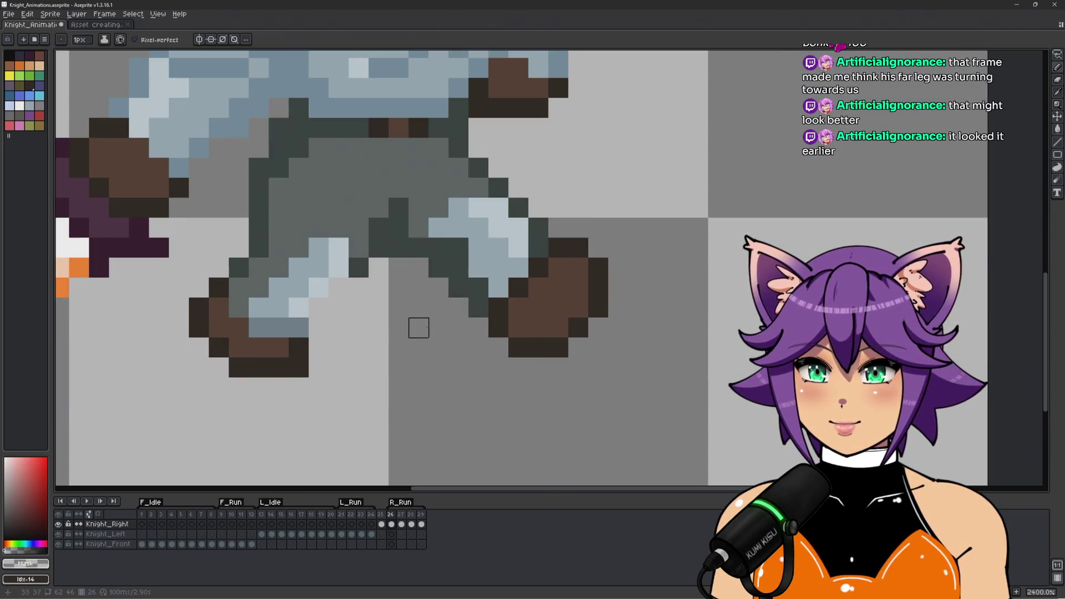
scroll(419, 308, "down", 5)
scroll(444, 342, "up", 5)
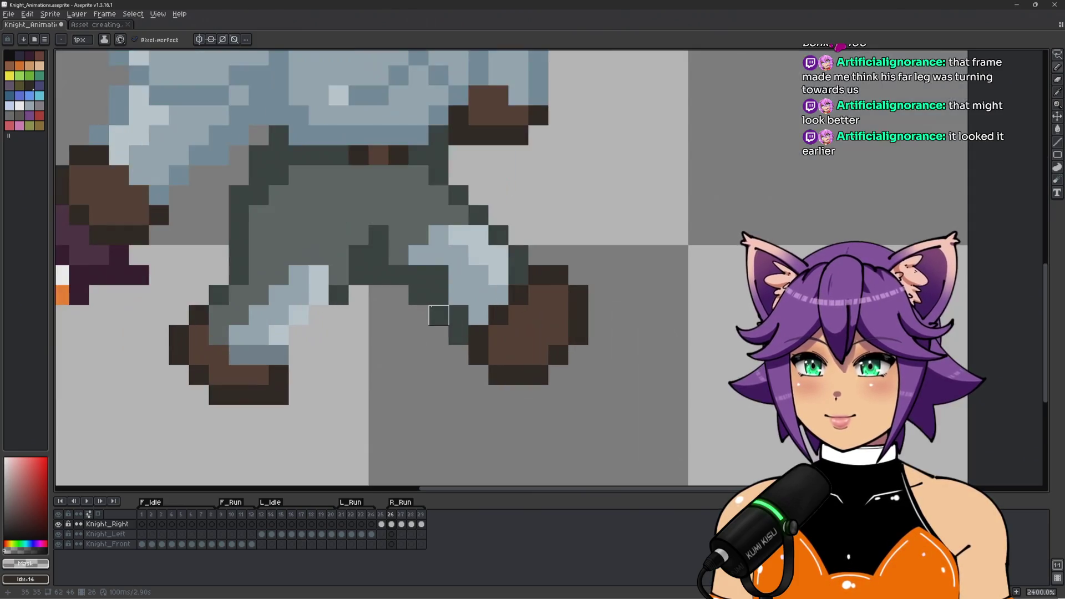
left_click(452, 289, "alt")
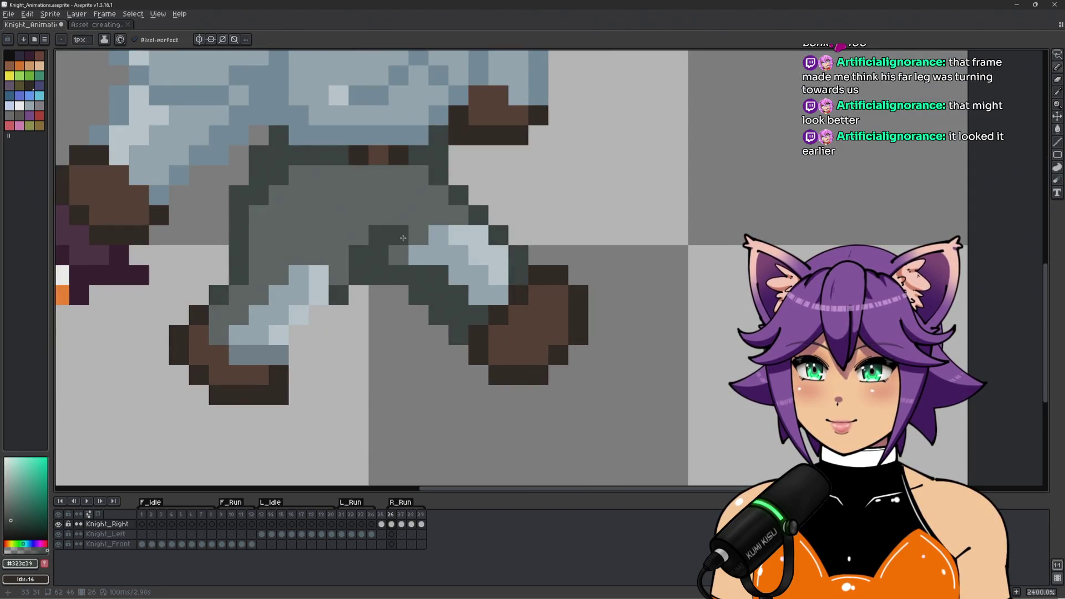
left_click(481, 277, "alt")
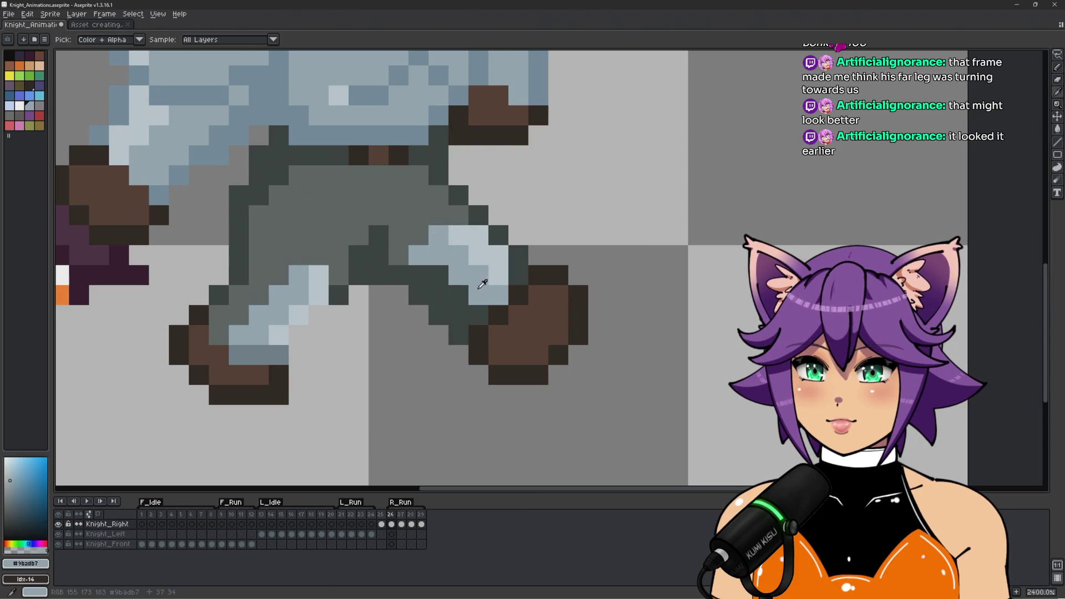
left_click(498, 255, "alt")
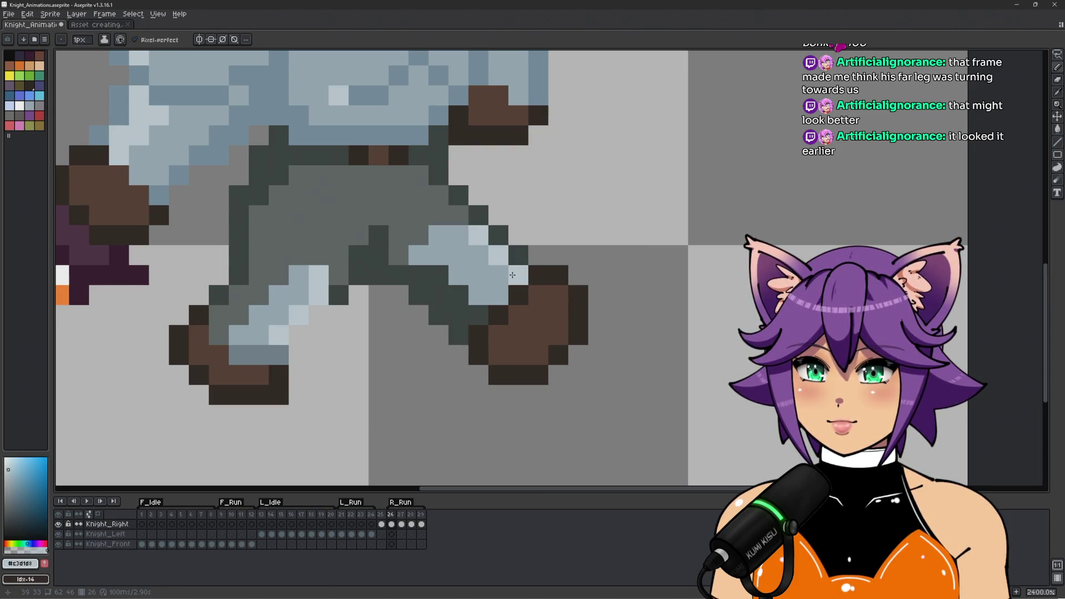
scroll(545, 331, "down", 5)
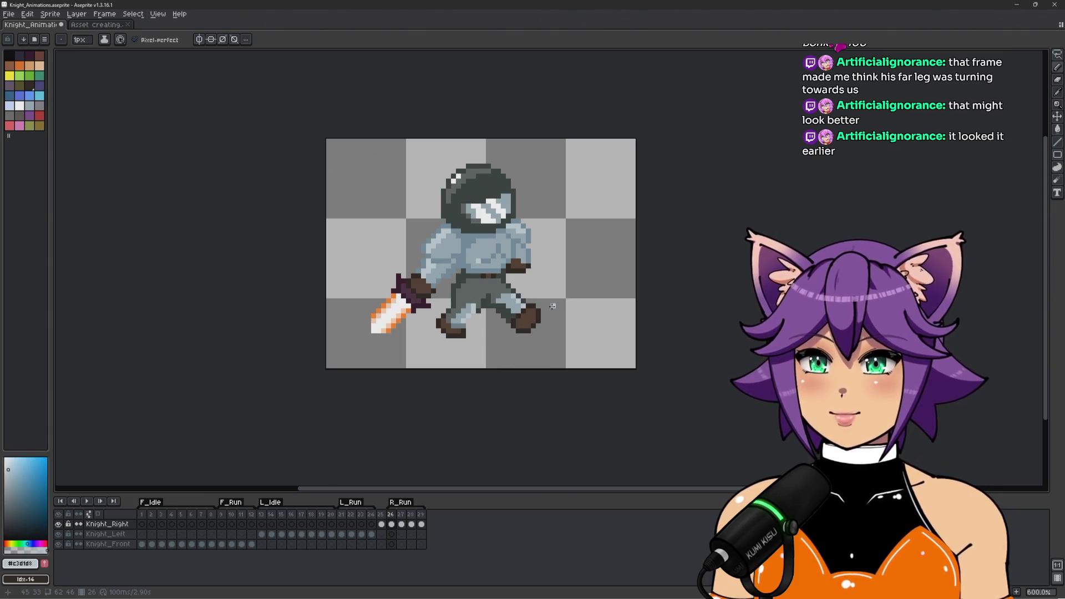
scroll(549, 305, "up", 3)
scroll(533, 300, "up", 3)
- Redraw the front boot larger, with a dark brown outline and mid-brown fill
left_click(522, 295, "alt")
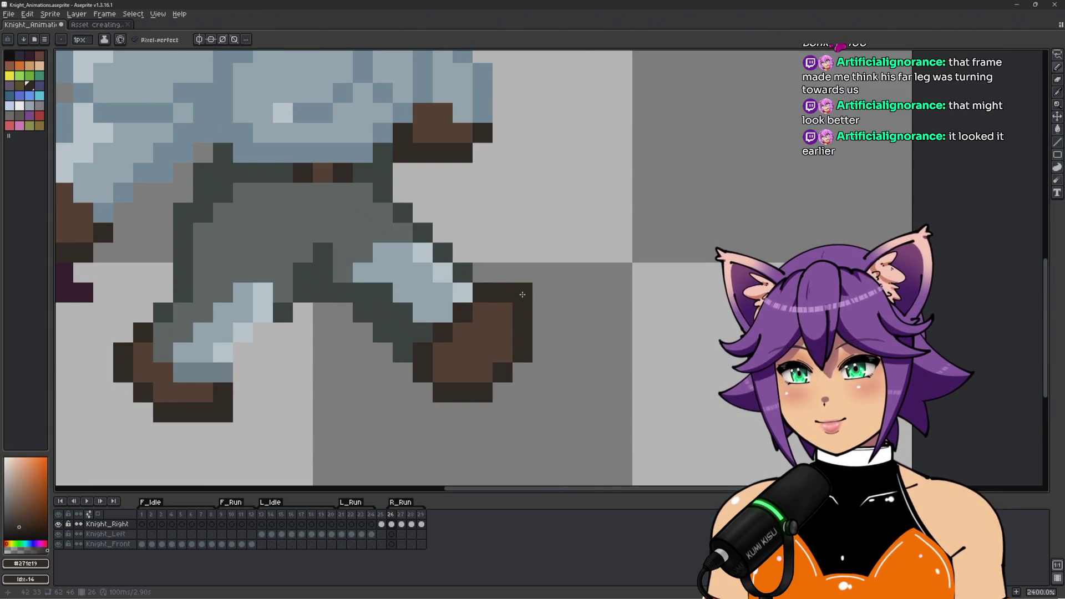
left_click(543, 331)
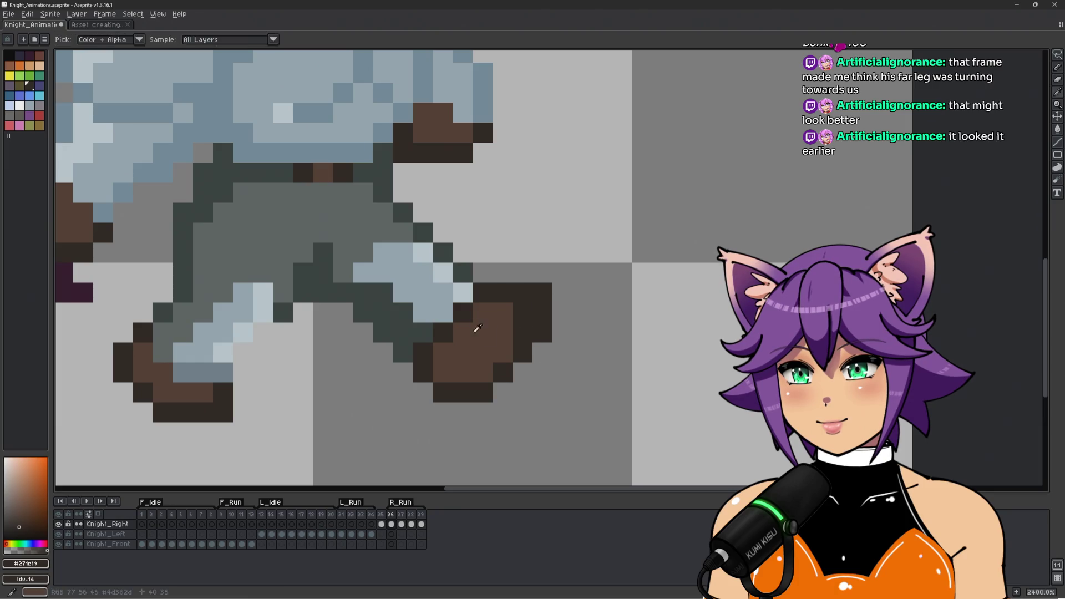
left_click(489, 327, "alt")
left_click_drag(522, 332, 542, 313)
scroll(536, 306, "down", 3)
scroll(537, 305, "up", 3)
left_click(521, 300)
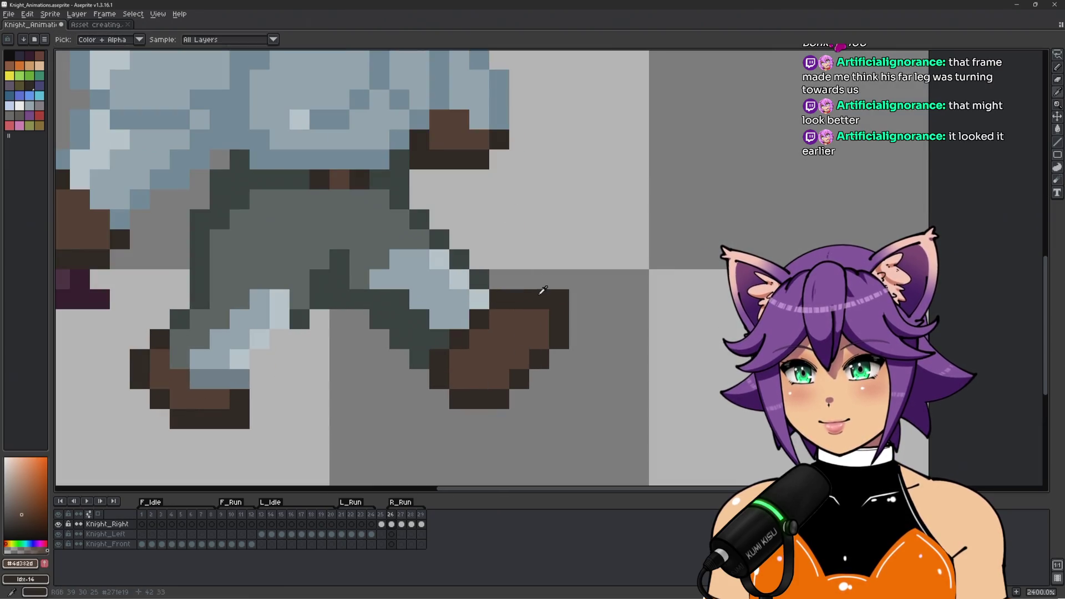
left_click(519, 279)
scroll(554, 332, "down", 5)
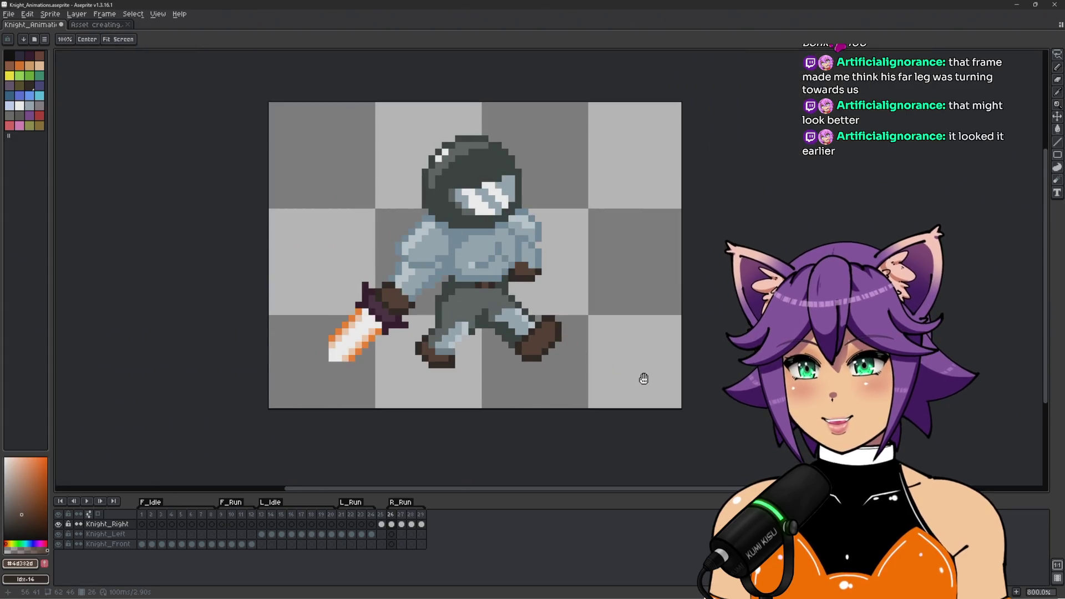
scroll(599, 294, "up", 3)
key("Return")
scroll(616, 308, "down", 2)
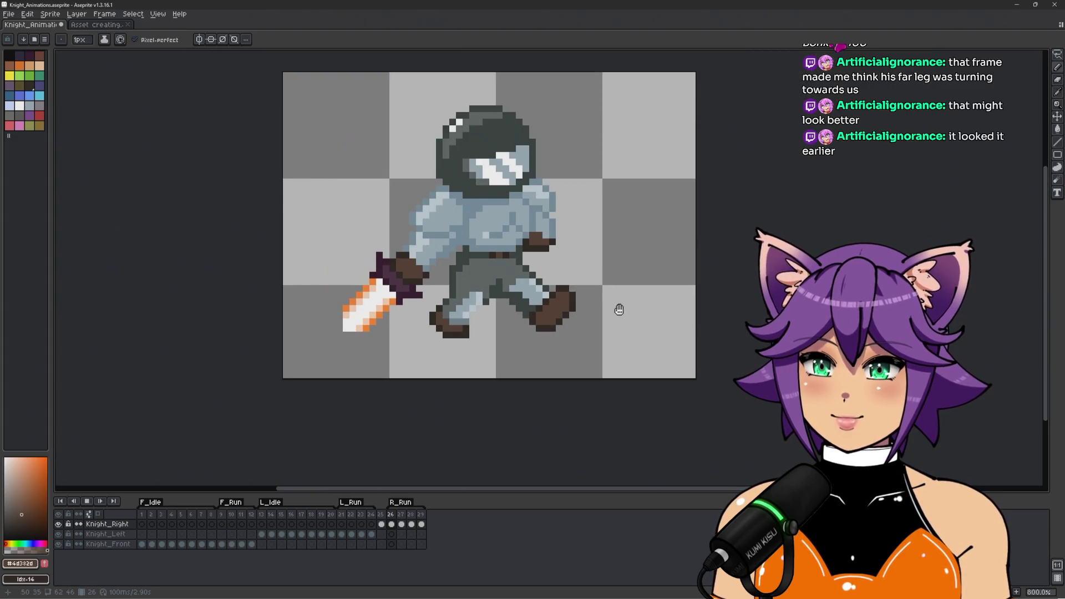
scroll(618, 311, "down", 1)
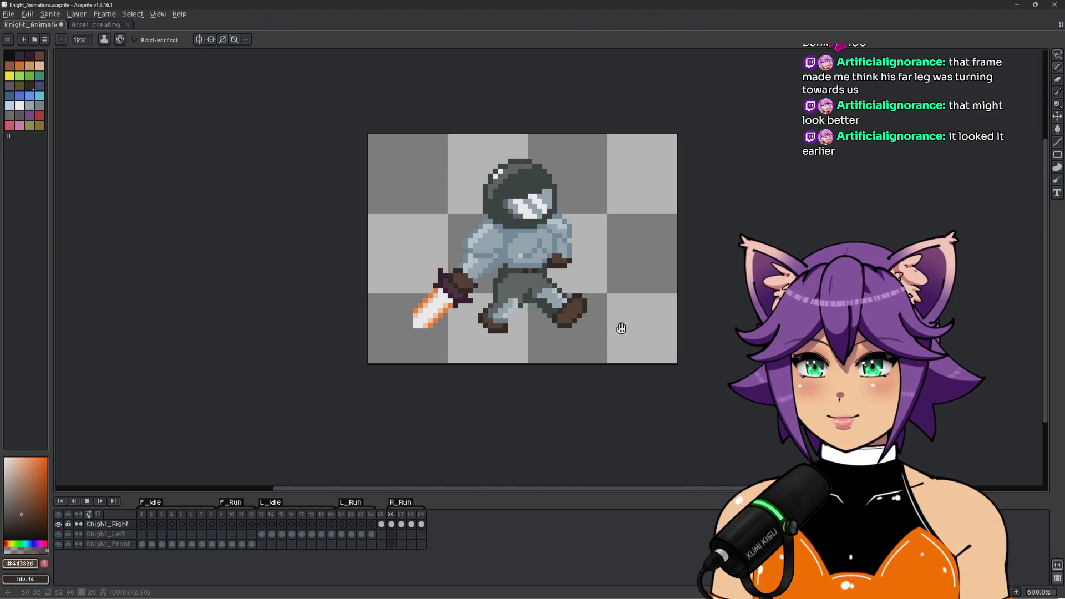
left_click_drag(621, 328, 558, 335)
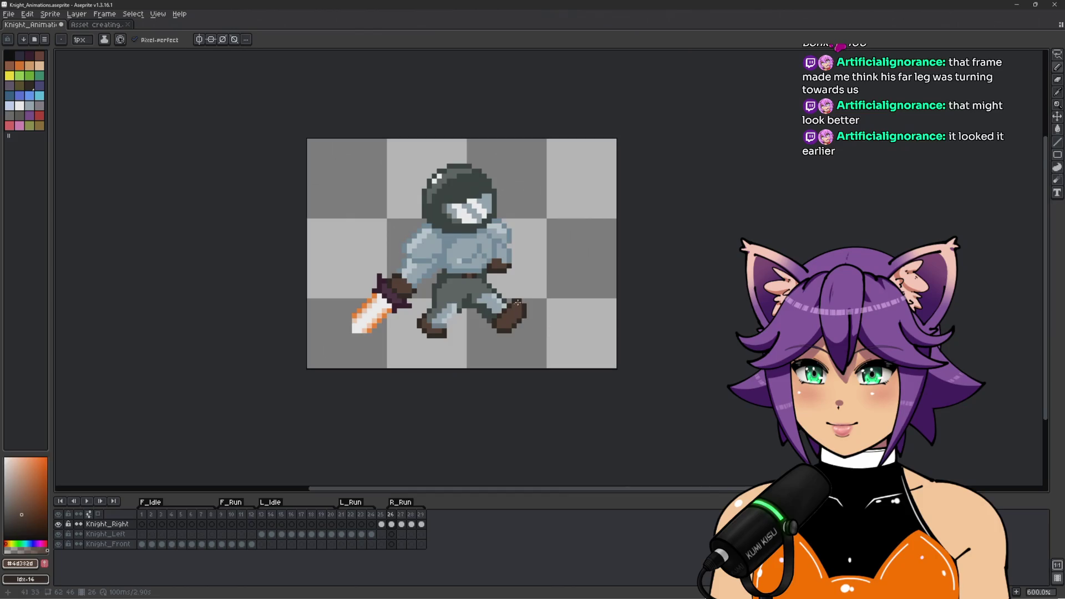
scroll(516, 303, "up", 3)
scroll(528, 300, "down", 3)
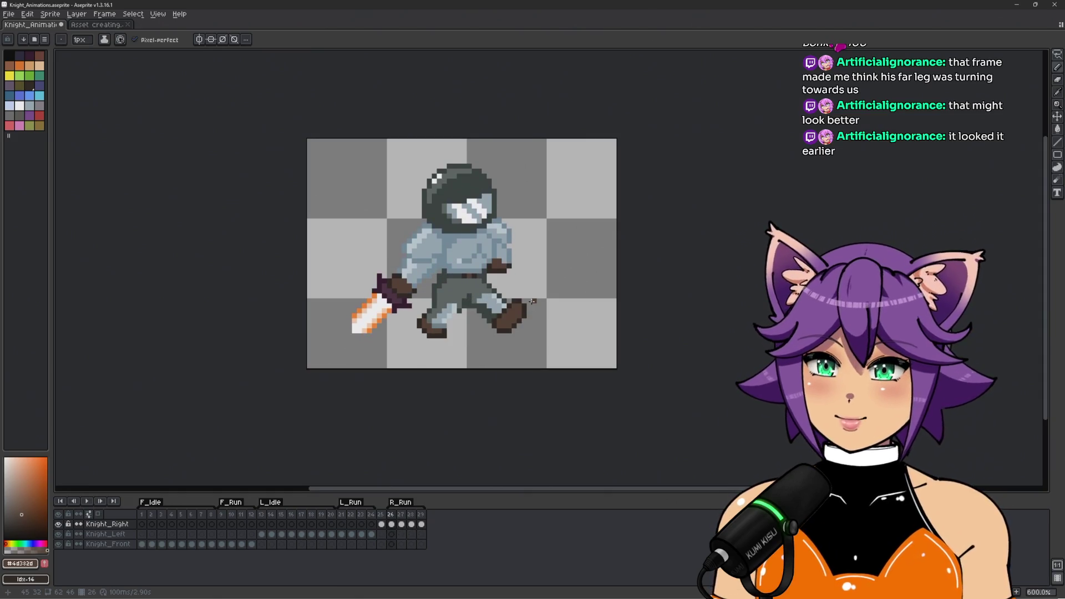
scroll(502, 315, "up", 1)
scroll(503, 315, "up", 1)
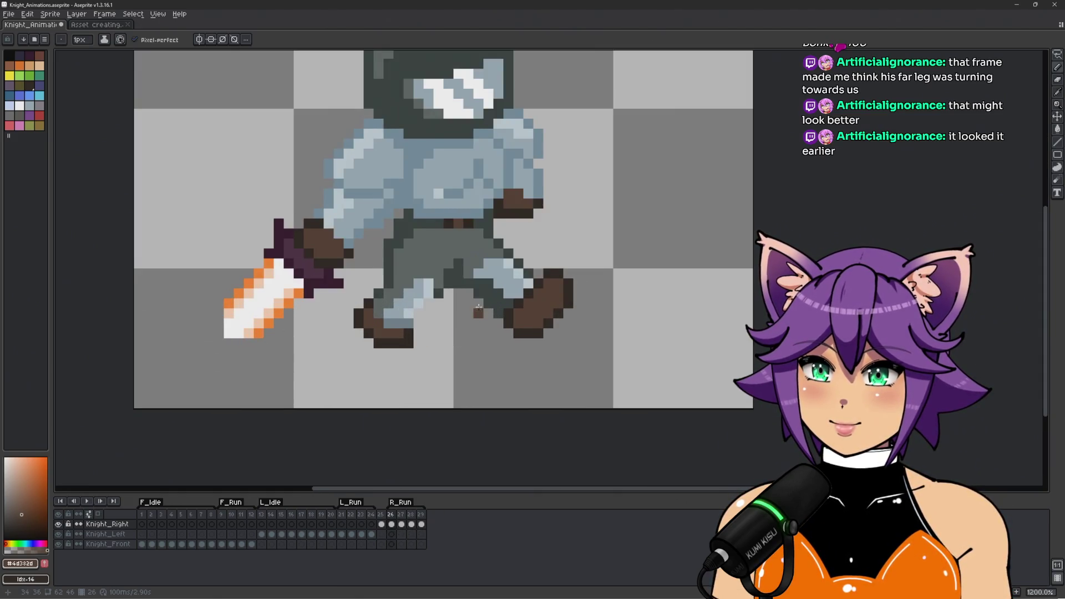
scroll(503, 315, "up", 2)
key("q")
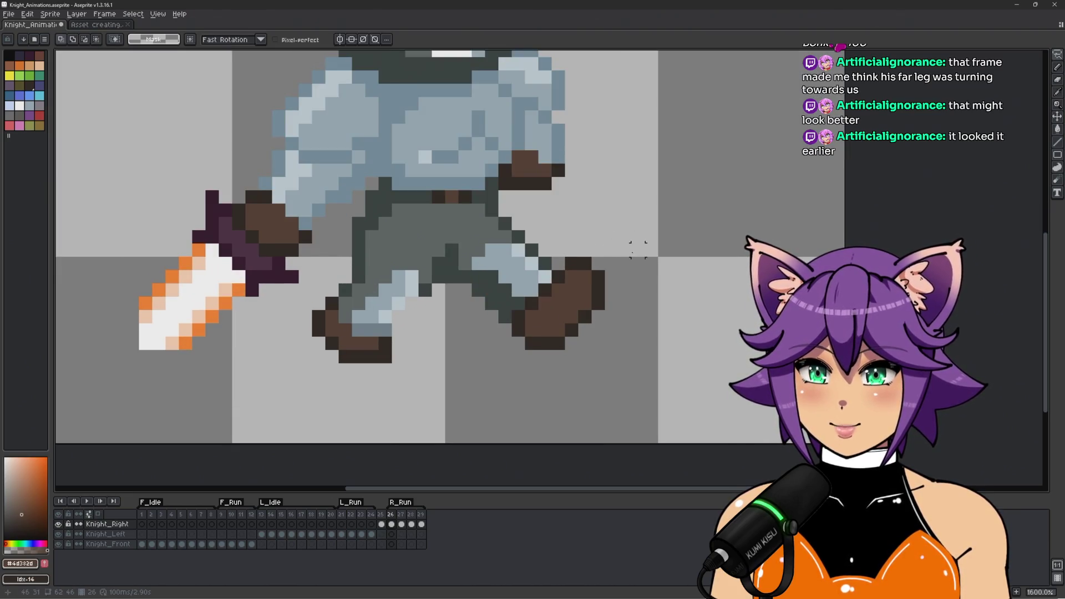
- Lasso the knight's front foot, nudge it one pixel left, and deselect
left_click_drag(643, 244, 646, 265)
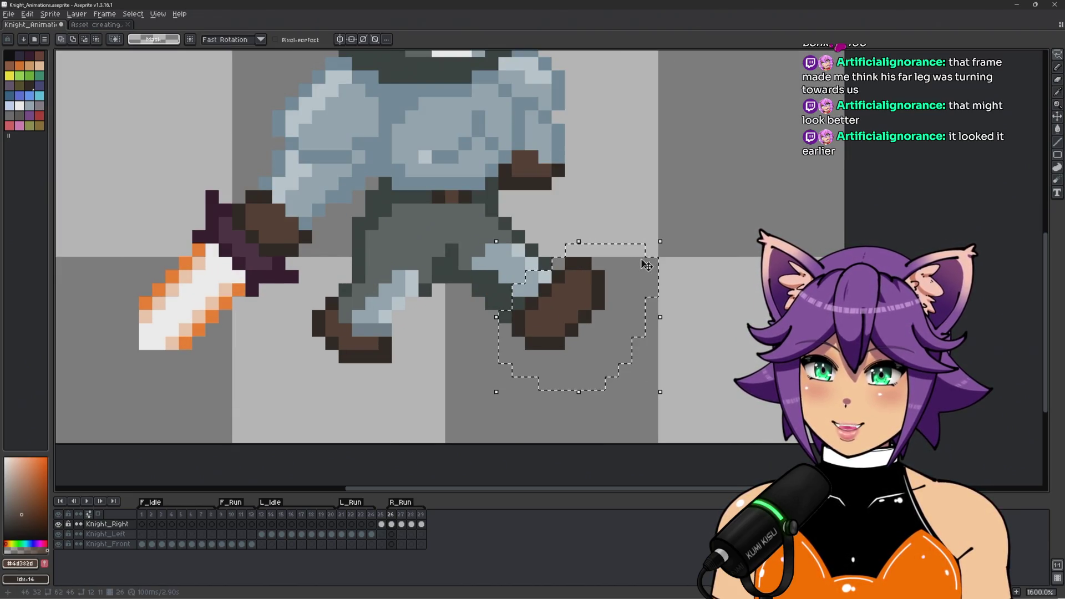
mouse_move(578, 236)
left_mouse_down()
mouse_move(497, 297)
mouse_move(617, 238)
left_mouse_up()
key("Left")
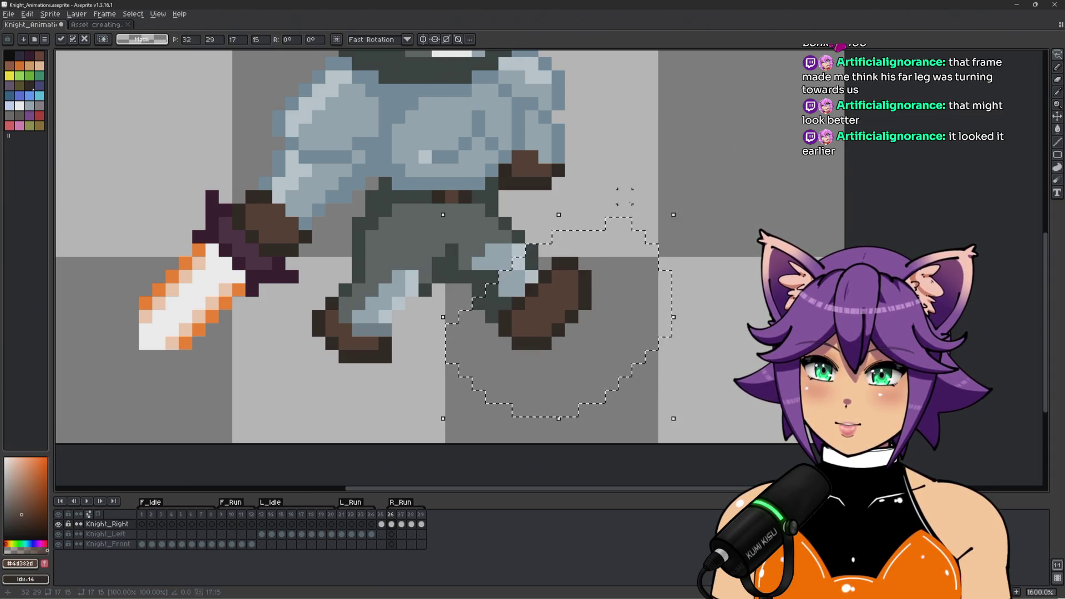
key("Right")
key("Left")
key("ctrl+d")
- Add a dark outline pixel to the shin and paint the knee pixels blue-grey
scroll(547, 273, "up", 2)
key("i")
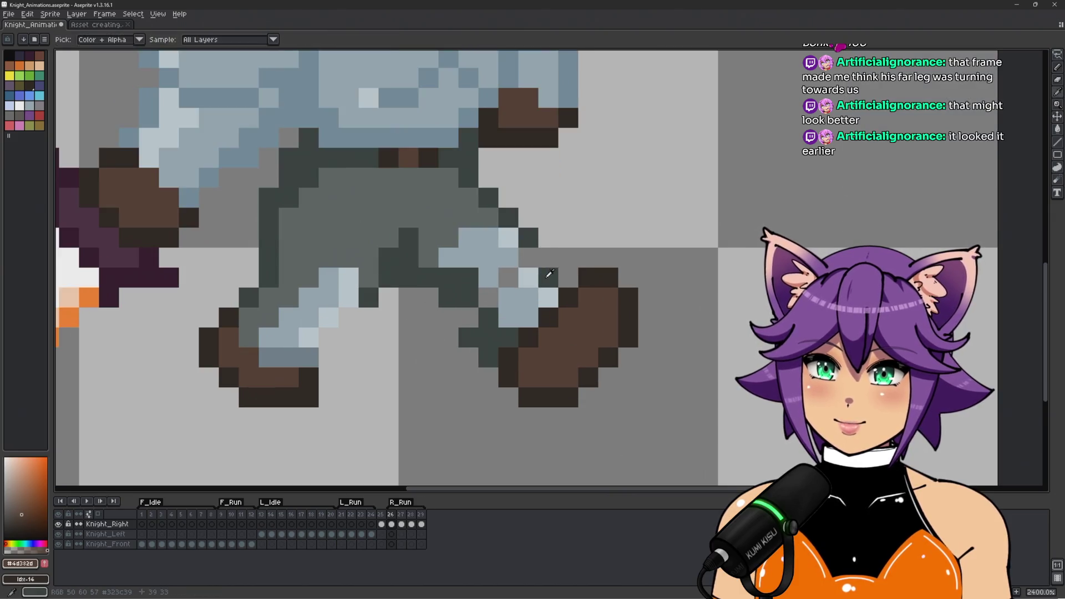
left_click(548, 273)
key("b")
left_click(543, 254)
left_click(488, 258, "alt")
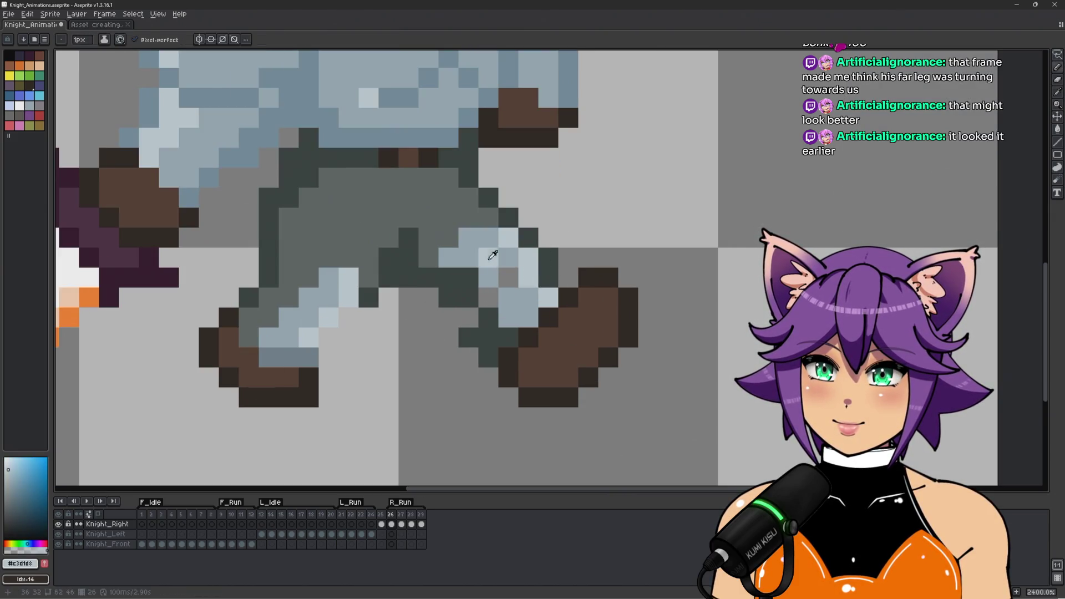
left_click(506, 281)
left_click(485, 347, "alt")
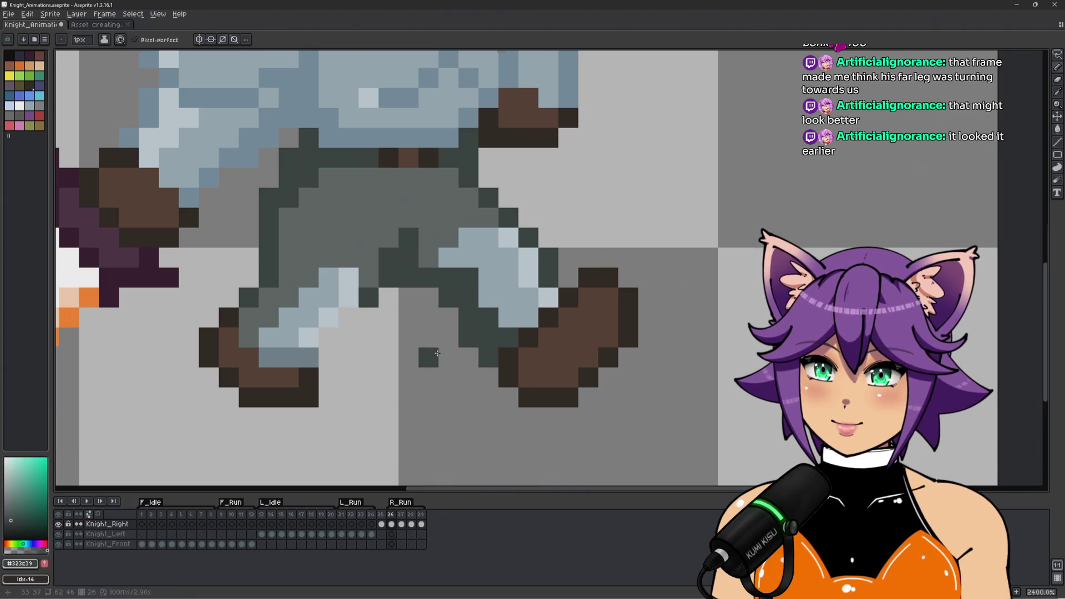
scroll(432, 388, "down", 4)
scroll(430, 378, "up", 2)
scroll(429, 377, "up", 1)
- Lasso the front boot to reposition it, then repaint a light boot pixel dark brown
key("q")
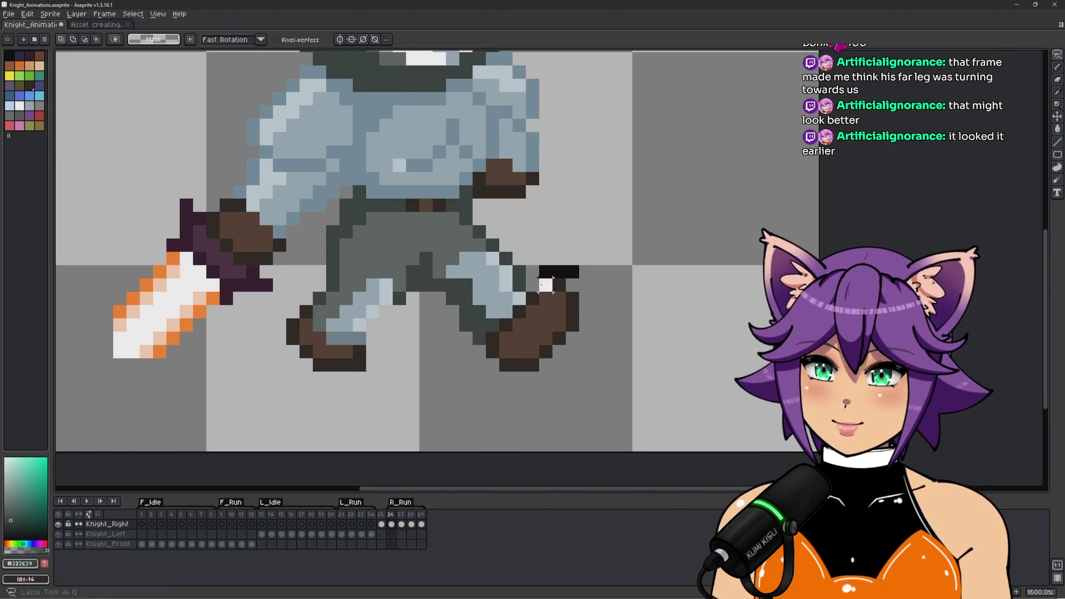
left_click_drag(510, 324, 624, 288)
key("Left")
key("Down")
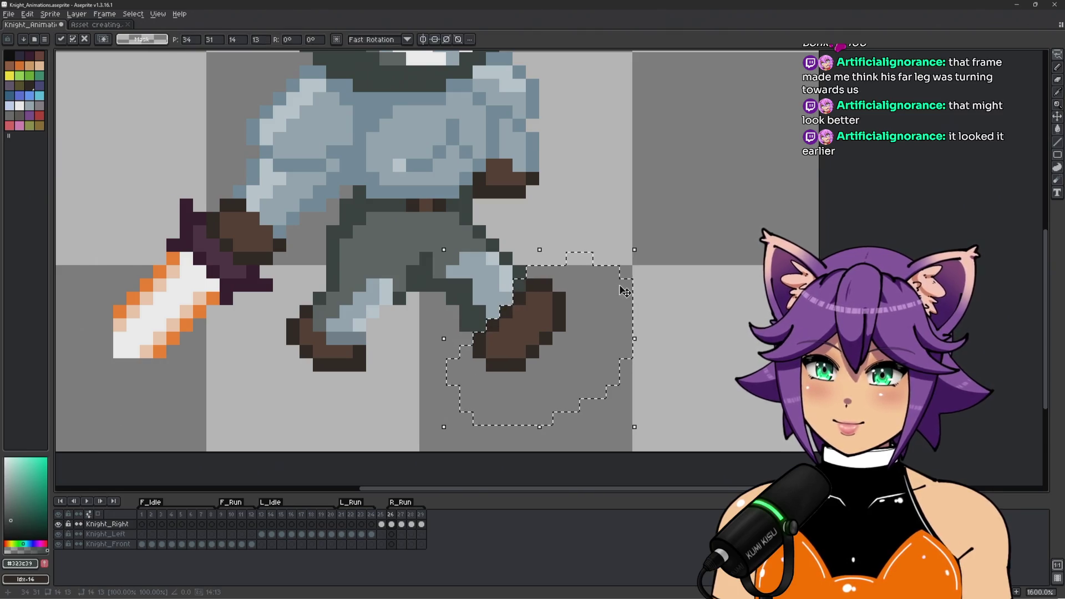
key("Up")
key("Right")
key("ctrl+d")
scroll(522, 309, "up", 2)
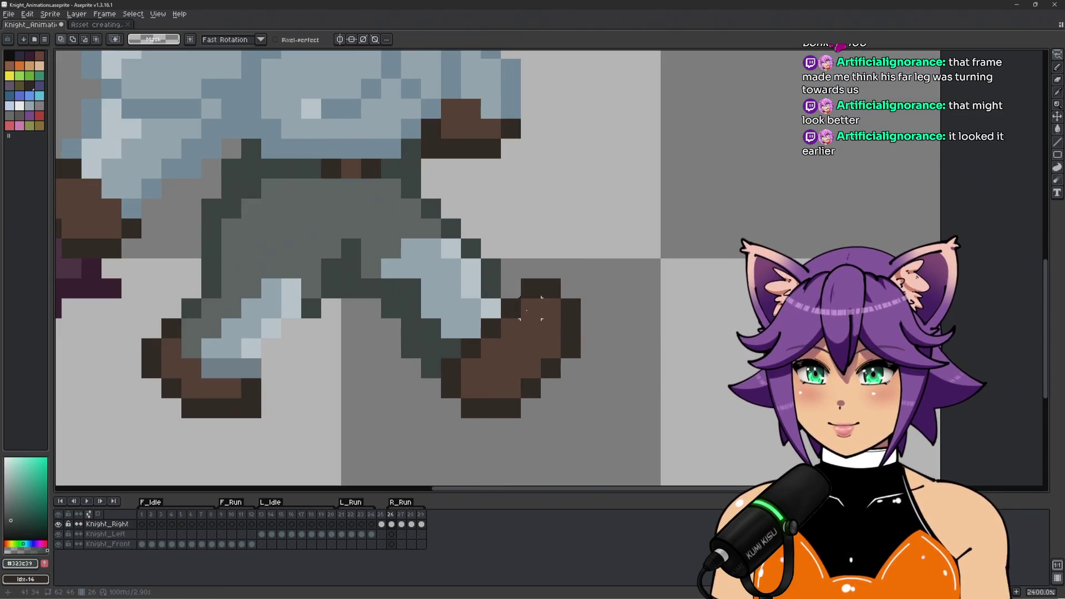
key("b")
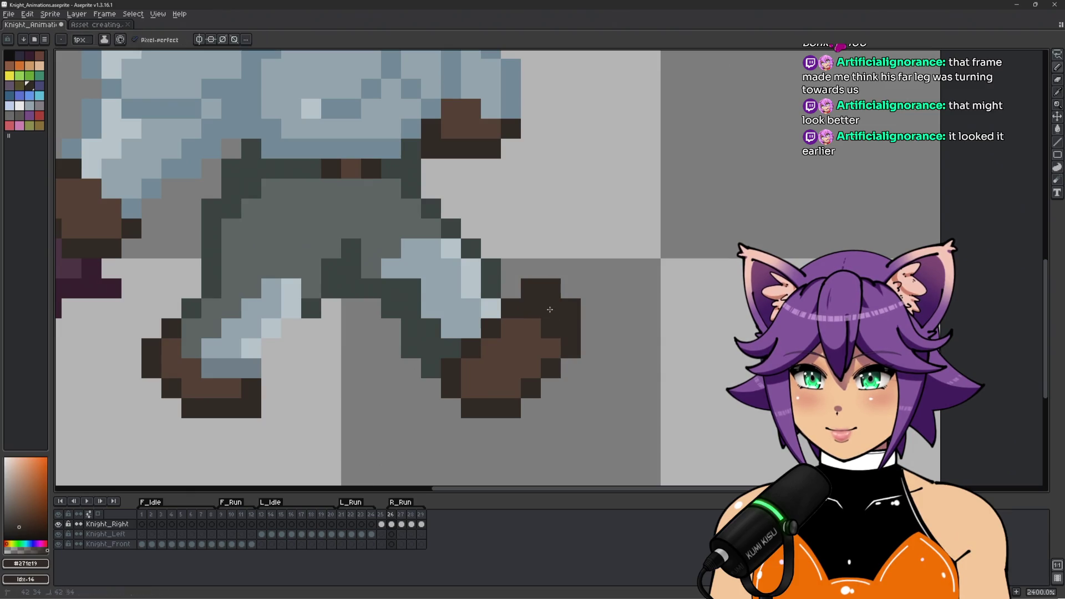
left_click(551, 309)
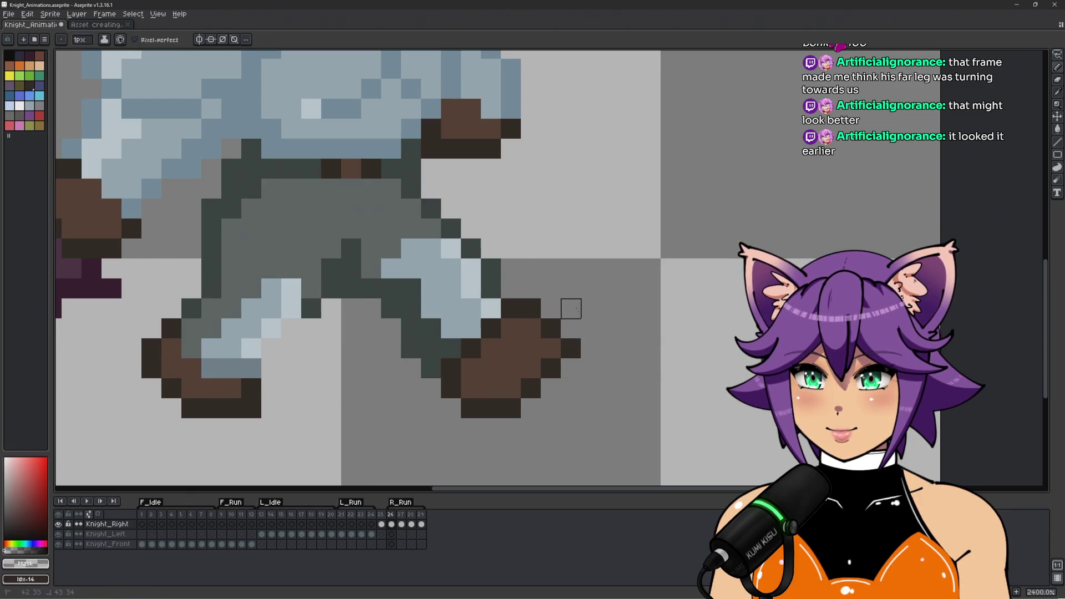
left_click(569, 329, "alt")
scroll(588, 318, "down", 3)
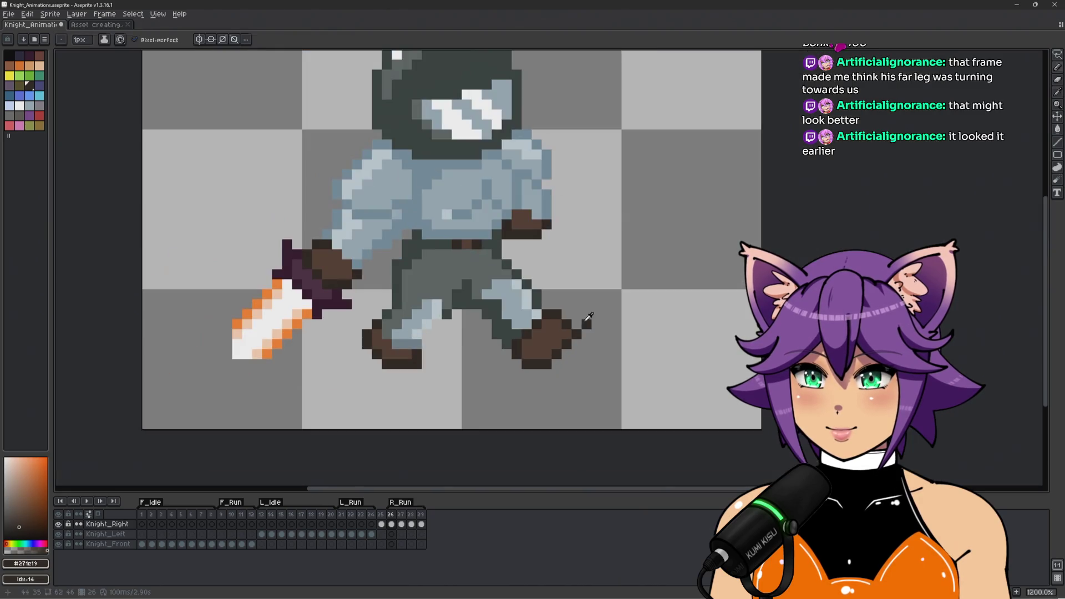
- Zoom out and pan to bring the knight's reworked boot back into view
scroll(594, 320, "down", 1)
scroll(594, 320, "up", 2)
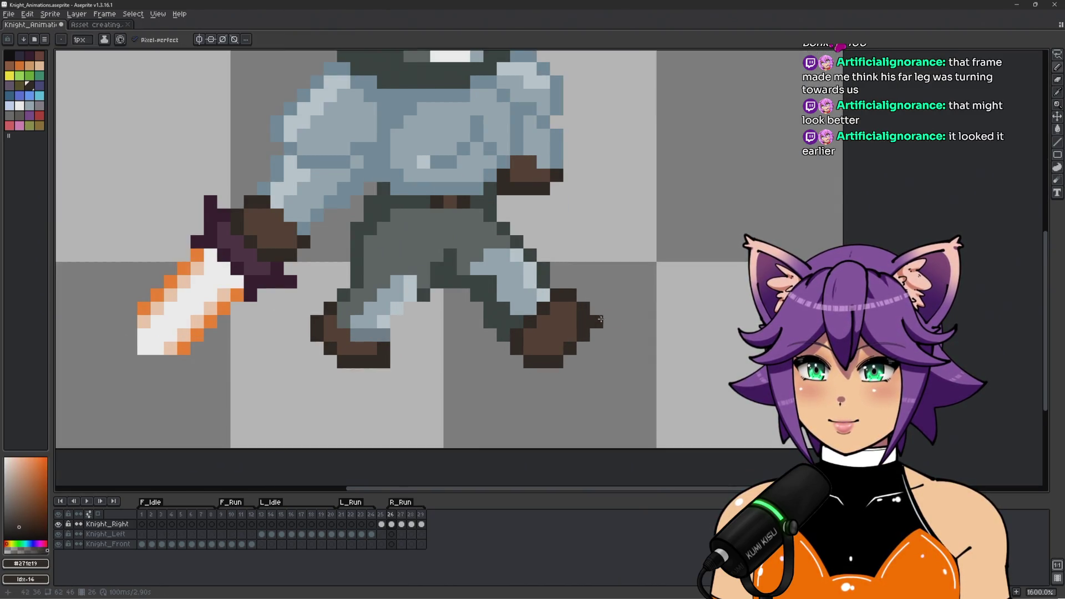
scroll(593, 320, "down", 2)
scroll(668, 316, "down", 1)
scroll(652, 335, "up", 2)
scroll(573, 317, "up", 2)
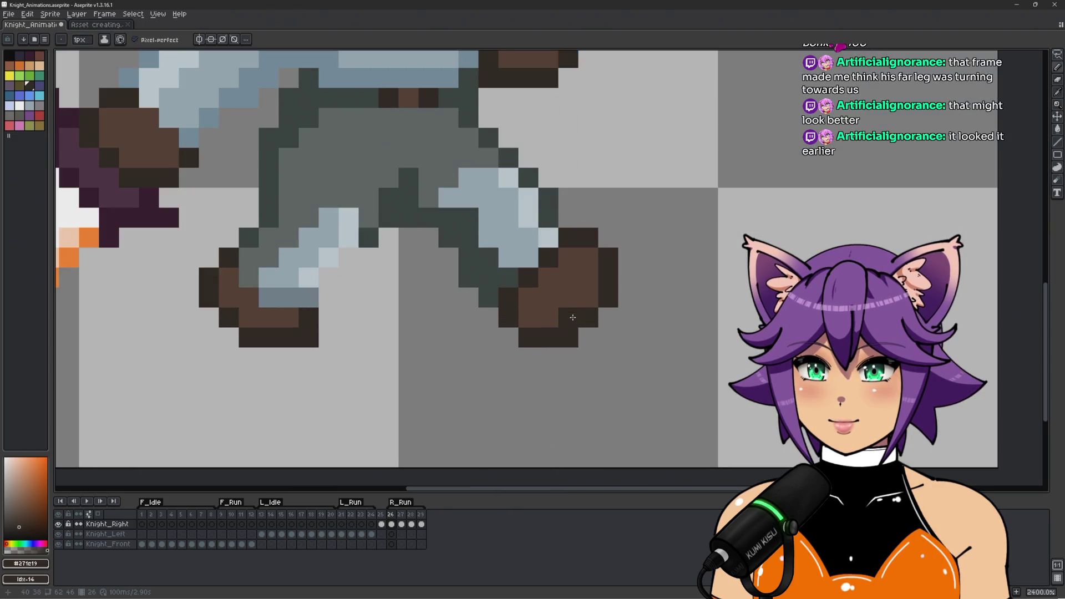
scroll(578, 338, "down", 3)
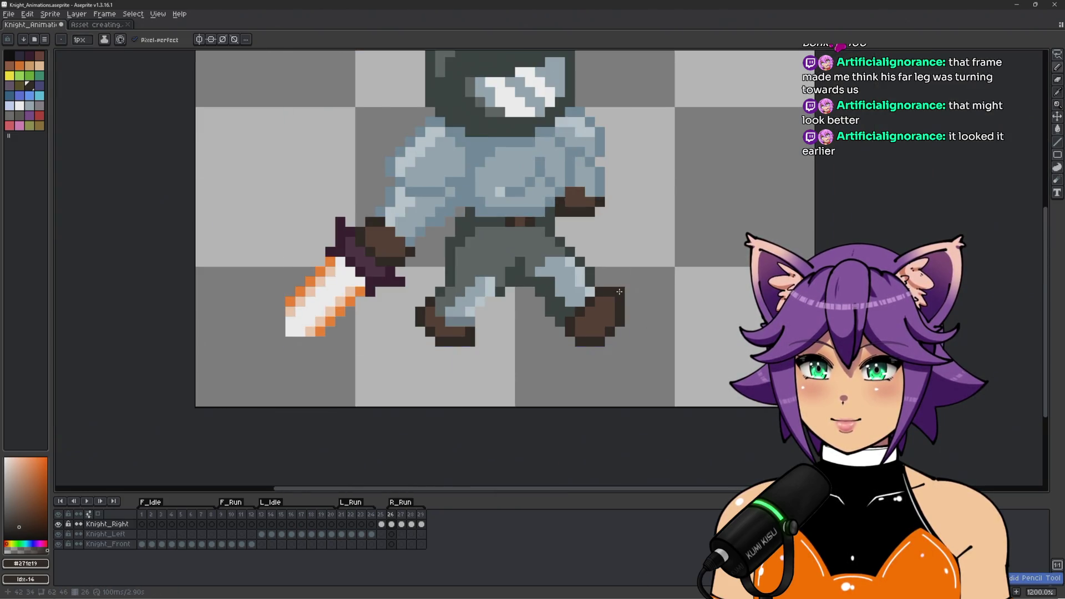
scroll(693, 280, "down", 3)
scroll(718, 314, "down", 1)
left_click_drag(719, 315, 629, 314)
scroll(599, 337, "up", 3)
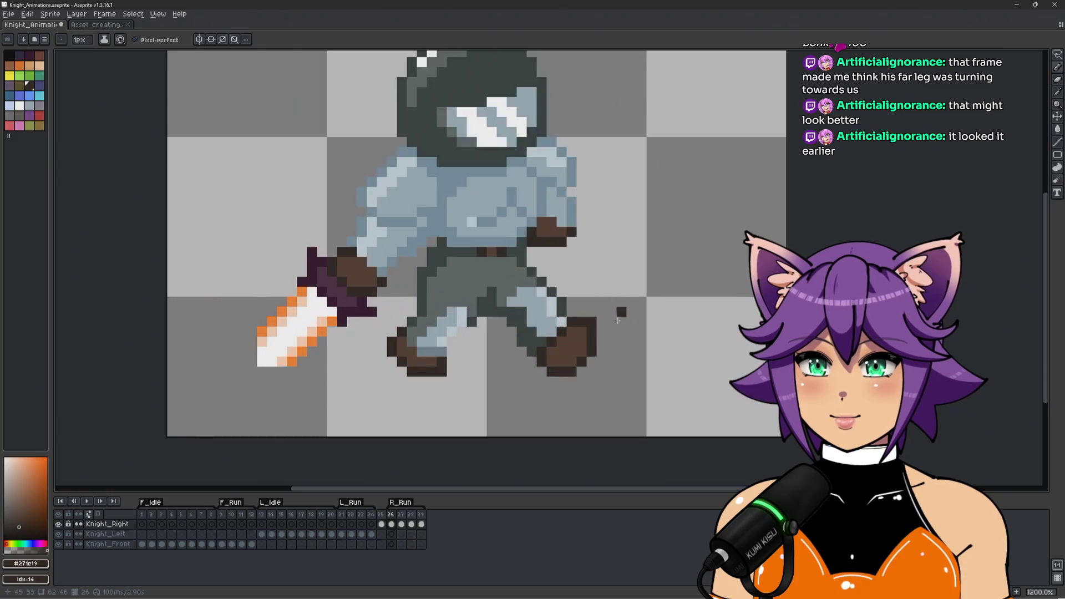
scroll(599, 336, "up", 2)
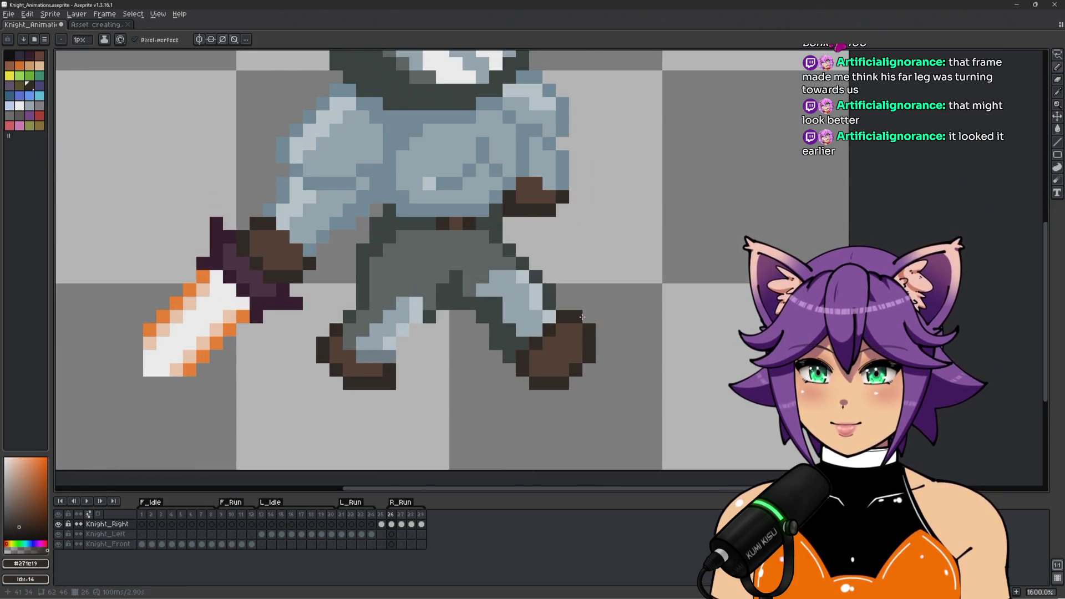
scroll(585, 321, "up", 2)
- Pan with the Hand tool to centre the whole knight sprite, adjusting the zoom
key("space")
scroll(588, 327, "down", 3)
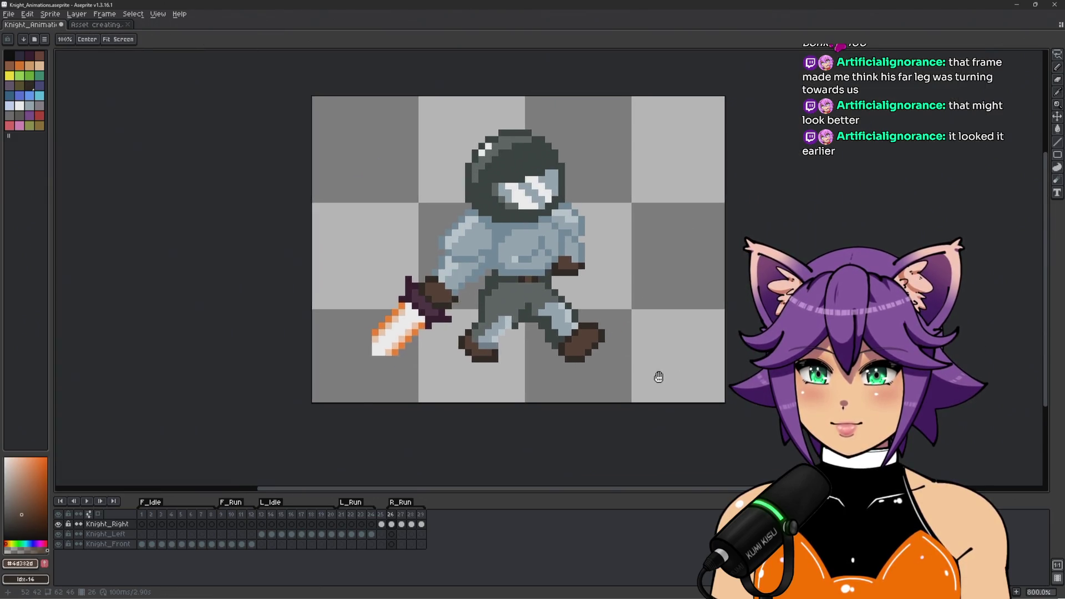
left_click_drag(659, 376, 645, 381)
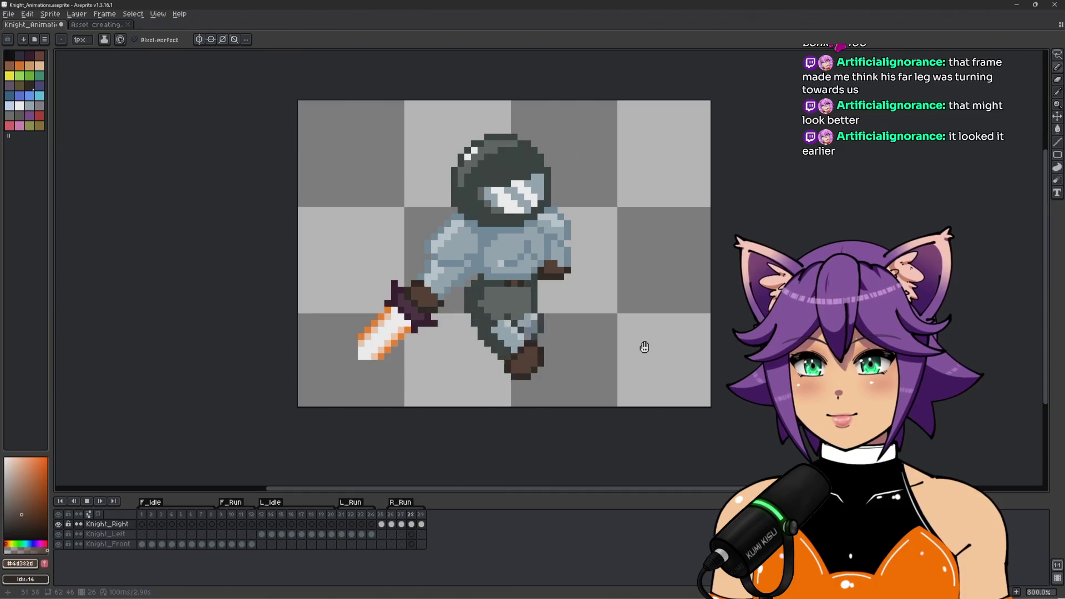
scroll(642, 351, "down", 2)
scroll(638, 343, "up", 2)
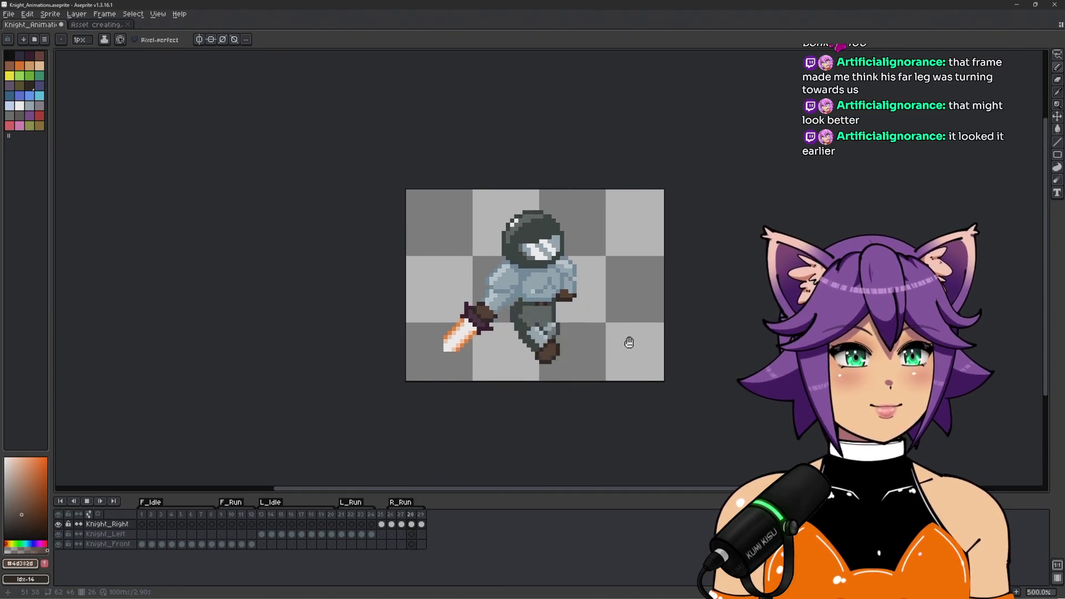
scroll(610, 333, "up", 1)
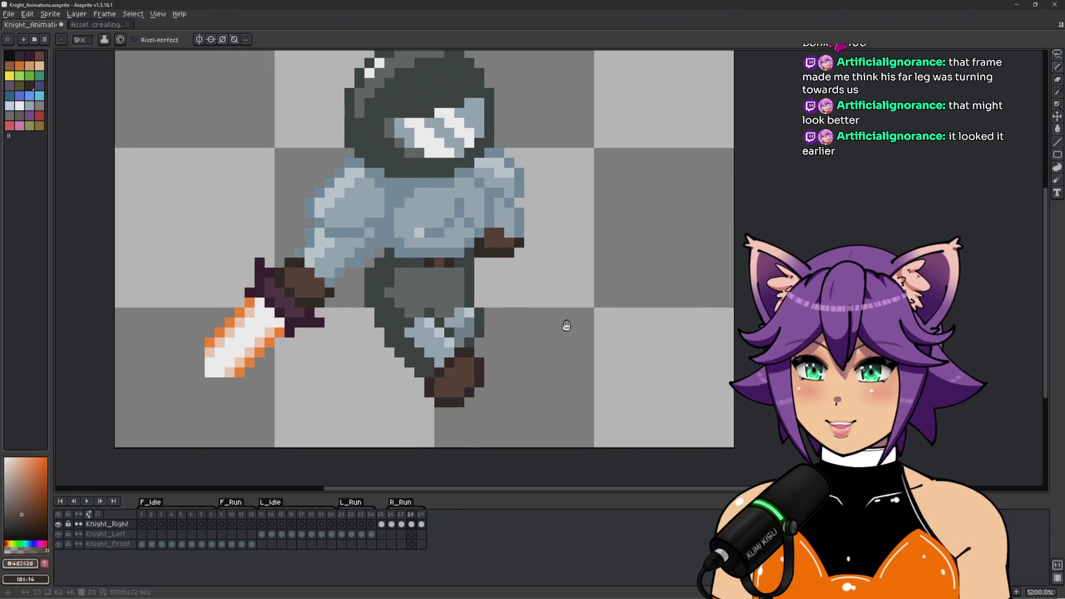
scroll(563, 323, "up", 1)
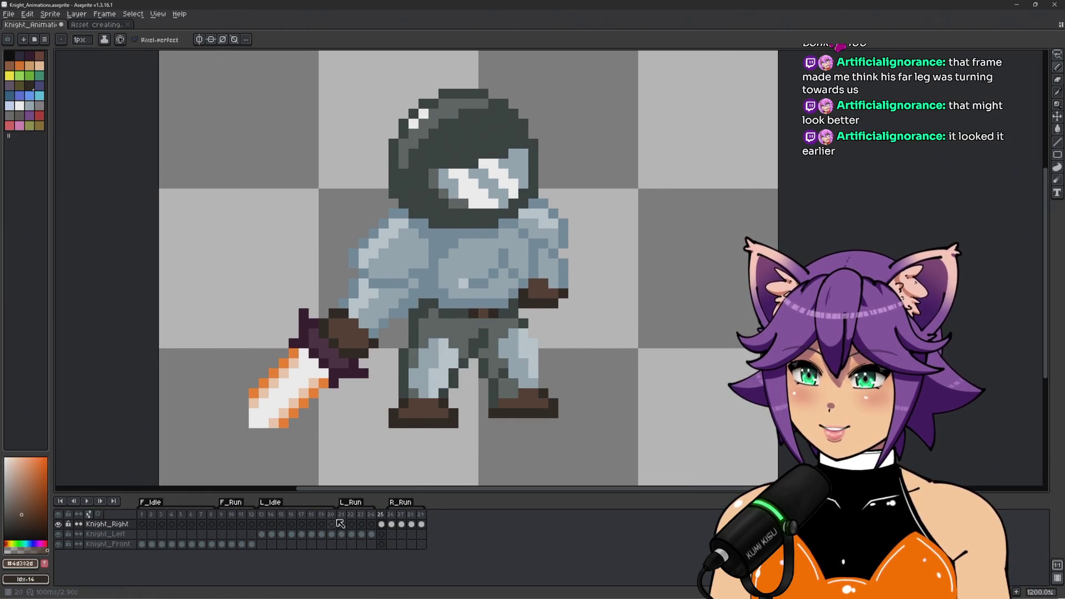
- Compare the run poses across left-run frames 21-22, right-run frame 26 and front-run frame 10
left_click(344, 515)
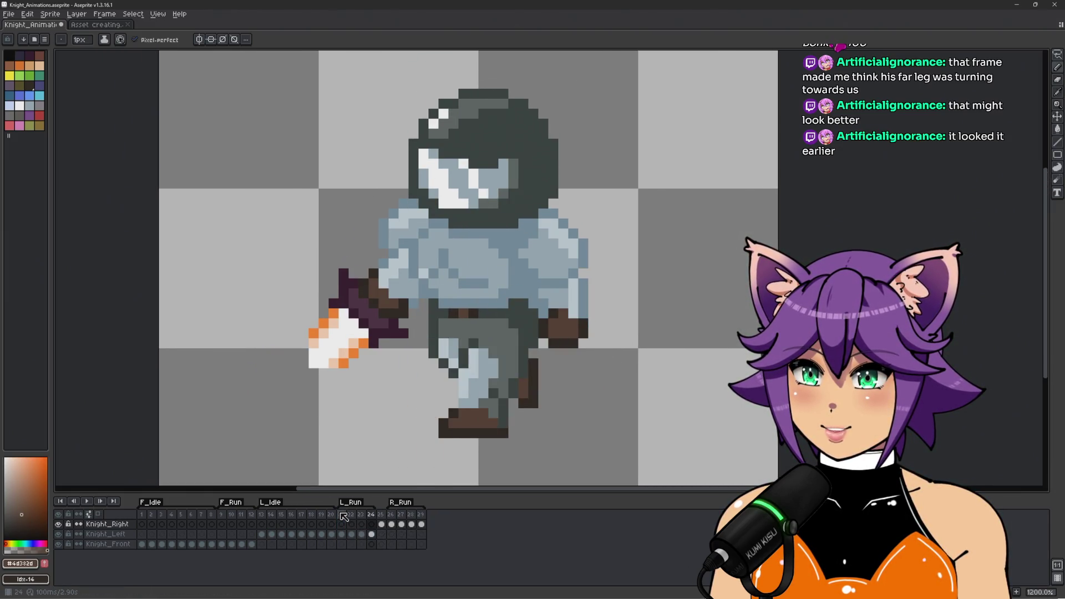
left_click(393, 514)
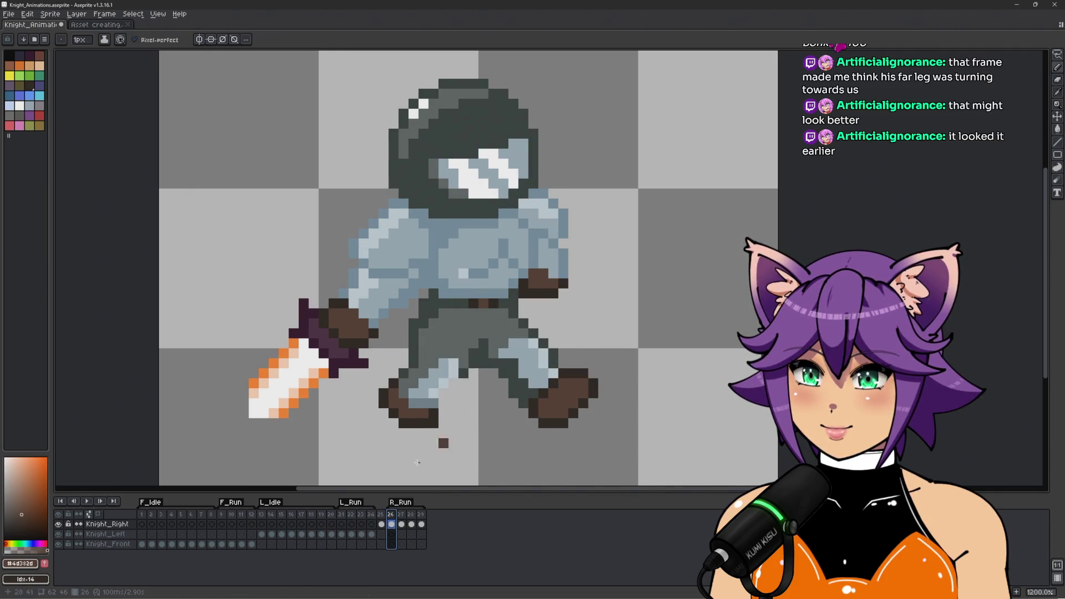
left_click(227, 516)
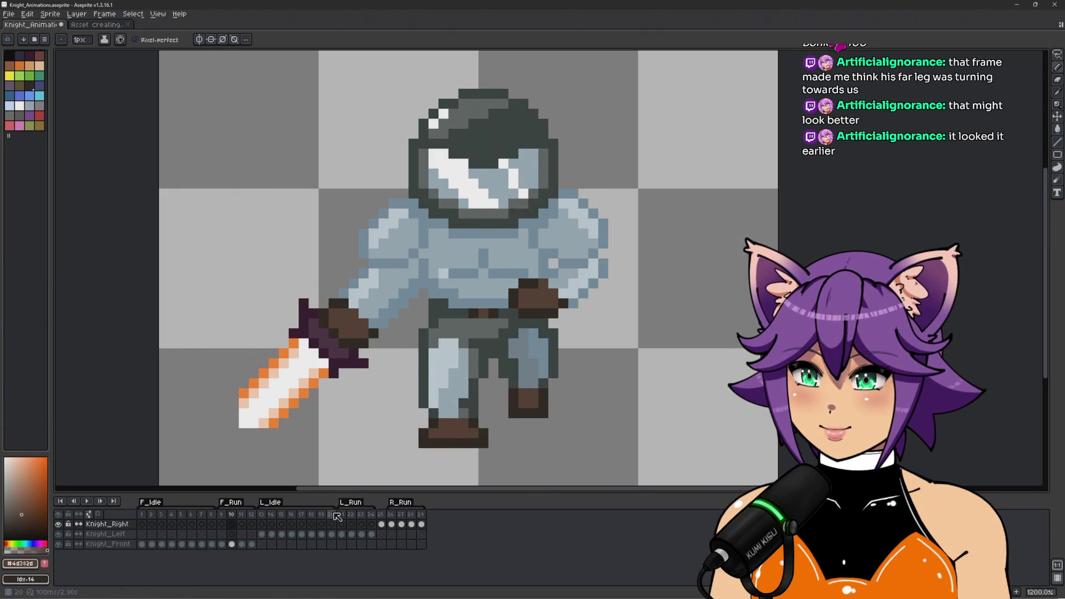
left_click(342, 515)
key("Right")
key("Right")
key("Right")
key("Left")
key("Left")
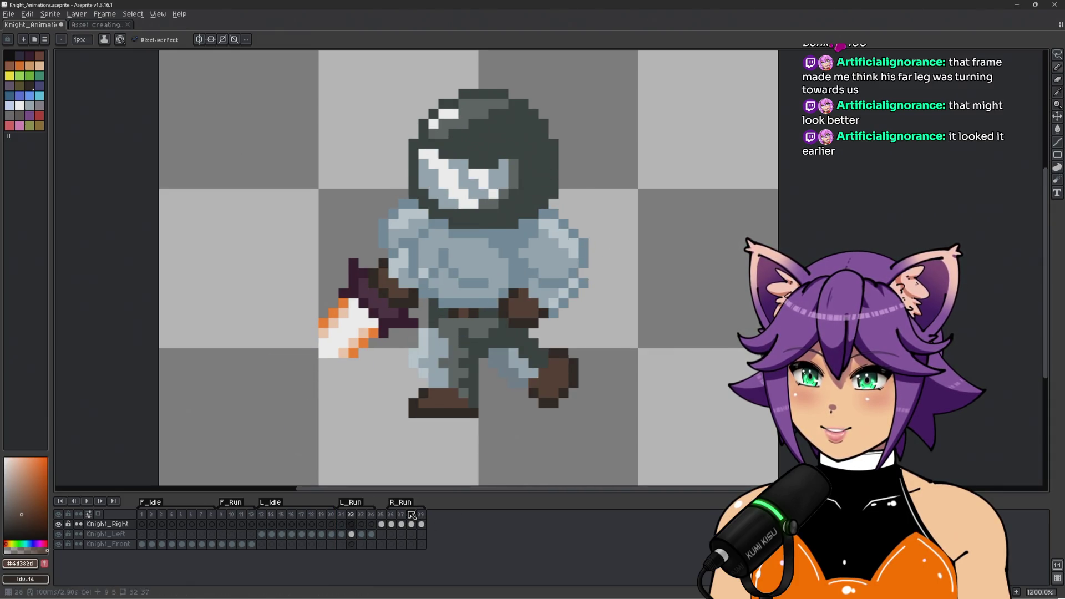
- On right-run frame 28, lasso the sword and arm and nudge them closer to the body
left_click(411, 516)
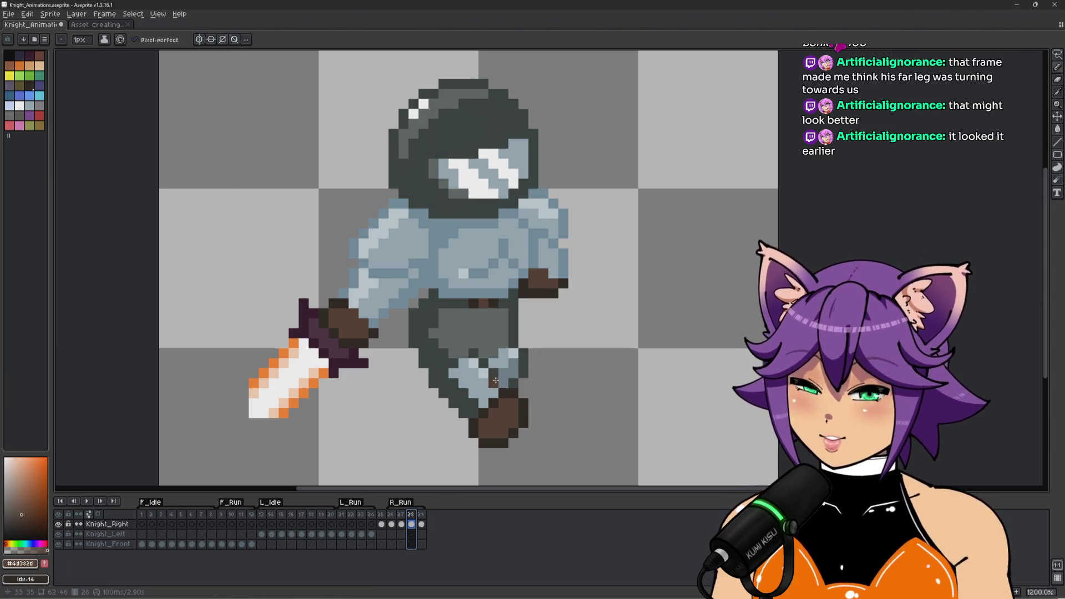
key("q")
mouse_move(309, 271)
left_mouse_down()
mouse_move(363, 420)
mouse_move(332, 273)
mouse_move(345, 288)
left_mouse_up()
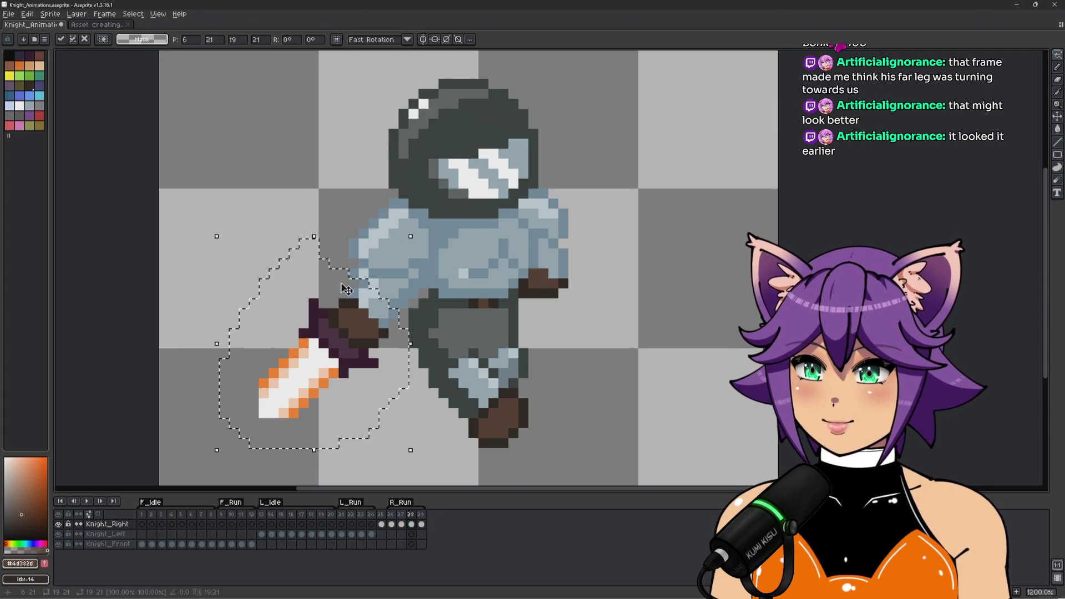
key("ctrl+d")
scroll(332, 294, "up", 1)
- Retouch the armour and glove pixels around the sword hand, undoing one stray blue-grey pixel
key("b")
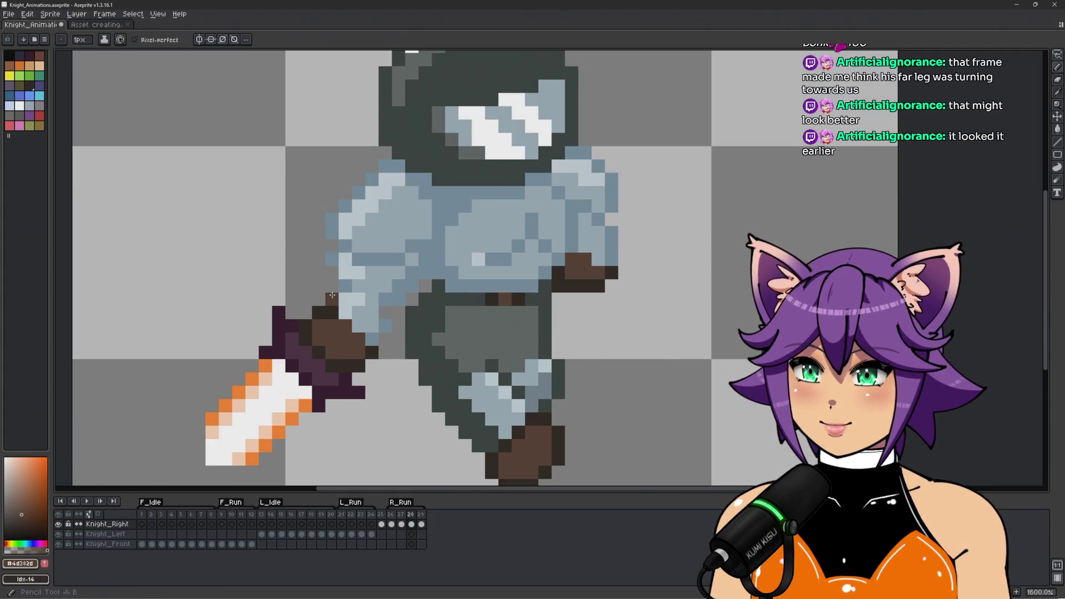
left_click(342, 268, "alt")
left_click(344, 283, "alt")
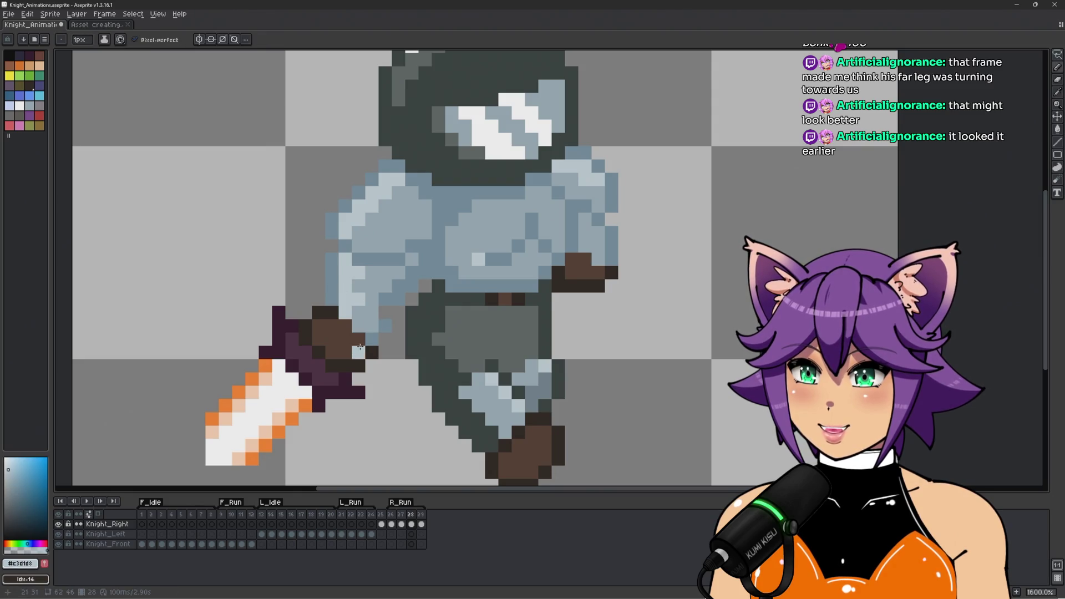
left_click(387, 315, "alt")
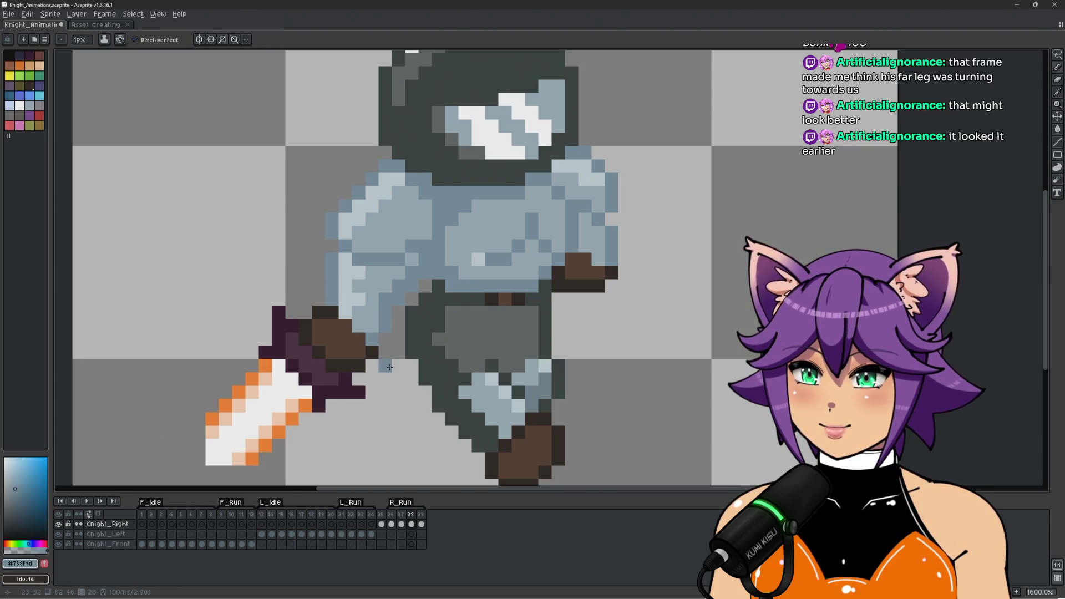
key("ctrl+z")
left_click(322, 297, "alt")
left_click(334, 307, "alt")
key("alt")
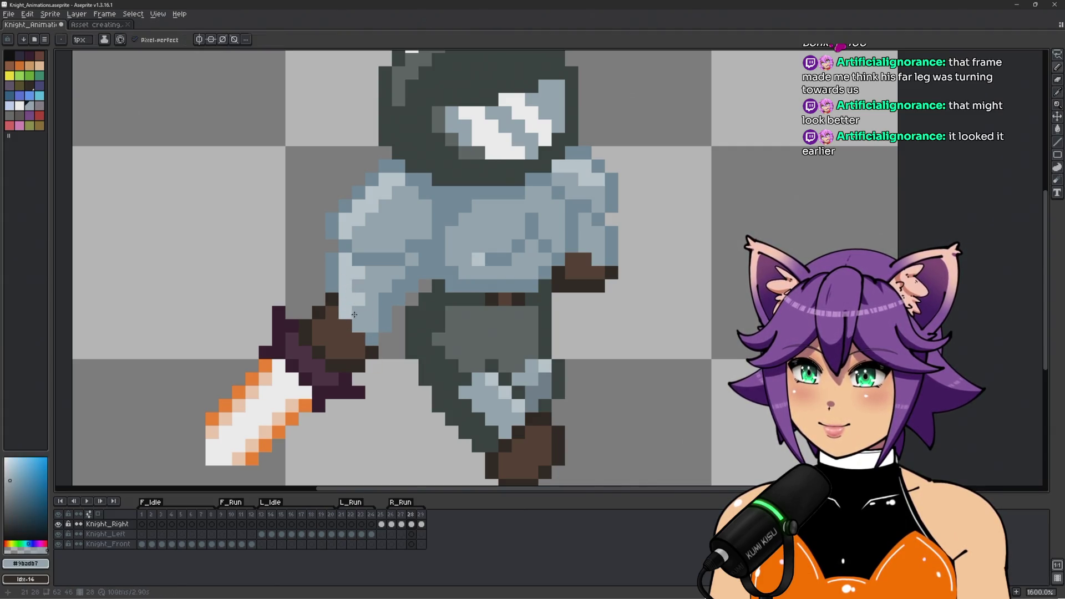
left_click(350, 275, "alt")
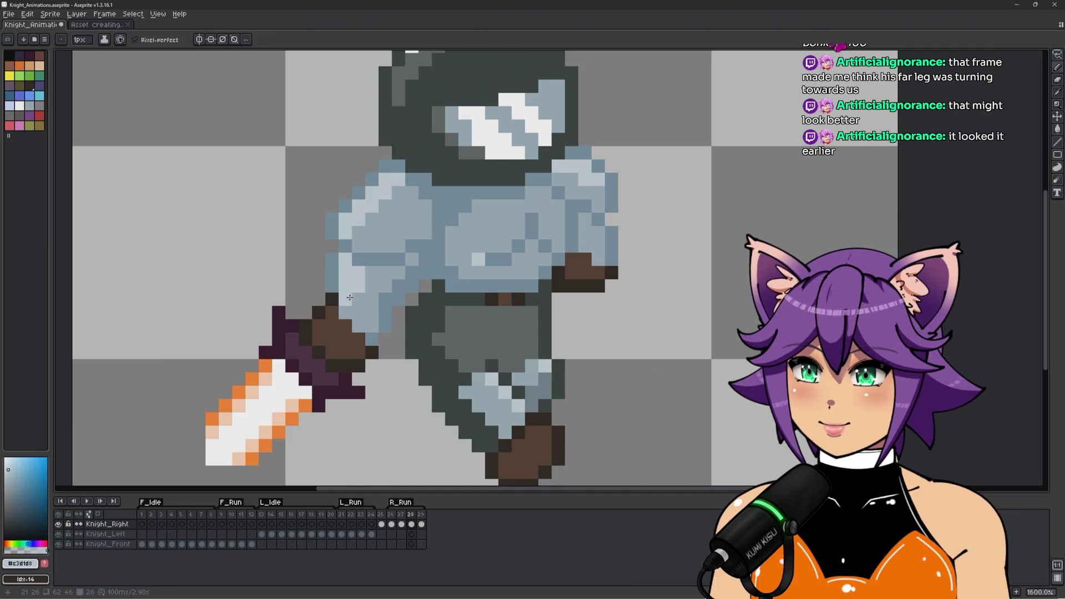
- Zoom in on the arm and sample the mid and darker blue-grey armour shades
scroll(382, 295, "down", 3)
scroll(369, 290, "up", 3)
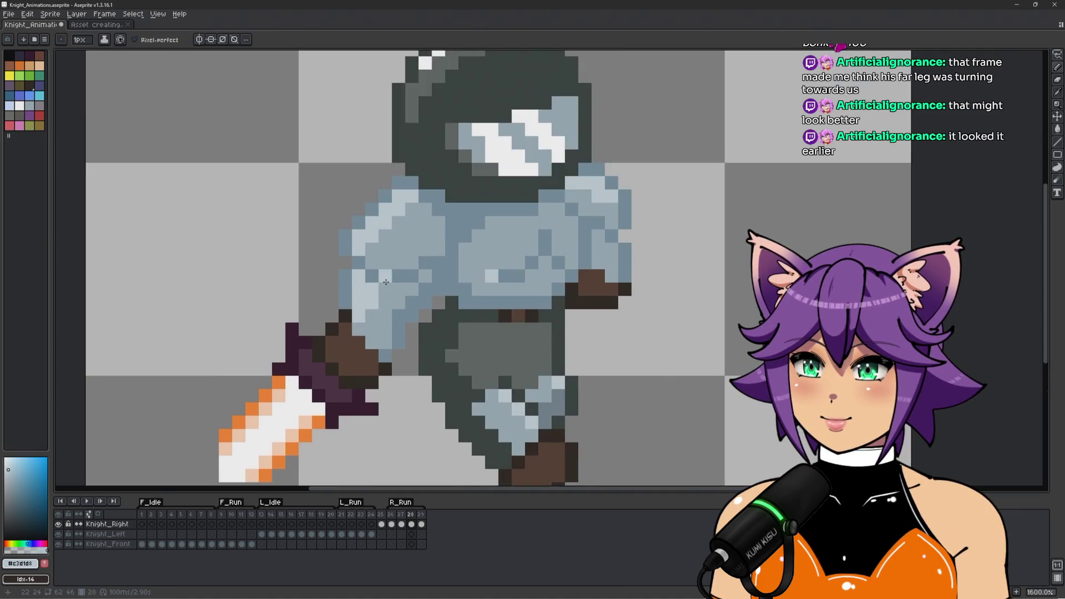
scroll(399, 362, "down", 3)
scroll(408, 299, "up", 3)
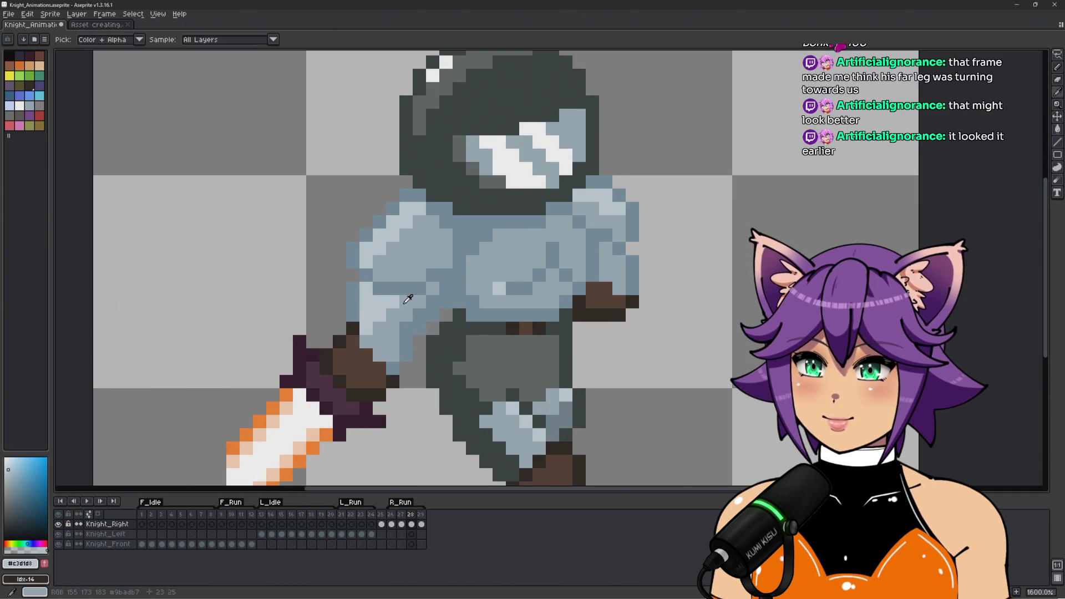
left_click(417, 314, "alt")
left_click(422, 339, "alt")
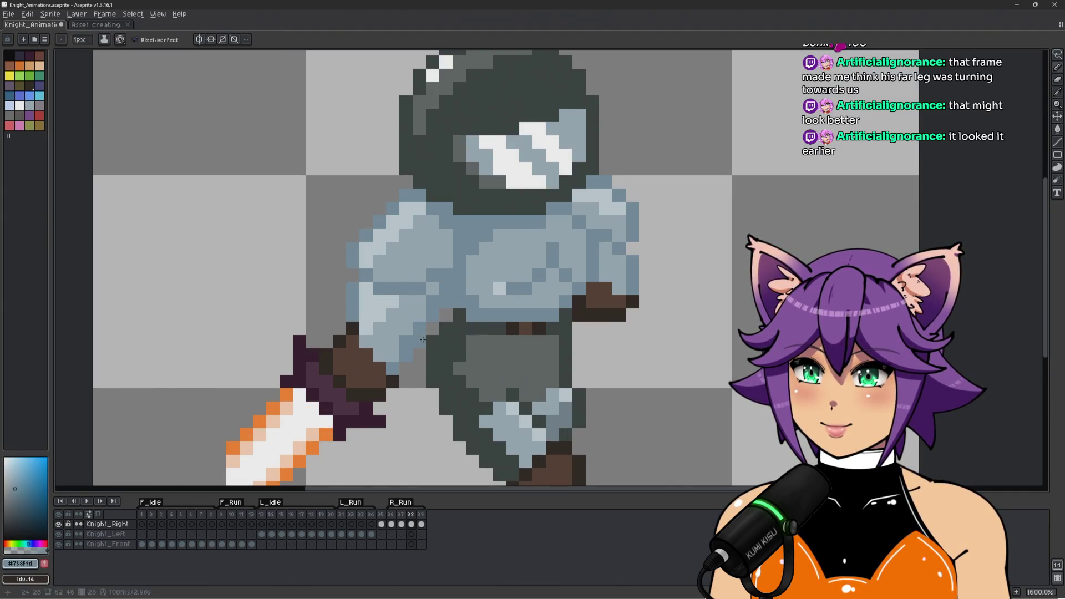
scroll(405, 338, "down", 3)
scroll(431, 315, "up", 3)
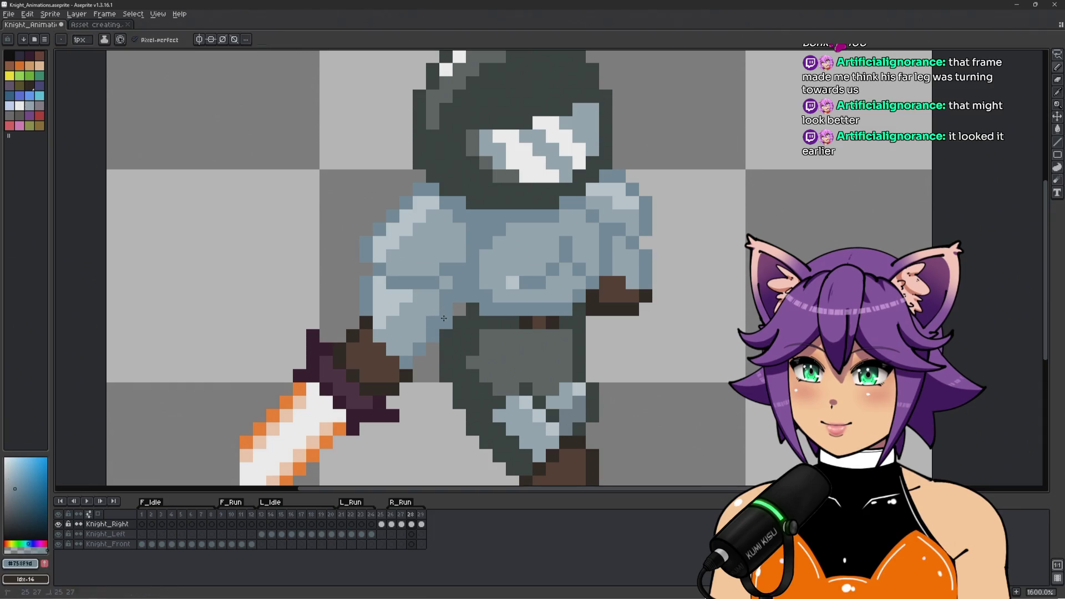
left_click(424, 338, "alt")
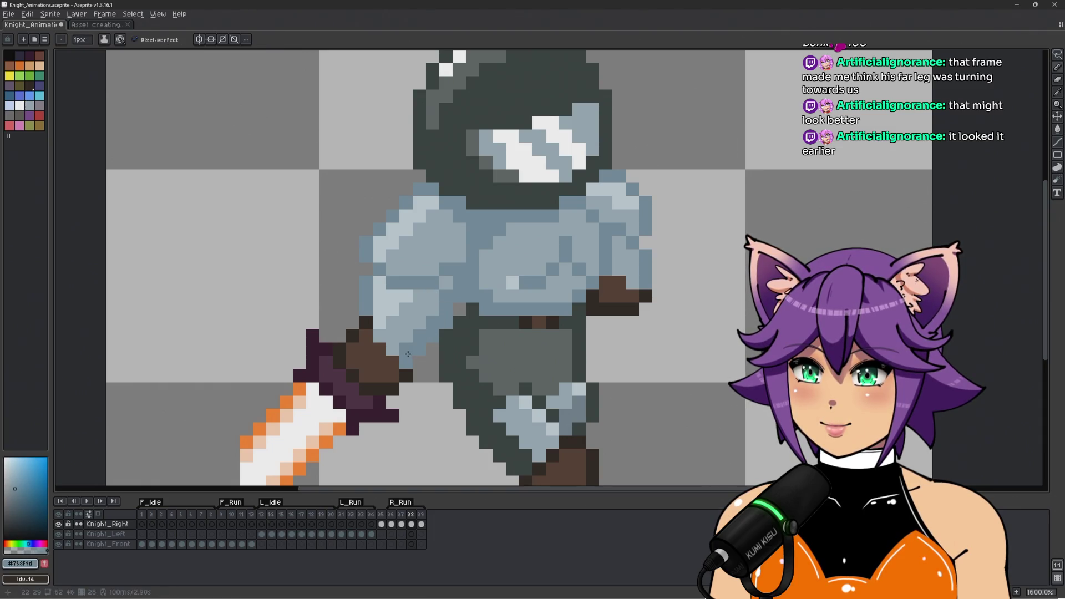
scroll(434, 337, "down", 4)
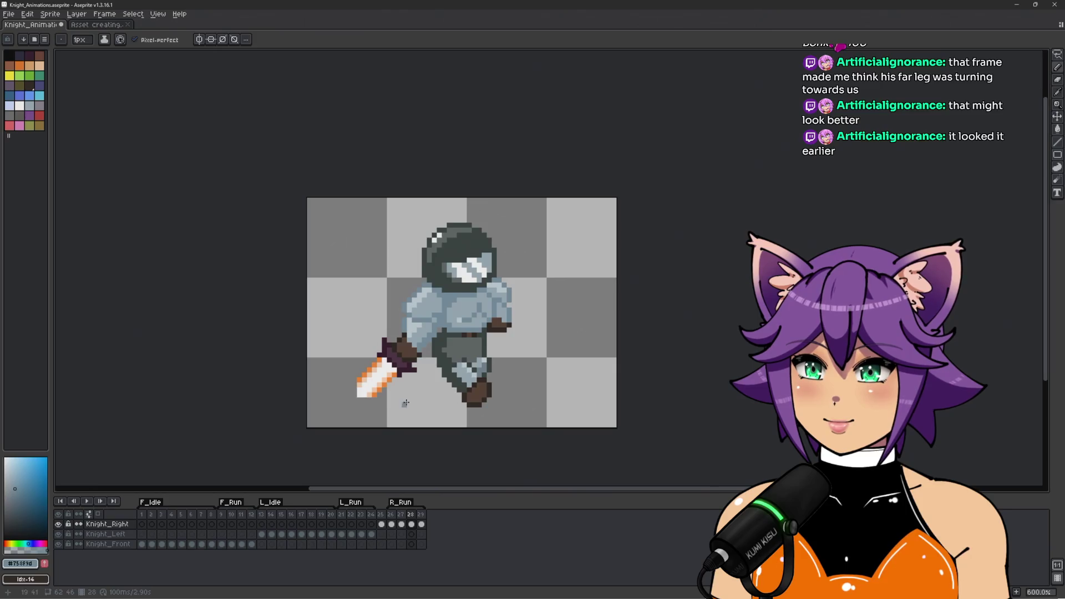
scroll(388, 289, "up", 2)
scroll(382, 261, "up", 1)
scroll(382, 260, "up", 1)
scroll(383, 260, "down", 2)
scroll(488, 398, "down", 1)
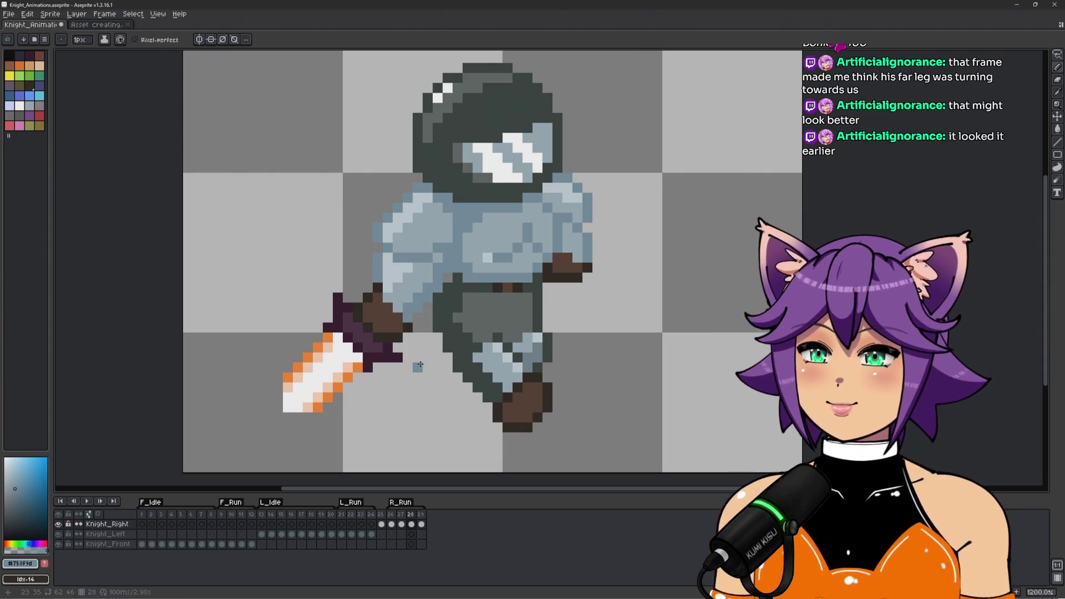
- Flip between run frames 27 and 28, checking the dark brown glove colour
key("Left")
key("Right")
key("Left")
key("Right")
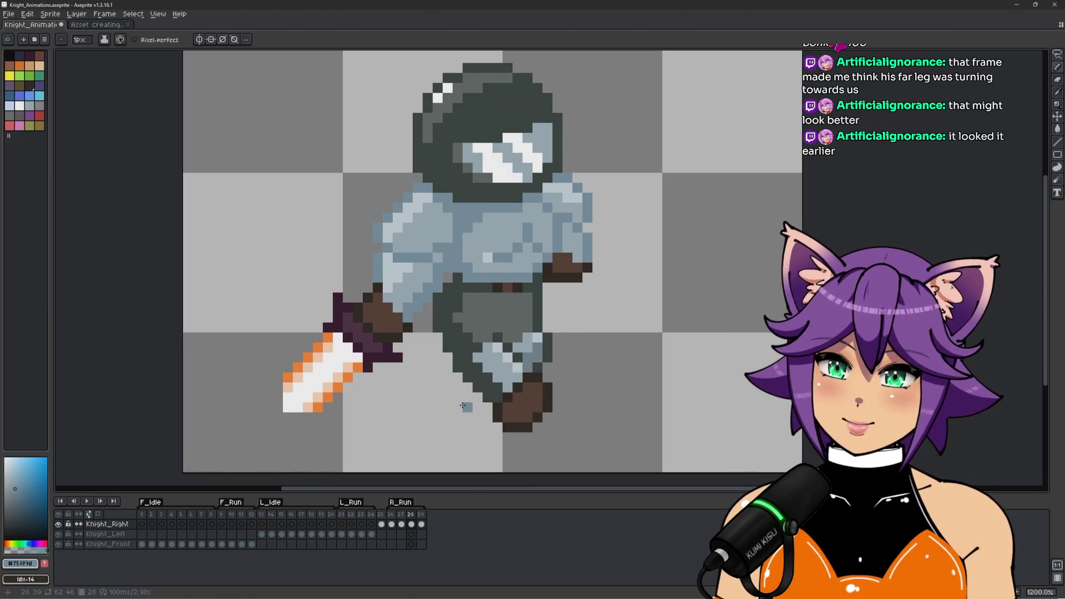
scroll(383, 343, "up", 1)
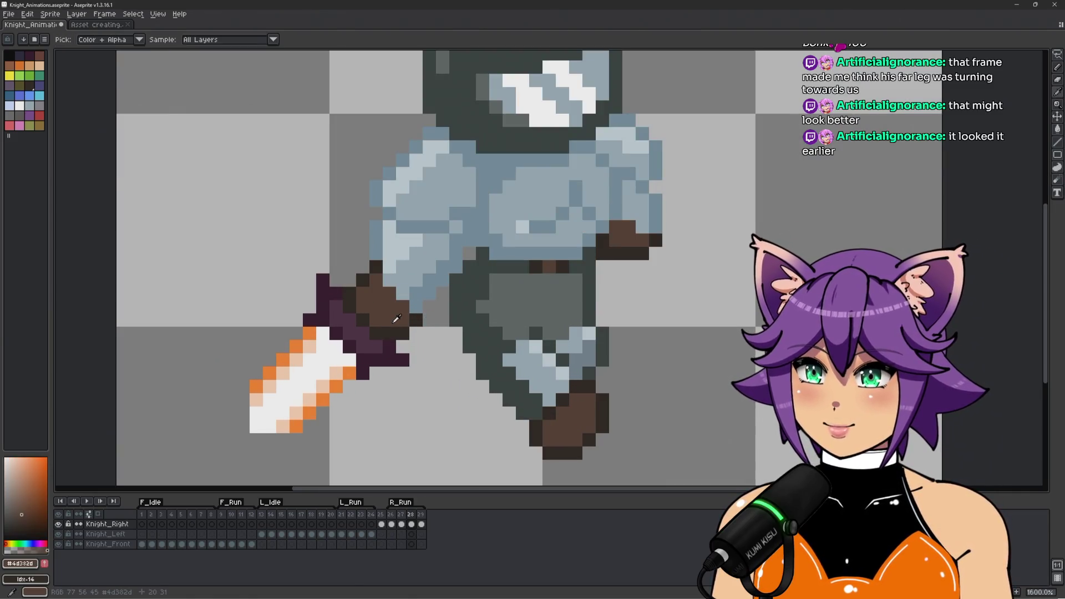
left_click(401, 323, "alt")
left_click(416, 334, "alt")
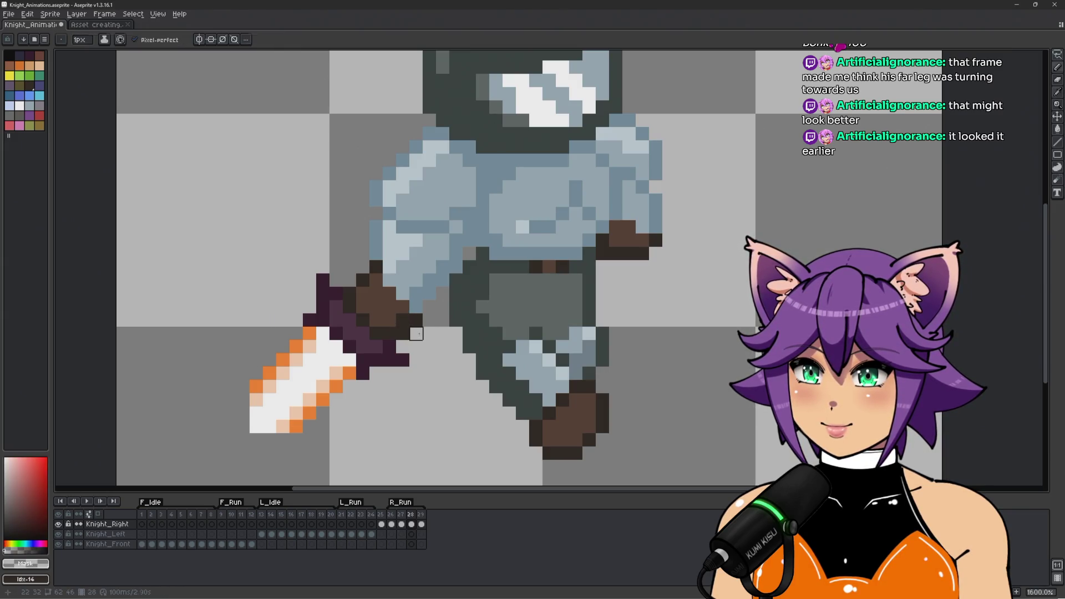
scroll(456, 358, "down", 2)
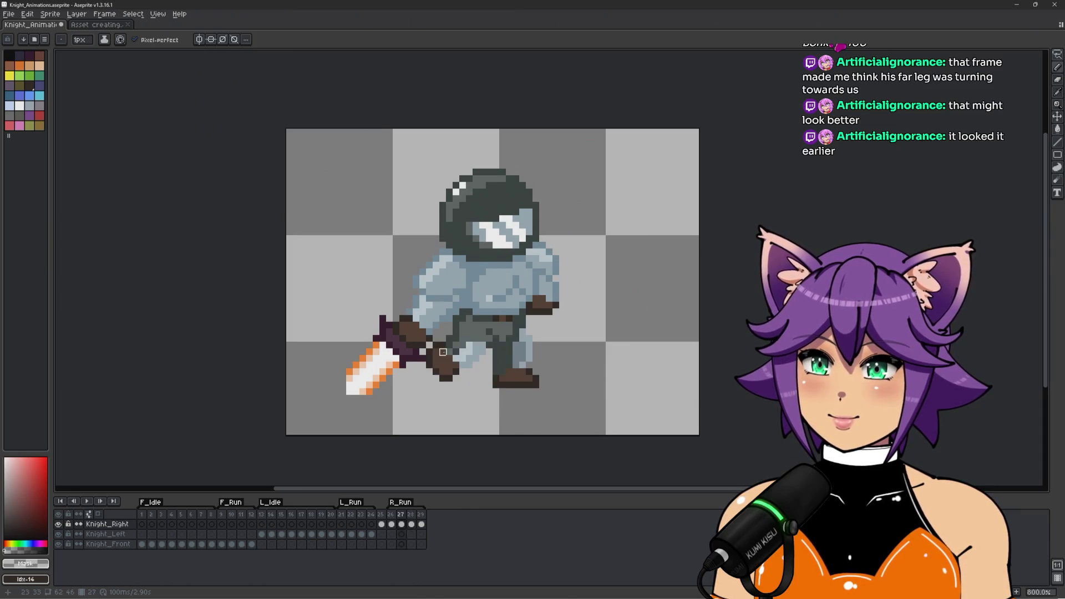
- Paint one arm pixel blue-grey #758f9d and erase stray pixels along the arm's left edge
scroll(444, 348, "up", 2)
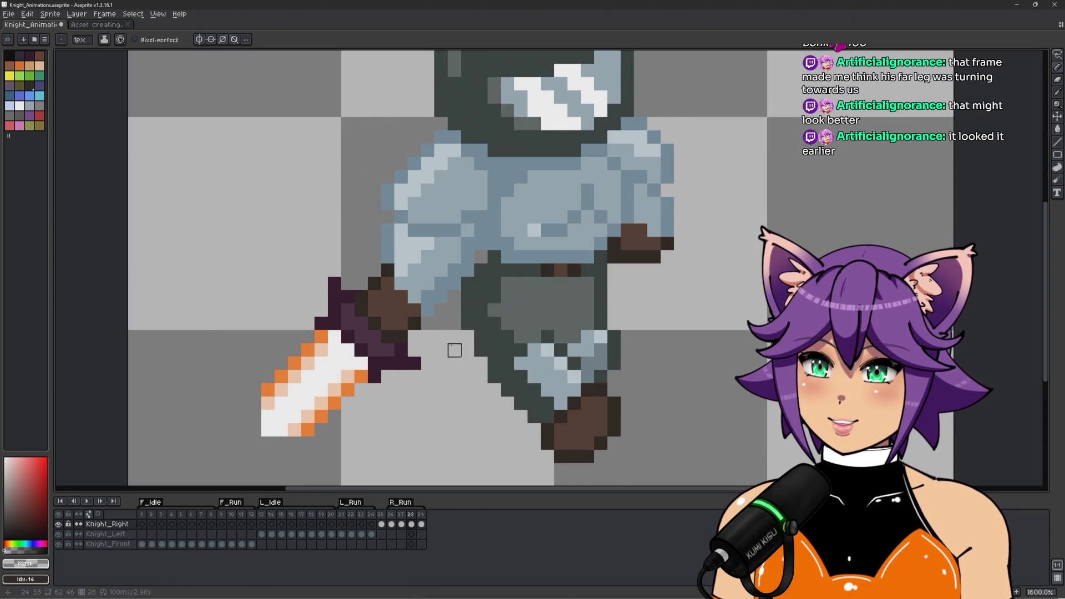
left_click(425, 291, "alt")
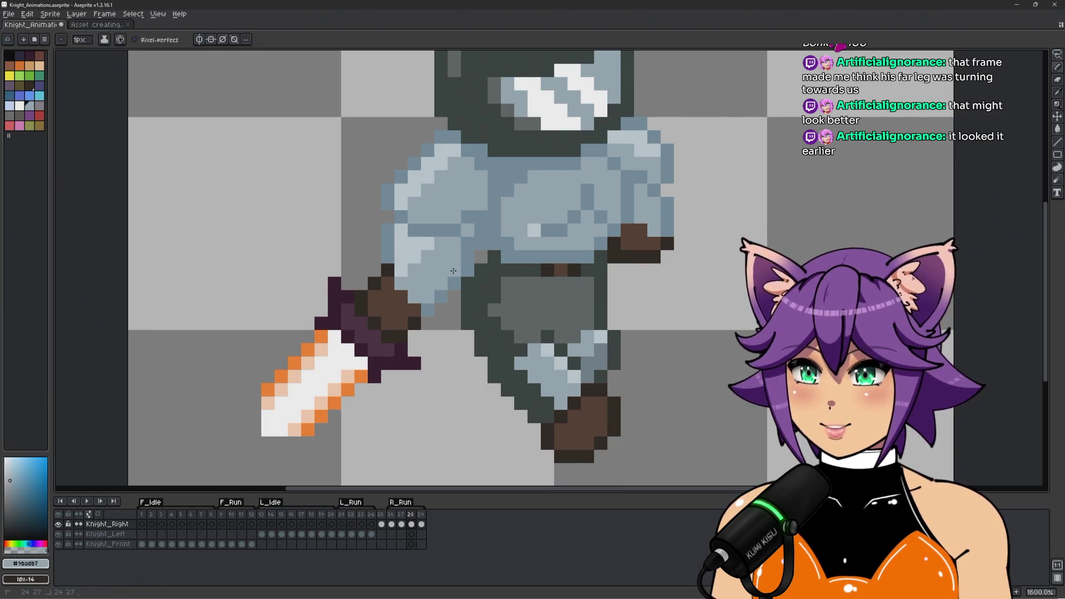
scroll(453, 271, "down", 4)
scroll(472, 247, "up", 3)
scroll(474, 245, "up", 1)
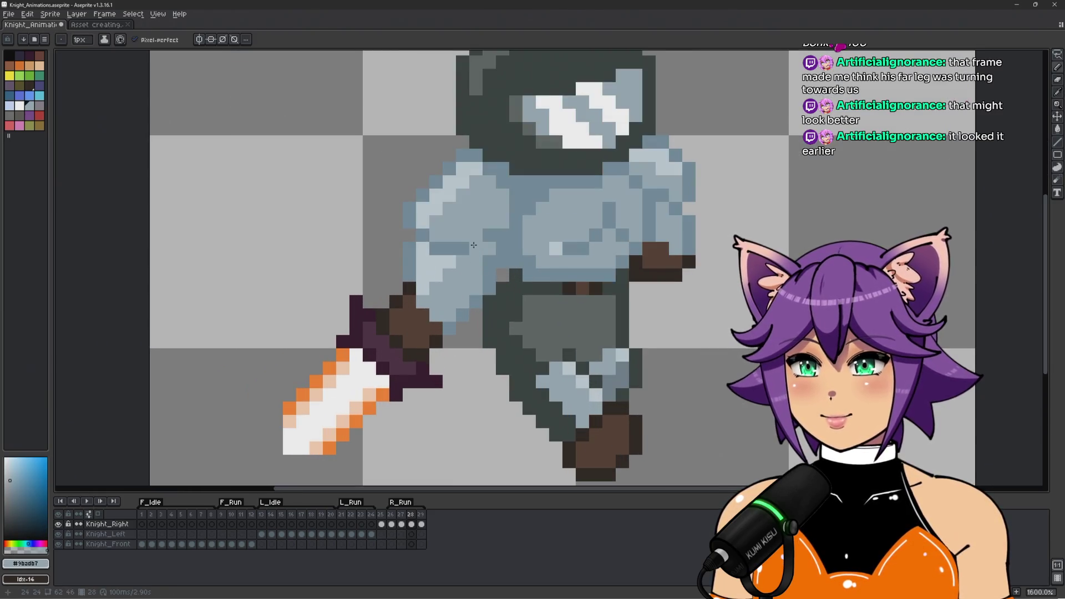
left_click(480, 275, "alt")
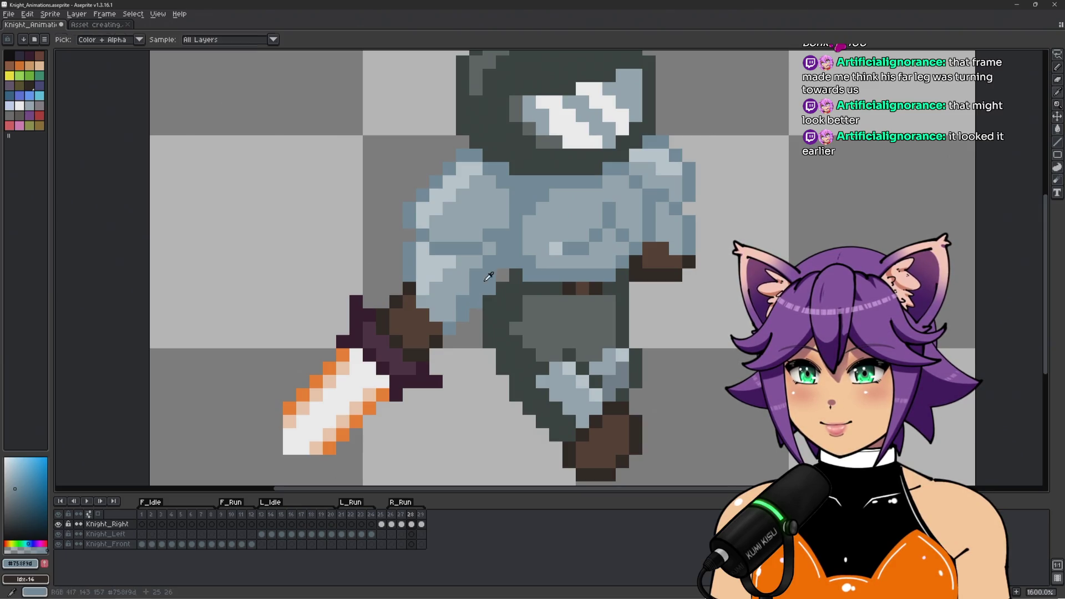
left_click(500, 275, "alt")
scroll(491, 386, "down", 2)
scroll(500, 376, "down", 1)
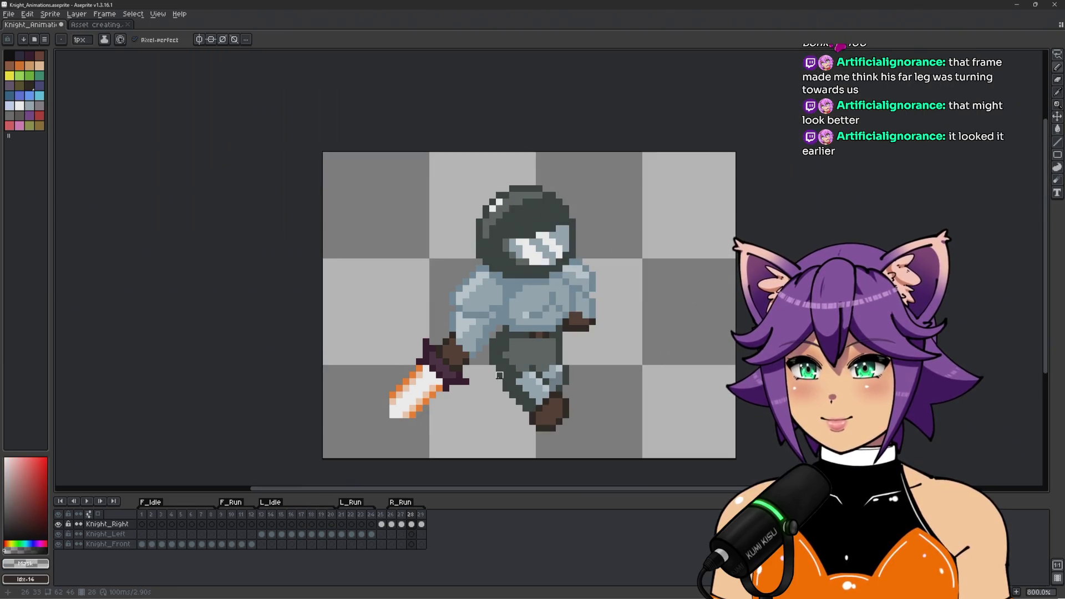
scroll(482, 376, "up", 1)
scroll(444, 311, "up", 2)
left_click(439, 303, "alt")
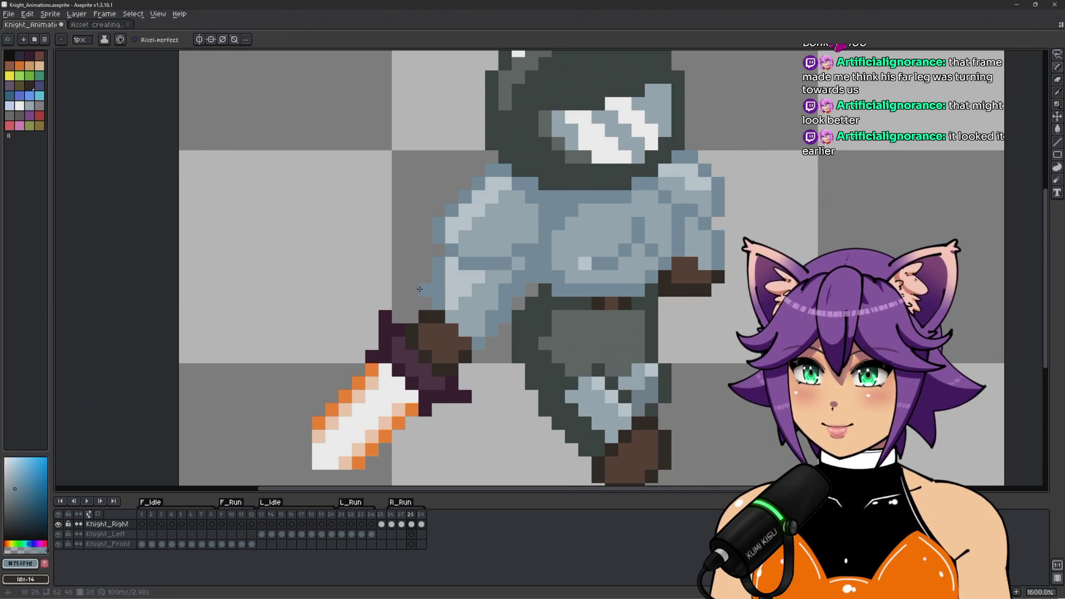
left_click(462, 271)
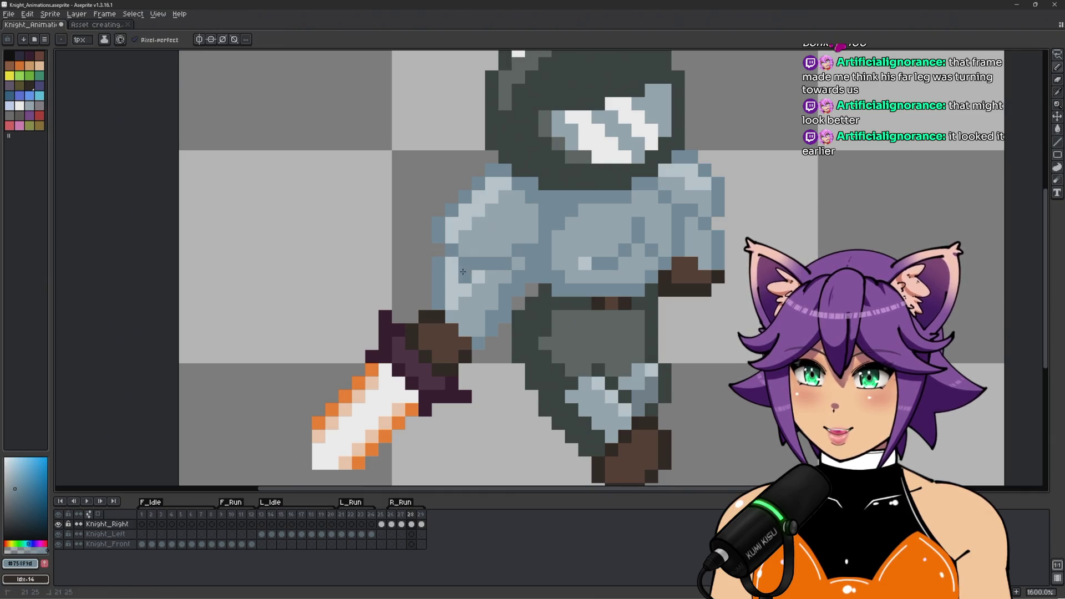
left_click(439, 264, "alt")
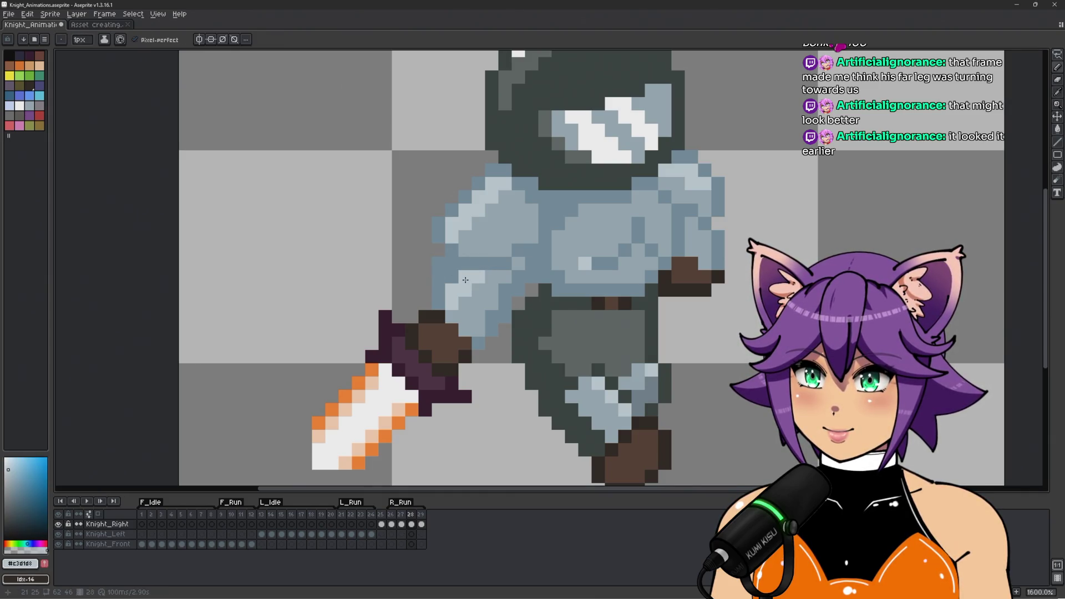
left_click_drag(439, 264, 439, 277)
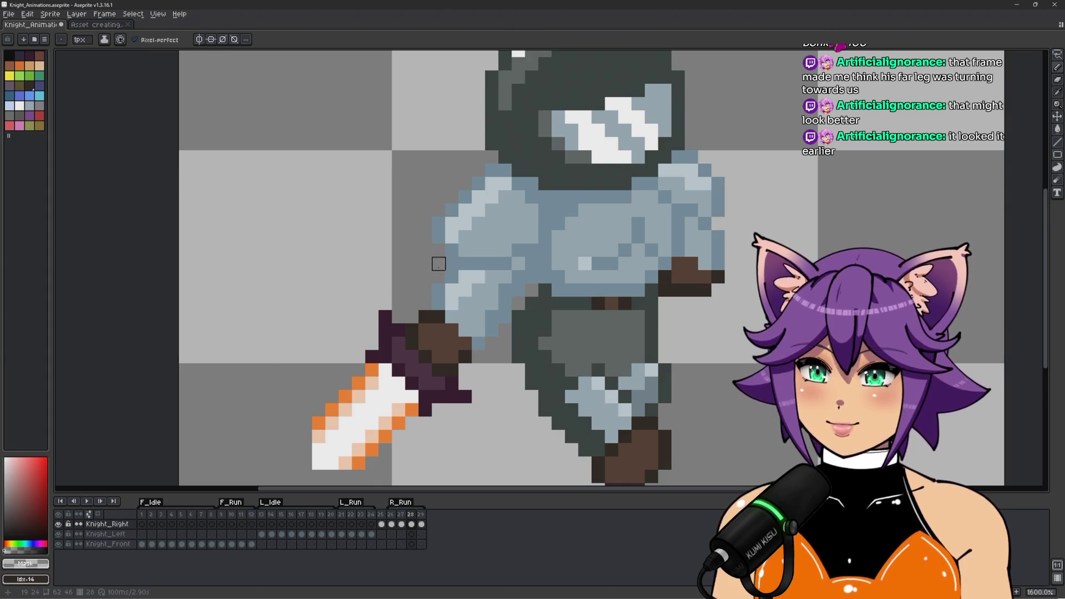
- Stop the run animation on frame 28 and bring the sword and legs into view
scroll(398, 318, "down", 2)
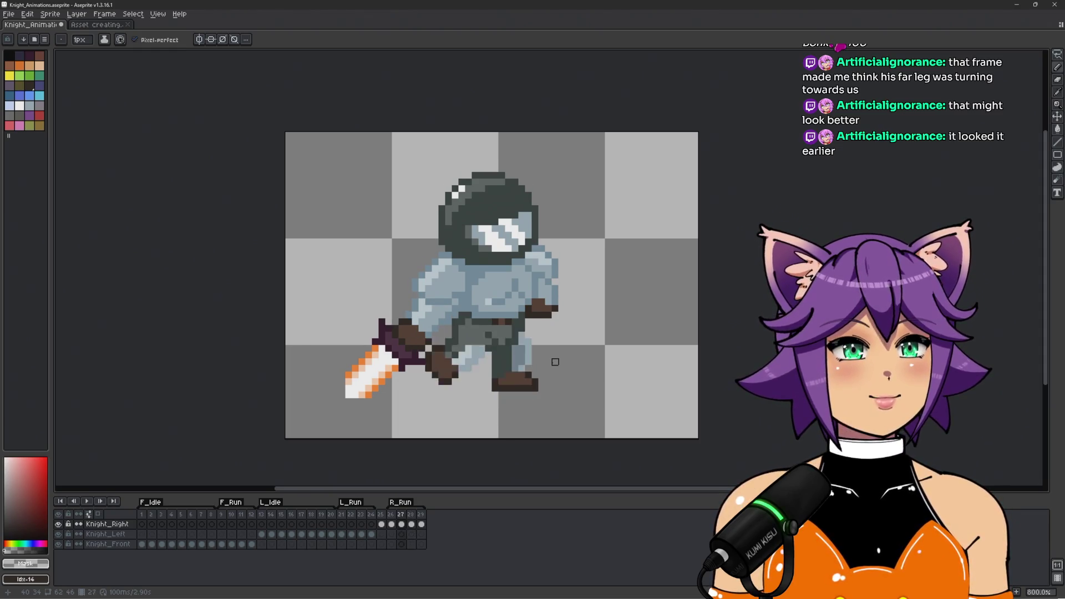
key("Return")
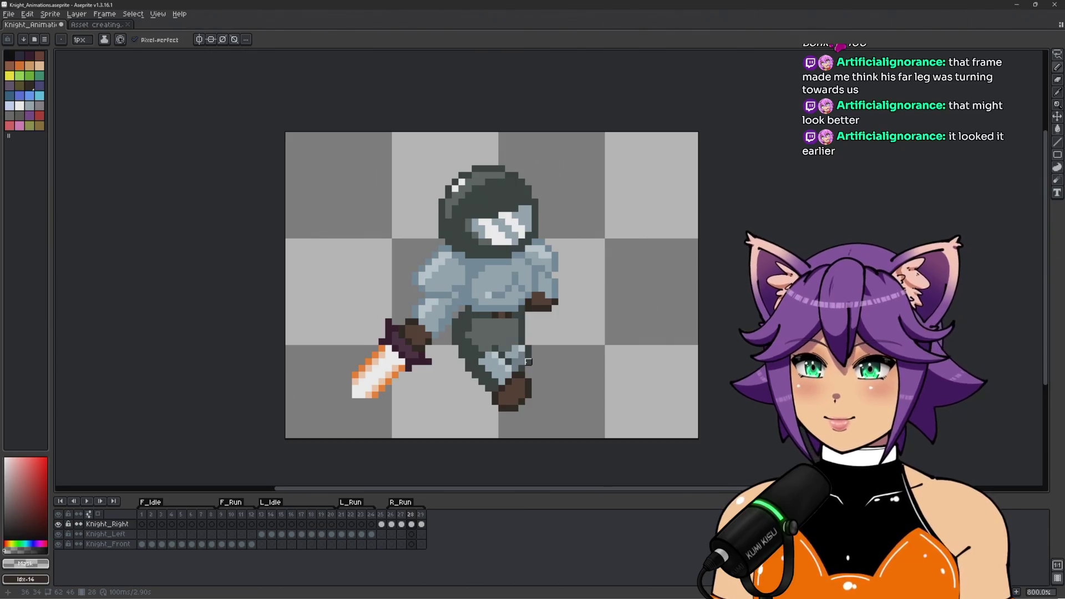
scroll(425, 353, "up", 1)
scroll(425, 353, "up", 2)
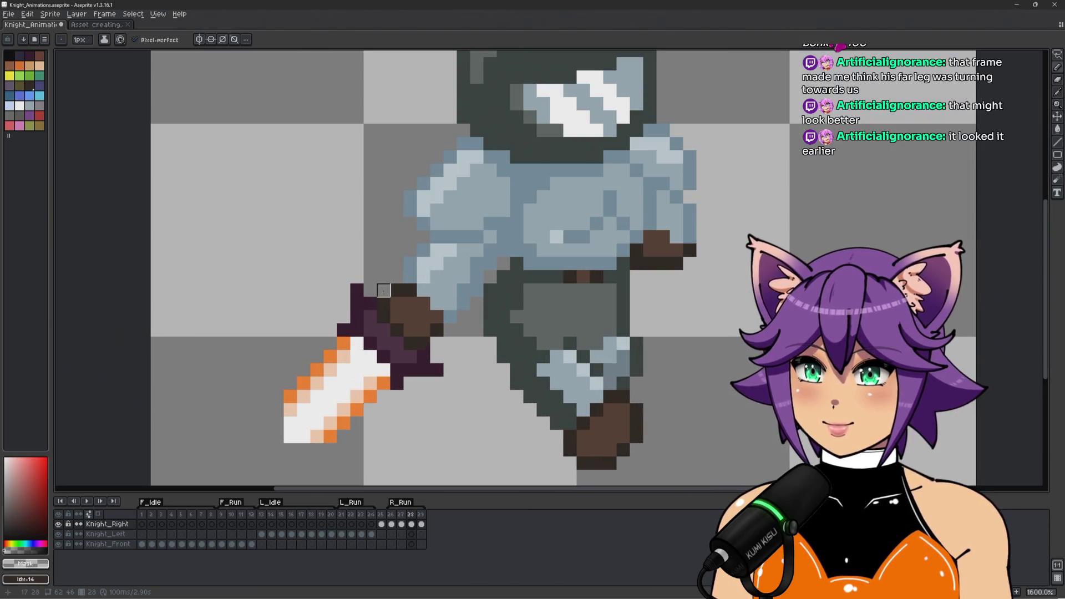
left_click_drag(384, 290, 408, 241)
- Flip between run frames 28 and 29, then lasso the sword and forearm
key("Right")
key("Left")
key("Right")
left_click(472, 243, "alt")
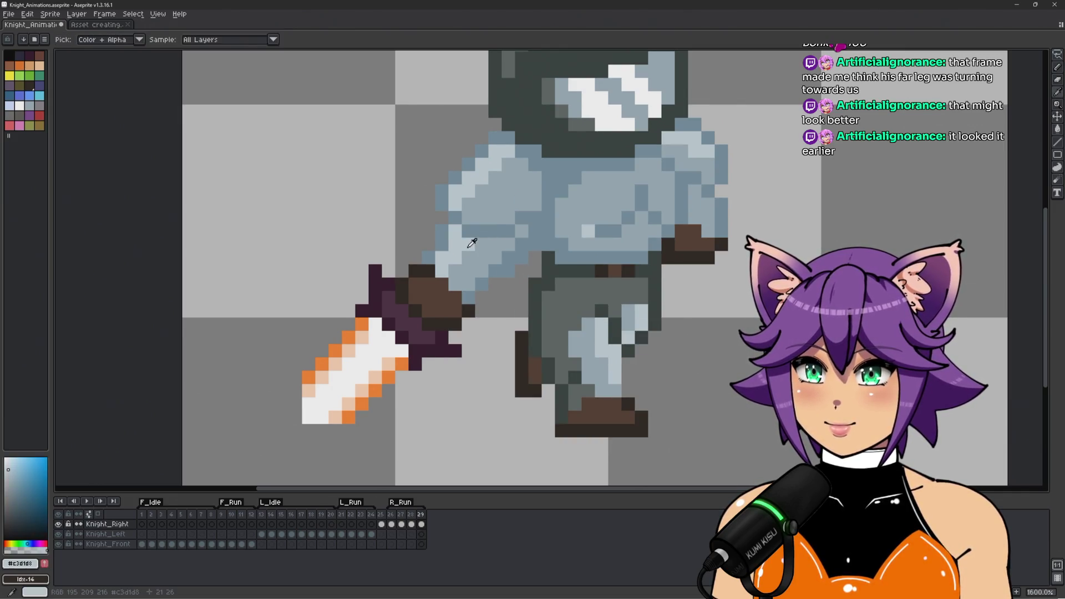
key("Left")
key("Right")
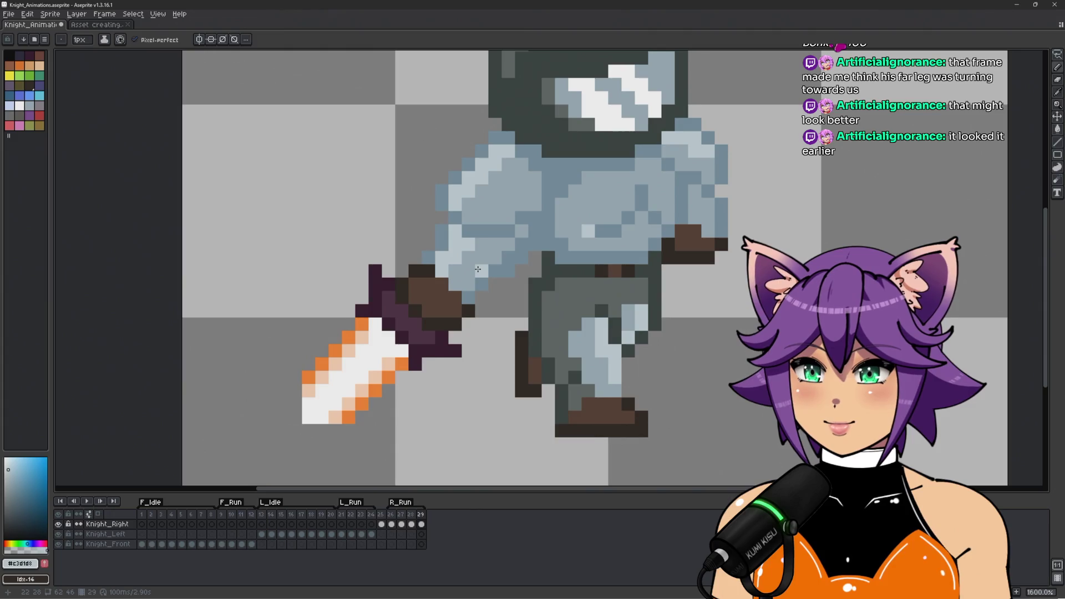
key("Left")
key("Right")
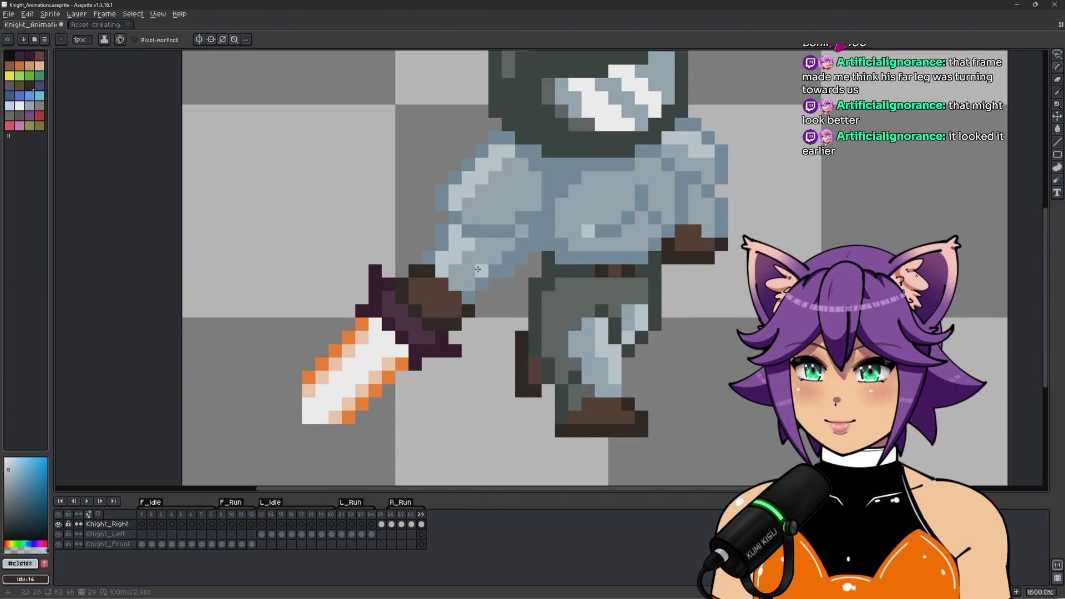
key("Left")
key("Right")
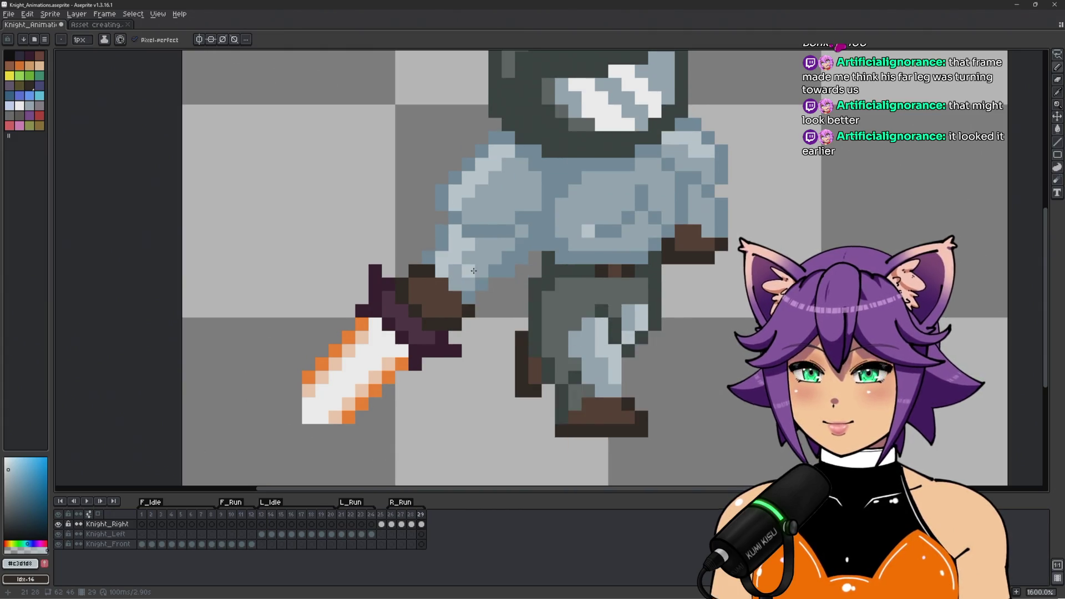
key("Left")
key("Right")
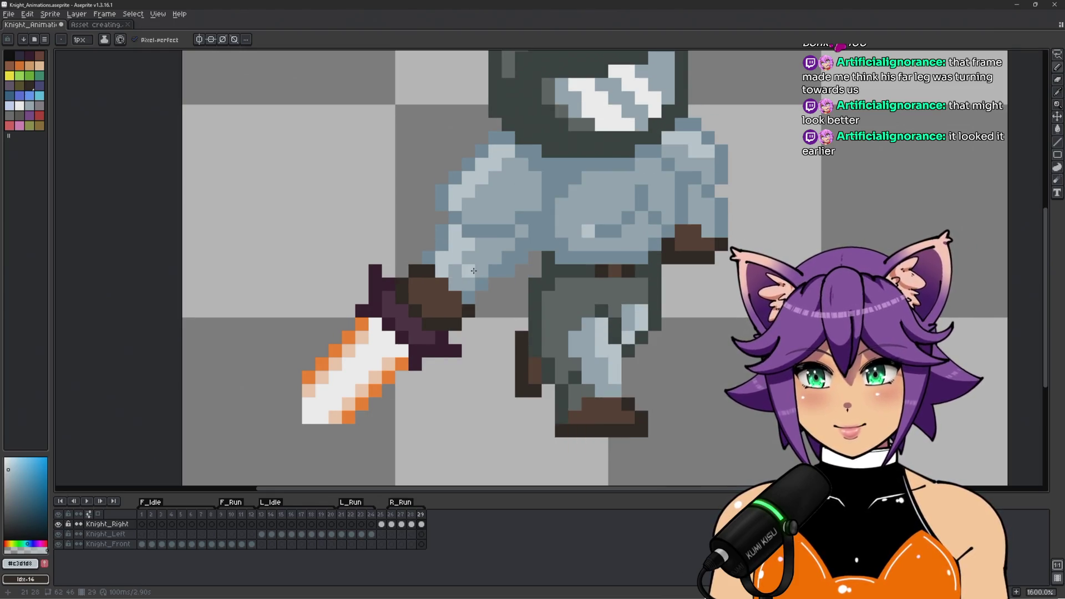
key("Left")
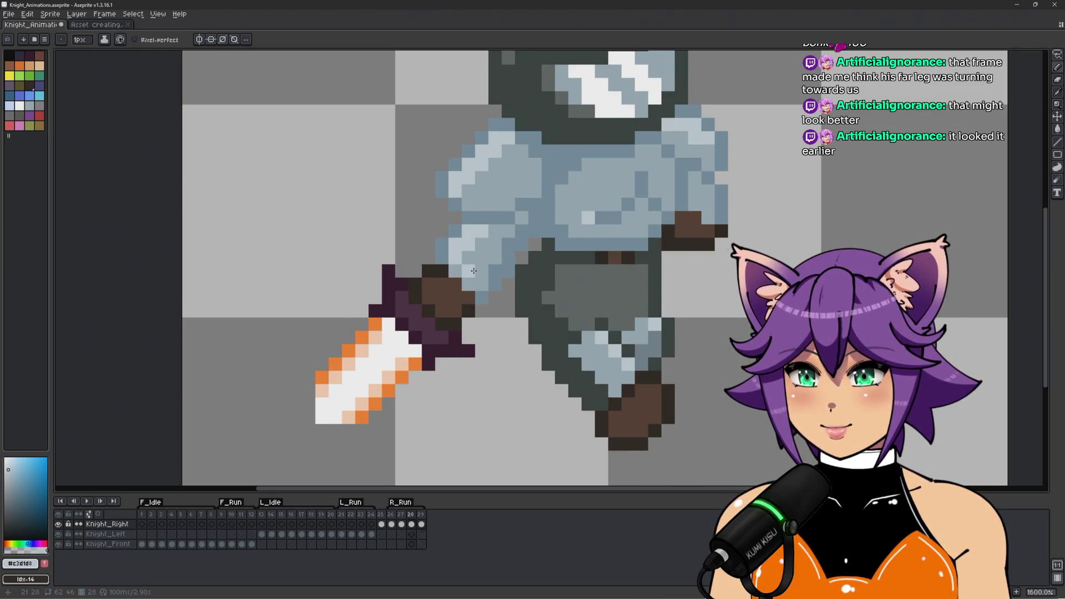
key("Right")
scroll(362, 284, "down", 1)
key("Left")
scroll(391, 248, "up", 1)
key("q")
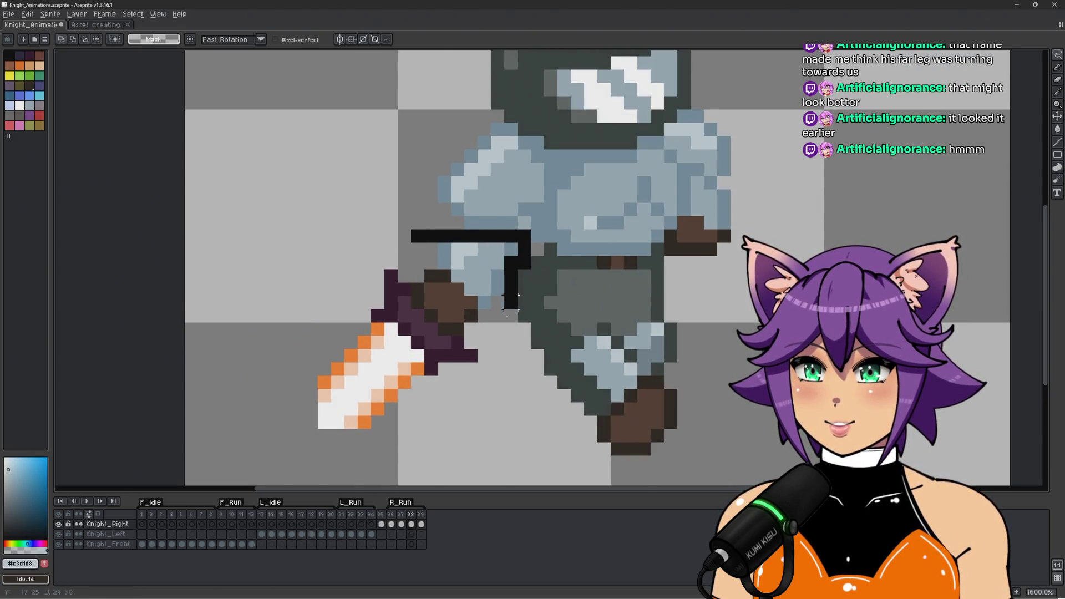
left_click_drag(512, 235, 398, 222)
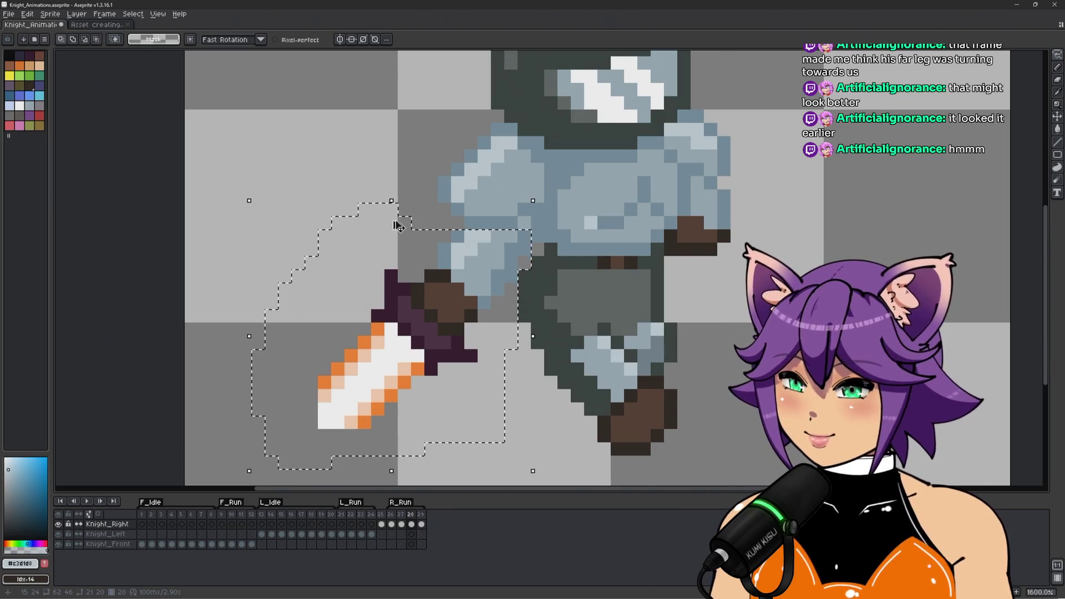
- Move the selected sword up and to the left and commit it
left_click(421, 515)
scroll(288, 251, "down", 3)
left_click_drag(355, 305, 317, 216)
key("Return")
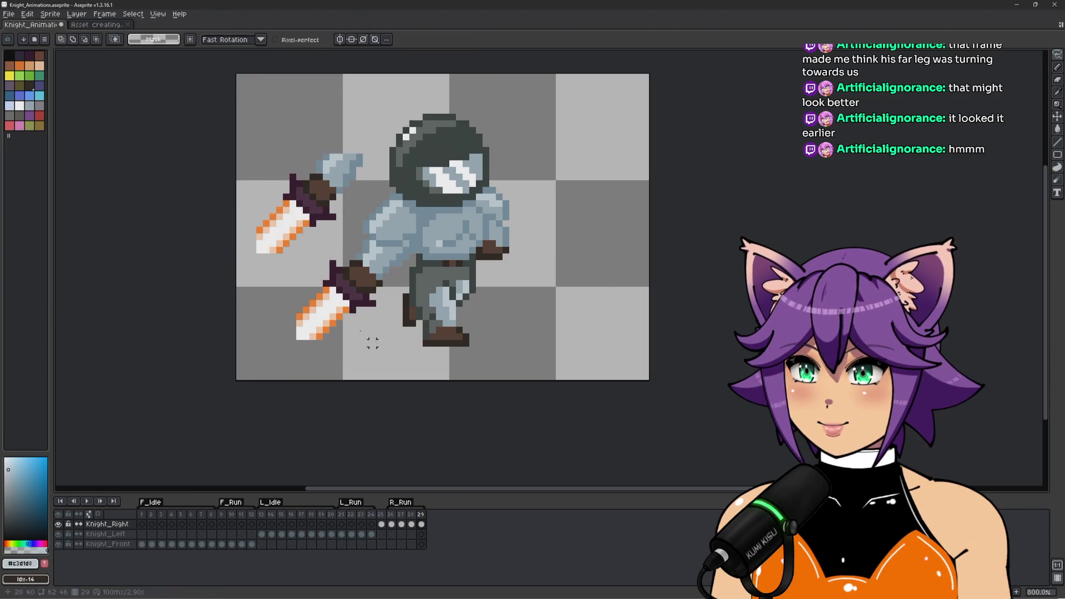
scroll(364, 210, "up", 3)
- Delete the leftover lower sword and move the upper sword and forearm down beside the body
left_click_drag(444, 265, 319, 438)
key("Delete")
scroll(268, 244, "down", 1)
mouse_move(207, 101)
left_mouse_down()
mouse_move(348, 54)
mouse_move(200, 110)
left_mouse_up()
left_click_drag(305, 161, 377, 298)
left_click_drag(421, 185, 268, 198)
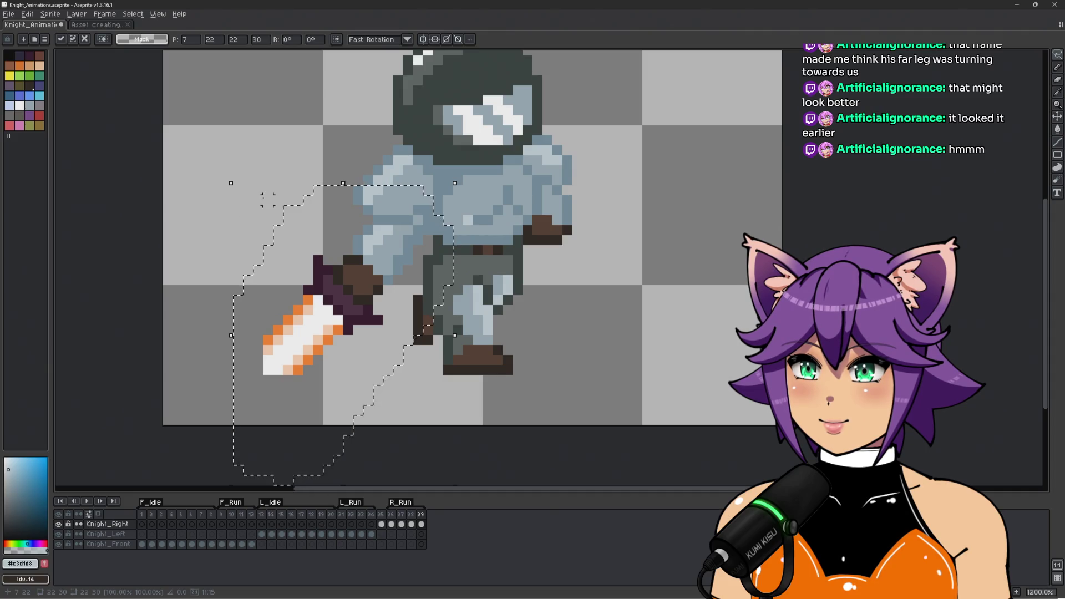
- Go to run frame 28 and play the run animation
left_click(411, 514)
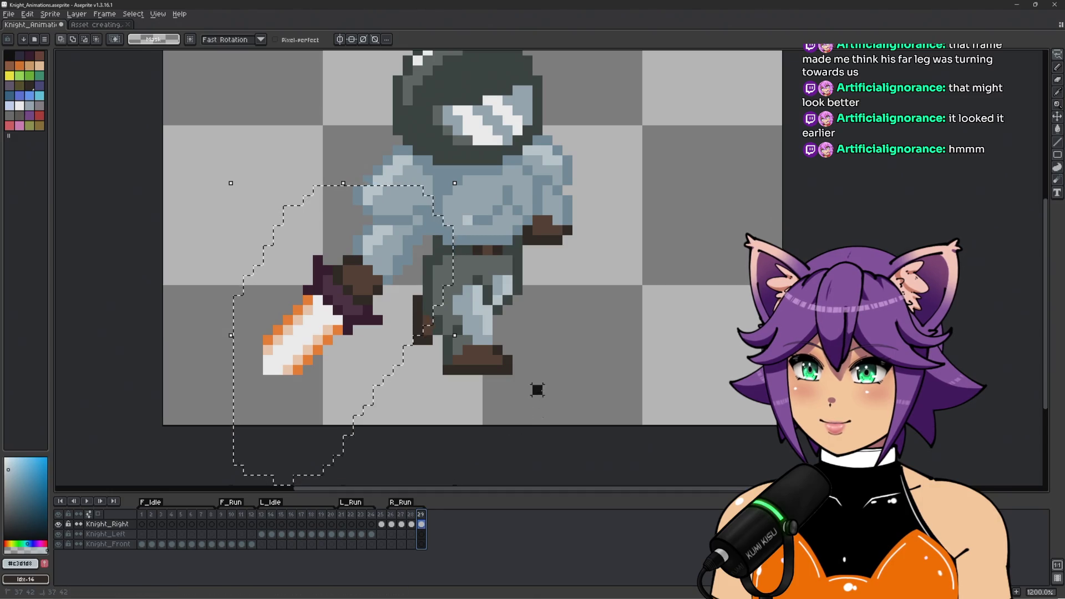
key("Return")
scroll(541, 391, "down", 3)
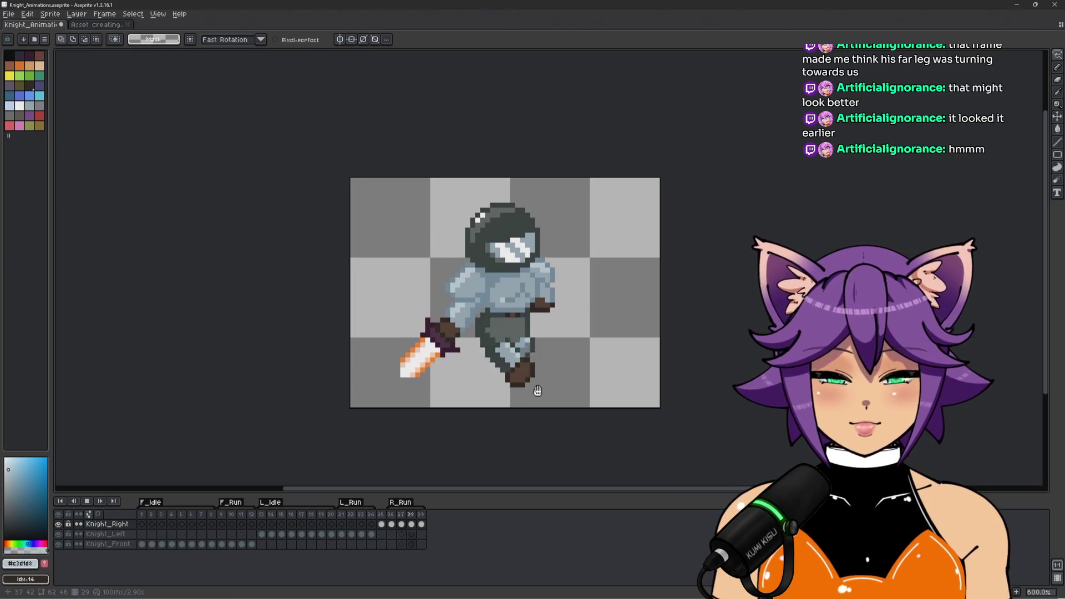
- Stop on the left-run frames, then play the R_Run frames to review the low sword pose
scroll(405, 394, "up", 1)
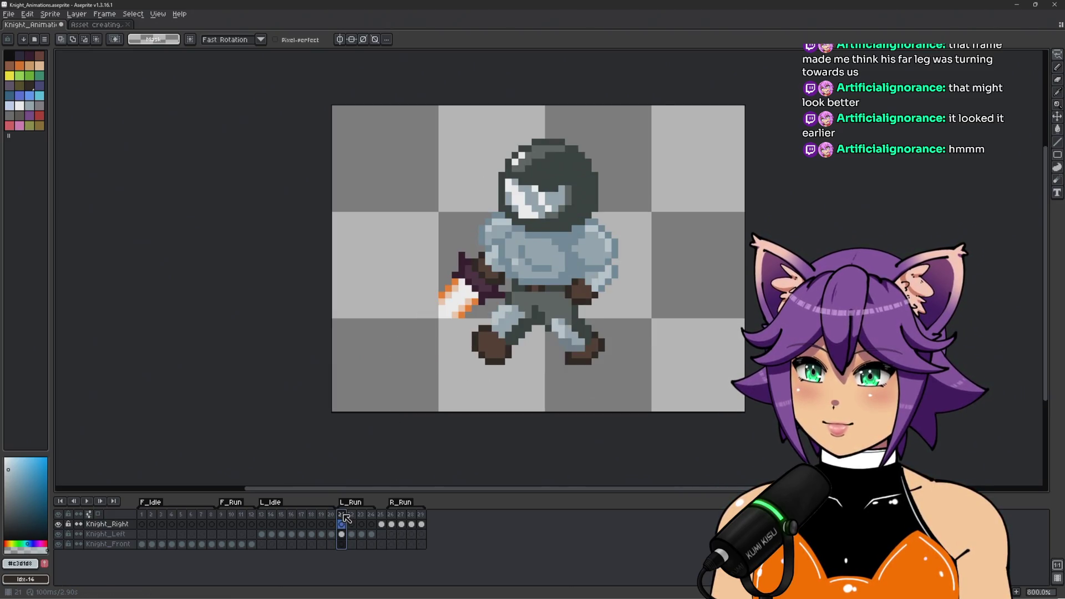
left_click(347, 516)
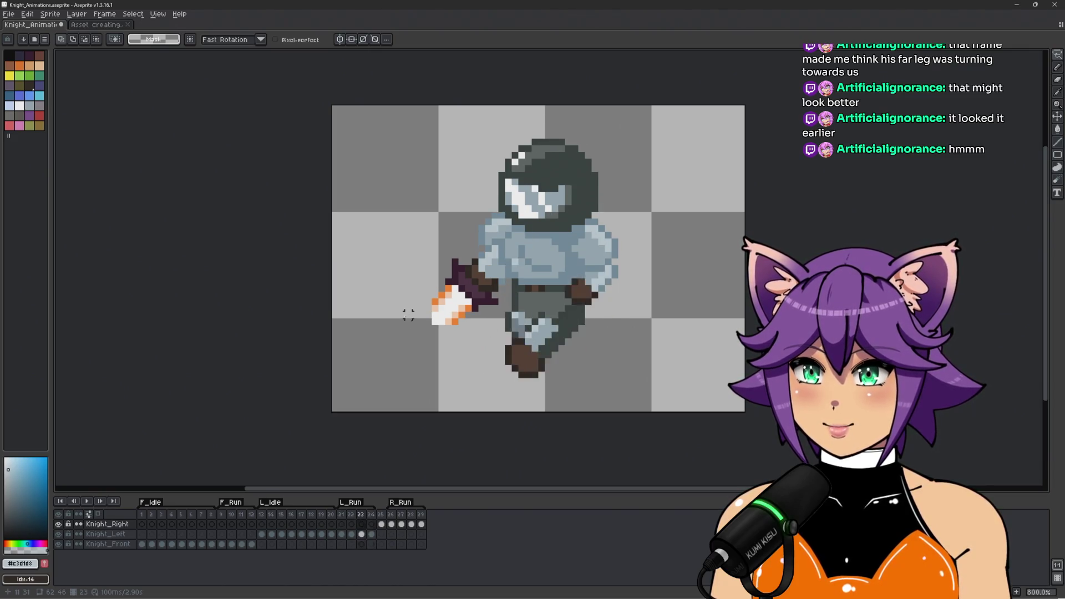
left_click(393, 519)
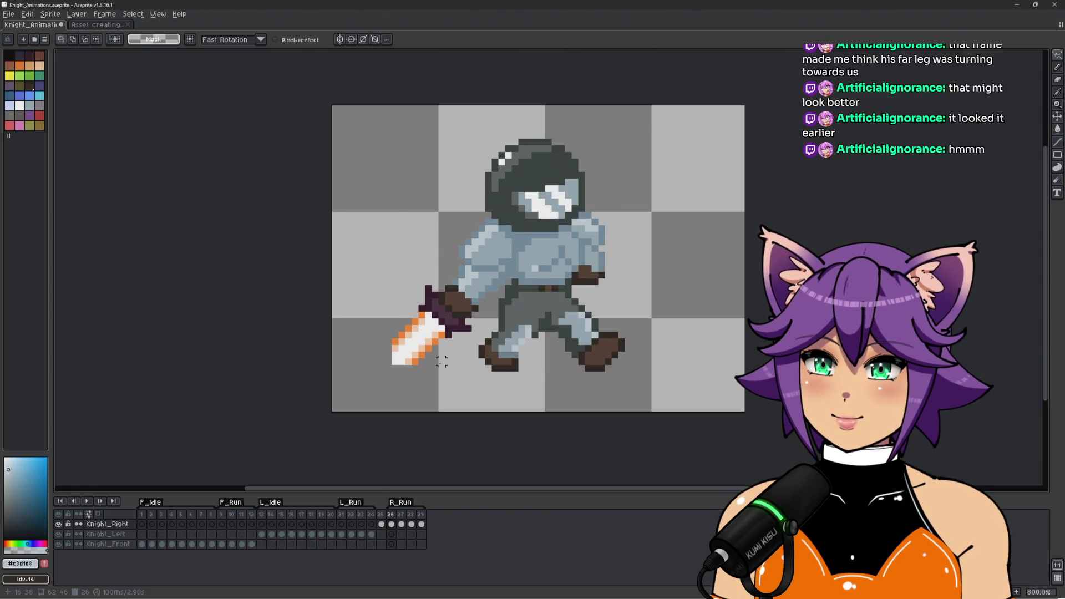
scroll(441, 361, "up", 2)
key("q")
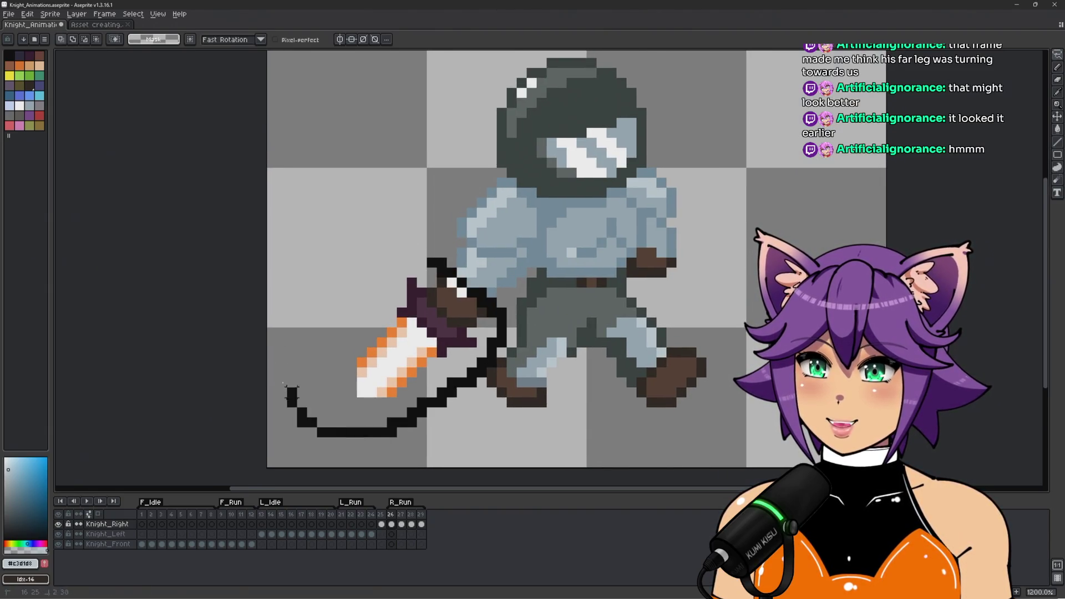
- Lasso the sword and hand and shift them one pixel left
left_click_drag(491, 348, 488, 345)
left_click_drag(437, 317, 428, 317)
key("Return")
scroll(443, 271, "up", 1)
- Repaint the arm with the pale, mid and lighter blue-grey armour shades, then play the animation
key("b")
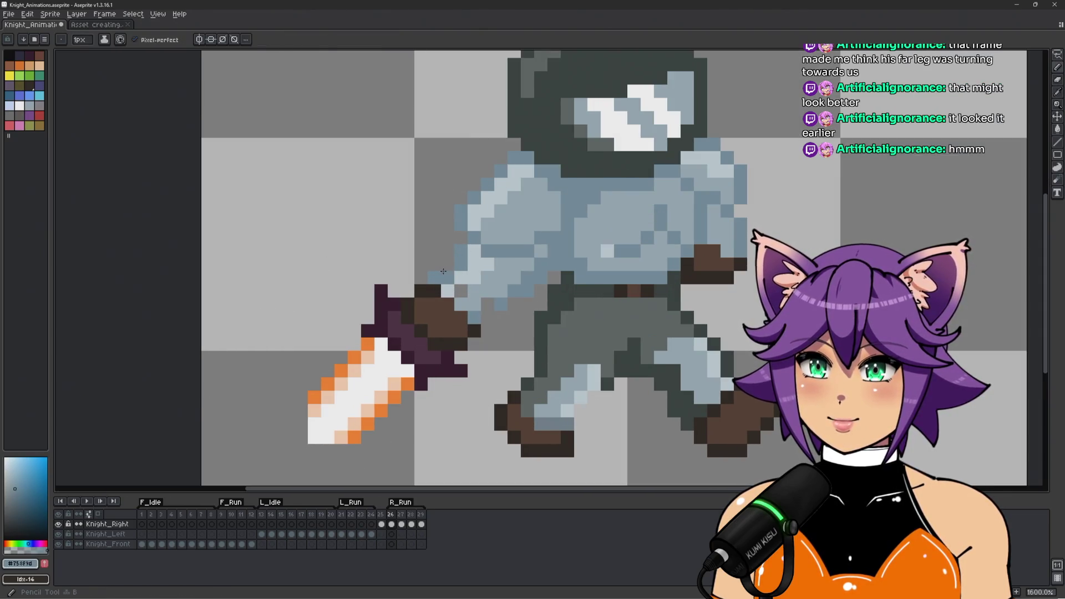
left_click(457, 281, "alt")
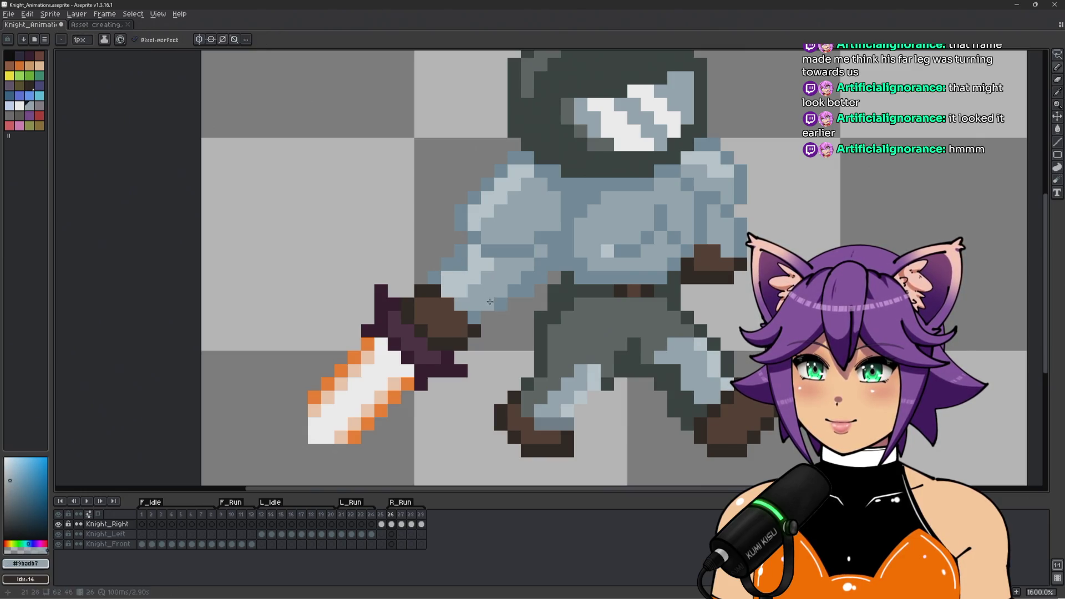
left_click(466, 299, "alt")
scroll(466, 299, "down", 1)
scroll(465, 300, "up", 1)
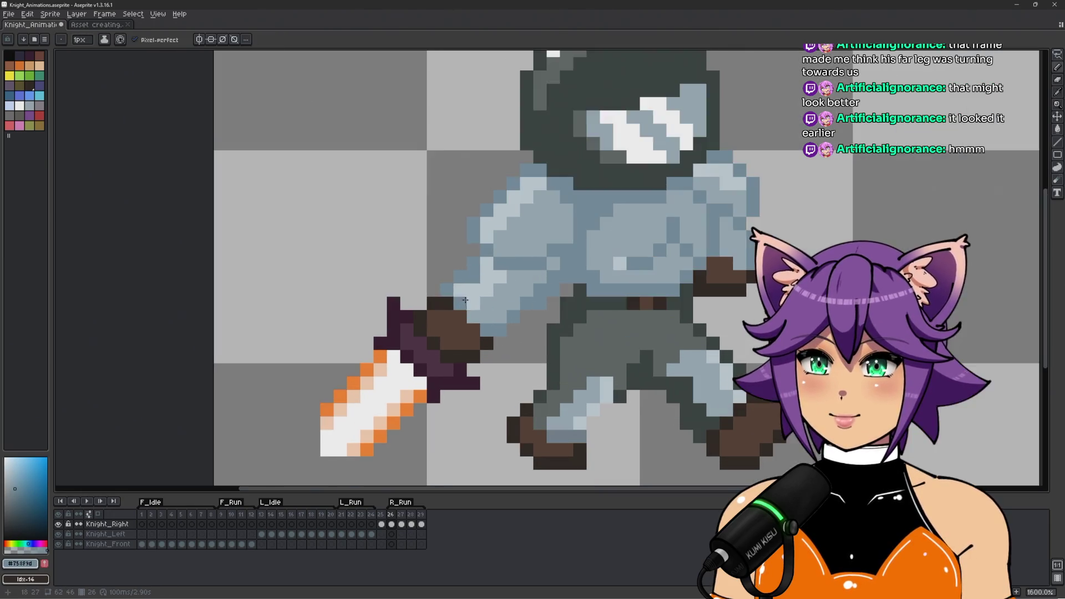
left_click(499, 294, "alt")
scroll(501, 294, "down", 1)
scroll(502, 292, "up", 1)
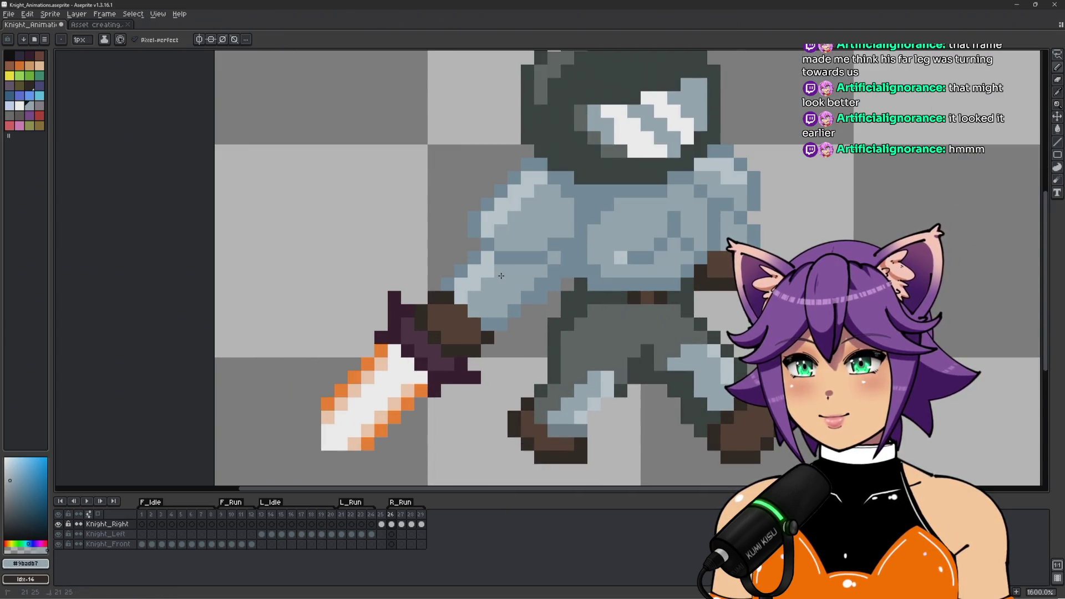
scroll(501, 276, "down", 3)
key("Return")
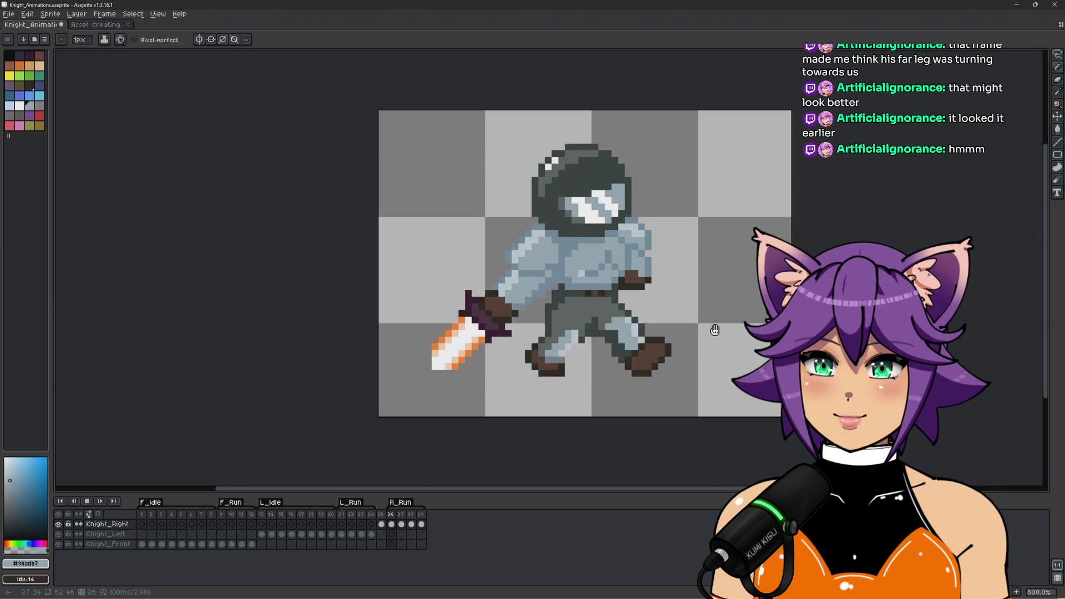
- Recentre the sprite, replay the run cycle and zoom in on R_Run frame 27
left_click_drag(713, 328, 665, 310)
left_click(341, 514)
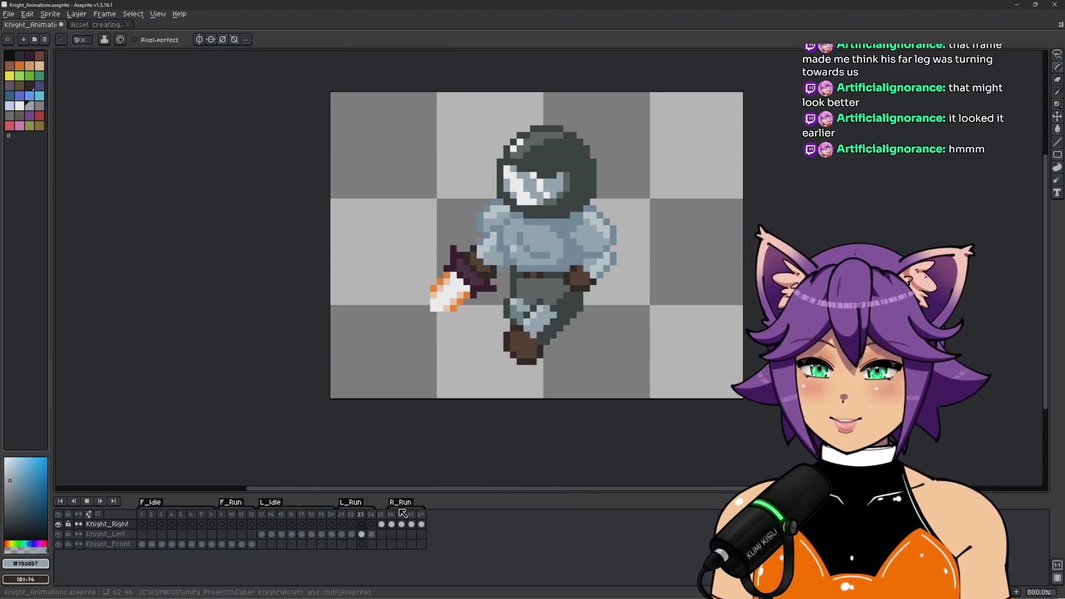
key("Return")
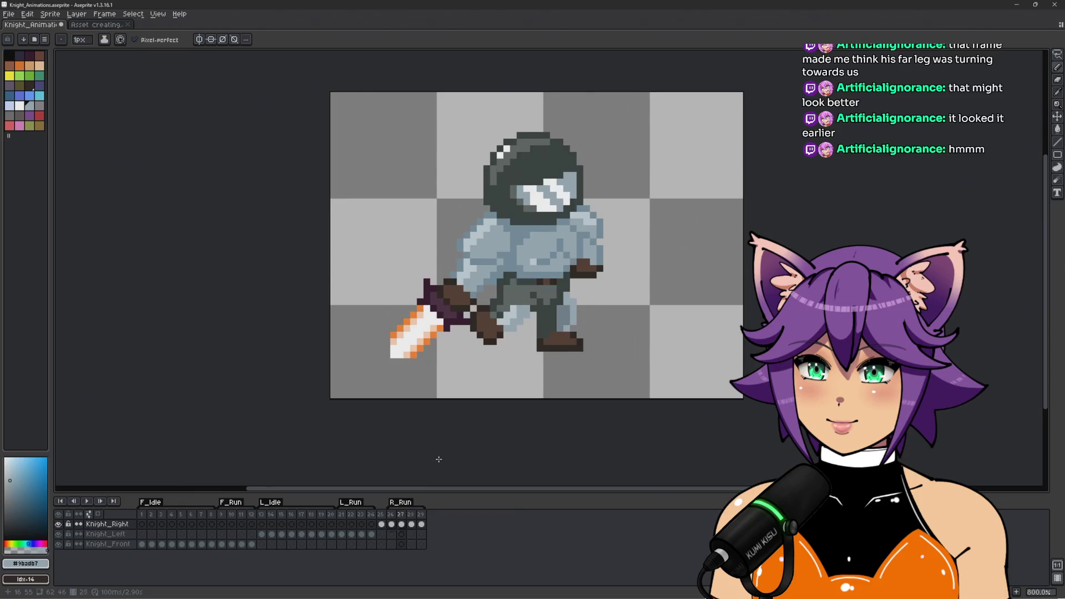
scroll(394, 295, "up", 2)
scroll(409, 278, "up", 1)
- Lasso the sword and hand on run frame 27, shift them one pixel left, then deselect
key("m")
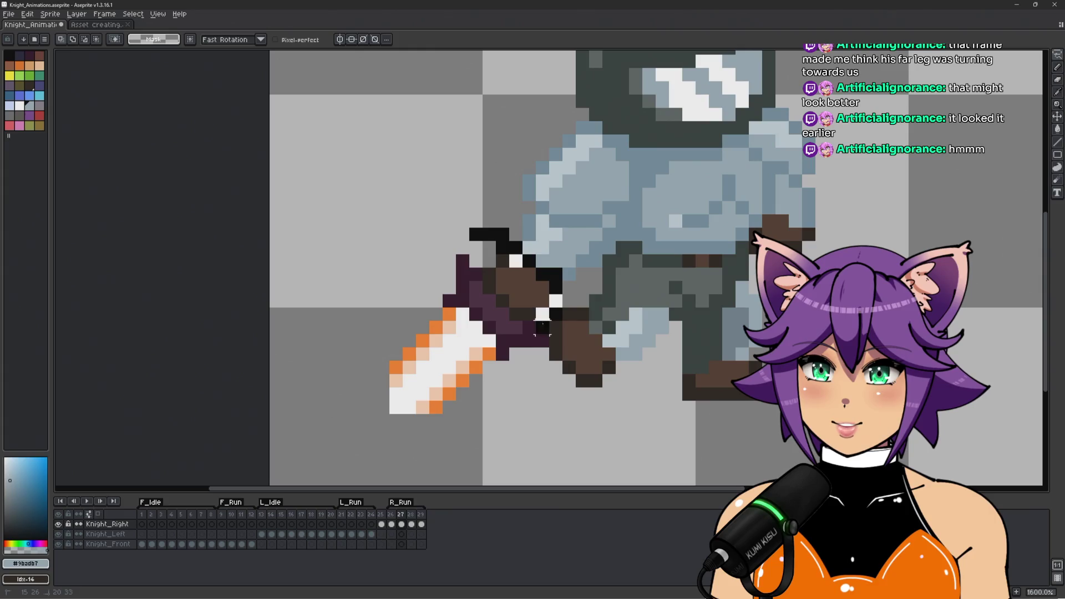
left_click_drag(542, 327, 427, 230)
key("Left")
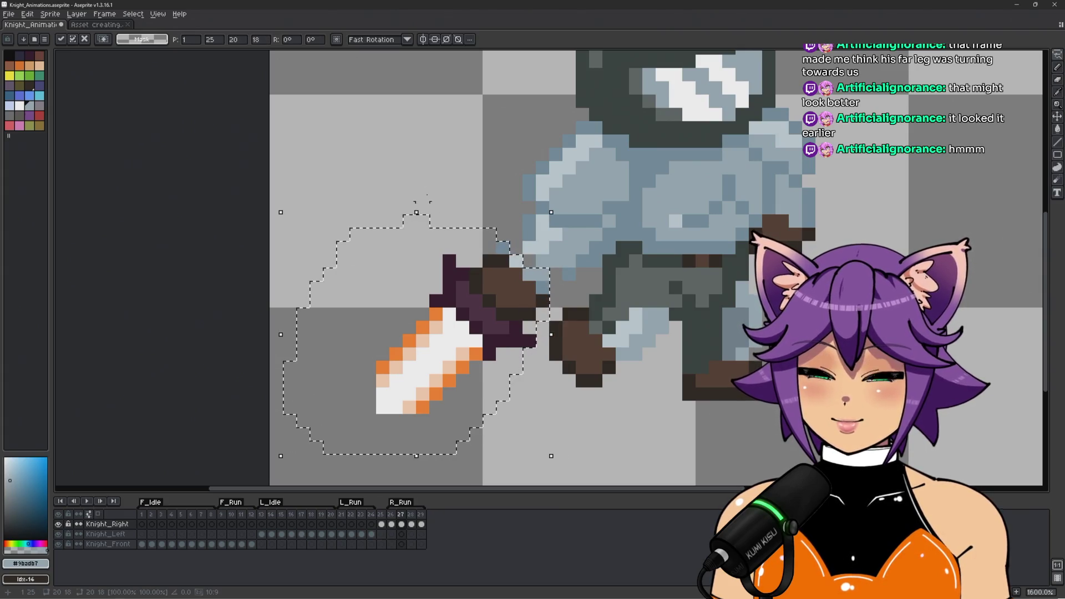
left_click(392, 515)
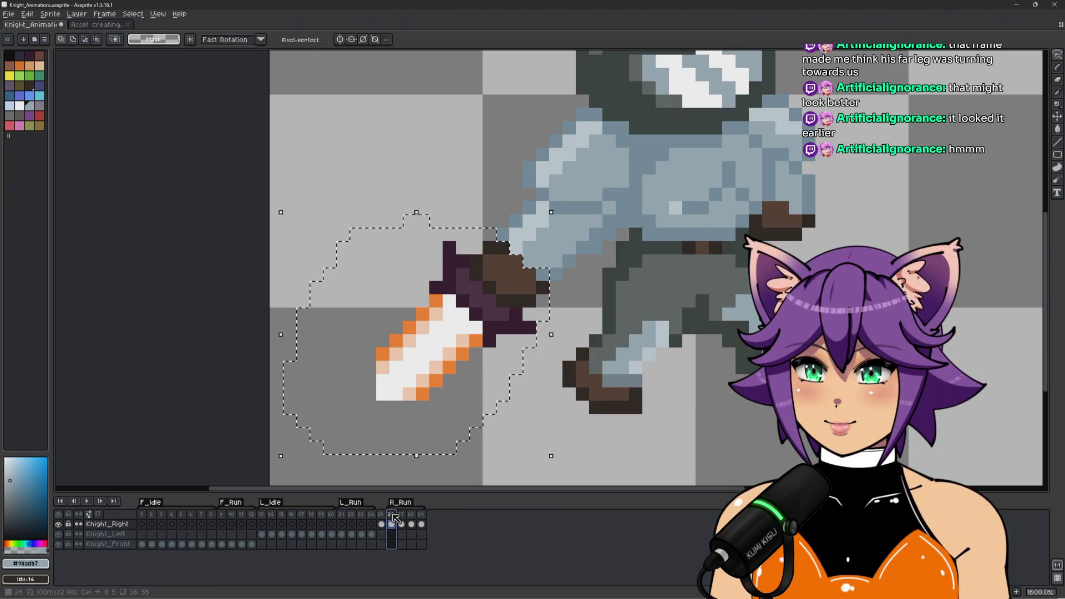
left_click(401, 516)
key("ctrl+d")
- Play the run animation to check the move, then return to frame 27
scroll(404, 193, "down", 2)
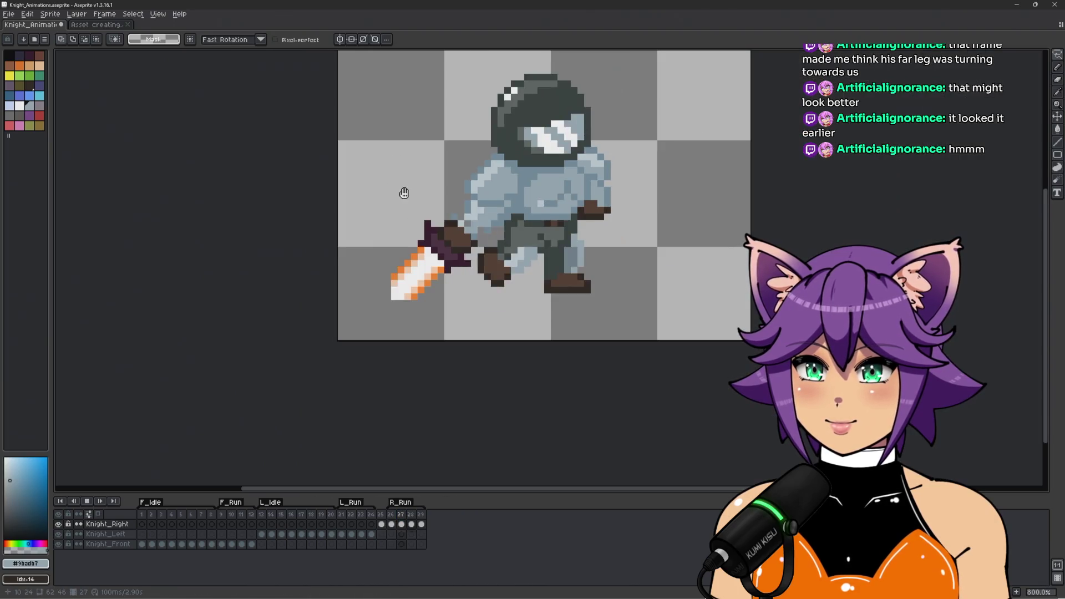
key("Return")
key("Return")
scroll(472, 244, "up", 1)
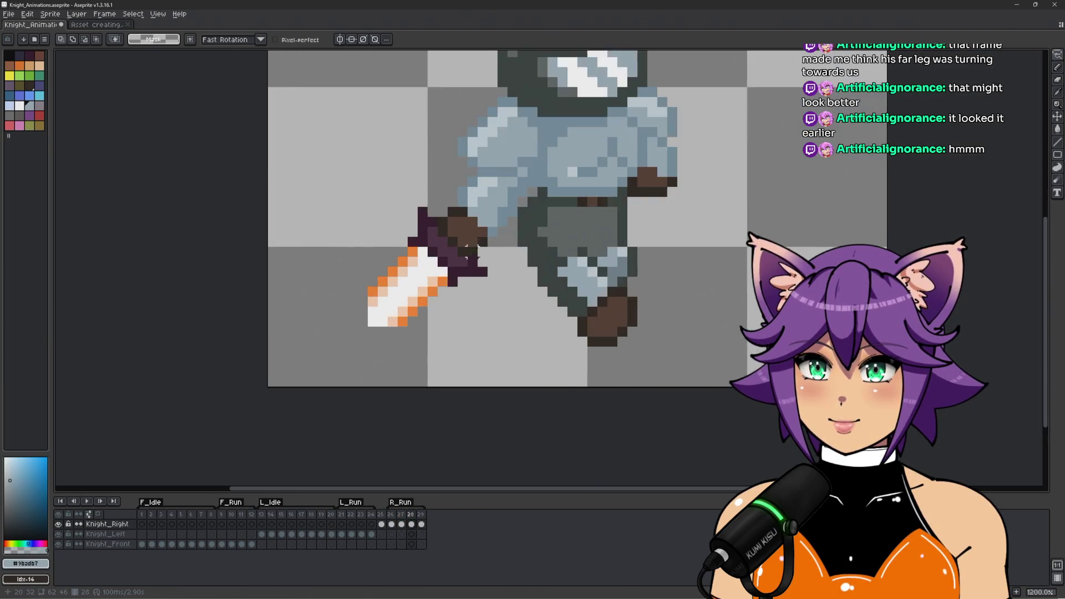
key("Left")
scroll(472, 238, "up", 2)
scroll(470, 216, "up", 2)
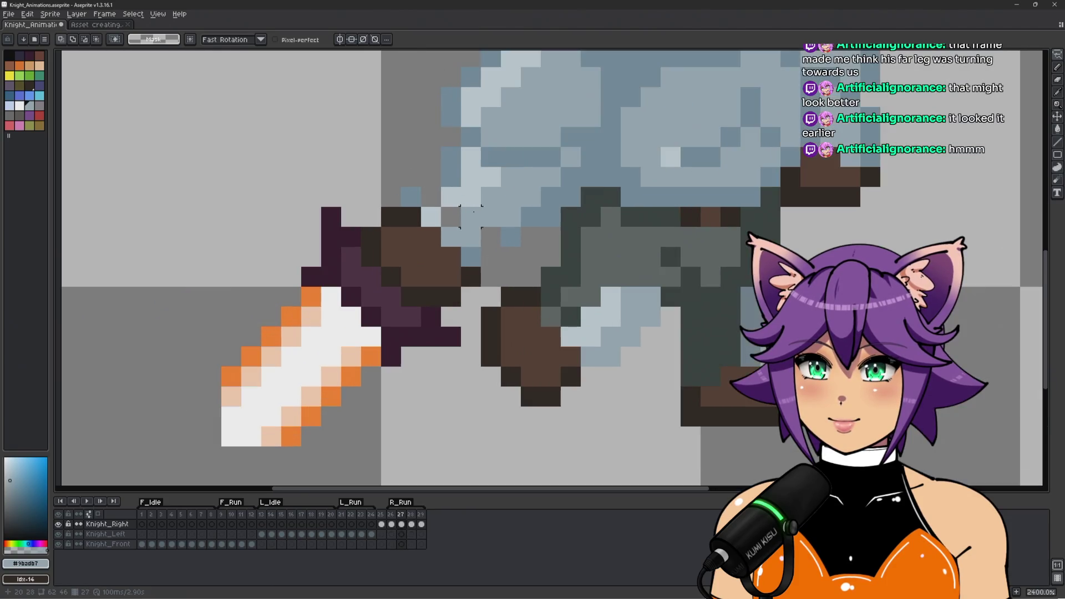
- Reshade the arm pixels above the hand with blue-grey and lighter armour shades
left_click(452, 173, "alt")
left_click(430, 184)
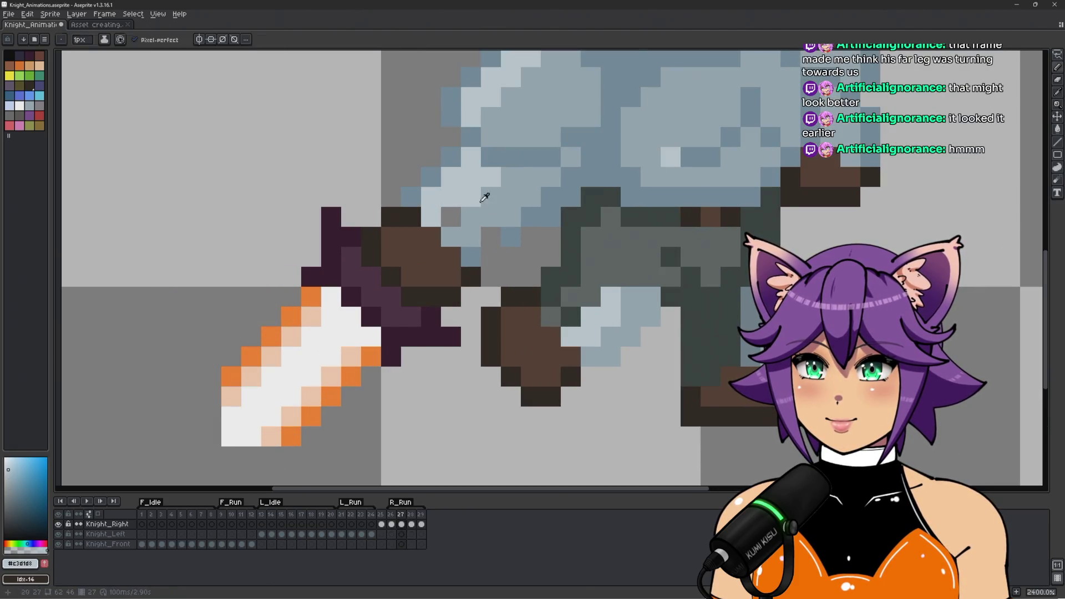
left_click(466, 210, "alt")
left_click(454, 216)
left_click(502, 233, "alt")
left_click(488, 249)
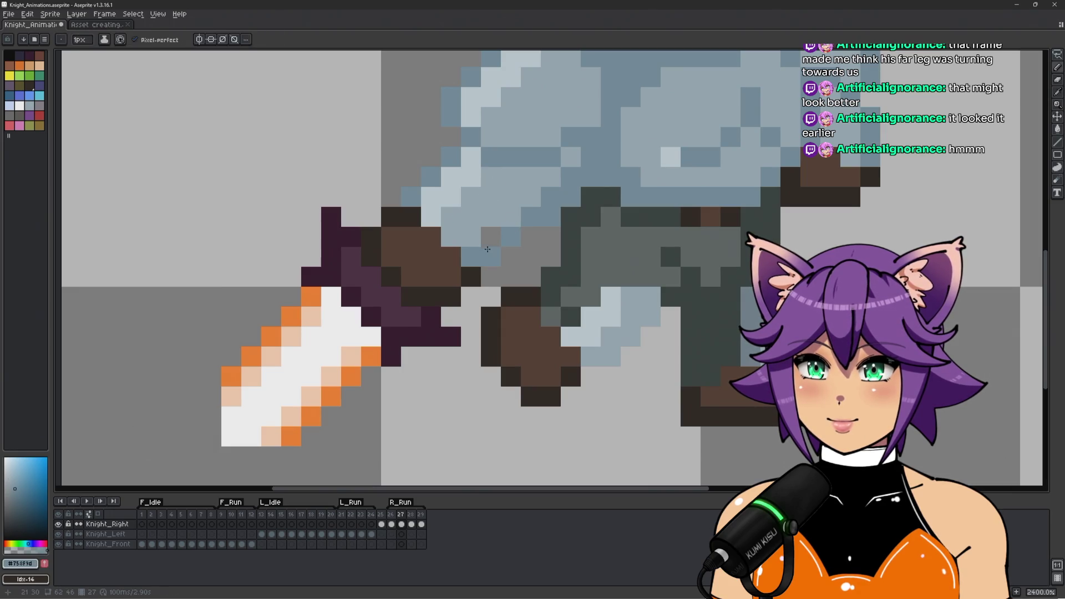
left_click(491, 198, "alt")
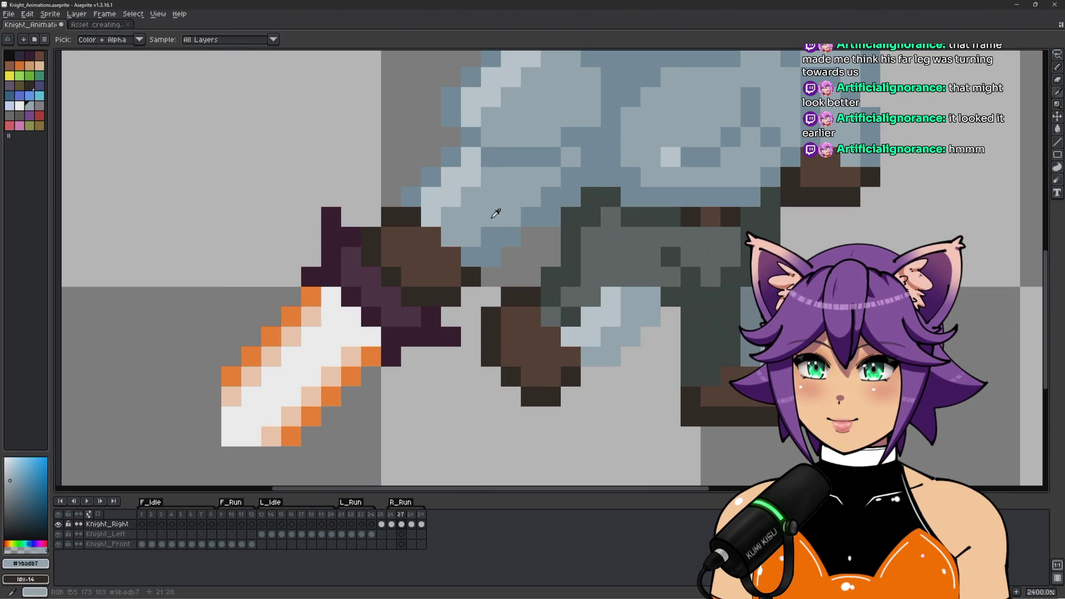
- Play the run animation with the sprite recentred, stopping on another run frame
scroll(490, 222, "down", 4)
key("Return")
scroll(656, 253, "down", 1)
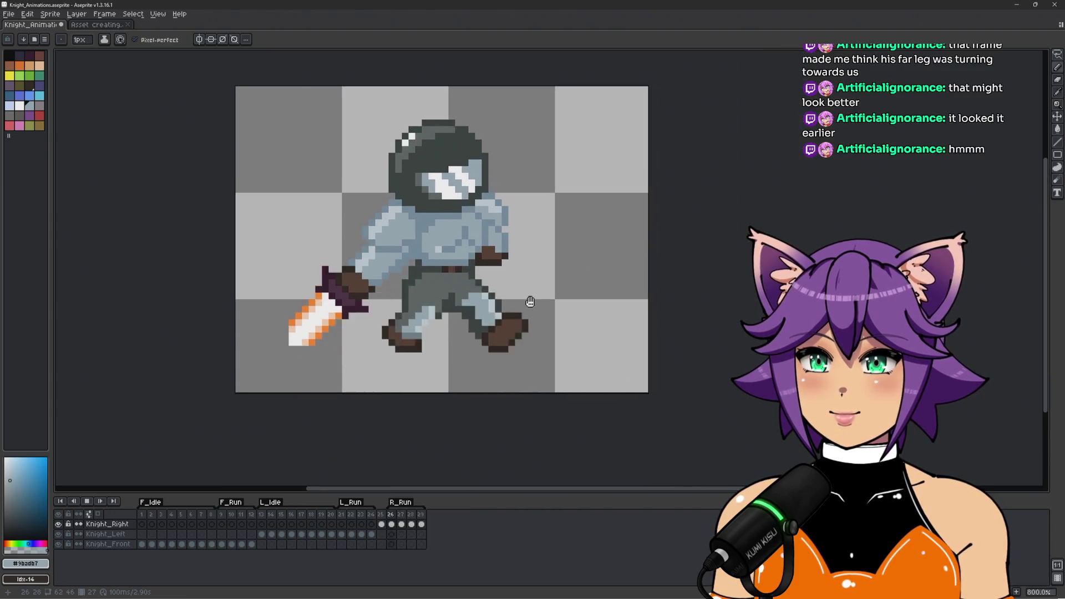
left_click_drag(561, 253, 525, 305)
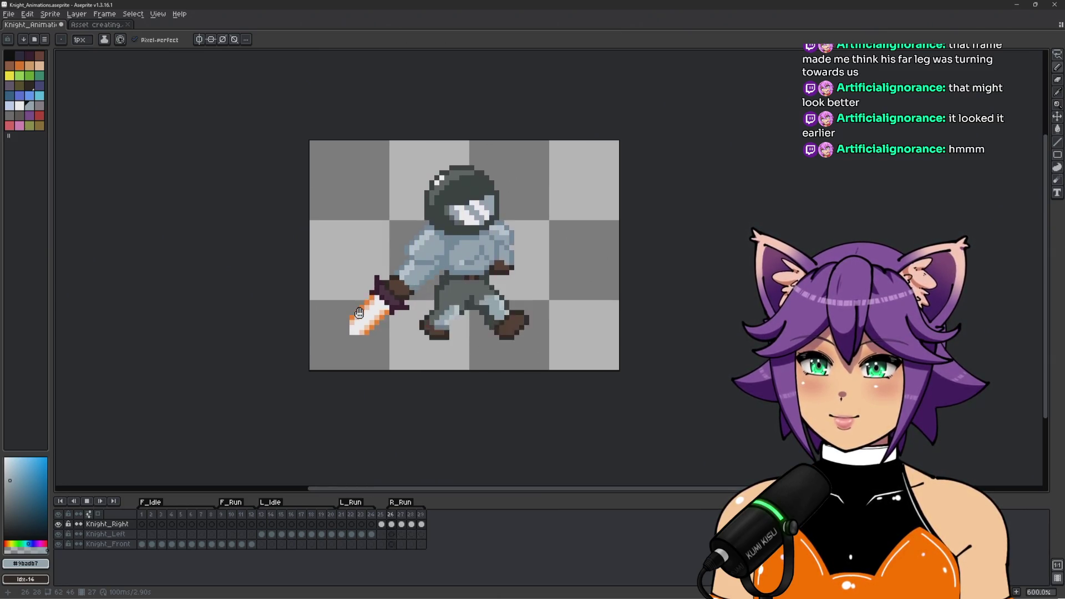
scroll(361, 314, "up", 1)
left_click(341, 517)
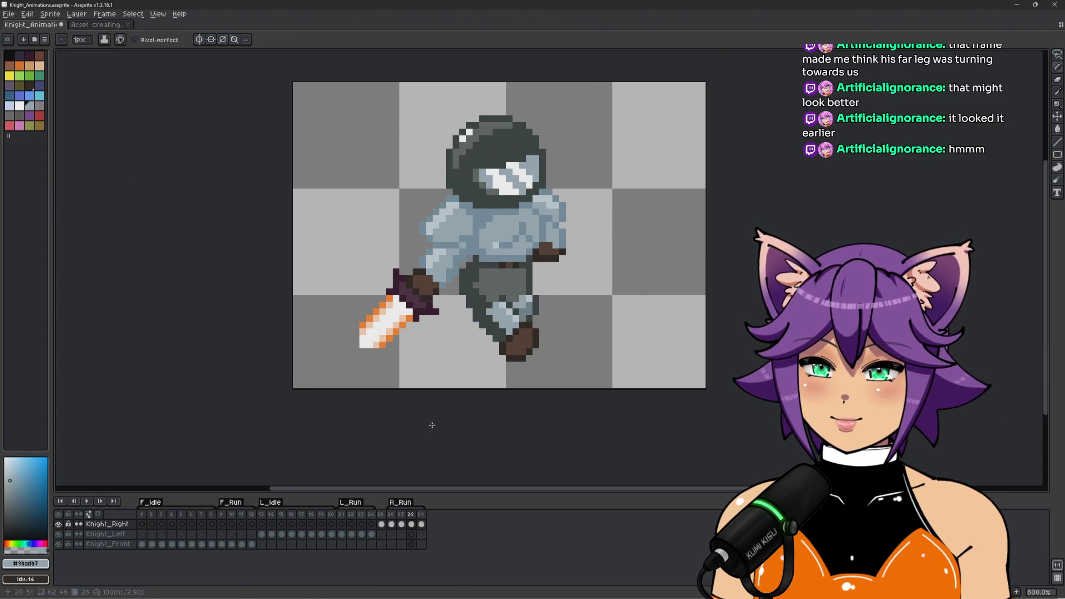
scroll(401, 289, "up", 3)
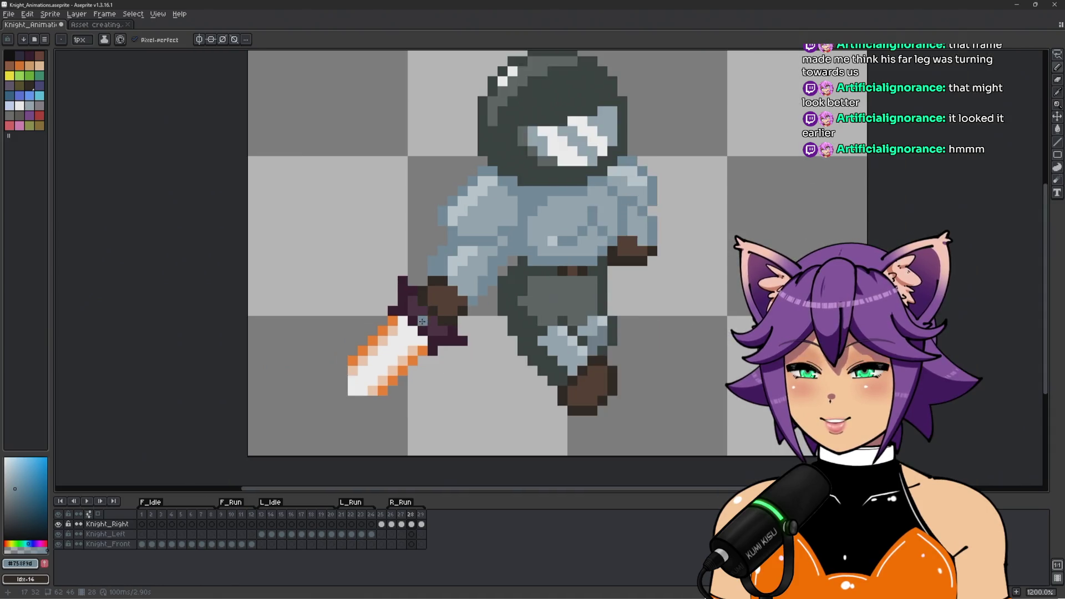
- Lasso the sword and hand on run frame 28 and move them one pixel left
scroll(401, 270, "down", 2)
key("q")
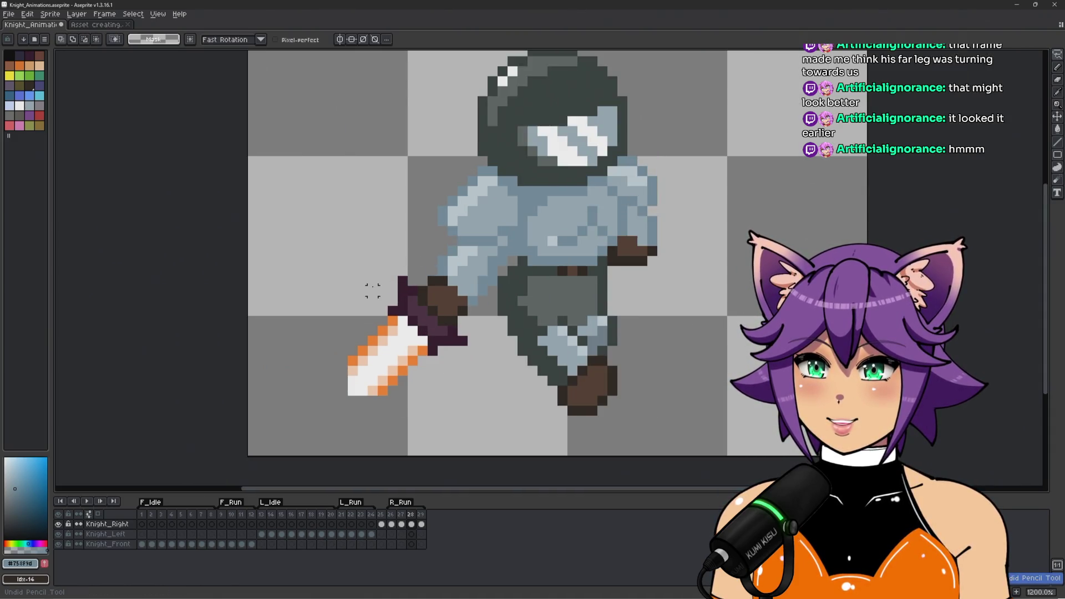
scroll(383, 281, "up", 1)
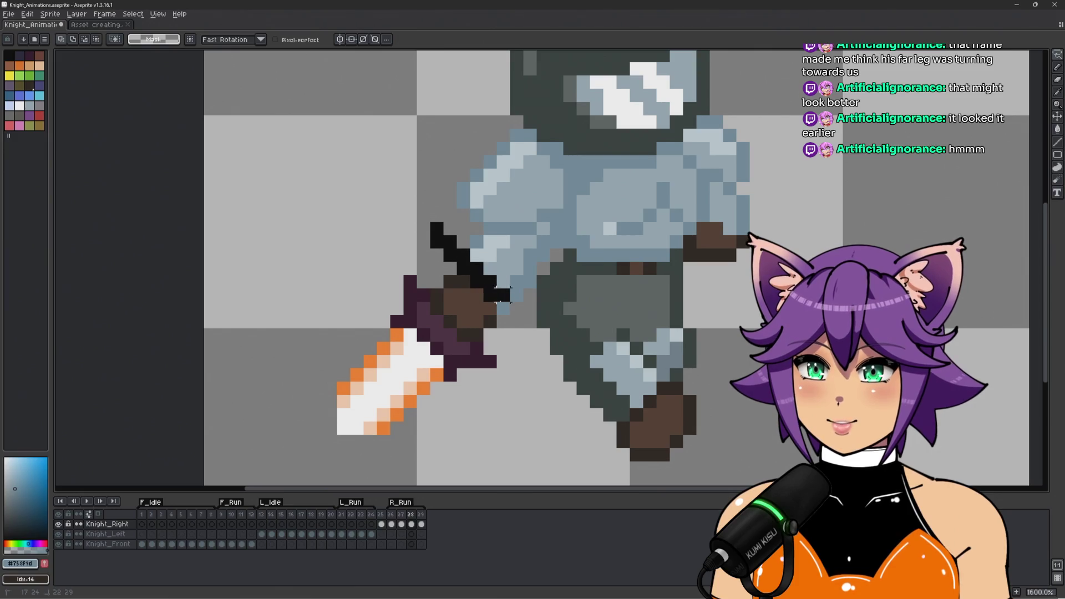
left_click_drag(483, 294, 411, 211)
left_click_drag(461, 312, 448, 312)
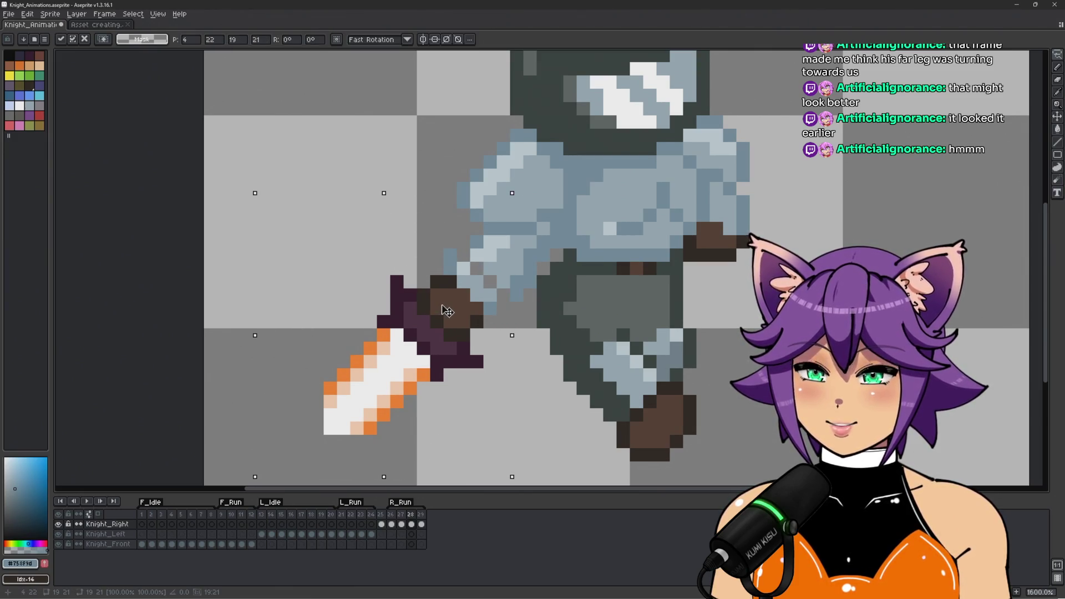
key("ctrl+d")
- Fill the arm gap behind the hand with light blue and blue-grey shades, then play the run
key("b")
left_click(466, 258, "alt")
left_click(492, 280)
left_click(502, 298, "alt")
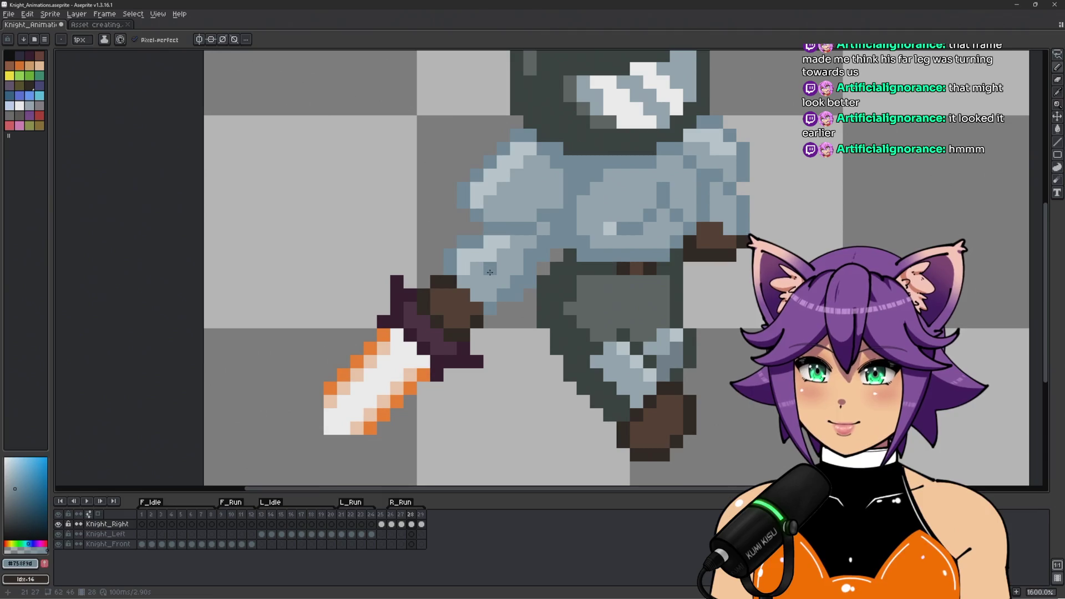
key("alt")
left_click(484, 247, "alt")
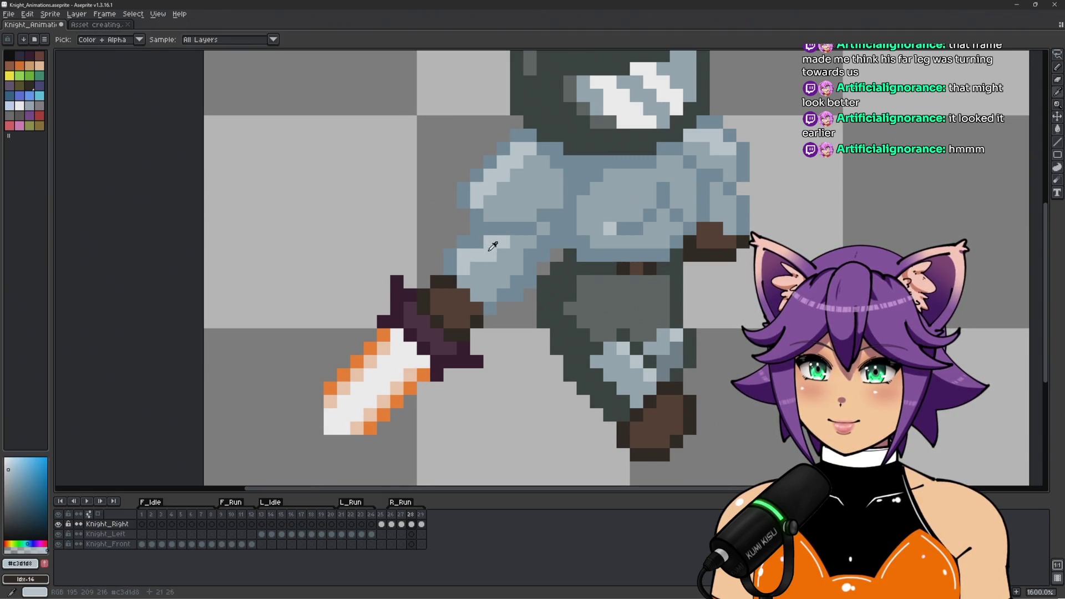
left_click(502, 269, "alt")
scroll(502, 270, "down", 2)
scroll(510, 294, "down", 1)
key("Return")
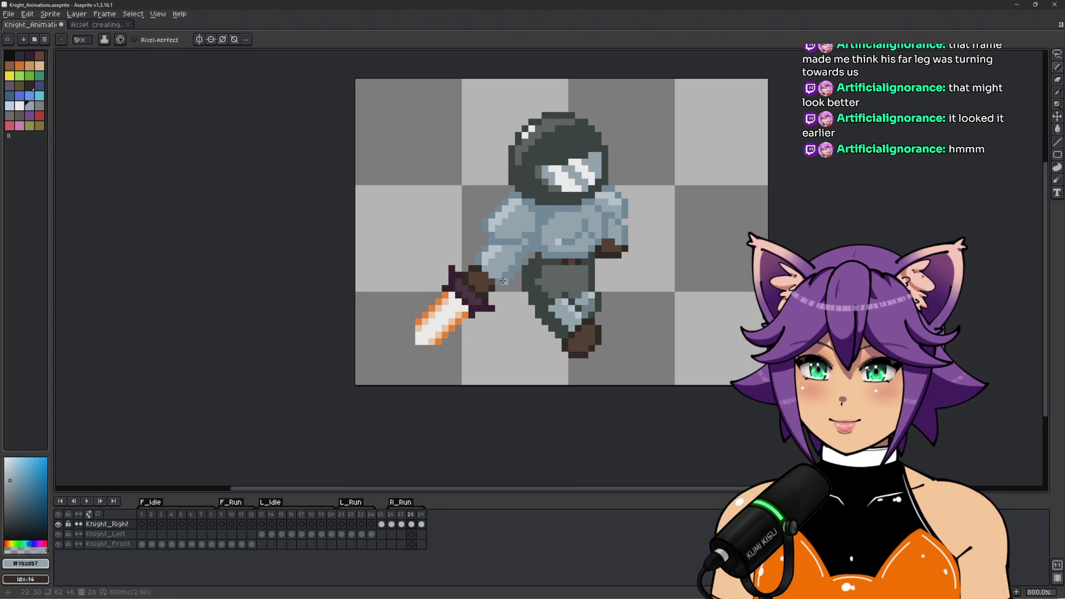
- Try nudging the sword up-left with a lasso selection, then undo it
scroll(468, 255, "up", 3)
key("q")
left_click_drag(542, 300, 417, 218)
key("ctrl+z")
key("ctrl+z")
- Flip between neighbouring run frames to compare poses and return to the pencil
key("Right")
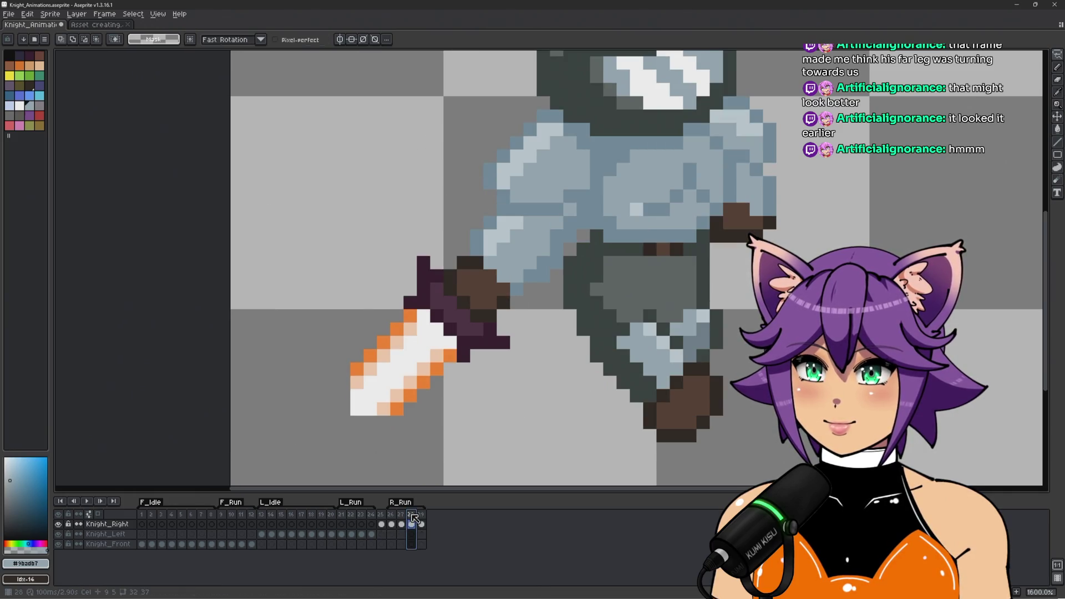
key("Left")
key("Left")
key("Right")
key("Left")
key("Right")
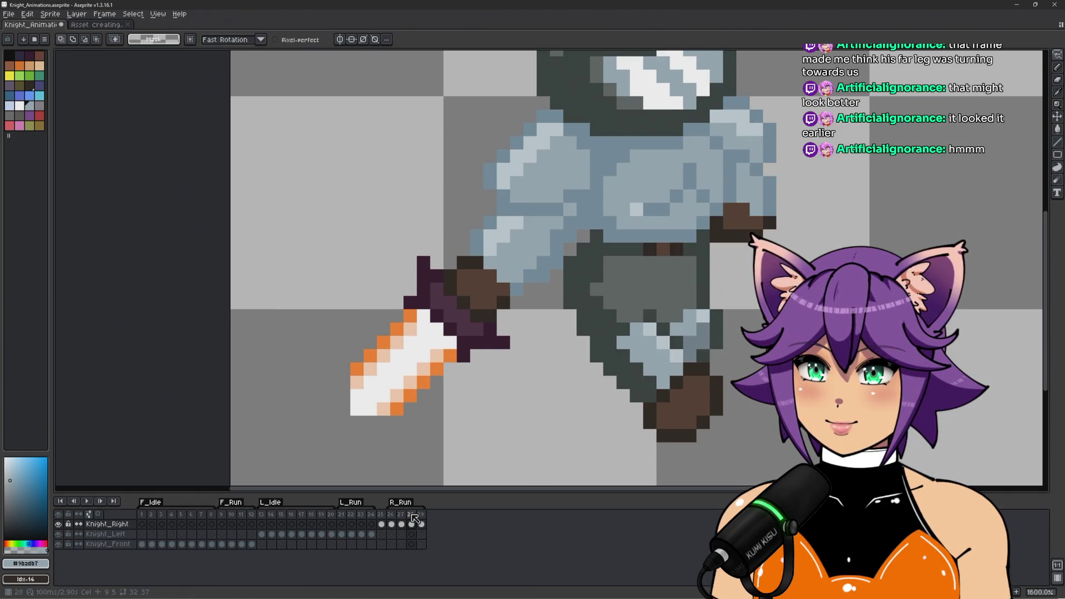
key("Right")
scroll(542, 273, "up", 2)
key("i")
key("b")
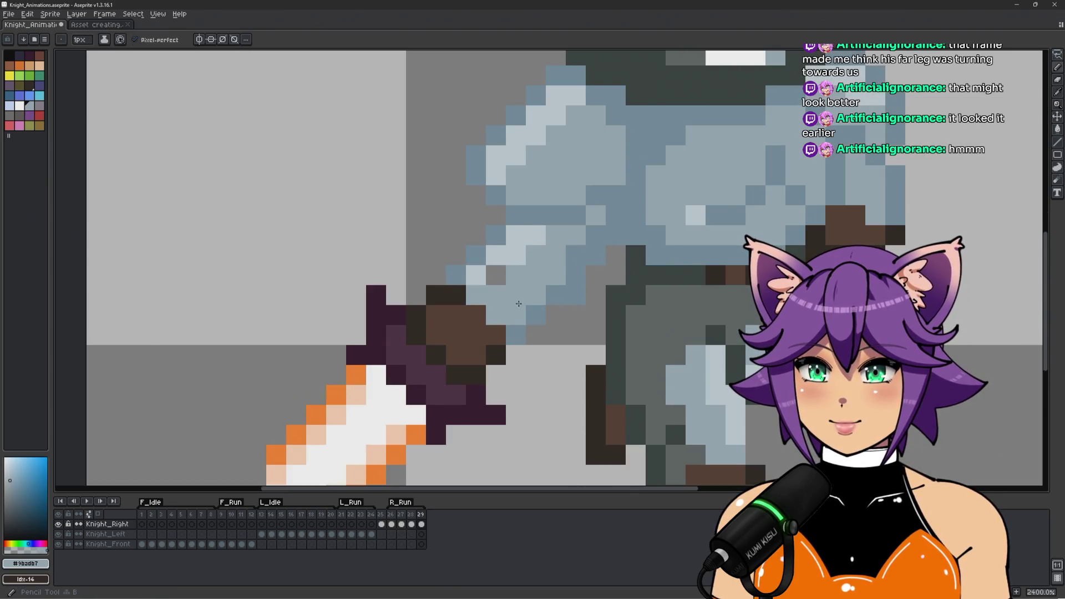
scroll(518, 267, "down", 5)
- Step back and forth through run frames 27, 28 and 29, settling on frame 29
key("Left")
key("Left")
key("Left")
key("Right")
scroll(570, 324, "up", 2)
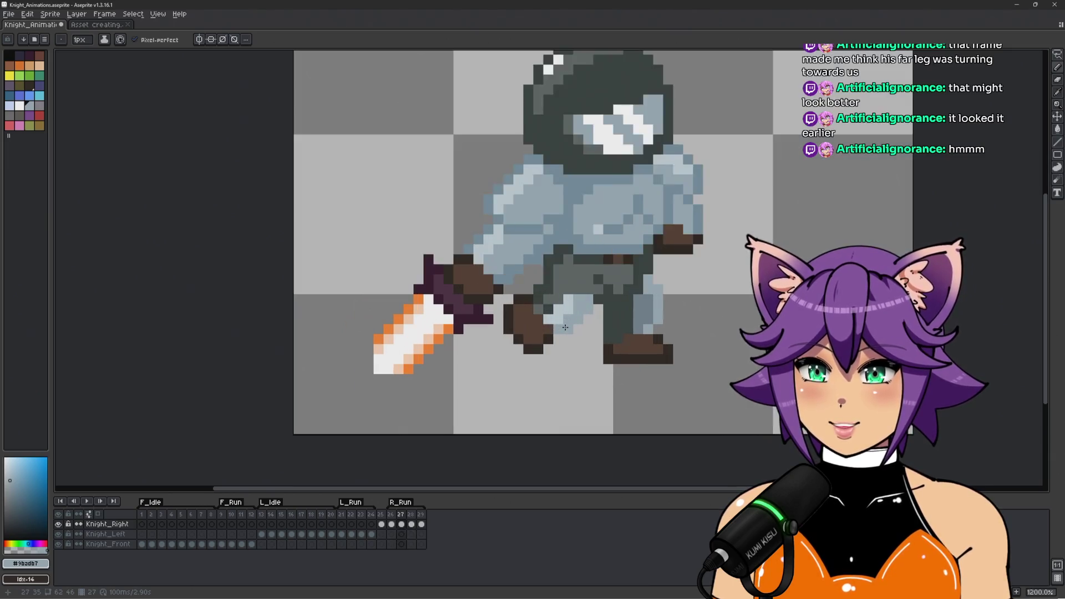
key("Right")
key("Left")
key("Left")
key("Right")
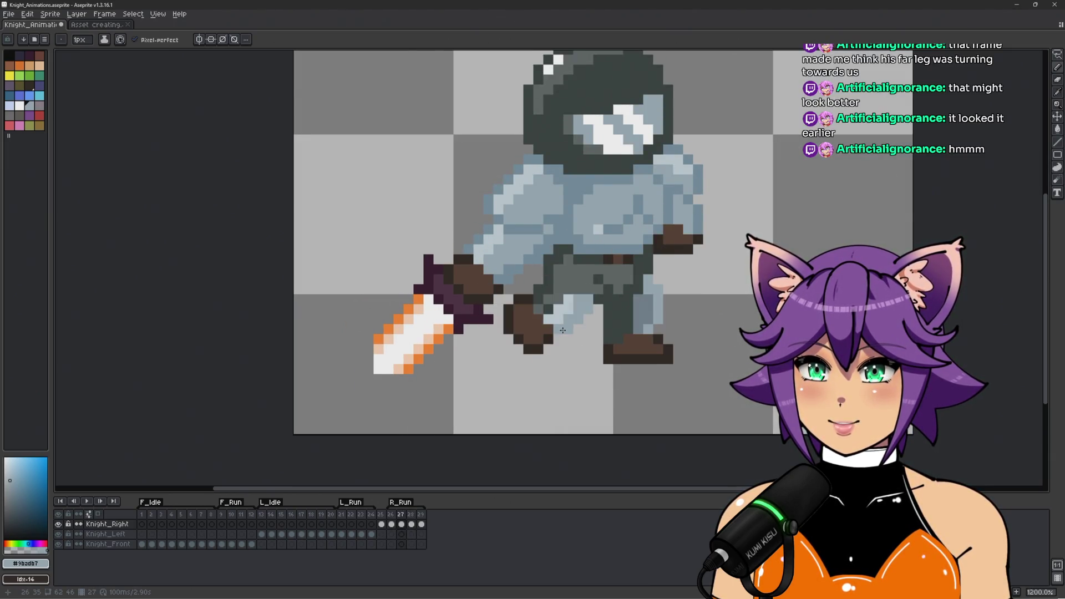
key("Right")
key("Left")
key("Right")
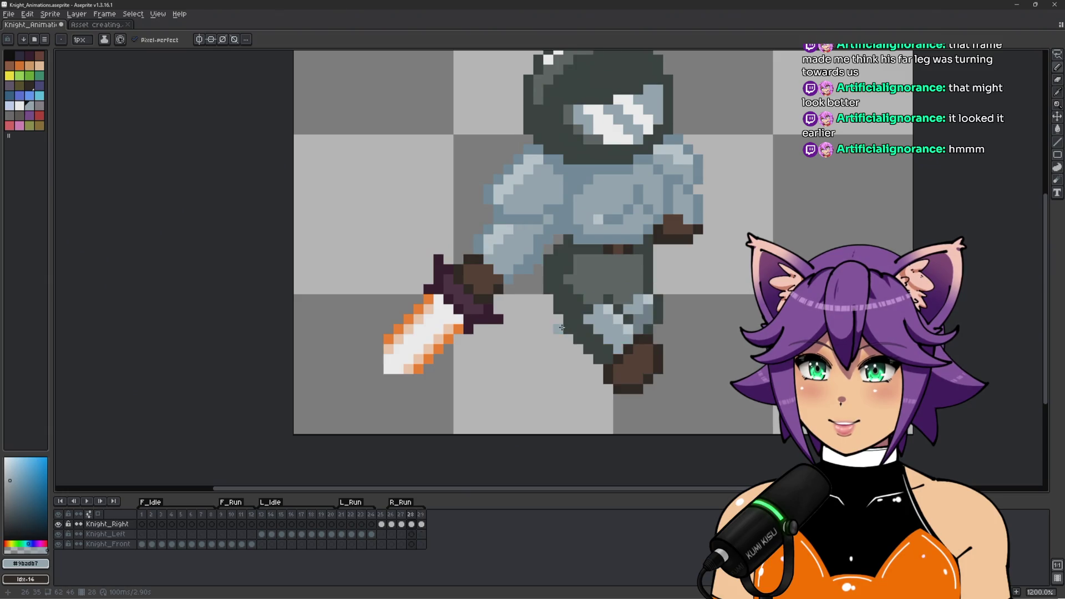
key("Right")
- Touch up frame 29's arm with sampled dark, mid and light shades, then play the run
scroll(505, 218, "up", 1)
left_click(498, 224, "alt")
left_click(478, 256, "alt")
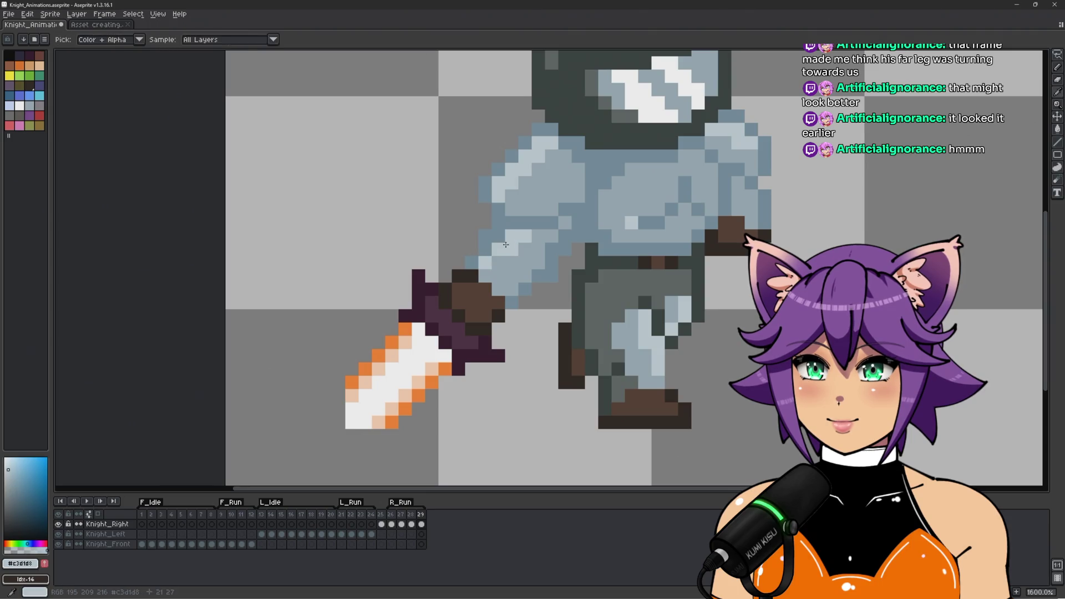
left_click(507, 241, "alt")
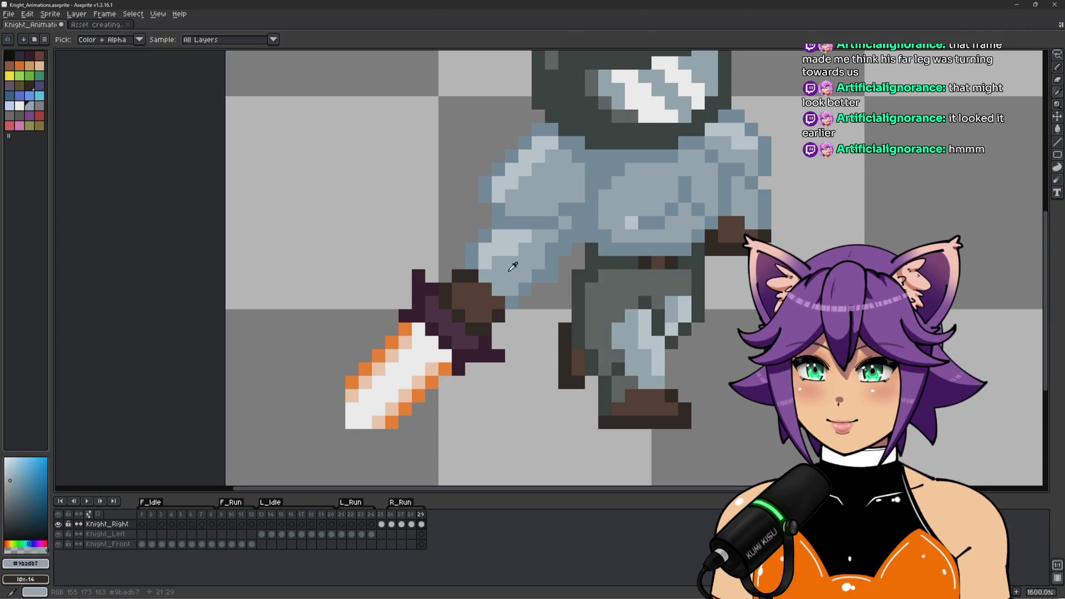
scroll(522, 246, "down", 1)
key("Left")
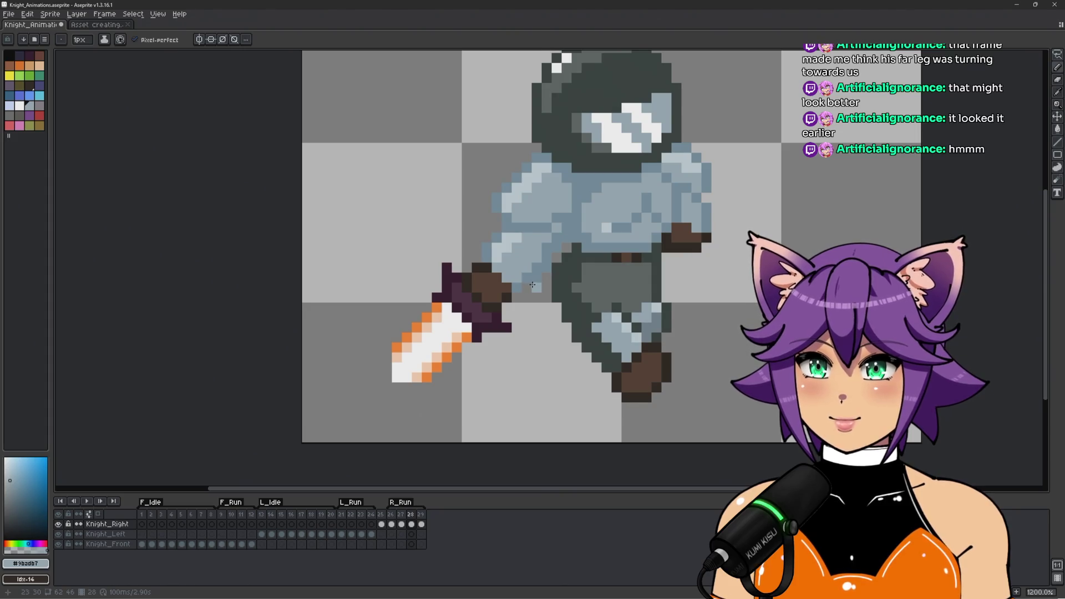
key("Right")
scroll(537, 307, "down", 2)
key("Return")
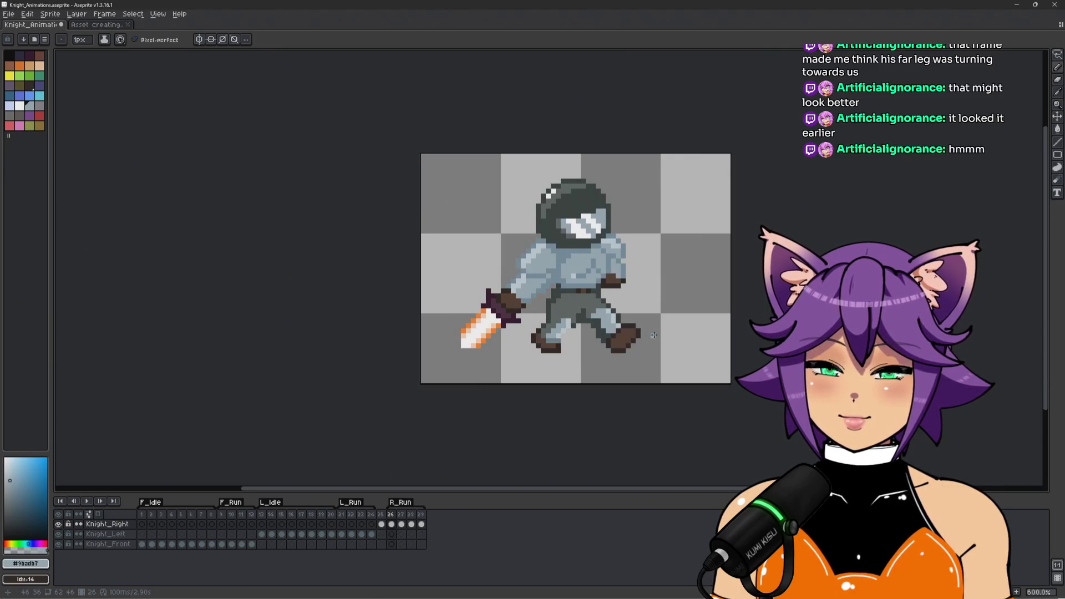
scroll(656, 336, "up", 1)
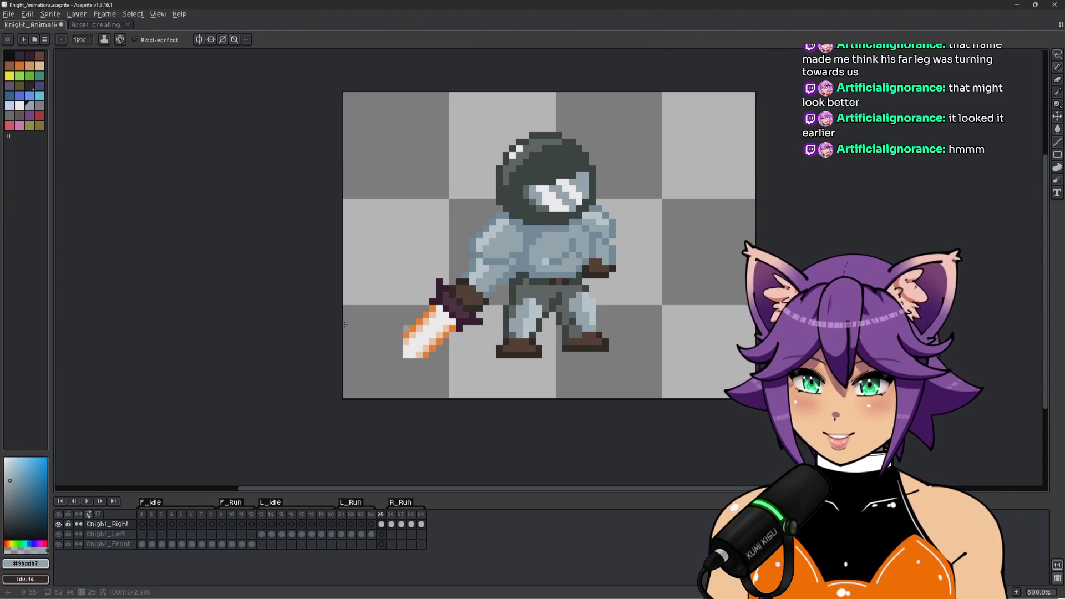
scroll(479, 303, "up", 1)
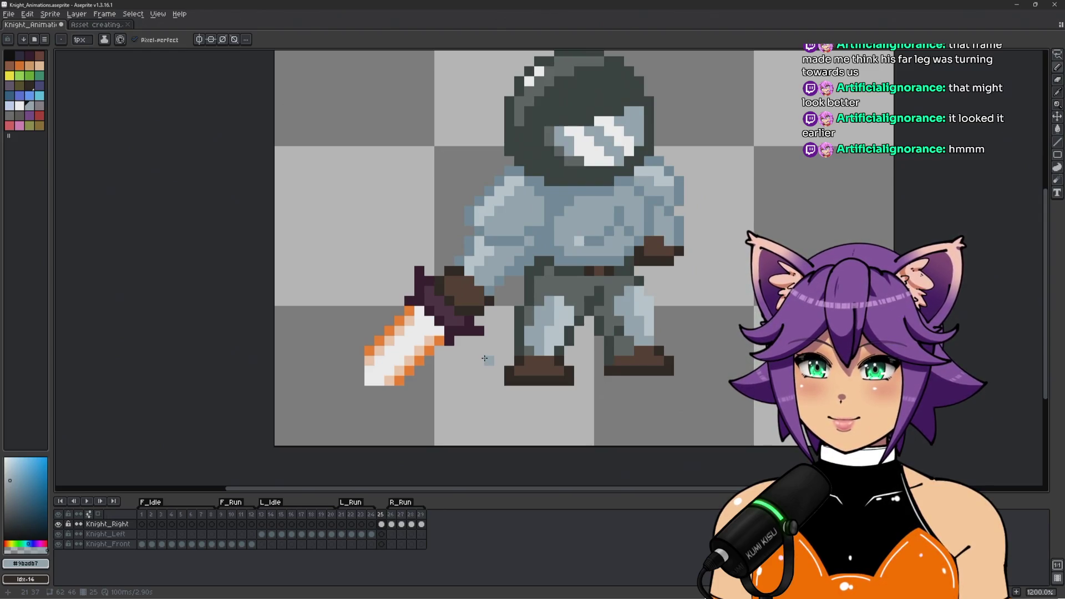
scroll(467, 259, "up", 1)
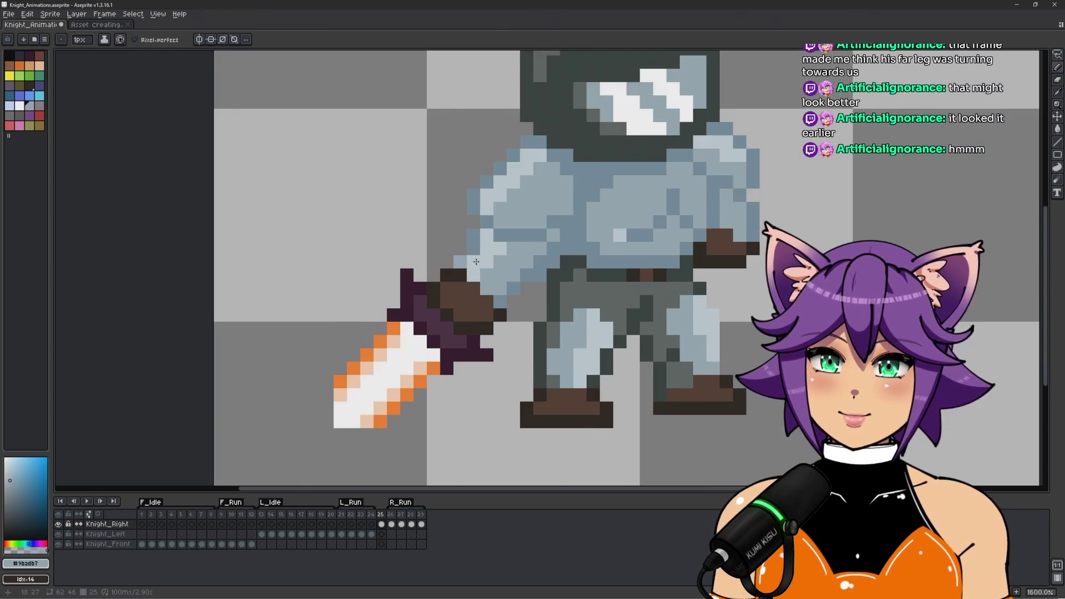
left_click(490, 288, "alt")
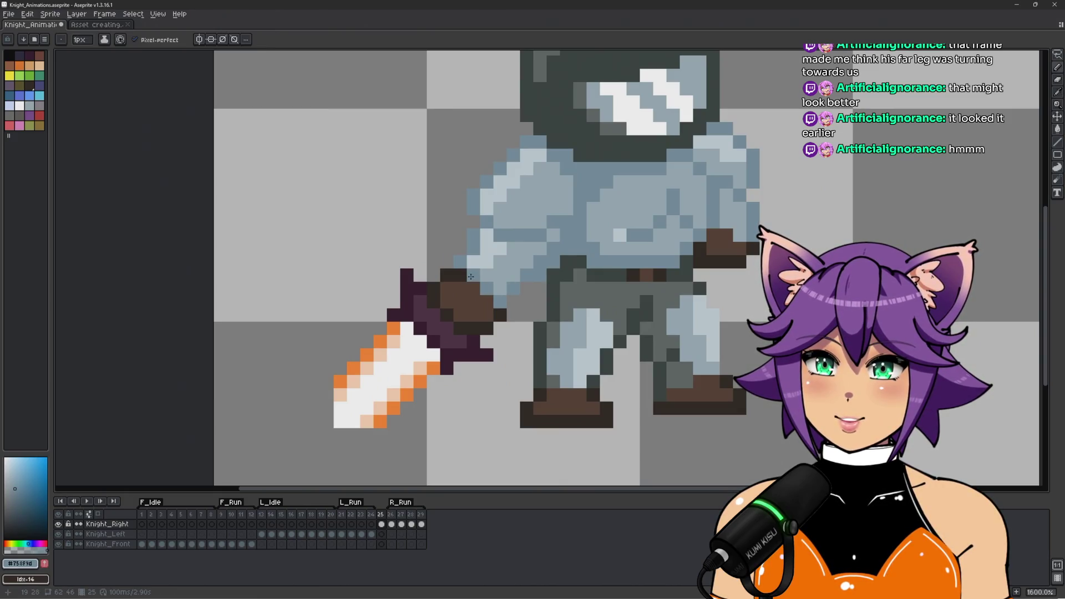
scroll(470, 276, "down", 2)
scroll(584, 281, "down", 1)
scroll(584, 281, "down", 1)
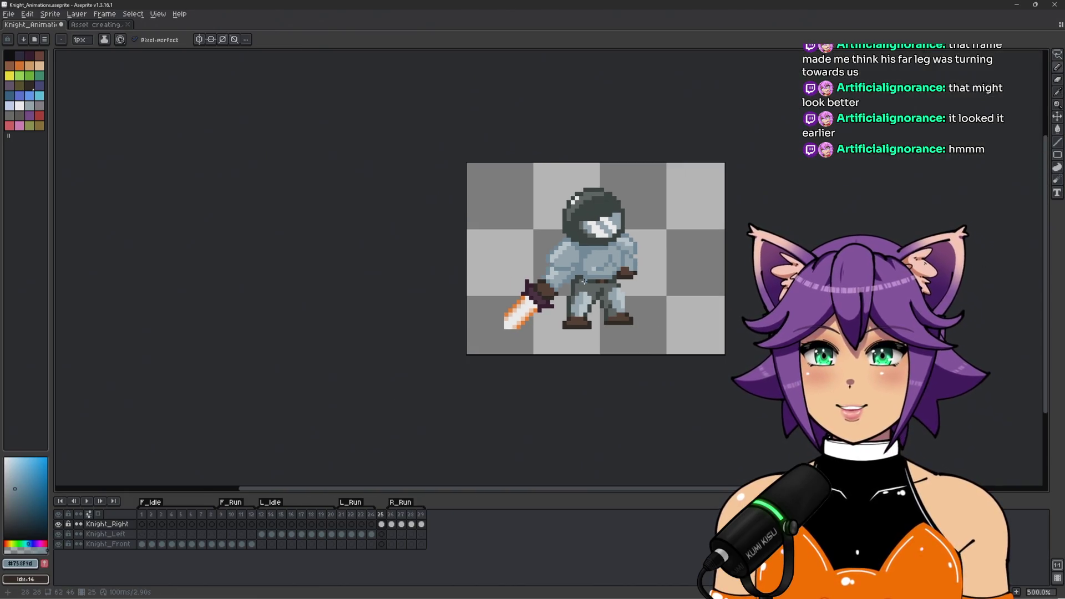
key("Left")
key("Right")
key("Right")
scroll(547, 290, "up", 2)
scroll(540, 270, "up", 2)
key("Right")
key("Right")
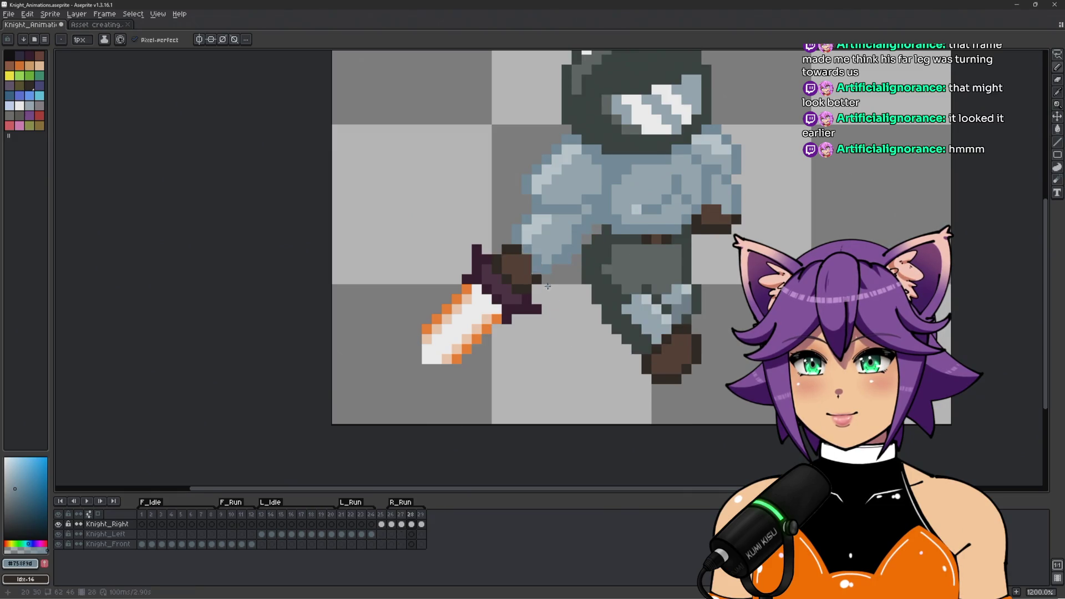
scroll(538, 269, "down", 2)
key("Right")
scroll(537, 251, "up", 3)
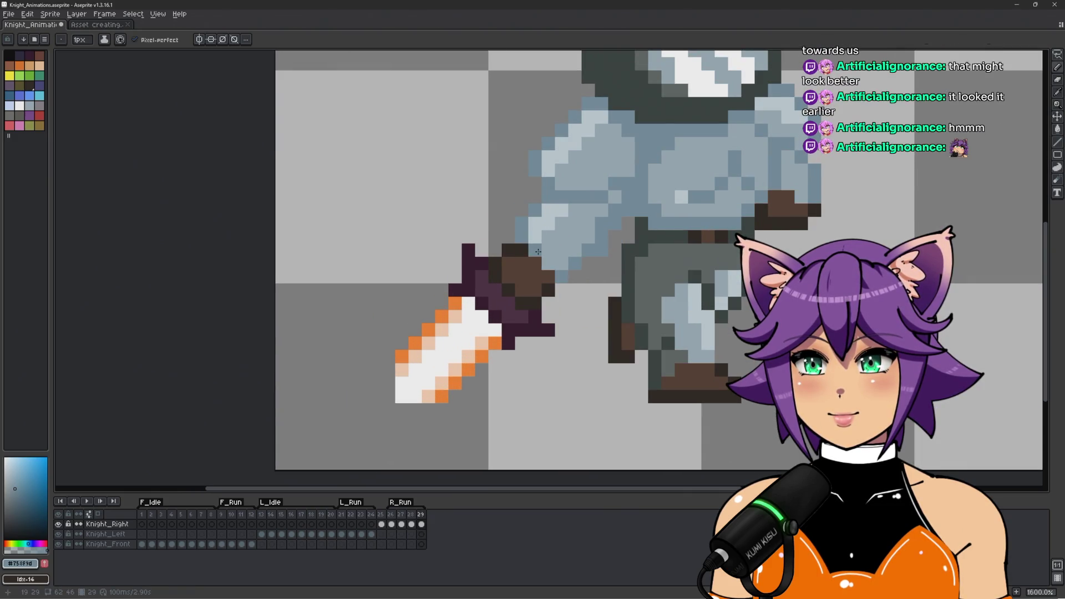
key("Left")
key("Right")
key("Left")
key("Right")
key("Left")
scroll(550, 245, "down", 2)
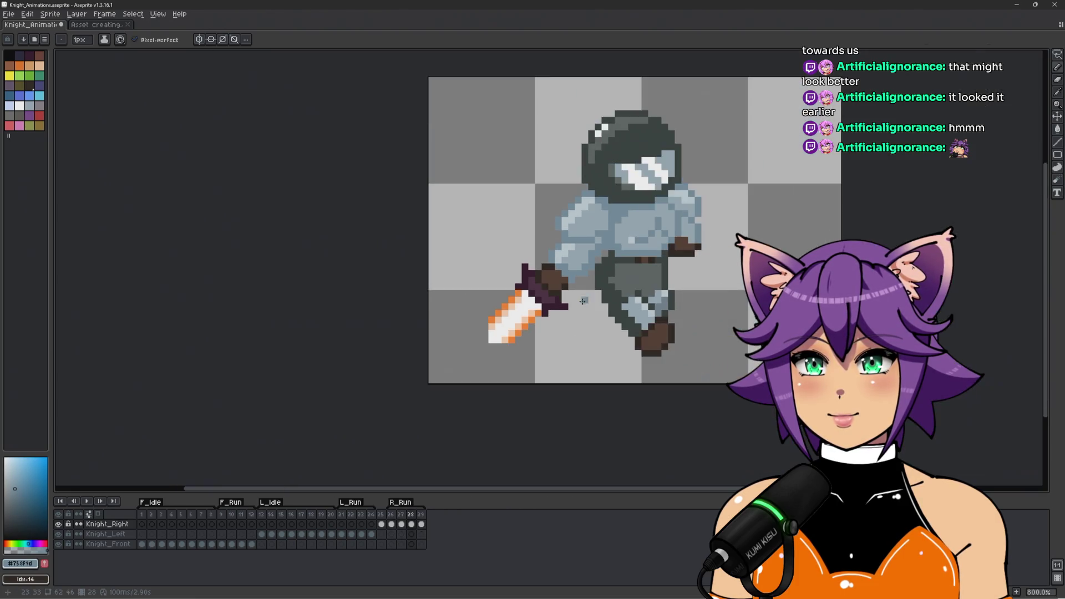
scroll(570, 255, "up", 1)
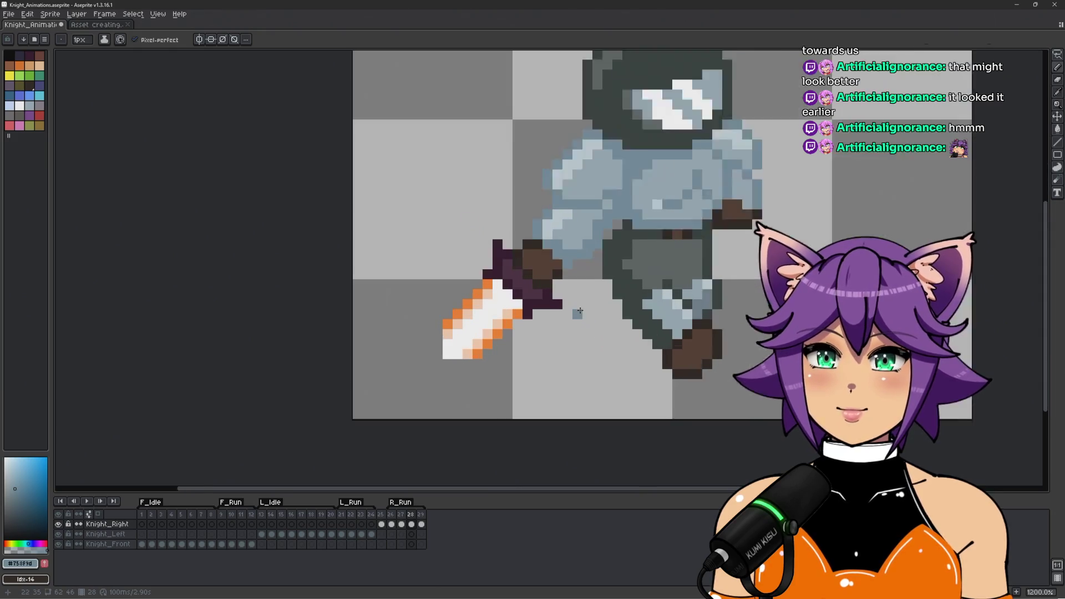
key("Left")
key("Left")
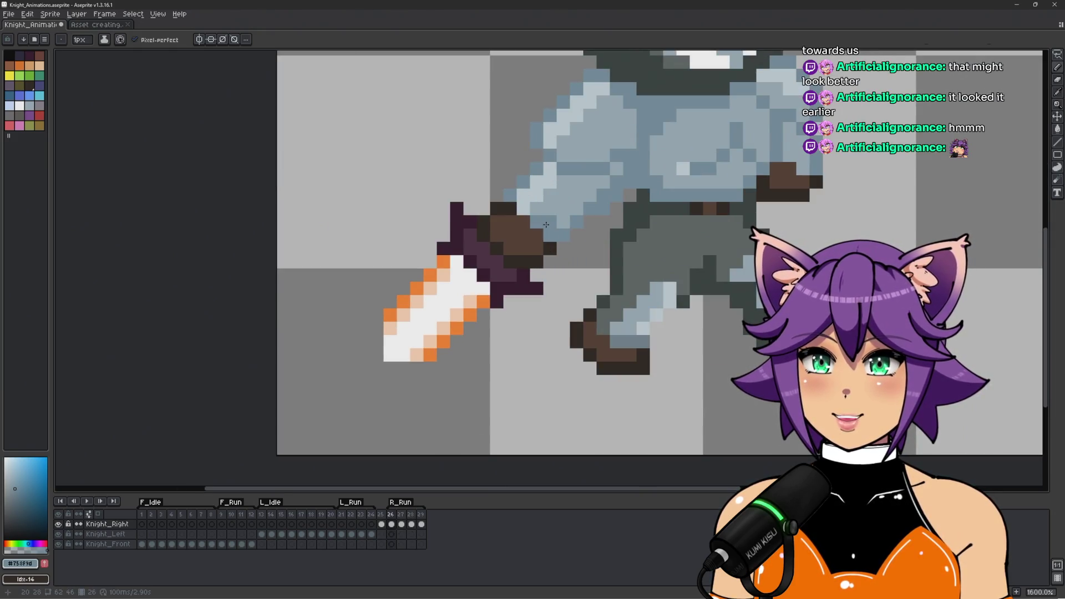
scroll(570, 214, "down", 1)
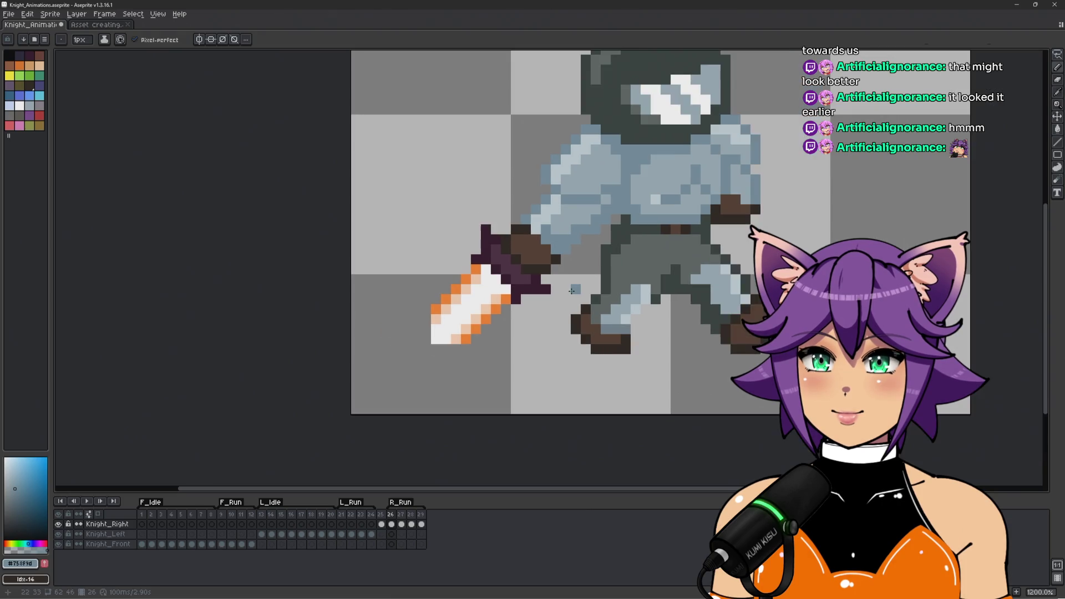
key("Left")
key("Return")
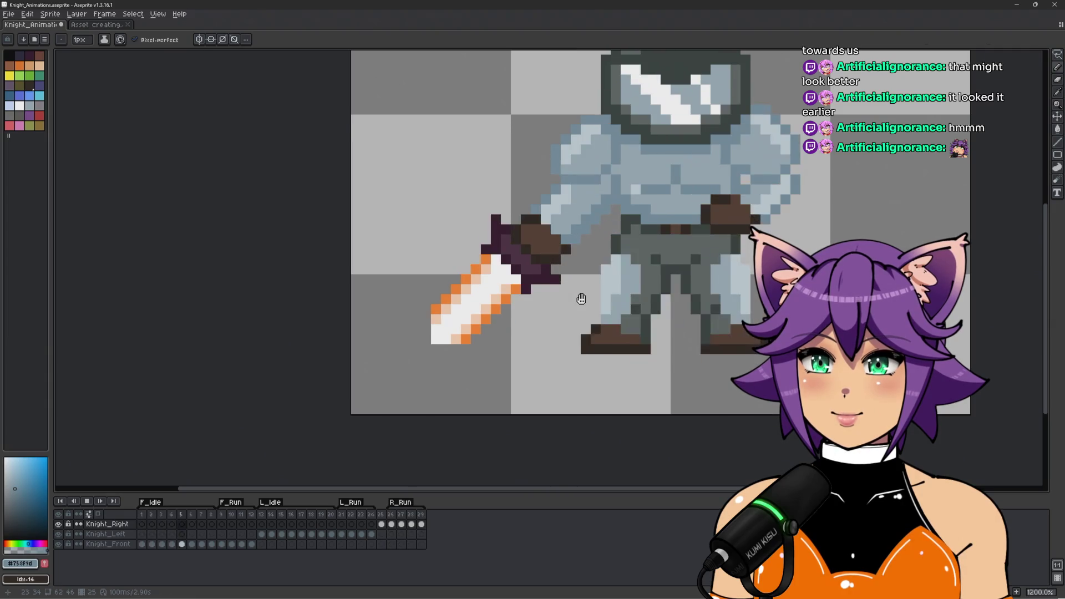
scroll(564, 333, "down", 2)
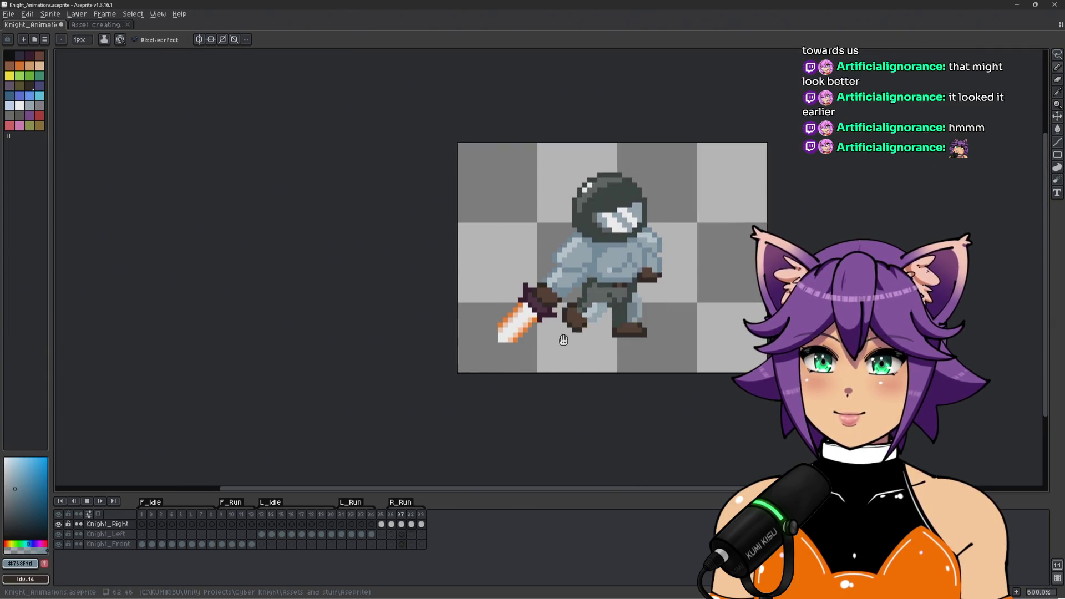
left_click_drag(562, 355, 523, 369)
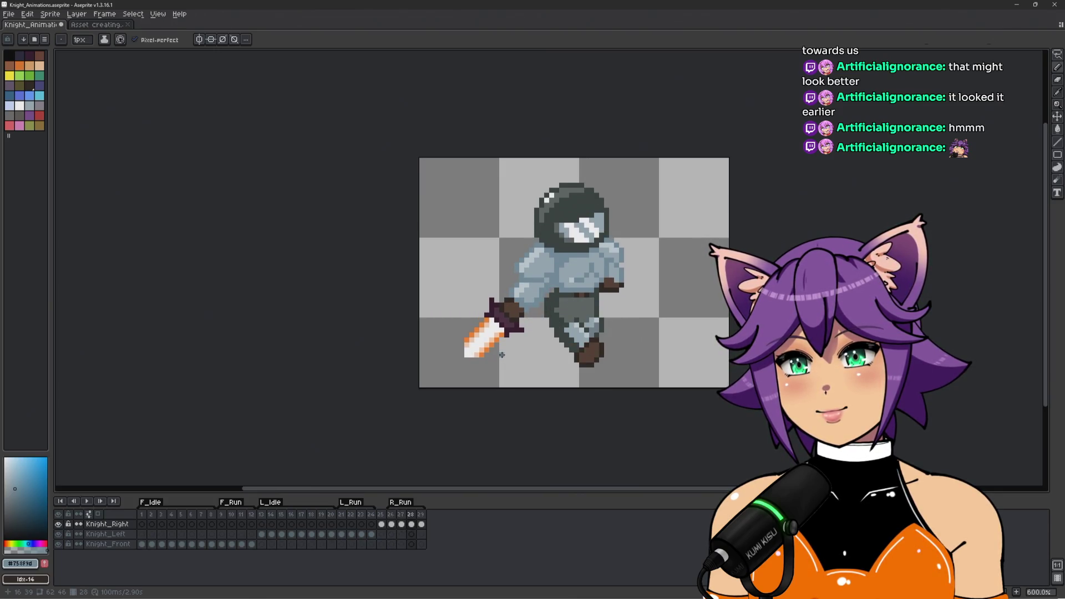
scroll(501, 354, "up", 1)
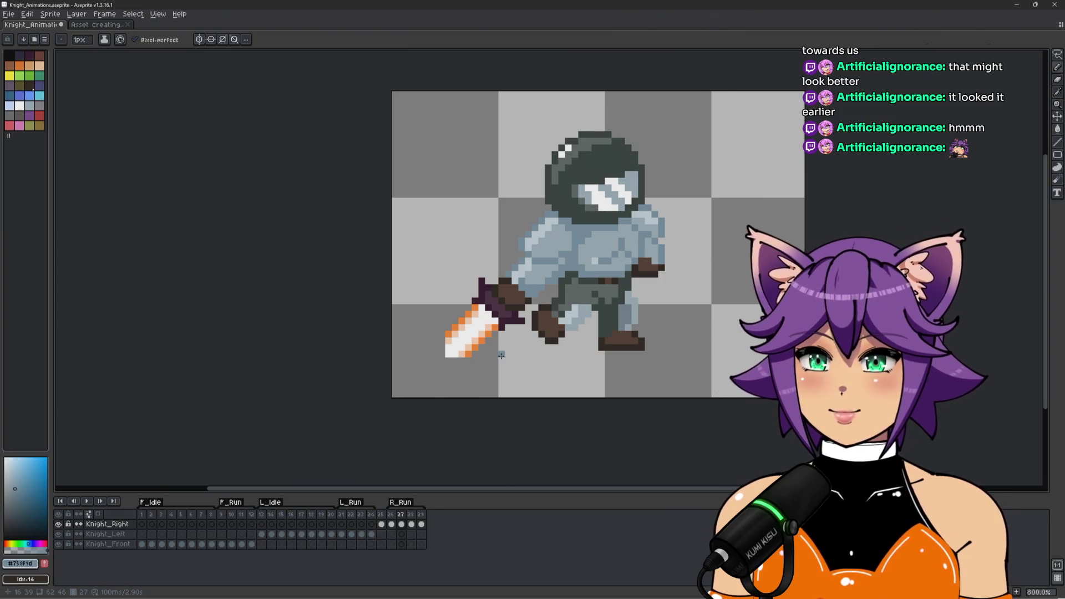
scroll(502, 347, "up", 1)
scroll(511, 258, "up", 1)
key("q")
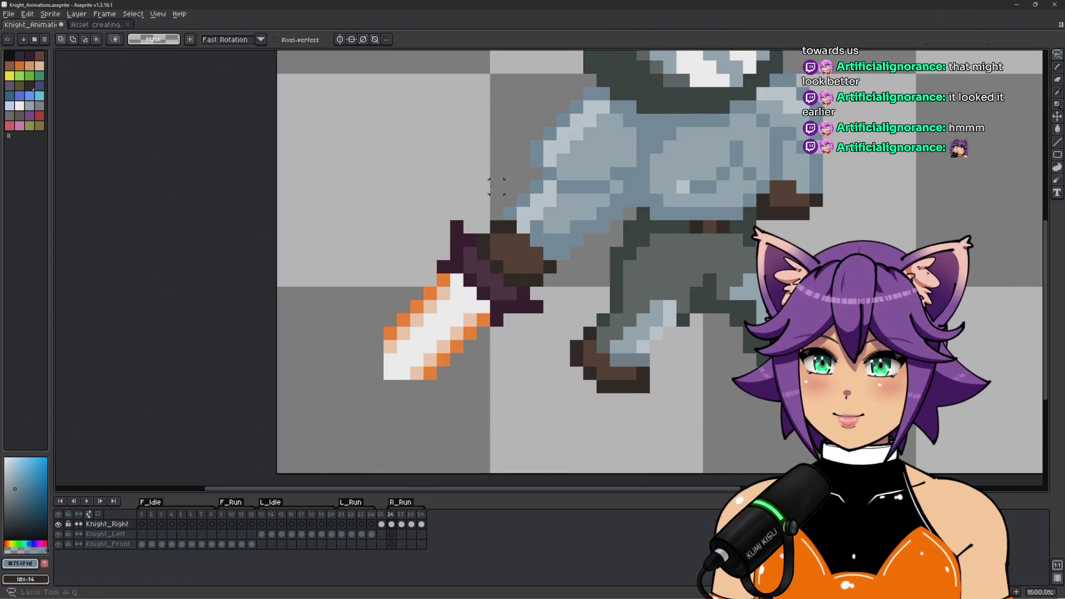
- Lasso the sword and hilt on frame 26, raise them one pixel, deselect and play the run
left_click_drag(504, 194, 441, 169)
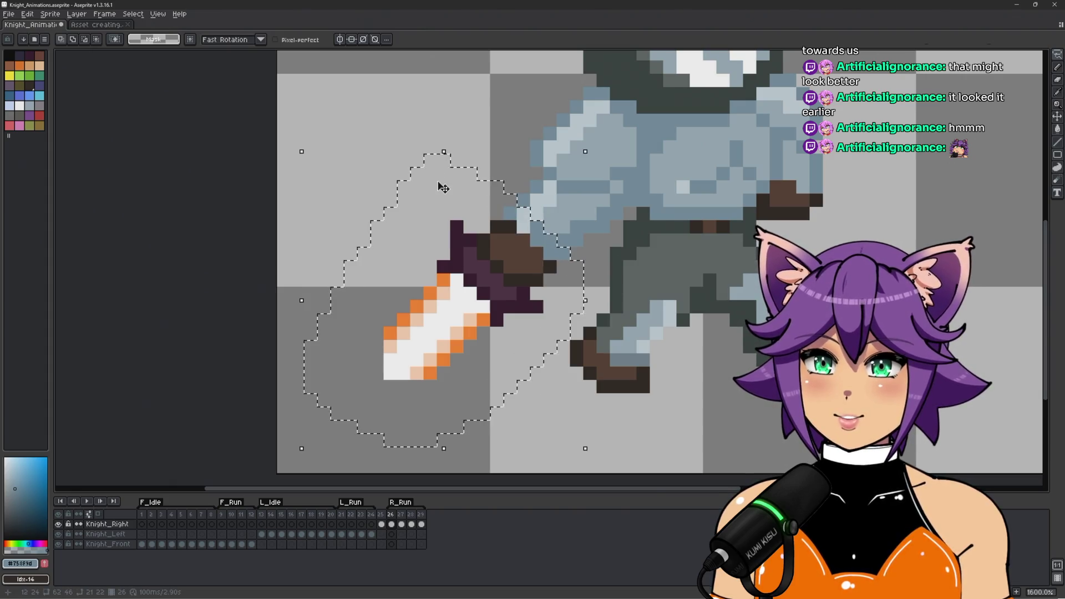
key("Up")
left_click(562, 401)
scroll(561, 401, "down", 1)
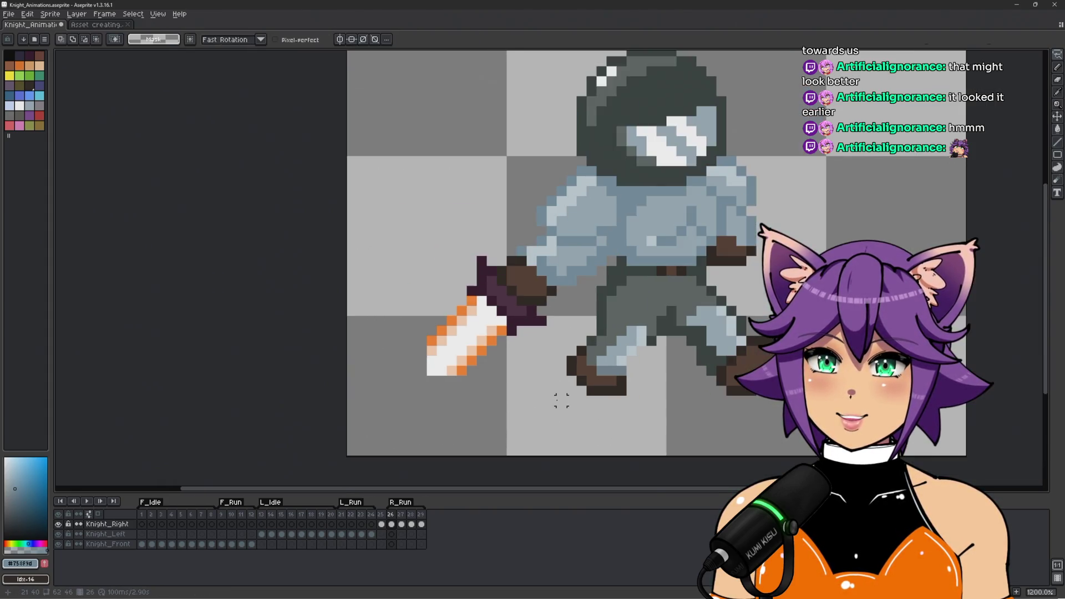
key("Return")
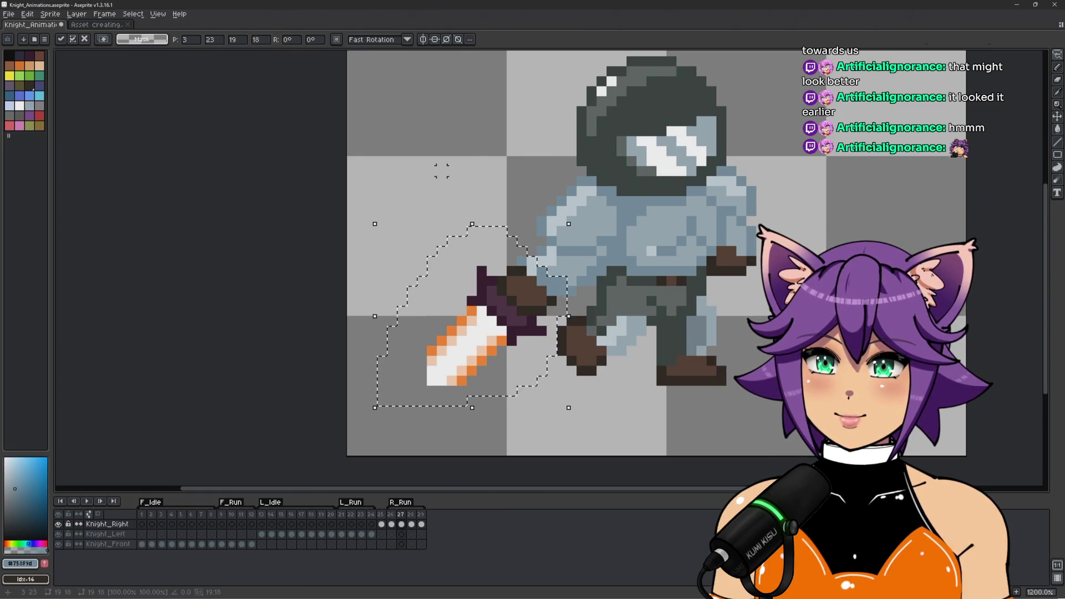
scroll(440, 177, "down", 3)
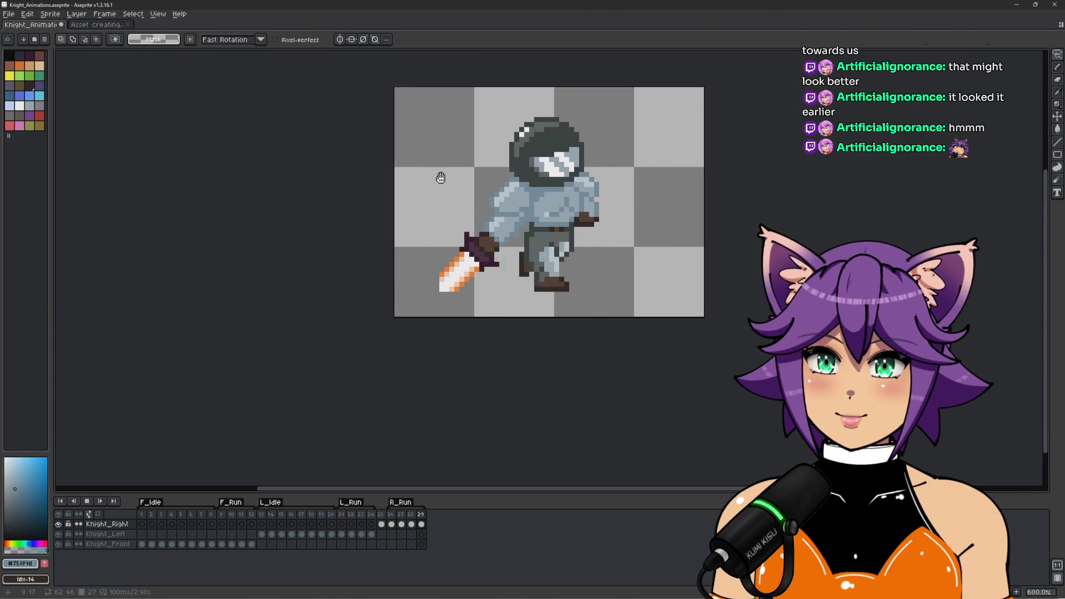
scroll(441, 178, "up", 1)
scroll(441, 178, "up", 2)
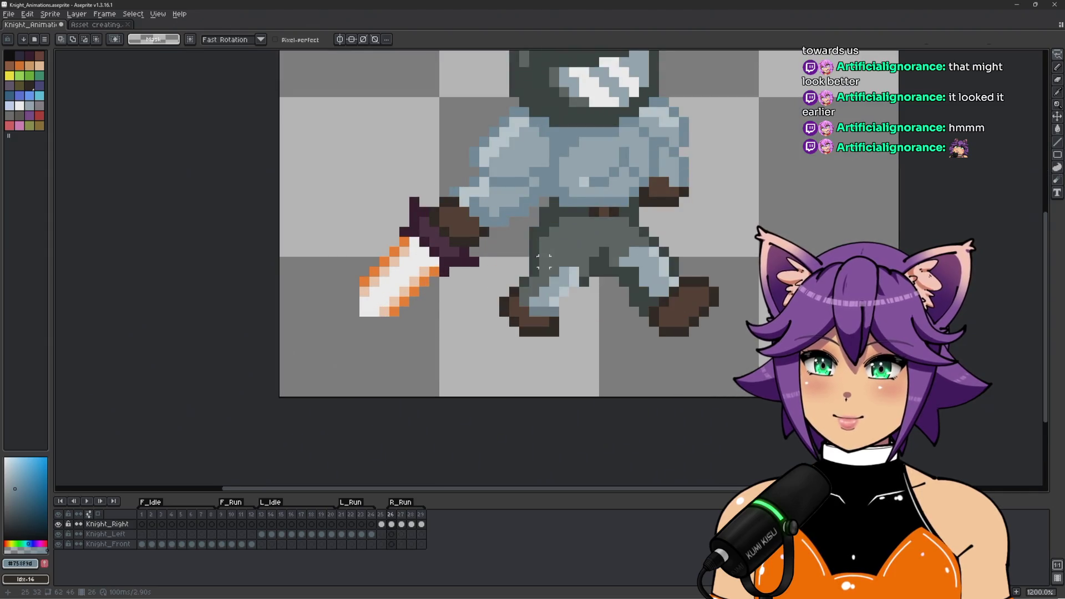
- Paint the sword arm with the mid arm shade and light highlight sampled from the knight
scroll(469, 183, "up", 1)
key("b")
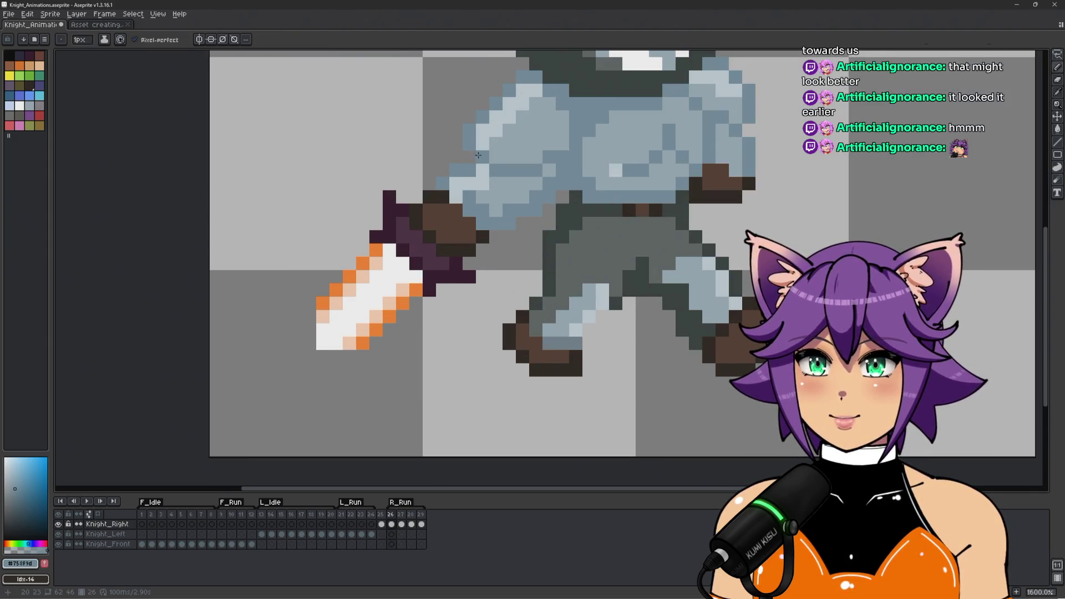
key("i")
key("b")
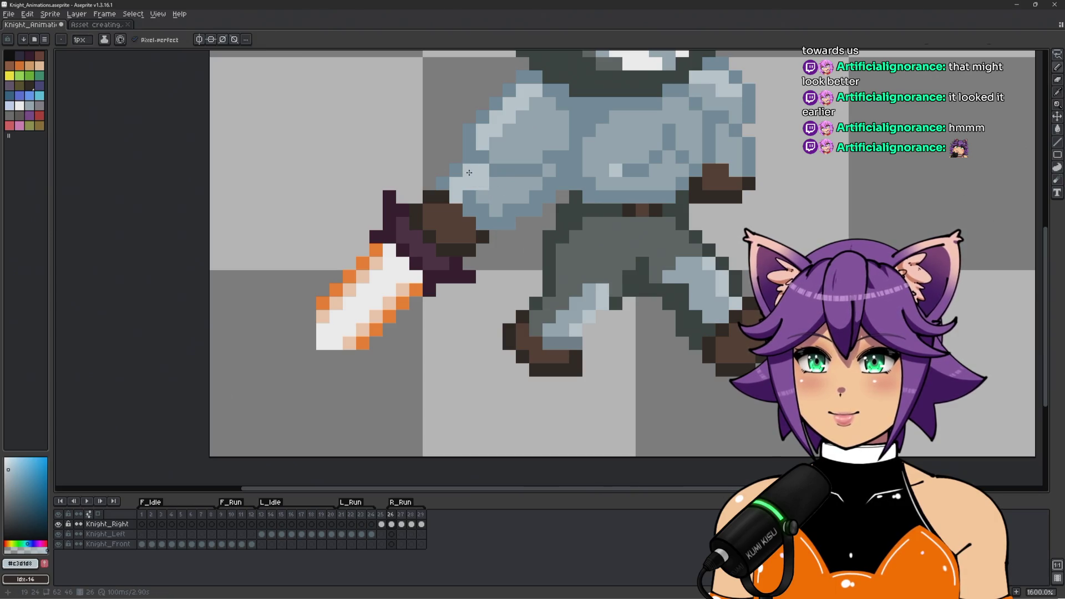
left_click(495, 210, "alt")
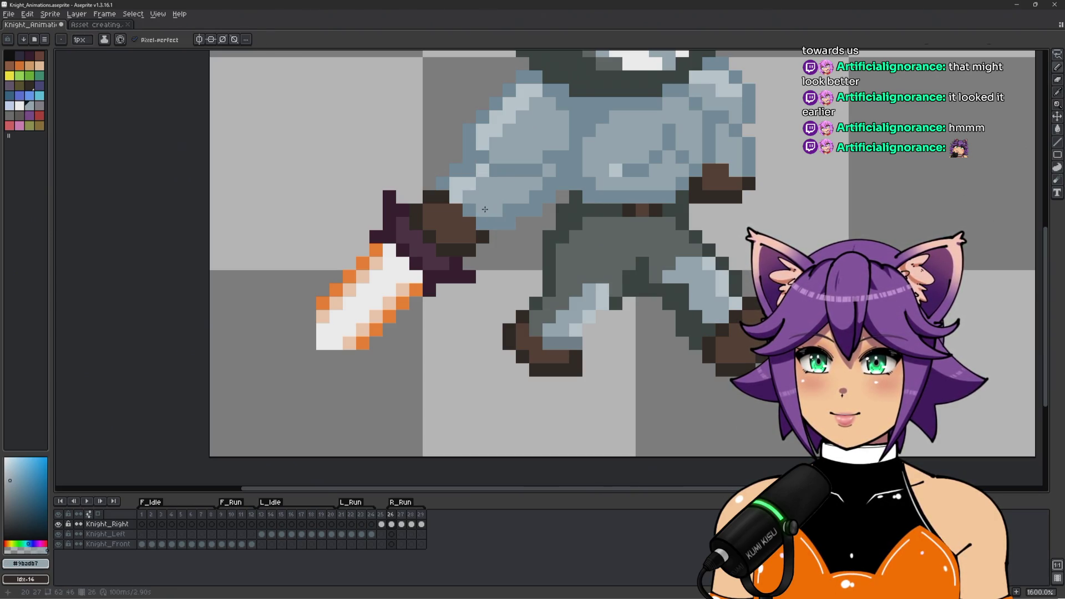
left_click(485, 209, "alt")
scroll(480, 212, "down", 3)
scroll(476, 216, "up", 3)
- Add more mid, highlight and light-blue armour pixels to the arm, then preview R_Run
left_click(455, 225, "alt")
scroll(461, 226, "down", 3)
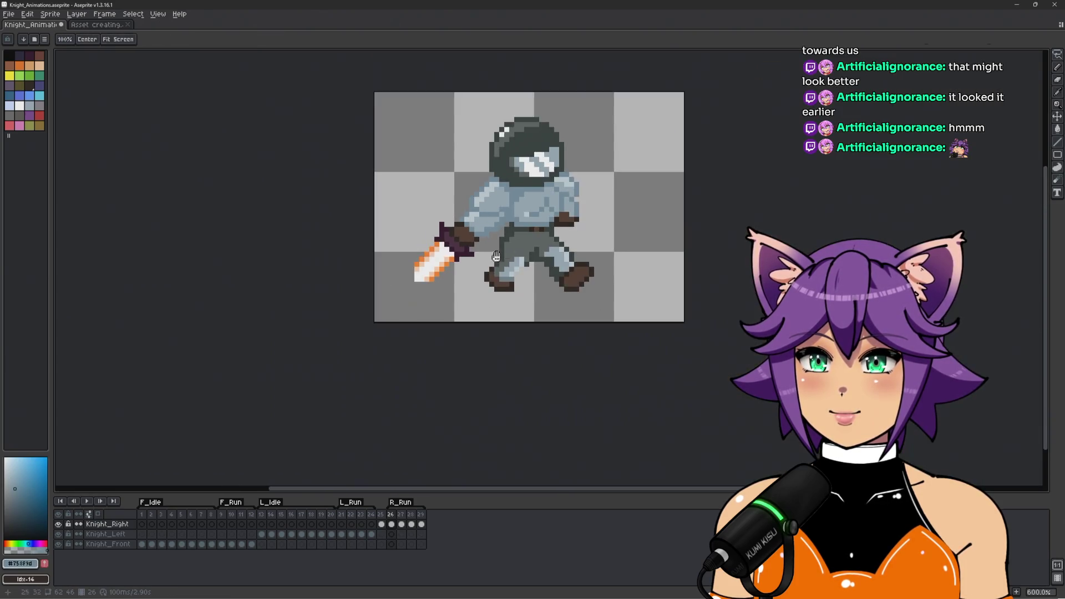
scroll(499, 250, "up", 2)
left_click(506, 256, "alt")
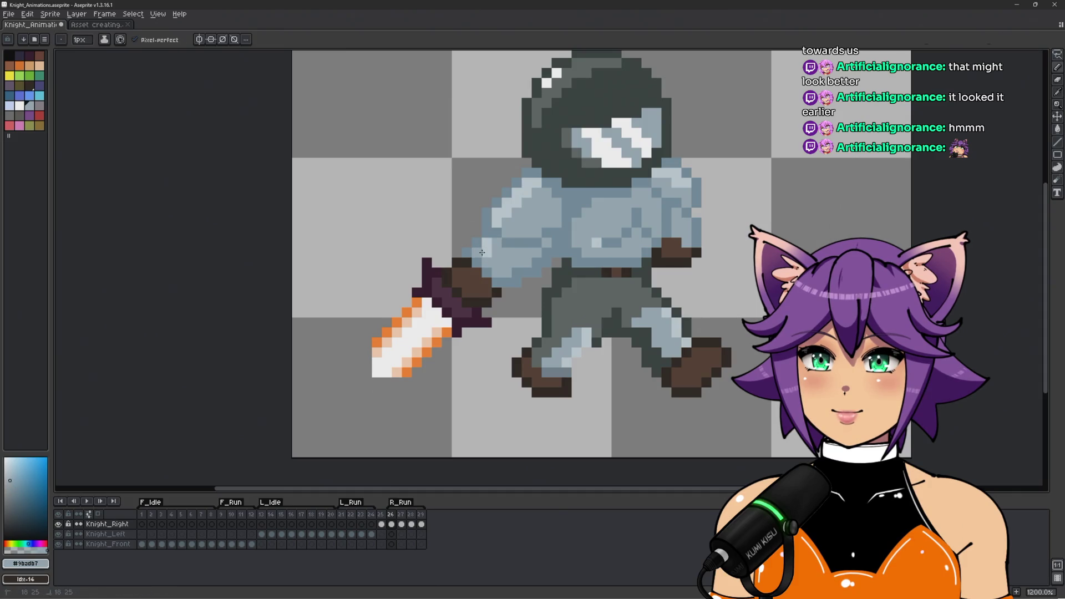
left_click(481, 248, "alt")
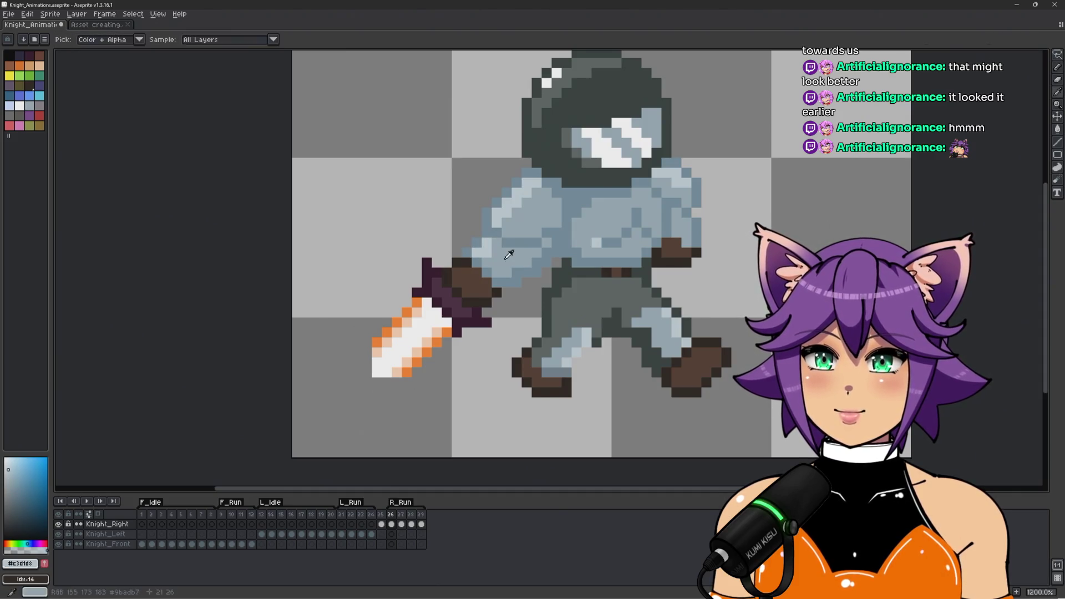
left_click(488, 253, "alt")
scroll(488, 253, "down", 2)
scroll(537, 302, "down", 1)
key("Return")
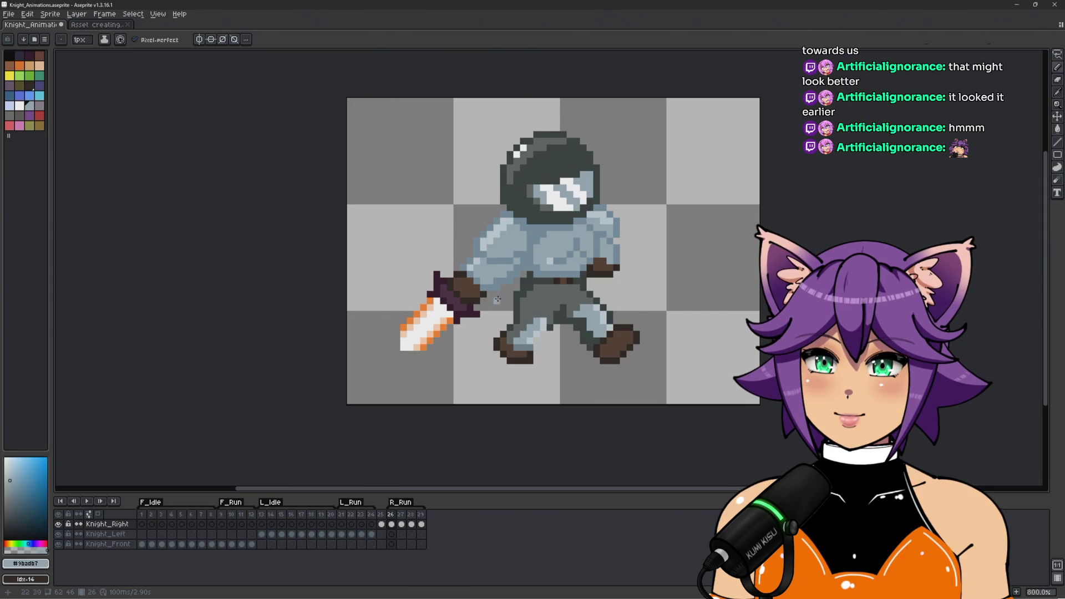
- Darken arm pixels with the deeper armour shade and erase stray pixels with transparency
scroll(497, 297, "up", 2)
left_click(484, 271, "alt")
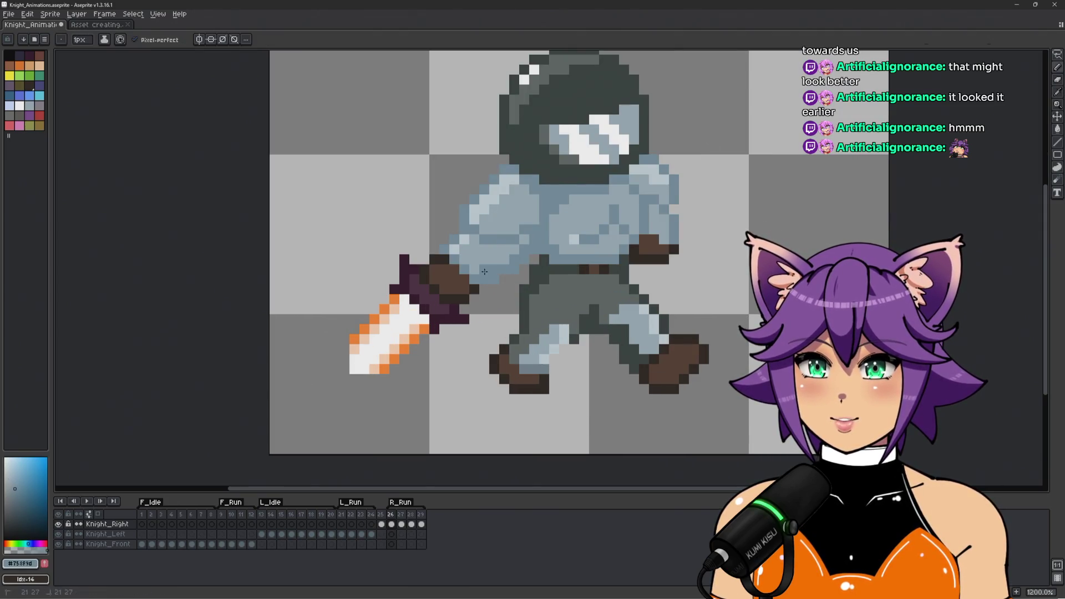
left_click(510, 259, "alt")
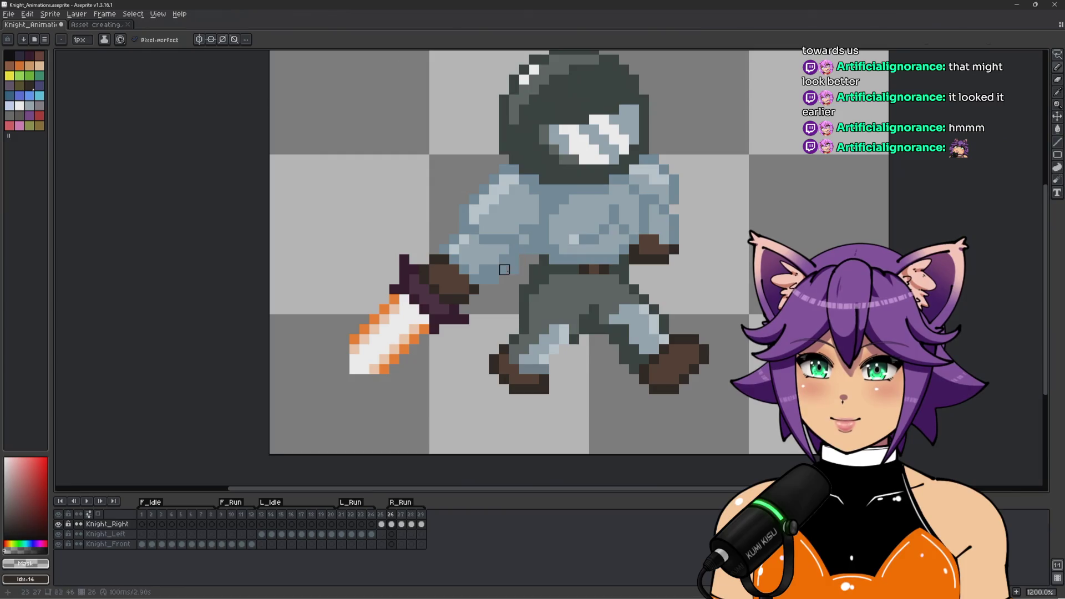
scroll(495, 298, "up", 1)
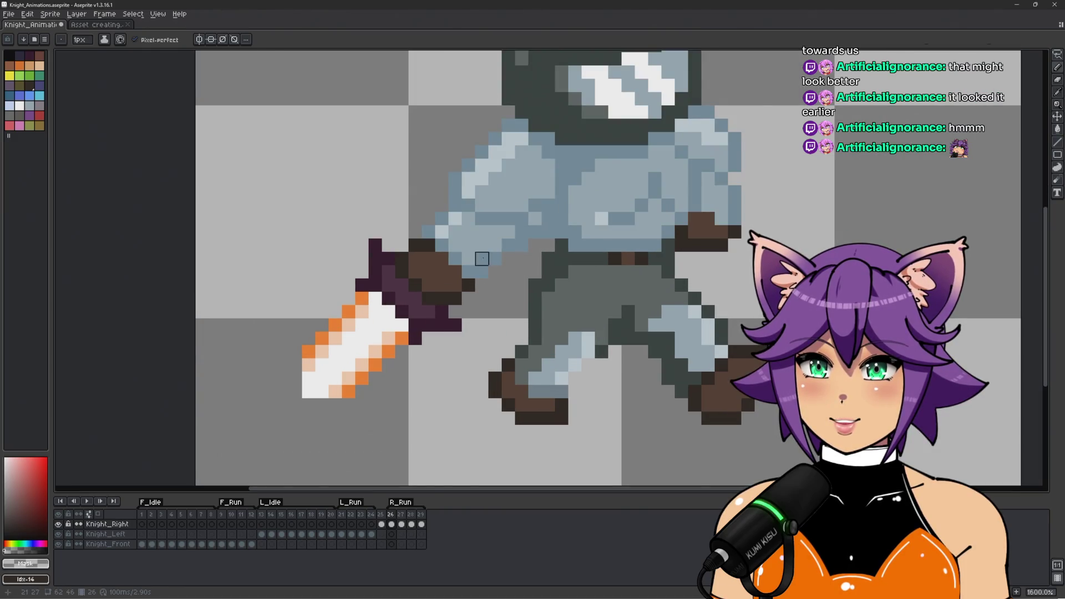
left_click(482, 271, "alt")
scroll(500, 289, "down", 1)
scroll(511, 300, "down", 1)
scroll(518, 306, "down", 1)
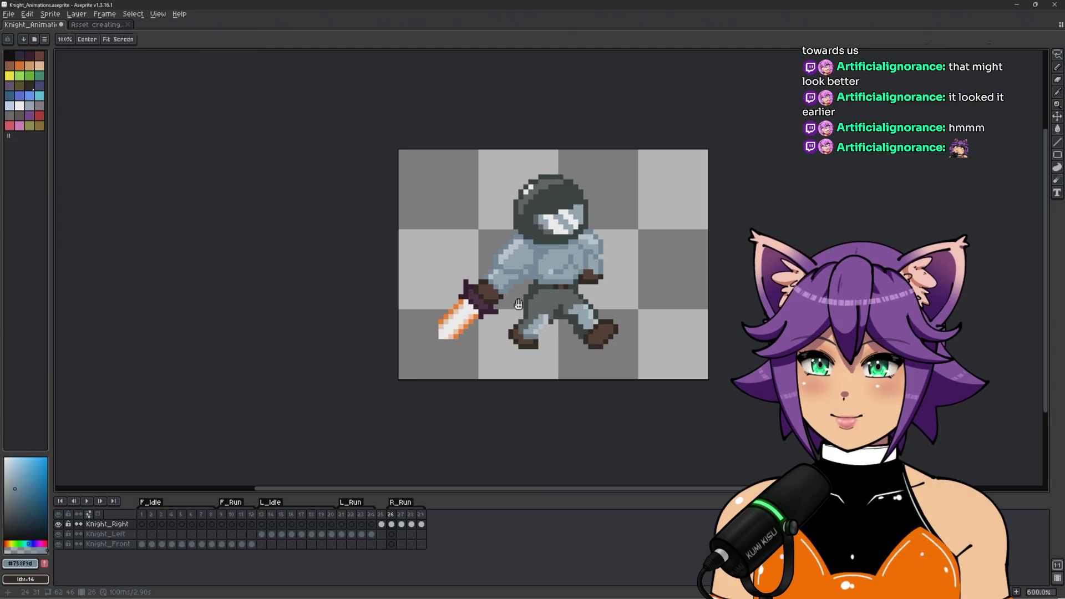
left_click_drag(519, 307, 500, 318)
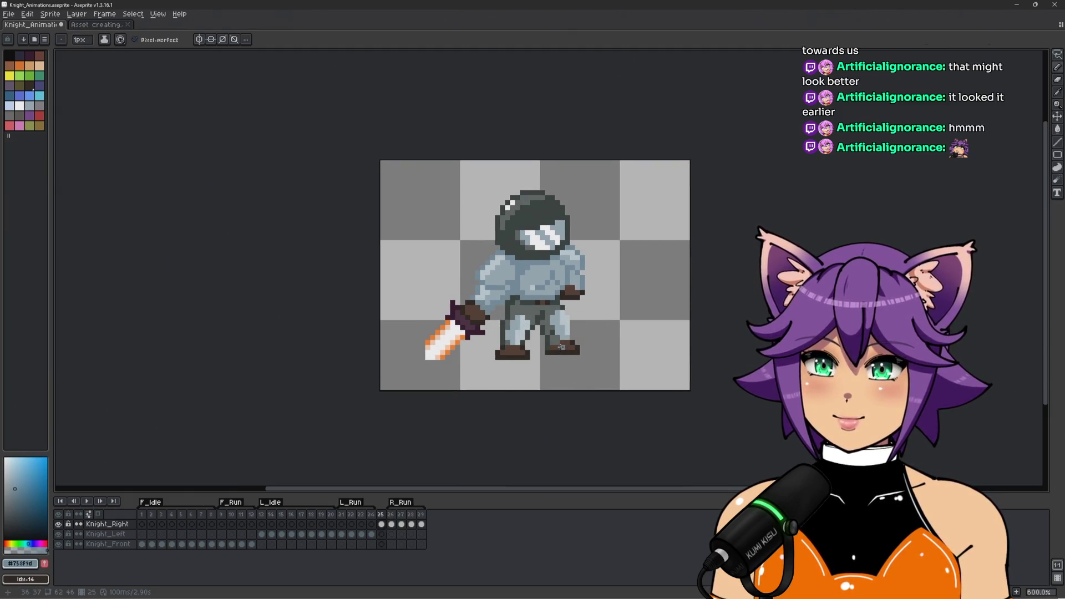
scroll(501, 329, "up", 1)
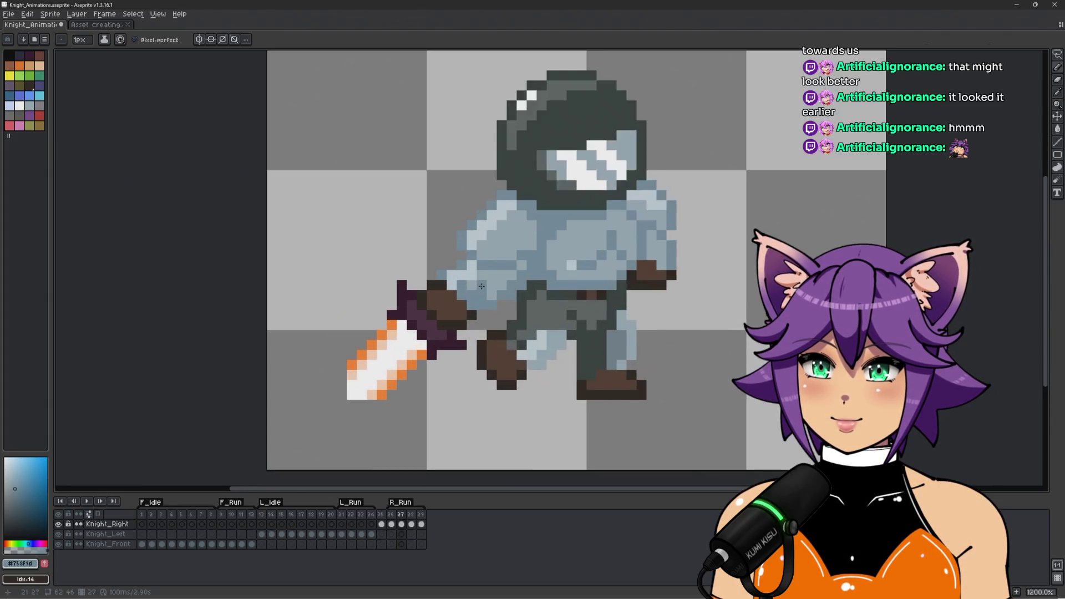
- Eyedrop the mid and lightest armour shades from frame 27's sword arm, checking against frame 26
scroll(468, 236, "up", 3)
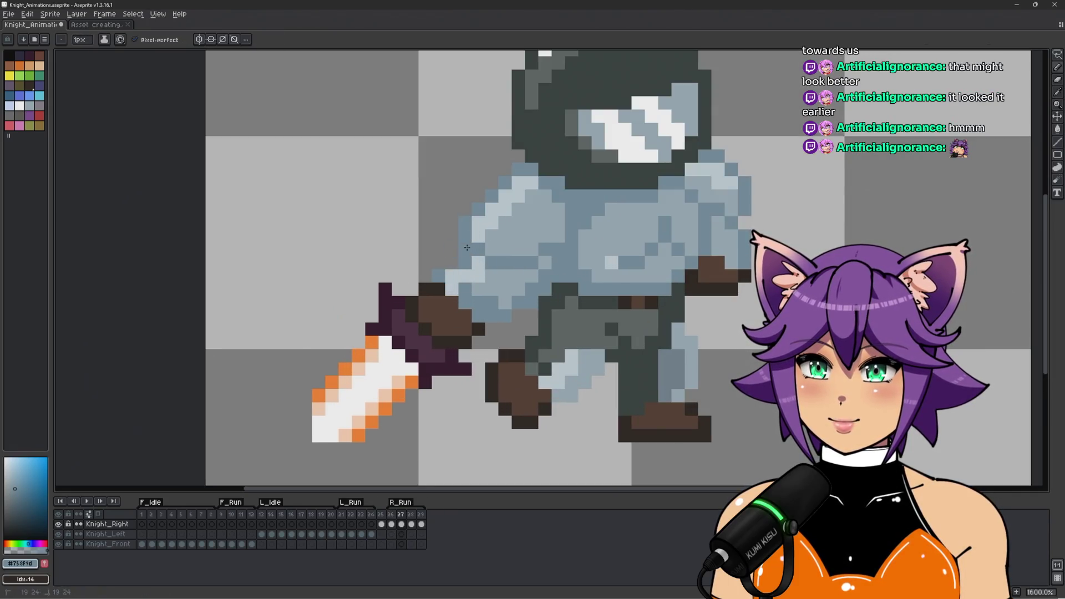
left_click(477, 278, "alt")
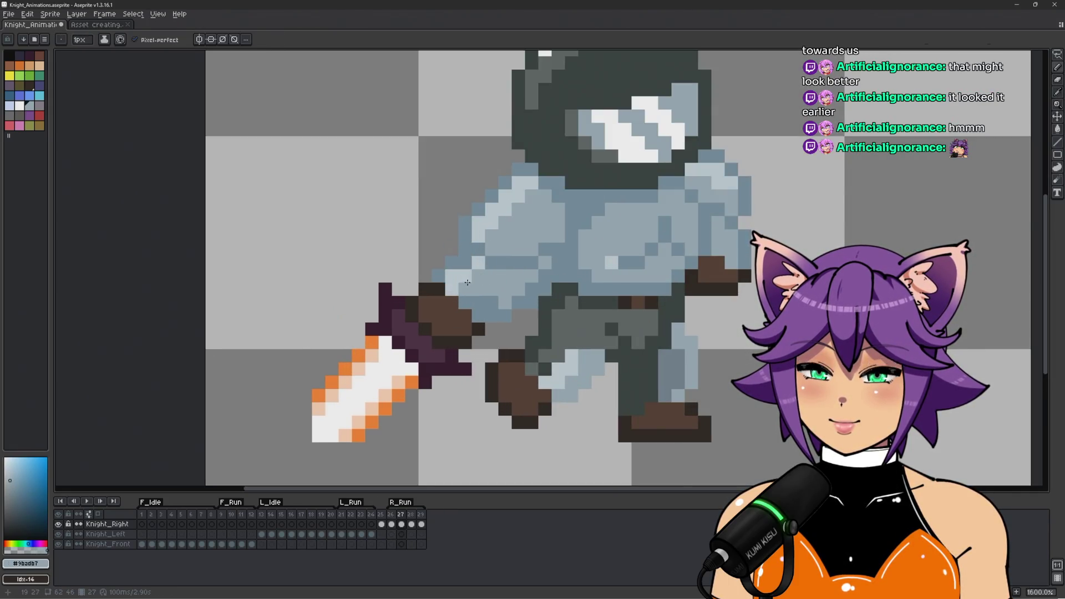
left_click(467, 283, "alt")
key("comma")
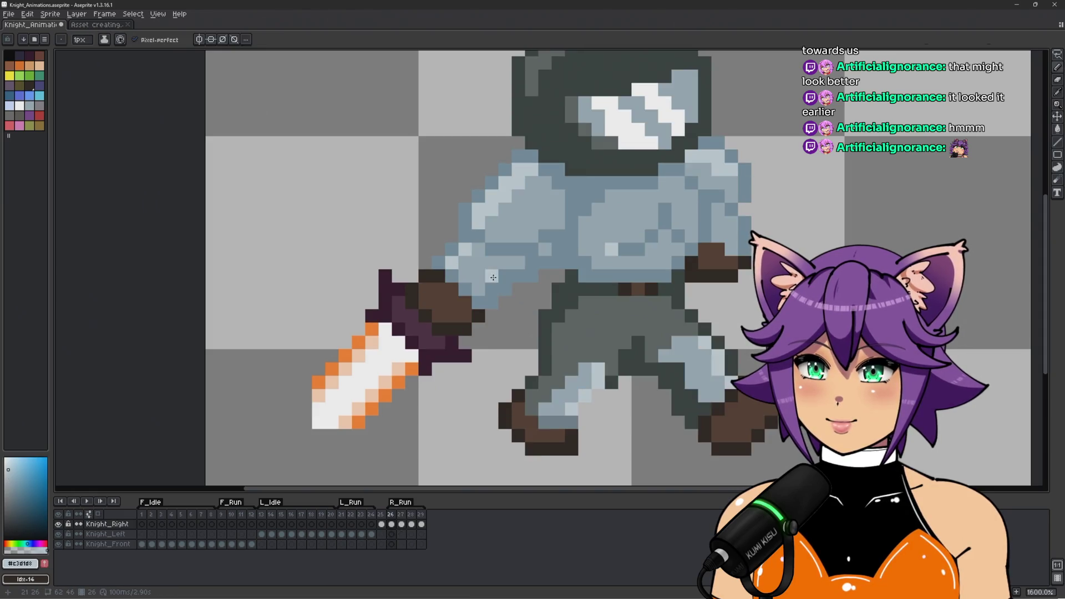
key("period")
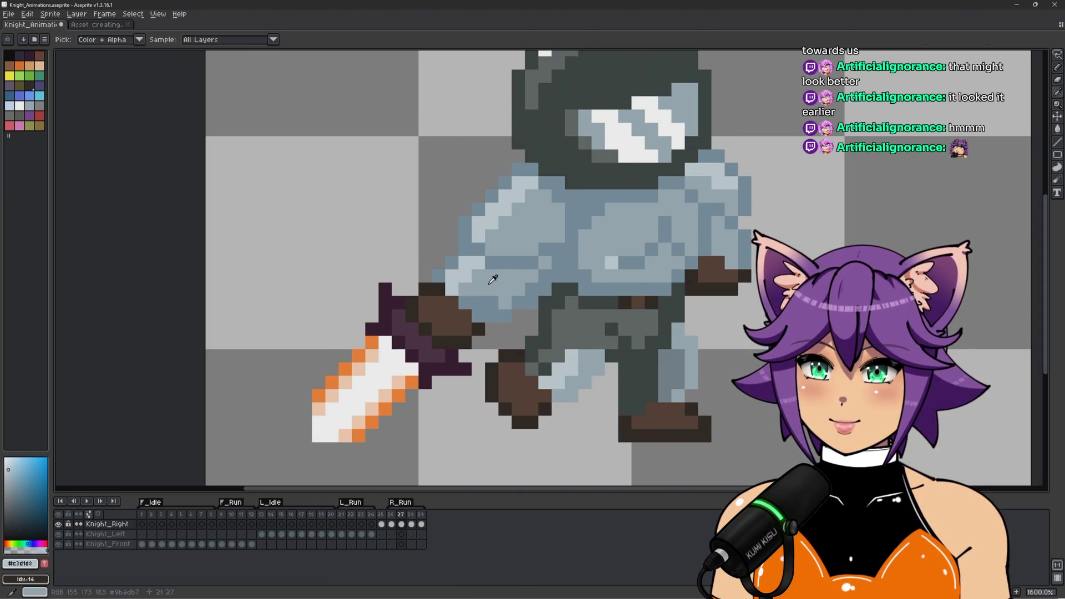
left_click(460, 282, "alt")
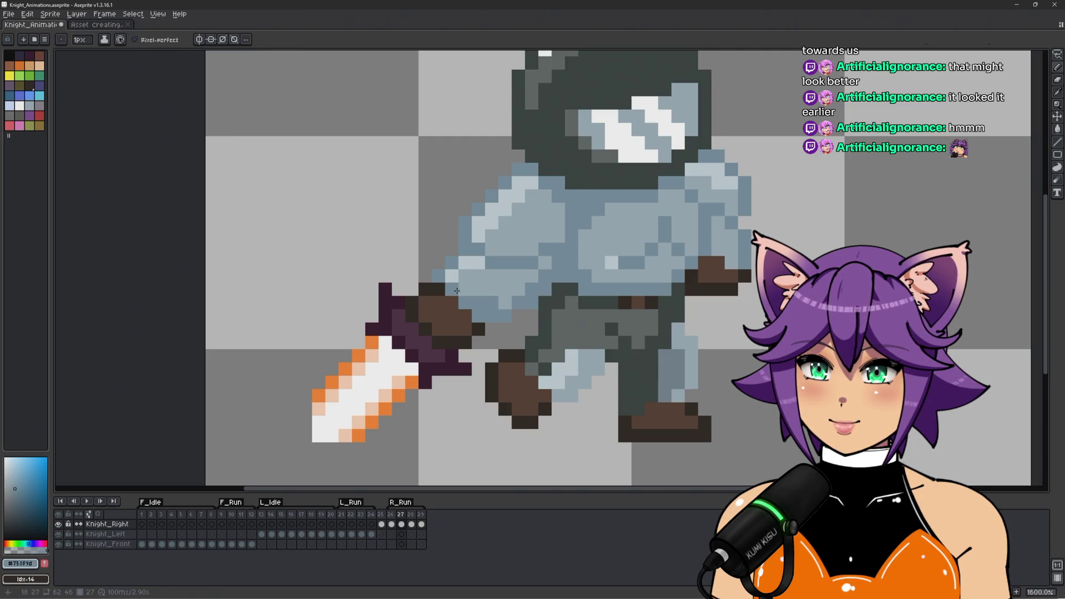
scroll(483, 271, "down", 1)
key("comma")
key("period")
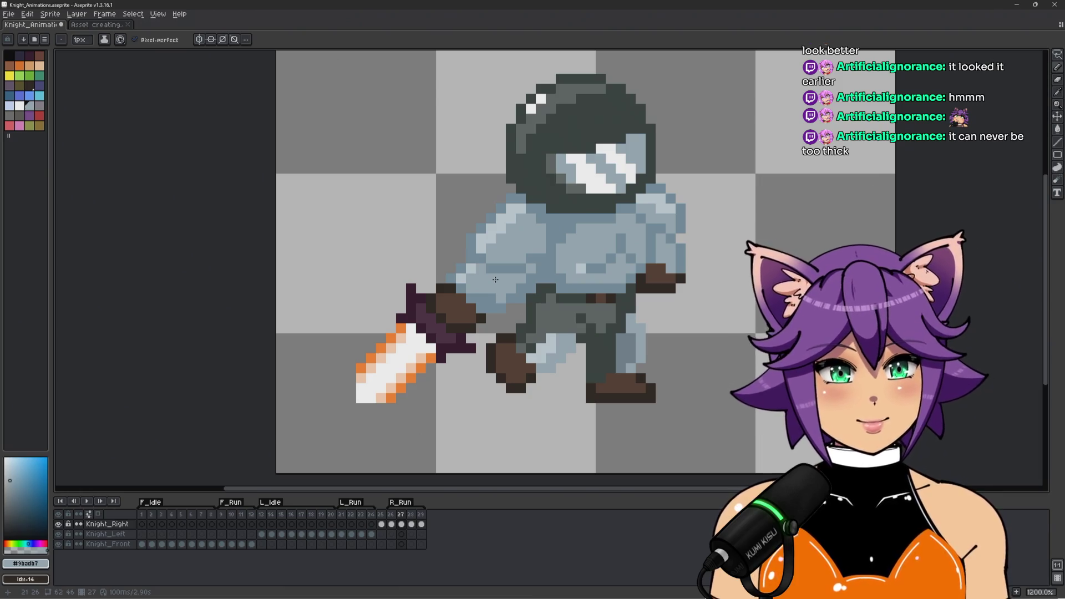
- Erase stray pixels under the arm and touch it up with the darker armour shade
scroll(496, 282, "up", 1)
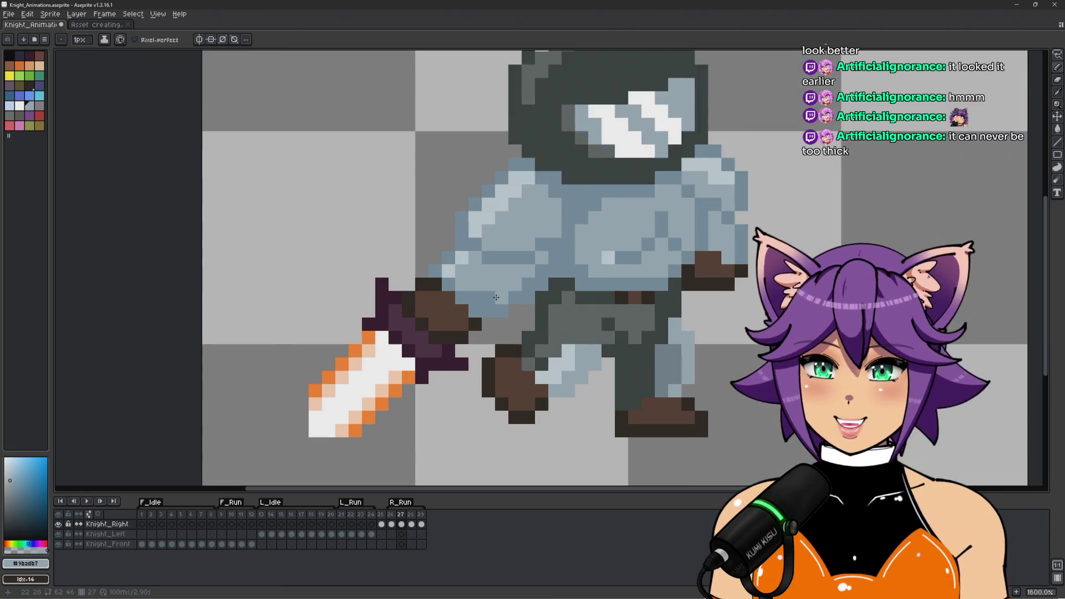
left_click(529, 298, "alt")
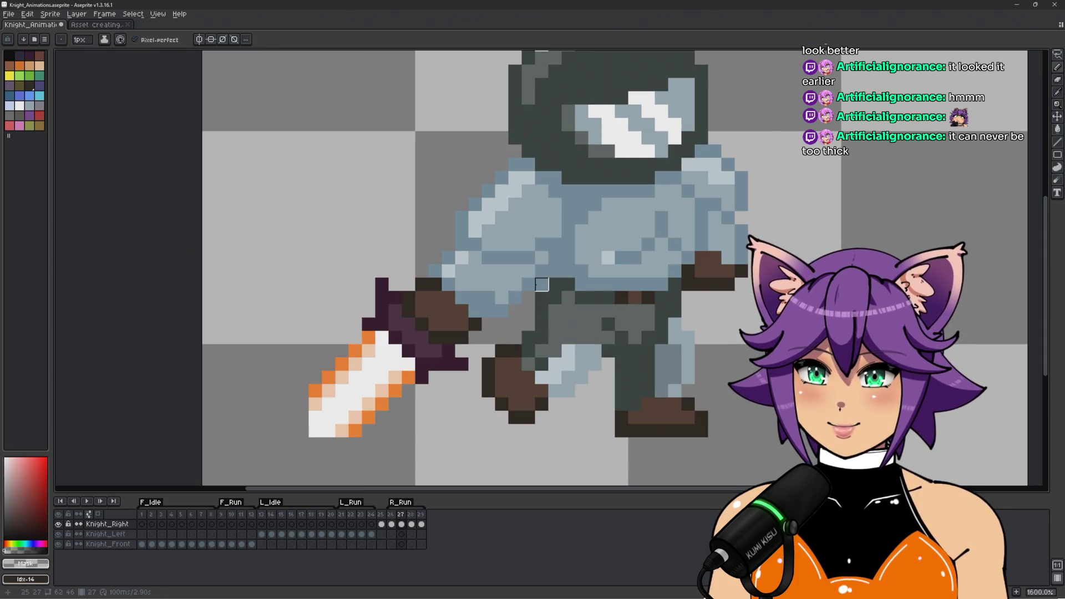
left_click(463, 298, "alt")
key("comma")
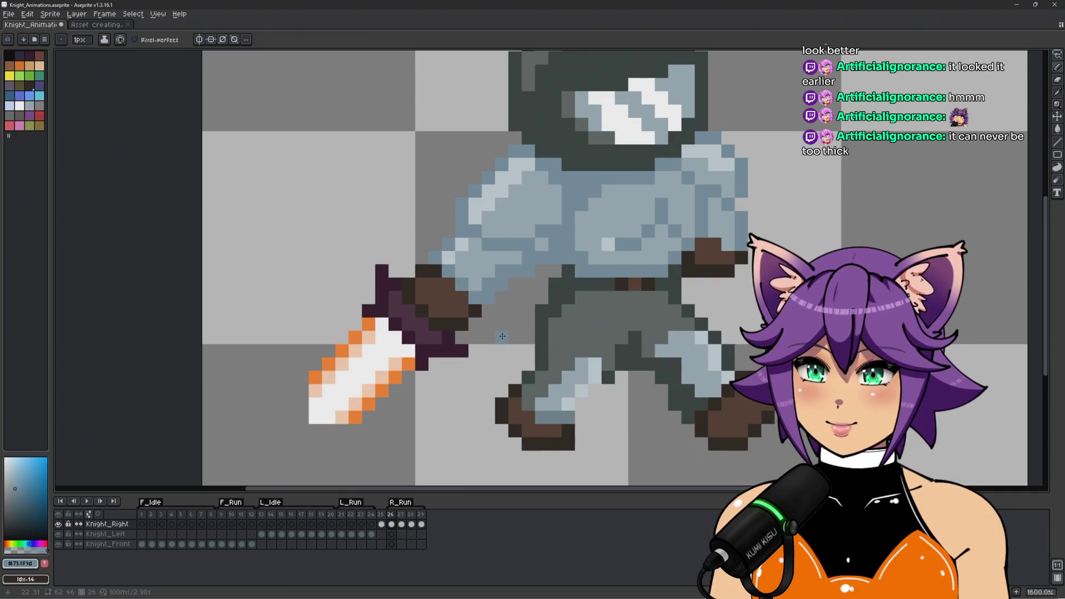
key("period")
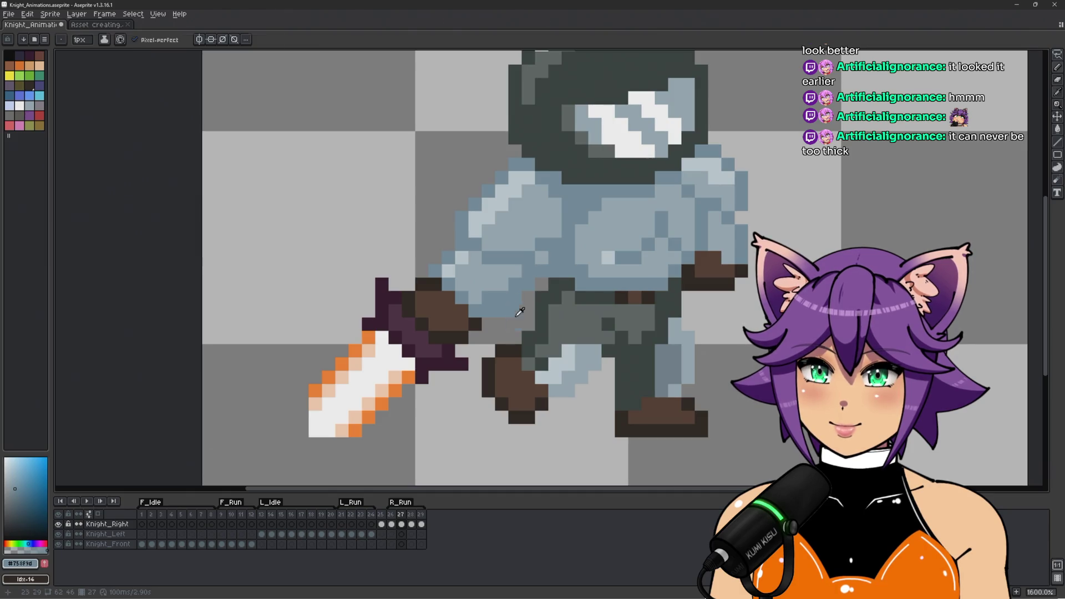
left_click(502, 312, "alt")
key("comma")
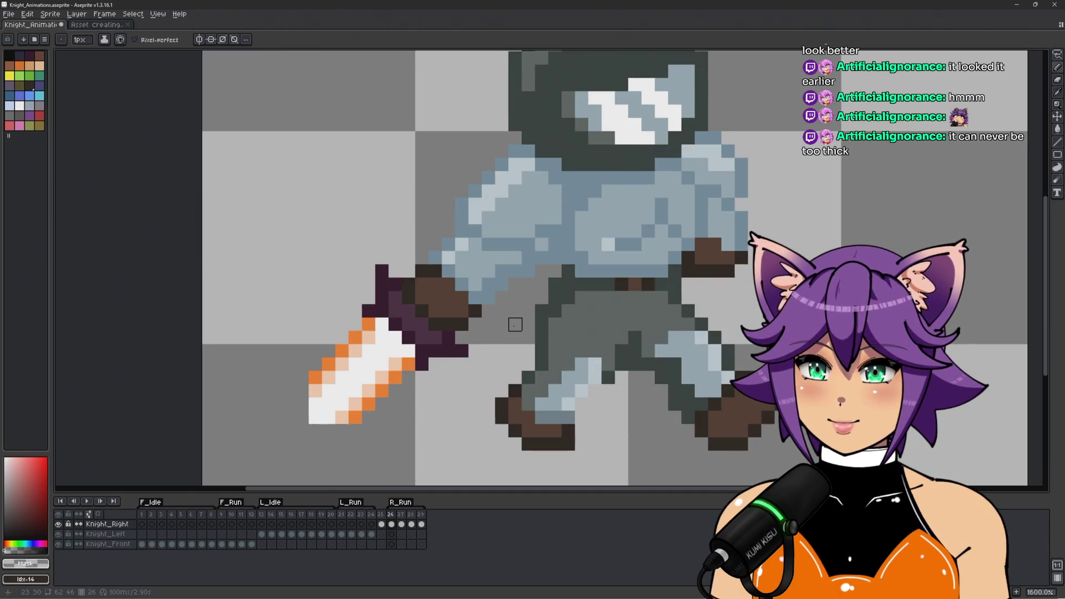
key("period")
left_click(501, 285, "alt")
- Step back and forth through run frames 26–29 to check the arm's motion, stopping playback
key("comma")
key("period")
key("comma")
key("period")
key("comma")
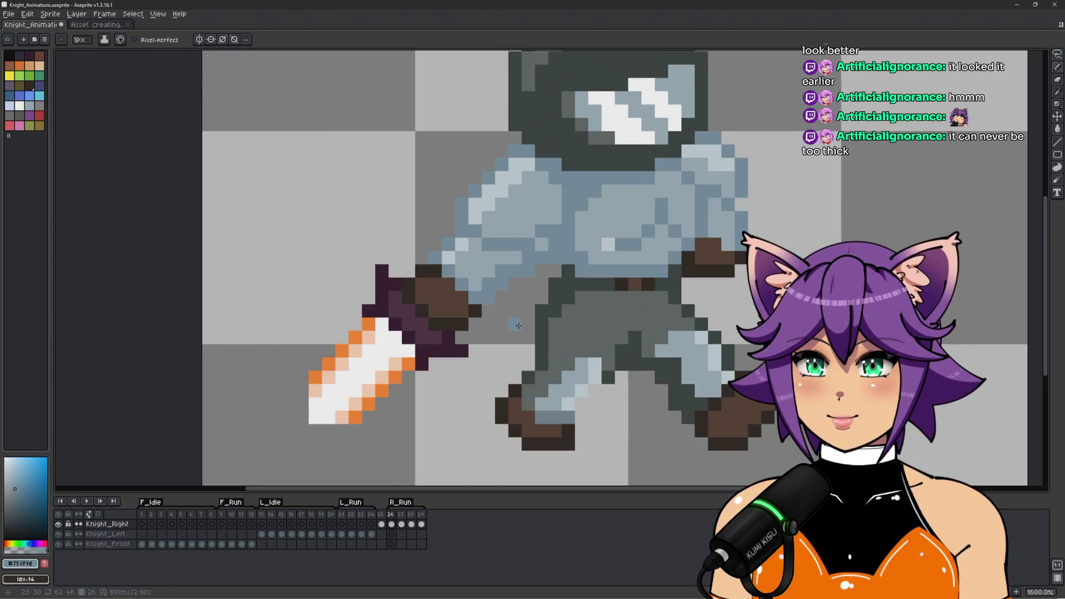
scroll(518, 326, "down", 2)
scroll(553, 335, "down", 1)
key("period")
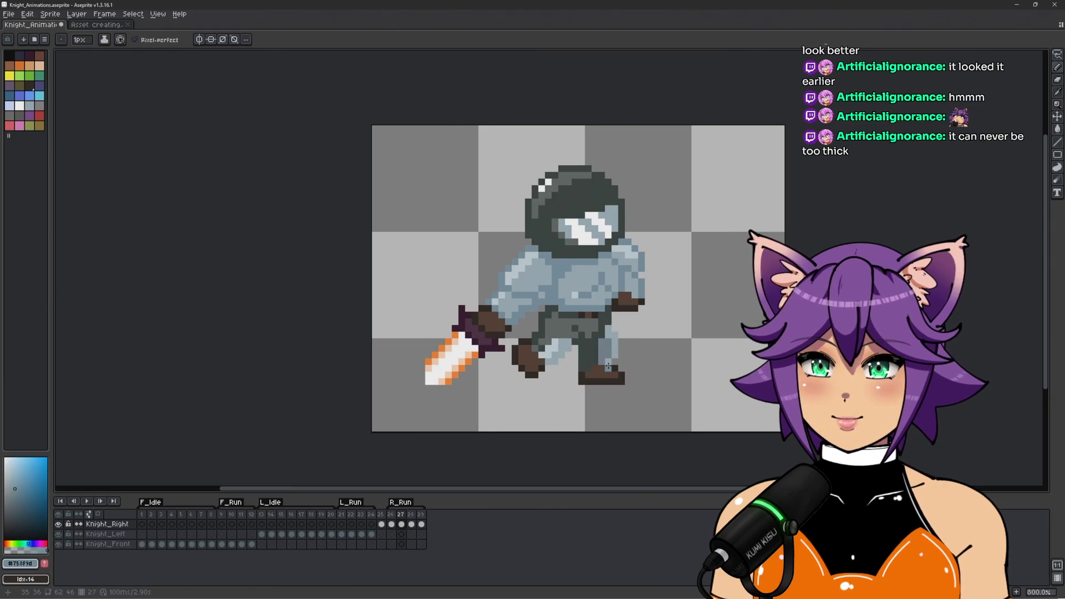
key("period")
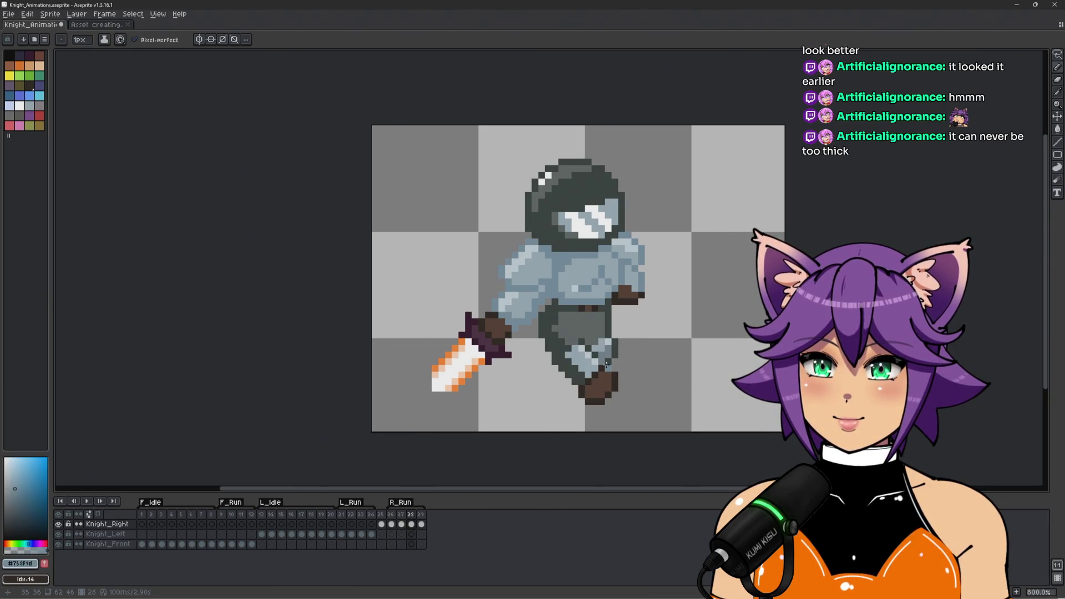
key("period")
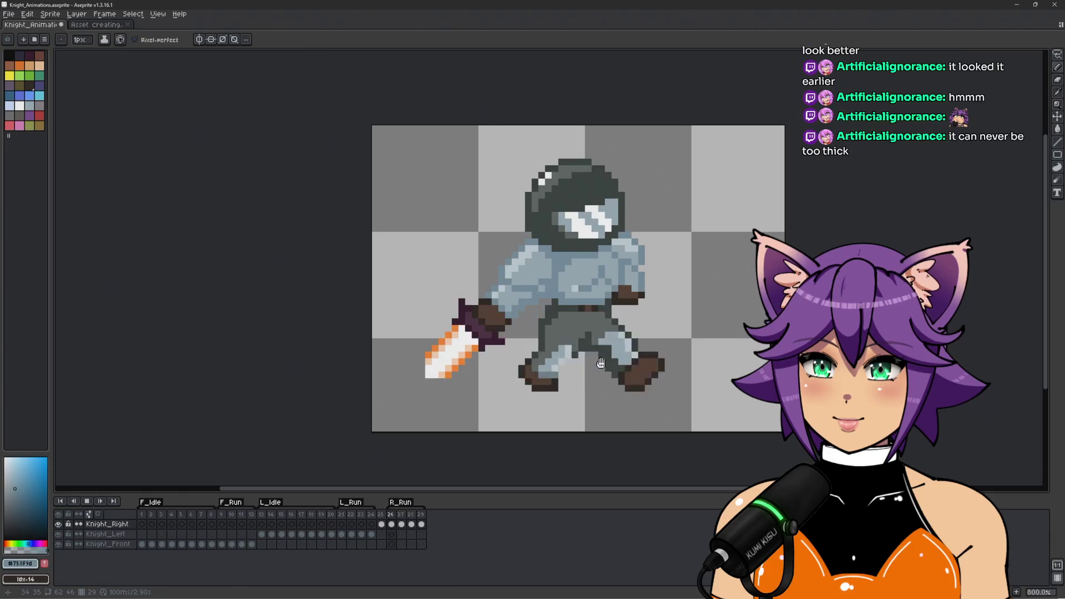
key("Return")
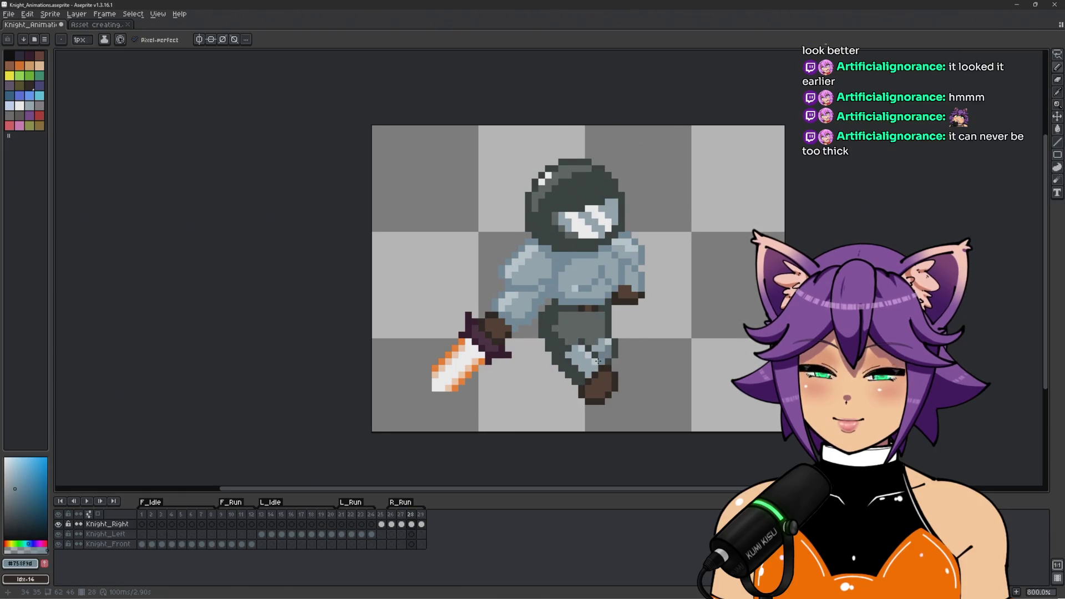
key("comma")
key("comma")
key("period")
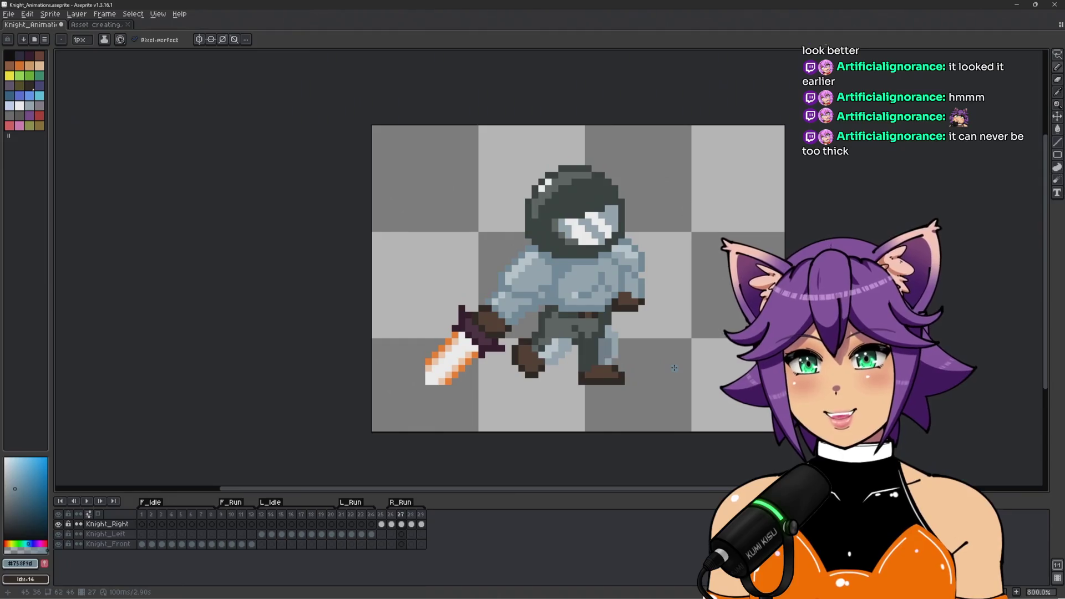
key("period")
key("comma")
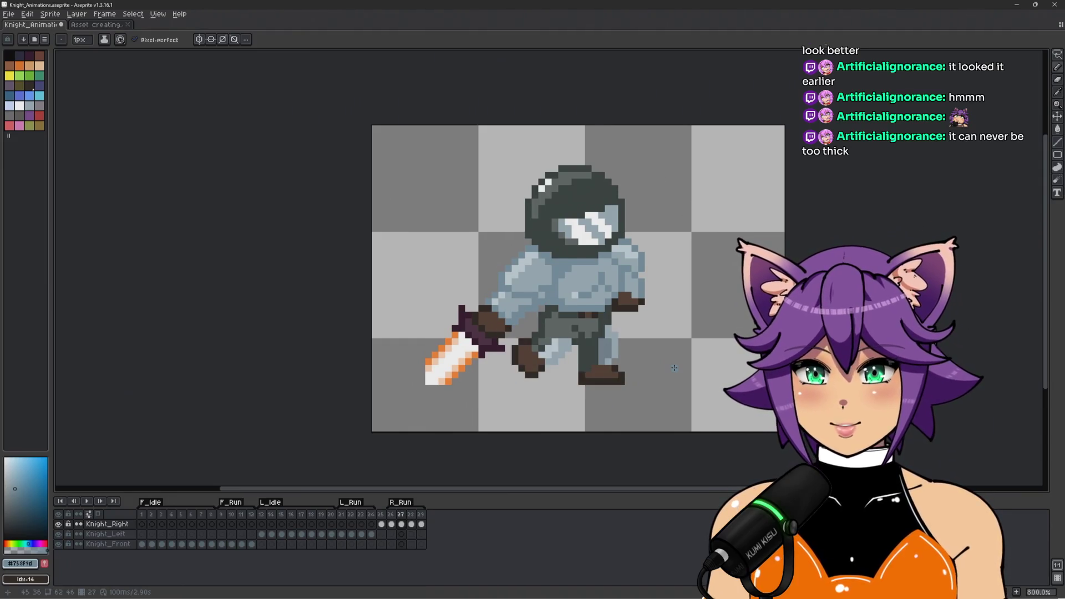
key("comma")
key("period")
key("comma")
key("period")
key("comma")
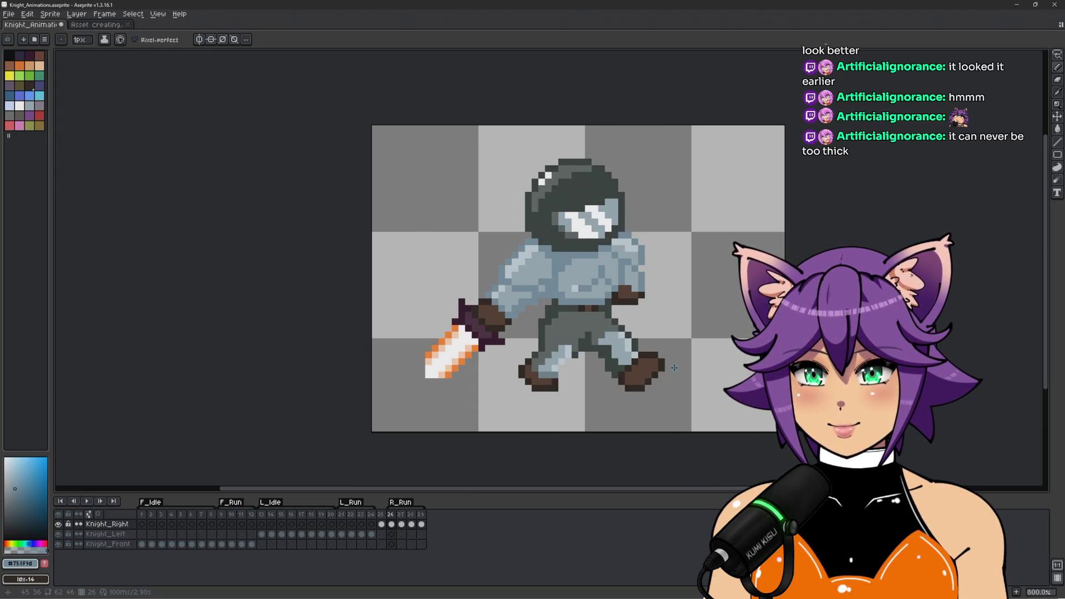
key("period")
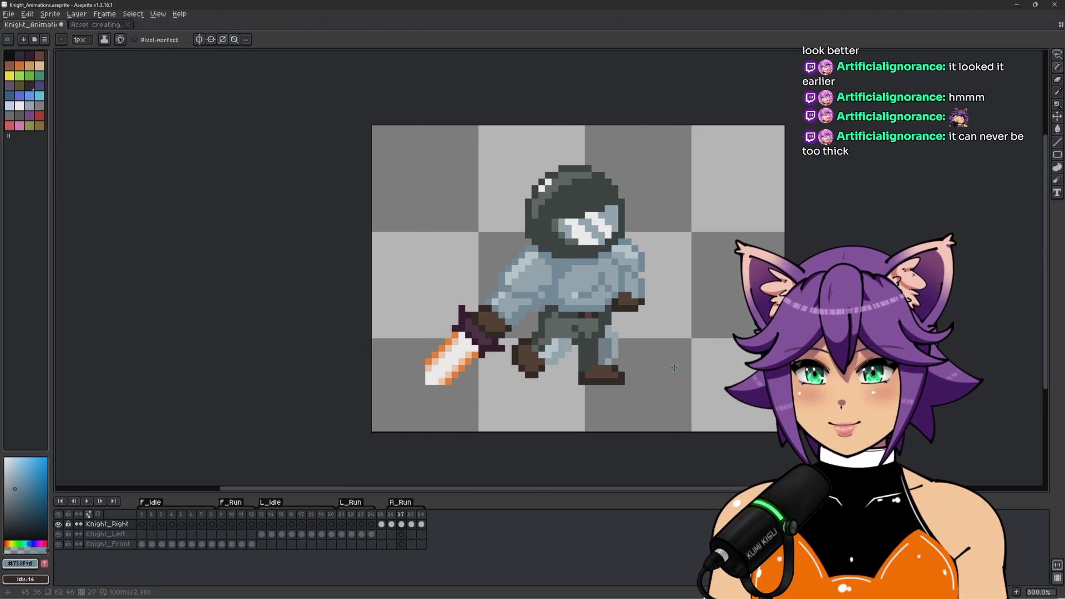
key("period")
key("period")
key("period")
key("period")
key("period")
key("period")
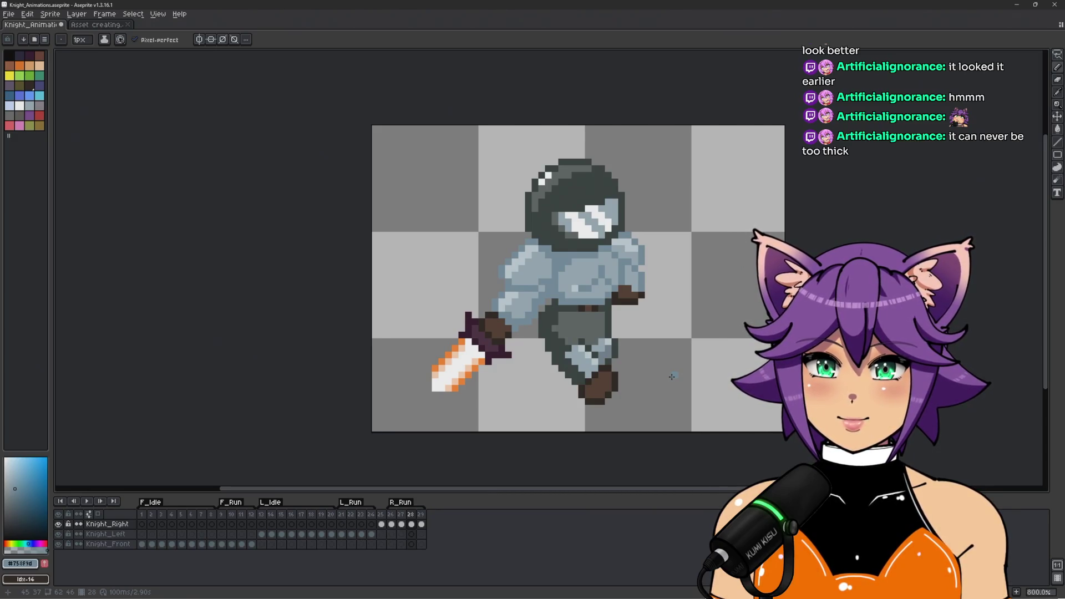
key("comma")
key("comma")
scroll(461, 300, "up", 2)
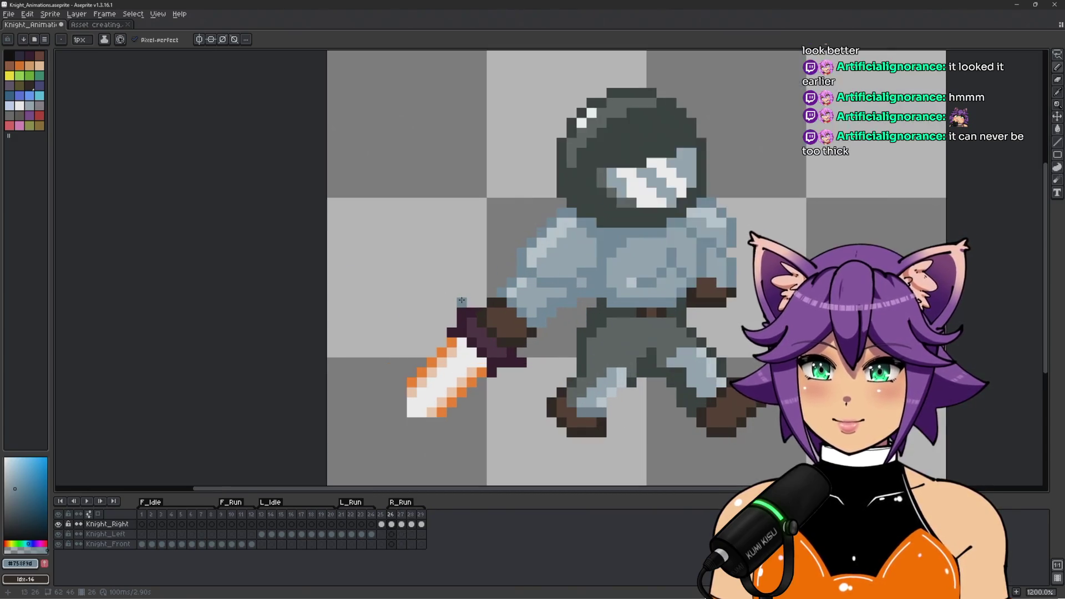
key("period")
key("period")
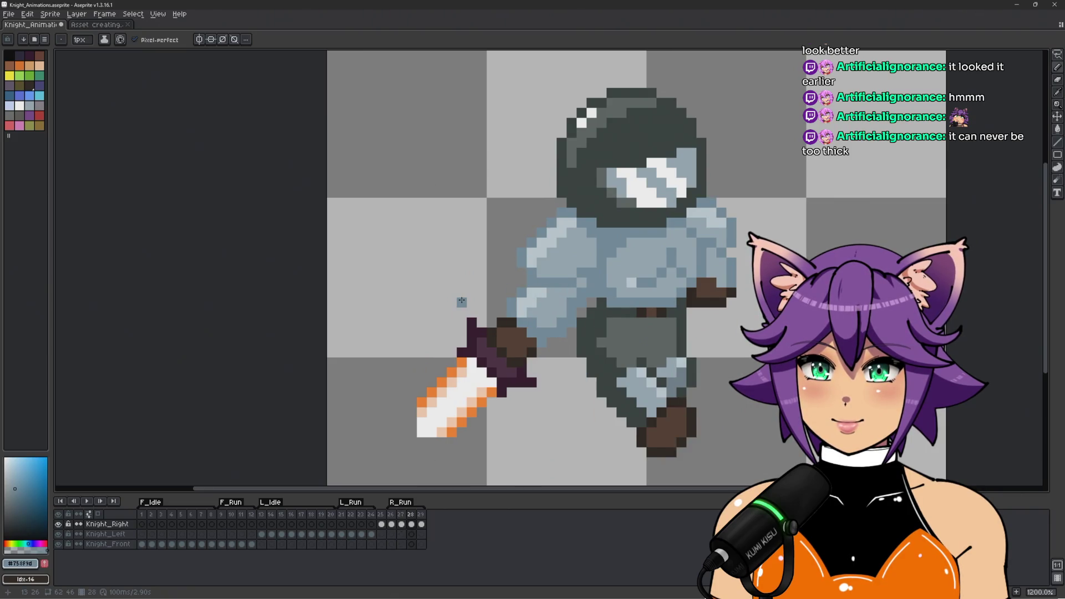
key("comma")
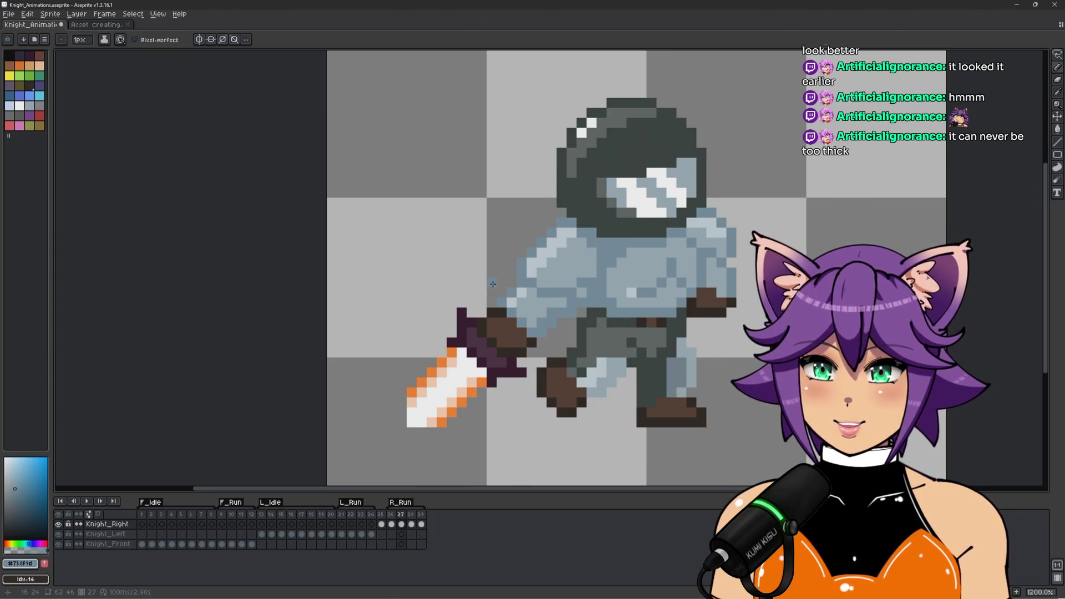
- Lasso frame 27's lowered sword and fist, paste it into frame 28 and shift it up-right
key("q")
left_click_drag(489, 282, 561, 311)
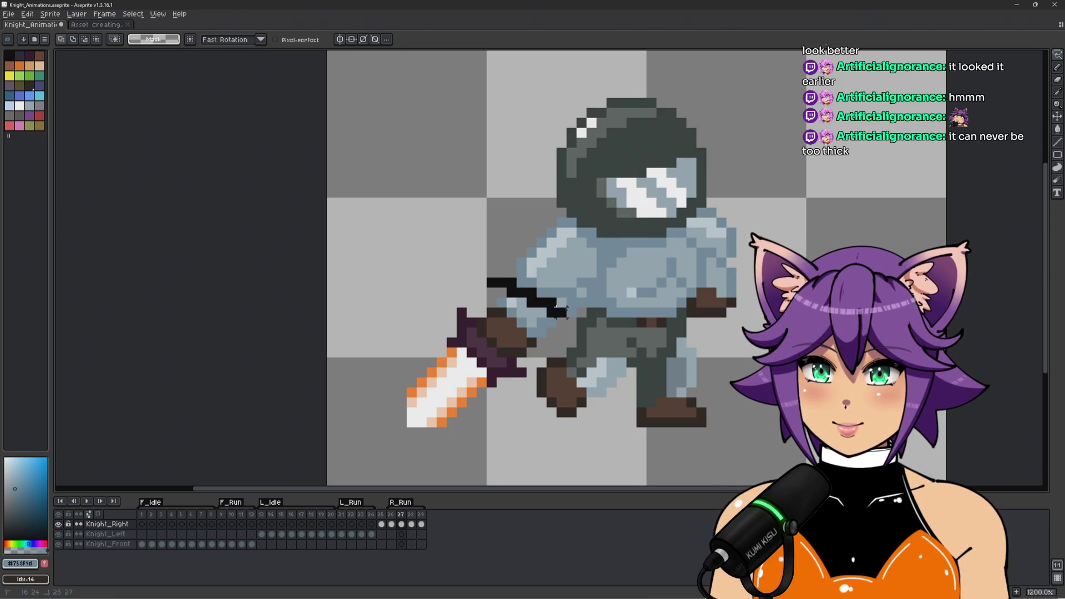
left_click_drag(532, 362, 471, 267)
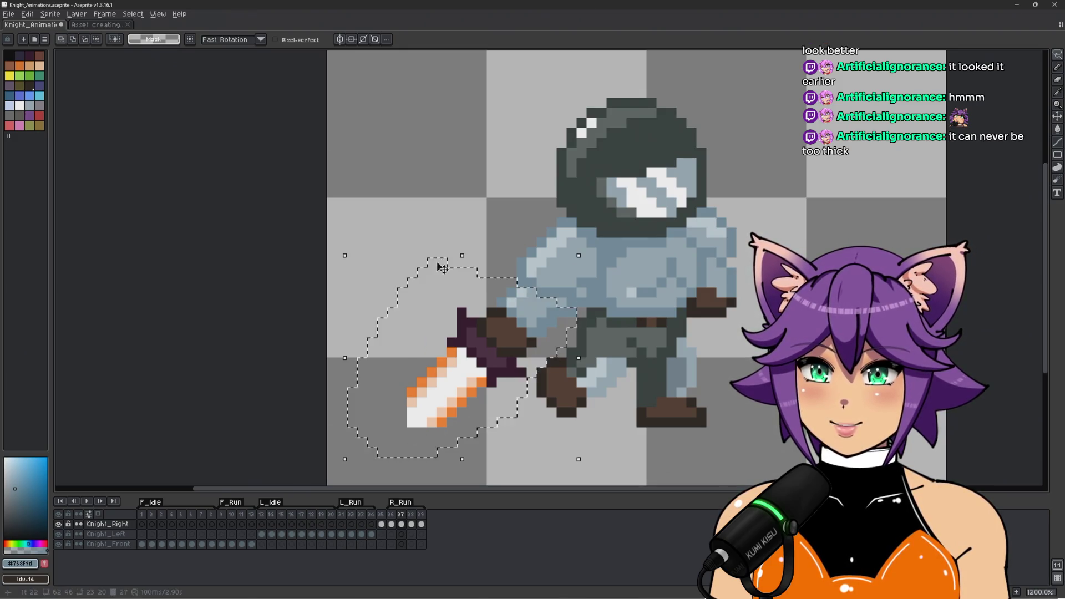
left_click(417, 524)
scroll(465, 288, "down", 1)
key("ctrl+v")
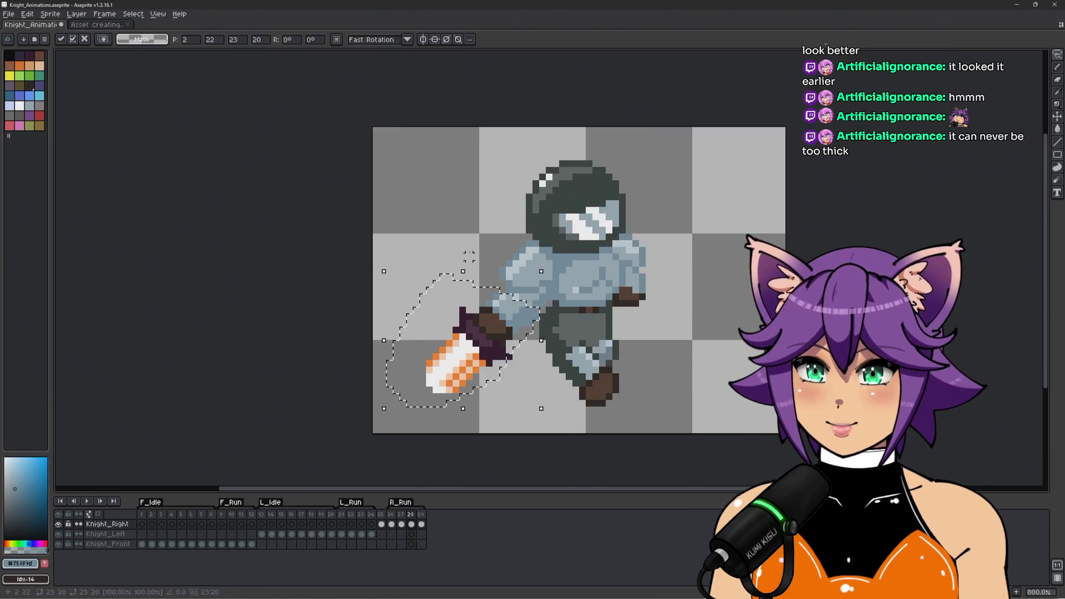
mouse_move(477, 315)
left_mouse_down()
mouse_move(463, 297)
mouse_move(485, 358)
mouse_move(472, 333)
mouse_move(488, 347)
left_mouse_up()
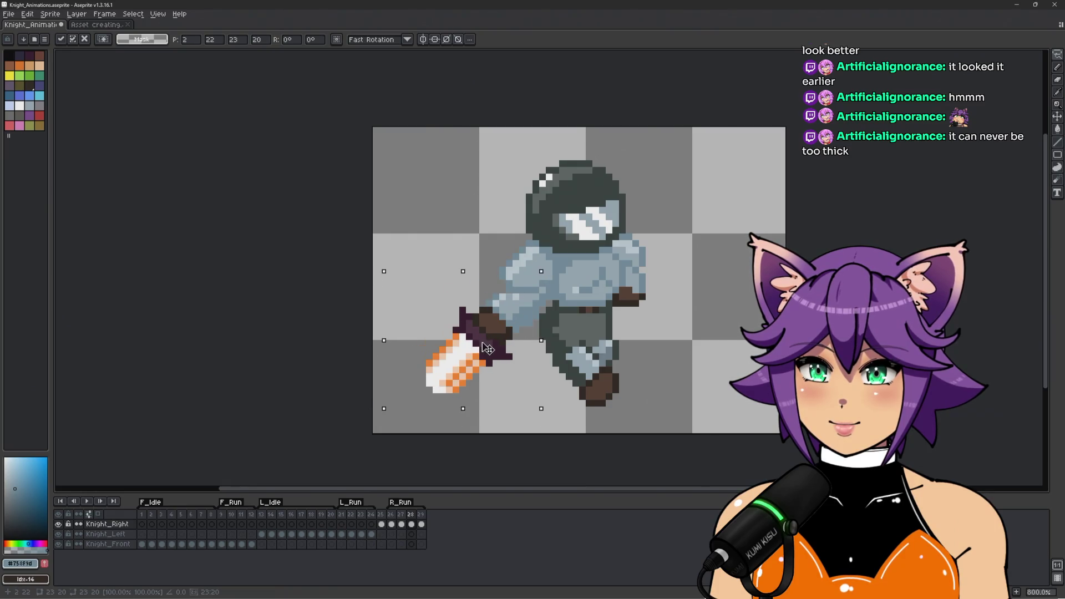
mouse_move(489, 348)
left_mouse_down()
mouse_move(446, 238)
mouse_move(559, 258)
left_mouse_up()
key("b")
- Delete the pasted lower sword from frame 28 and pick the knight's dark outline colour
scroll(513, 380, "up", 2)
left_click_drag(551, 294, 461, 252)
key("Delete")
scroll(528, 296, "up", 1)
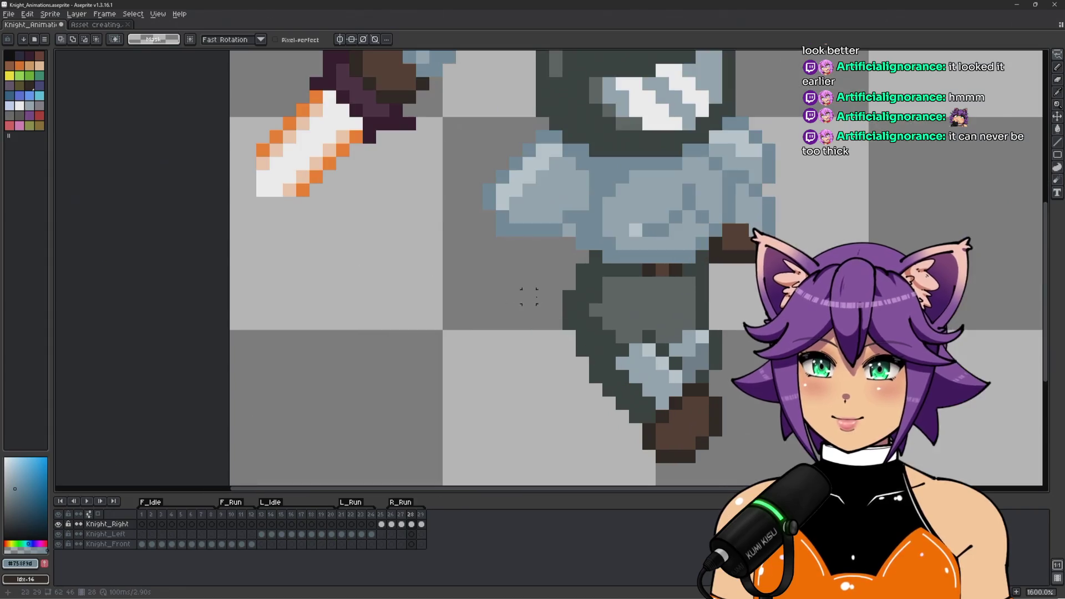
key("b")
left_click(583, 302, "alt")
scroll(583, 301, "down", 1)
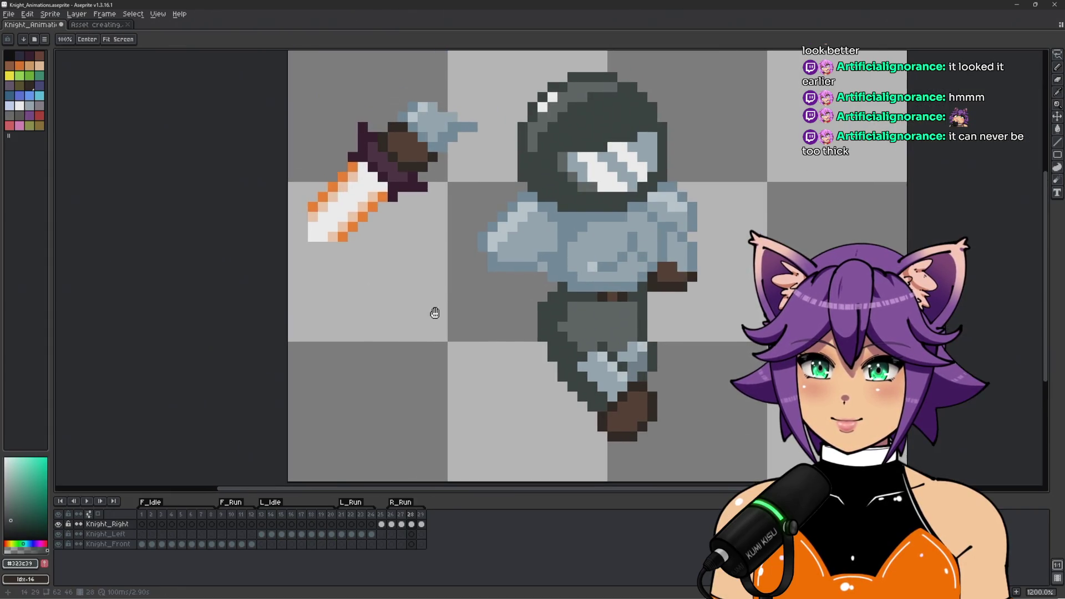
- Lasso frame 28's raised sword and fist, comparing against frame 27's pose
left_click(401, 524)
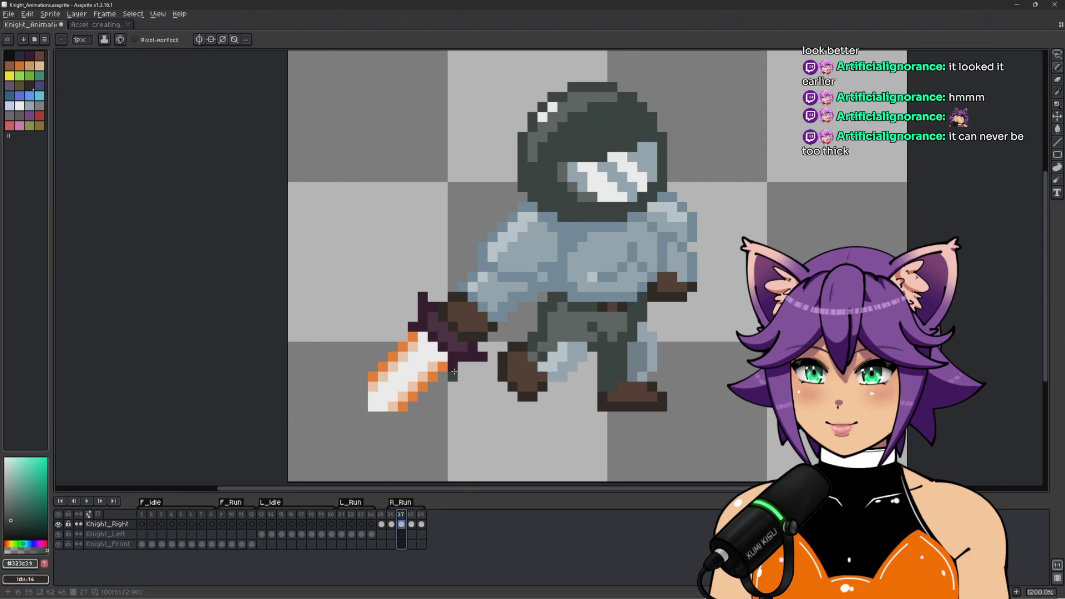
key("Right")
key("q")
mouse_move(344, 94)
left_mouse_down()
mouse_move(293, 256)
mouse_move(345, 98)
left_mouse_up()
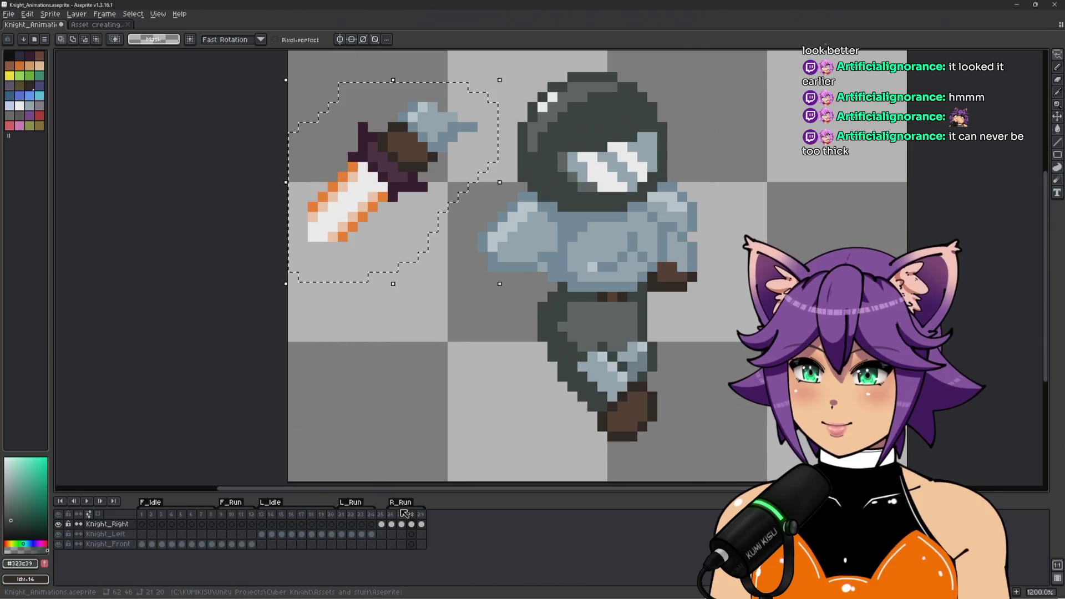
left_click(400, 514)
- Drag frame 28's selected sword down-right so the fist rests on the arm, and commit it
left_click(411, 514)
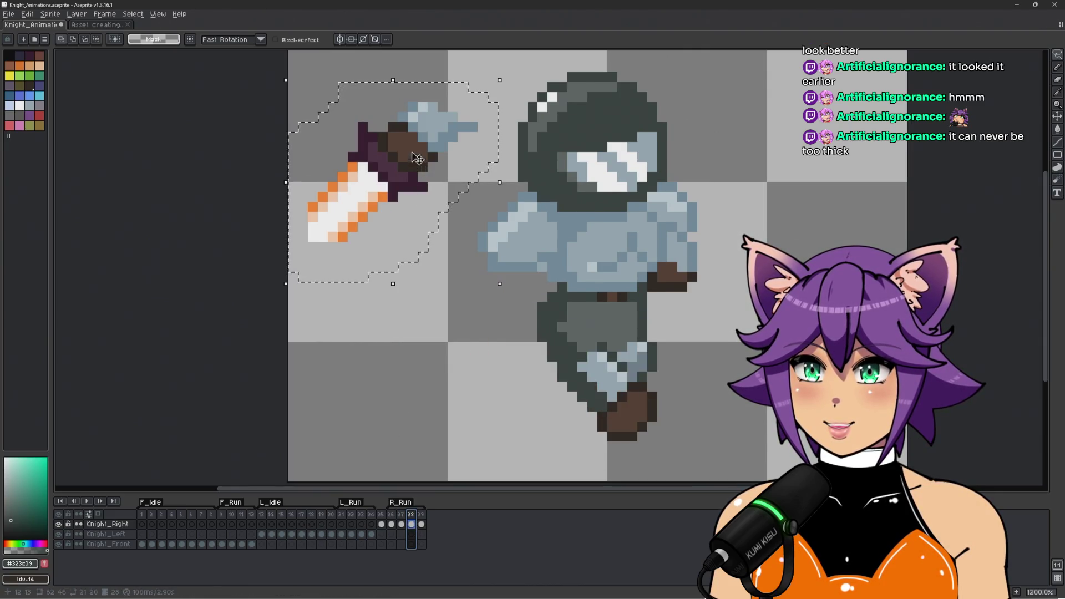
left_click_drag(417, 161, 474, 312)
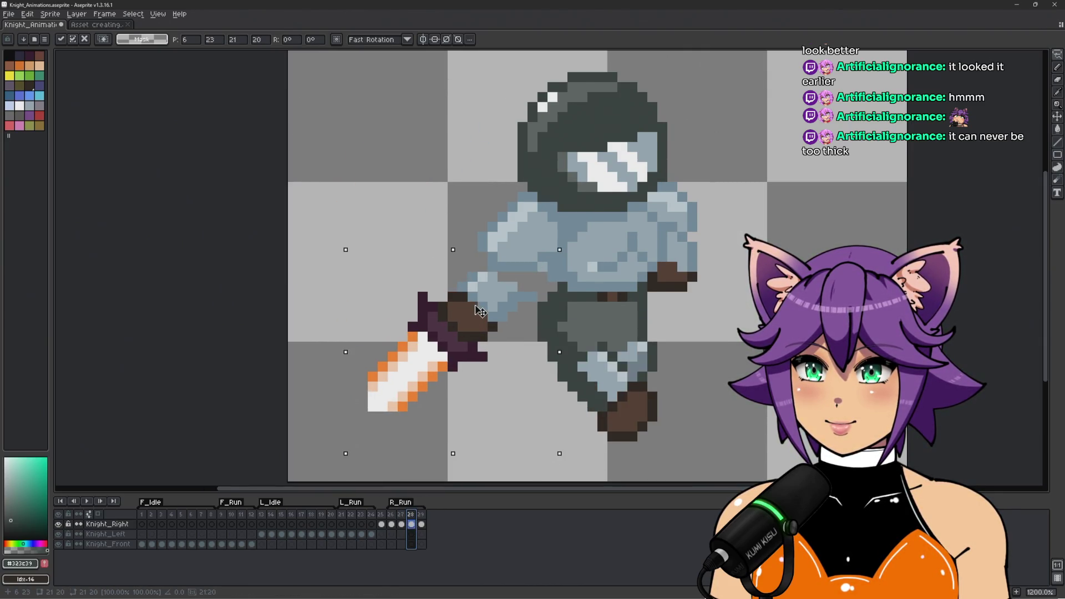
left_click(408, 205)
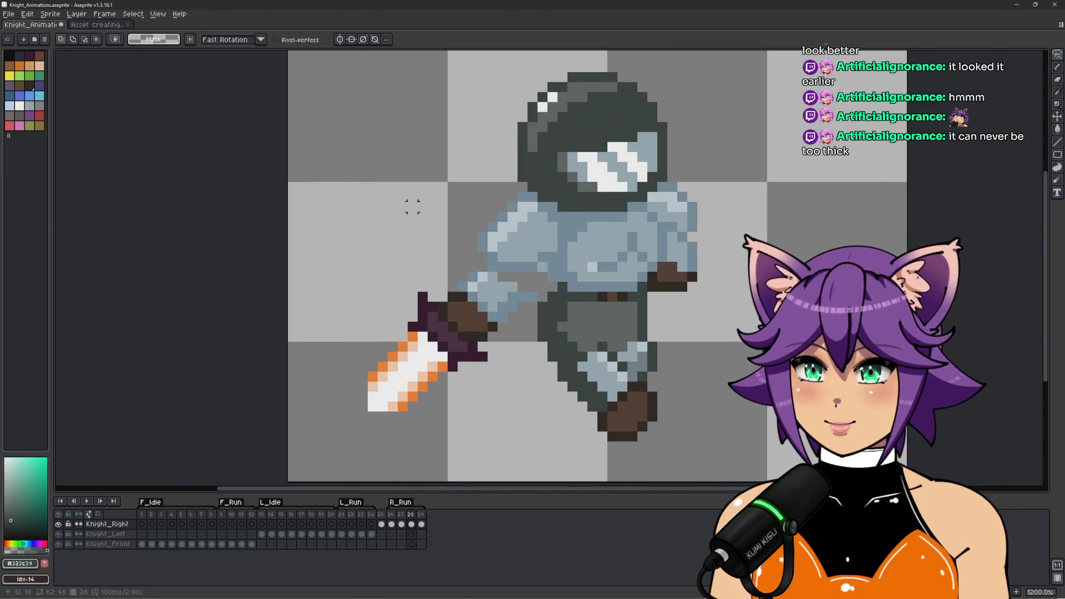
left_click(401, 515)
left_click(412, 519)
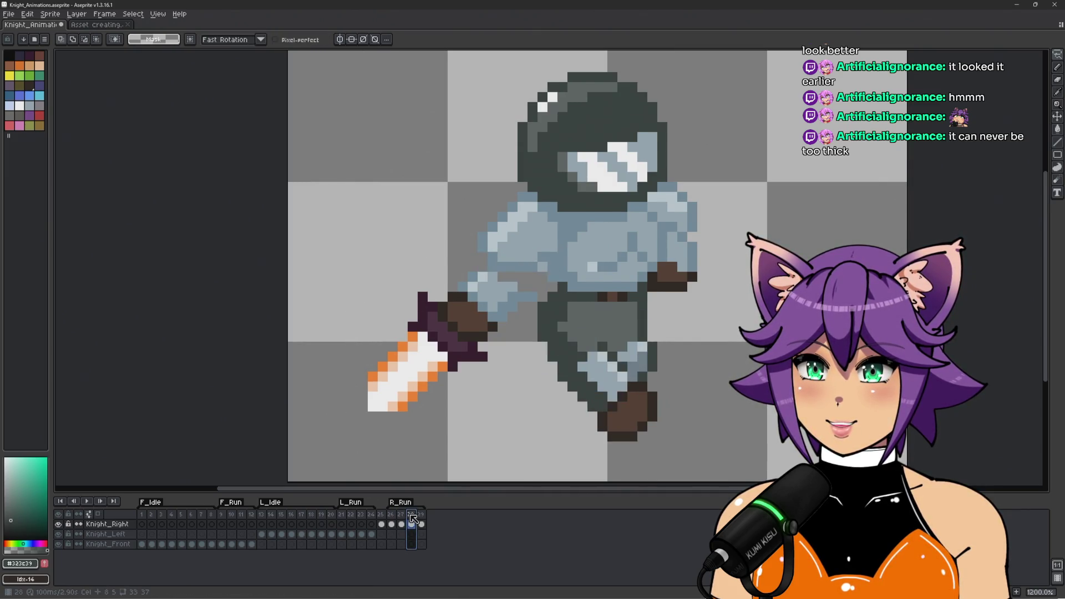
- Flip between frames 26, 27 and 28 to compare the sword poses
left_click(401, 516)
left_click(392, 516)
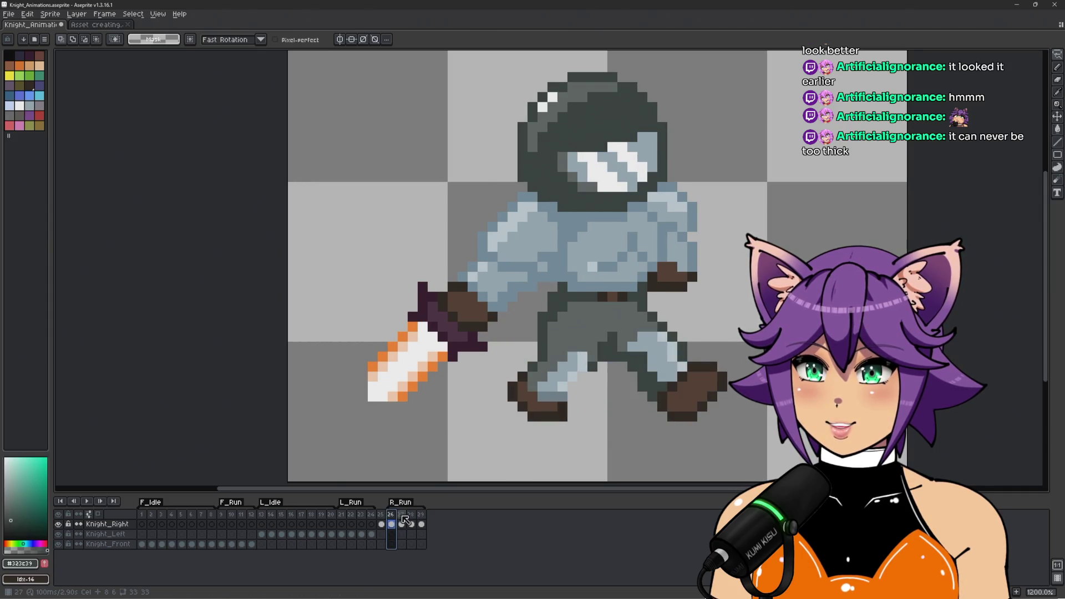
left_click(403, 518)
left_click(395, 516)
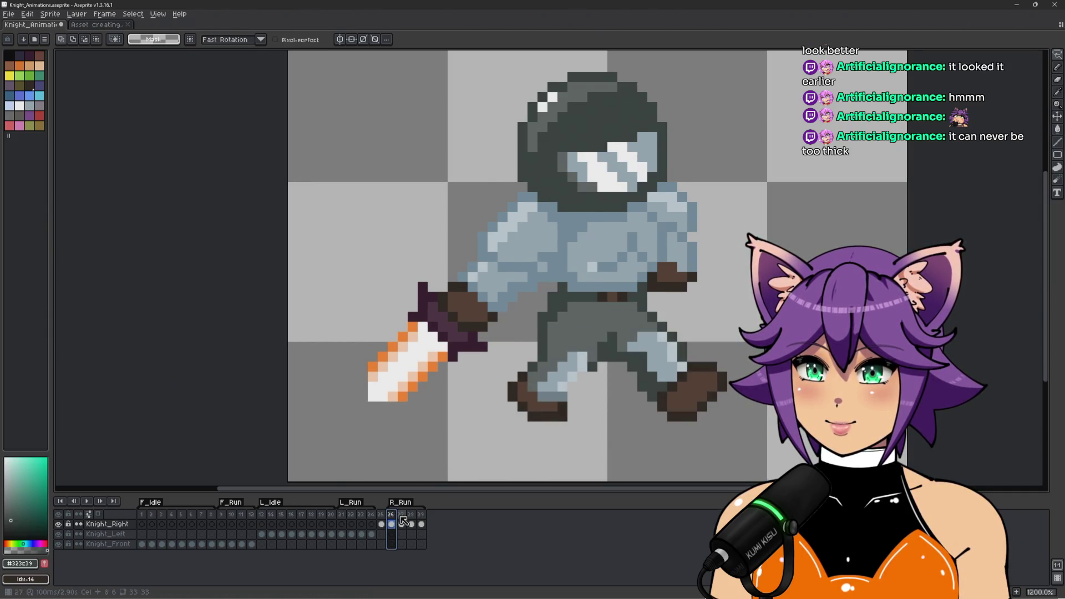
left_click(402, 517)
left_click(392, 519)
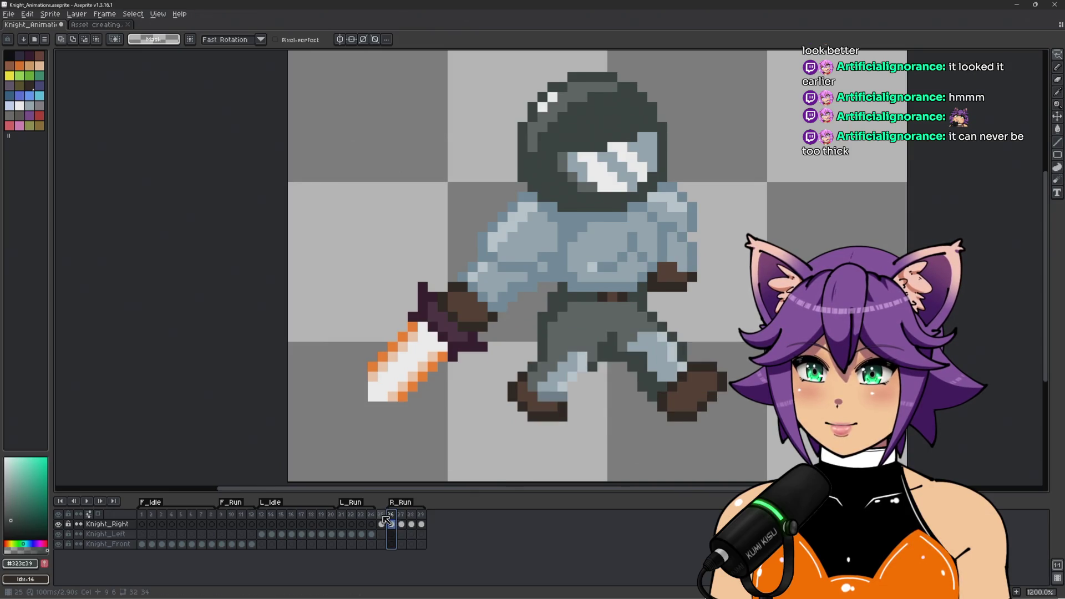
left_click(406, 518)
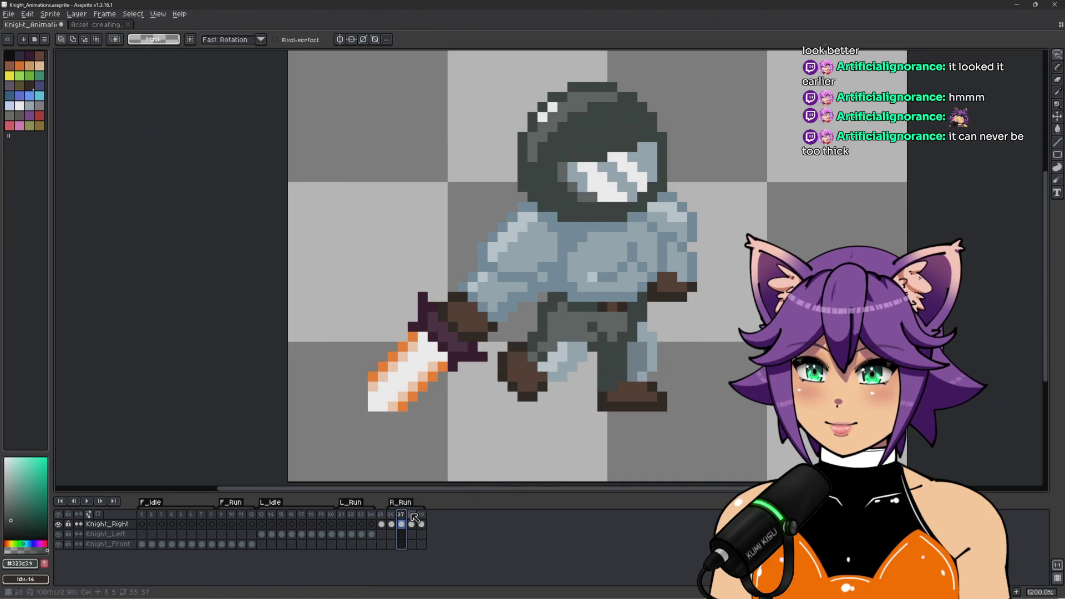
left_click(412, 517)
left_click(402, 518)
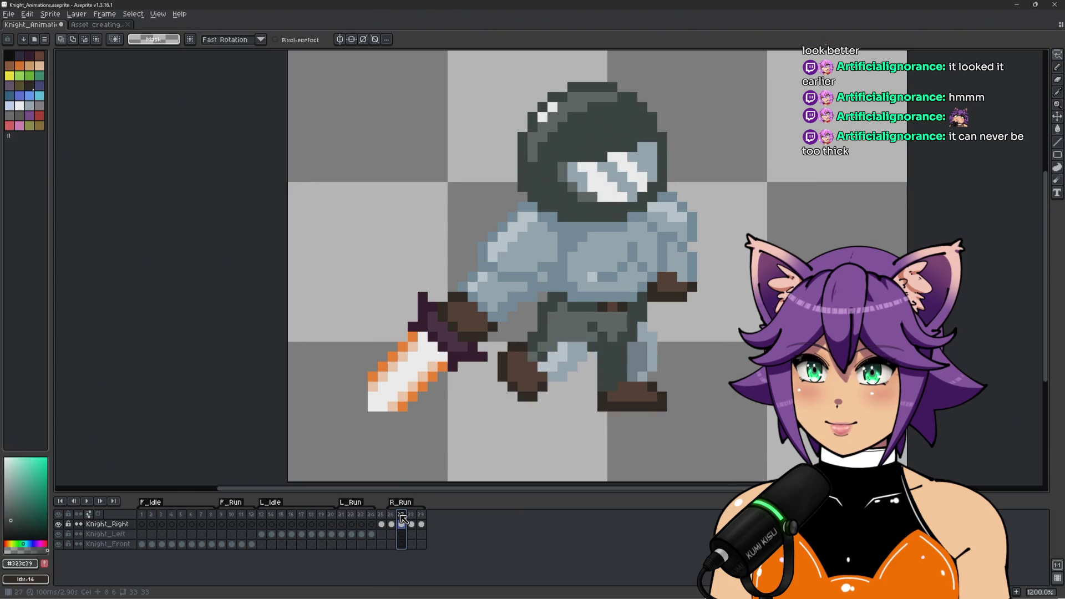
key("Left")
left_click(412, 517)
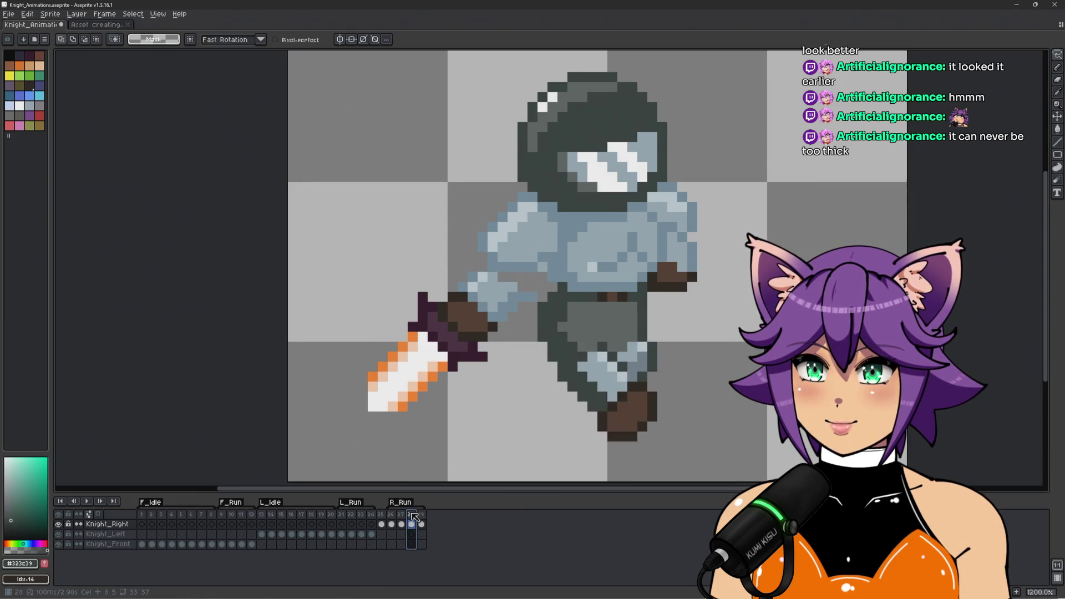
mouse_move(443, 267)
left_mouse_down()
mouse_move(489, 285)
mouse_move(547, 286)
left_mouse_up()
- Lasso frame 28's sword hand, raise it one pixel and commit the move
left_click_drag(511, 348, 408, 430)
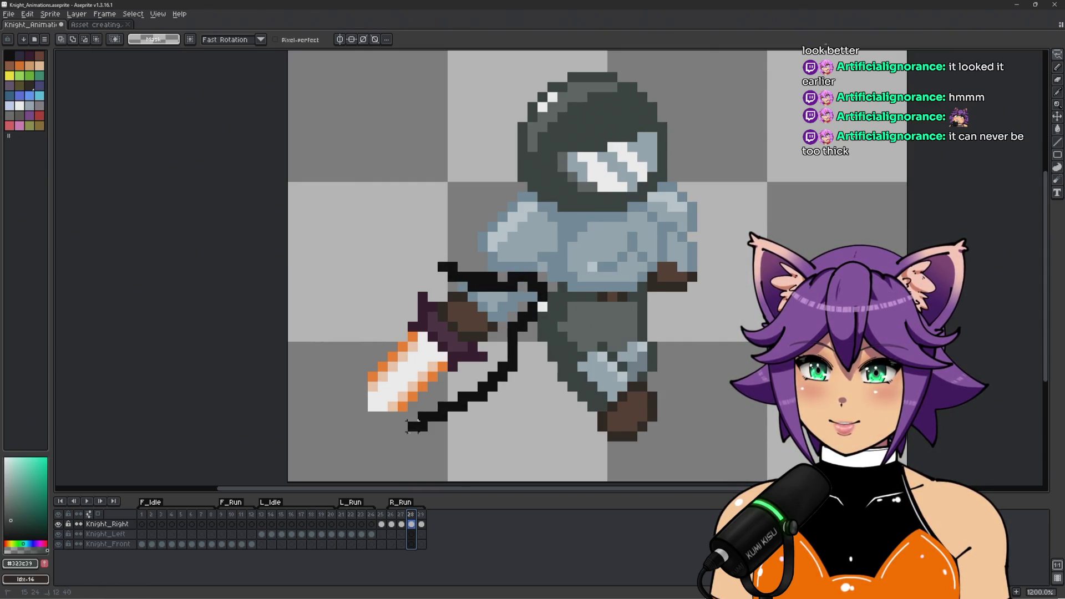
key("ctrl+z")
key("ctrl+z")
mouse_move(391, 236)
left_mouse_down()
mouse_move(487, 277)
mouse_move(447, 327)
mouse_move(450, 312)
left_mouse_up()
key("Return")
key("ctrl+d")
- Fill a gap under the arm with the light blue shade #9badb7
scroll(461, 219, "up", 1)
key("b")
left_click(489, 272, "alt")
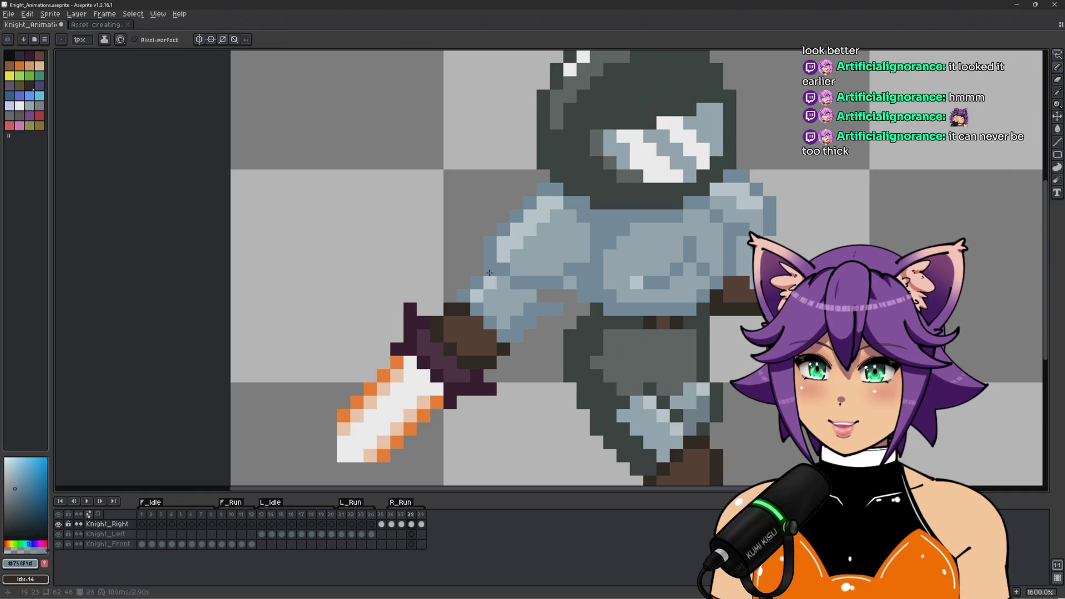
scroll(489, 272, "down", 1)
scroll(548, 282, "up", 1)
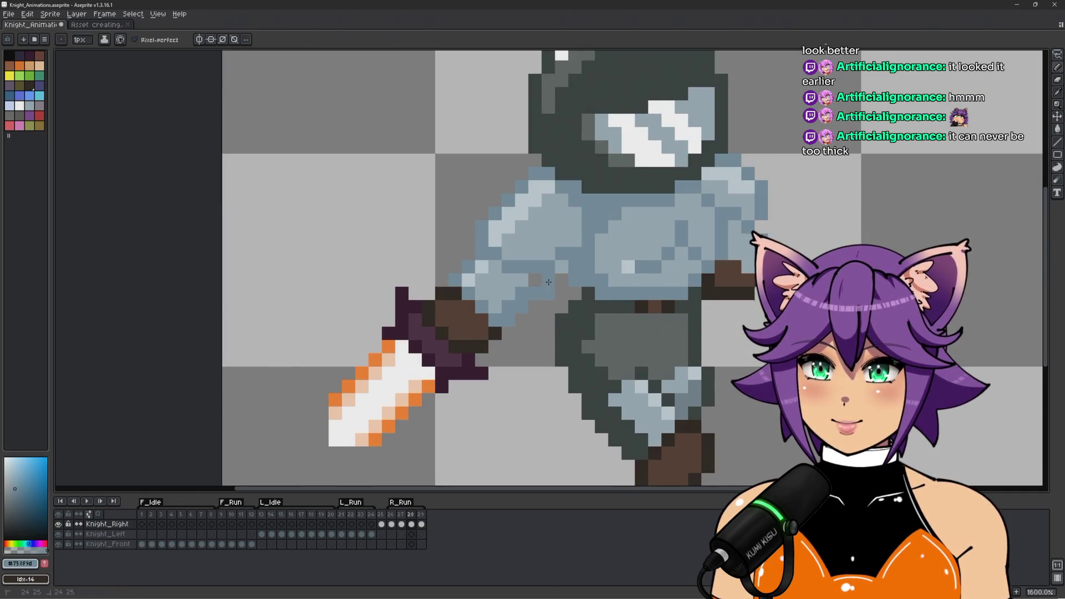
left_click(518, 278, "alt")
left_click(524, 347)
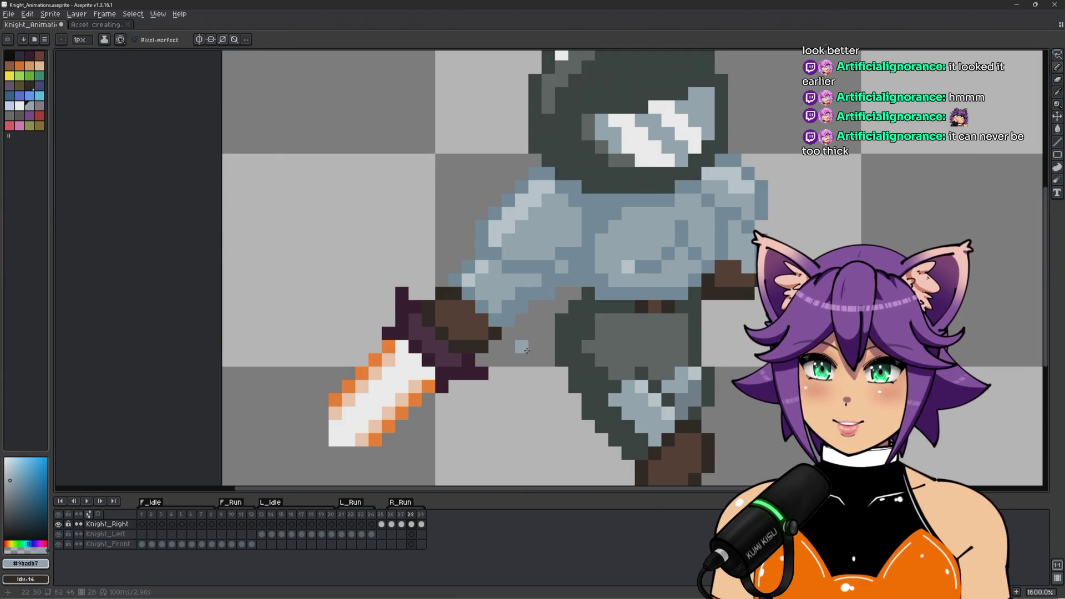
scroll(526, 349, "down", 3)
- Play the right-run animation to review frame 28's sword position
key("Return")
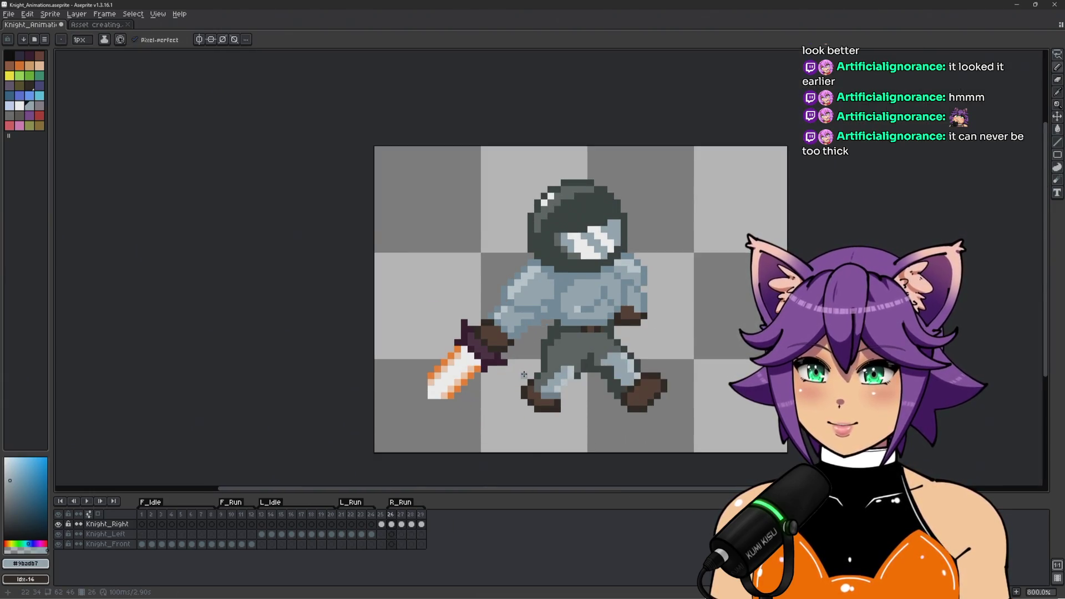
scroll(524, 375, "up", 2)
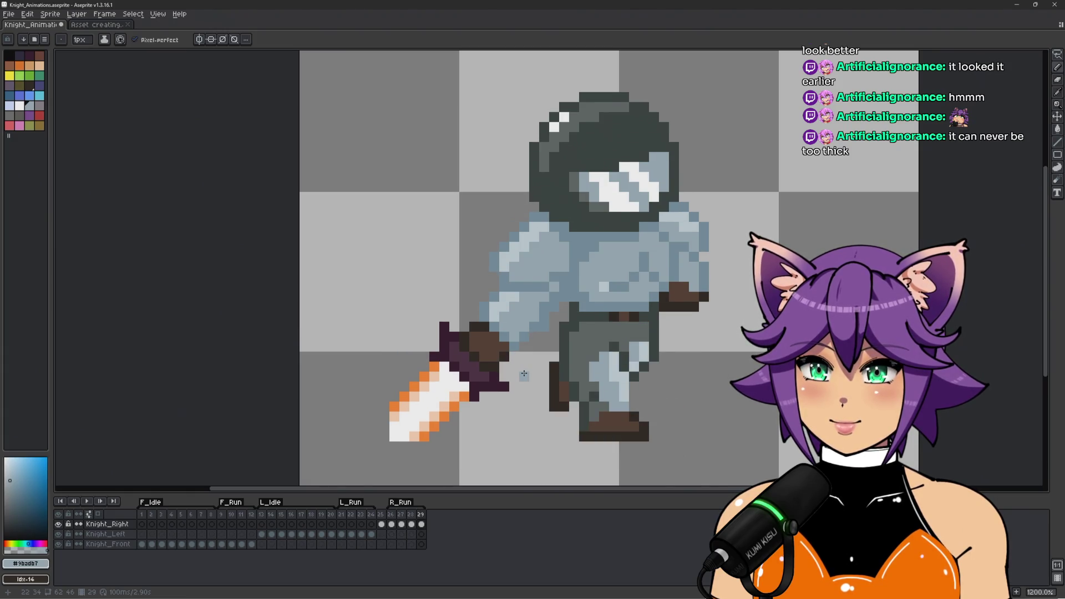
key("m")
mouse_move(463, 286)
left_mouse_down()
mouse_move(528, 297)
mouse_move(464, 289)
mouse_move(499, 334)
mouse_move(487, 312)
left_mouse_up()
- Cut frame 29's sword and fist, paste it back shifted up-left, and compare neighbouring frames
key("Delete")
key("ctrl+v")
left_click(405, 199)
key("comma")
key("comma")
key("period")
key("period")
key("comma")
key("comma")
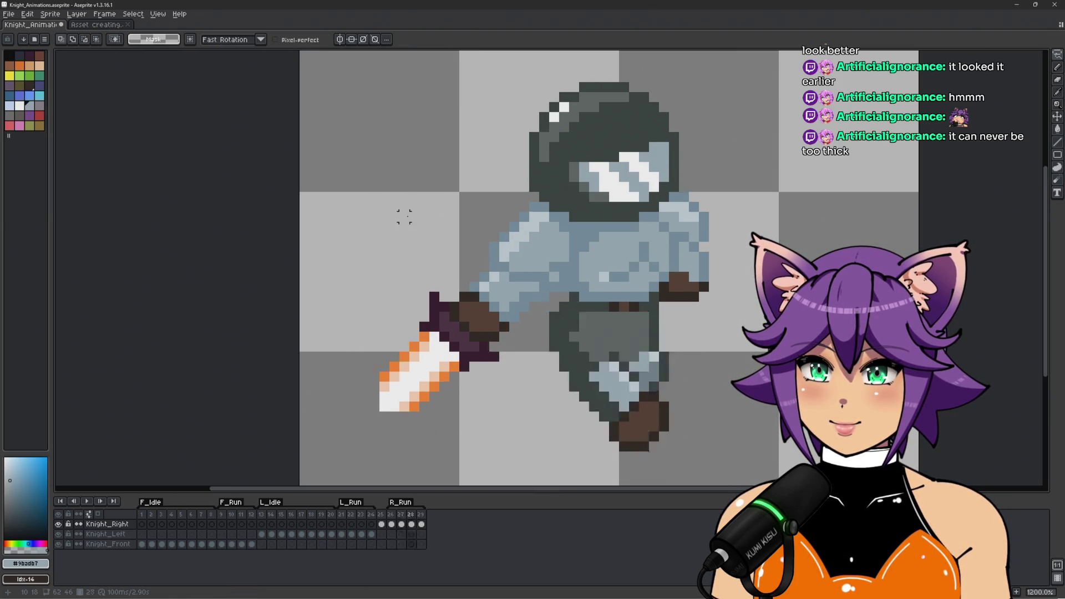
key("period")
key("period")
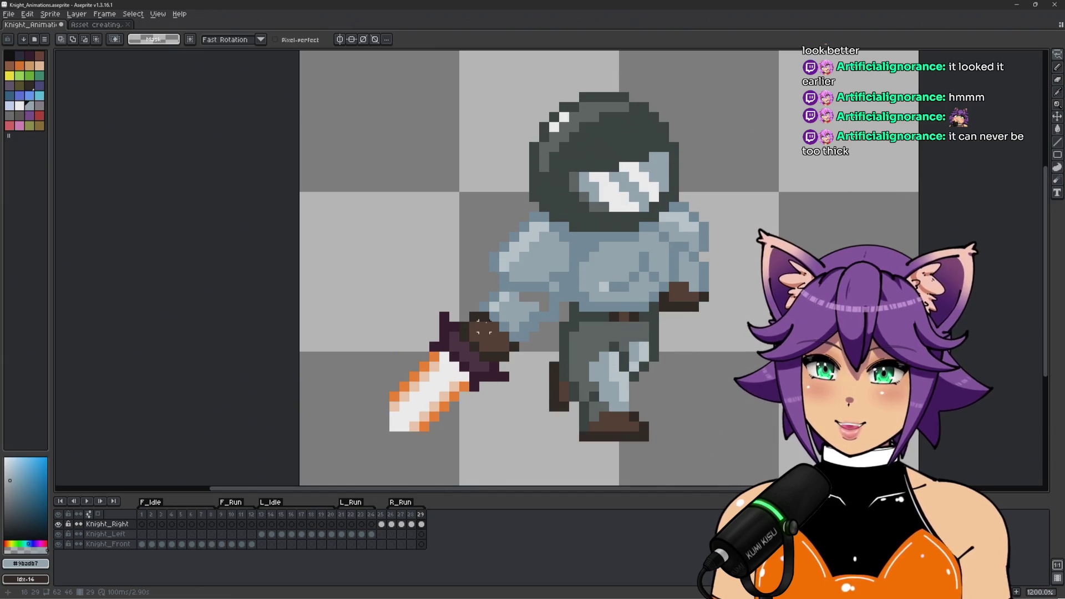
- Nudge the sword one pixel left, deselect, and play the right-run animation
left_click_drag(438, 262, 427, 263)
left_click_drag(490, 338, 481, 332)
key("ctrl+d")
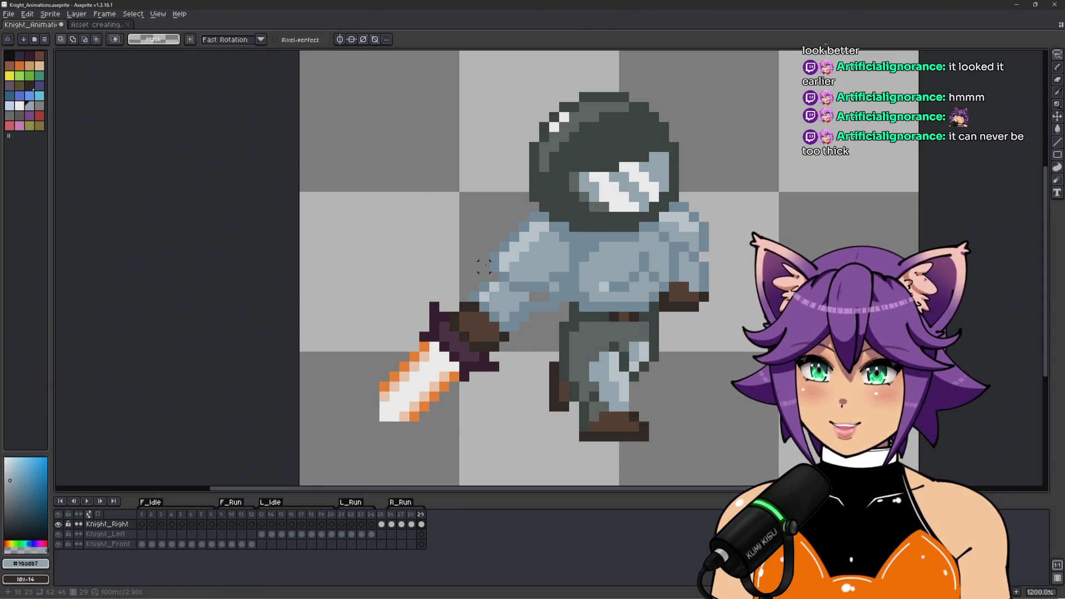
key("b")
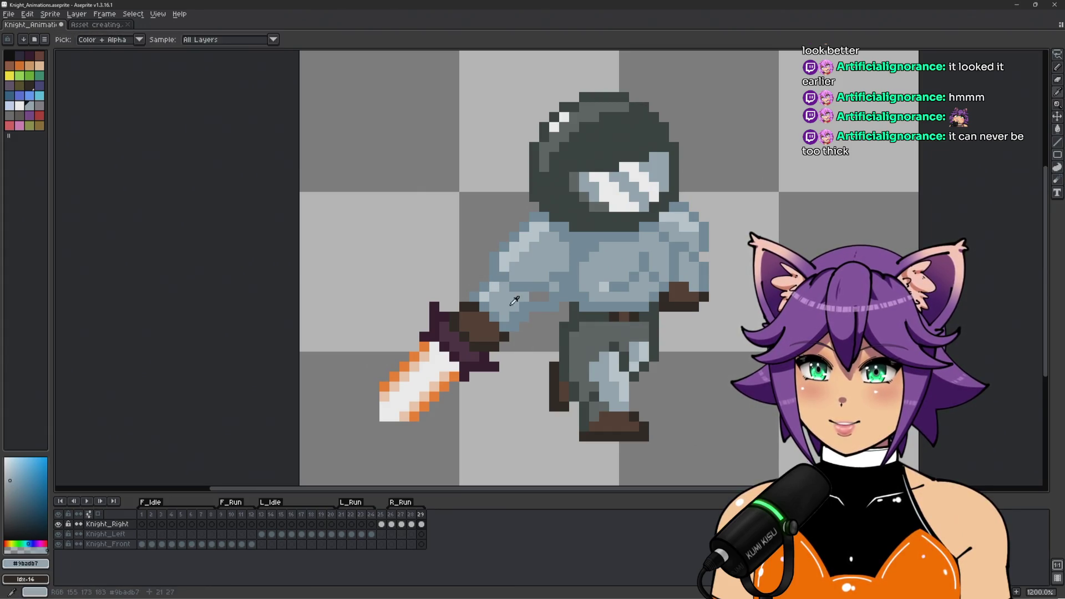
scroll(547, 298, "down", 2)
key("Return")
scroll(621, 372, "down", 2)
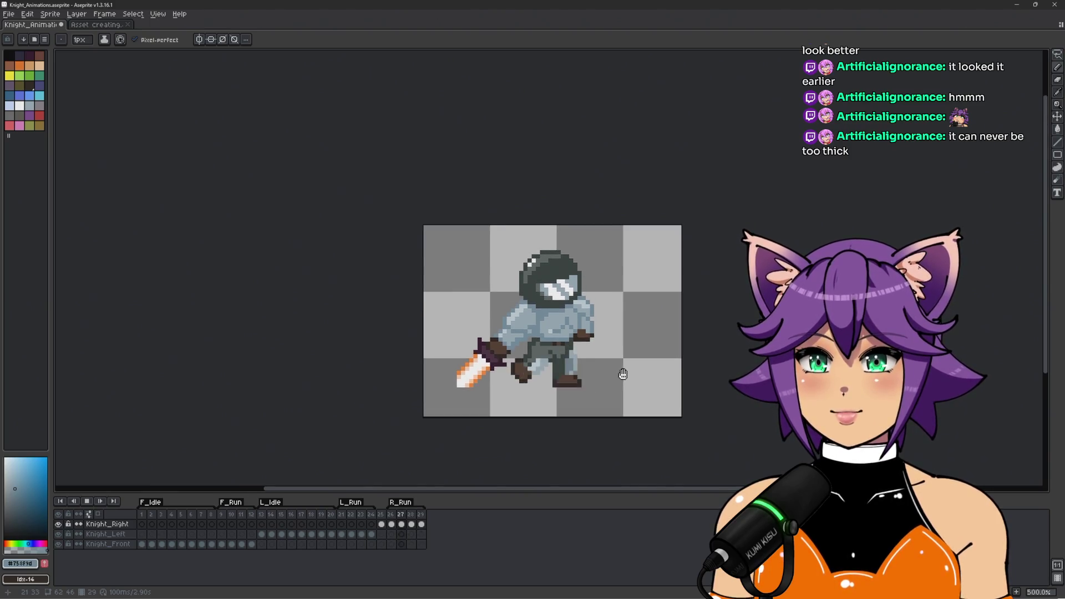
scroll(624, 373, "up", 2)
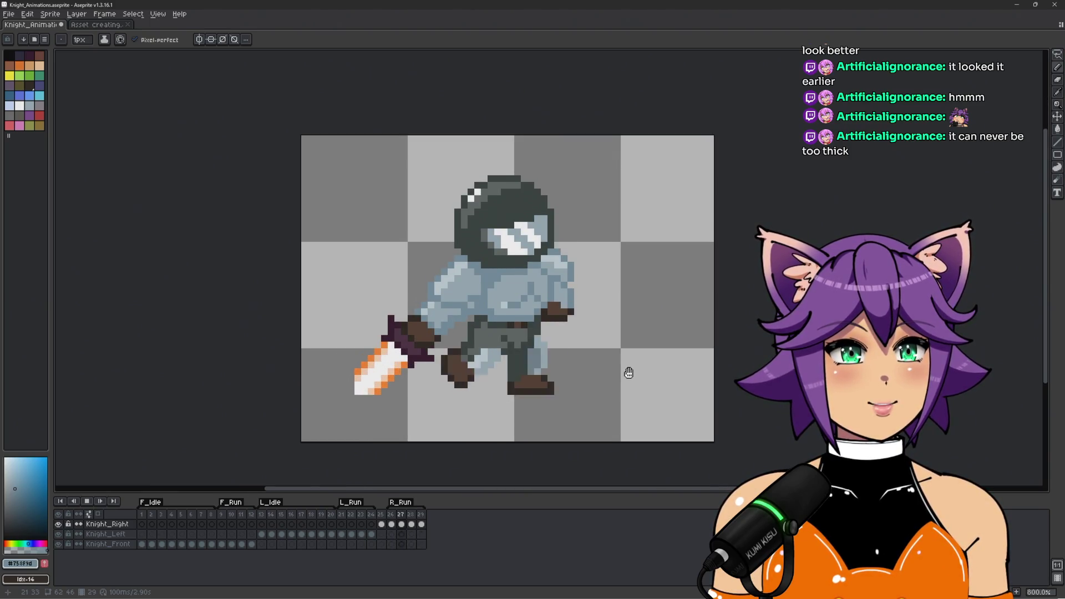
left_click_drag(625, 369, 638, 352)
scroll(476, 344, "up", 2)
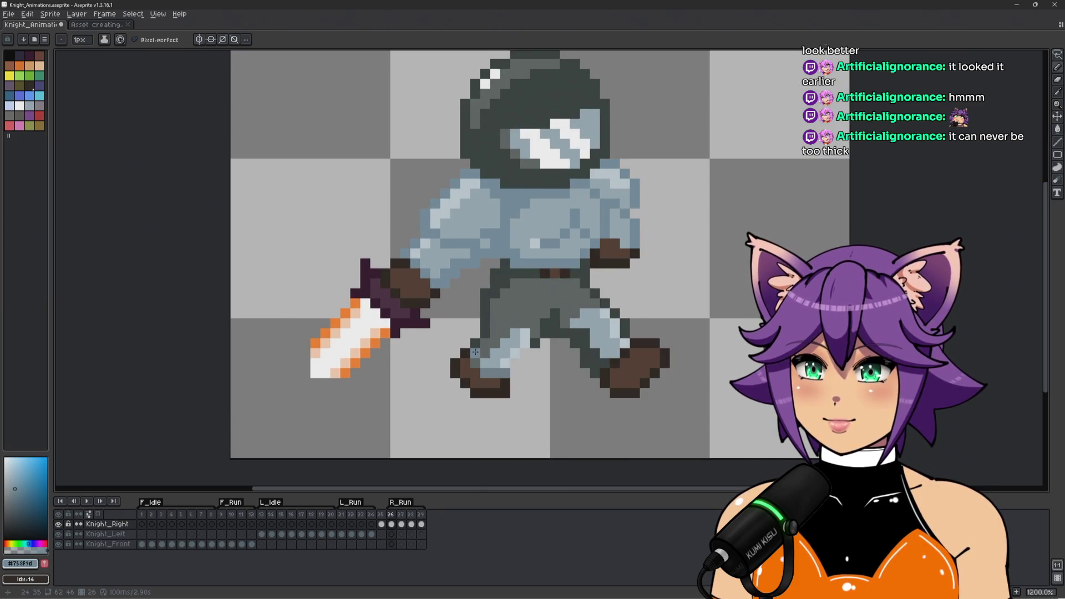
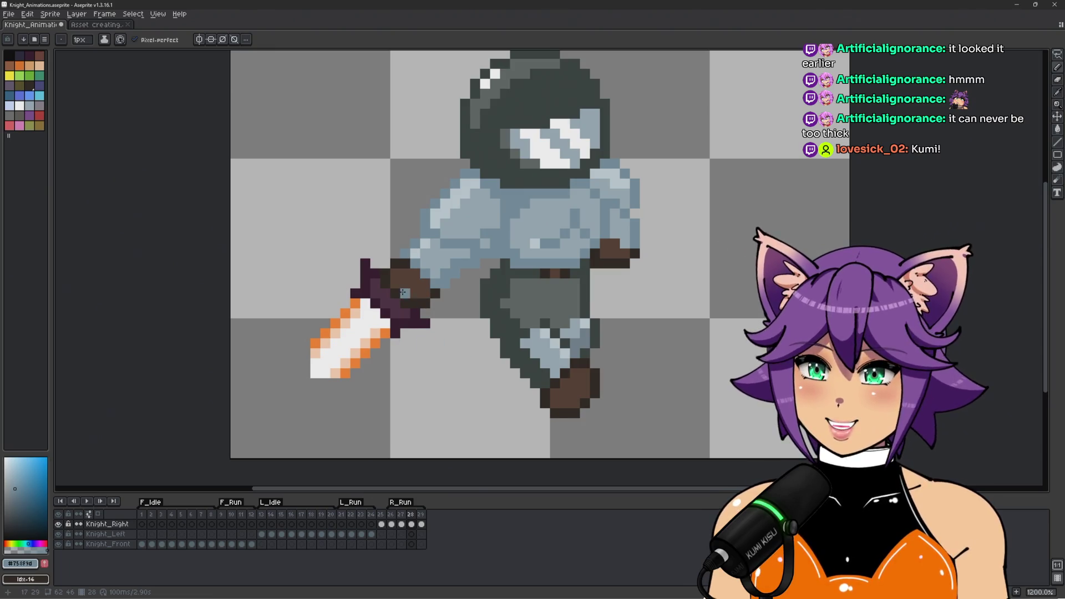
- Zoom in and step back through R_Run frames 27, 26 and 25, then forward again
scroll(424, 271, "up", 1)
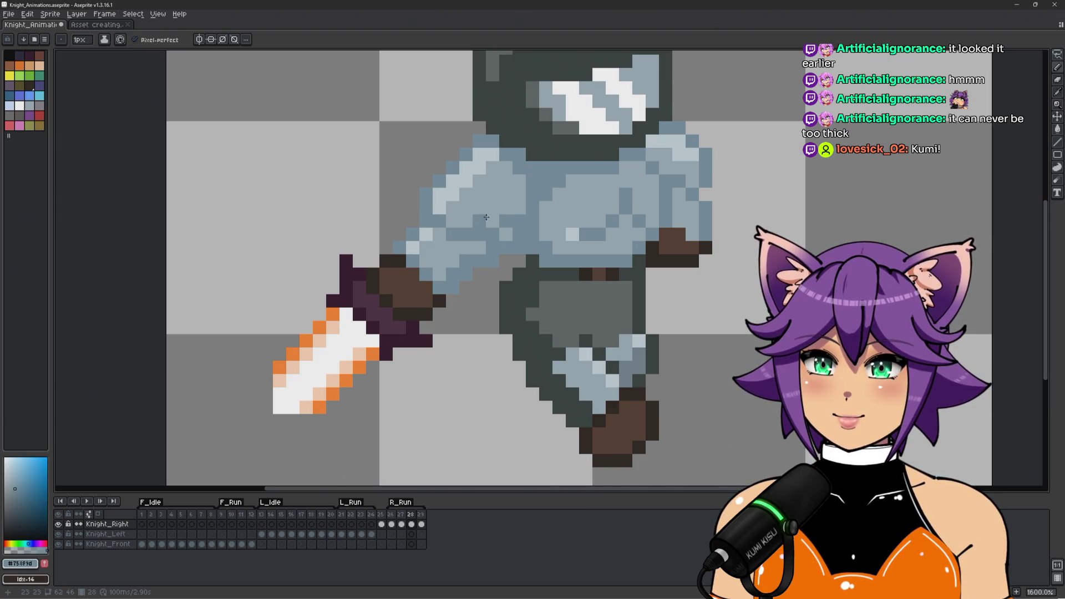
left_click(553, 212)
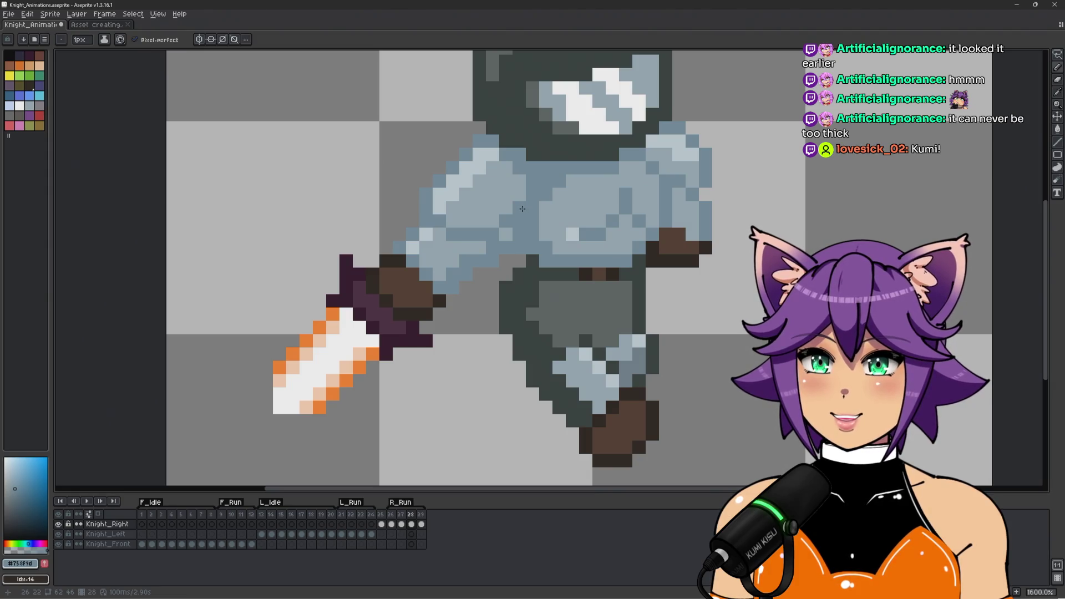
scroll(574, 271, "down", 4)
key("Left")
scroll(556, 244, "up", 3)
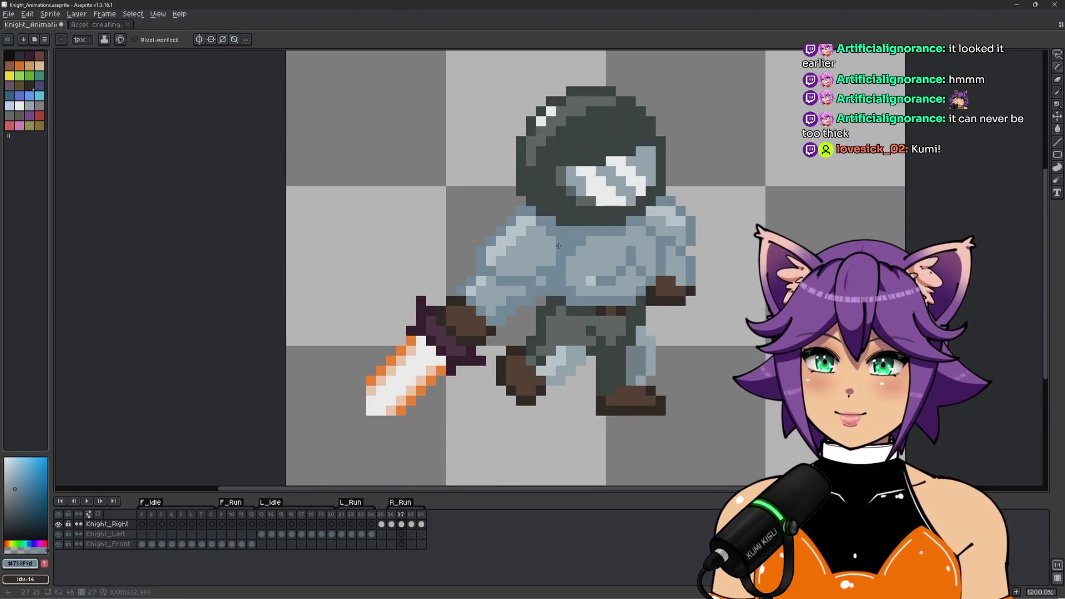
key("Left")
key("comma")
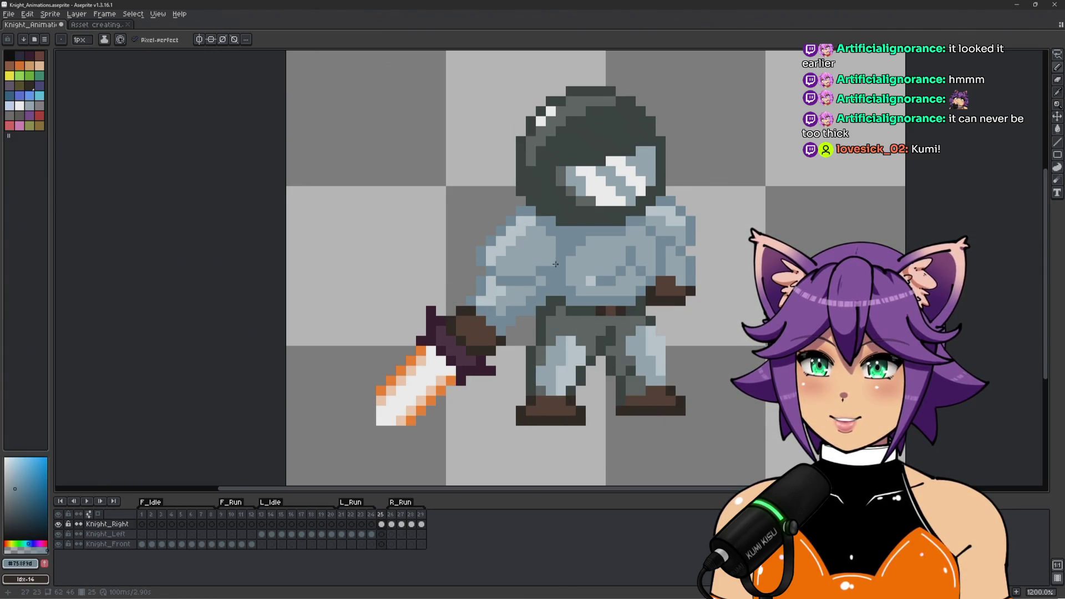
key("period")
key("period")
key("period")
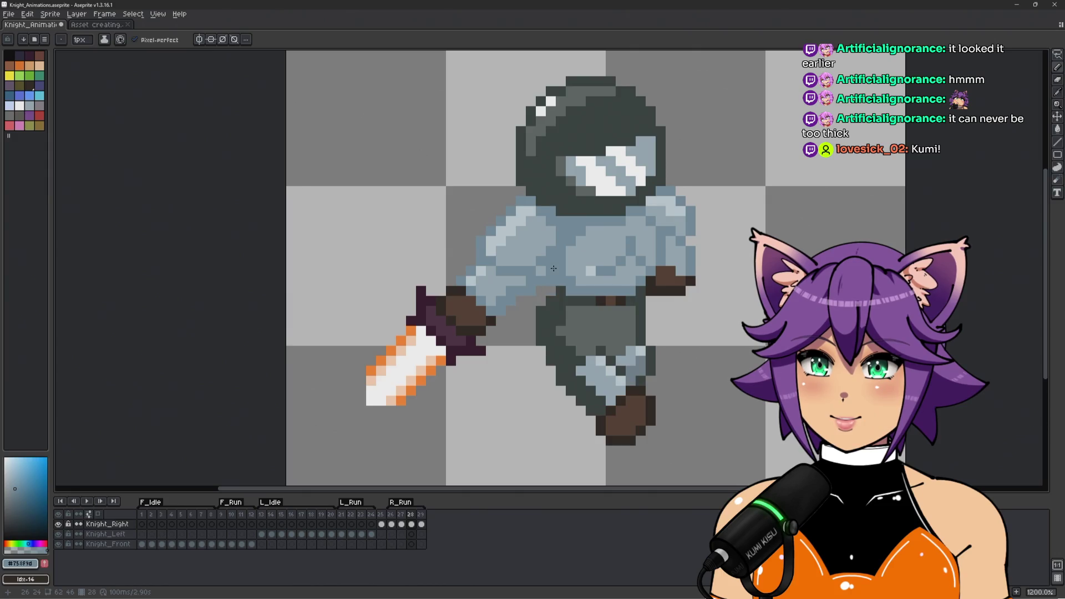
key("period")
- Compare the pose against frame 23, then return to run frame 27
key("comma")
key("comma")
key("comma")
key("Down")
key("comma")
key("comma")
key("comma")
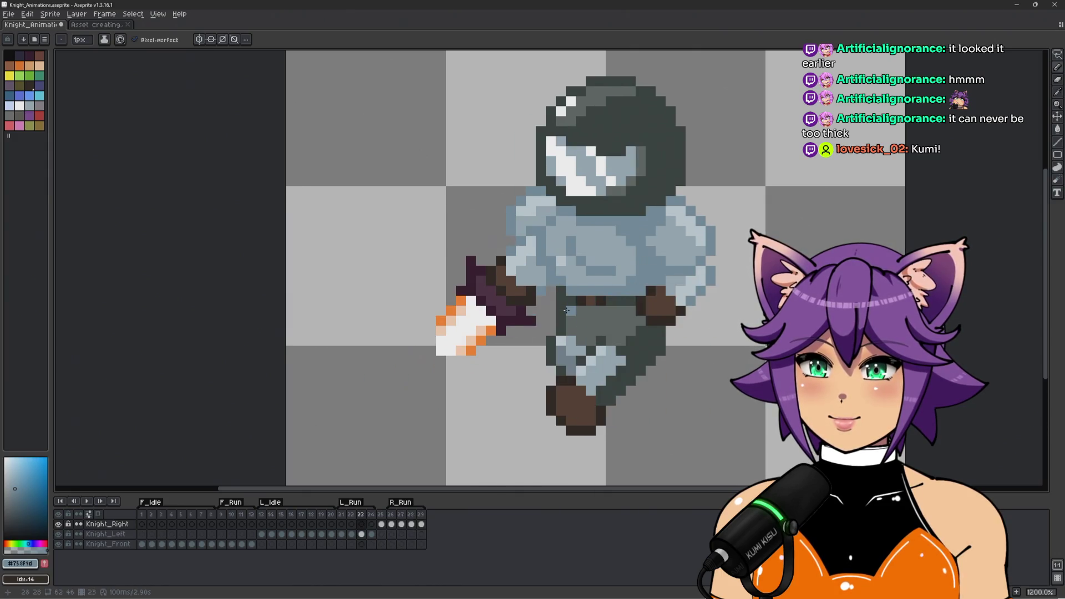
key("period")
key("period")
key("period")
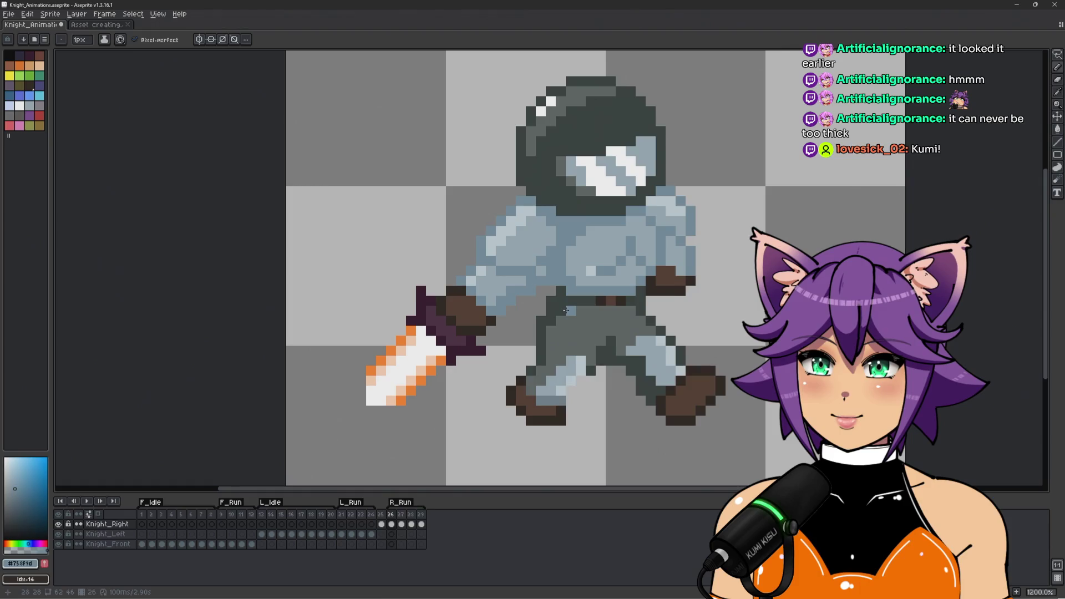
key("period")
- Zoom out and play the run animation to judge the motion
scroll(566, 309, "down", 1)
scroll(565, 309, "down", 1)
scroll(553, 352, "down", 1)
key("Return")
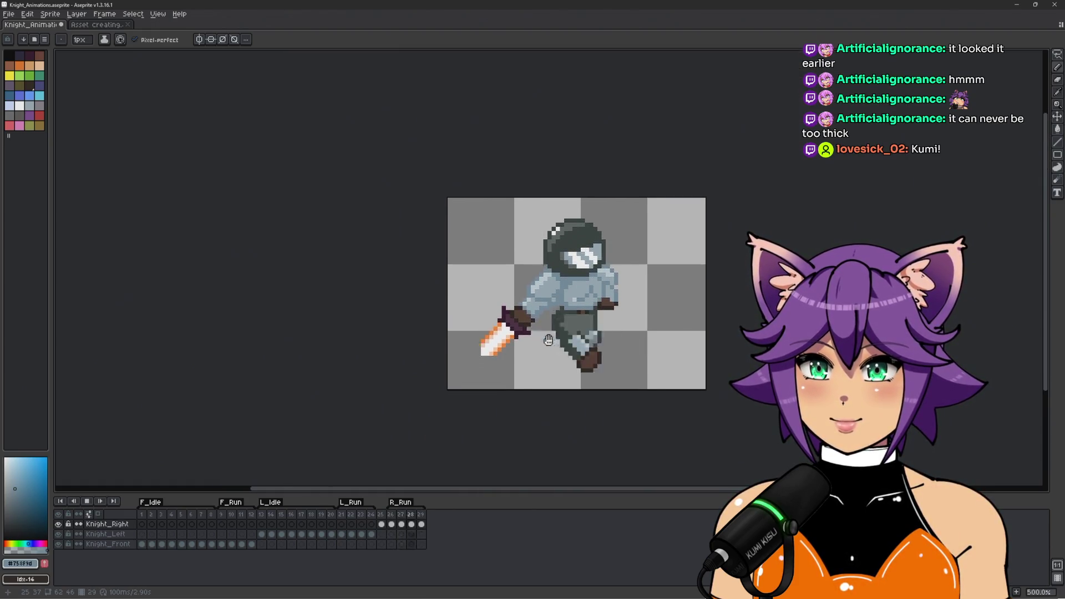
- Stop playback, pick R_Run frame 26, and play the run animation again
left_click(350, 519)
left_click(391, 519)
key("Return")
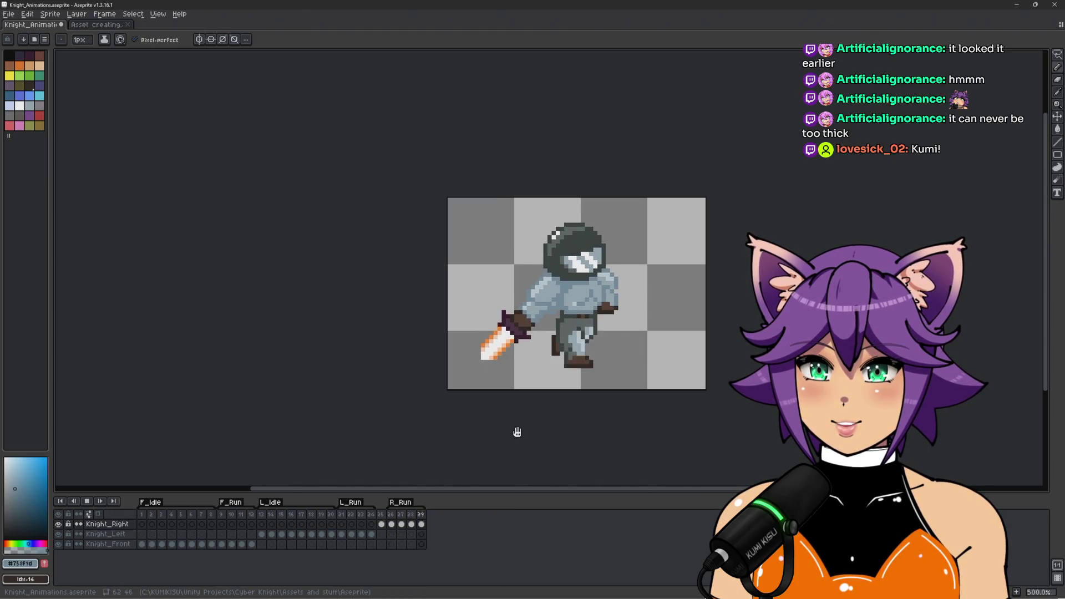
scroll(517, 365, "up", 2)
scroll(516, 365, "up", 2)
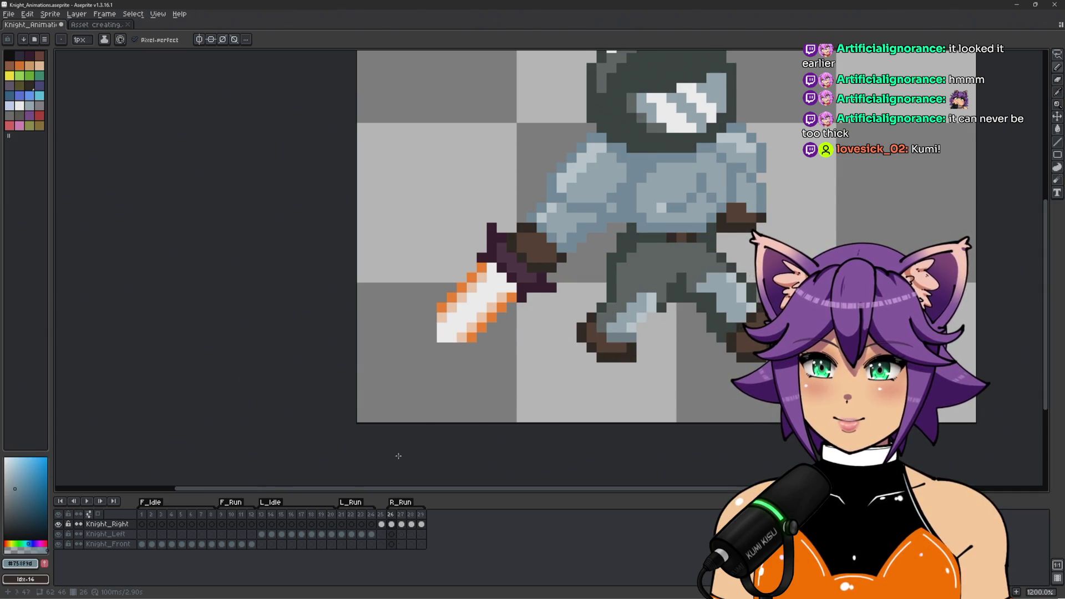
- Compare the L_Run frame 21 and 23 poses with R_Run frame 28, then settle on frame 26 with the Lasso
left_click(342, 515)
key("Right")
key("Right")
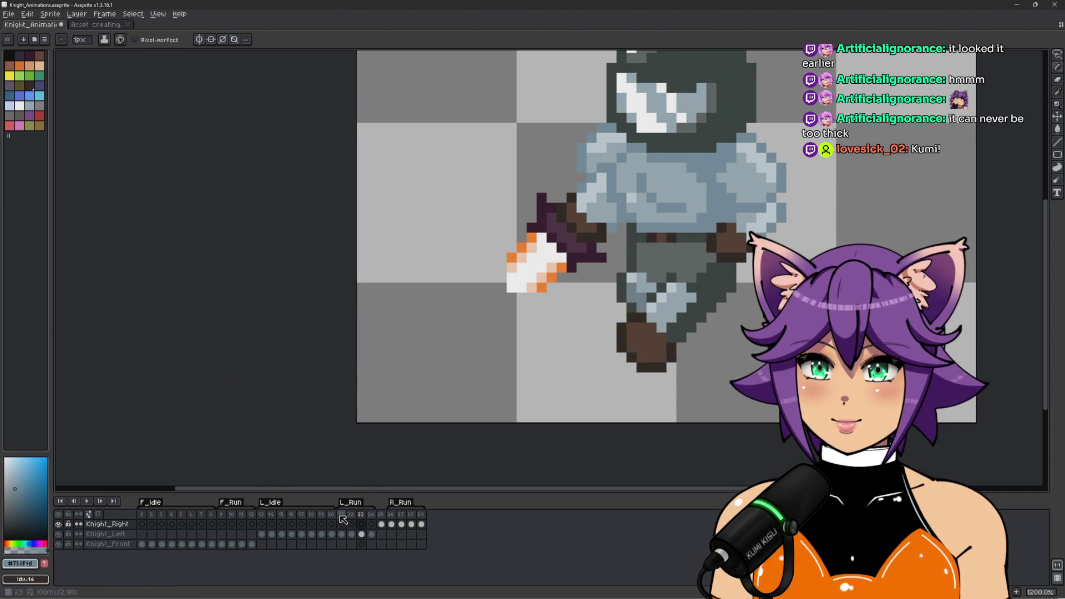
left_click(412, 521)
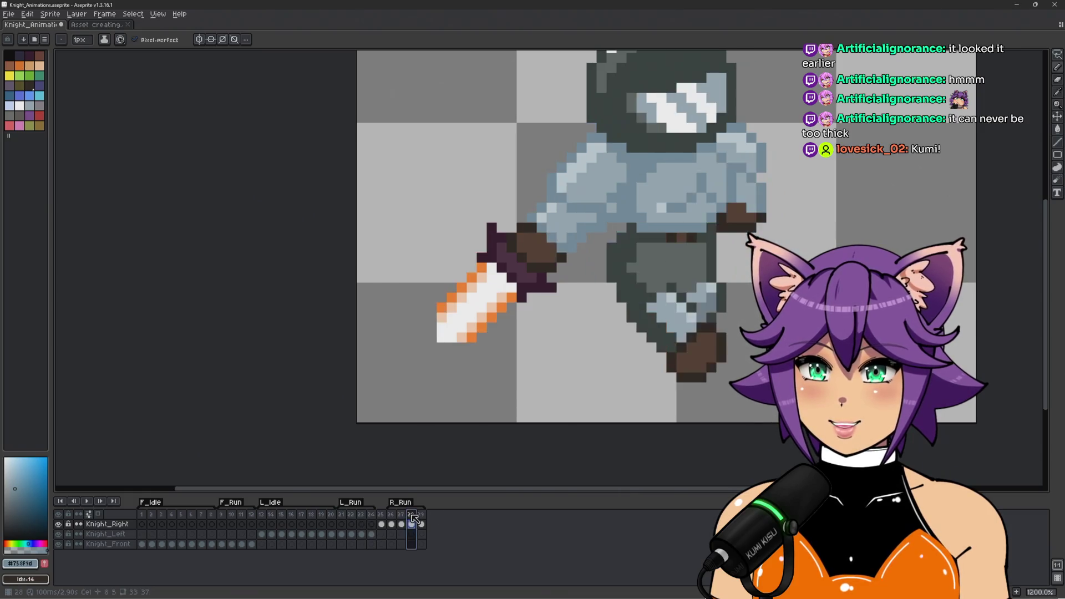
key("Left")
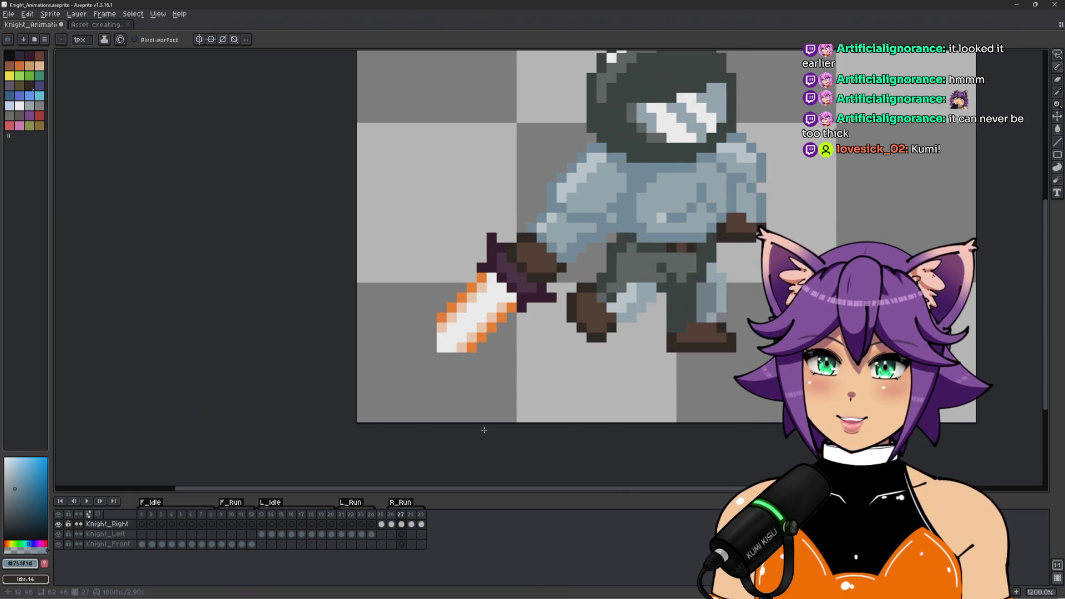
key("Left")
key("q")
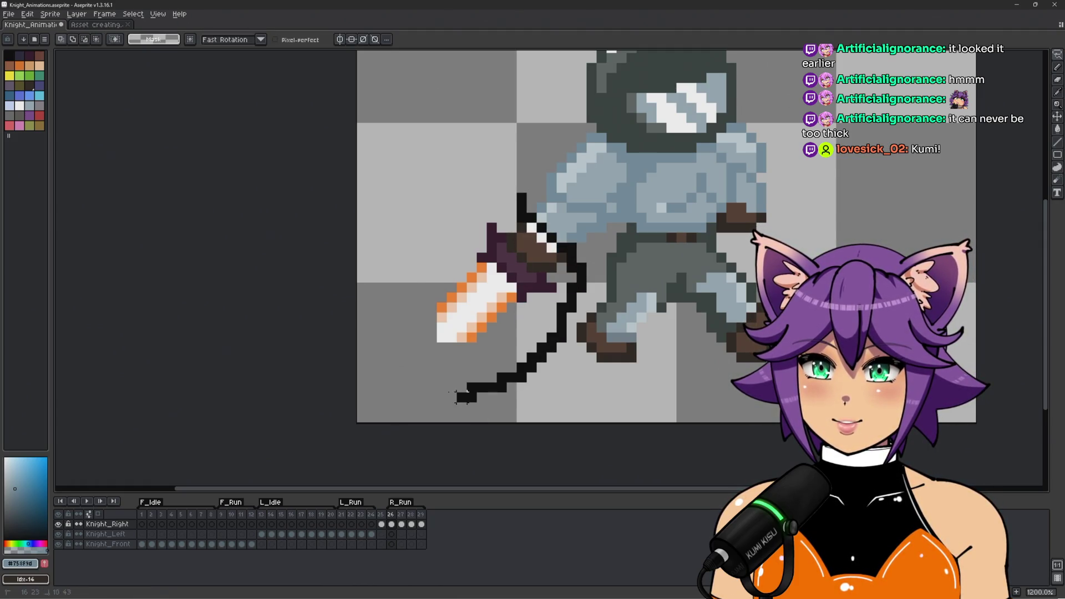
- Lasso the sword on frame 26, raise it one pixel, and deselect
left_click_drag(466, 387, 482, 195)
key("Delete")
key("ctrl+d")
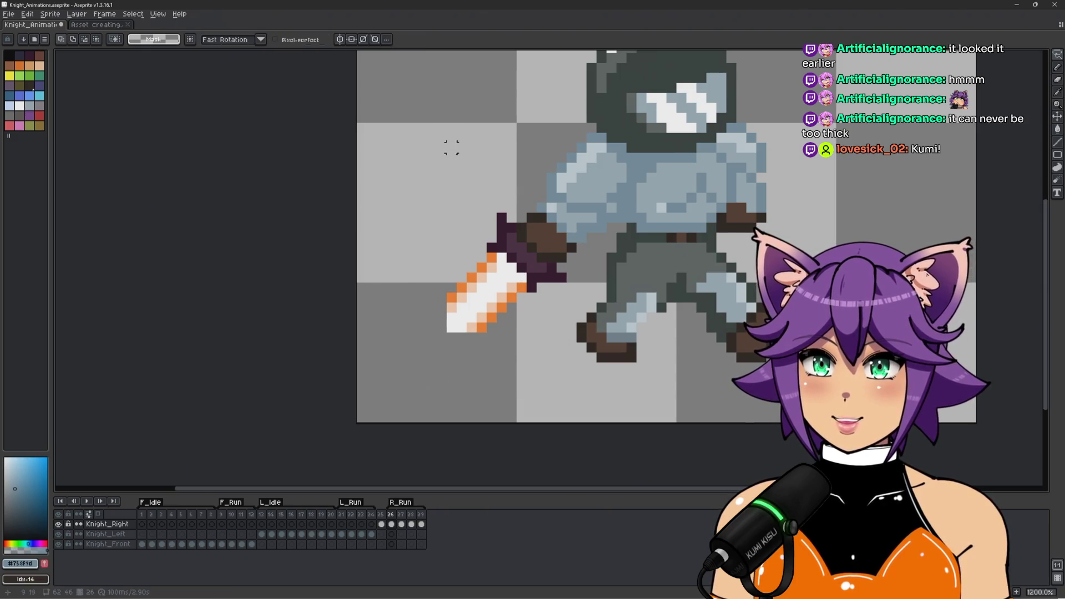
scroll(471, 199, "down", 1)
scroll(509, 189, "up", 1)
- Lasso the sword on frame 27, raise it one pixel, and deselect
left_click(401, 530)
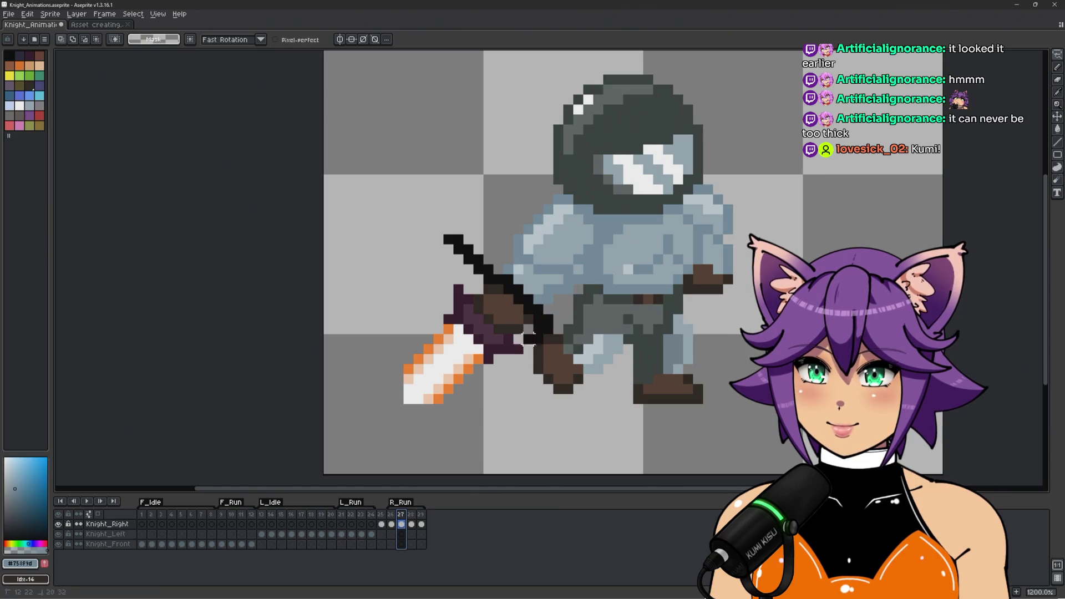
left_click_drag(358, 419, 455, 245)
key("Delete")
key("ctrl+d")
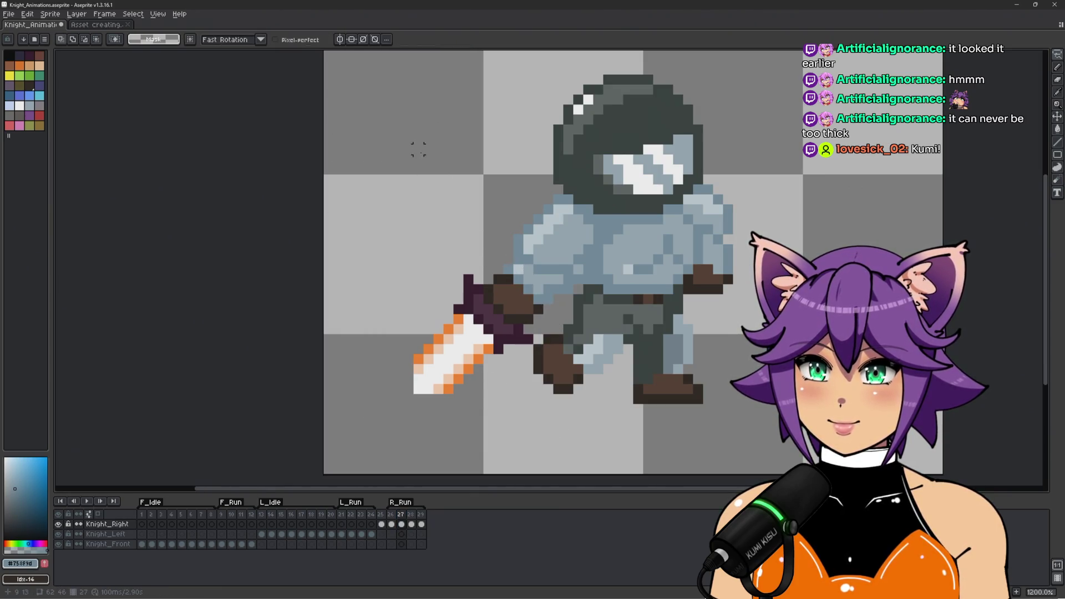
scroll(429, 176, "down", 1)
- Play the R_Run animation and reposition the view to check the raised sword
key("Return")
left_click_drag(432, 201, 432, 243)
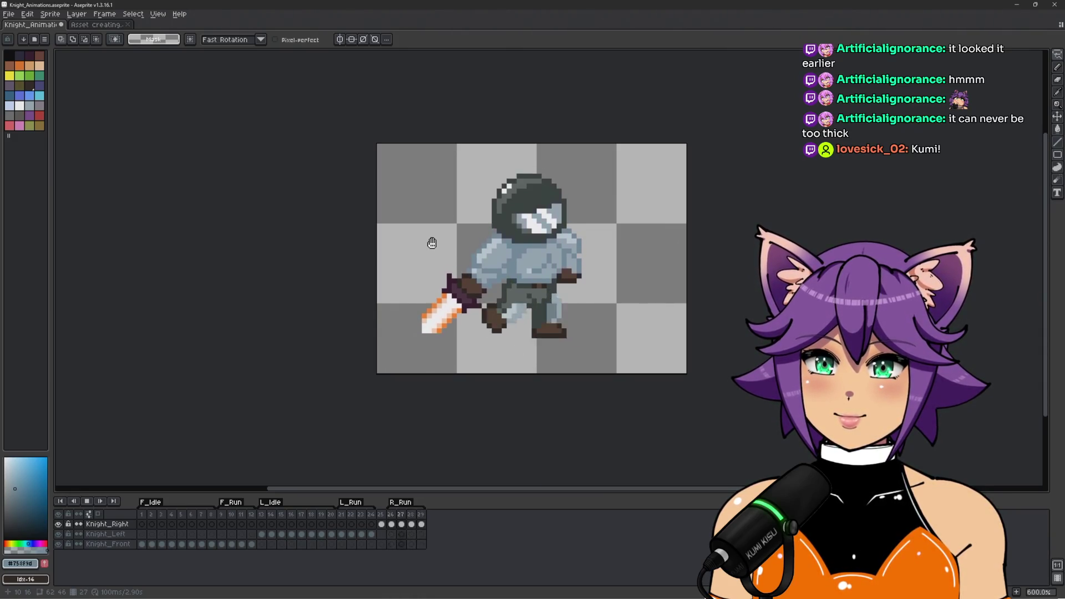
scroll(432, 243, "up", 1)
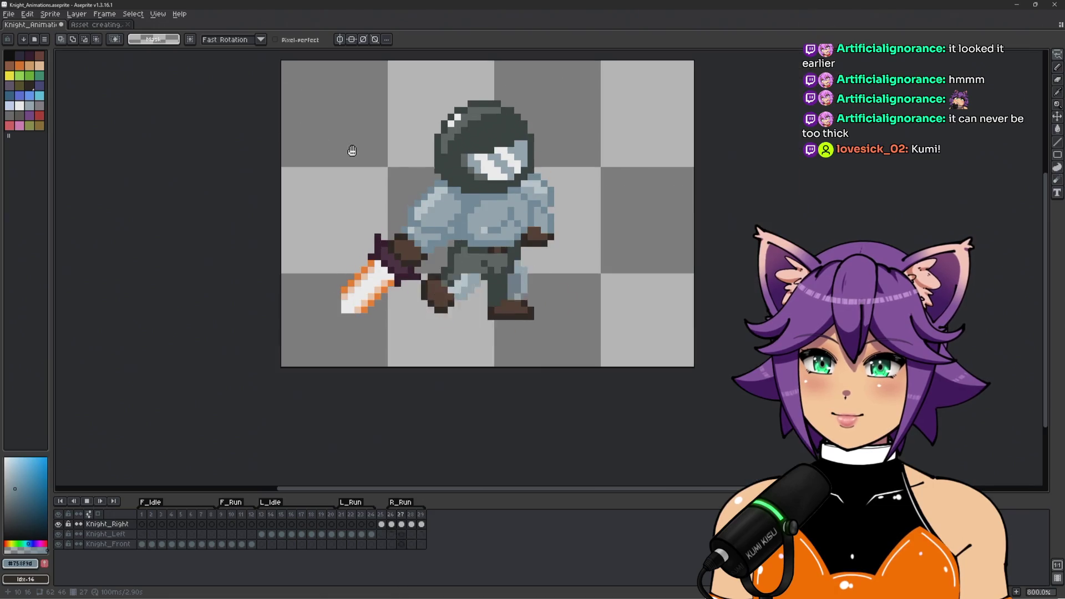
scroll(667, 367, "down", 1)
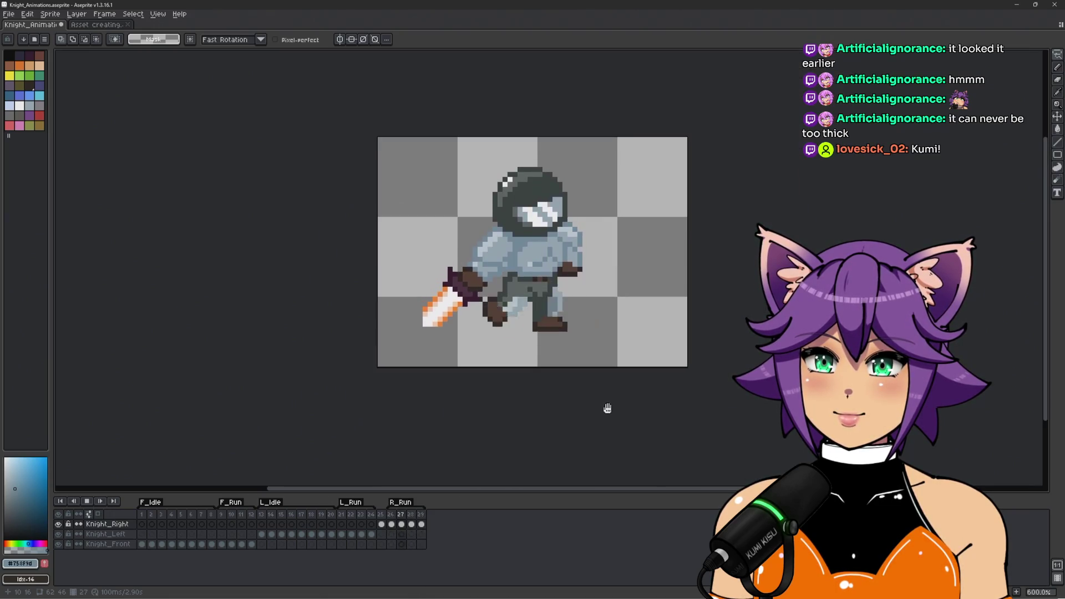
scroll(588, 265, "up", 1)
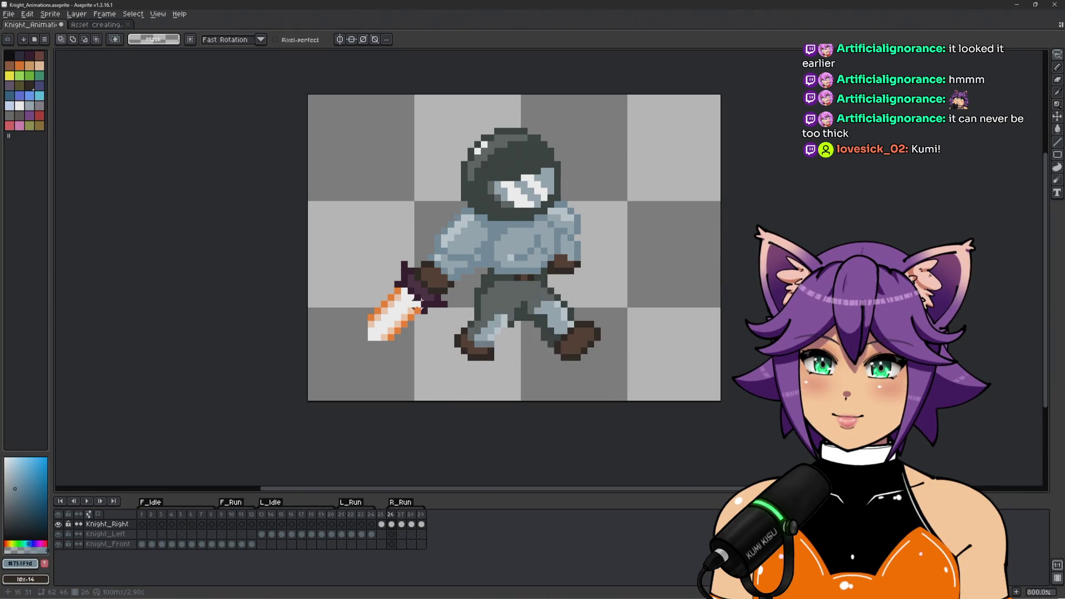
- Undo the two earlier sword shifts and go to run frame 27
key("ctrl+z")
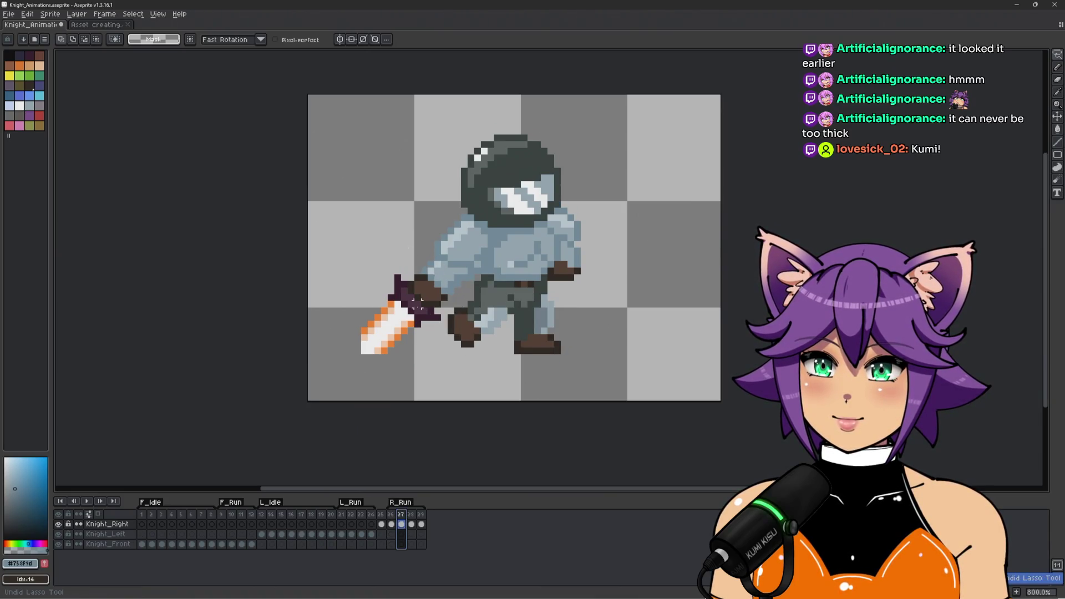
key("ctrl+z")
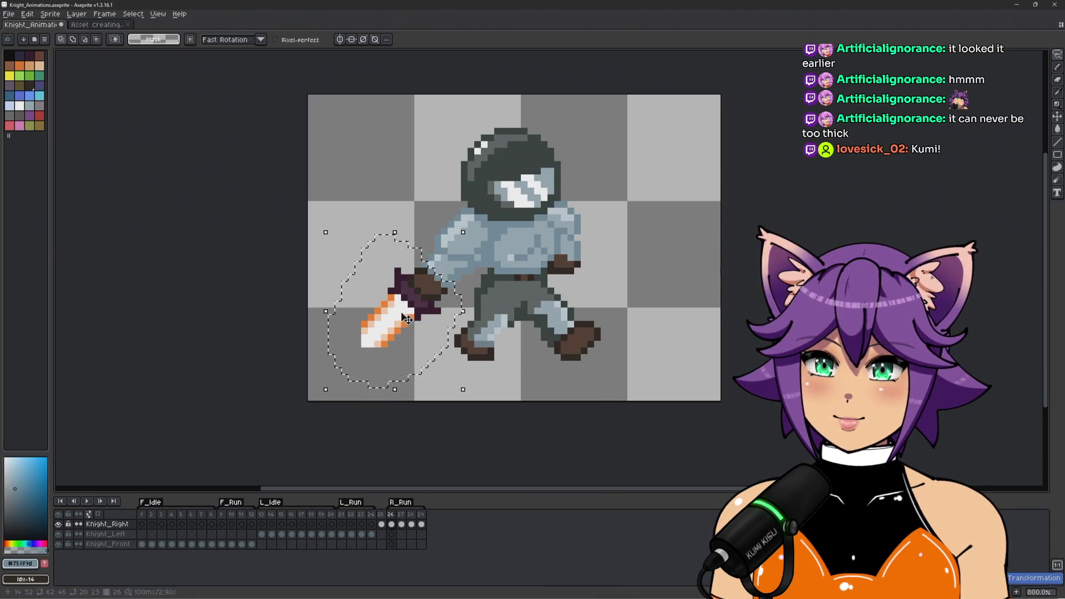
left_click(402, 511)
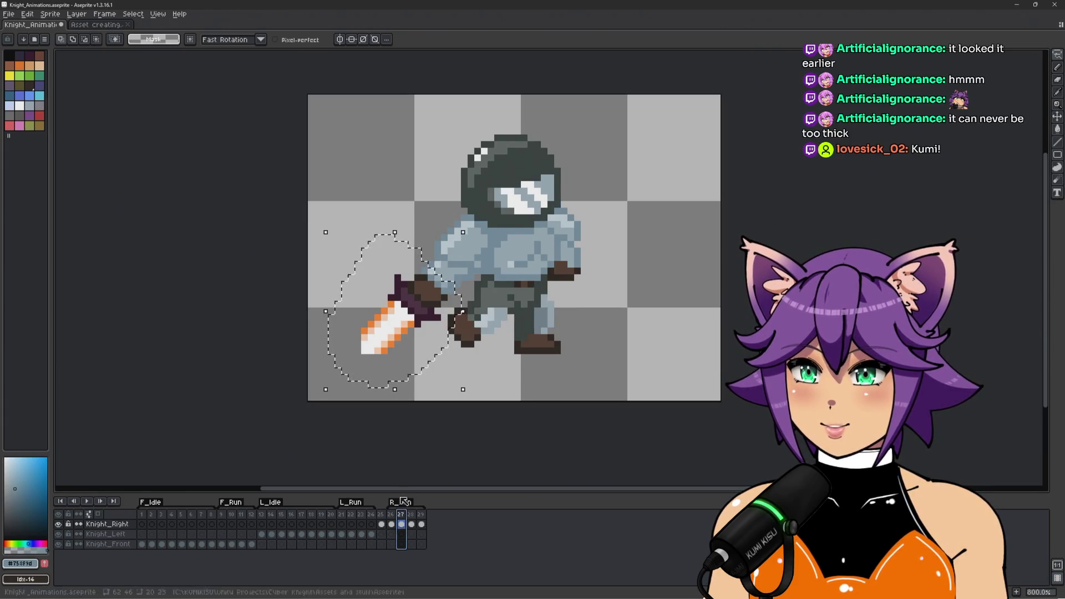
scroll(373, 285, "up", 2)
- Move the frame 27 sword one pixel up and right and commit it
left_click_drag(426, 331, 437, 322)
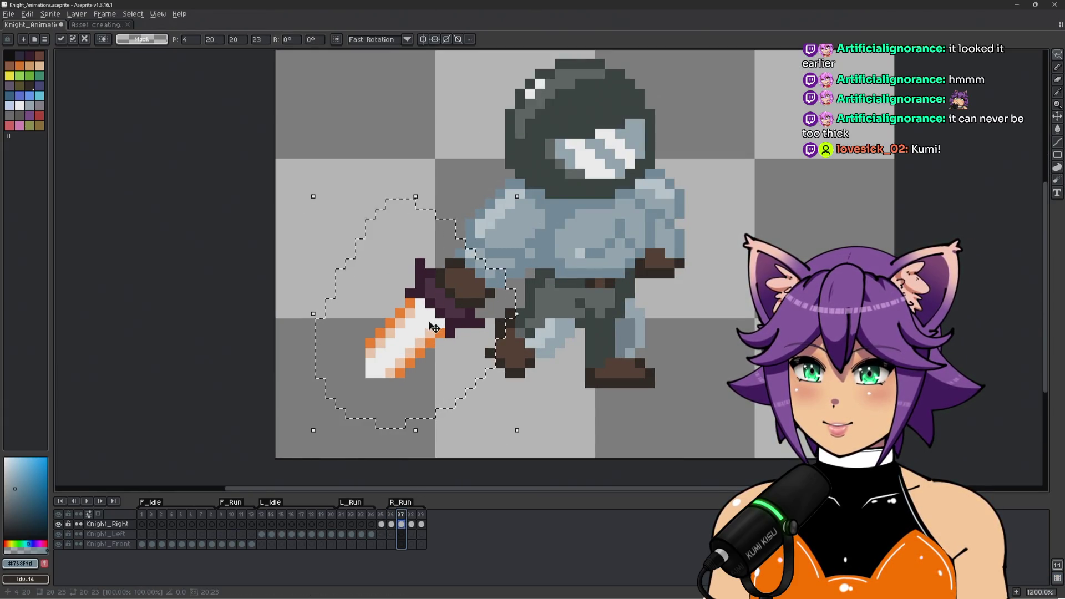
left_click_drag(405, 290, 395, 301)
key("Return")
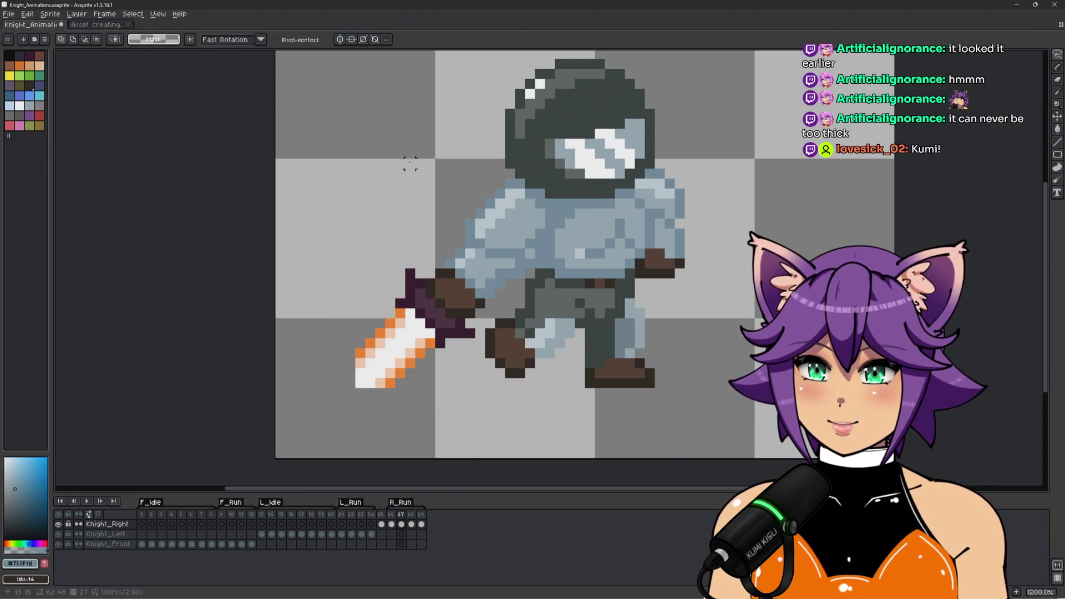
key("q")
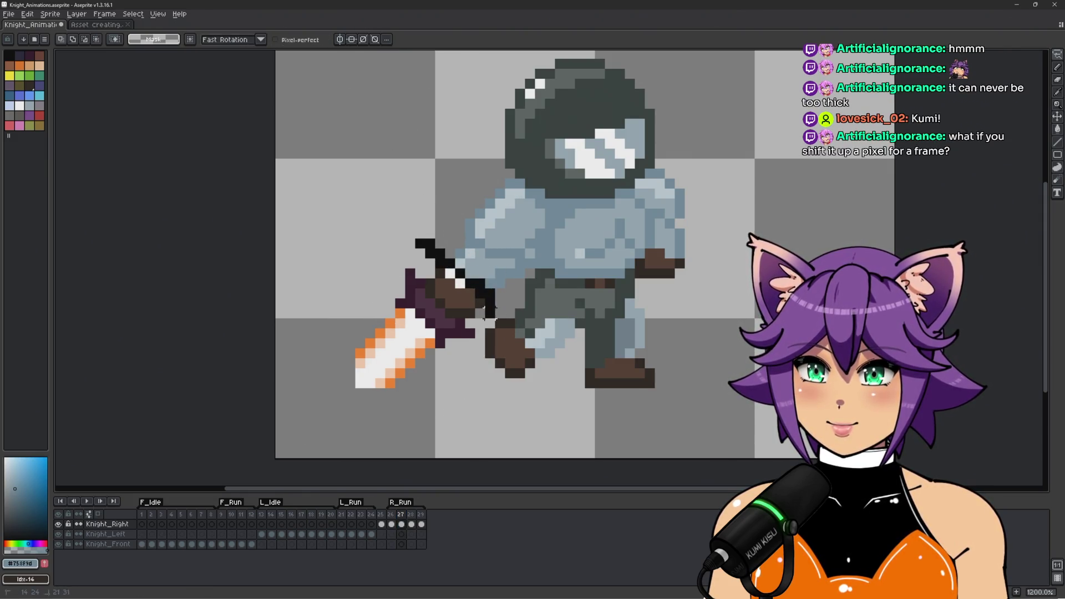
left_click_drag(484, 311, 418, 225)
key("Up")
key("Right")
key("Return")
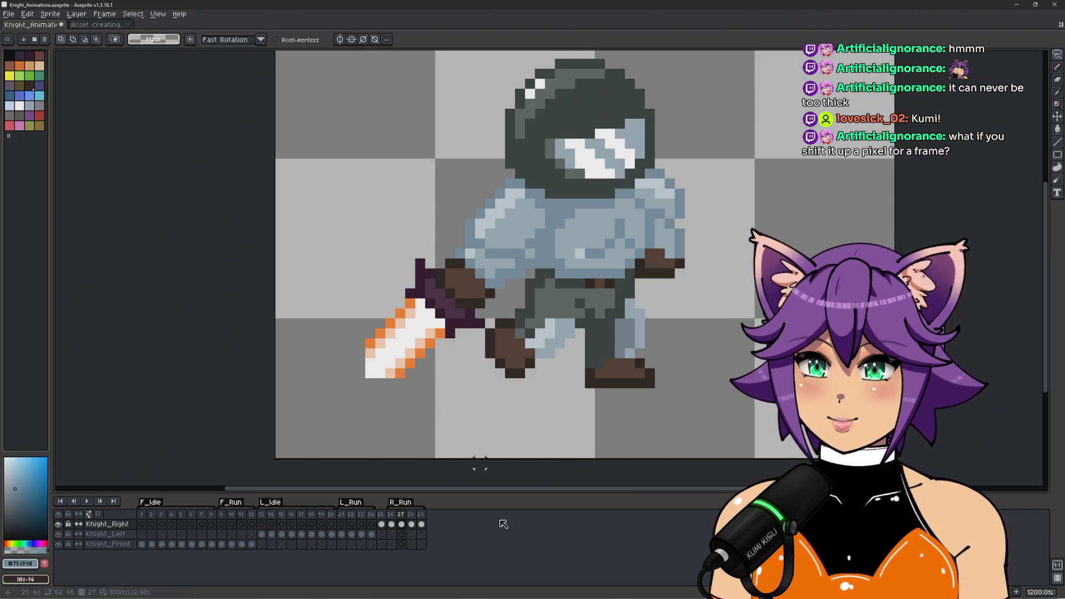
- Lasso the sword on frame 29, raise it one pixel, and commit
left_click(422, 524)
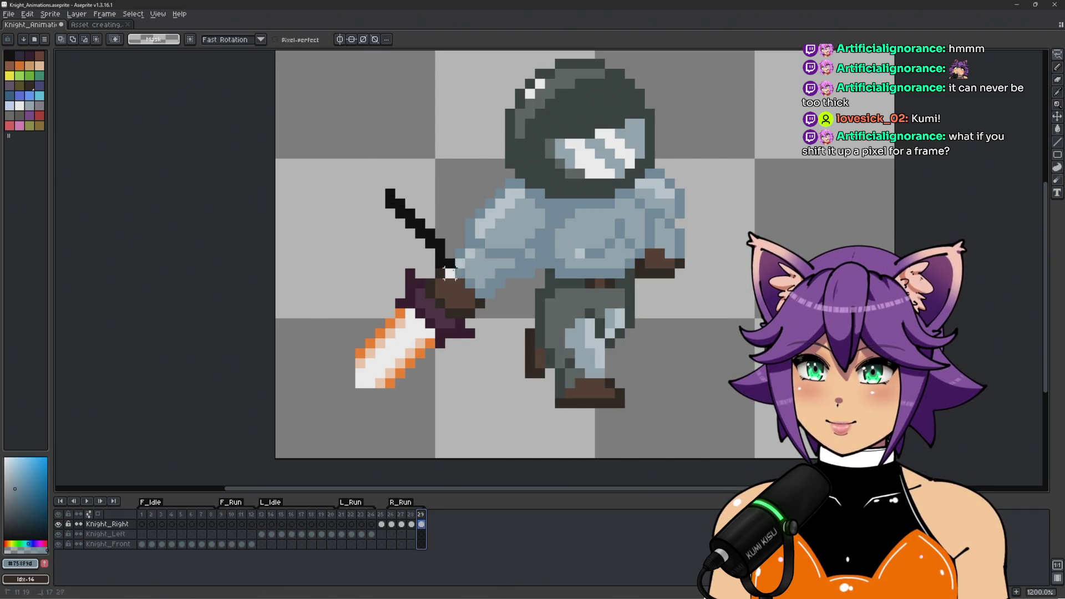
left_click_drag(499, 313, 391, 191)
key("Up")
key("Return")
- Flip between frames 28 and 29 to compare the sword positions
key("Left")
scroll(396, 206, "down", 2)
scroll(395, 219, "down", 1)
key("Right")
key("Left")
key("Right")
left_click_drag(595, 303, 599, 317)
key("Left")
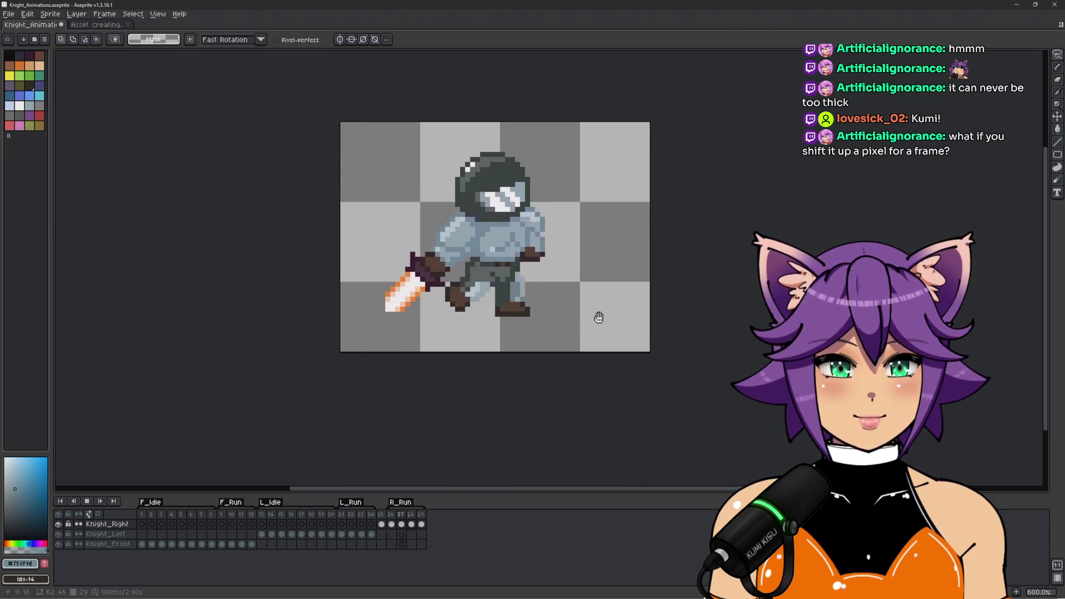
- Undo the last two sword transforms, go to frame 26, and clear the selection
scroll(495, 250, "up", 1)
key("ctrl+z")
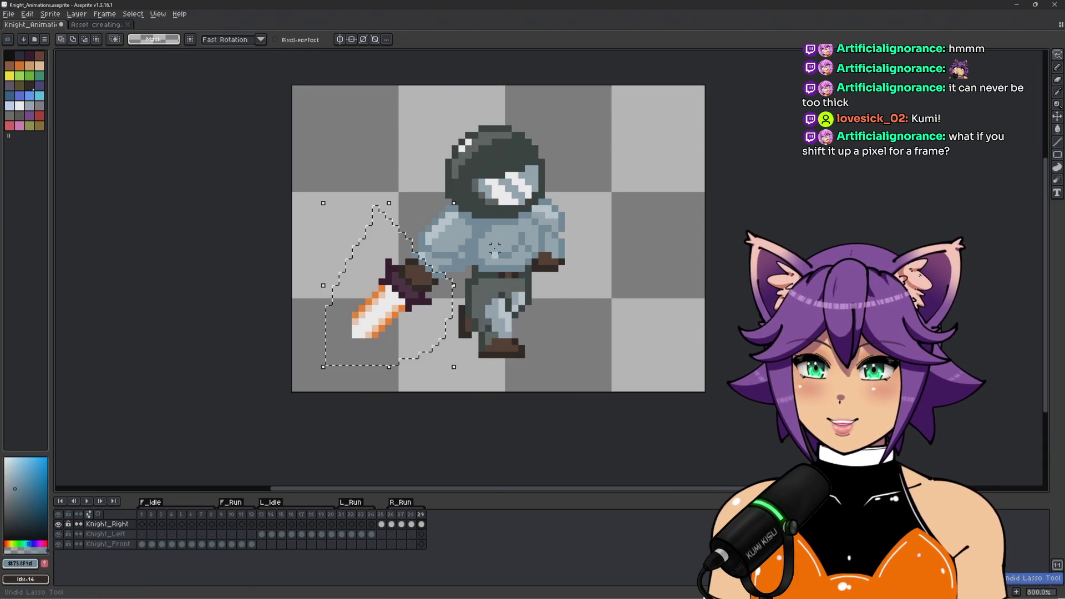
key("ctrl+z")
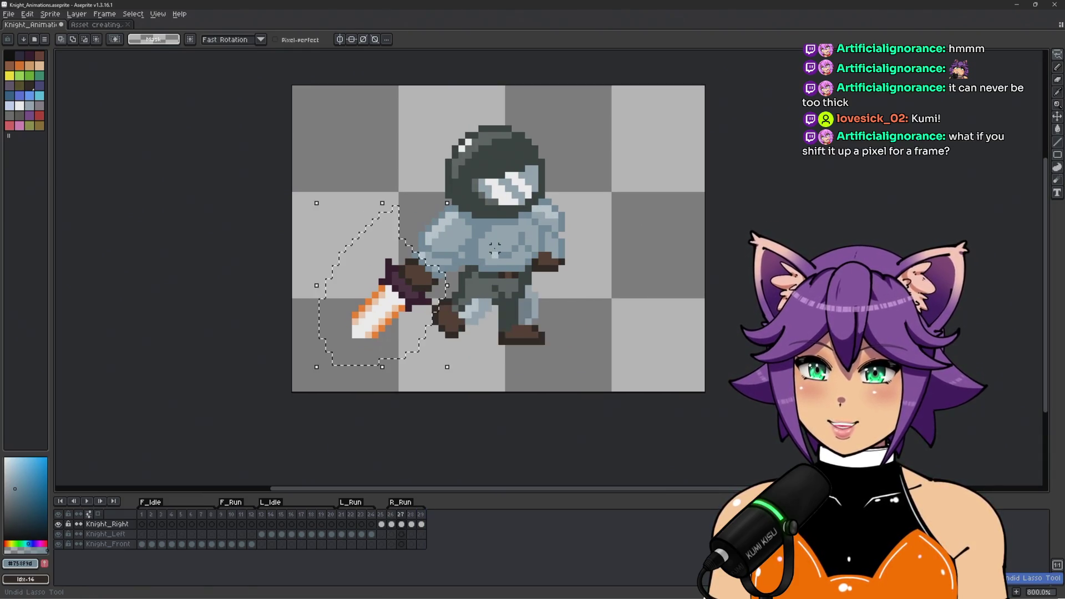
left_click(393, 523)
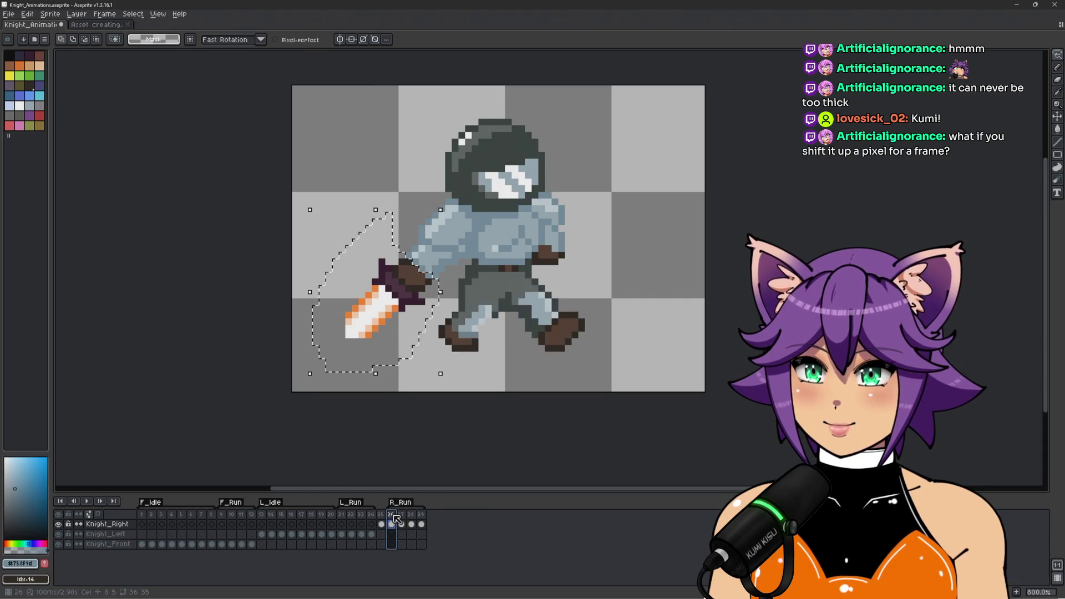
key("ctrl+d")
- Play the R_Run animation and stop it on frame 26
key("Left")
key("Right")
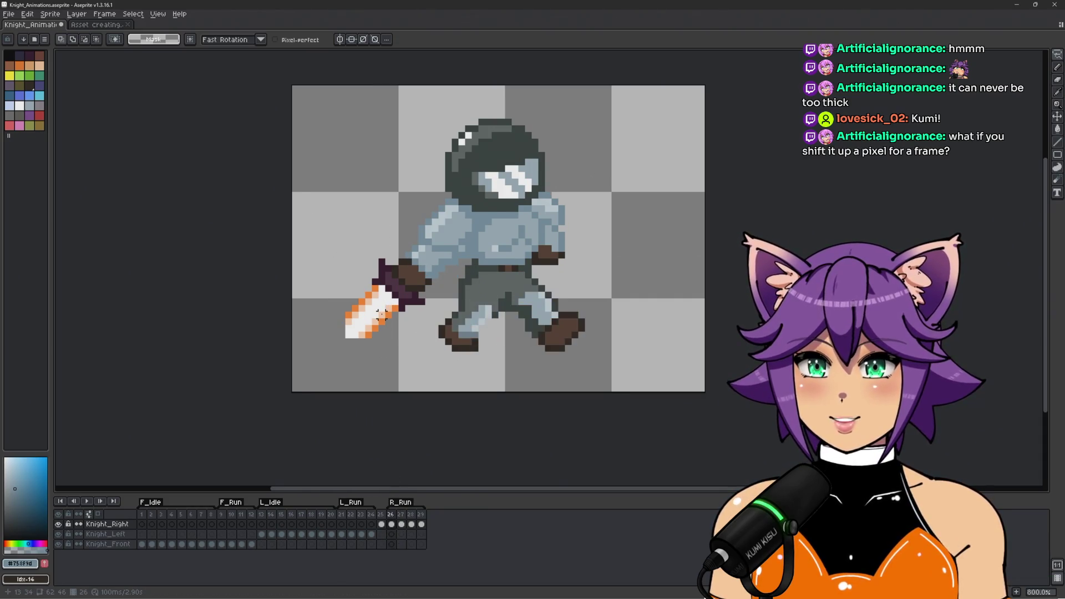
key("Return")
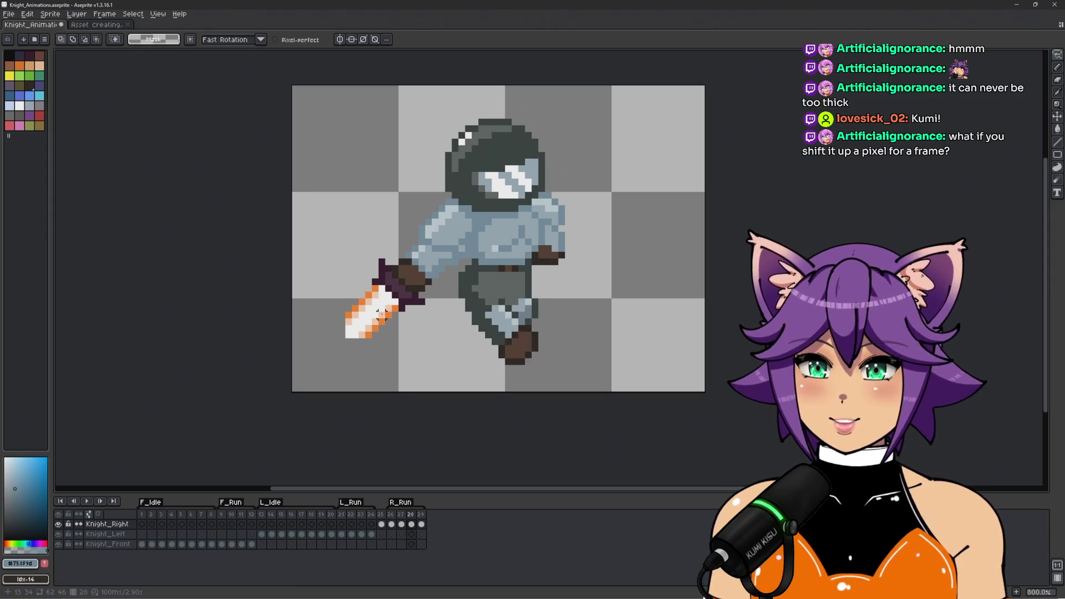
key("Return")
- Step from frame 26 through frames 27 and 28 to review the run poses
scroll(383, 272, "up", 1)
key("Left")
key("Right")
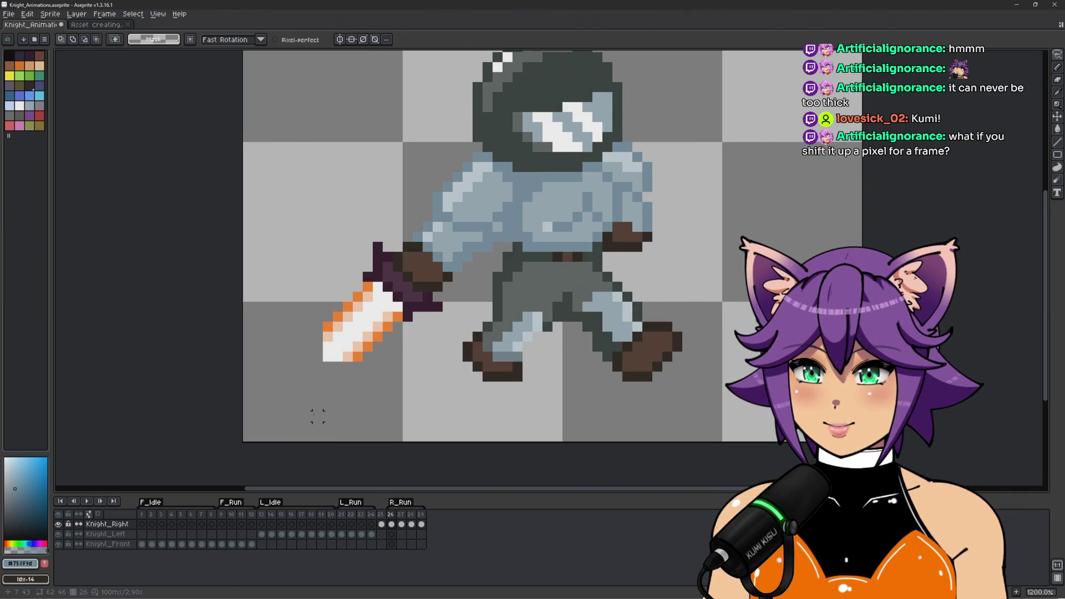
key("Right")
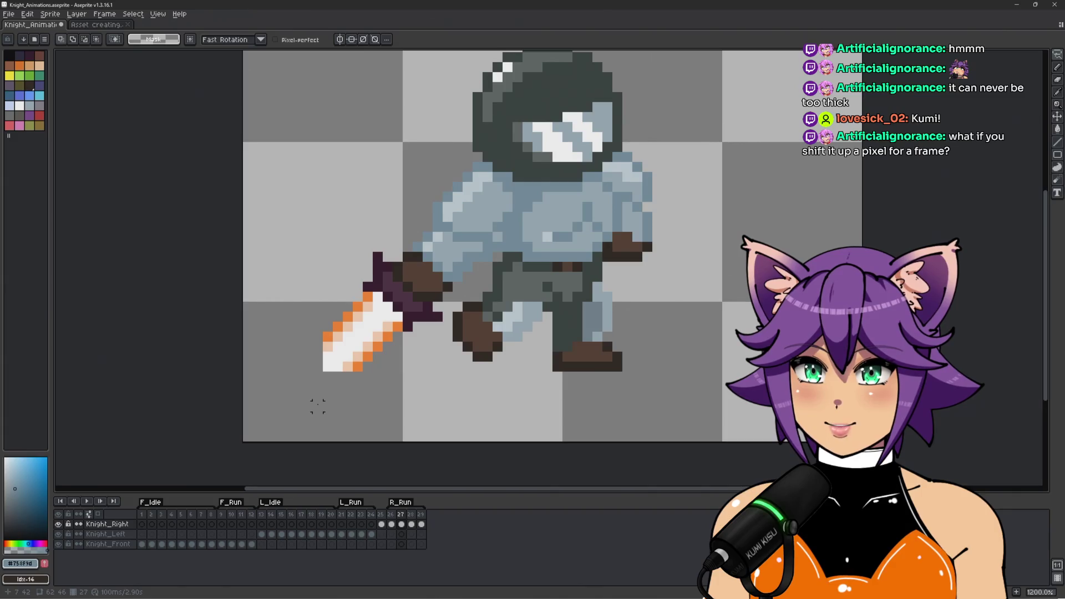
key("Right")
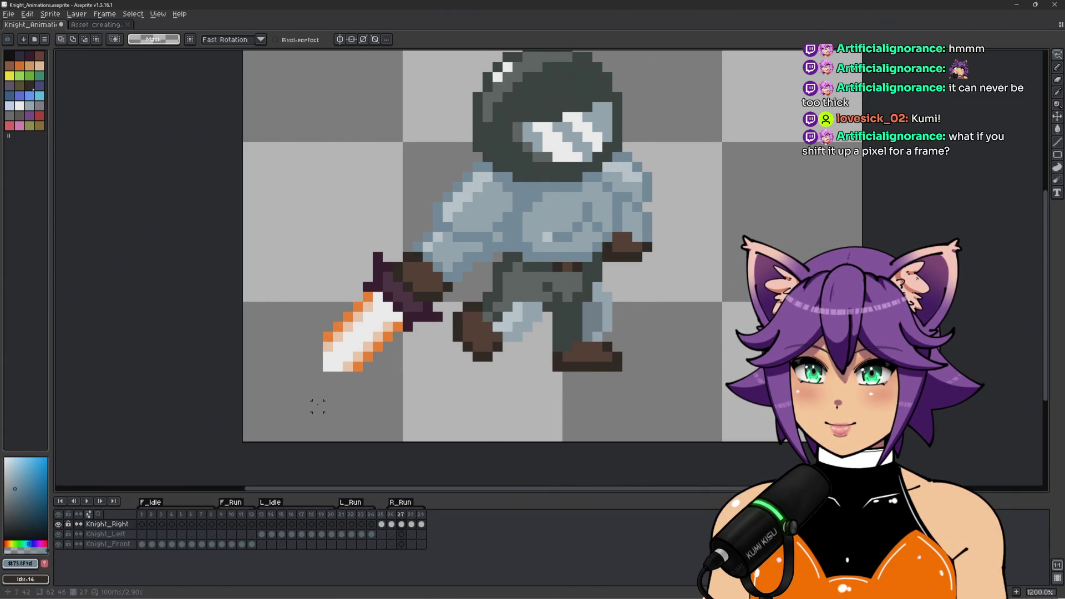
key("q")
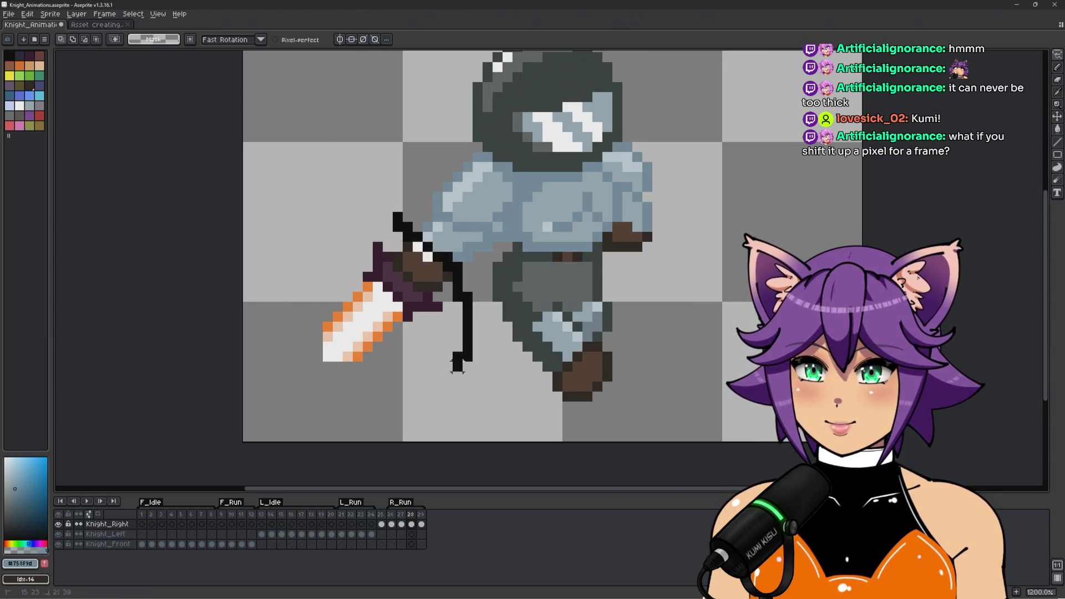
- Raise the sword one pixel on frames 28 and 29
left_click_drag(458, 363, 351, 209)
key("Up")
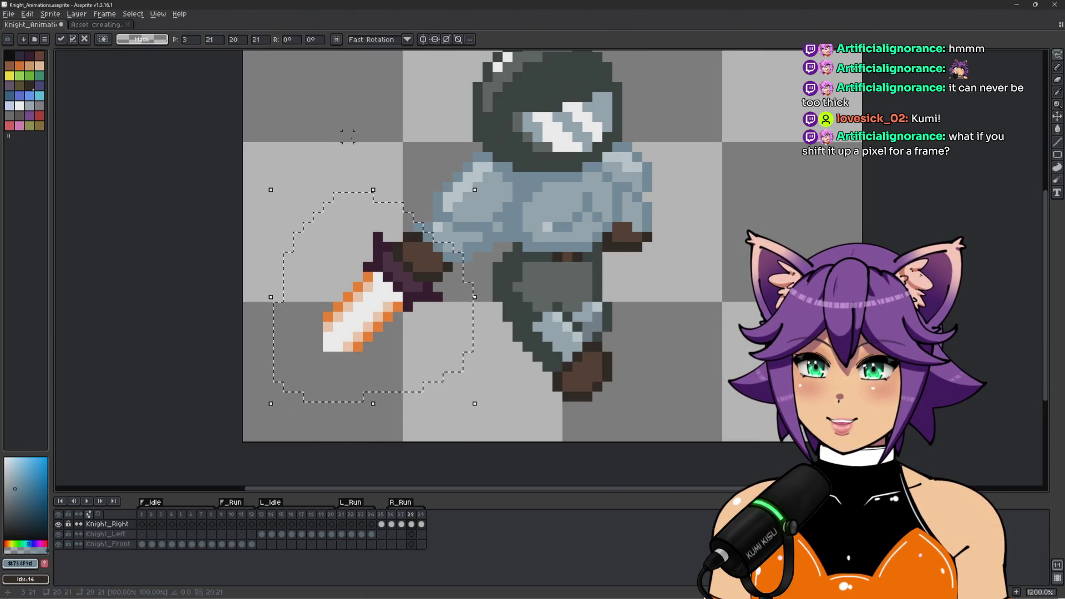
key("ctrl+d")
left_click(421, 511)
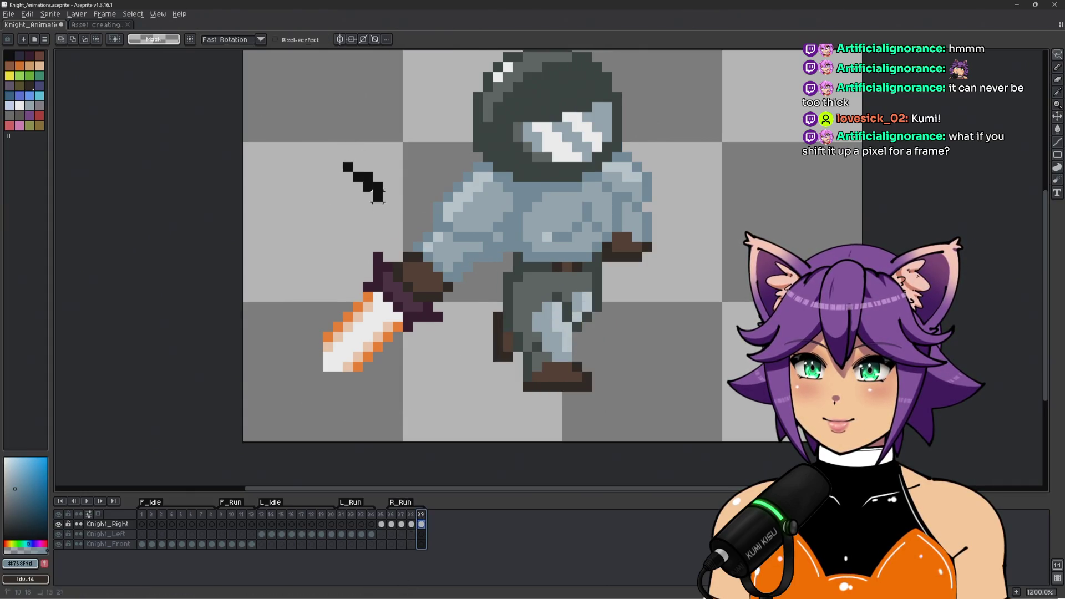
left_click_drag(436, 256, 280, 156)
key("Up")
key("ctrl+d")
- Play the R_Run animation to preview the sword bob, then stop it
key("Return")
scroll(381, 207, "down", 3)
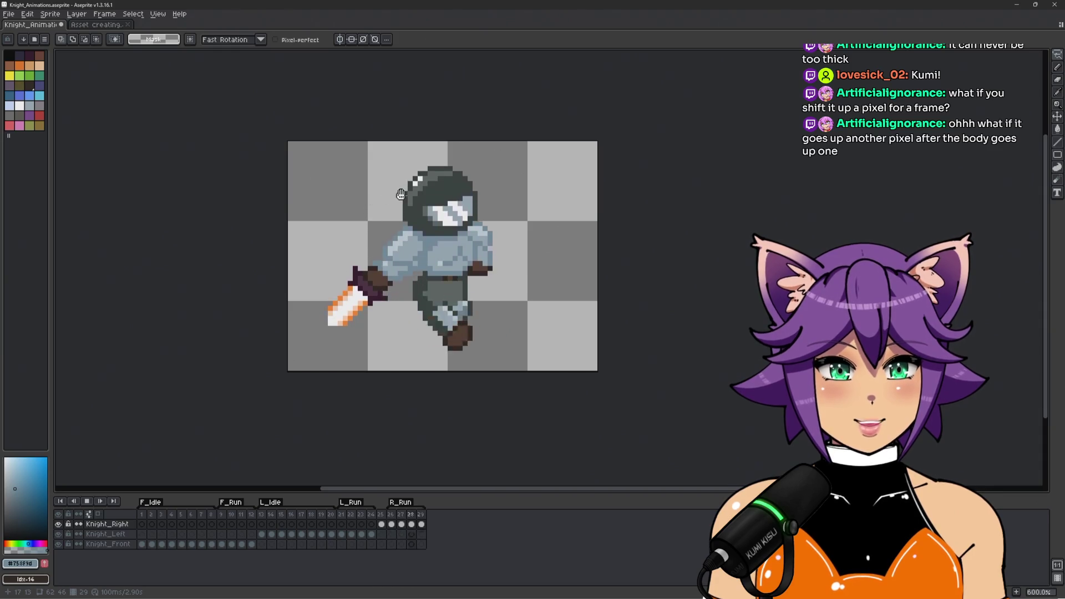
scroll(400, 194, "up", 1)
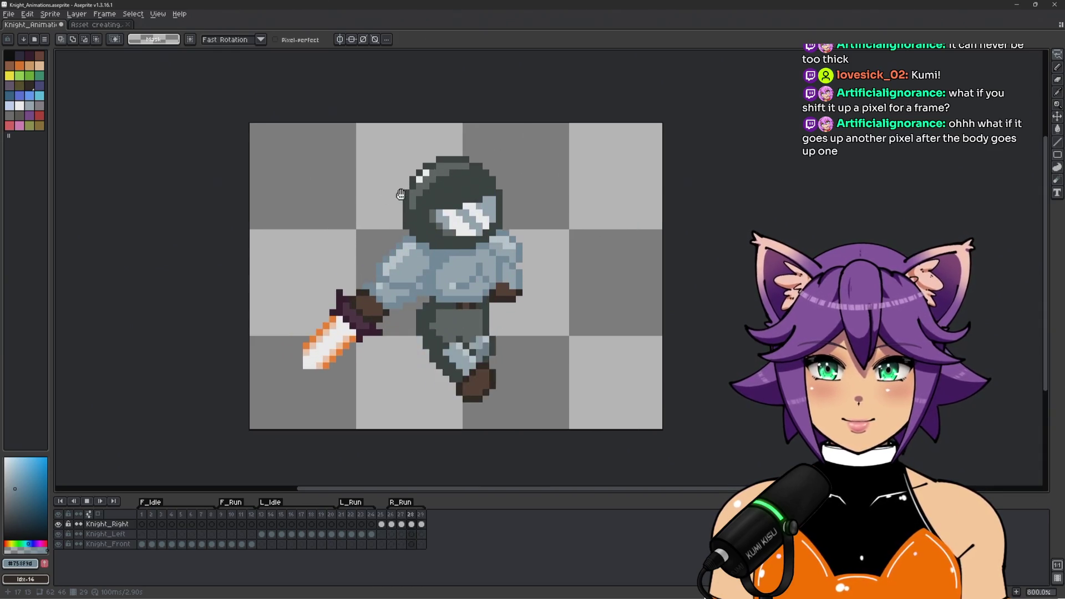
key("Return")
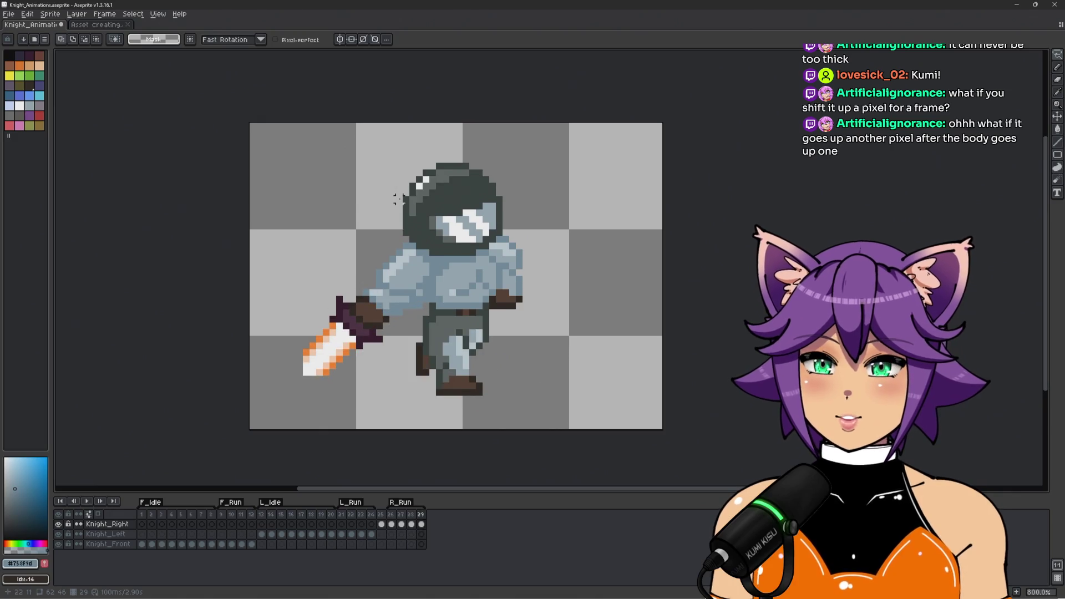
- Lower the sword and hand one pixel, compare frames 28 and 29, then drop the selection on frame 26
left_click_drag(319, 243, 404, 313)
key("Down")
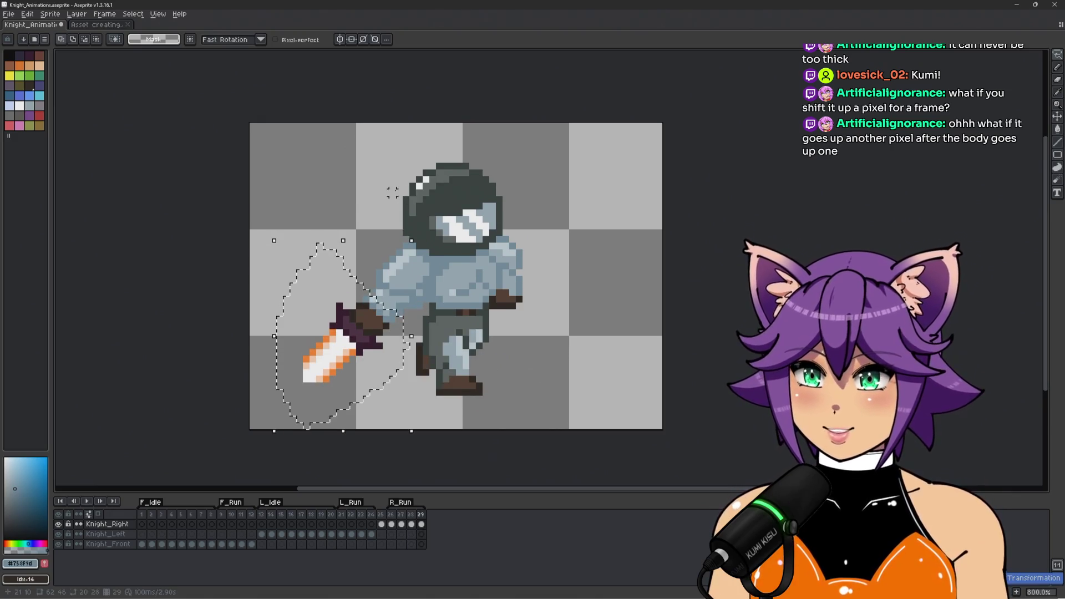
scroll(392, 192, "up", 2)
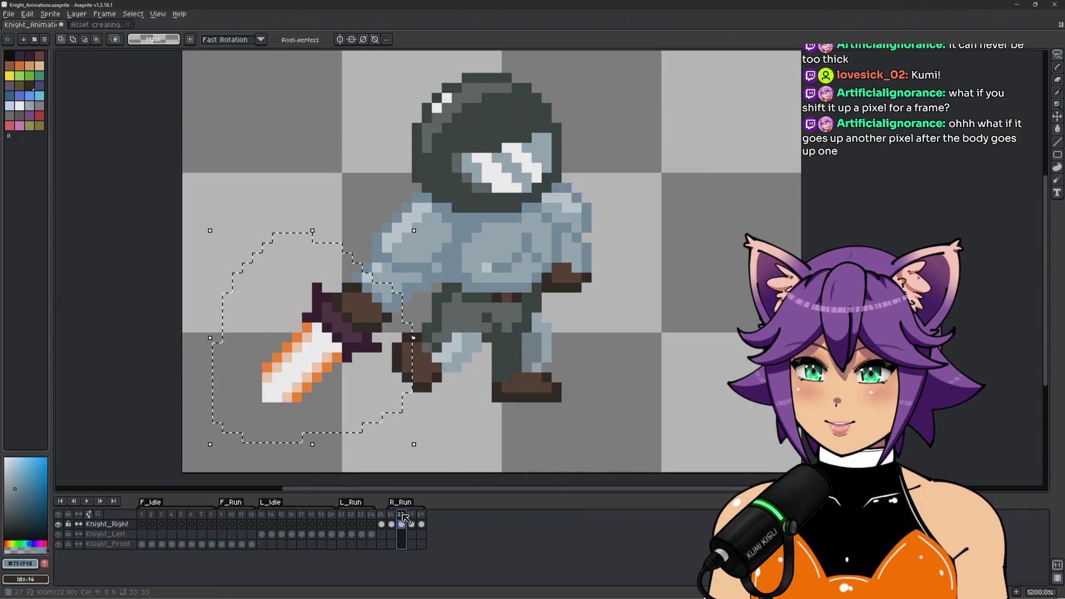
left_click(411, 514)
left_click(421, 514)
left_click(411, 515)
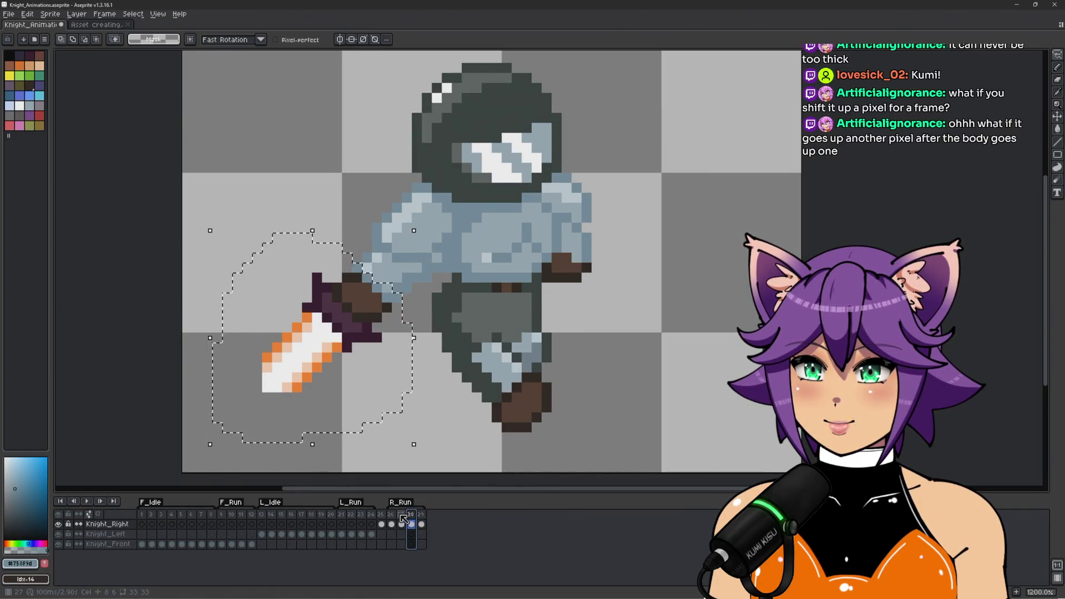
left_click(401, 515)
left_click(392, 515)
left_click(467, 427)
- On frame 27, move the sword one pixel up and right and commit it
key("period")
key("comma")
key("period")
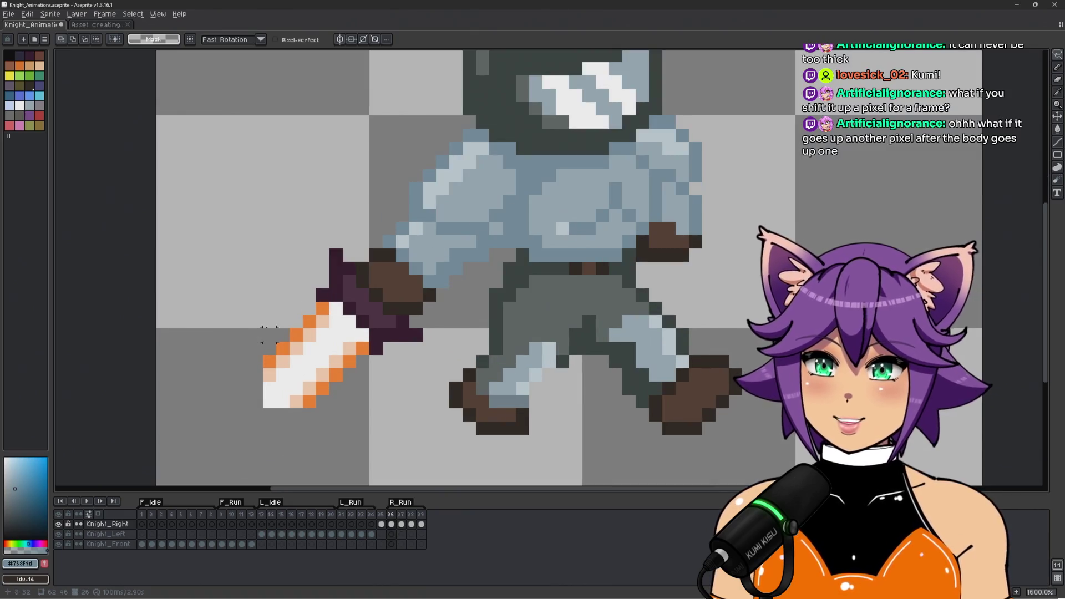
scroll(258, 345, "up", 1)
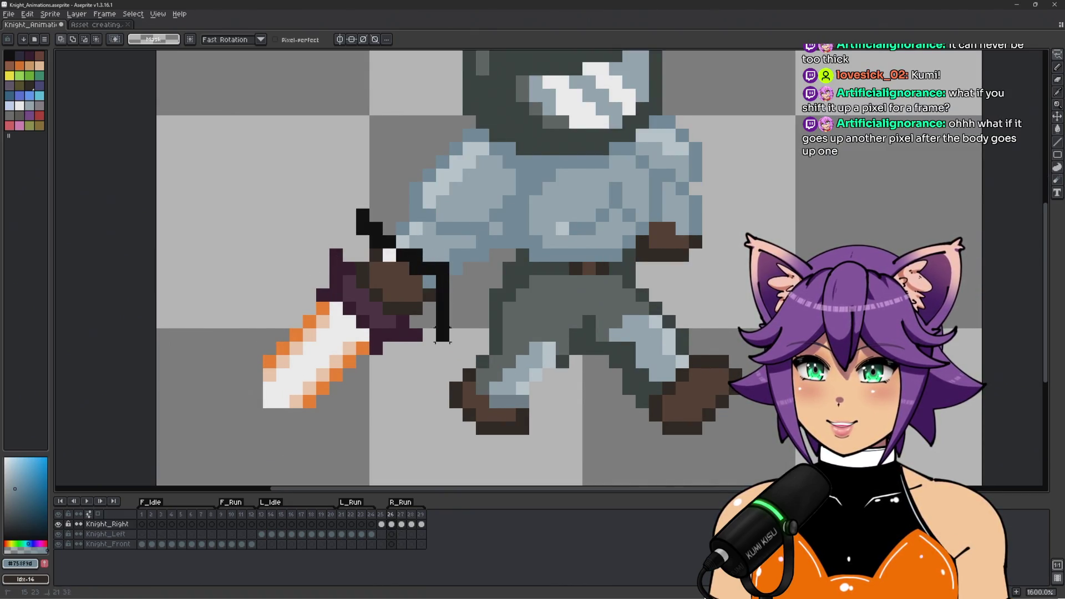
mouse_move(442, 319)
left_mouse_down()
mouse_move(296, 202)
mouse_move(309, 189)
left_mouse_up()
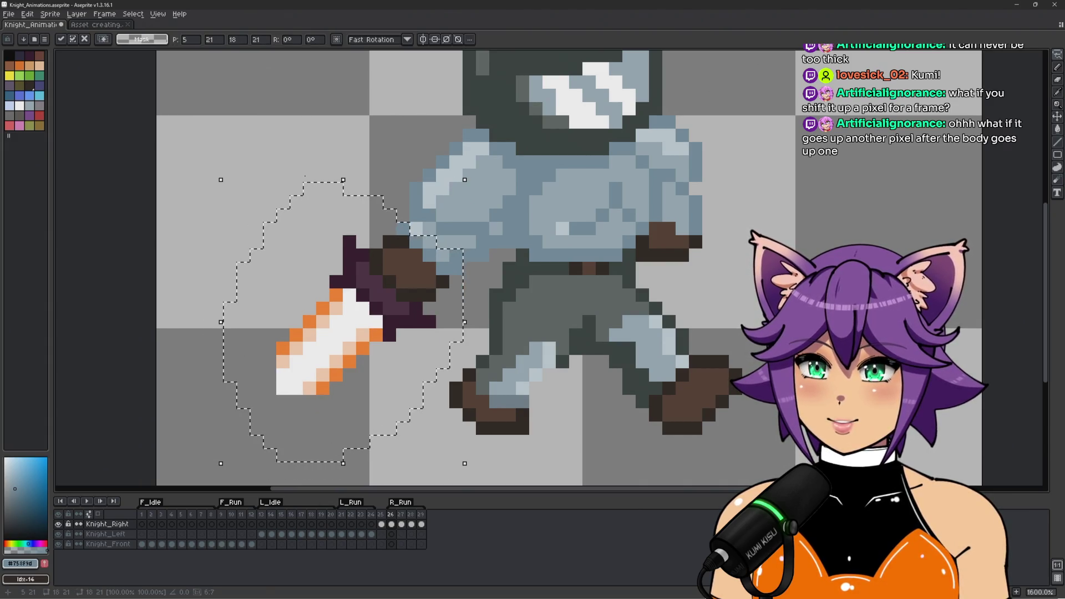
left_click(363, 467)
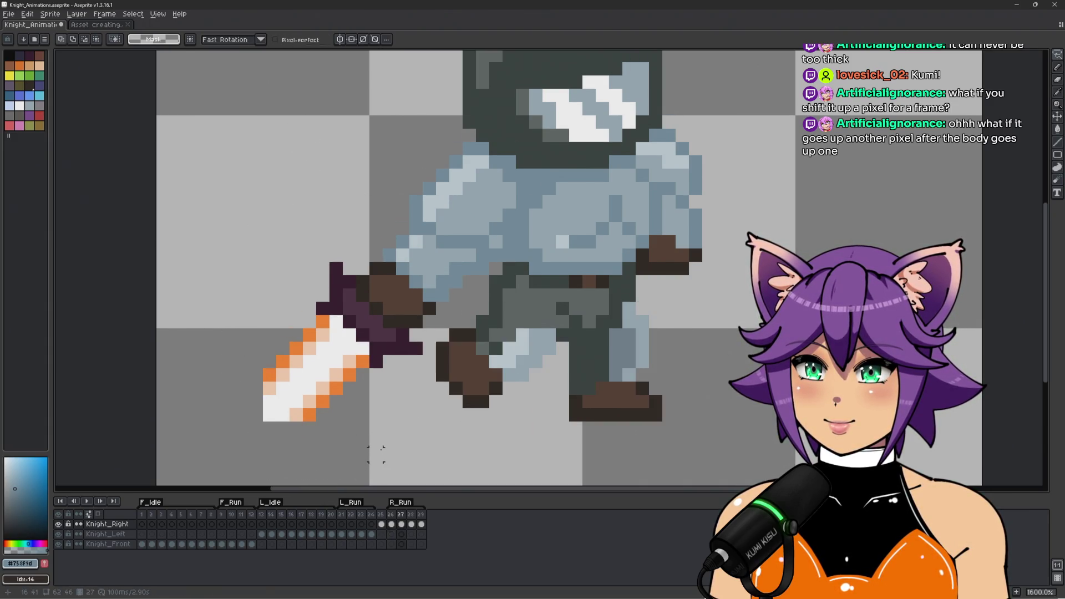
- Advance to frame 28 and reselect and commit the sword there
key("Right")
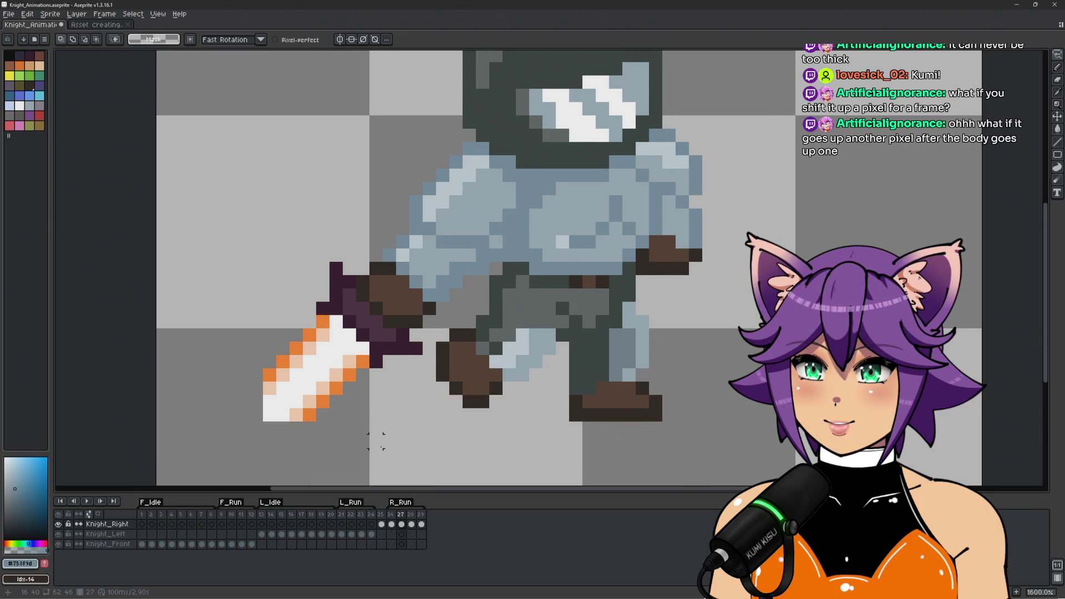
key("Right")
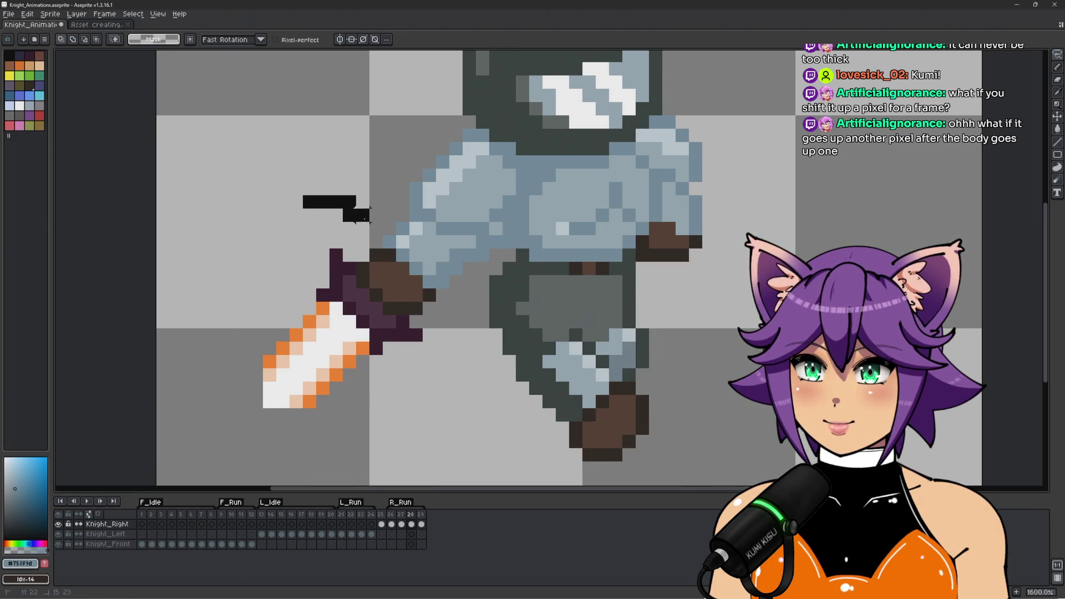
left_click_drag(456, 361, 313, 177)
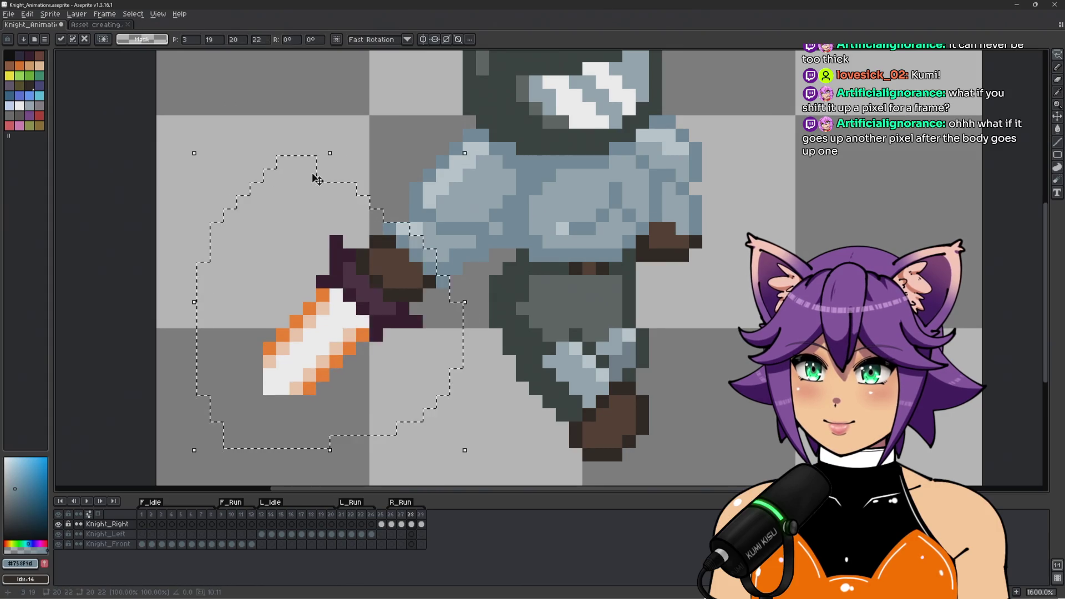
key("ctrl+d")
scroll(363, 120, "down", 1)
- Play the R_Run animation and stop it on frame 26
key("Return")
scroll(362, 119, "down", 1)
scroll(362, 111, "down", 1)
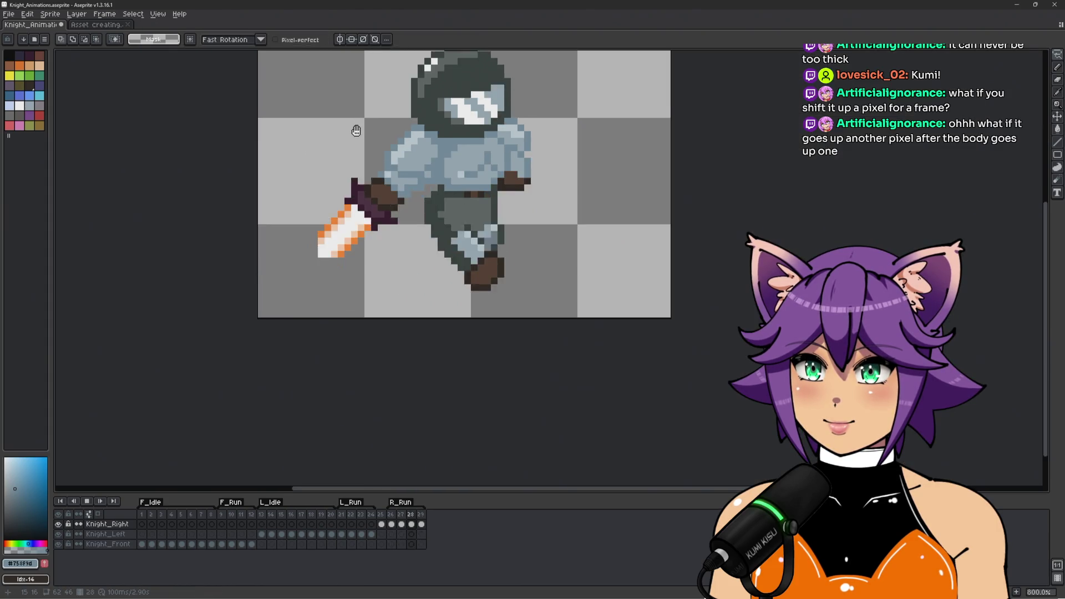
scroll(354, 131, "down", 1)
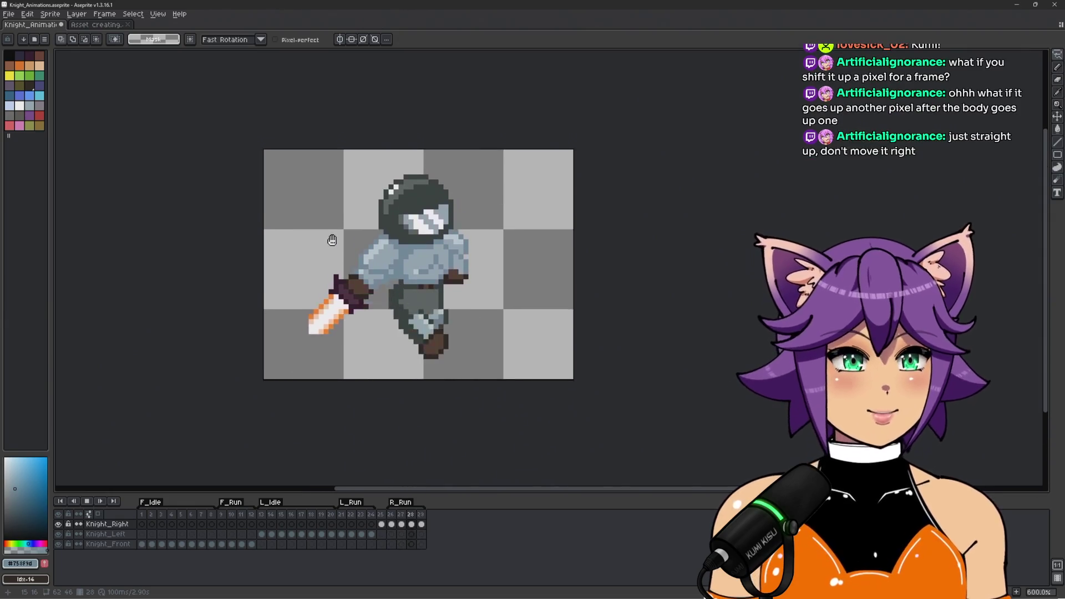
key("Return")
scroll(326, 252, "up", 1)
- Lasso the sword on frame 26 and nudge it left, down, then back up
key("q")
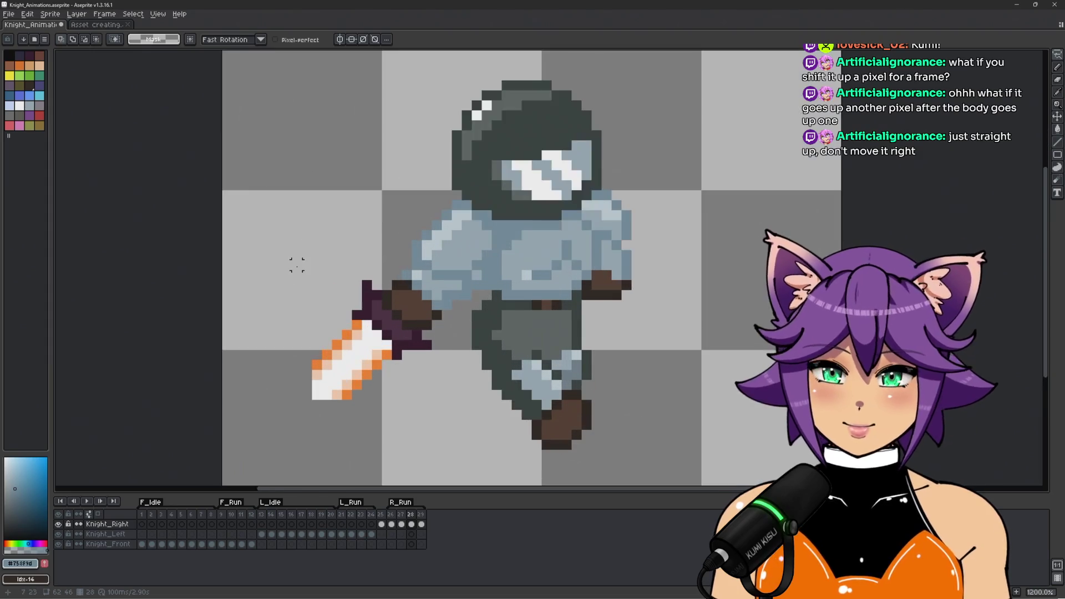
left_click_drag(304, 248, 295, 251)
key("Left")
key("Down")
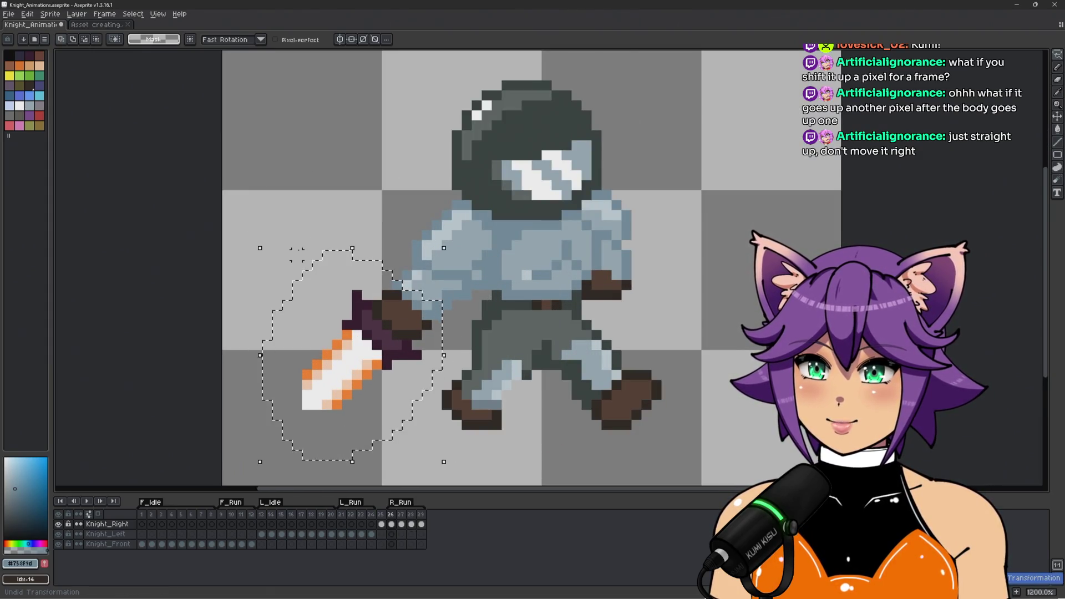
key("Up")
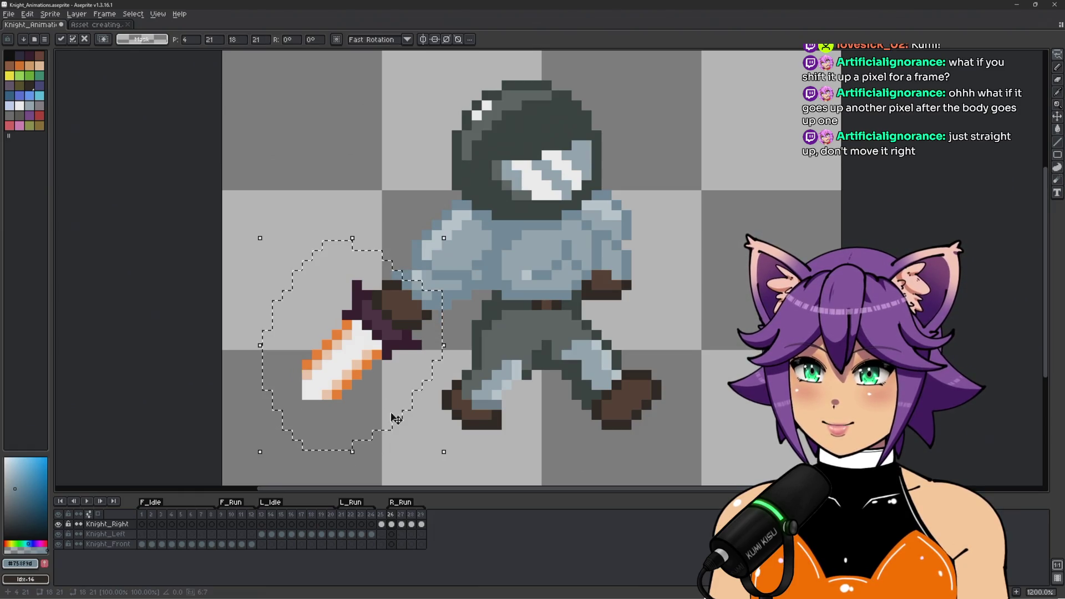
- Lasso the sword on frame 28 and recenter the view on the whole knight
left_click(412, 514)
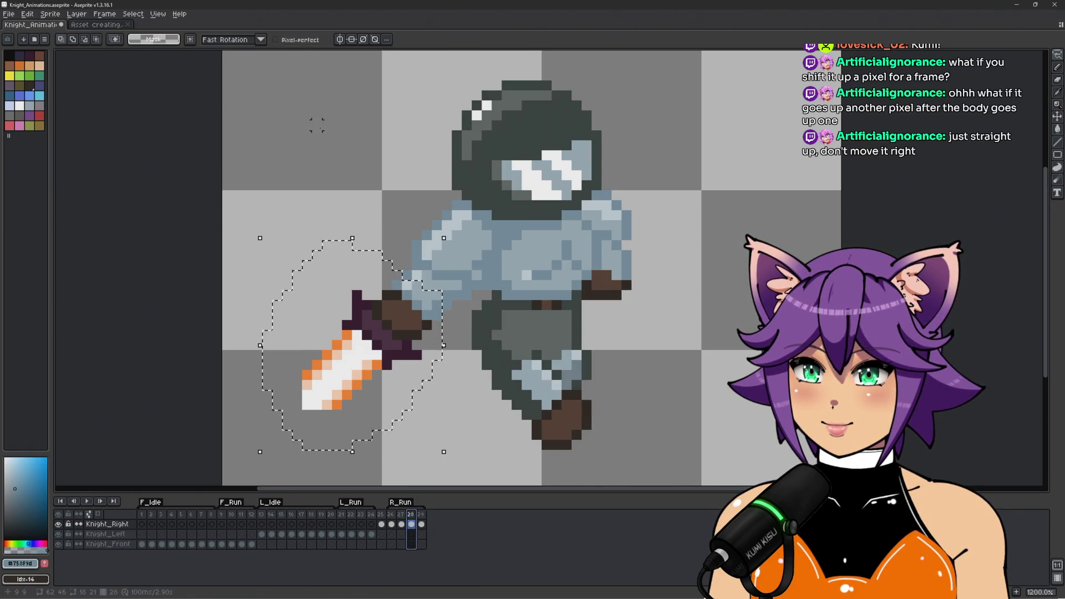
scroll(336, 294, "up", 1)
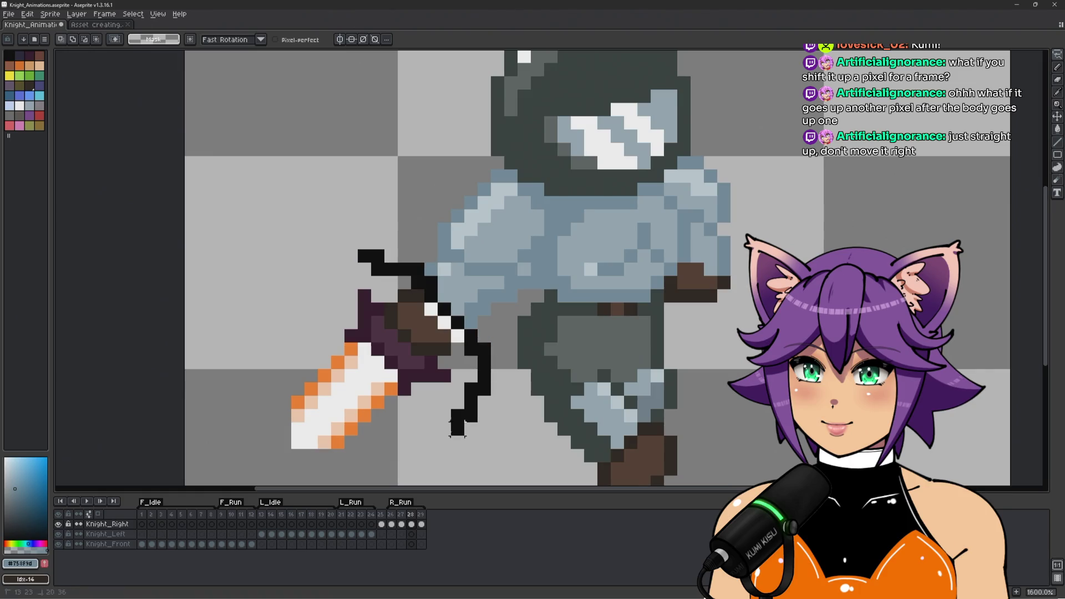
left_click_drag(470, 420, 361, 258)
scroll(389, 152, "down", 3)
key("Left")
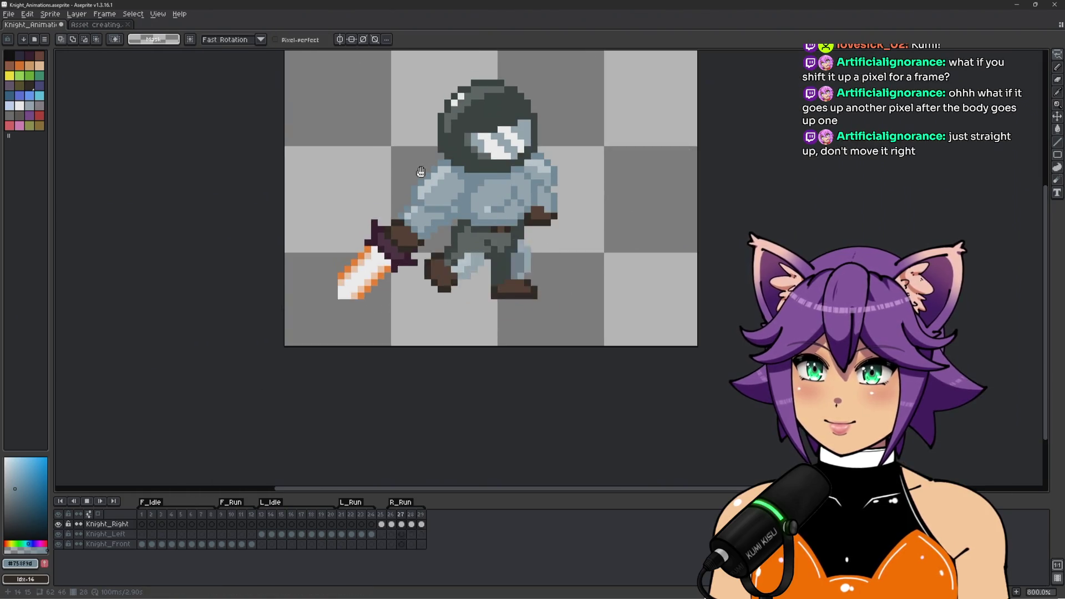
left_click_drag(630, 238, 552, 369)
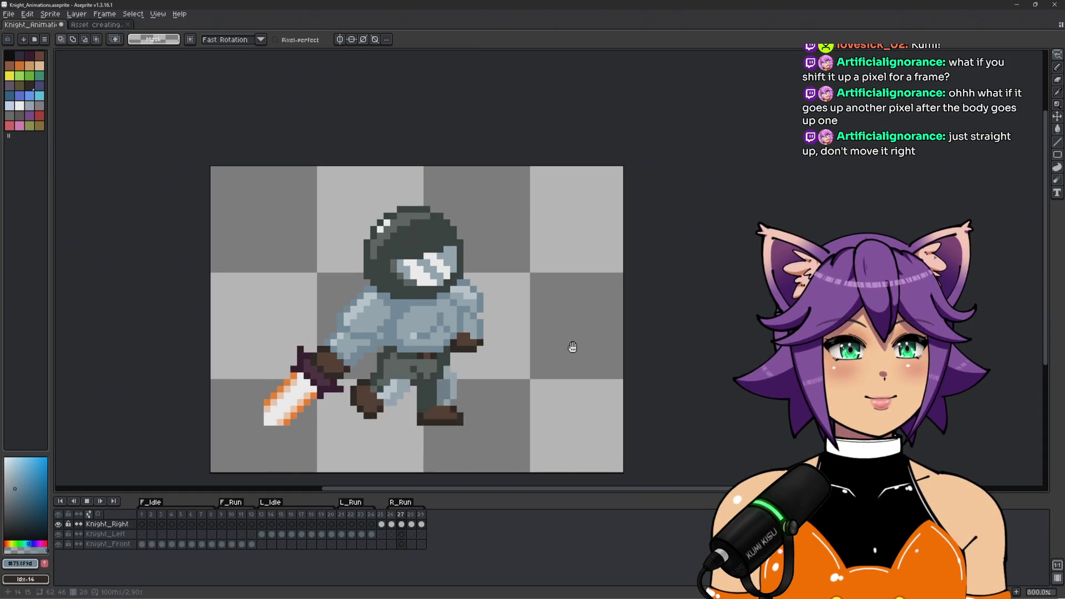
left_click_drag(566, 347, 617, 331)
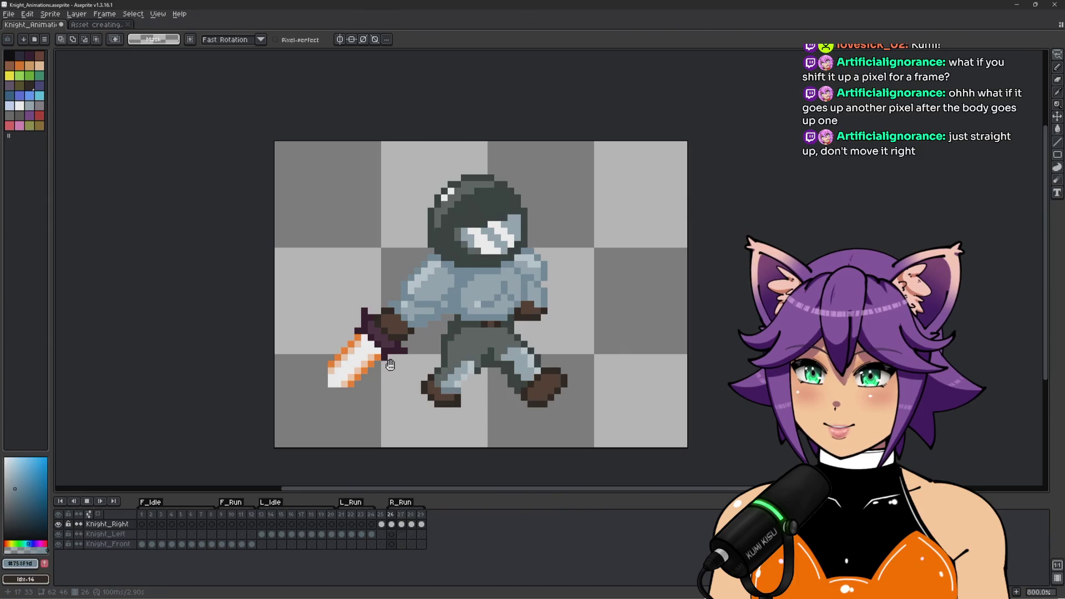
- Undo the sword selection and its last transformation, then play the run cycle
scroll(384, 413, "up", 2)
key("ctrl+z")
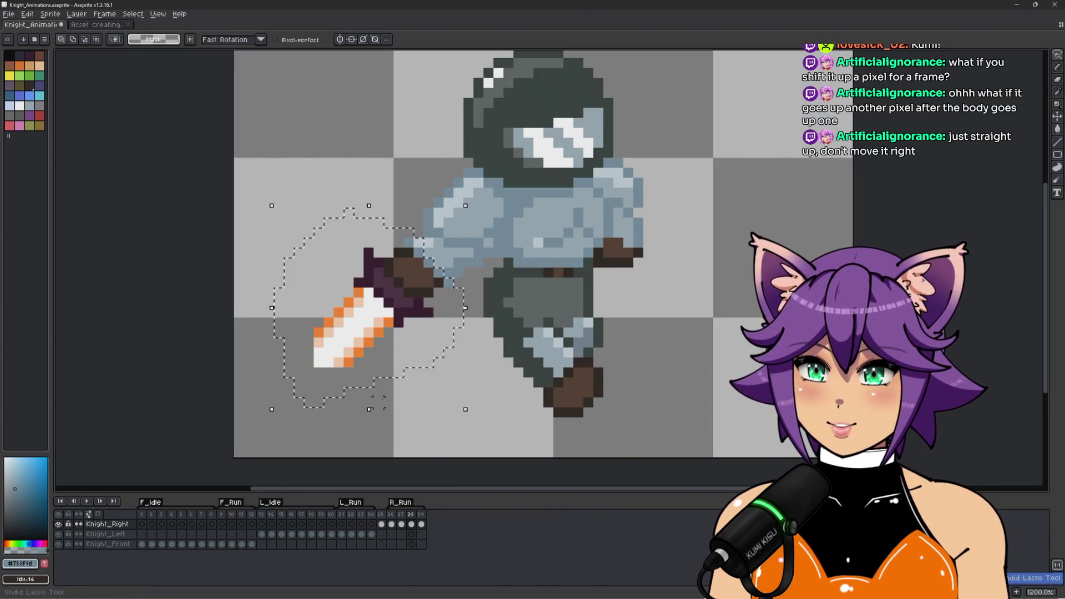
key("ctrl+z")
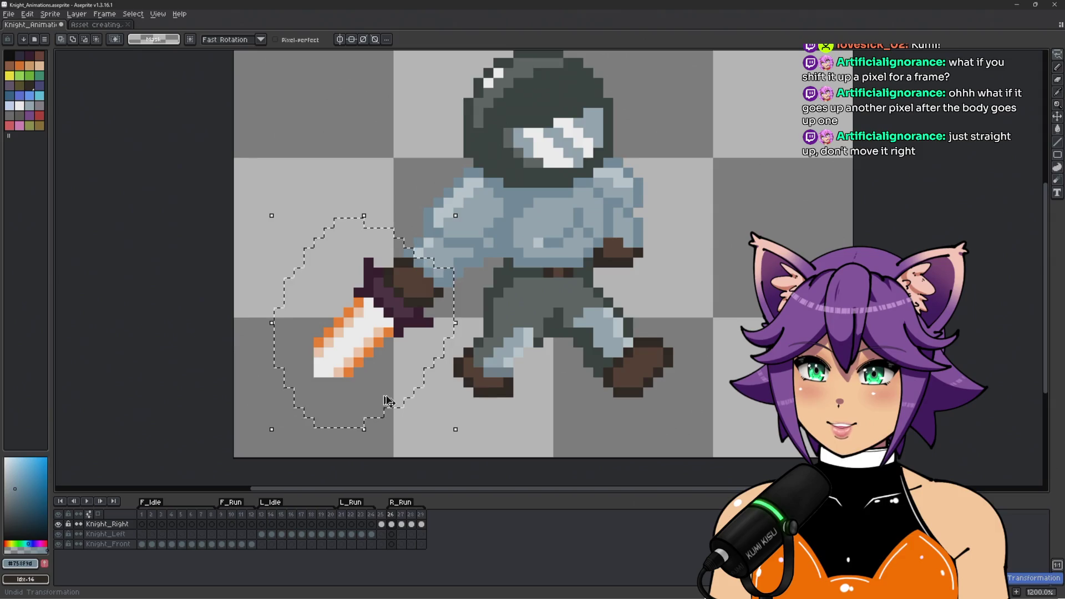
key("Return")
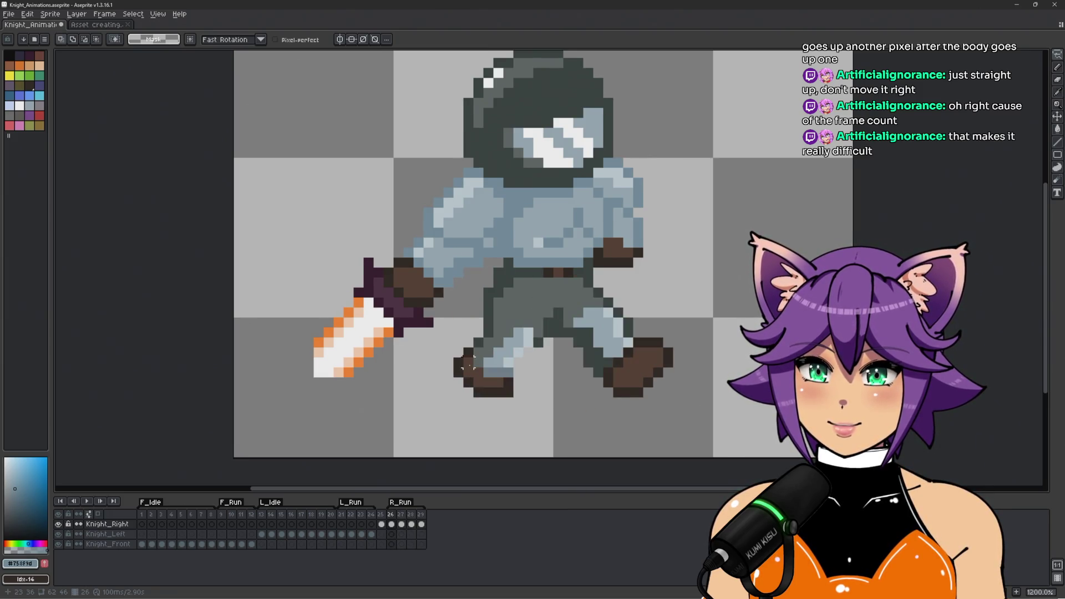
left_click(343, 515)
- Play the run cycle, stop it on frame 26, then step forward to frame 28
key("Return")
scroll(292, 357, "down", 1)
scroll(283, 349, "down", 1)
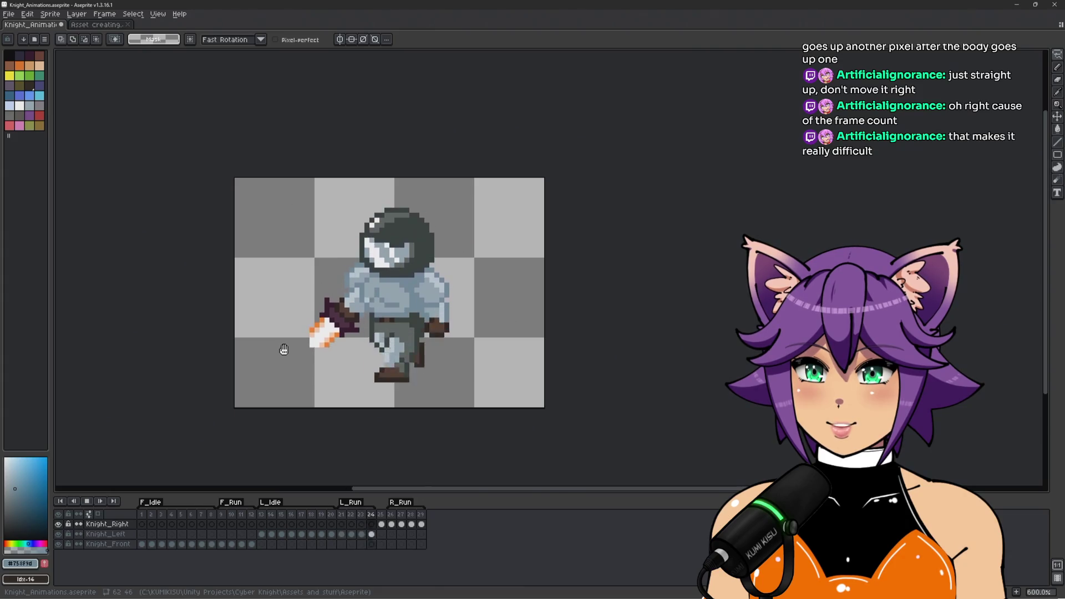
left_click(395, 516)
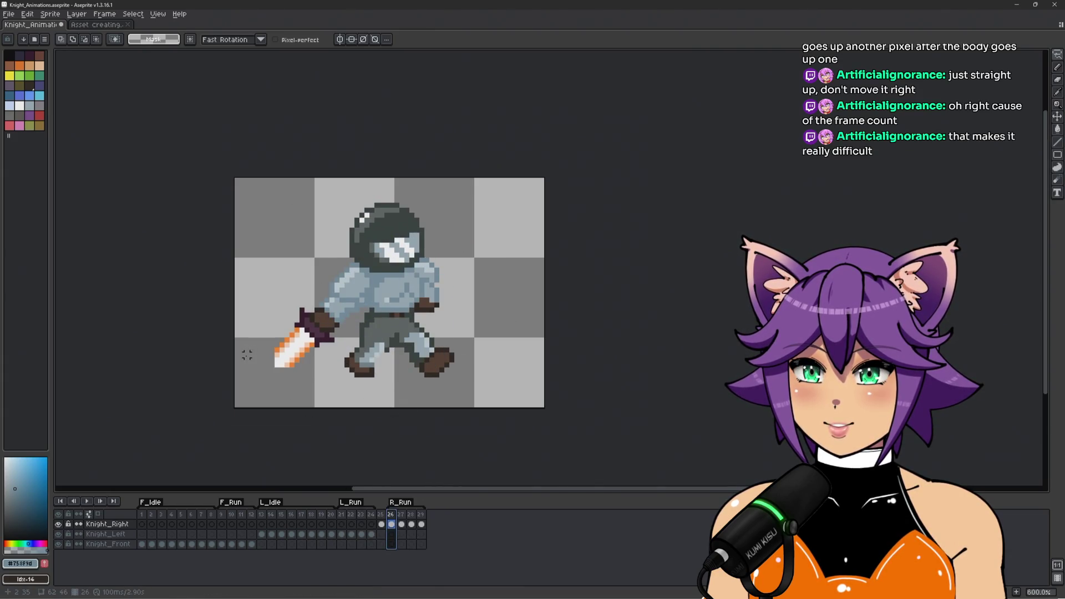
scroll(246, 355, "up", 1)
key("Right")
left_click_drag(379, 393, 407, 392)
key("Right")
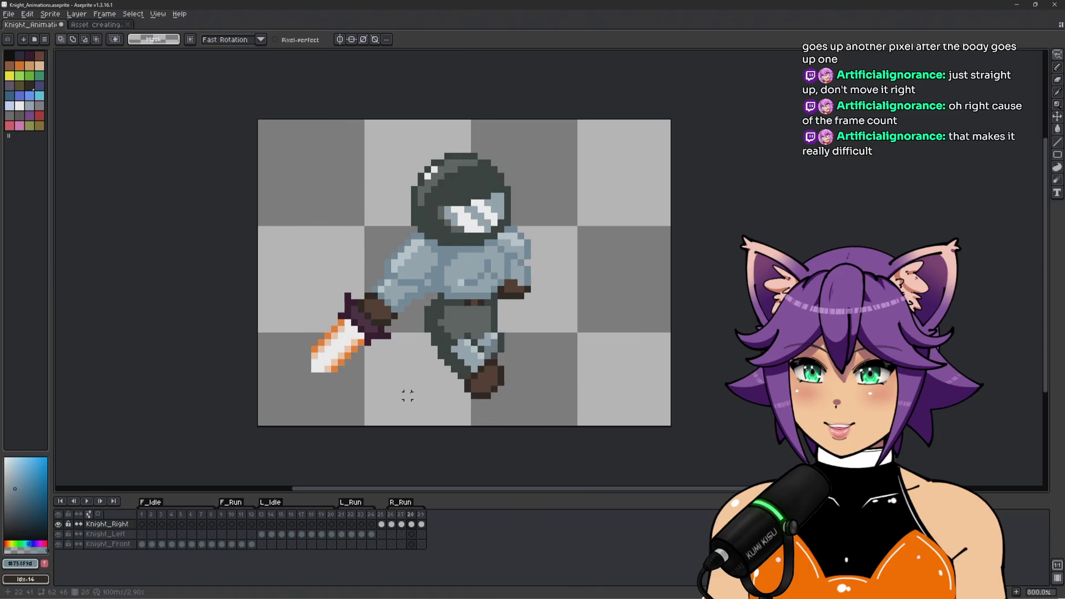
scroll(381, 328, "up", 1)
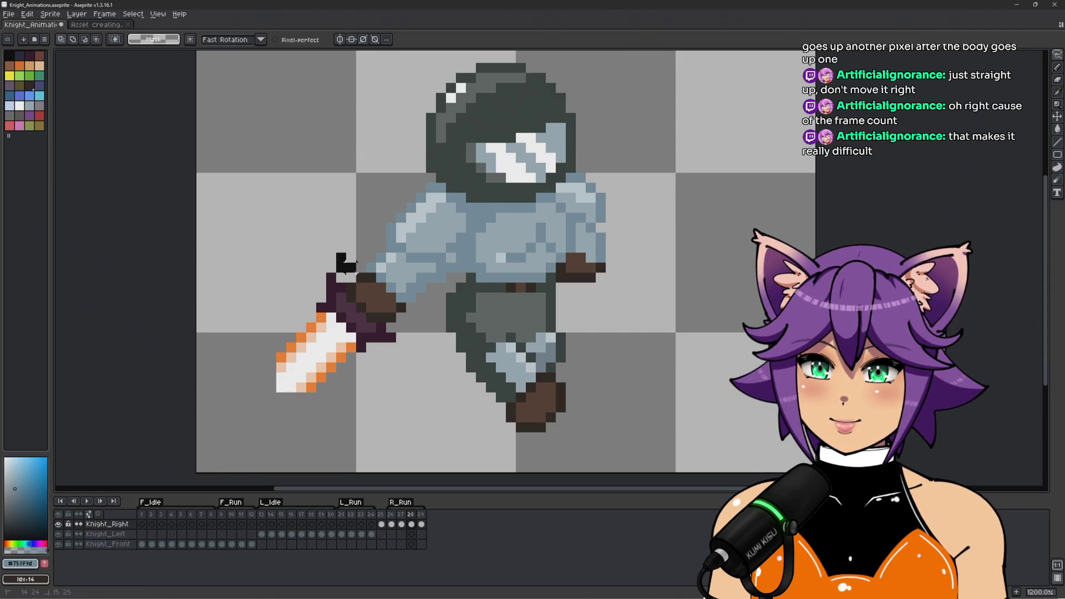
- Lasso the sword, move it one pixel down-right, then commit and deselect
left_click_drag(378, 304, 338, 244)
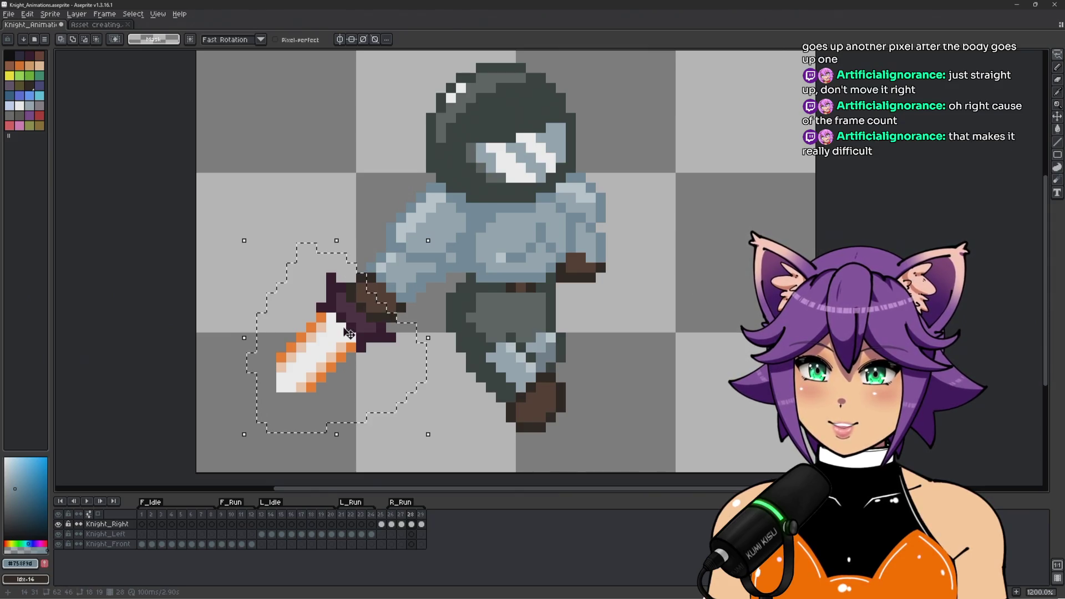
left_click_drag(343, 334, 353, 344)
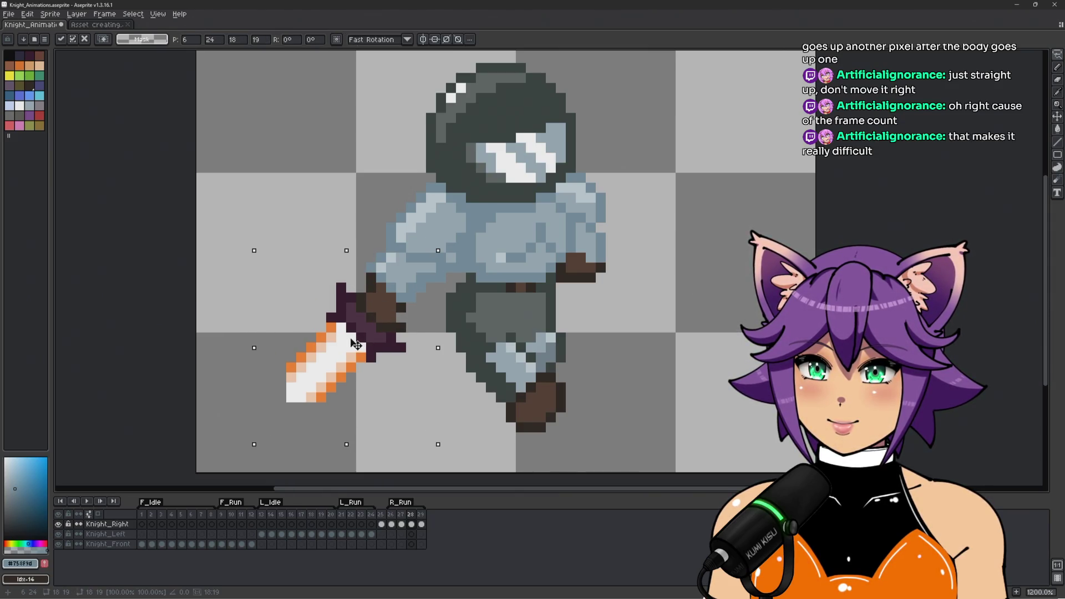
key("Return")
key("ctrl+d")
- Return to the pencil and sample the glove's dark brown #271e19
key("b")
scroll(375, 304, "up", 1)
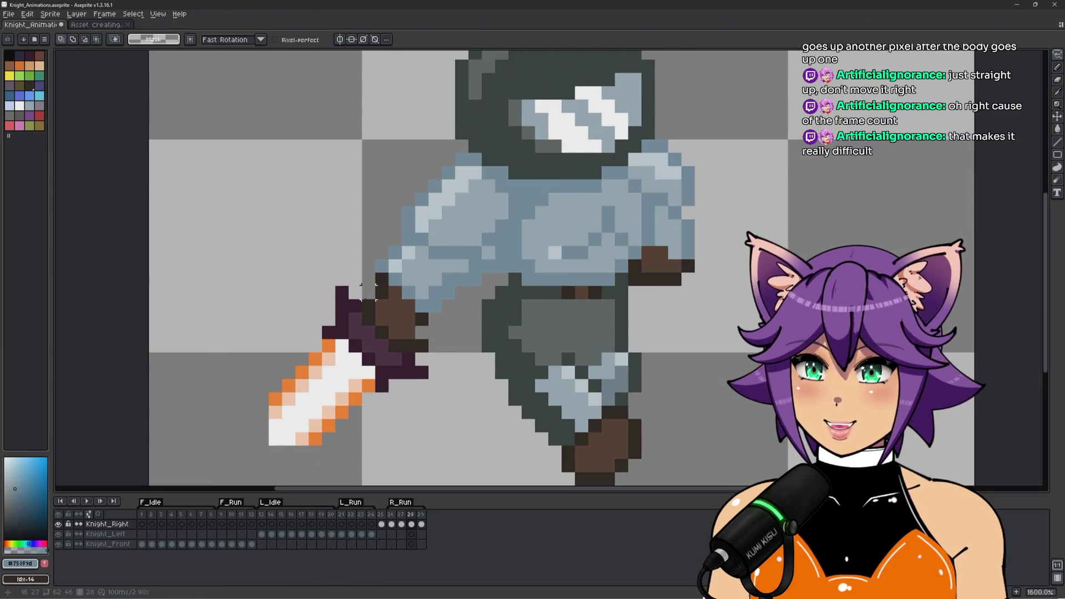
left_click(375, 304, "alt")
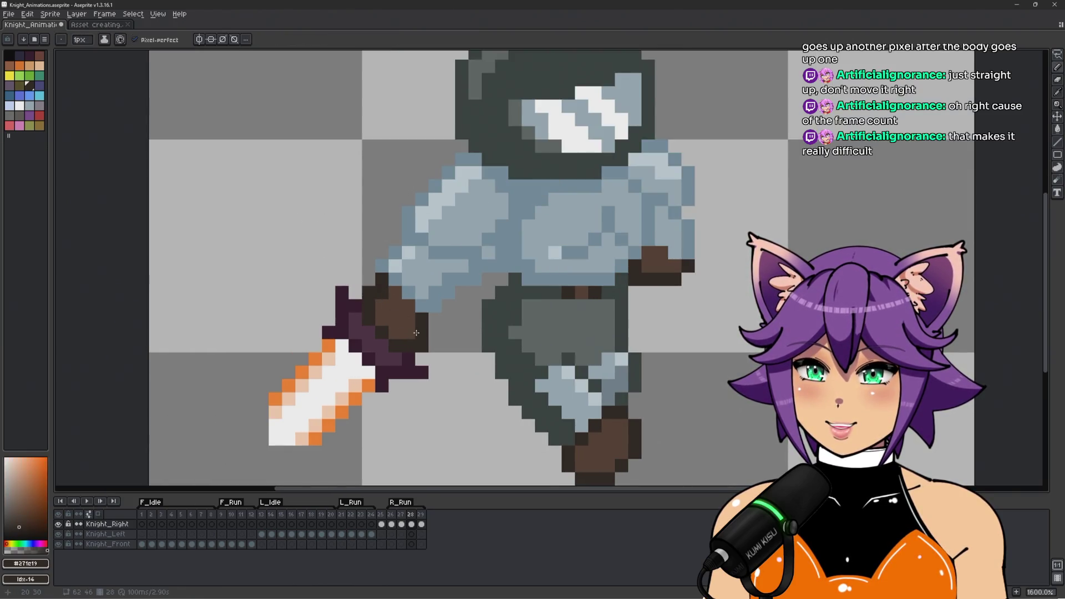
scroll(416, 333, "down", 3)
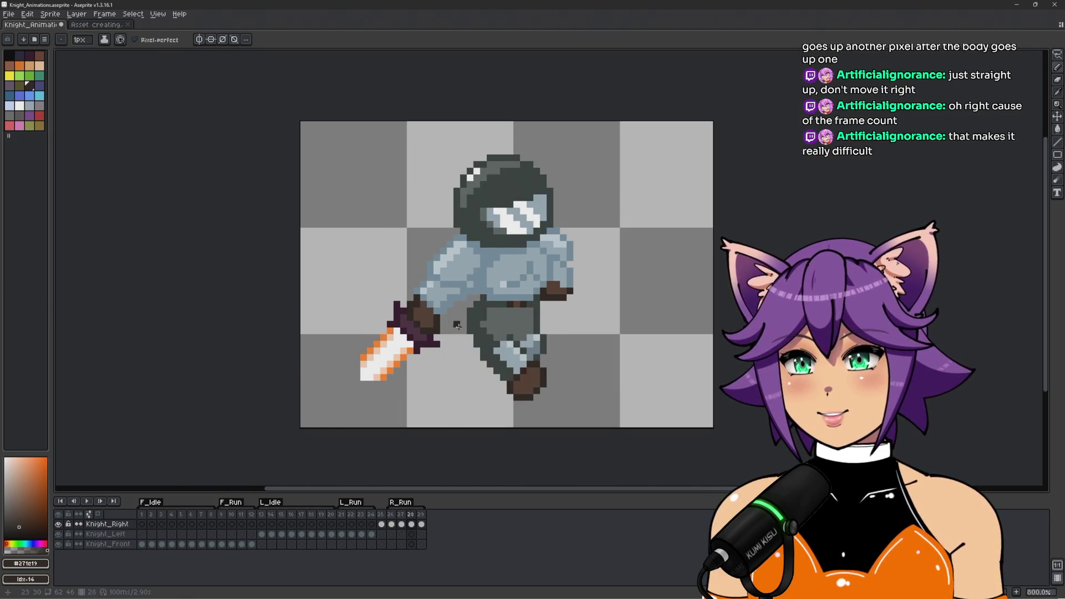
scroll(453, 324, "up", 2)
scroll(453, 323, "up", 1)
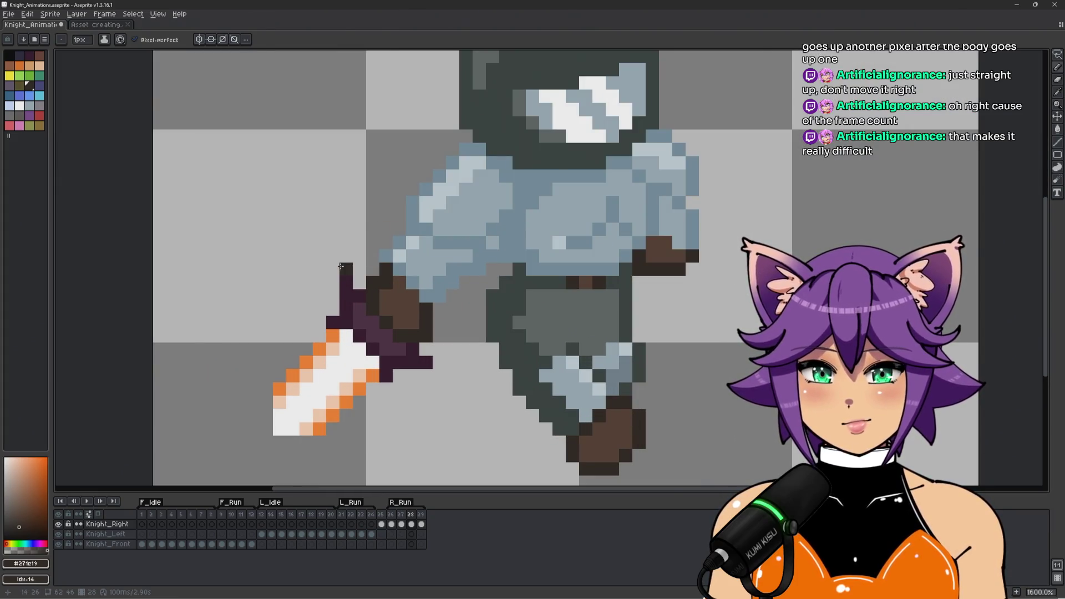
- Reselect the sword and arm, nudge them about a pixel further, and commit the move
key("m")
left_click_drag(385, 268, 333, 222)
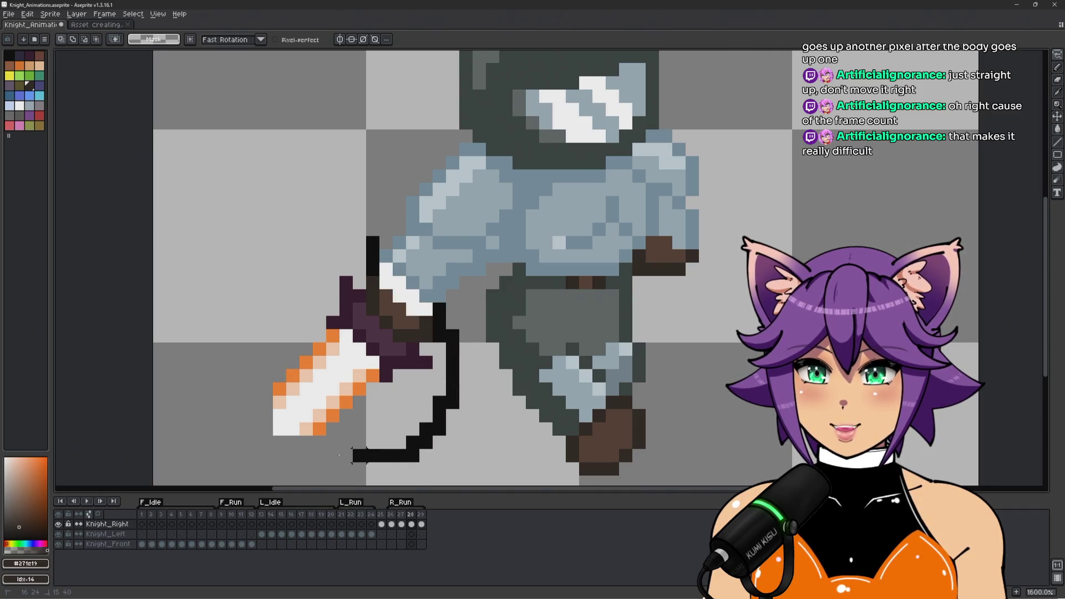
left_click_drag(381, 358, 389, 348)
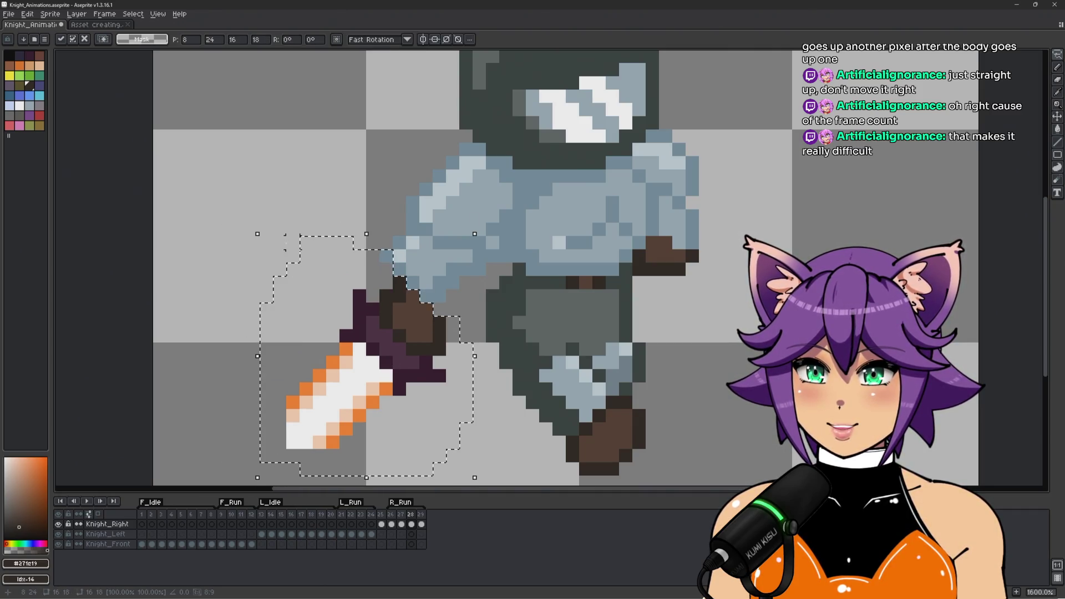
left_click(333, 230)
scroll(355, 229, "down", 3)
scroll(356, 229, "up", 2)
scroll(355, 229, "up", 2)
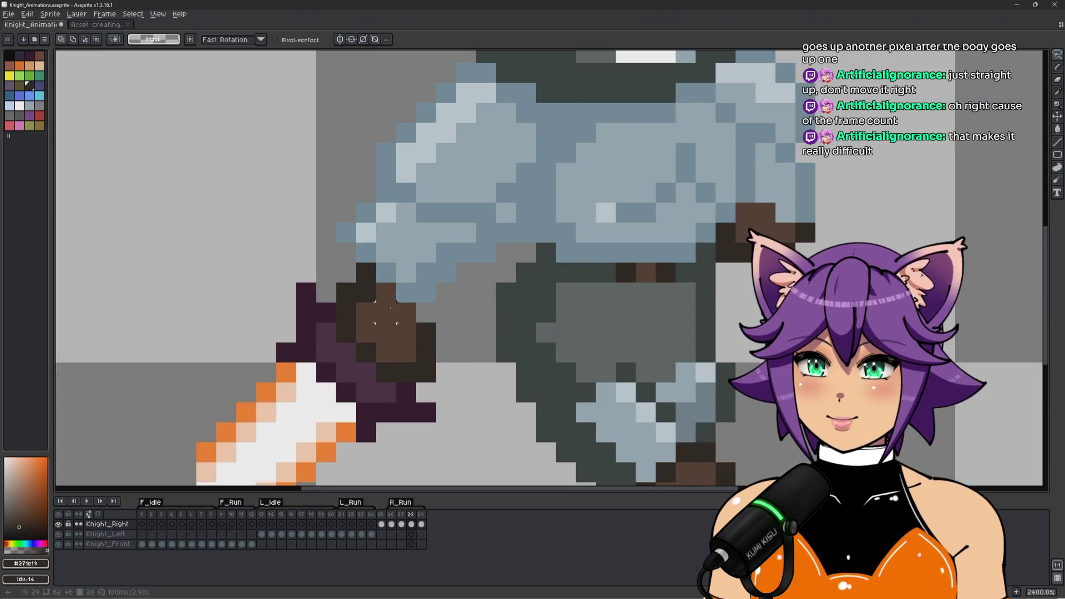
- Erase the stray blue pixel at the arm's edge and sample armour blues #9badb7 and #758f9d
key("i")
left_click(348, 251)
key("b")
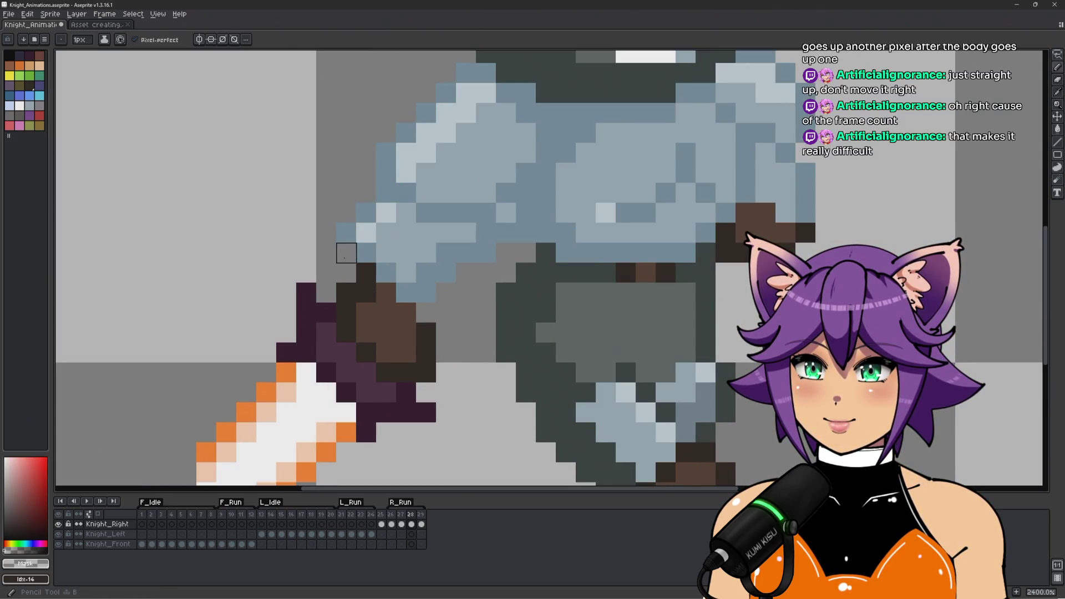
left_click(346, 233)
key("x")
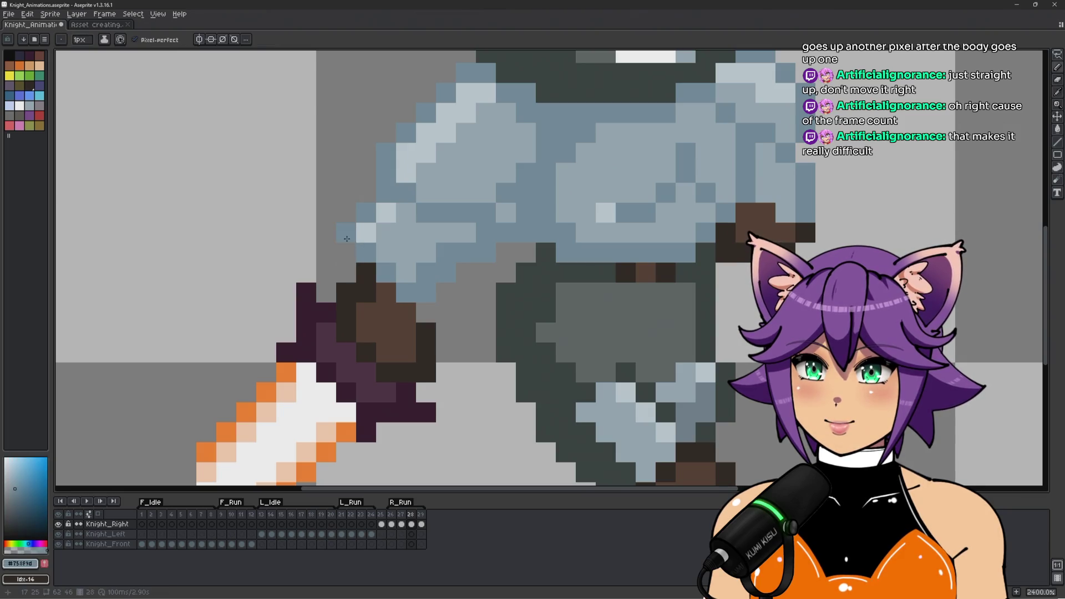
scroll(356, 266, "down", 2)
left_click(375, 265, "alt")
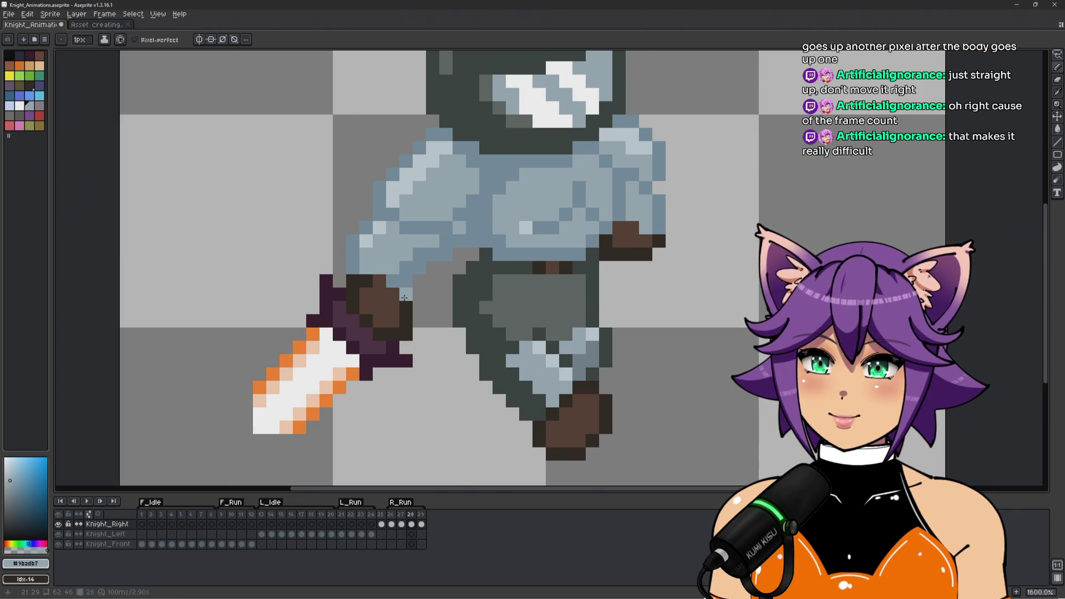
left_click(411, 282, "alt")
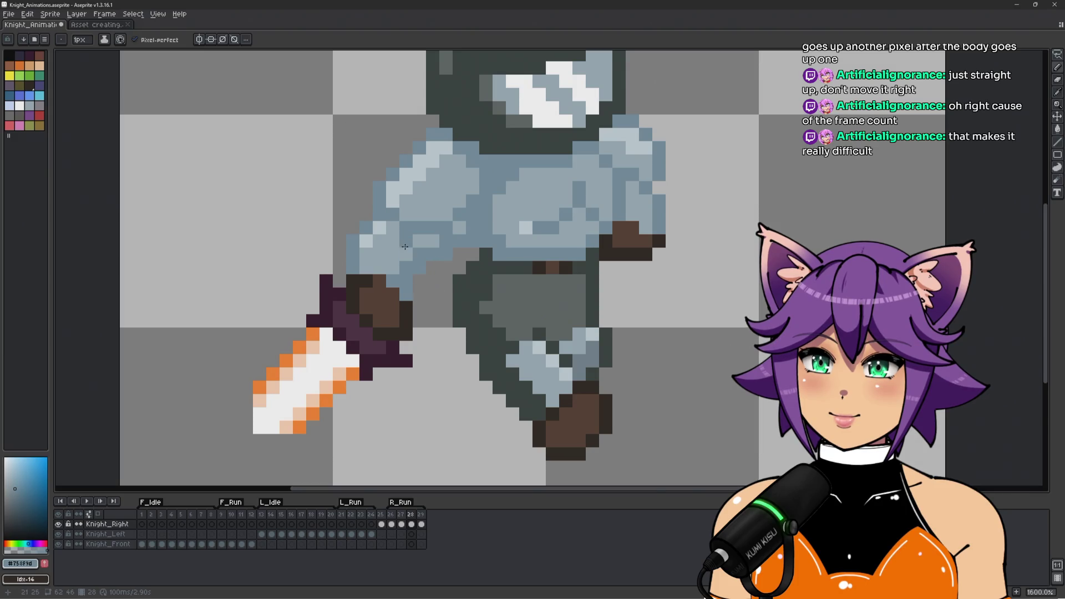
scroll(404, 246, "down", 3)
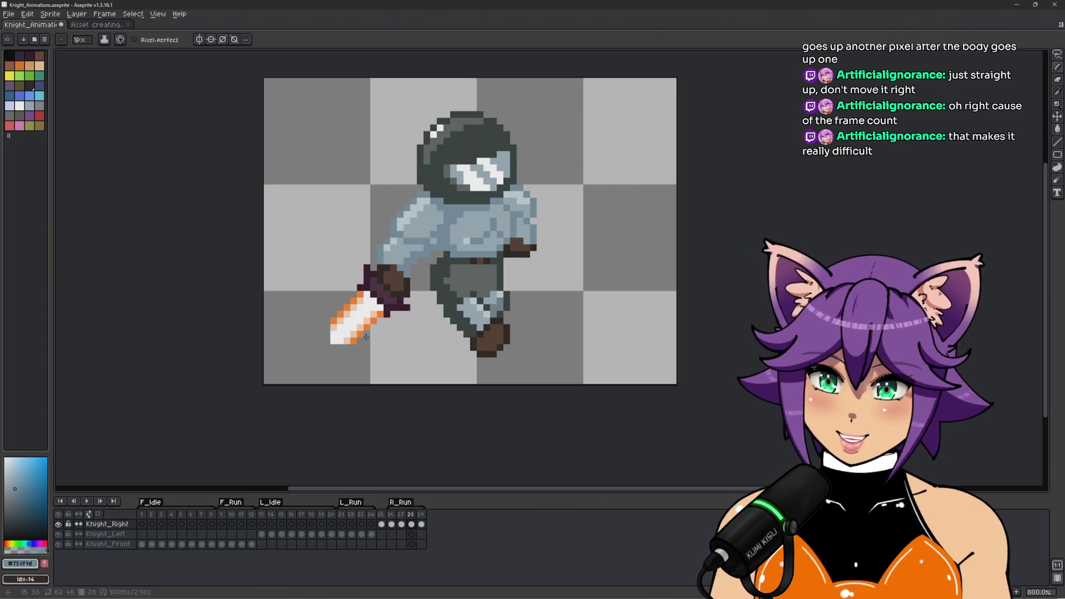
scroll(366, 336, "up", 1)
scroll(366, 336, "up", 1)
- Repaint the blade's lower-right edge with orange #f58030, peach #fad1b5 and white strokes
left_click(399, 290, "alt")
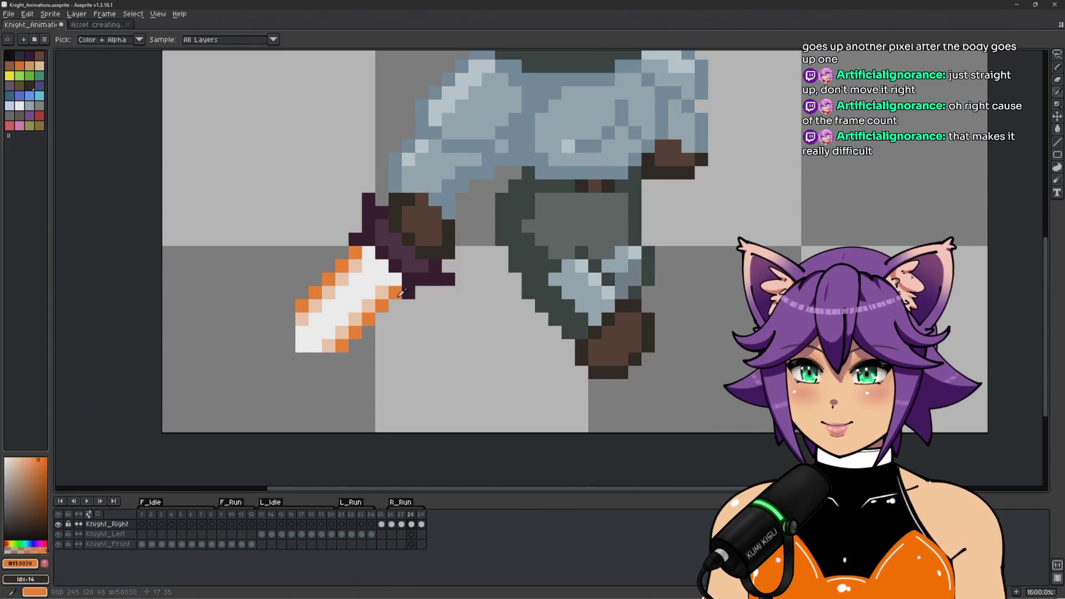
left_click_drag(395, 306, 342, 356)
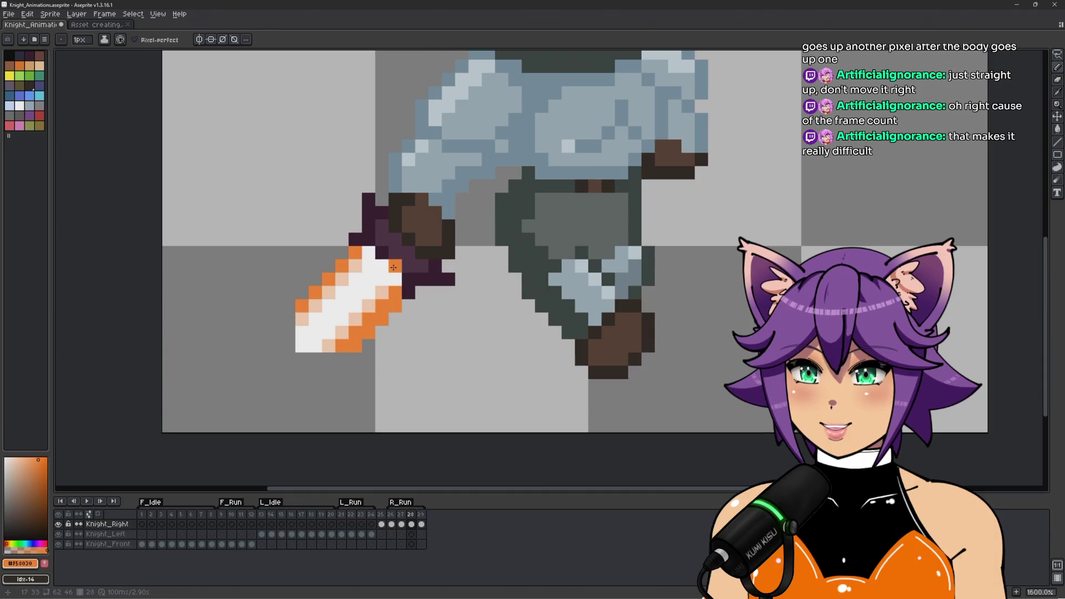
left_click(380, 295, "alt")
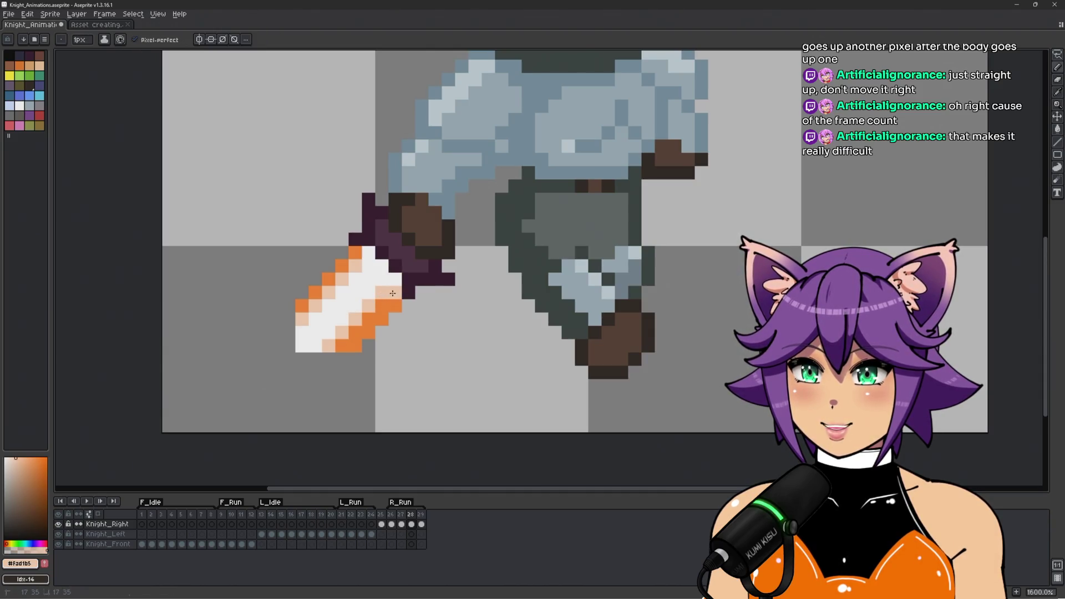
left_click_drag(394, 294, 348, 333)
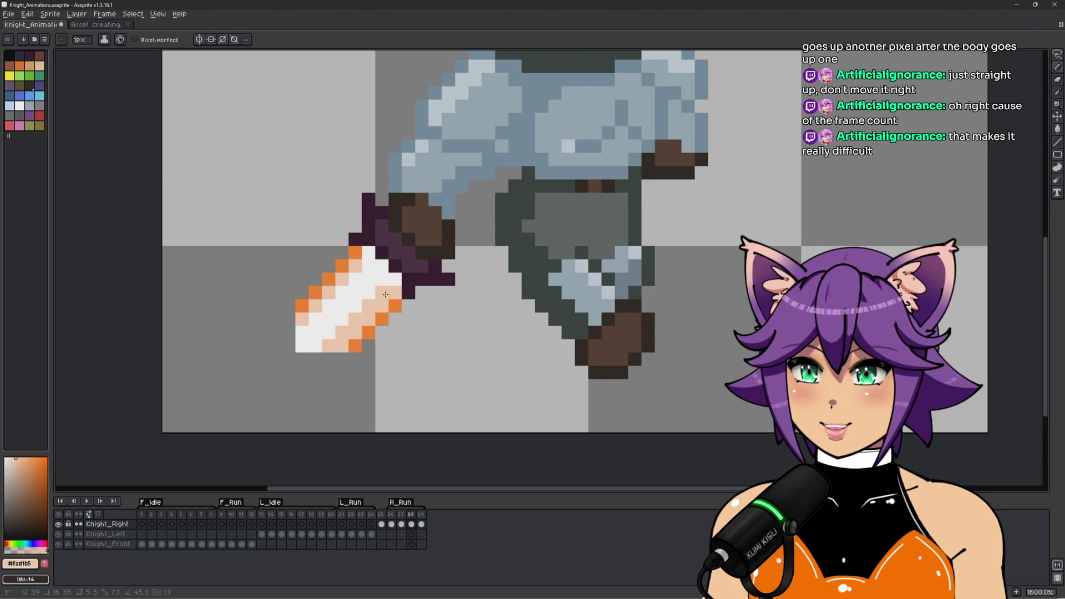
left_click(385, 295, "alt")
left_click_drag(385, 295, 331, 342)
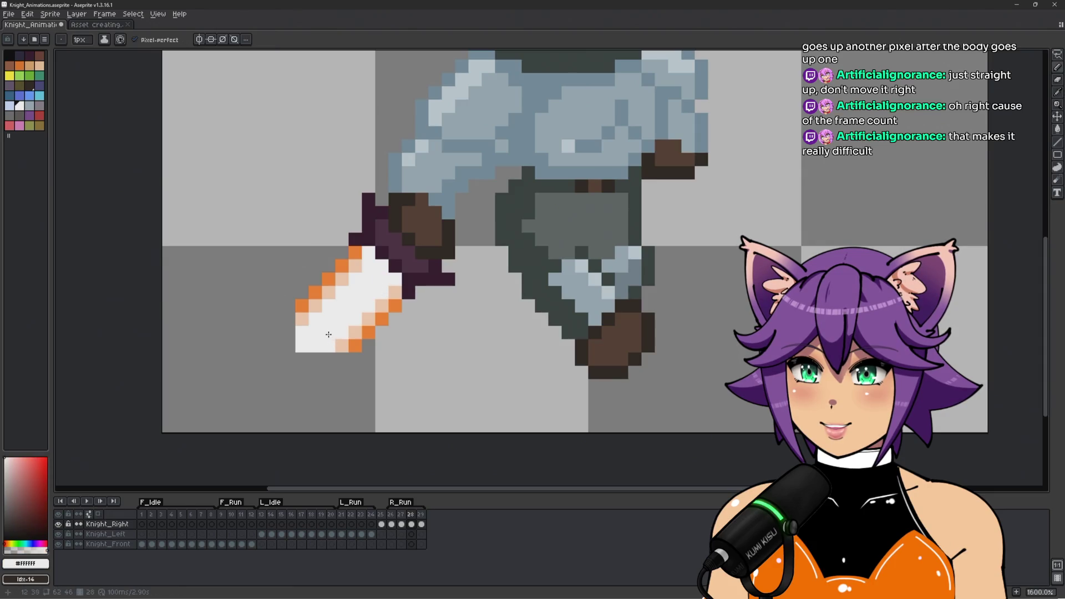
- Preview the run, try an orange line down the blade's right edge, then undo it
key("minus")
key("Return")
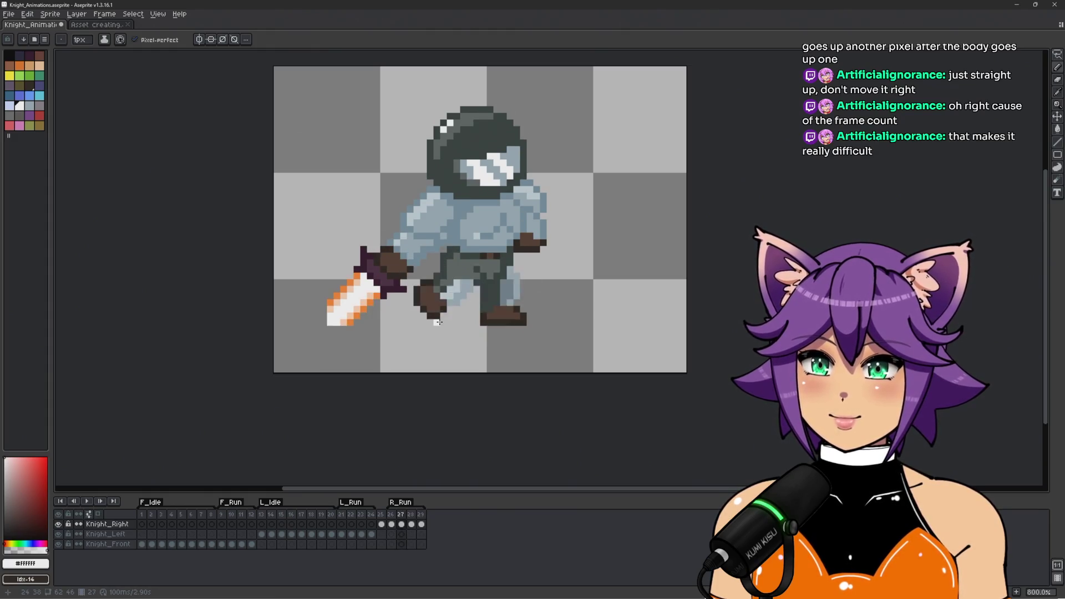
scroll(377, 328, "up", 3)
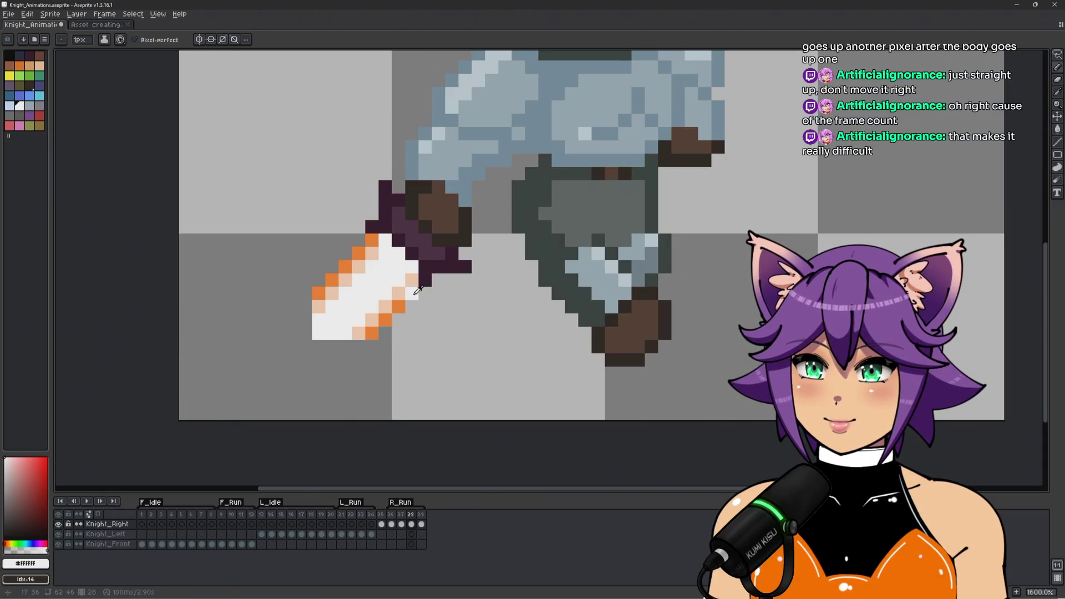
left_click(371, 333, "alt")
mouse_move(412, 293)
left_mouse_down()
mouse_move(367, 357)
mouse_move(406, 316)
left_mouse_up()
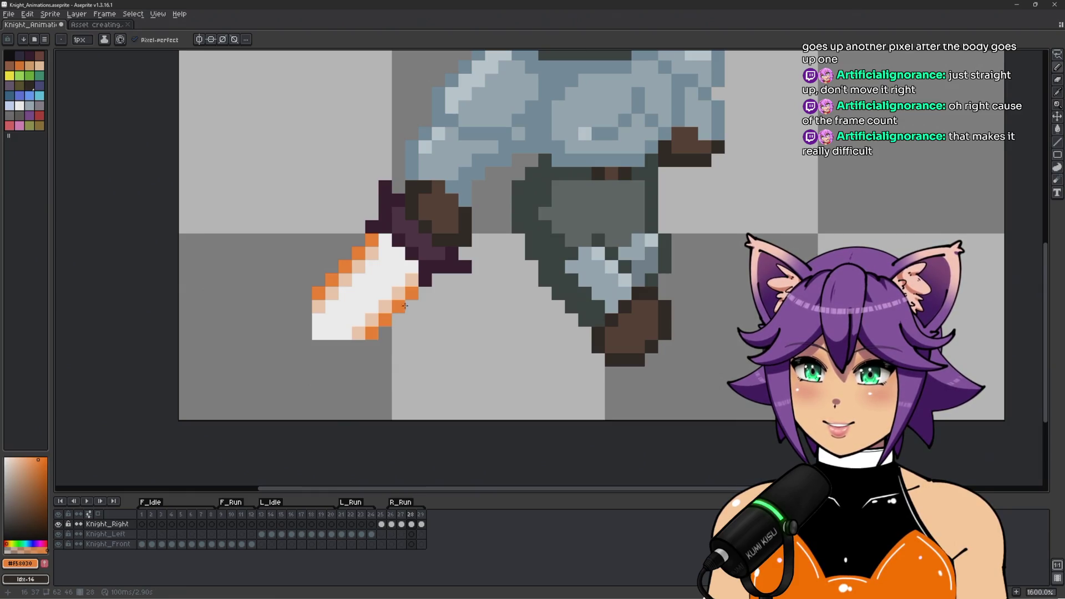
key("ctrl+z")
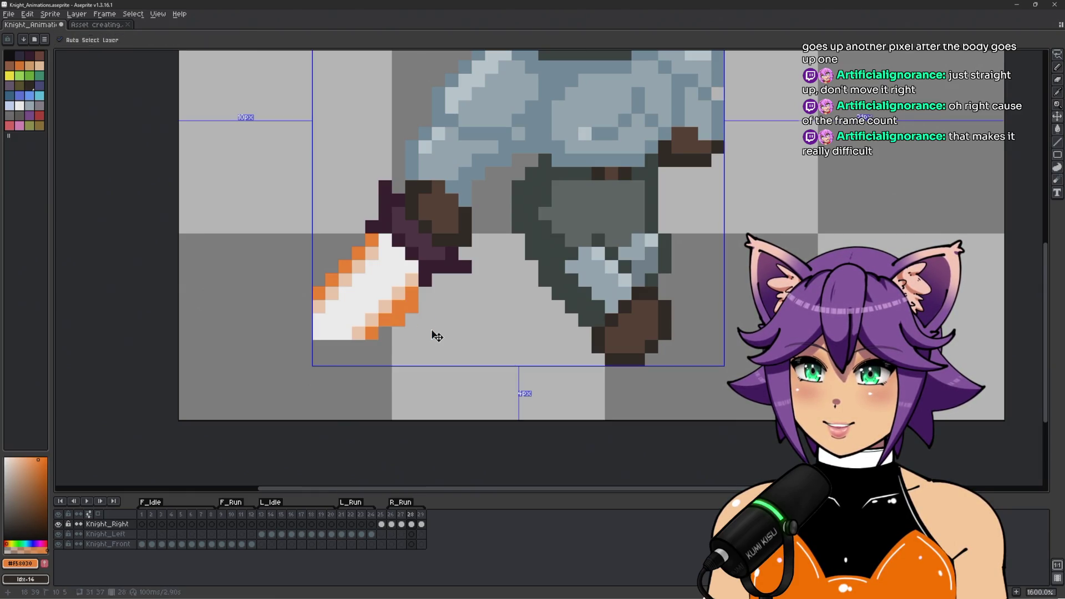
key("ctrl+z")
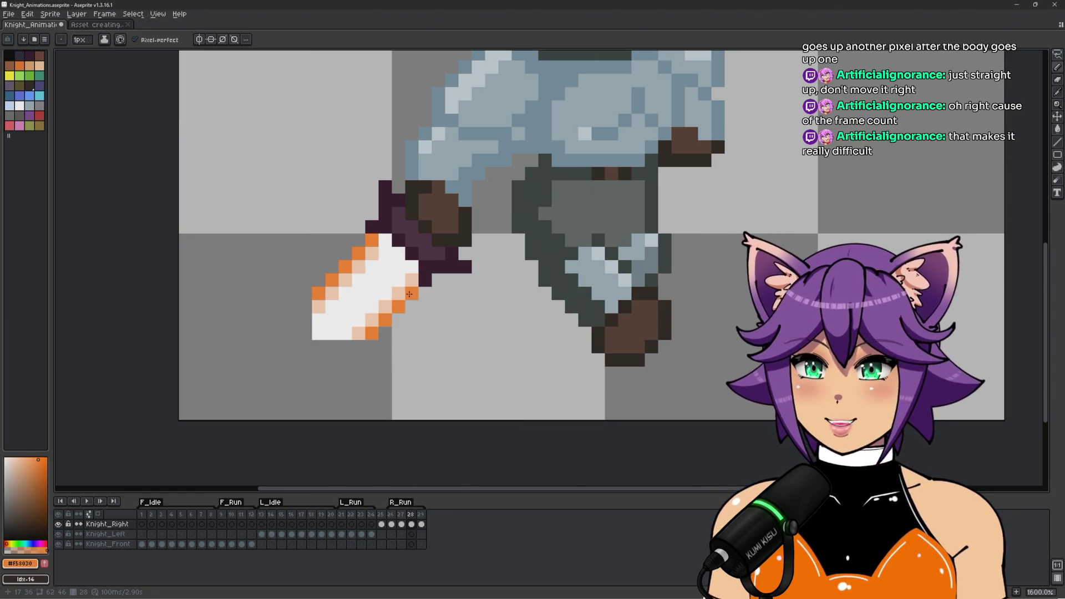
key("ctrl+z")
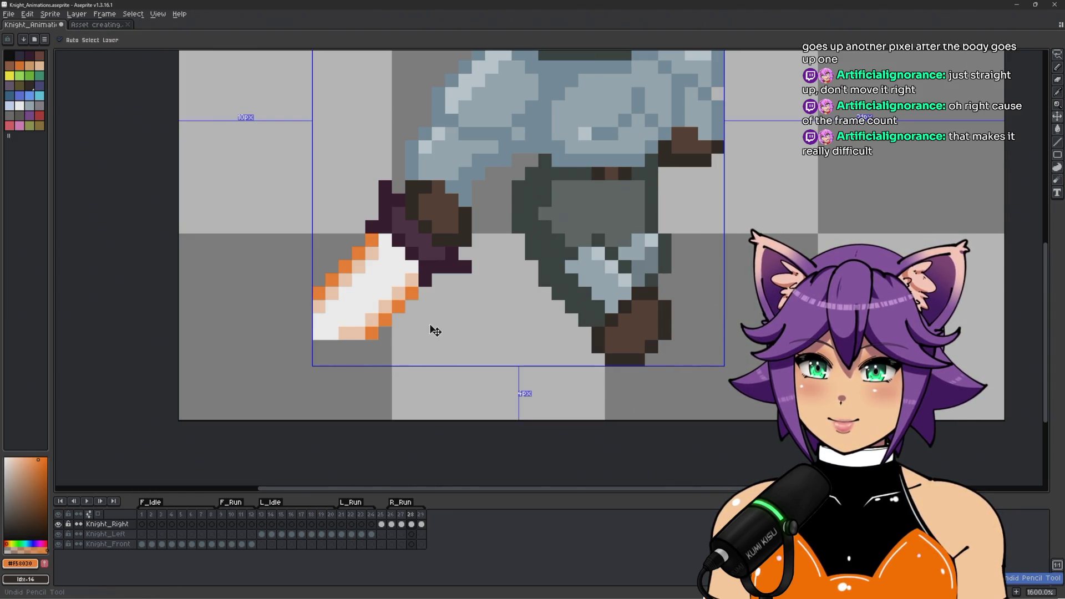
key("ctrl+z")
key("ctrl+z")
key("ctrl+z")
key("ctrl+z")
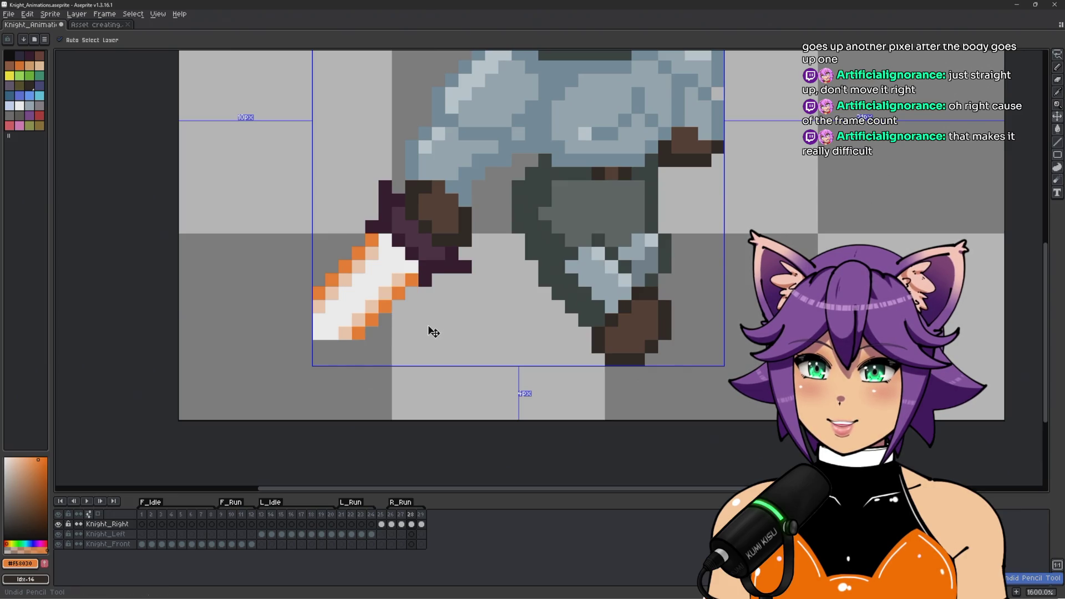
- Add orange pixels along the blade edge and below the tip, plus a white lower-edge pixel
left_click(399, 306)
left_click(383, 319)
left_click(372, 332)
left_click(370, 345)
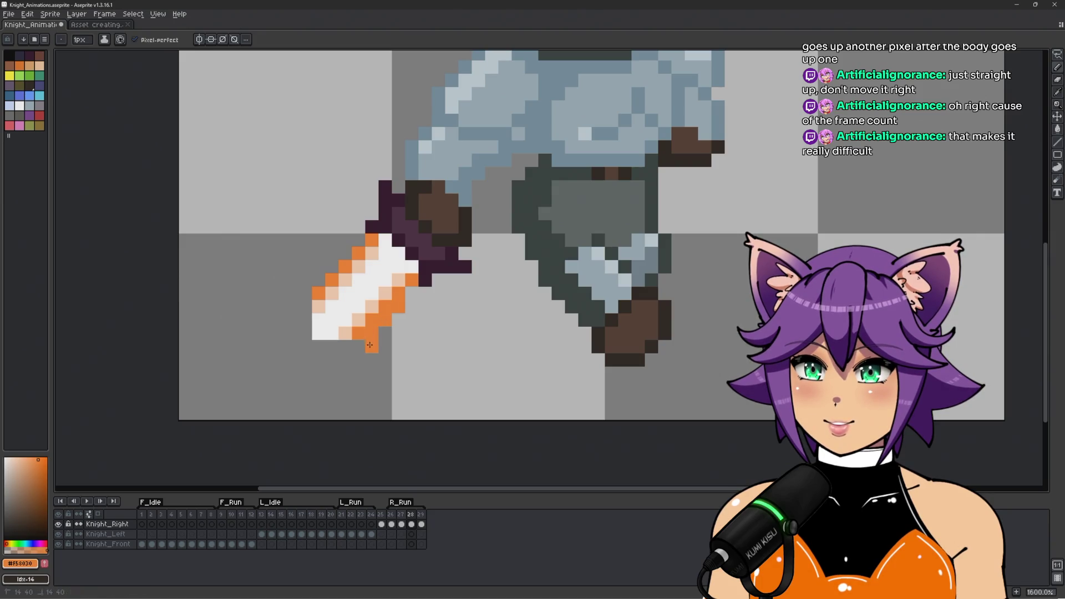
left_click(390, 296, "alt")
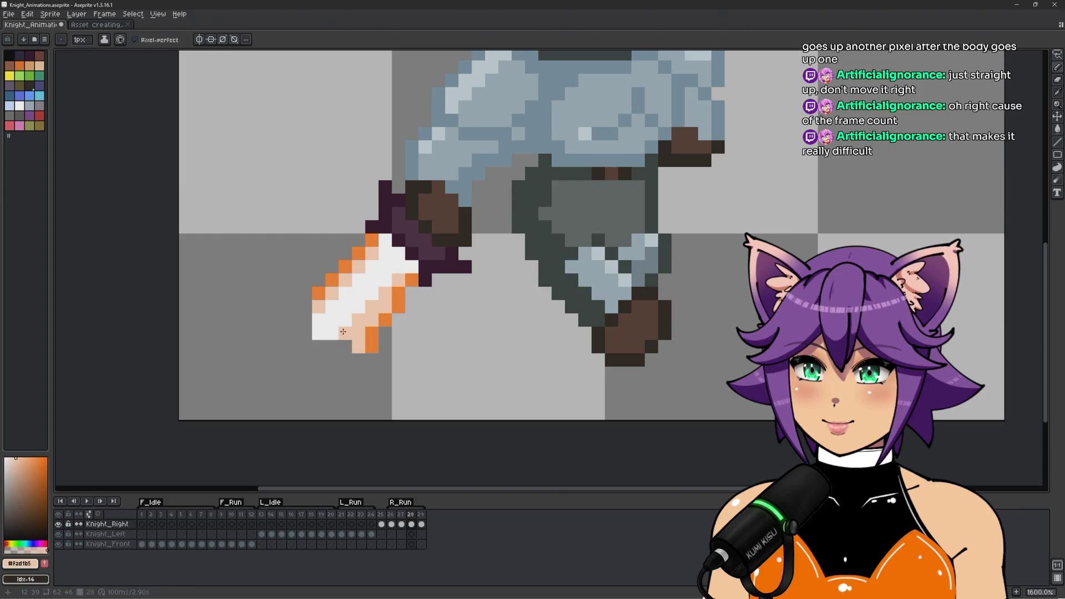
left_click(368, 307, "alt")
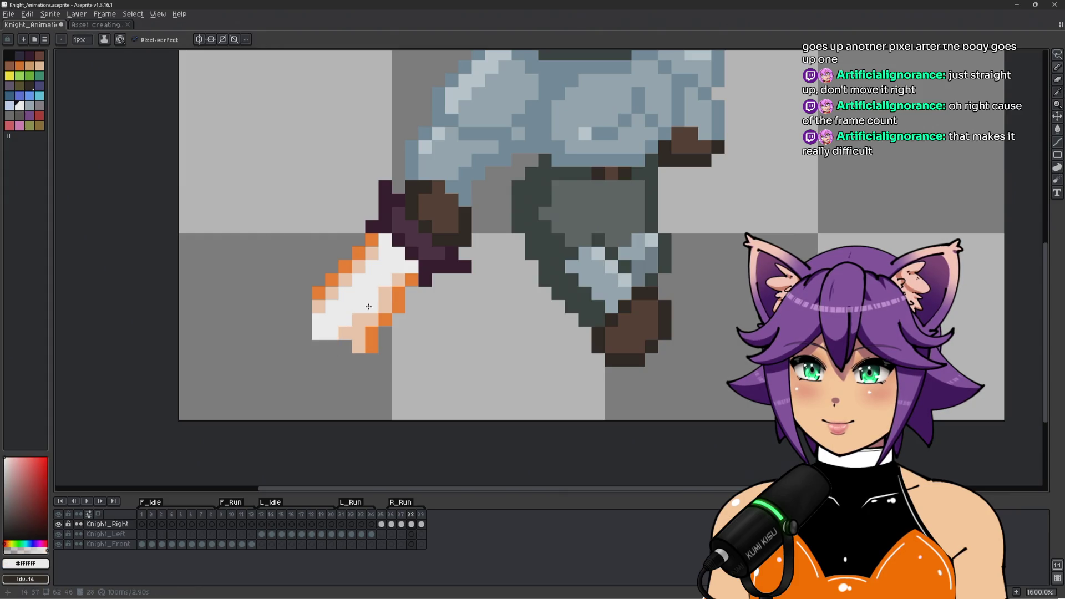
left_click(332, 346)
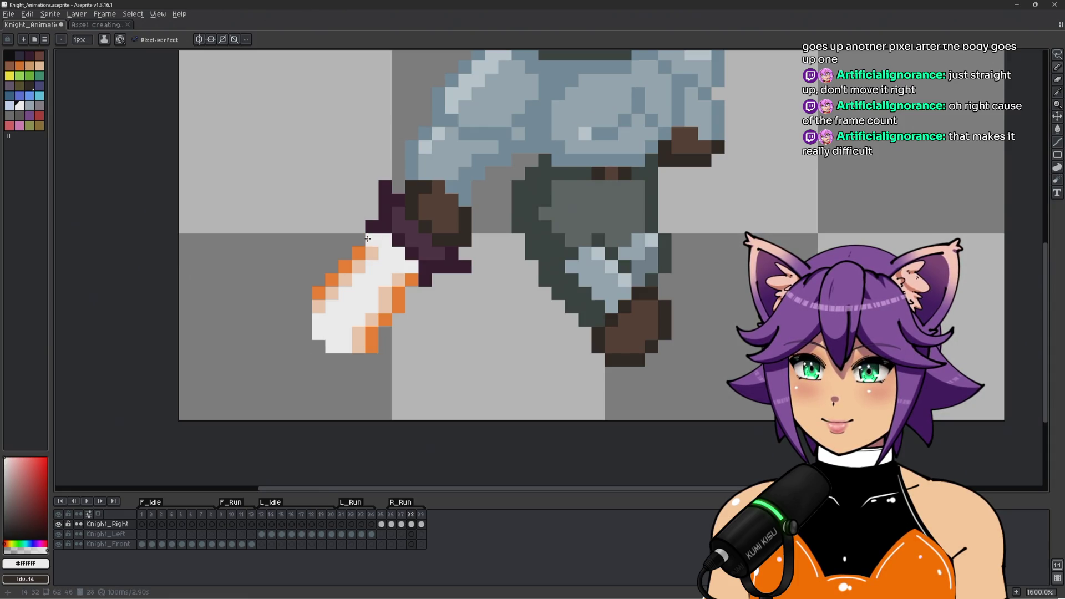
- Paint three more orange blade pixels, turn one white pixel peach, and pick transparency
left_click(357, 260, "alt")
left_click(351, 277)
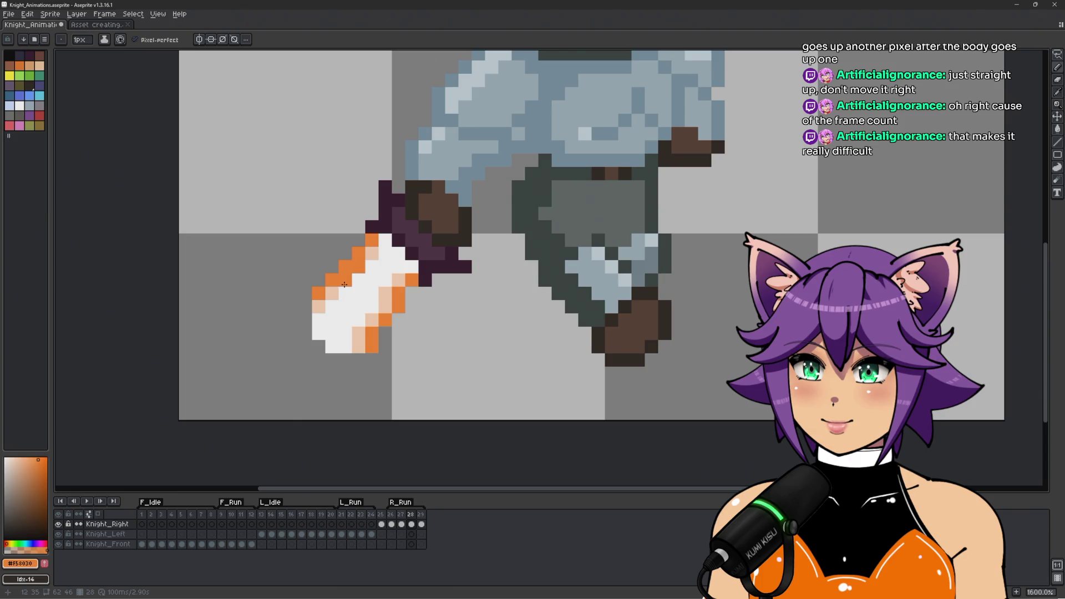
left_click_drag(338, 294, 333, 306)
key("alt")
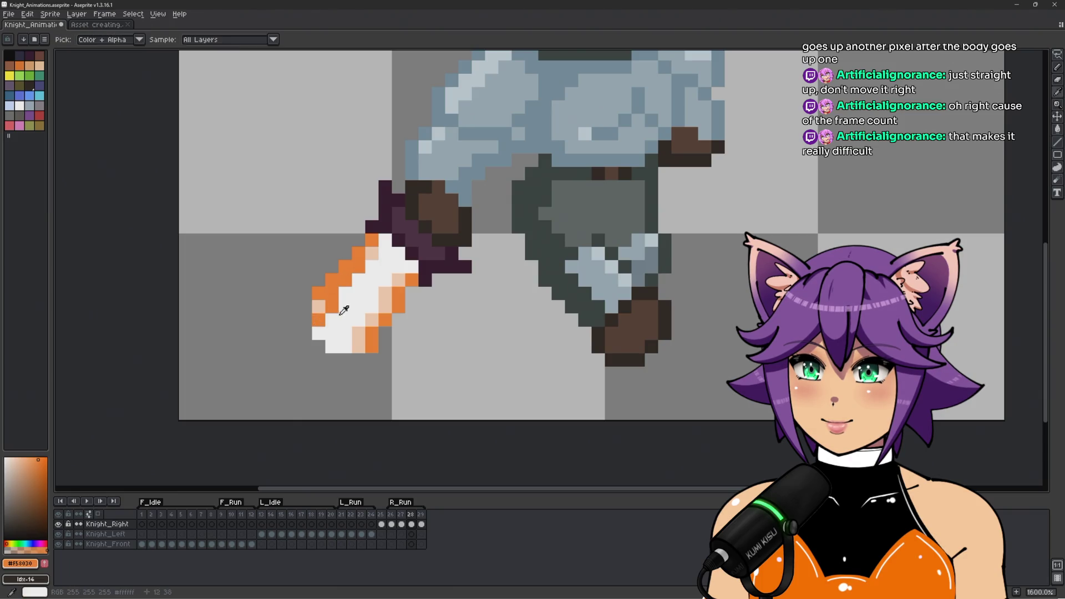
left_click(343, 305)
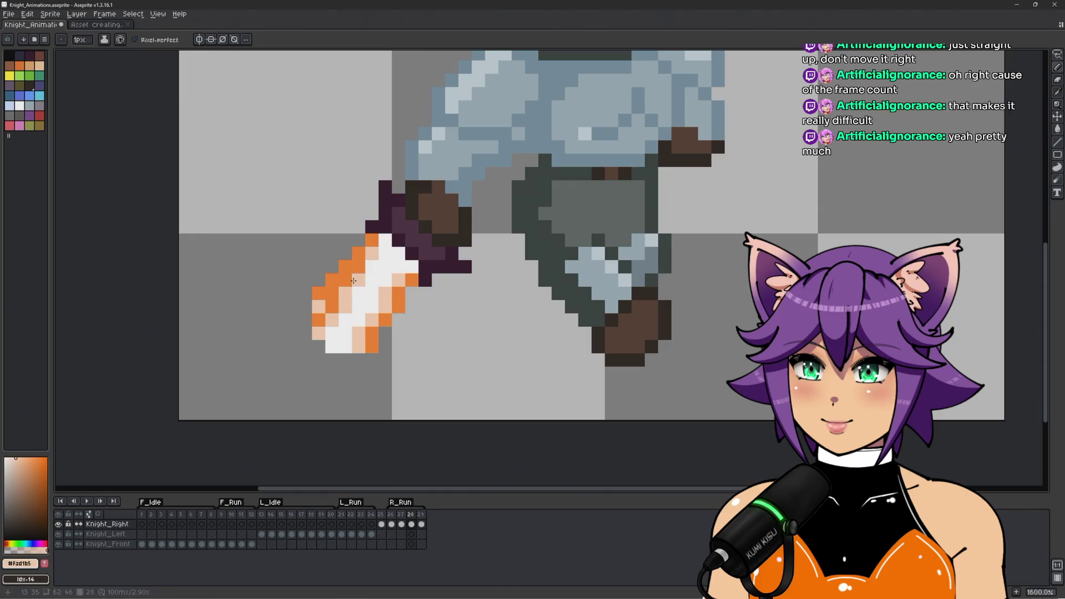
scroll(386, 243, "down", 1)
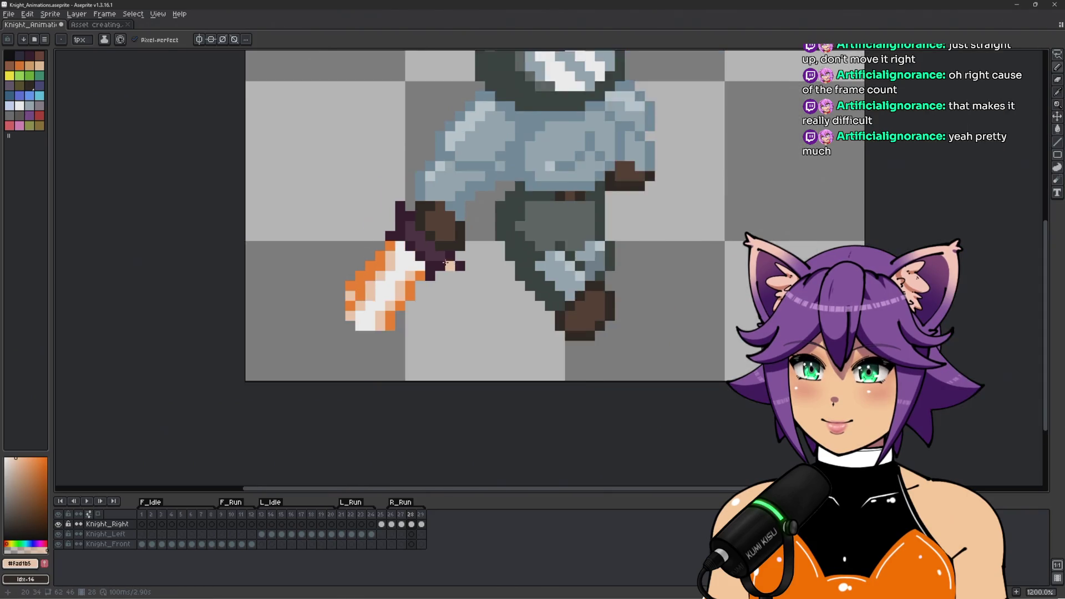
scroll(383, 238, "up", 1)
left_click(355, 225, "alt")
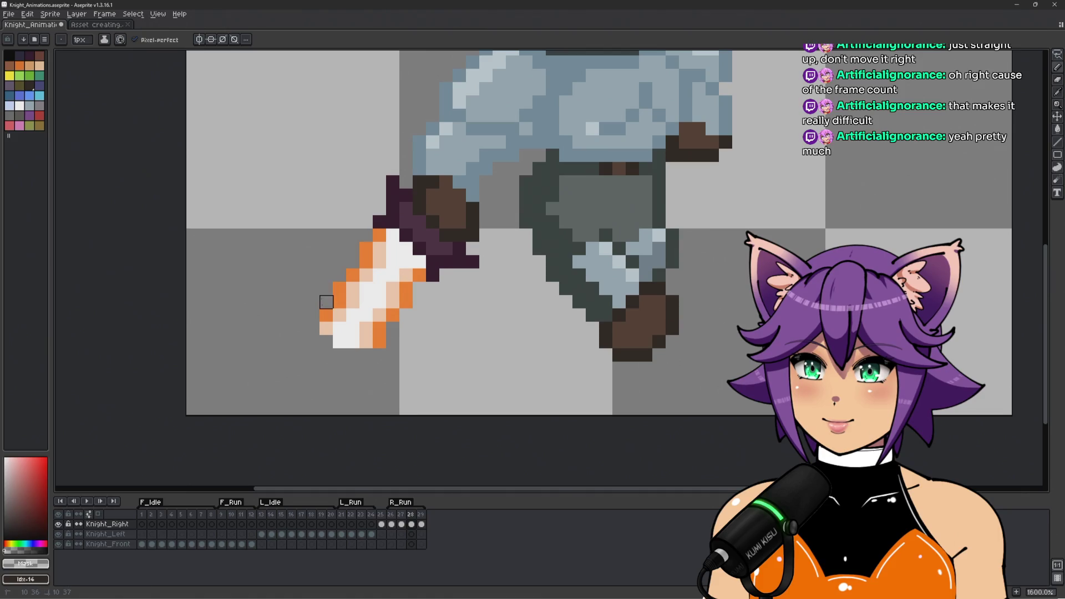
scroll(382, 225, "down", 3)
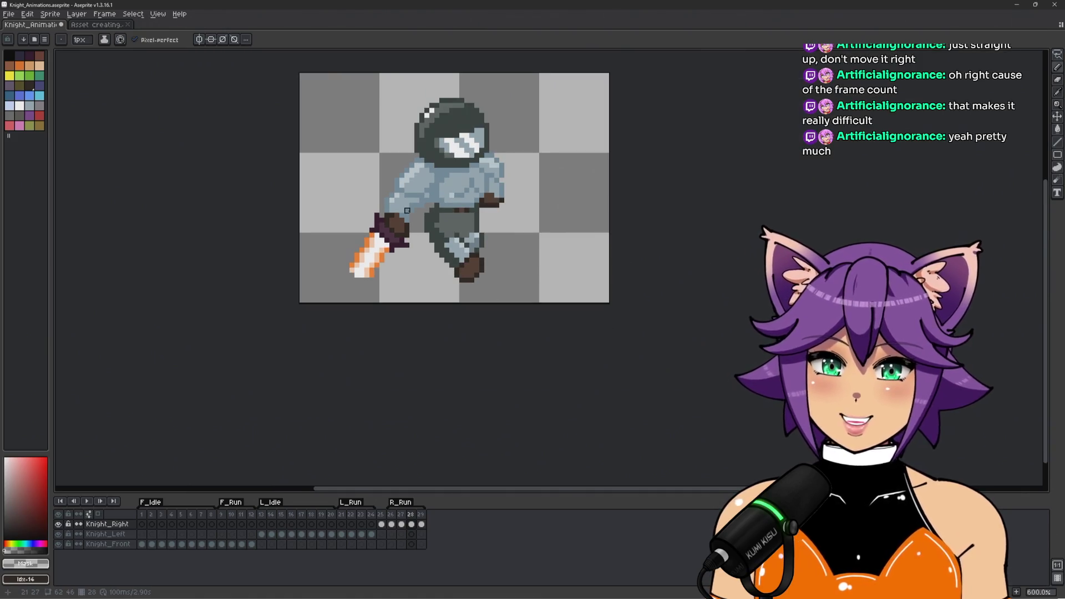
scroll(393, 215, "up", 1)
- Flip between frames 27, 28 and 29 to compare the sword pose
scroll(399, 212, "up", 2)
scroll(403, 206, "down", 1)
key("Left")
key("Right")
key("Left")
key("Right")
scroll(405, 201, "down", 2)
key("Left")
key("Right")
scroll(356, 244, "up", 2)
scroll(356, 245, "up", 1)
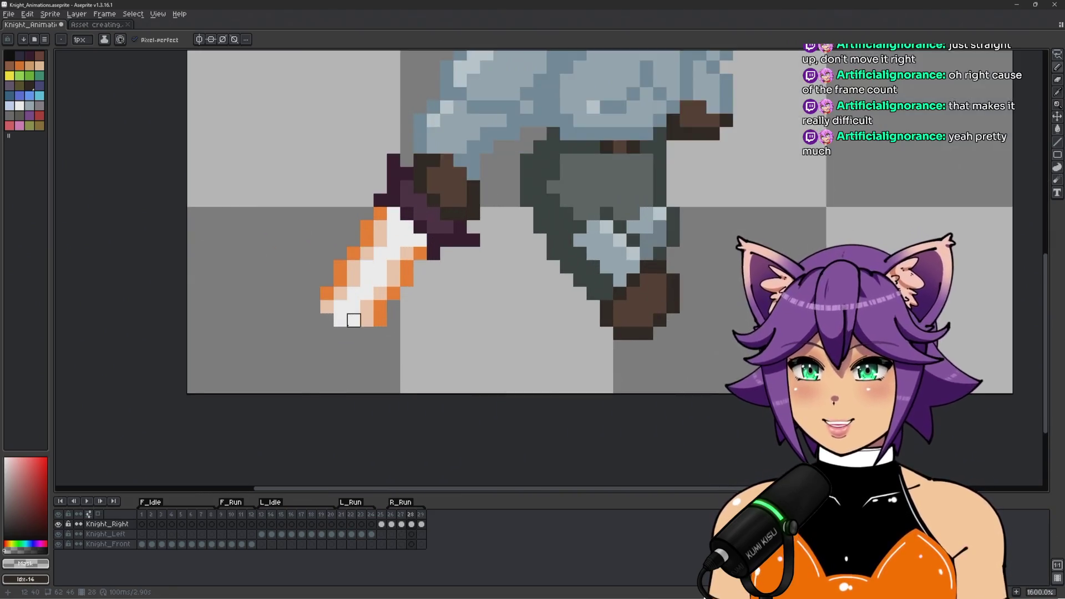
scroll(499, 237, "down", 3)
key("Left")
key("Right")
key("Right")
key("Left")
key("Right")
key("Left")
key("Right")
key("Left")
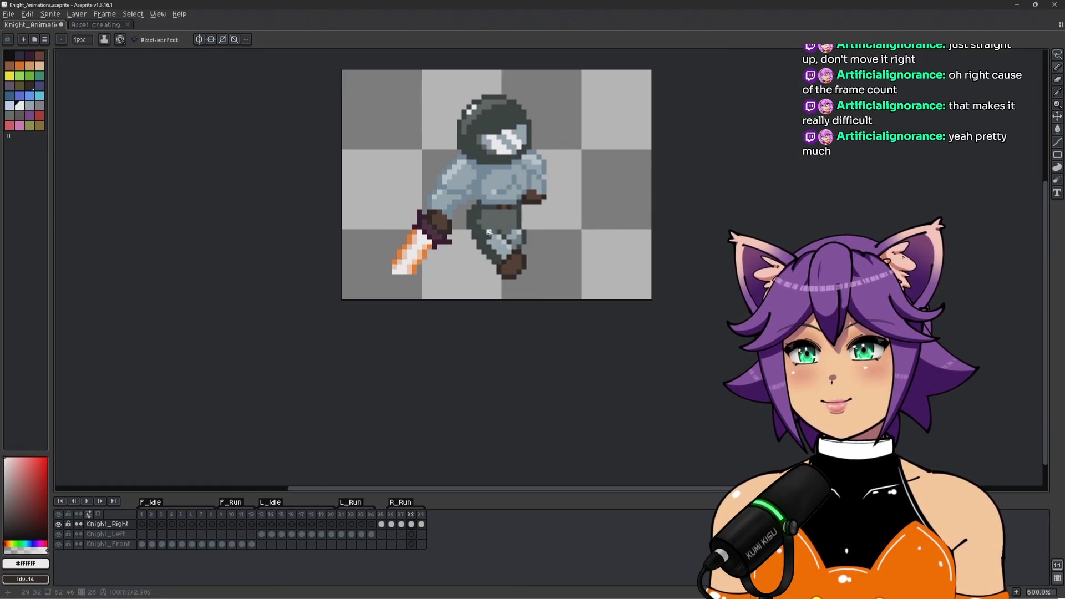
key("Right")
key("Left")
scroll(475, 276, "up", 2)
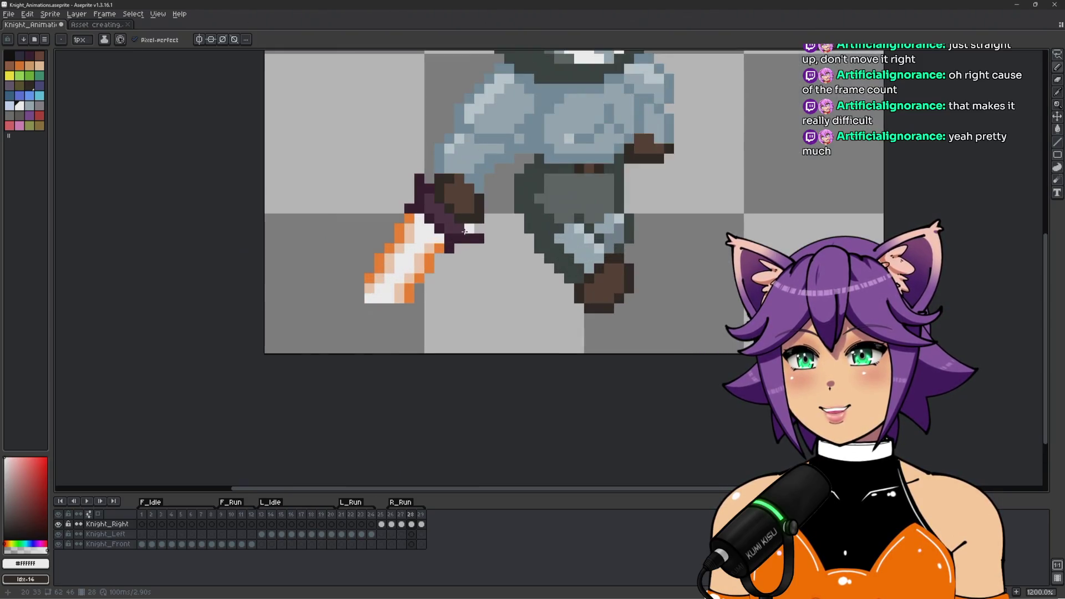
scroll(475, 274, "down", 1)
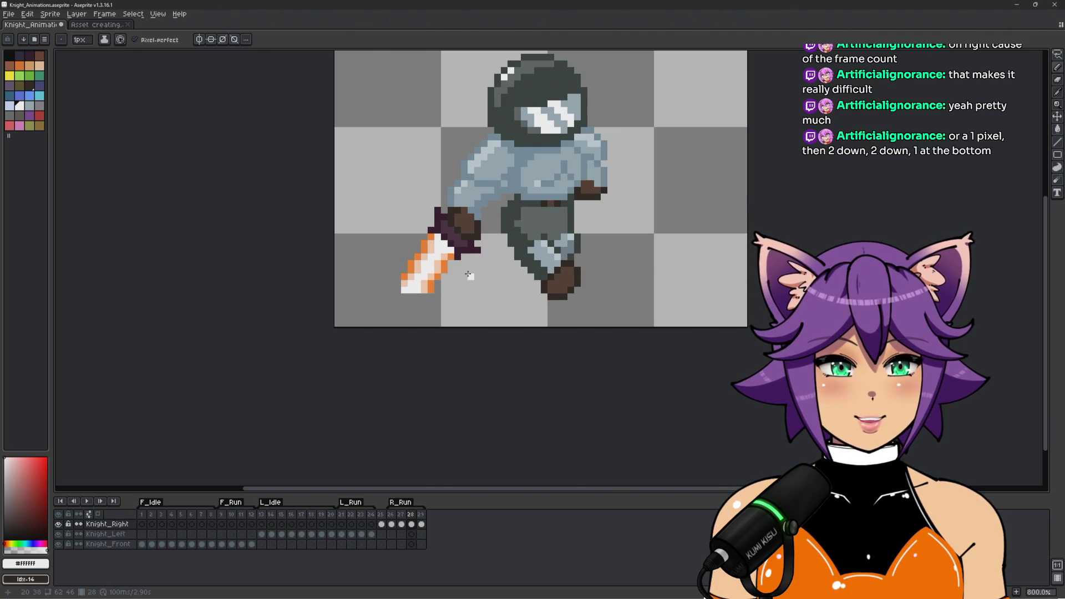
scroll(395, 265, "up", 2)
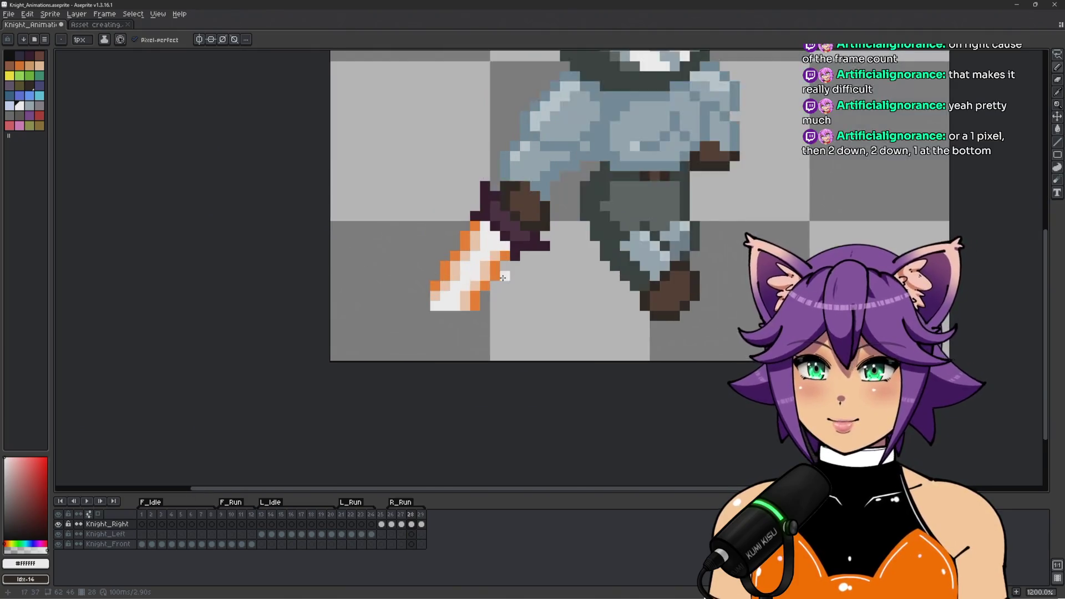
scroll(395, 266, "up", 1)
- Erase the stray orange pixel below the blade tip and add white highlight pixels near the top
left_click(494, 272, "alt")
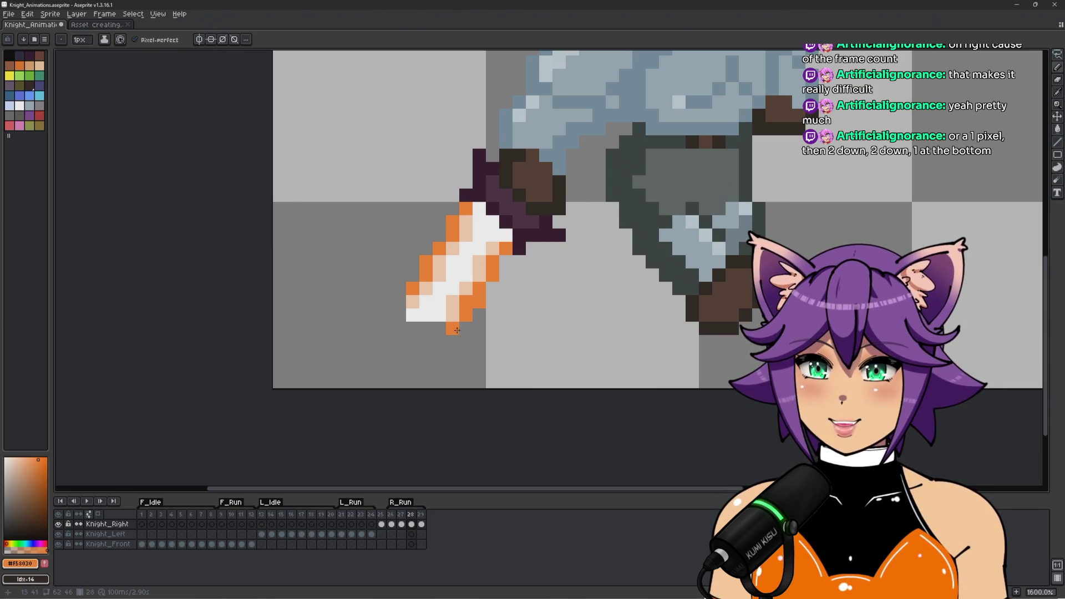
left_click(463, 303, "alt")
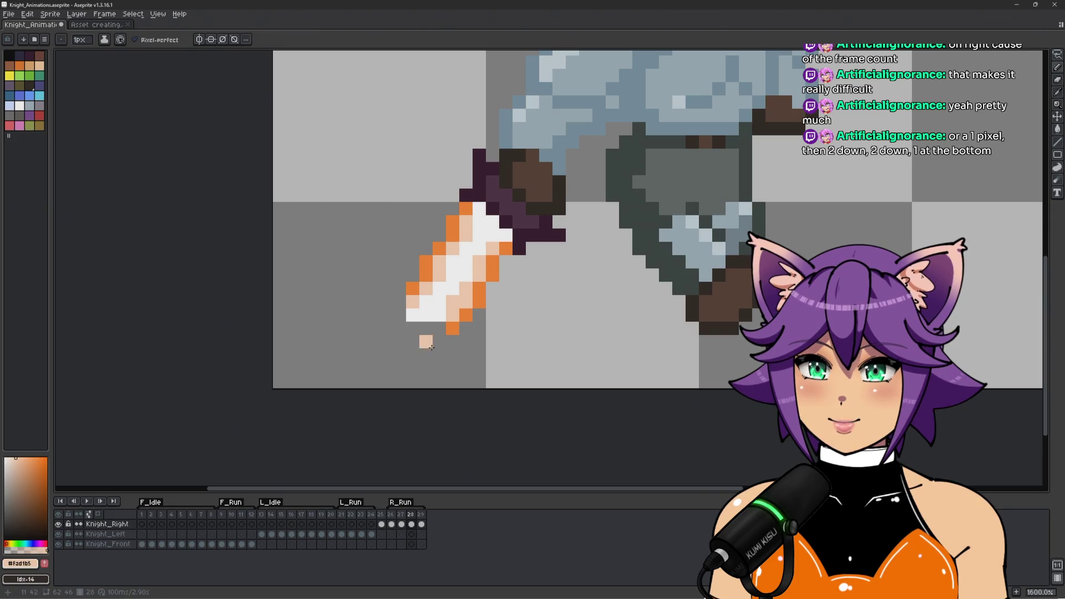
left_click(465, 366, "alt")
left_click(453, 328)
left_click(447, 285, "alt")
left_click(453, 248)
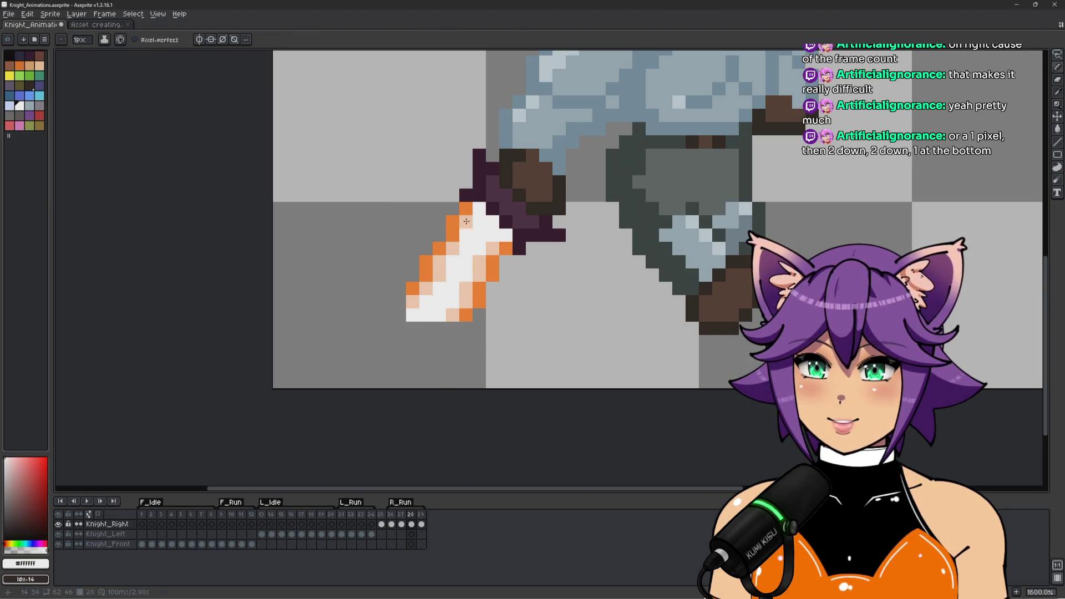
left_click_drag(436, 247, 441, 243)
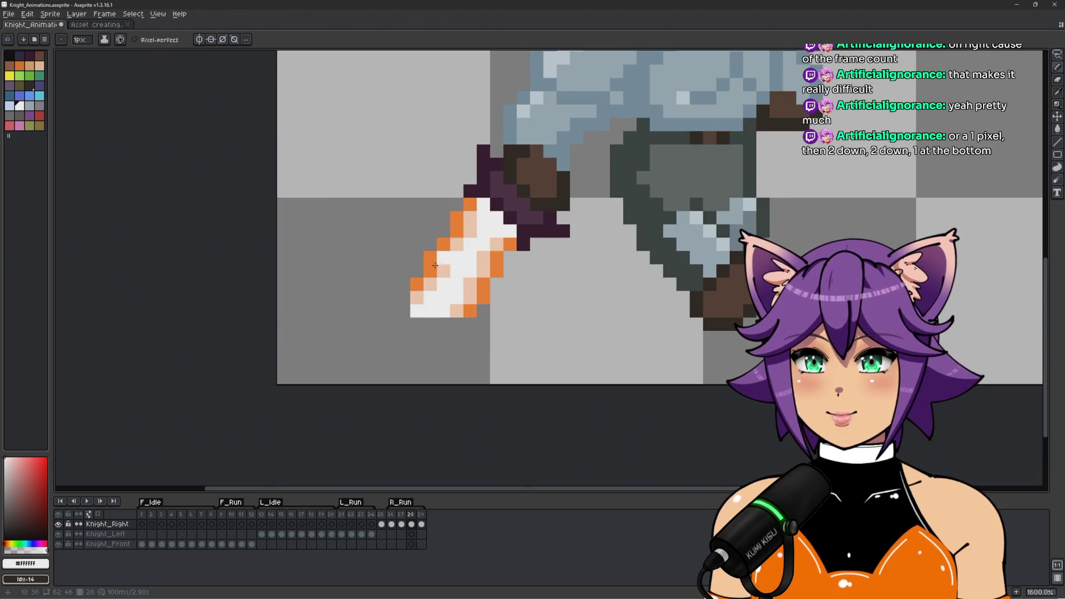
left_click(533, 167, "alt")
scroll(386, 286, "down", 2)
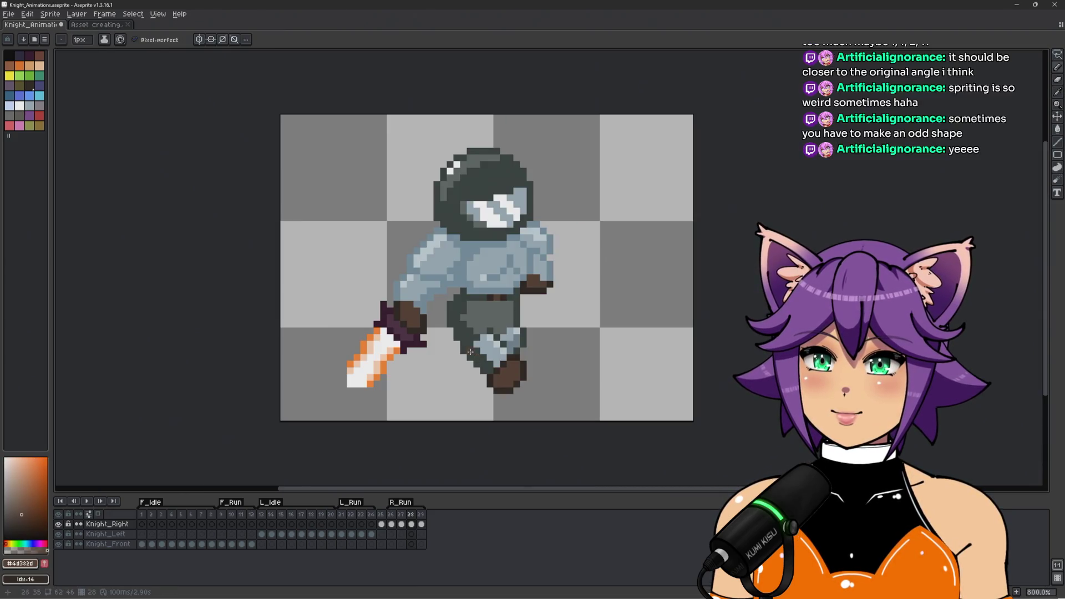
- Recolour a pixel on the armour edge with the blue-grey armour colour
scroll(387, 287, "up", 1)
scroll(386, 287, "up", 1)
left_click(411, 269, "alt")
left_click(428, 269, "alt")
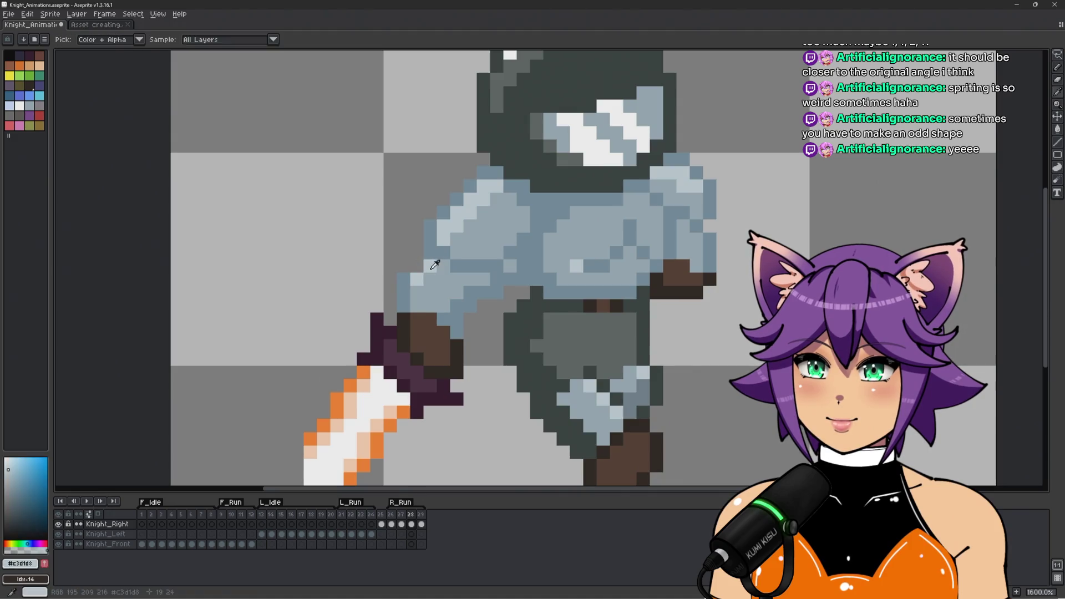
left_click(391, 278, "alt")
left_click(403, 279)
left_click(437, 274, "alt")
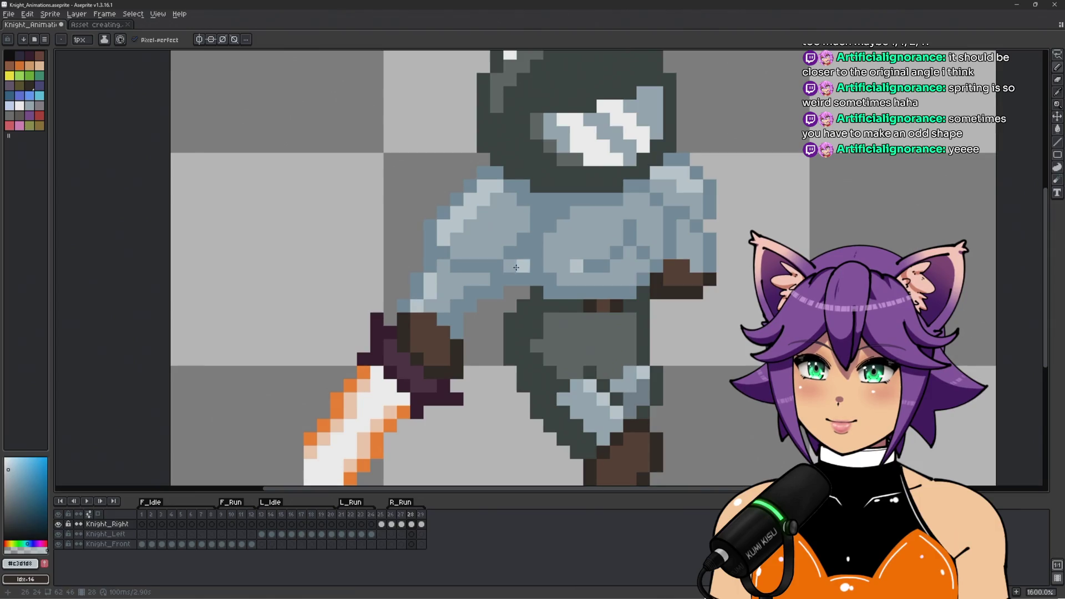
- Lighten two armour pixels using a mid blue-grey sampled from the armour
scroll(440, 266, "down", 2)
scroll(433, 239, "up", 3)
left_click(434, 234, "alt")
left_click(419, 253)
left_click(444, 254, "alt")
scroll(443, 255, "down", 1)
scroll(433, 261, "down", 1)
scroll(427, 262, "up", 1)
left_click(421, 264, "alt")
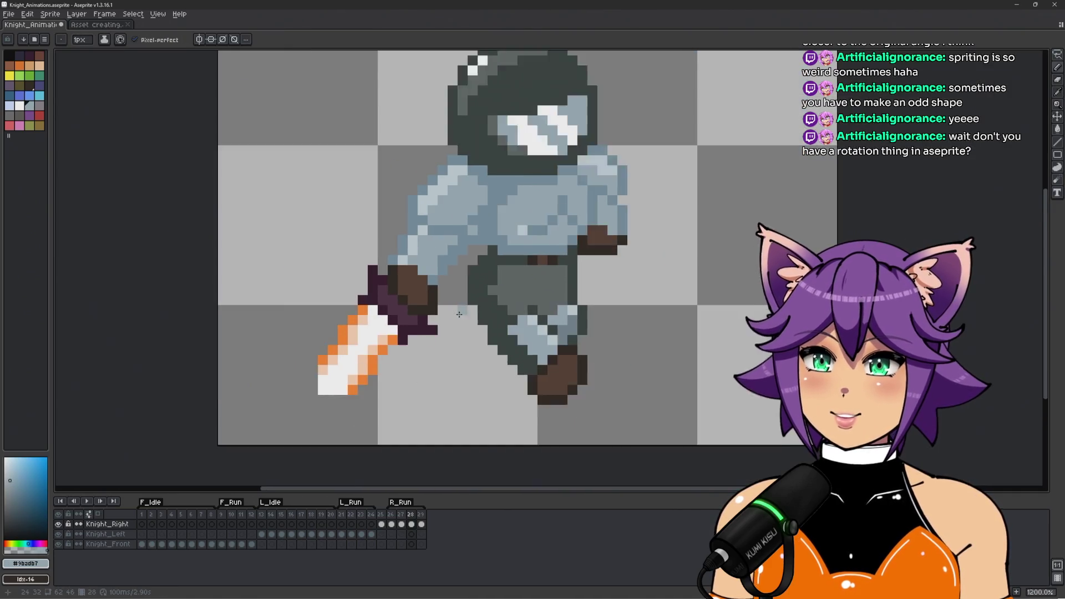
scroll(421, 264, "down", 1)
scroll(432, 277, "down", 1)
- Preview the run, stop playback, and step back to frame 27
left_click_drag(456, 342, 479, 342)
key("Return")
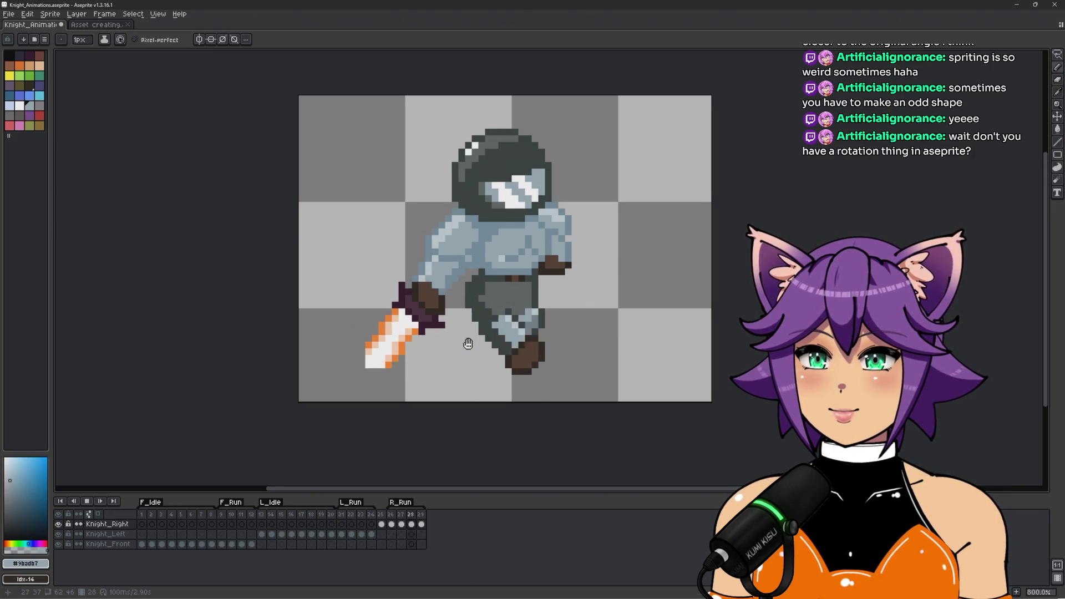
key("Return")
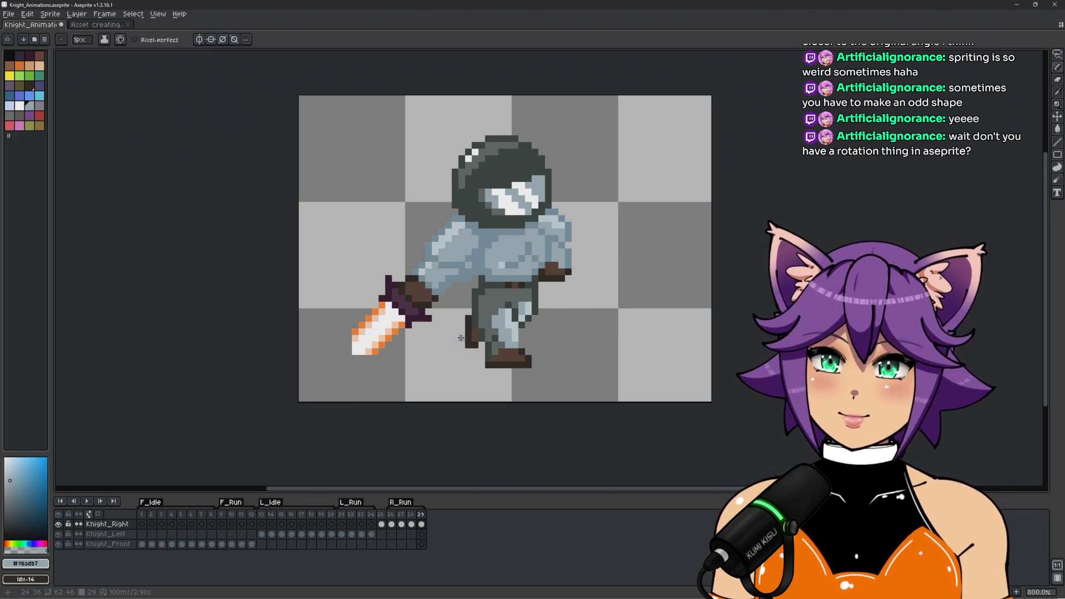
key("Left")
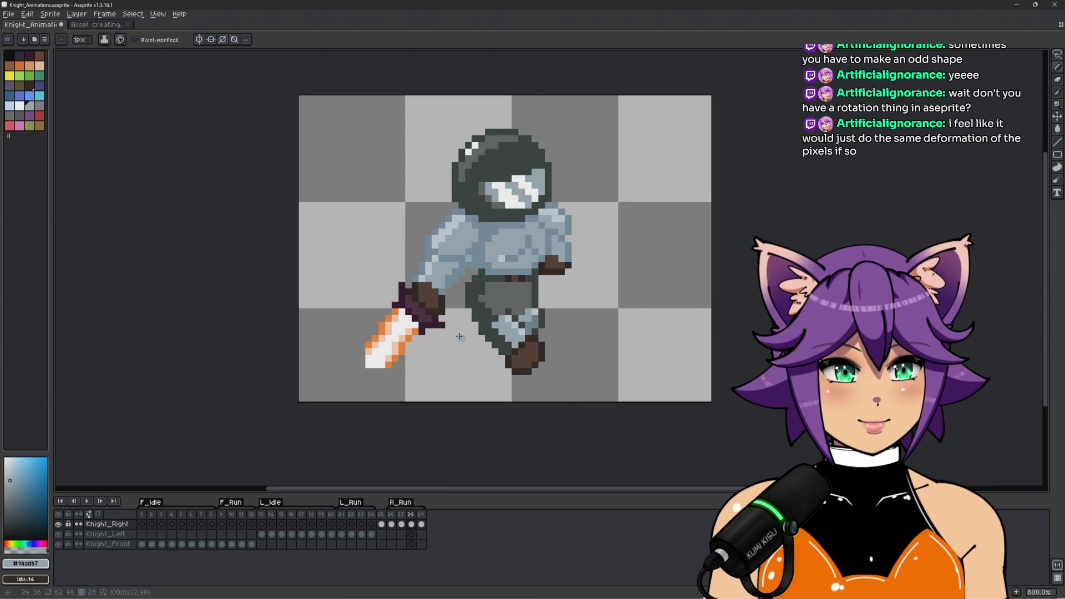
scroll(433, 328, "up", 2)
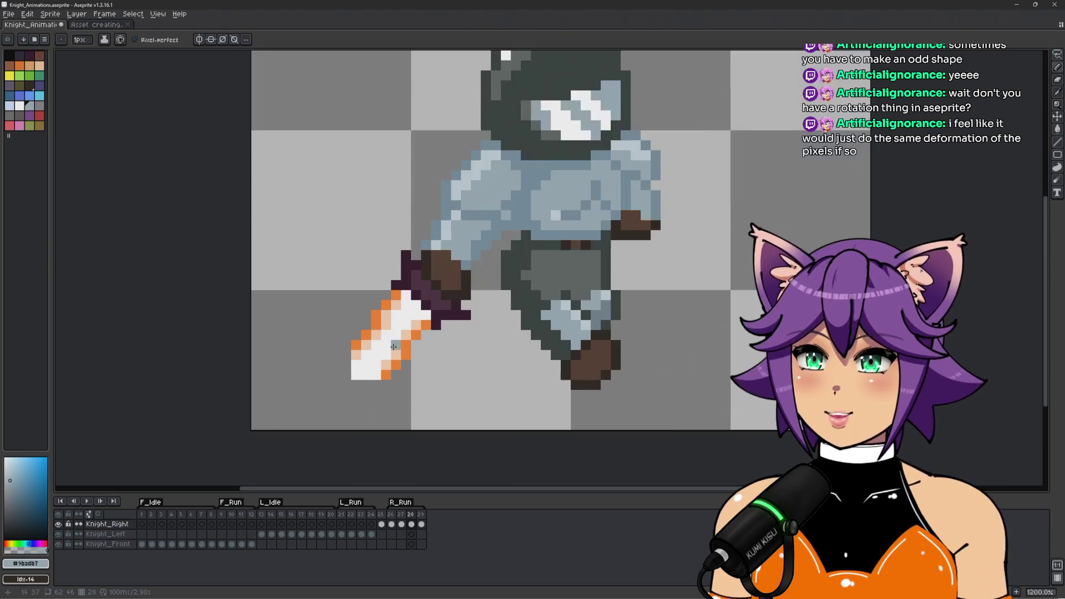
key("Left")
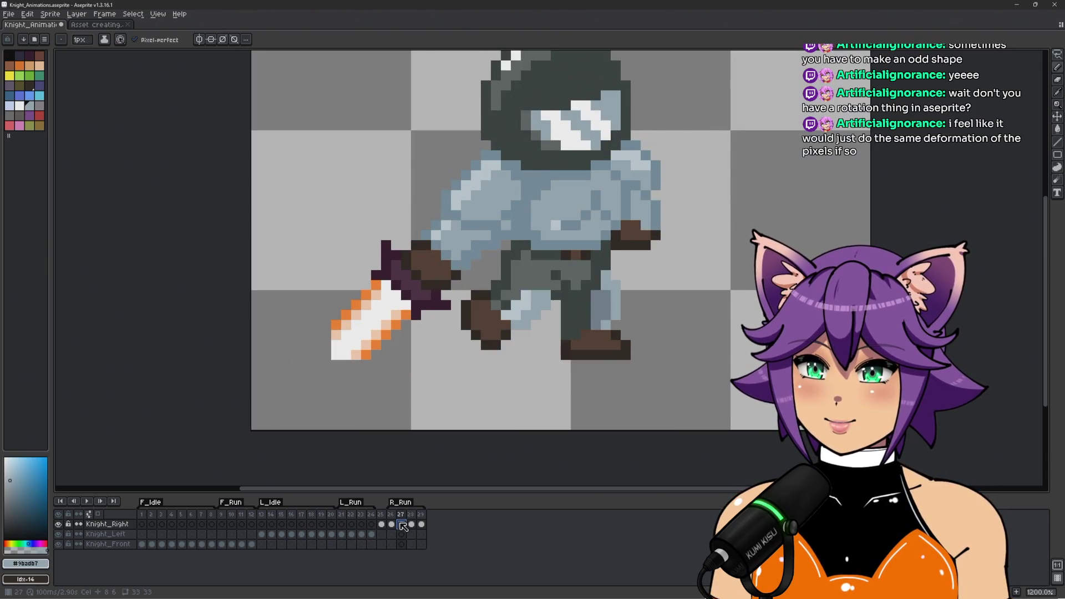
- Lasso the sword, test a 3-degree tilt and larger rotations, then discard them with undo
key("q")
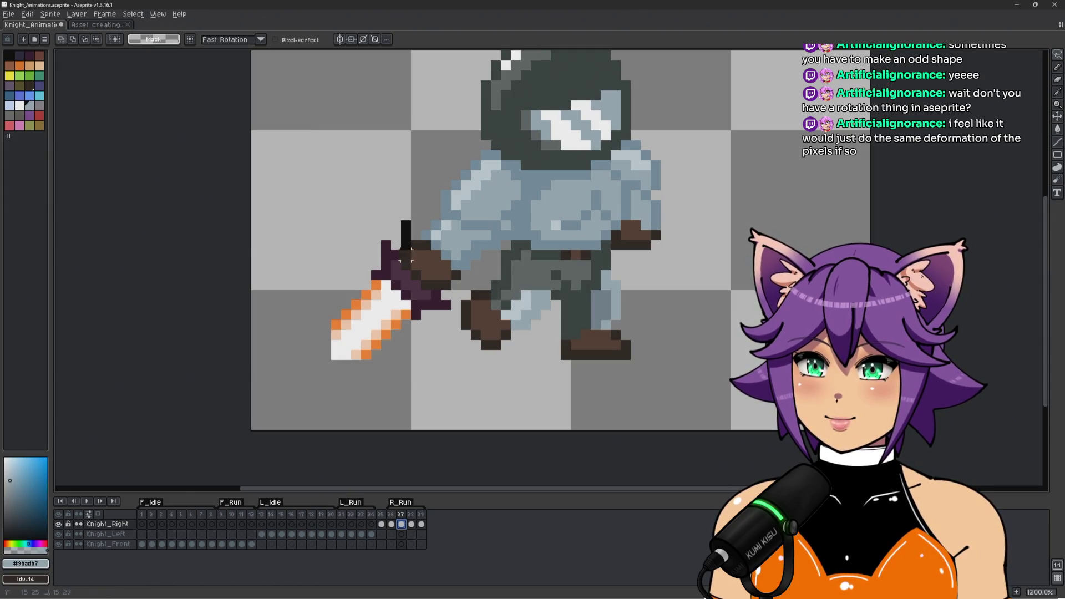
left_click_drag(446, 305, 452, 304)
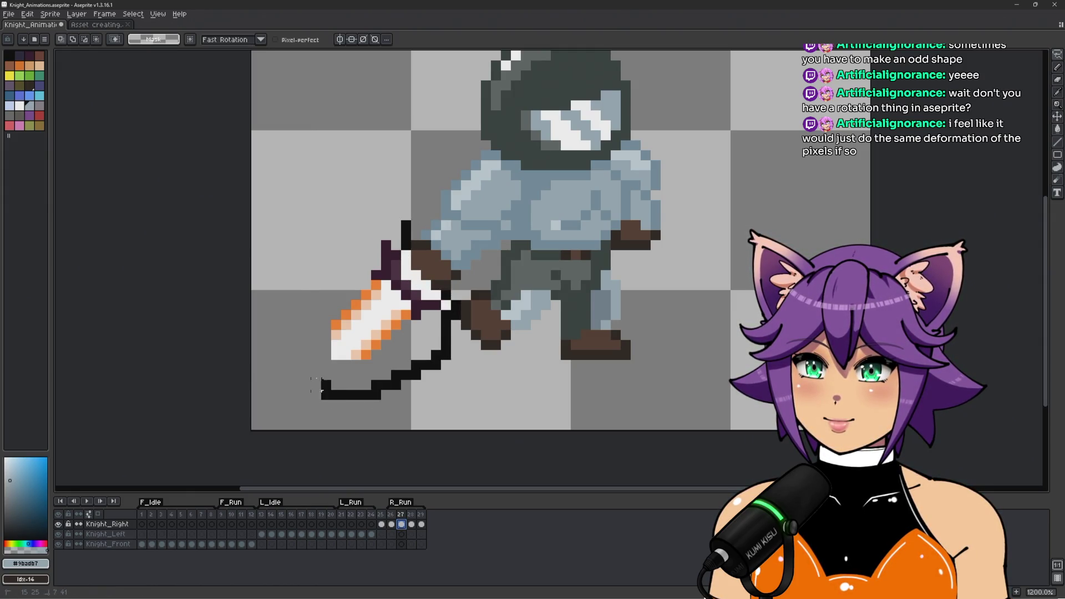
left_click(474, 177)
mouse_move(471, 173)
left_mouse_down()
mouse_move(366, 138)
mouse_move(476, 148)
mouse_move(544, 111)
mouse_move(520, 116)
left_mouse_up()
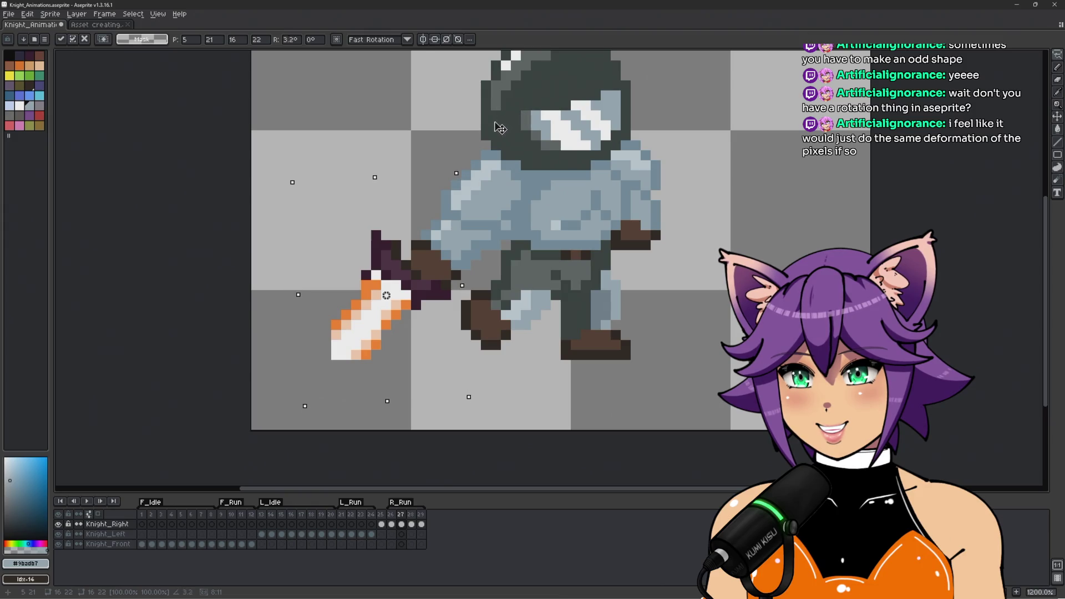
mouse_move(483, 164)
left_mouse_down()
mouse_move(417, 357)
mouse_move(388, 190)
mouse_move(434, 240)
mouse_move(453, 199)
mouse_move(438, 242)
mouse_move(426, 236)
mouse_move(436, 249)
mouse_move(426, 242)
mouse_move(441, 229)
left_mouse_up()
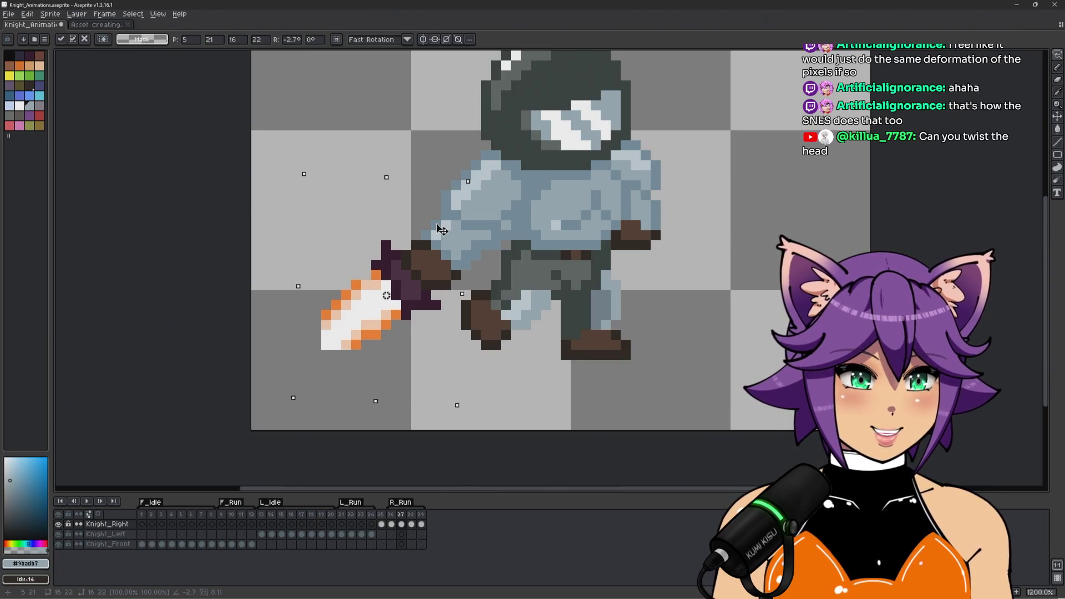
mouse_move(441, 229)
left_mouse_down()
mouse_move(403, 221)
mouse_move(433, 362)
left_mouse_up()
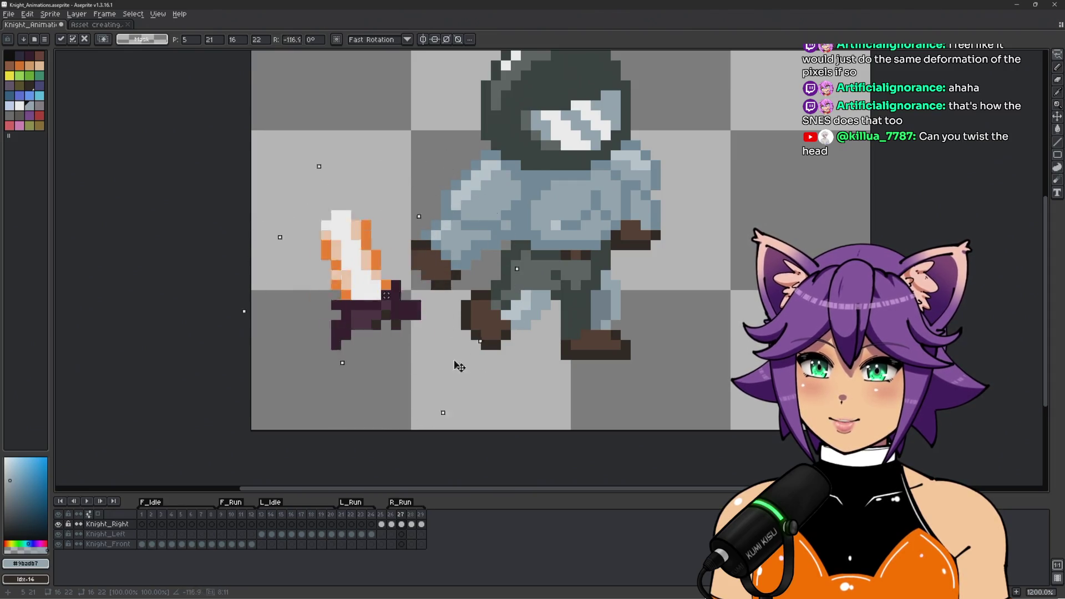
mouse_move(433, 362)
left_mouse_down()
mouse_move(264, 271)
mouse_move(403, 361)
mouse_move(392, 245)
left_mouse_up()
key("Return")
key("ctrl+z")
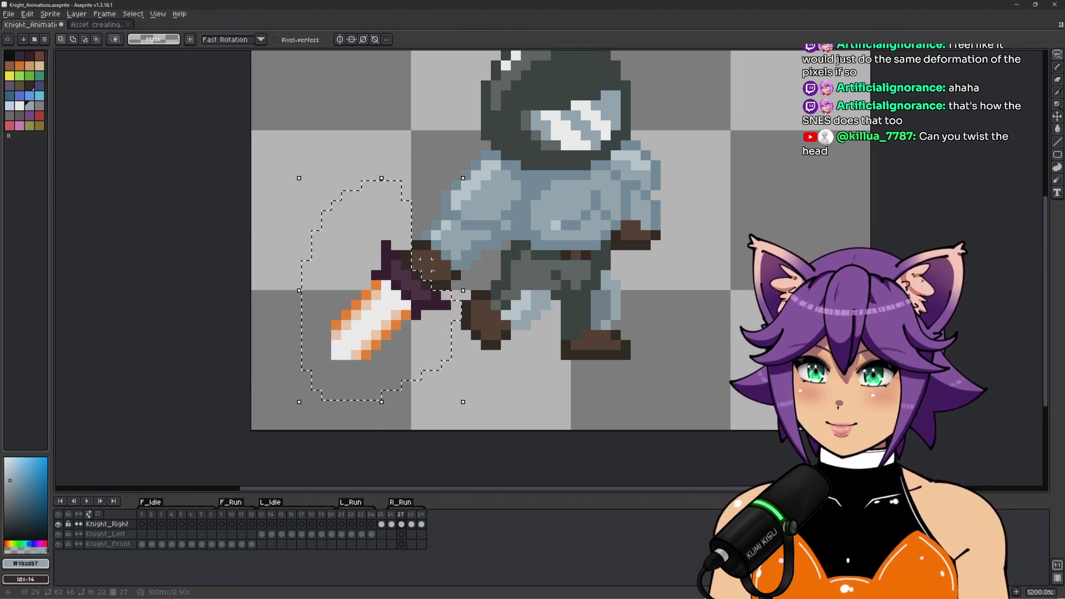
- On frame 26, nudge the sword right and back, commit its position, and preview the run
left_click(391, 524)
key("Right")
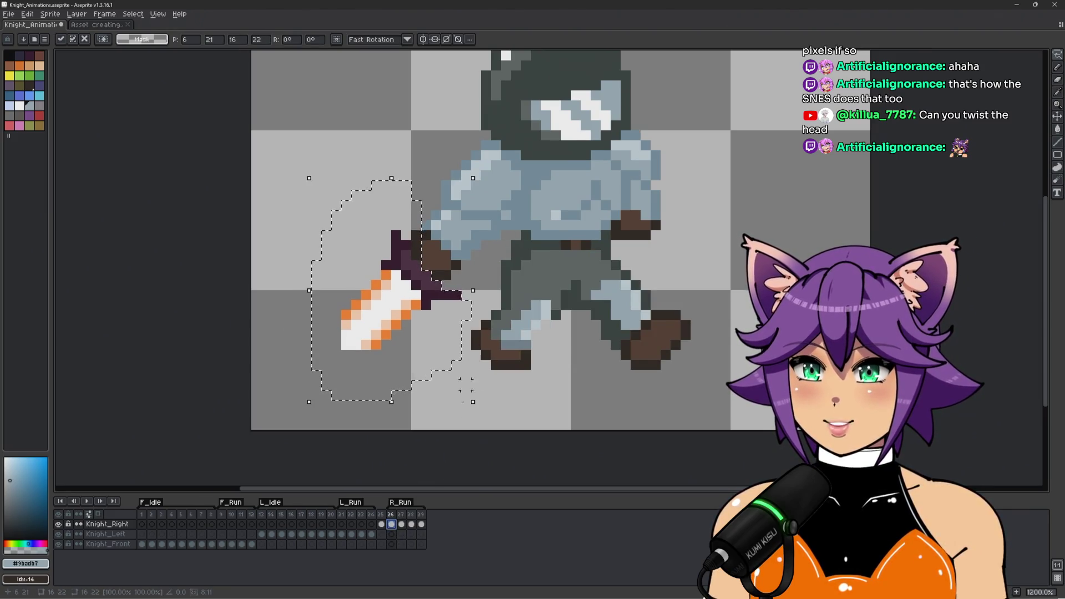
key("Left")
key("ctrl+d")
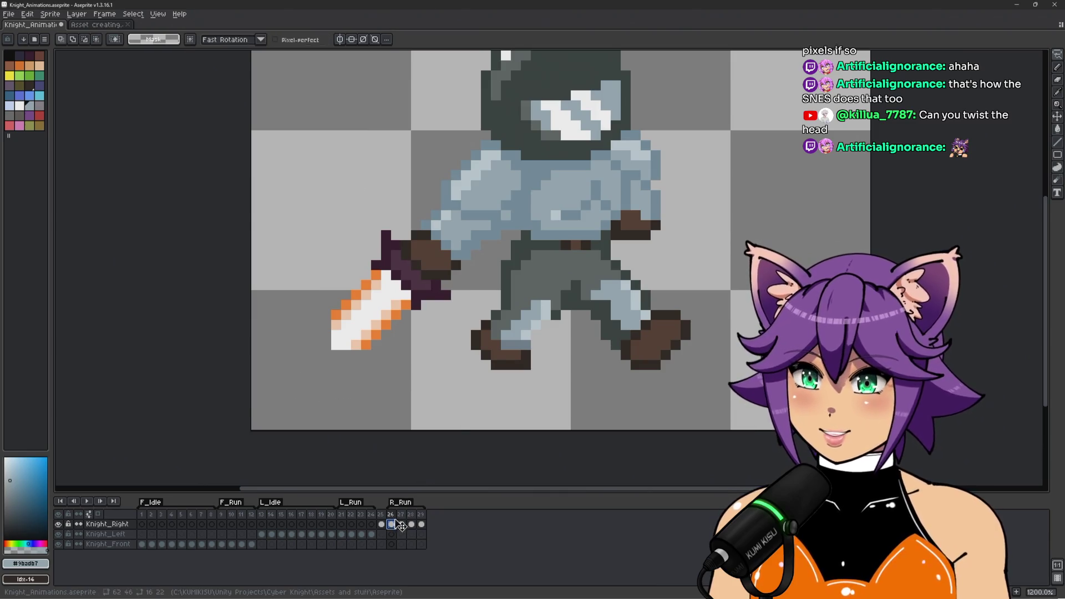
key("Return")
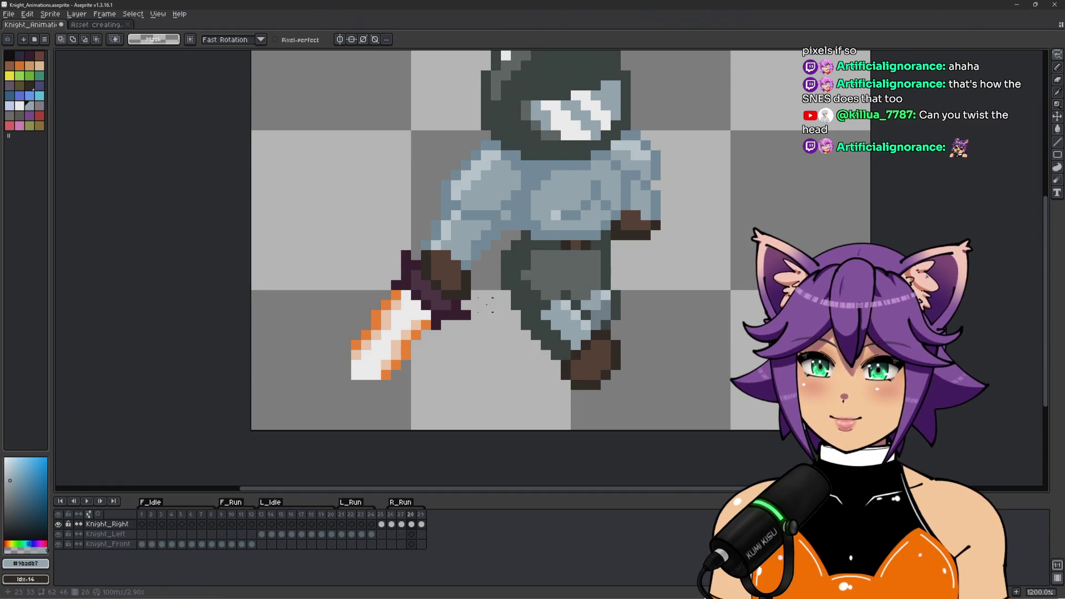
- Sample the blue-grey armour shade and paint it over the light pixels on the upper arm
scroll(485, 303, "up", 1)
left_click(490, 290, "alt")
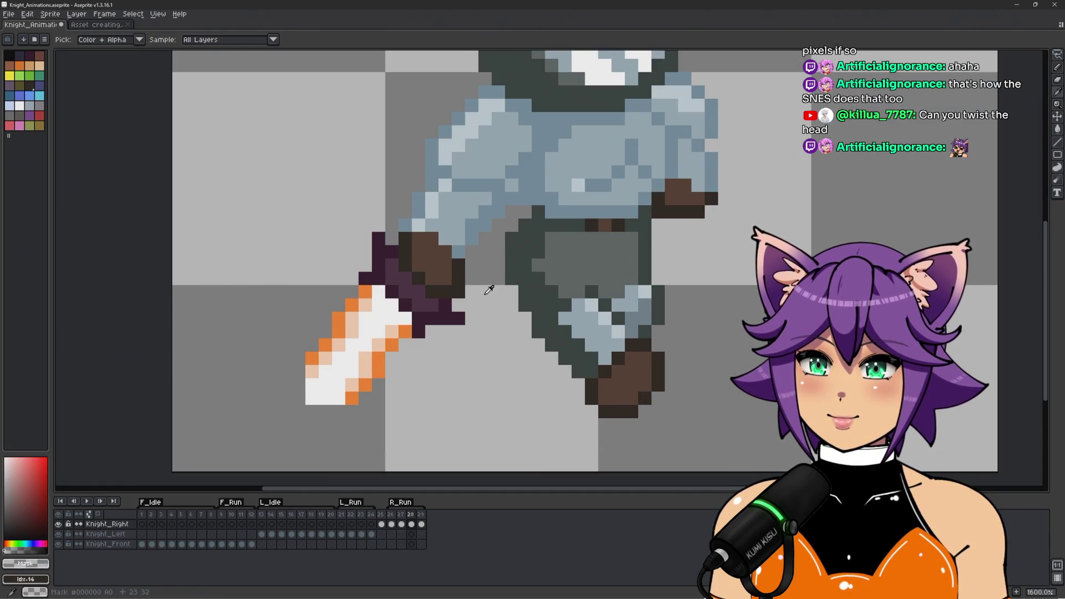
scroll(494, 277, "down", 3)
scroll(495, 277, "up", 3)
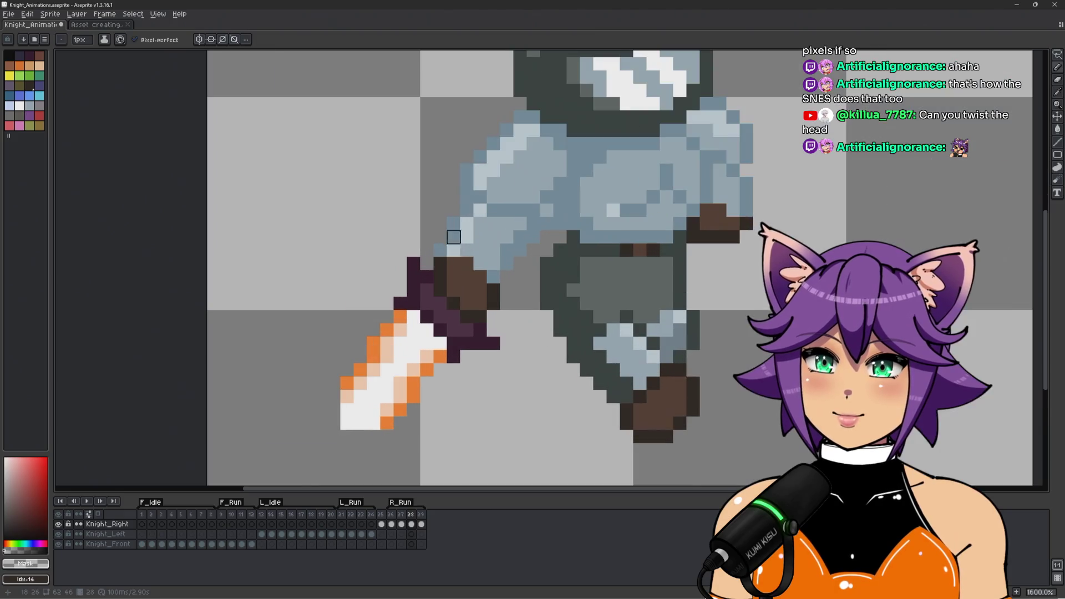
left_click(457, 262, "alt")
left_click(482, 274, "alt")
scroll(516, 261, "down", 3)
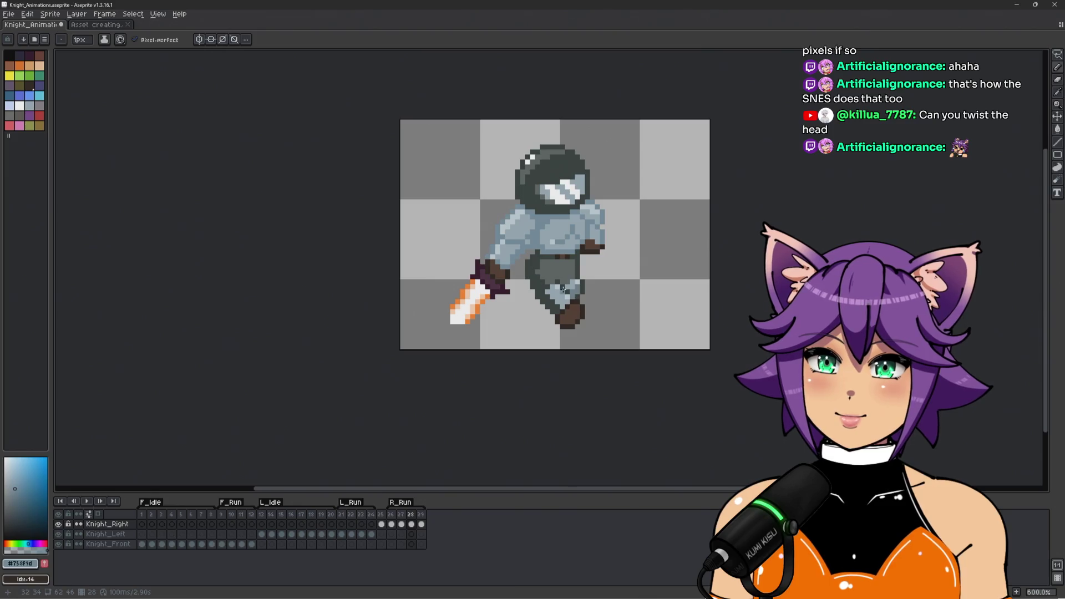
scroll(451, 218, "up", 2)
scroll(450, 218, "up", 2)
left_click_drag(450, 218, 431, 215)
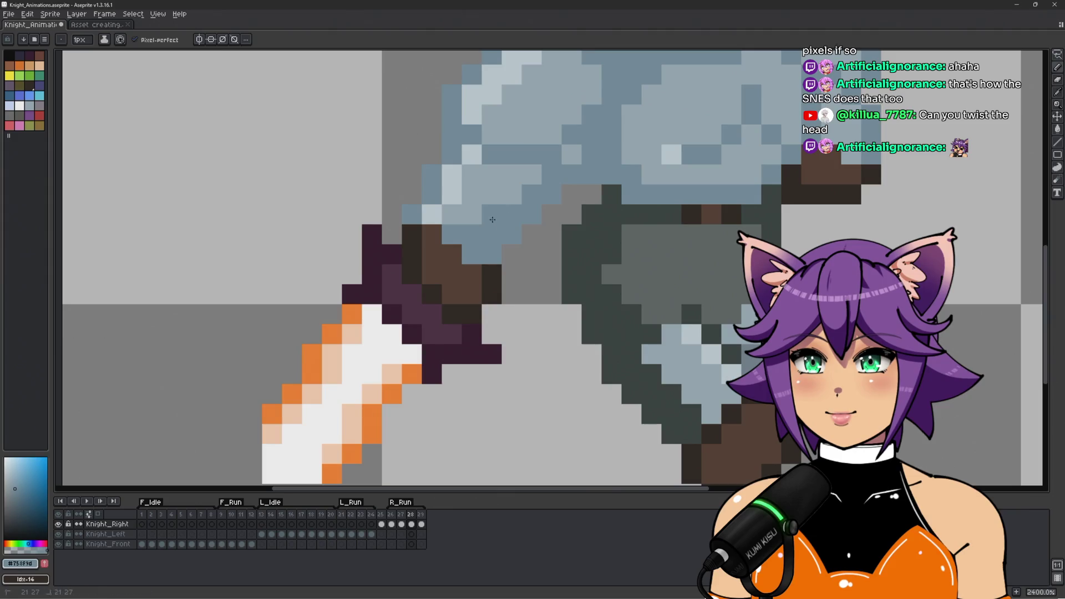
- Replay the run, then sample the light highlight, blue-grey and mid armour shades
scroll(532, 286, "down", 5)
key("Return")
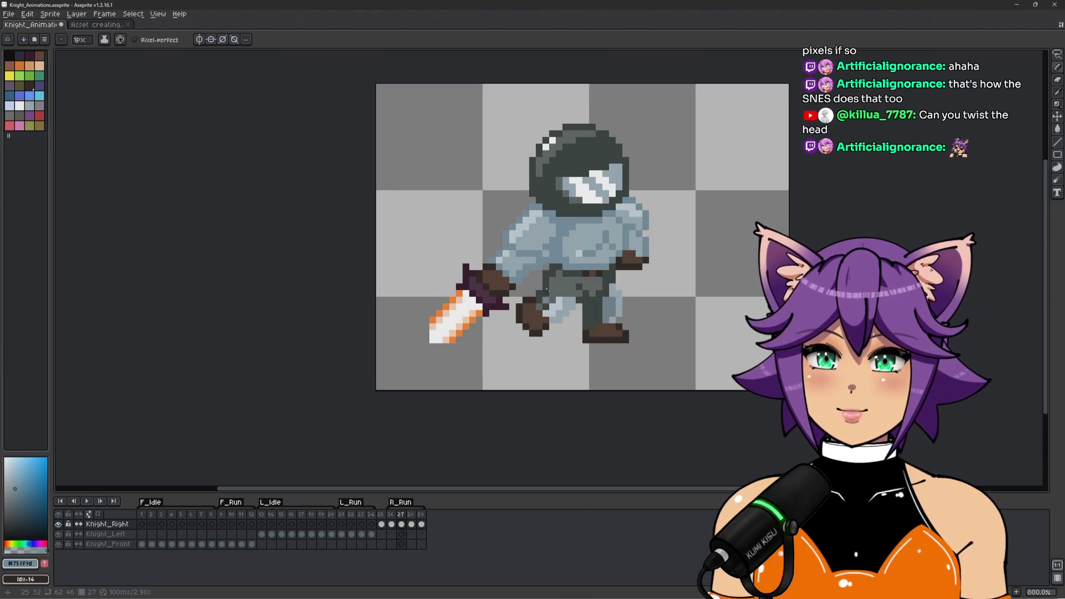
scroll(547, 231, "up", 1)
scroll(507, 237, "up", 1)
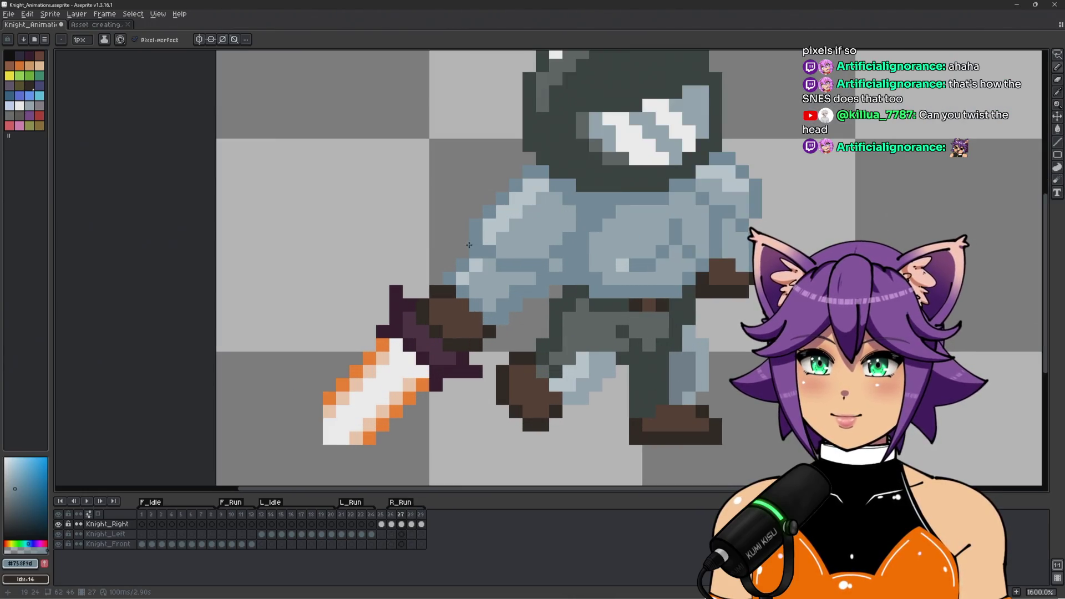
key("i")
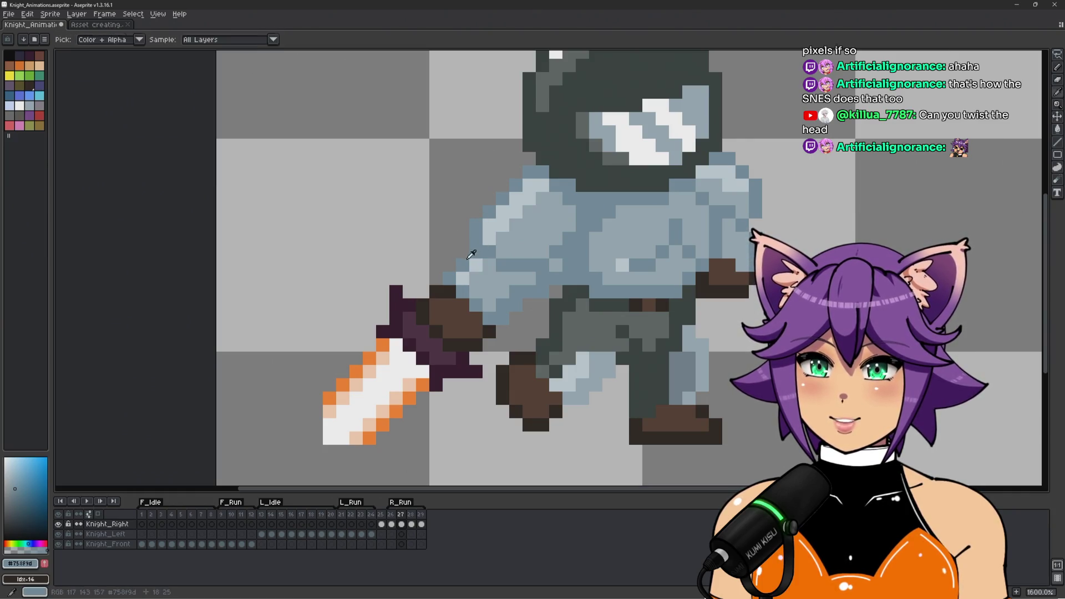
key("b")
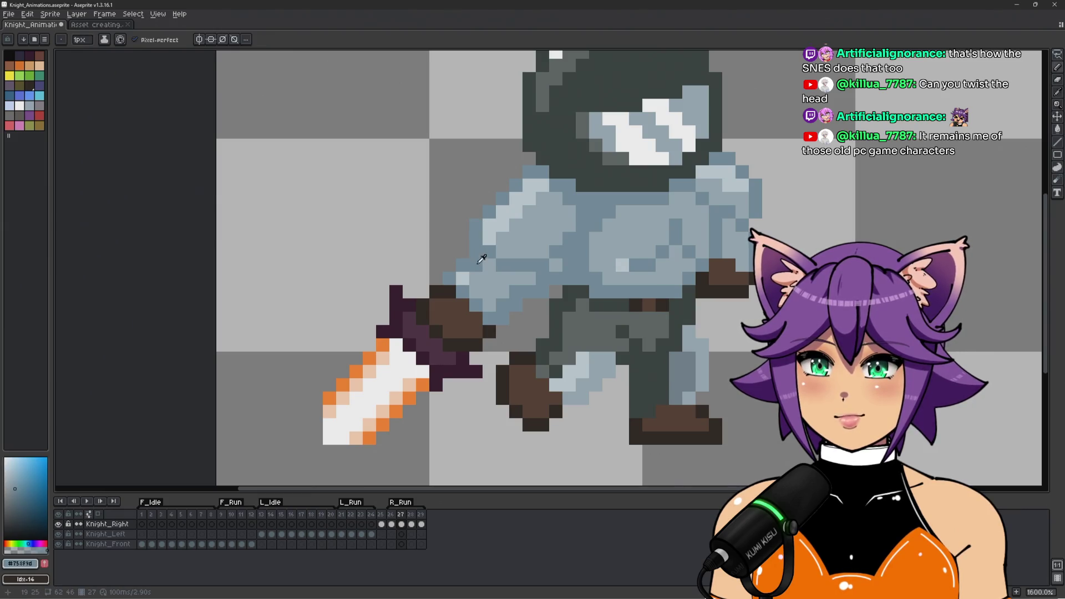
left_click(498, 230, "alt")
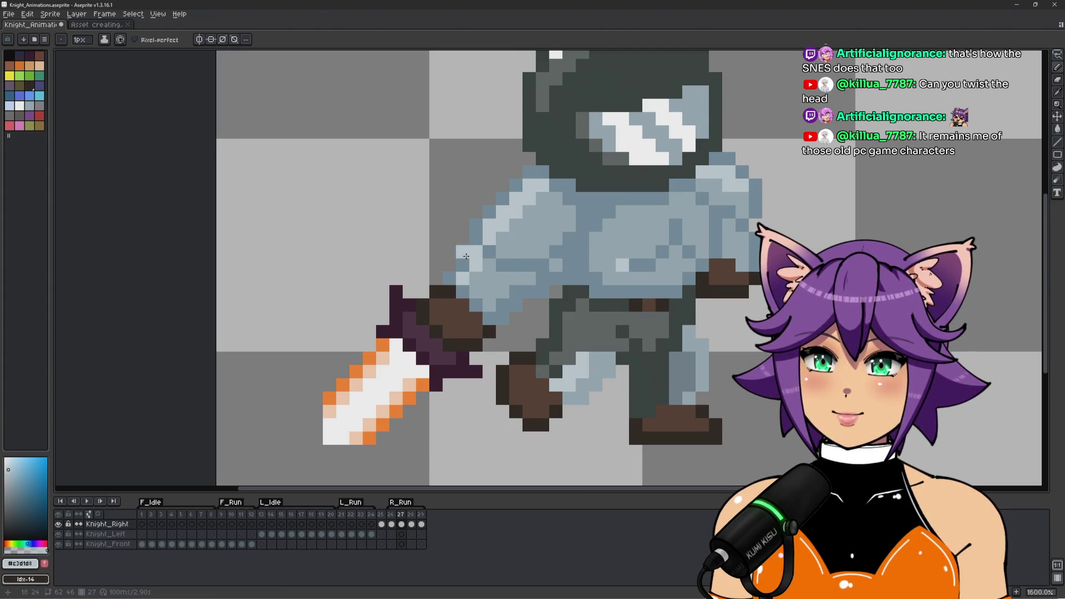
left_click(498, 251, "alt")
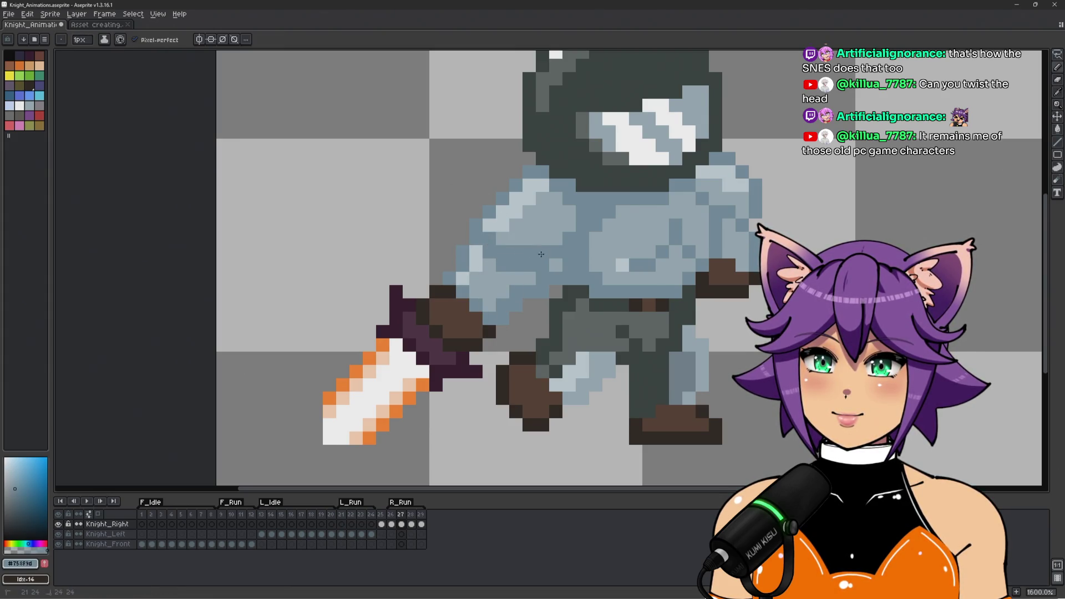
left_click(541, 258, "alt")
scroll(519, 275, "down", 1)
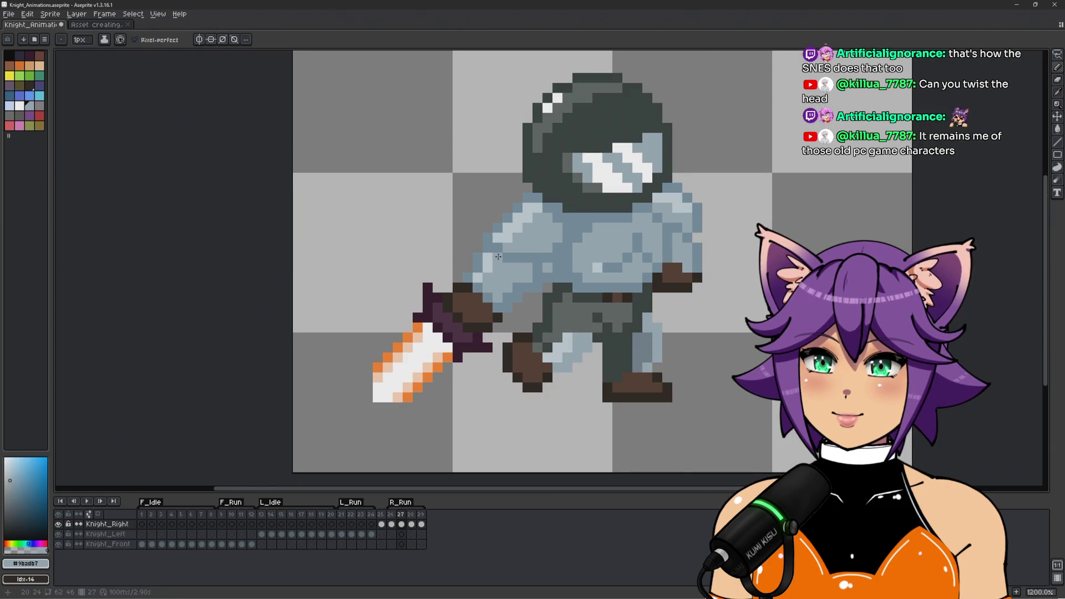
scroll(518, 280, "down", 2)
- Play and stop the run cycle, then step back through frames 26 and 22 to review poses
key("Return")
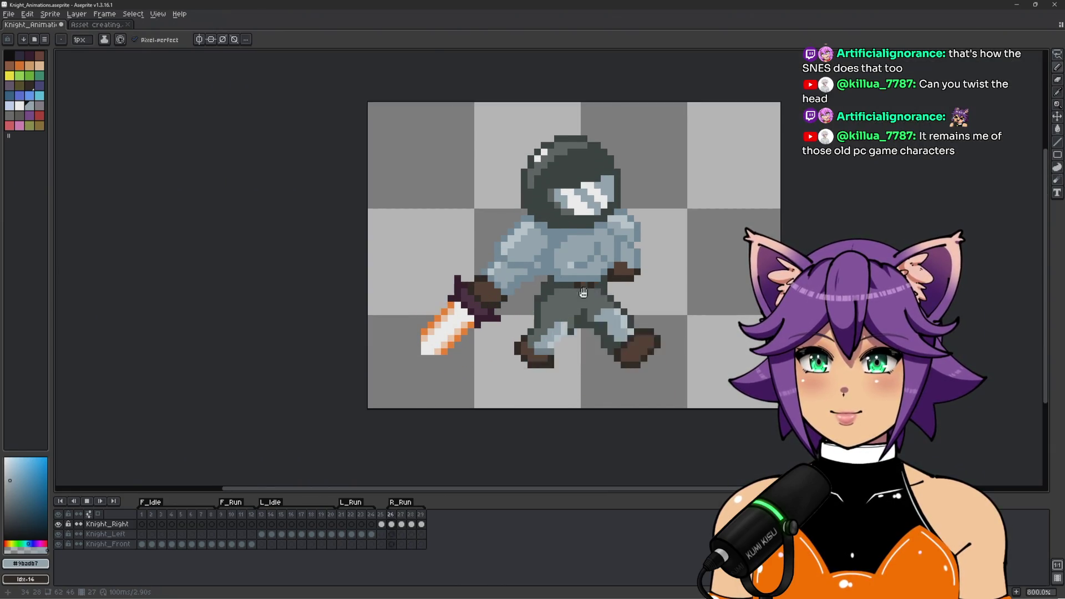
key("Return")
key("comma")
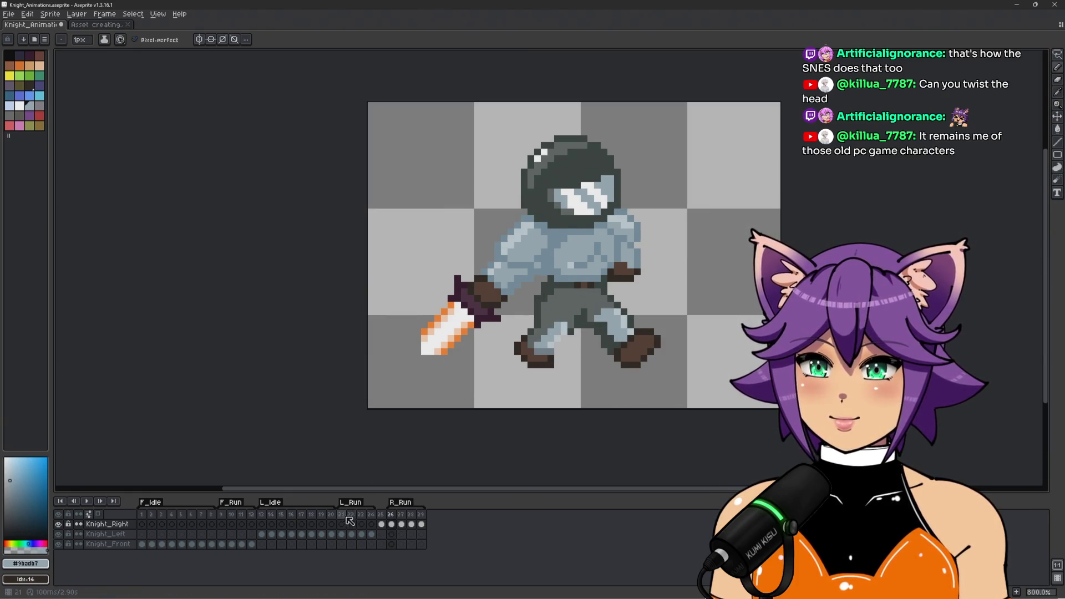
key("comma")
key("comma")
key("comma")
key("comma")
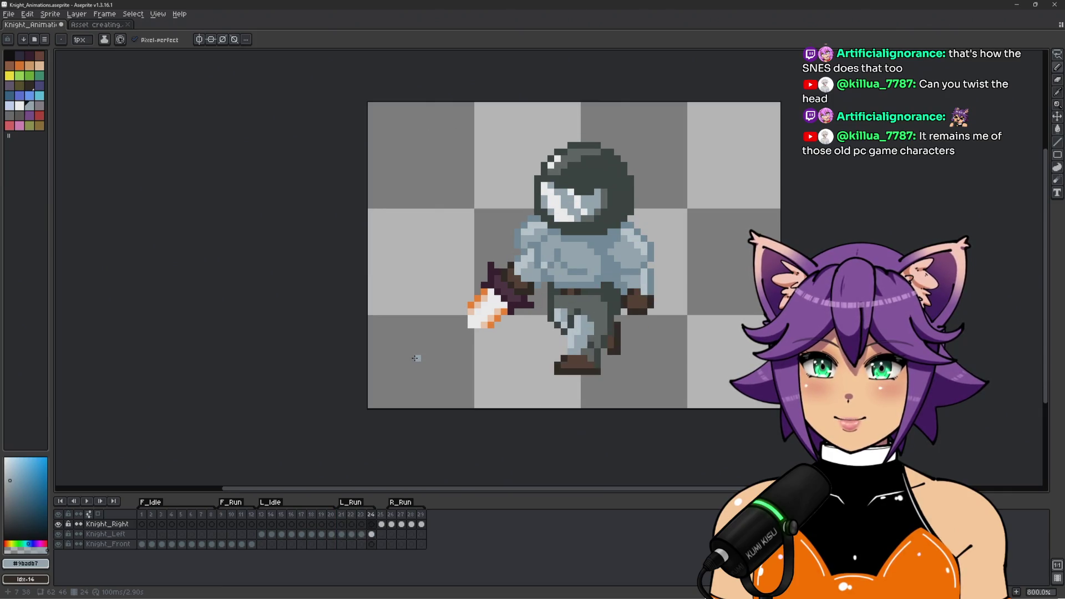
scroll(696, 186, "up", 2)
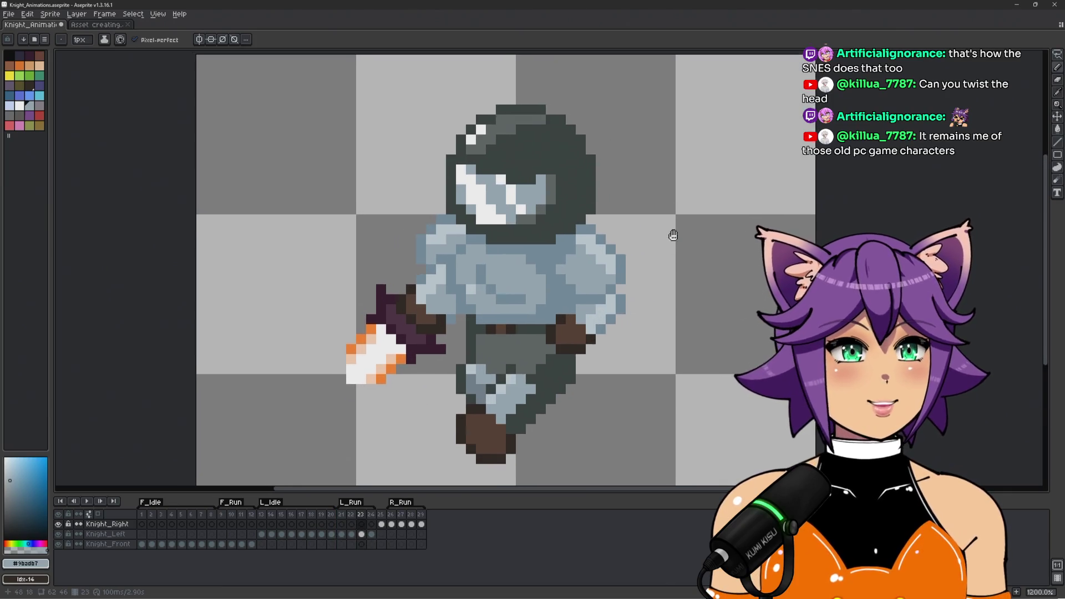
scroll(673, 233, "down", 1)
scroll(666, 229, "right", 1)
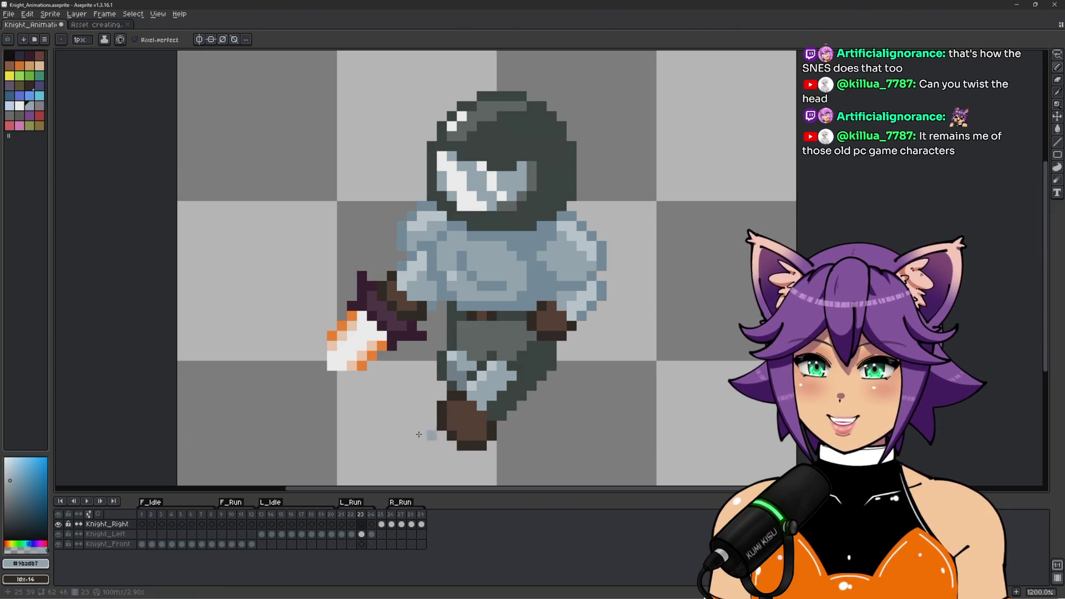
- On frame 26, preview the run, select the Knight_Left layer and undo the last pencil stroke
left_click(395, 514)
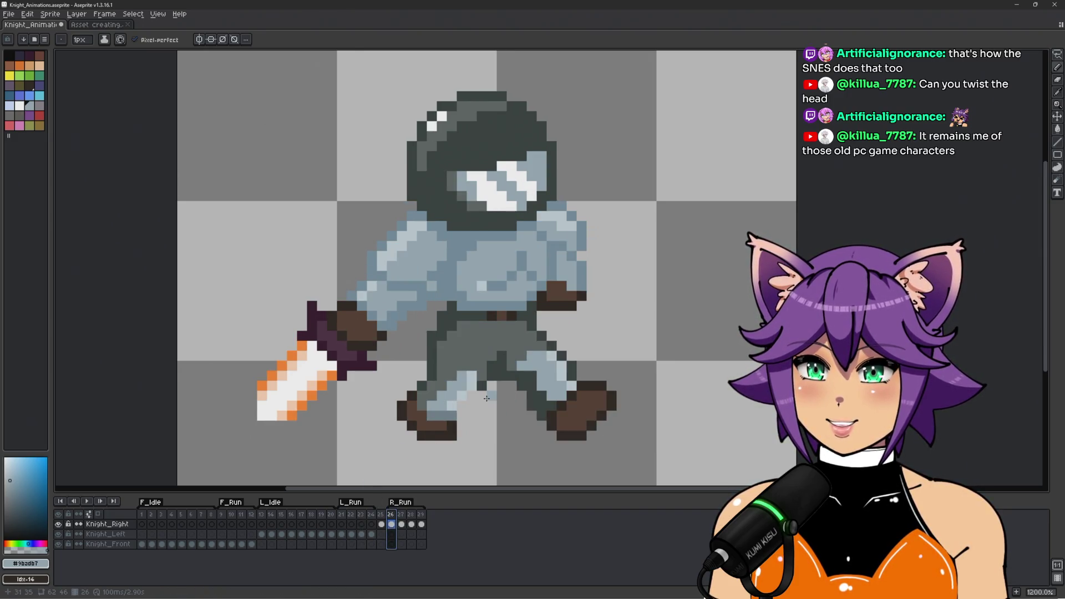
key("Return")
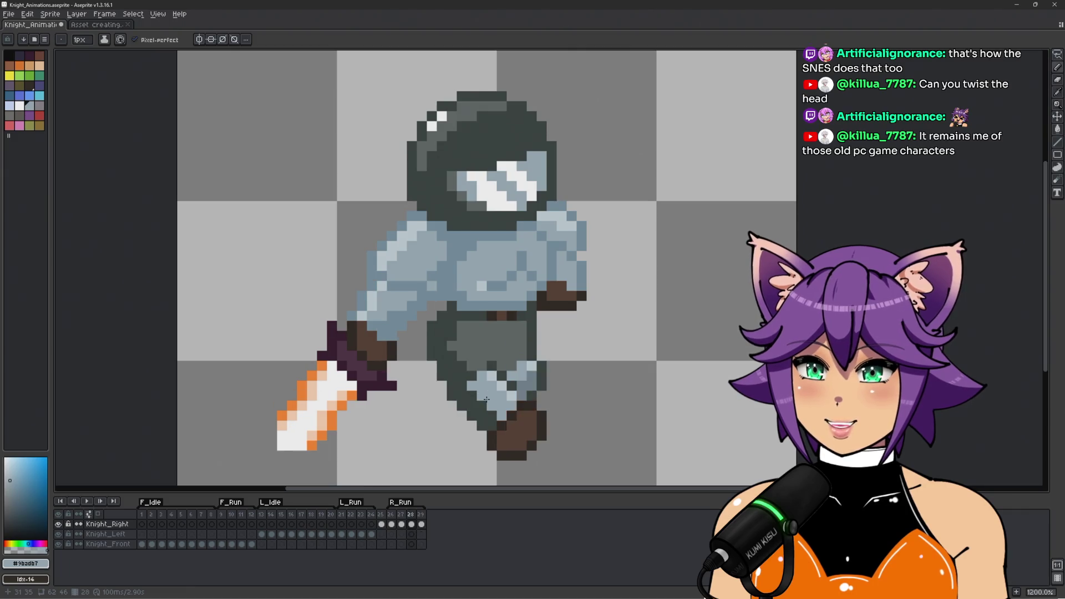
key("Down")
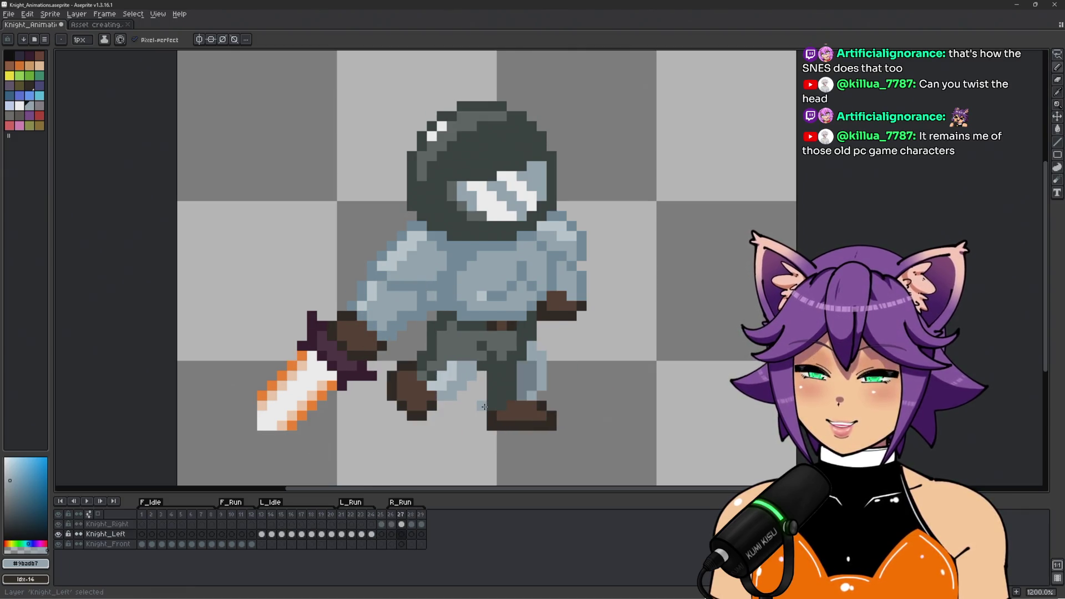
key("ctrl+z")
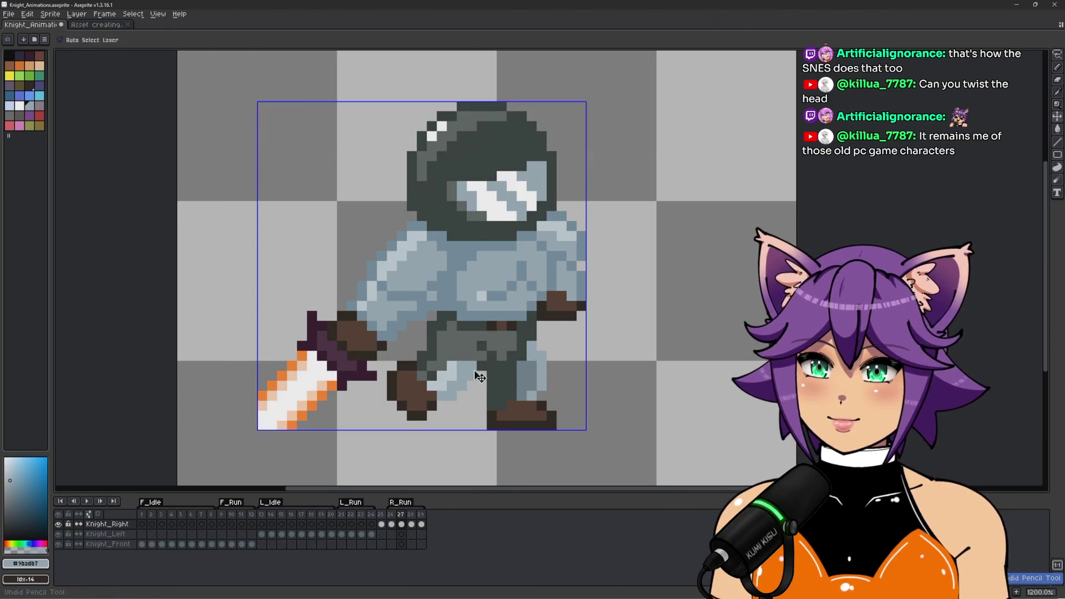
- Undo the stray leg stroke, then flick through run frames 26–29 and settle on frame 28
key("ctrl+z")
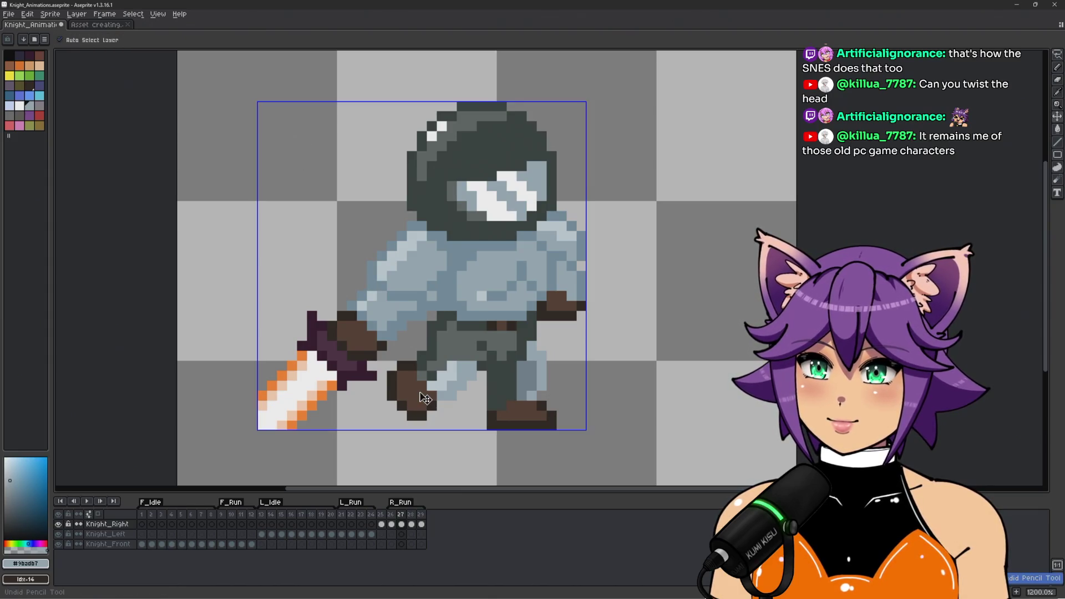
left_click(391, 524)
key("period")
left_click_drag(387, 395, 435, 377)
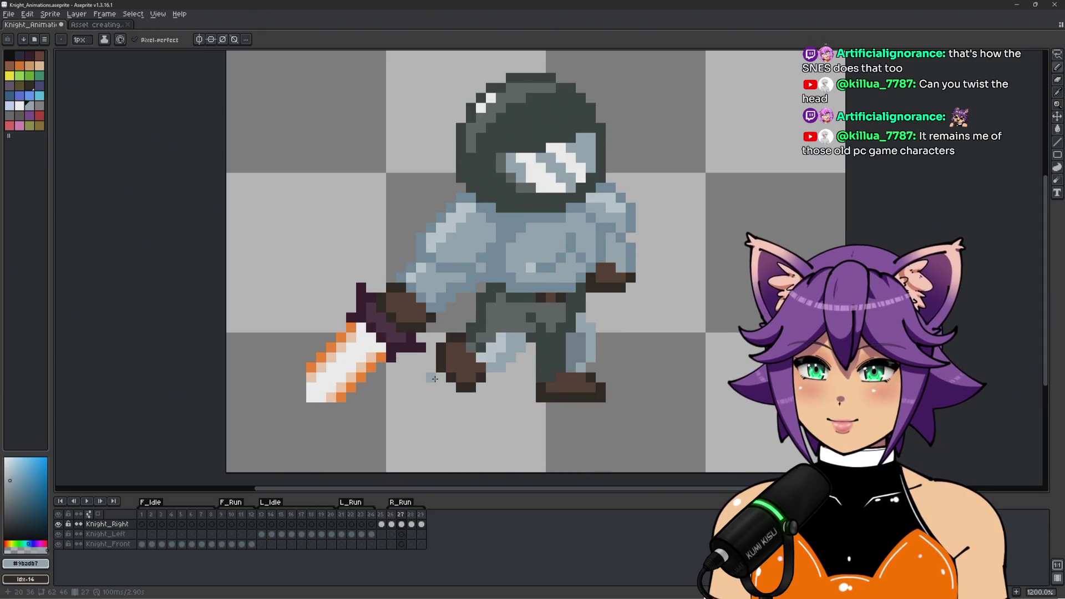
key("period")
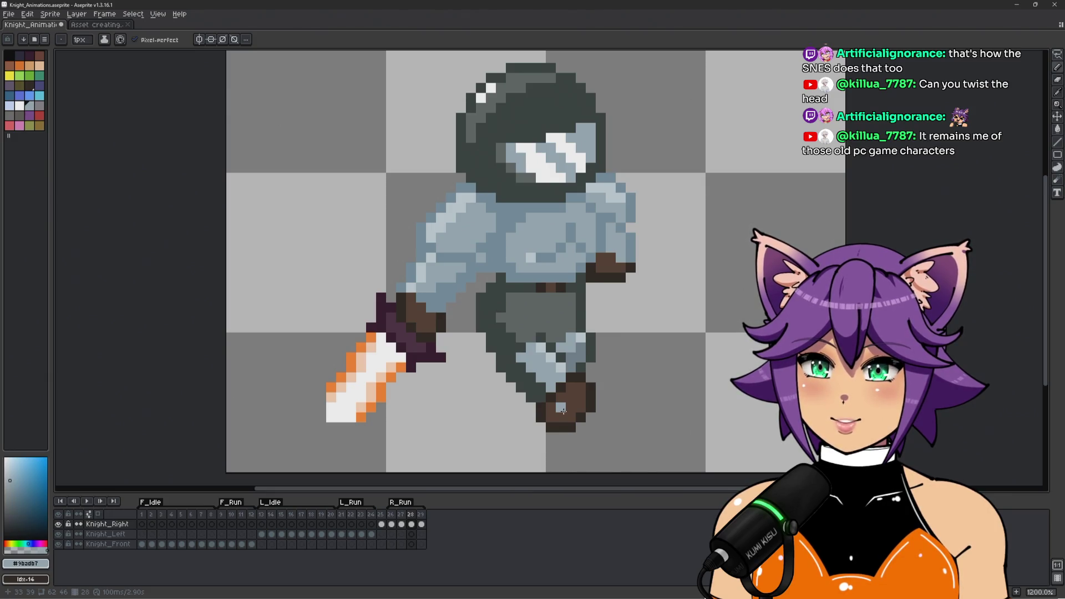
key("comma")
key("period")
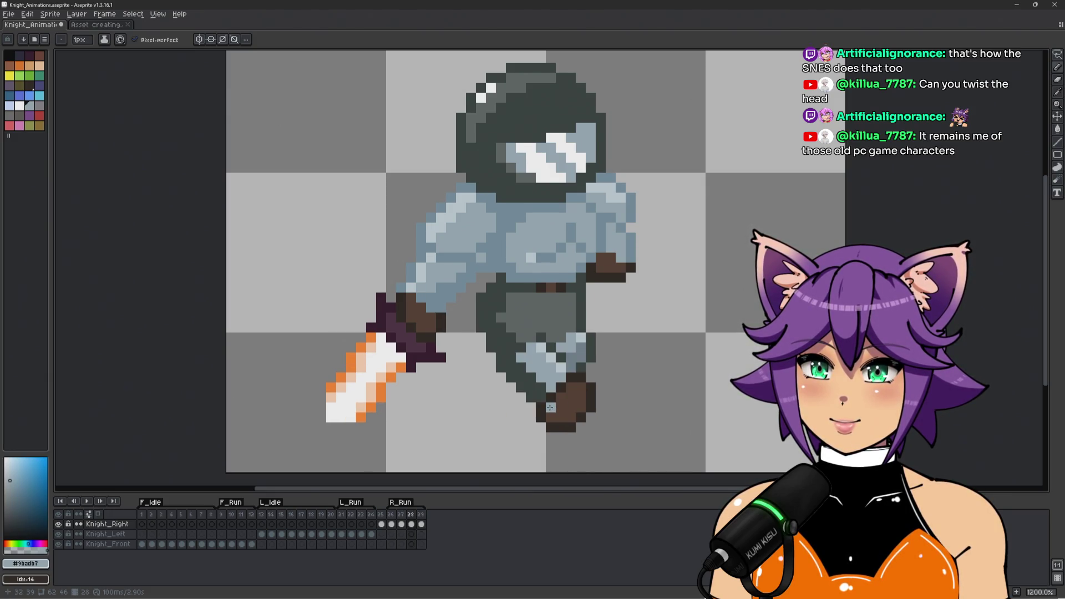
key("period")
key("comma")
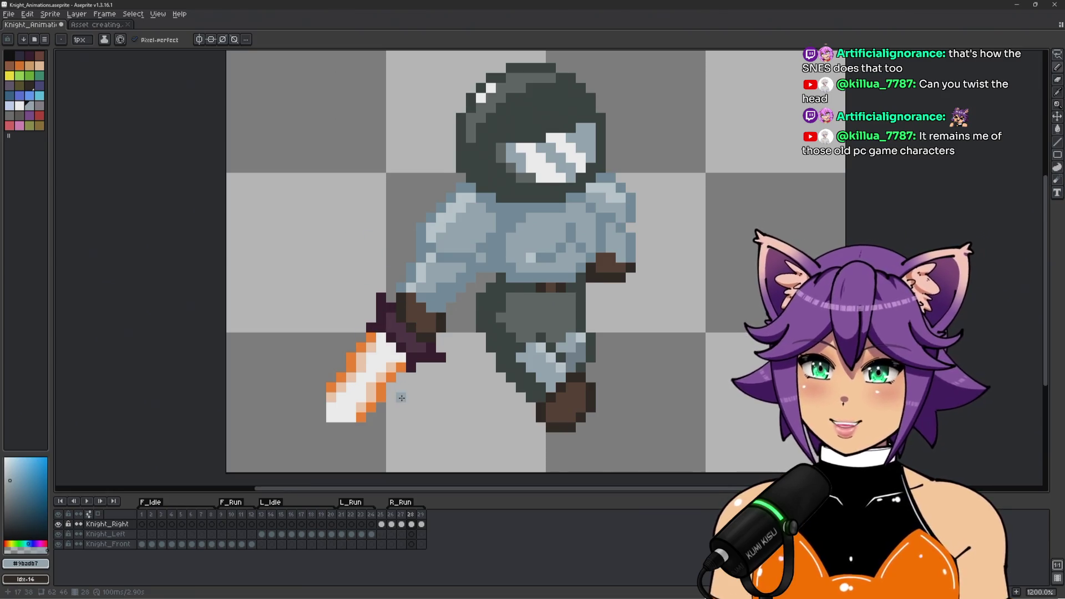
- On frame 26, lasso the sword and hand, cut, paste, and move them up toward the arm
key("q")
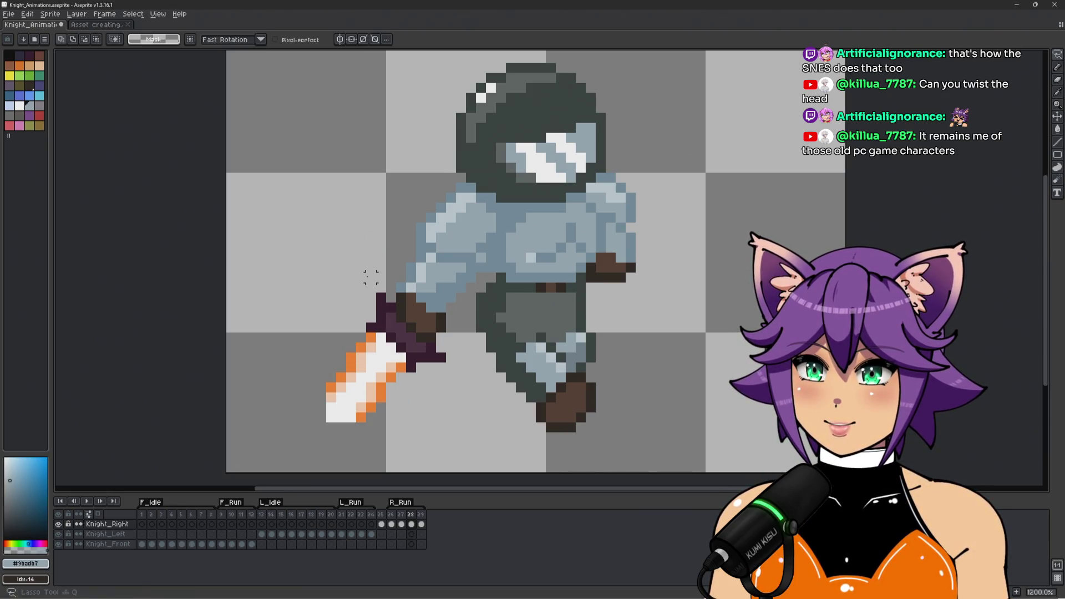
left_click_drag(381, 273, 361, 272)
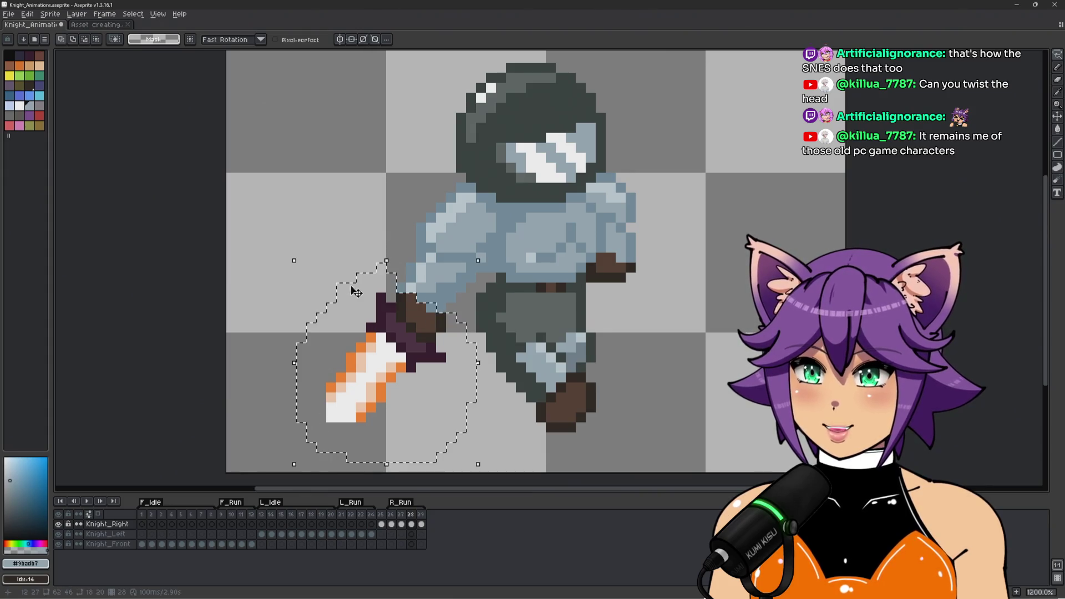
left_click(395, 515)
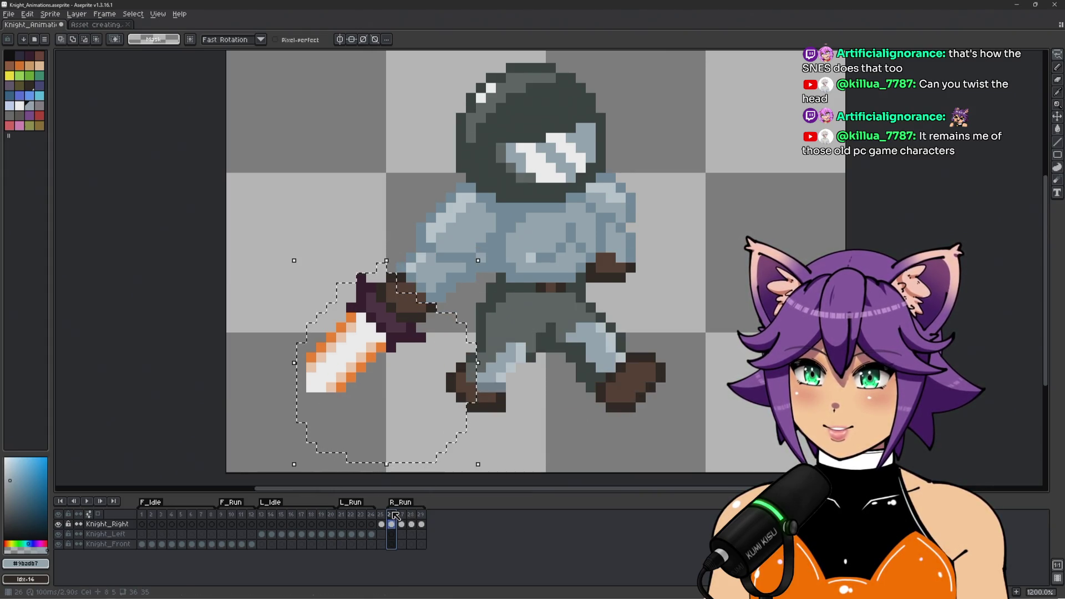
left_click(331, 206)
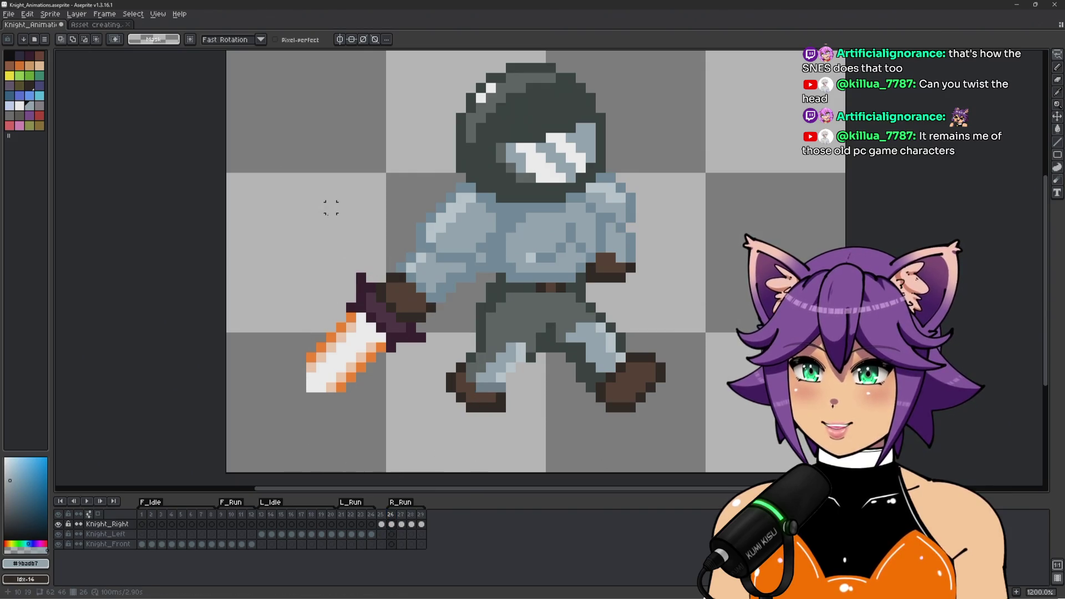
left_click_drag(410, 287, 327, 242)
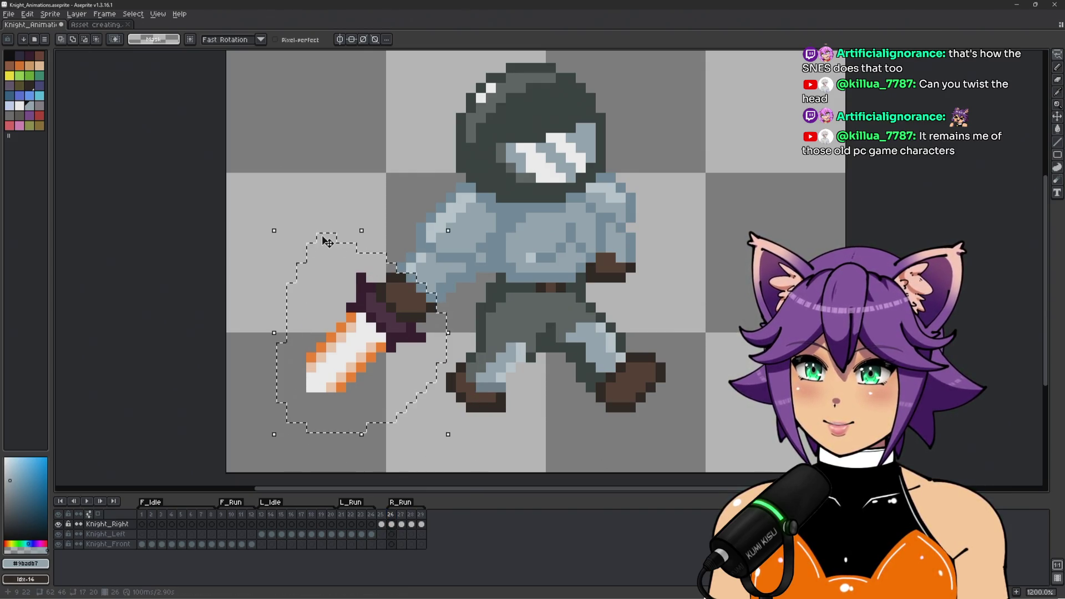
key("Delete")
key("ctrl+v")
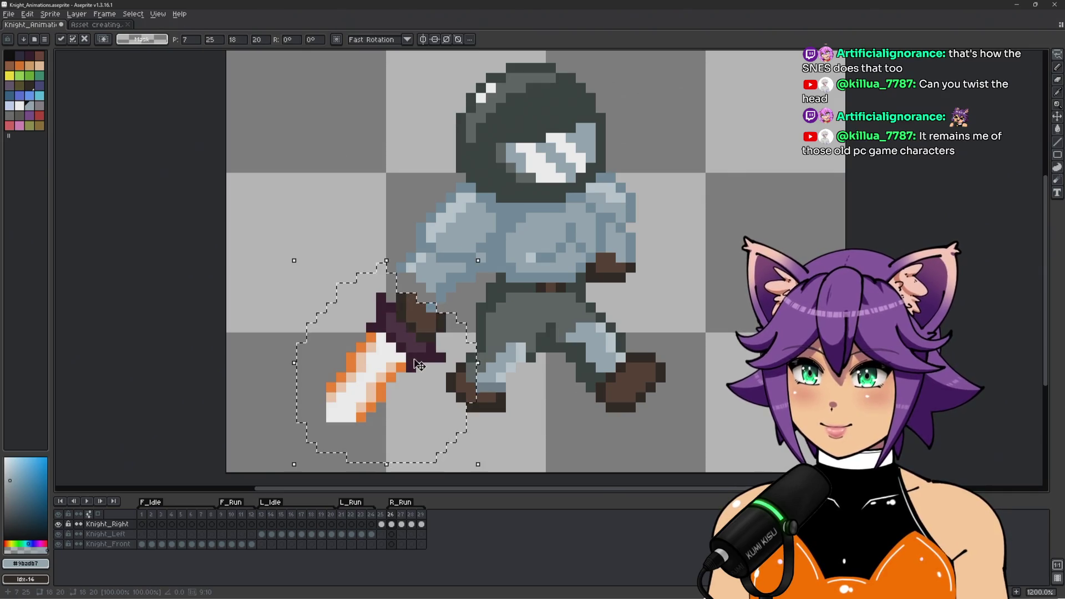
mouse_move(402, 405)
left_mouse_down()
mouse_move(395, 349)
mouse_move(411, 340)
left_mouse_up()
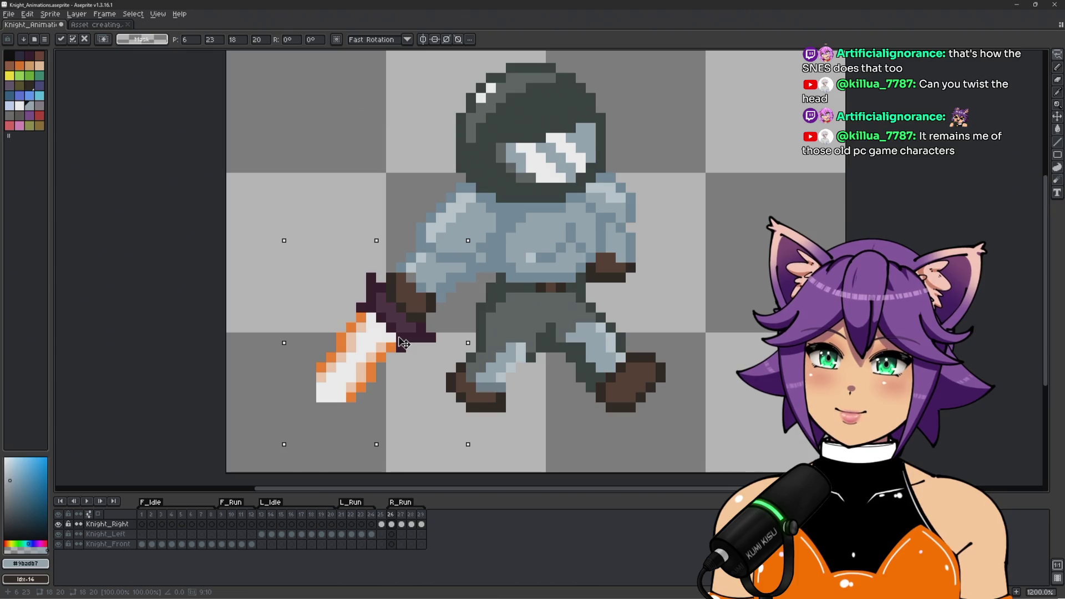
left_click(358, 186)
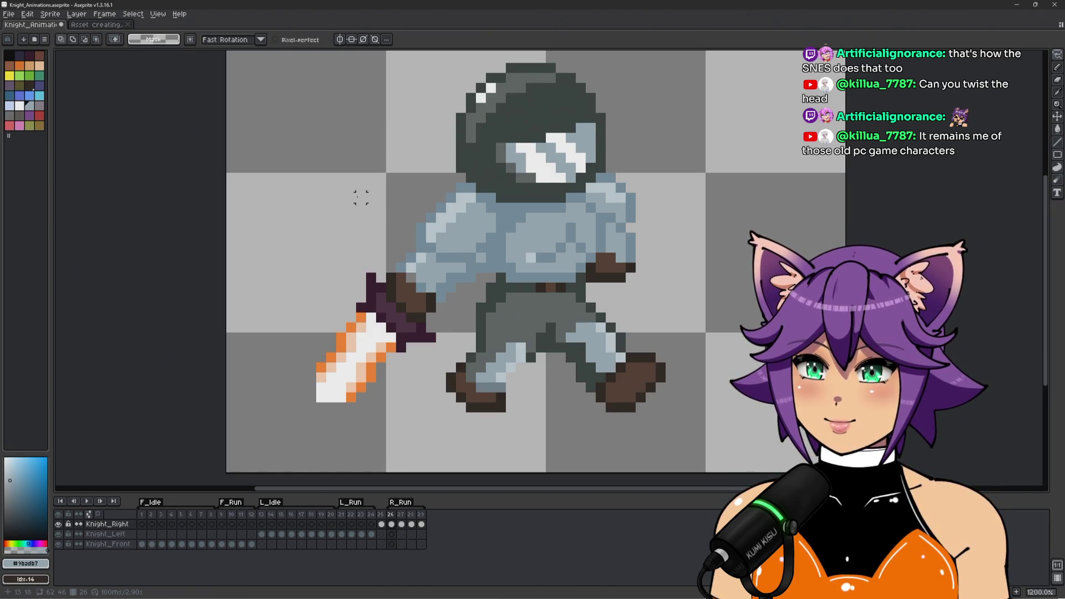
- Step through frames 27–29 and flick between them to compare sword positions
key("Right")
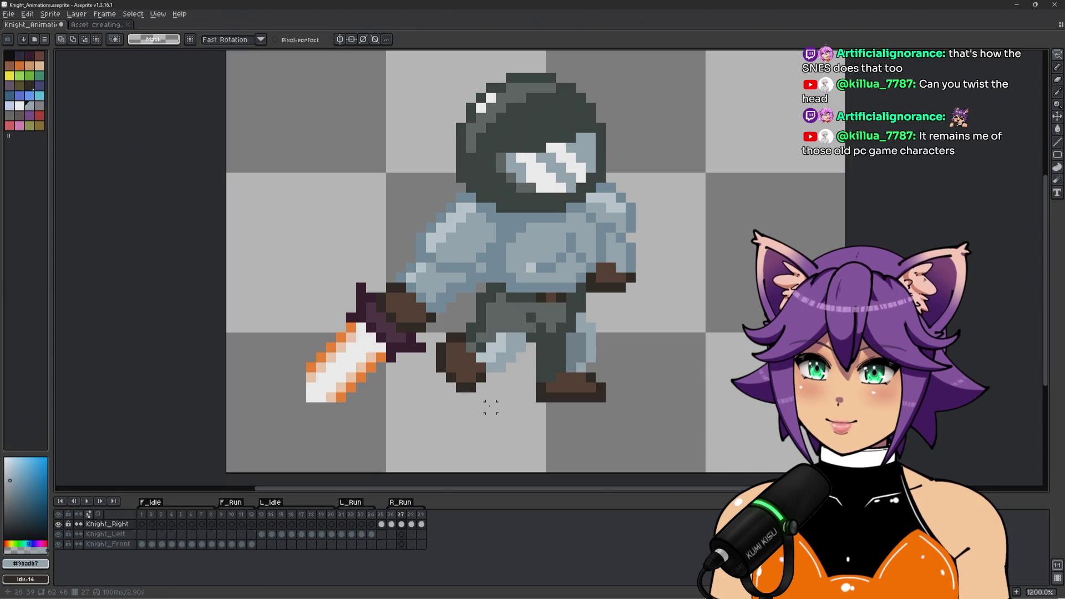
key("Right")
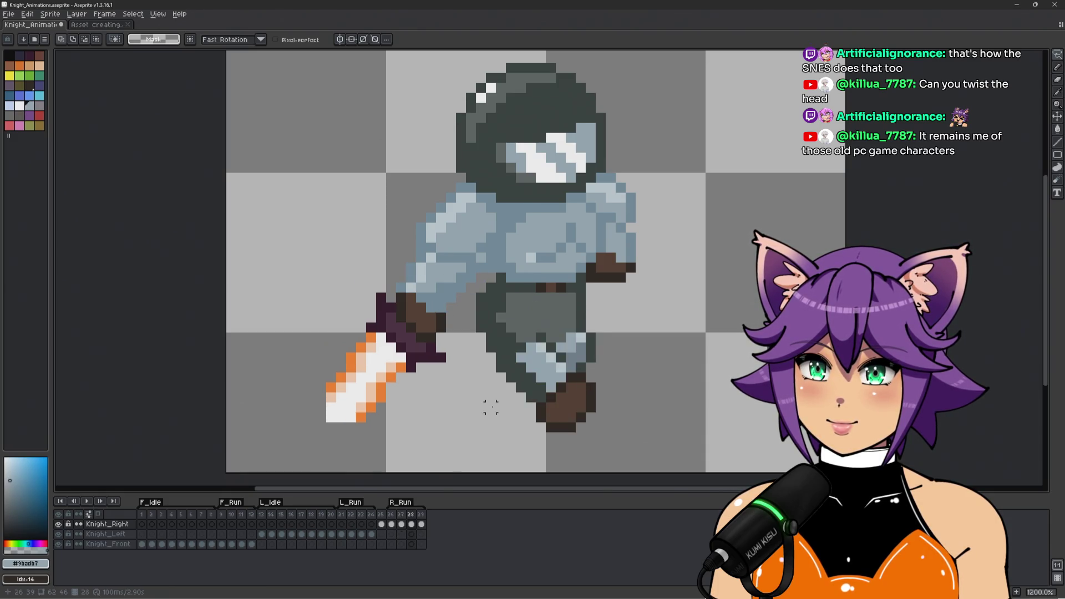
key("Right")
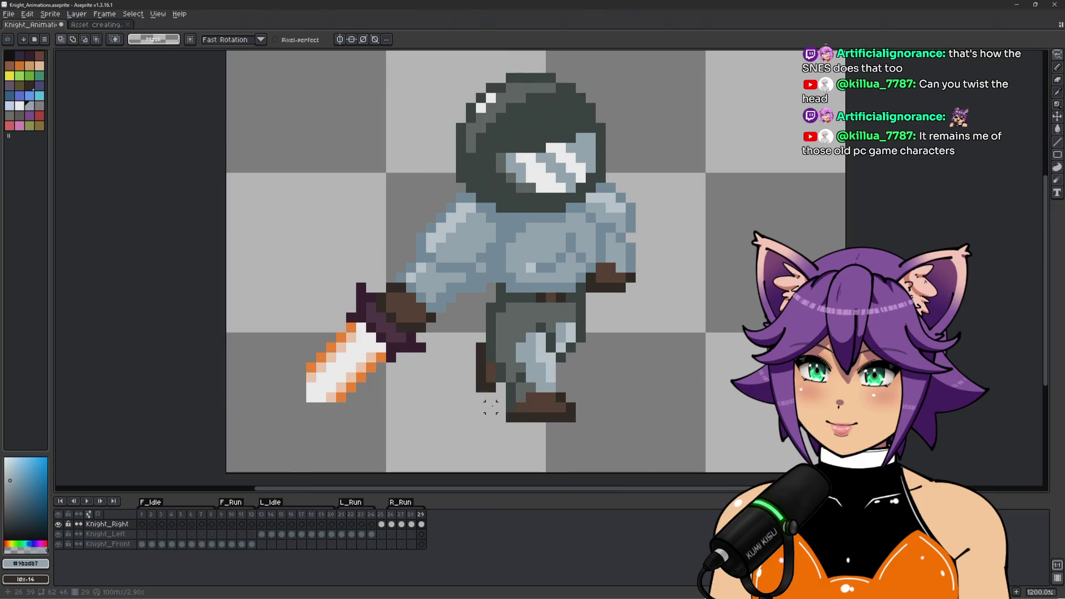
key("Left")
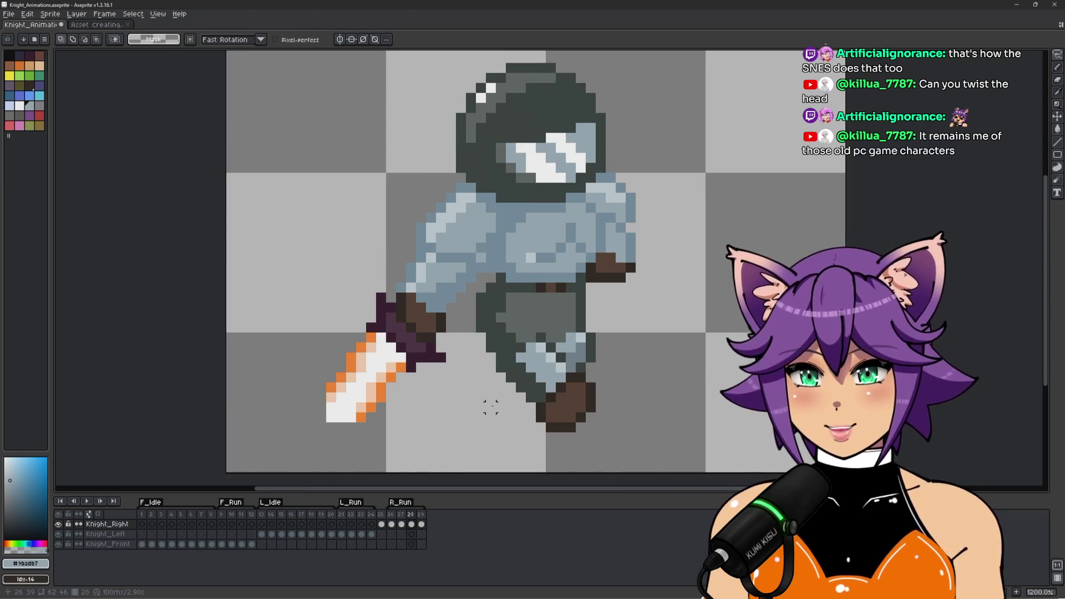
key("Right")
key("Left")
key("Right")
key("Left")
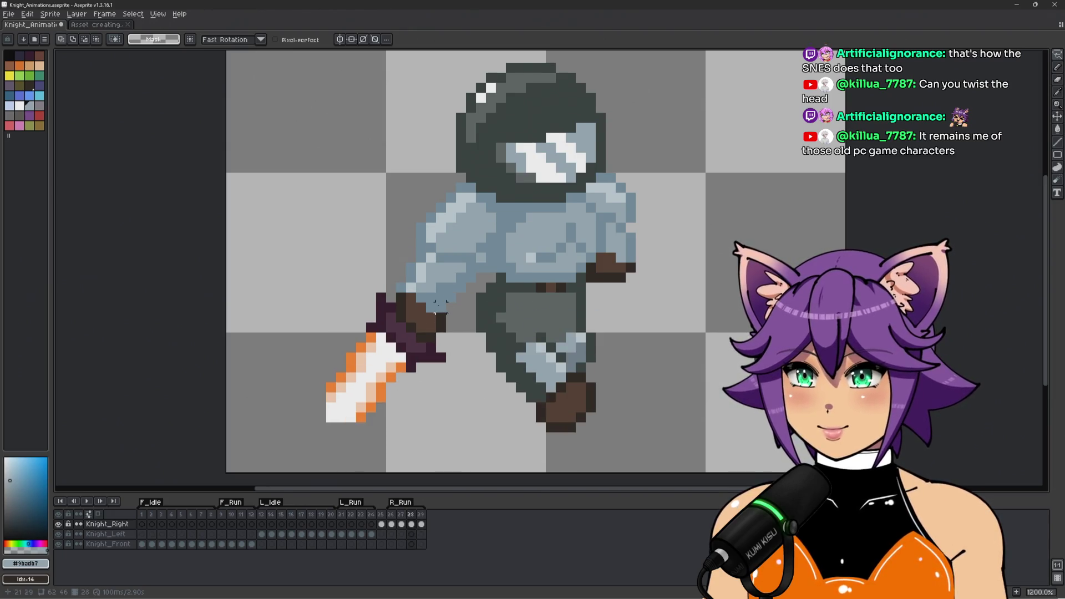
- Replace frame 28's sword with a copy from frame 29, moved down-right into the hand
left_click_drag(368, 275, 329, 294)
key("Delete")
left_click(422, 524)
mouse_move(321, 257)
left_mouse_down()
mouse_move(366, 299)
mouse_move(277, 313)
left_mouse_up()
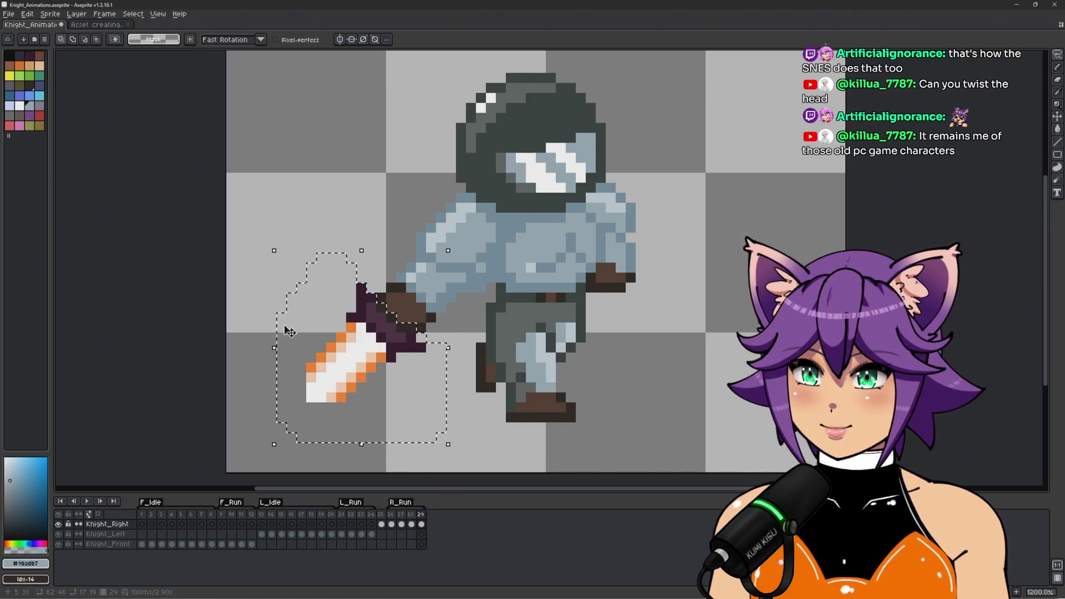
left_click(411, 524)
key("ctrl+v")
left_click_drag(374, 345, 394, 355)
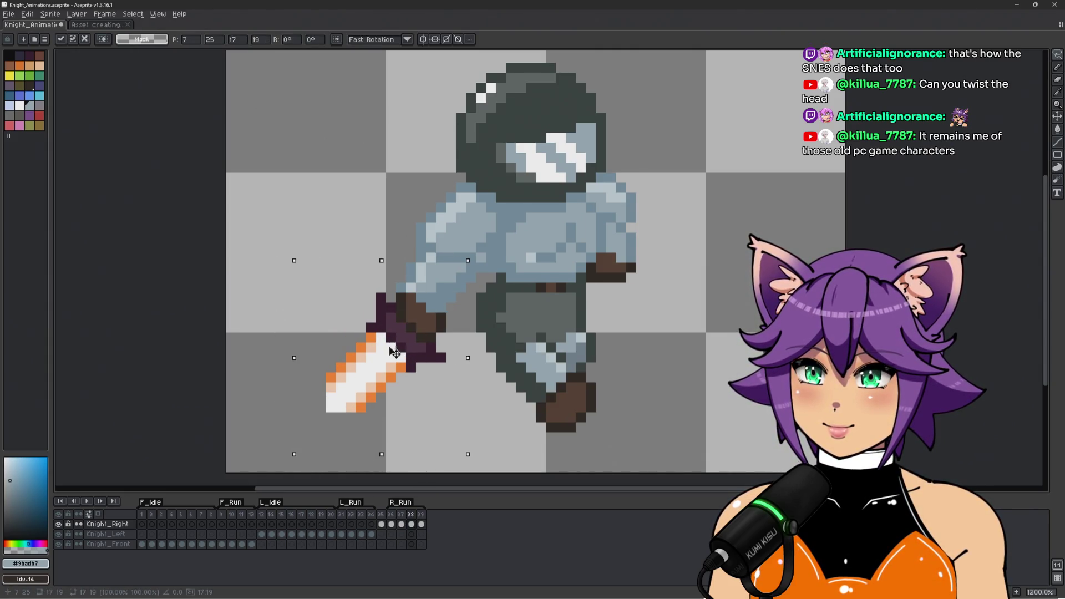
key("Return")
key("Return")
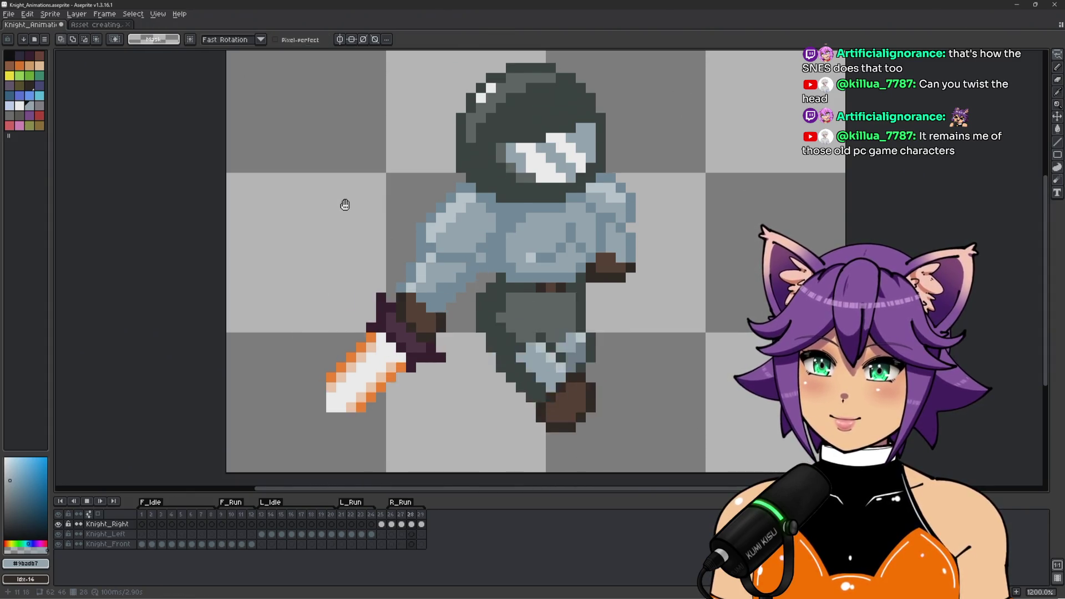
- On frame 29, lasso the arm and try pulling it left, then cancel the move
scroll(342, 220, "down", 3)
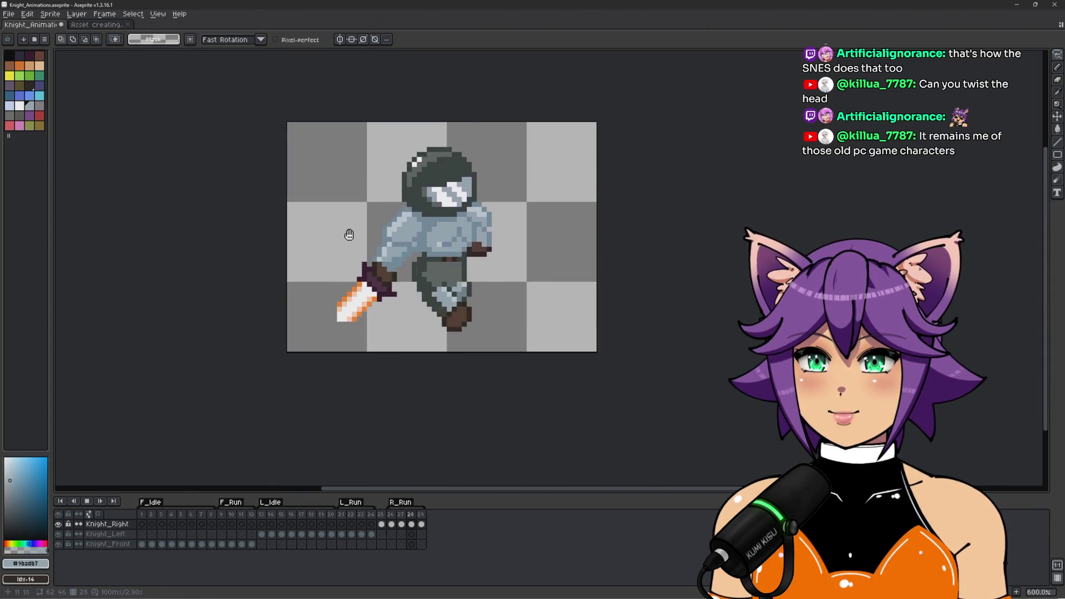
scroll(348, 225, "up", 3)
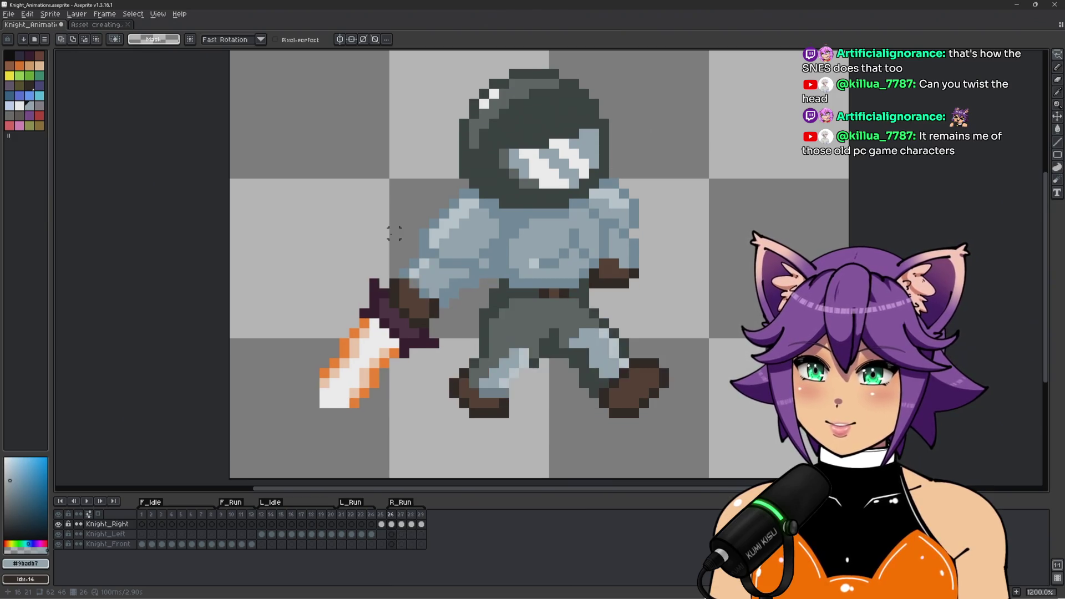
scroll(394, 233, "down", 3)
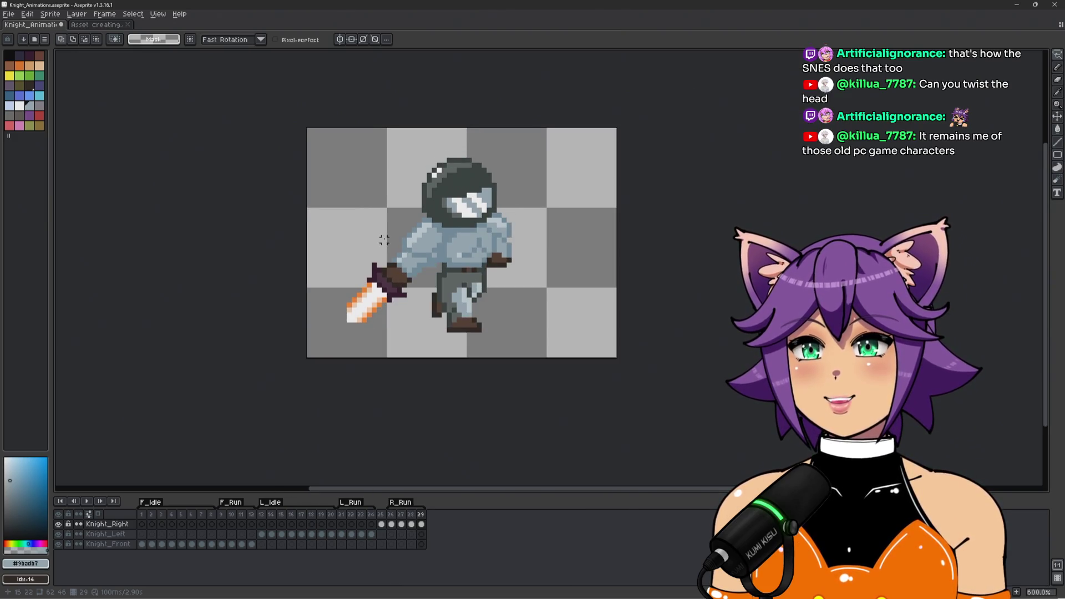
scroll(384, 240, "up", 3)
key("Right")
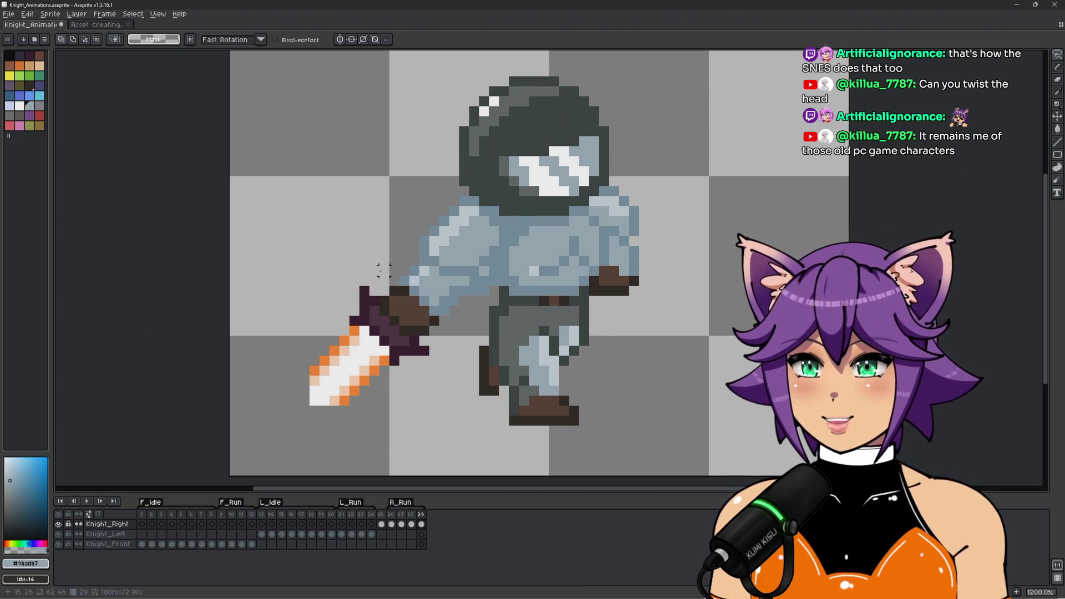
key("q")
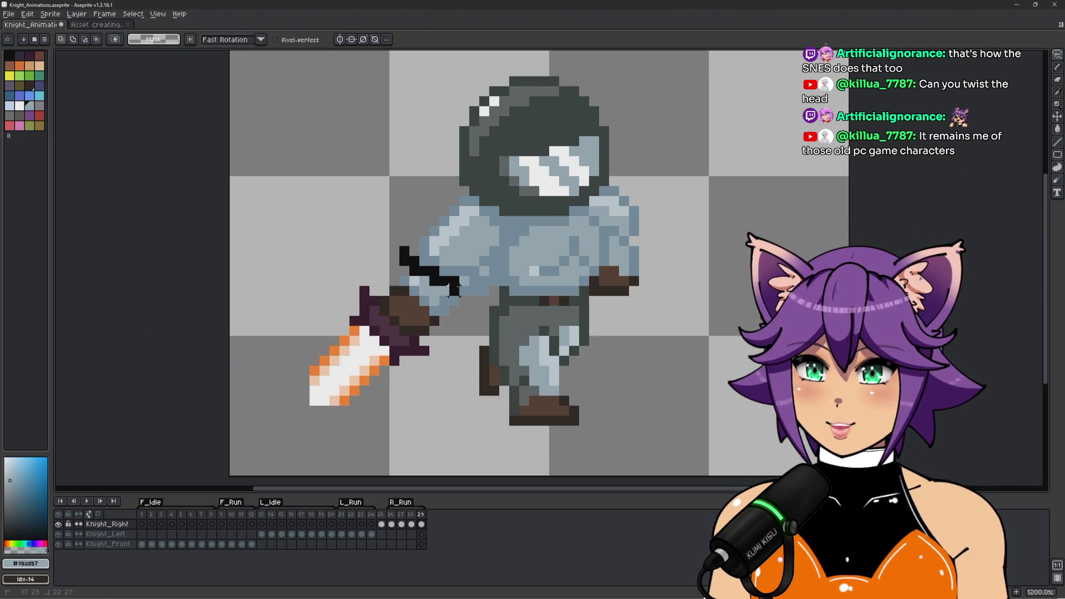
left_click_drag(374, 272, 415, 299)
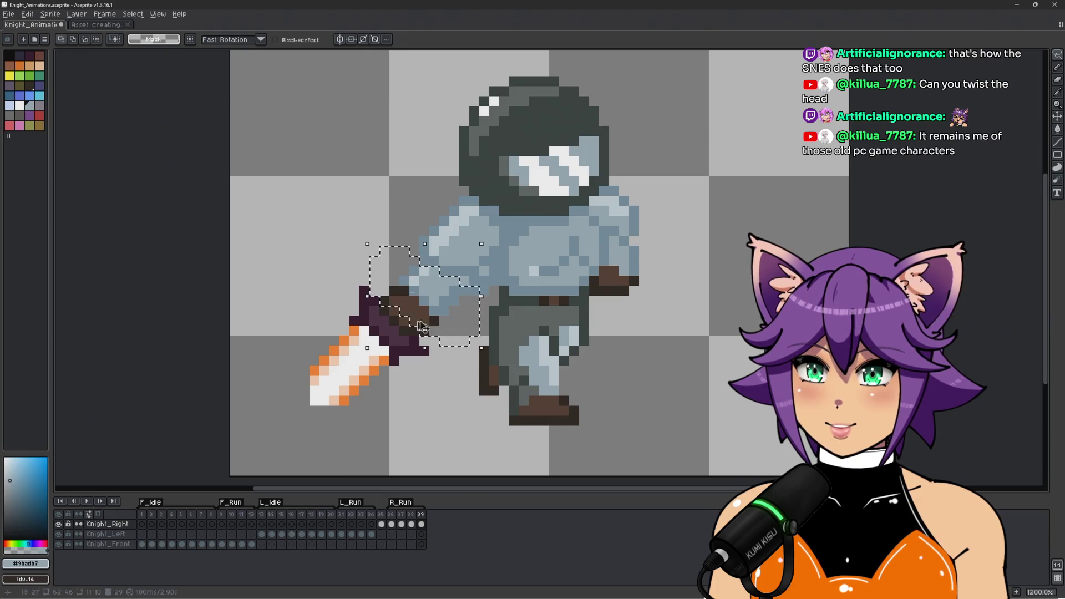
left_click(411, 524)
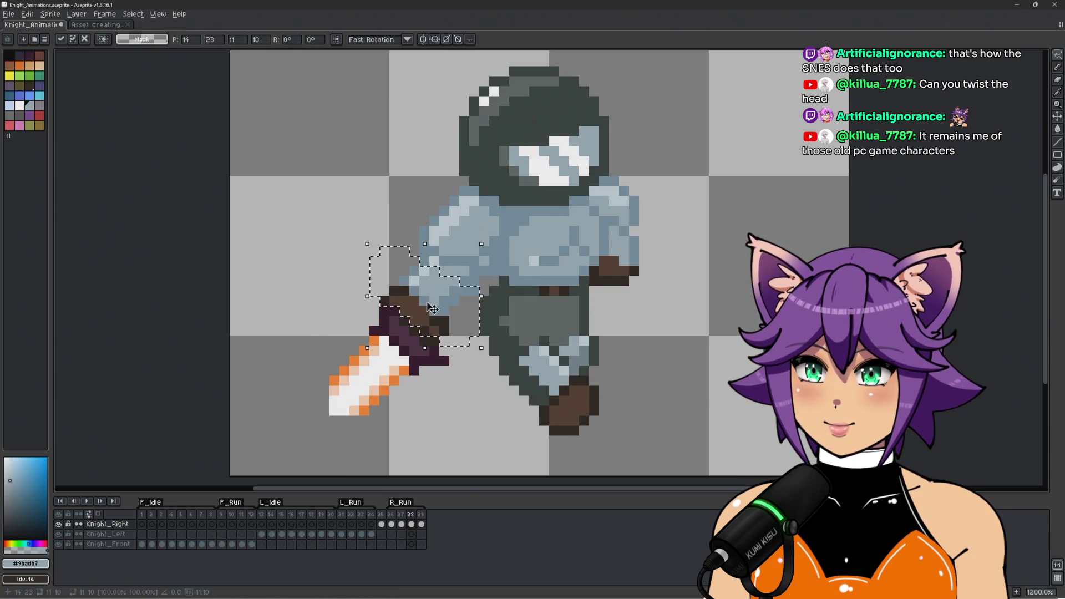
mouse_move(432, 309)
left_mouse_down()
mouse_move(441, 289)
mouse_move(336, 245)
left_mouse_up()
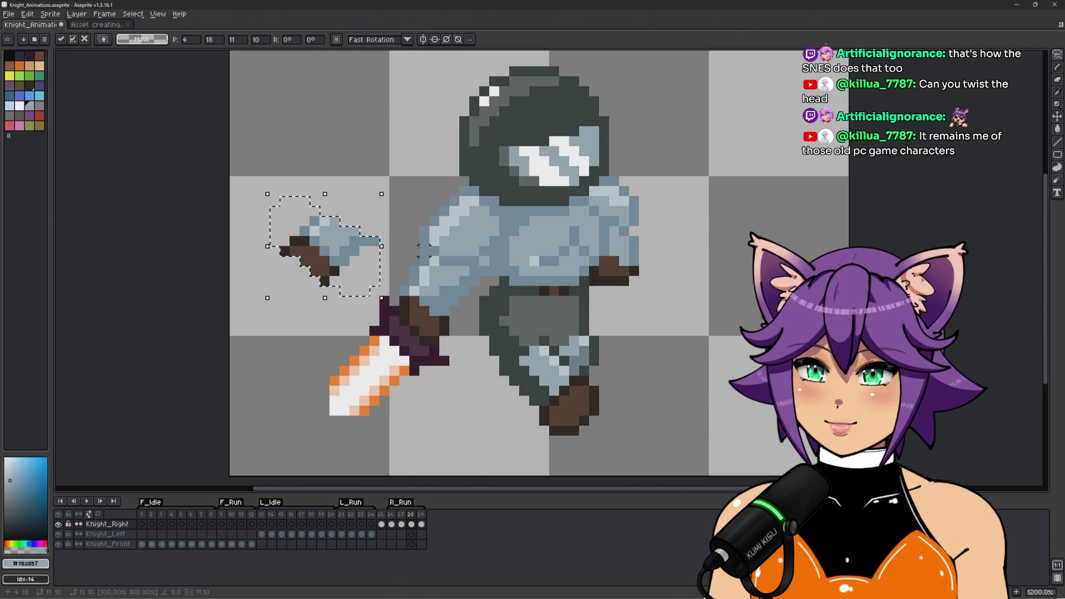
key("Escape")
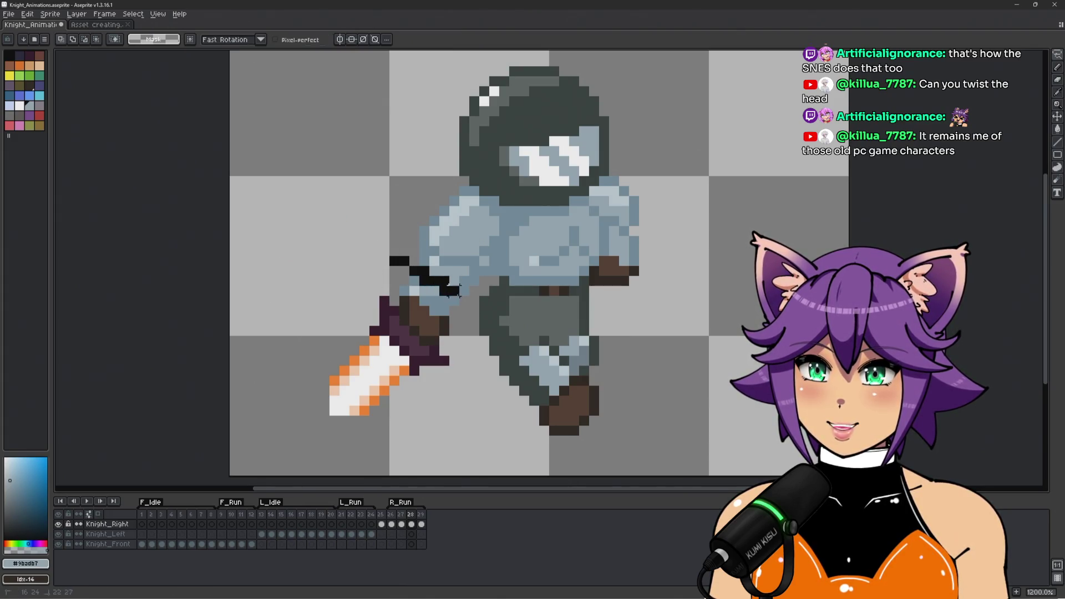
- Copy the sword from frame 29, paste and commit it on frame 28, then compare frames
left_click_drag(425, 430, 299, 311)
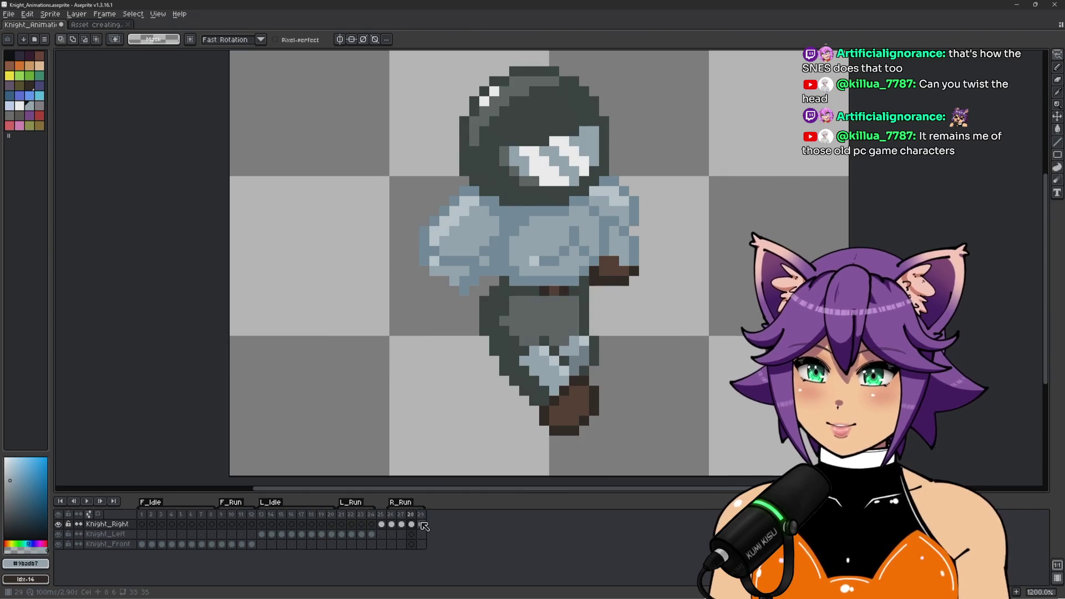
key("Right")
left_click_drag(461, 321, 468, 299)
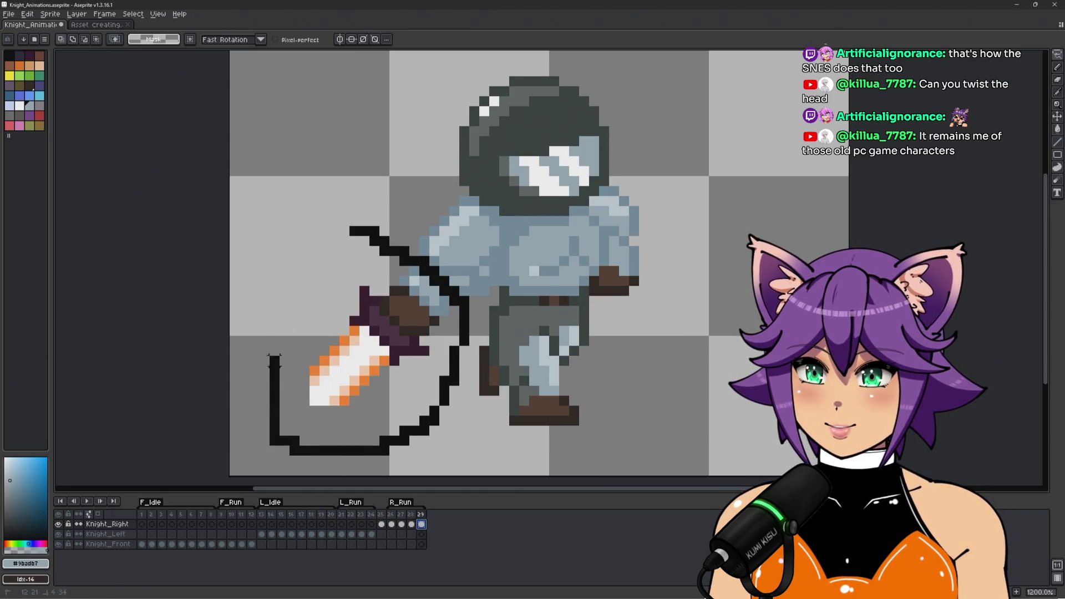
key("Left")
key("ctrl+v")
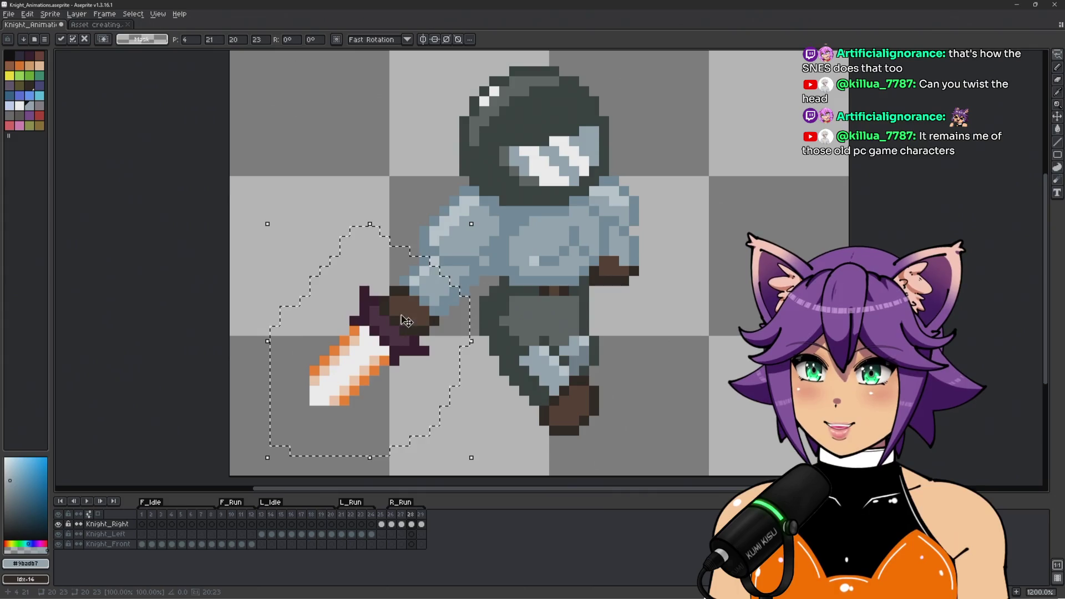
key("Return")
key("Right")
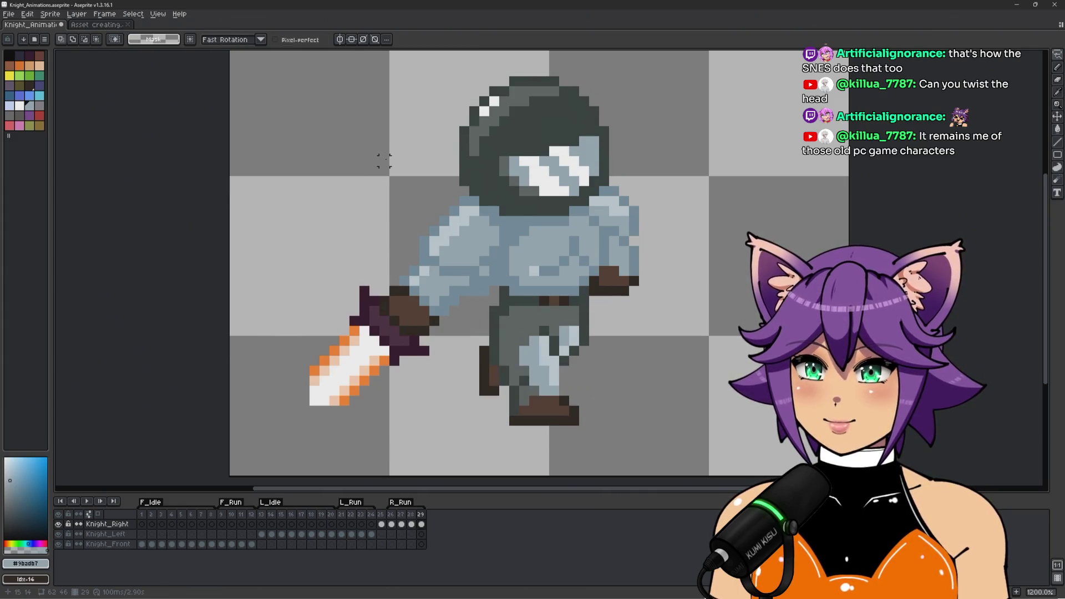
key("Left")
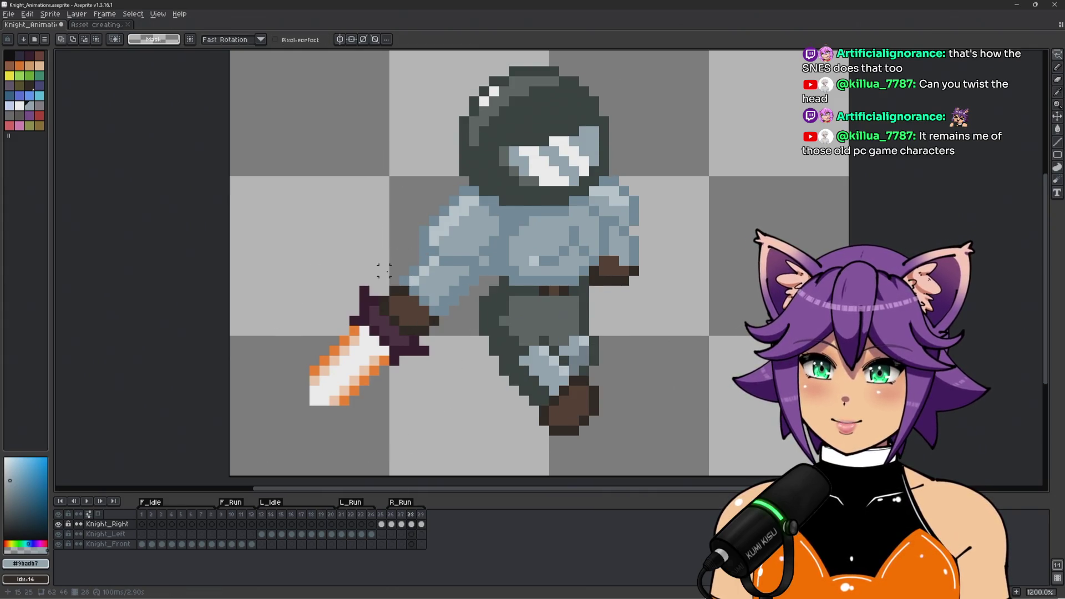
- Undo the up-right sword move on frame 28 and instead nudge it up one pixel
left_click_drag(427, 410, 331, 246)
left_click(395, 201)
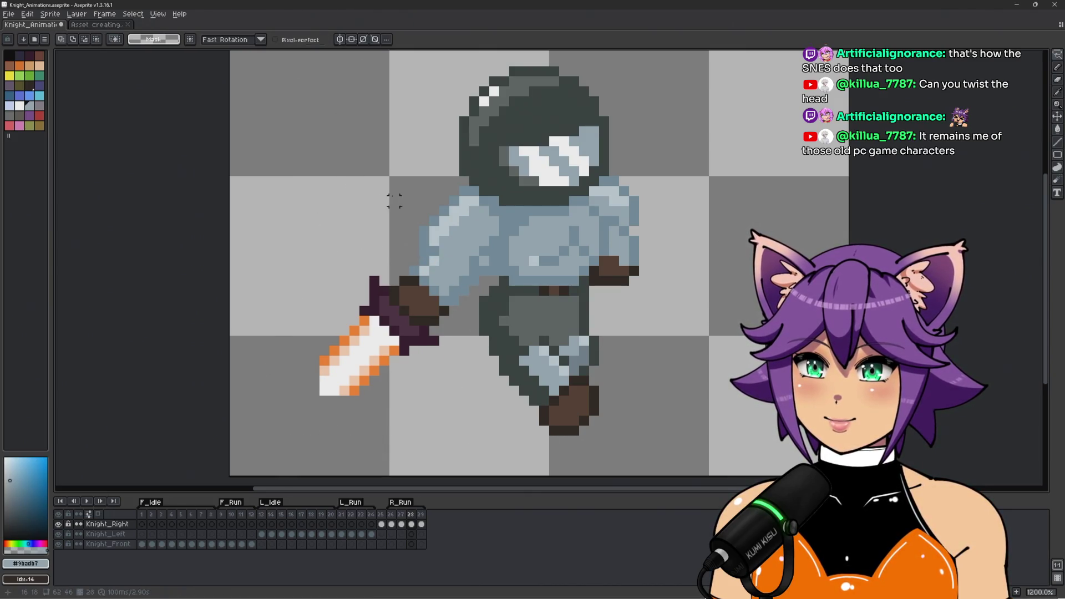
key("Right")
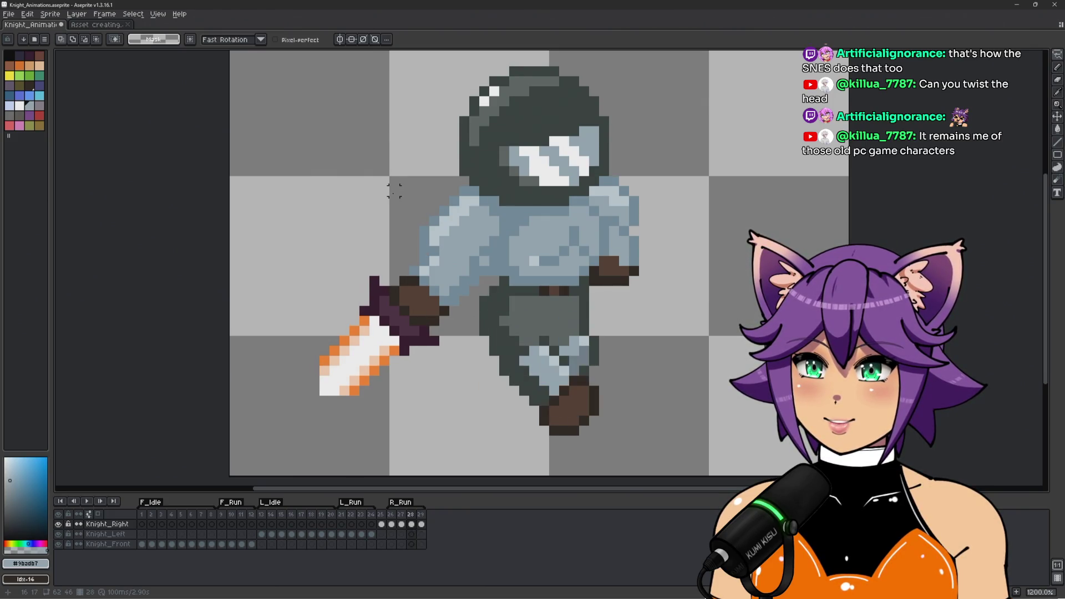
key("ctrl+z")
key("ctrl+z")
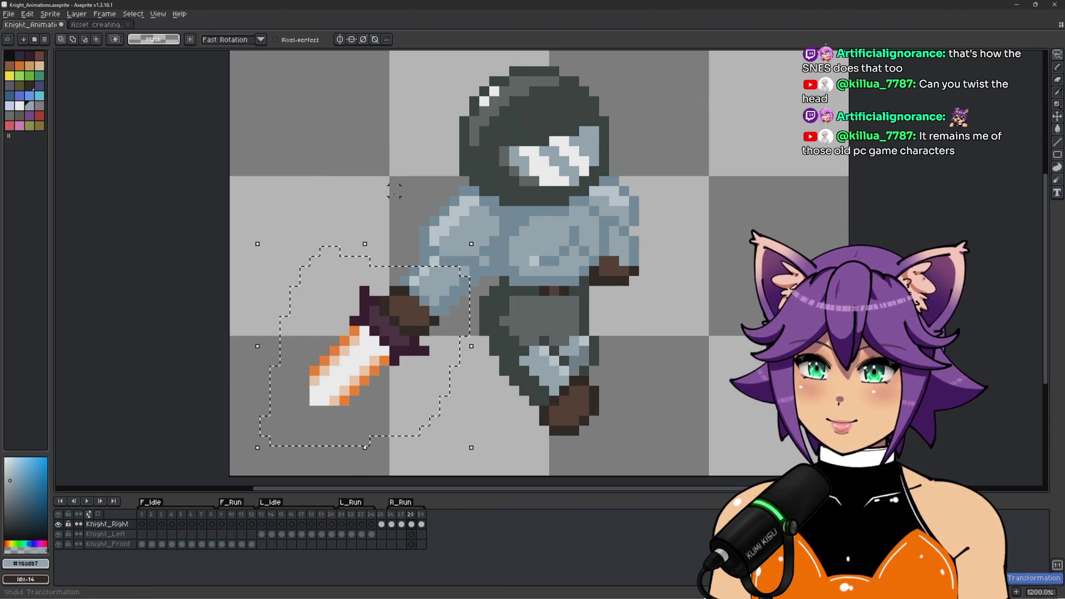
key("Up")
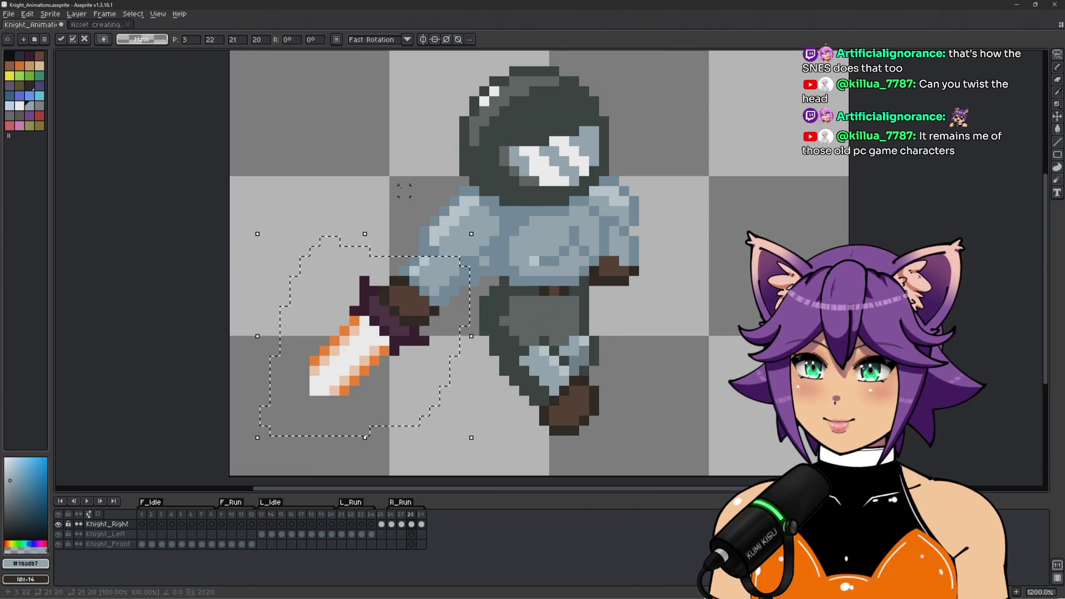
key("ctrl+d")
left_click(421, 524)
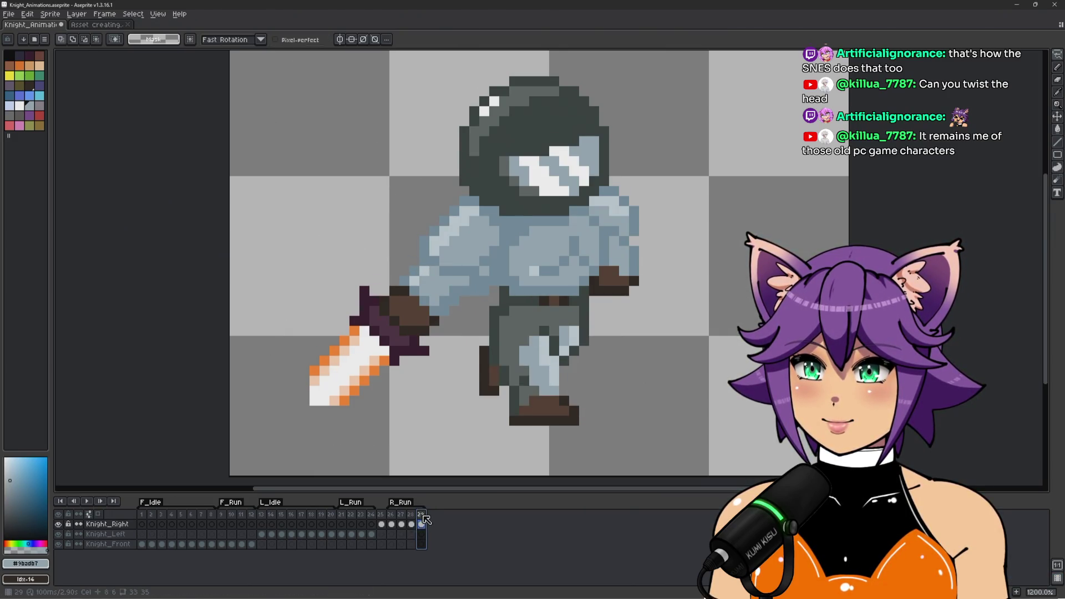
key("Left")
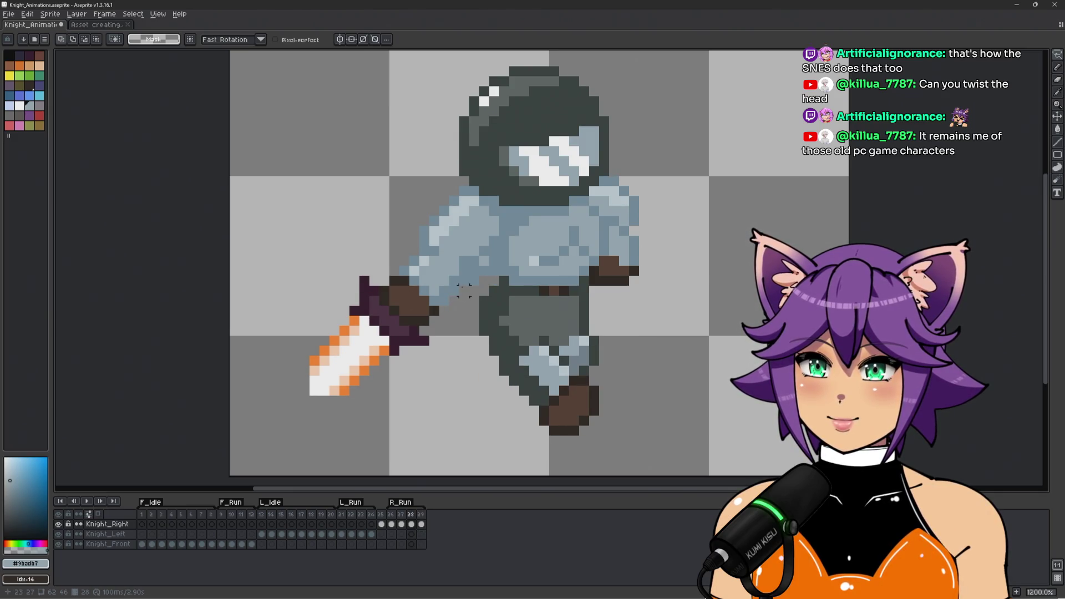
- Compare neighbouring poses with the Pencil, sampling the darker and lighter armour blues
scroll(444, 300, "up", 1)
key("Right")
key("Left")
key("b")
left_click(425, 237, "alt")
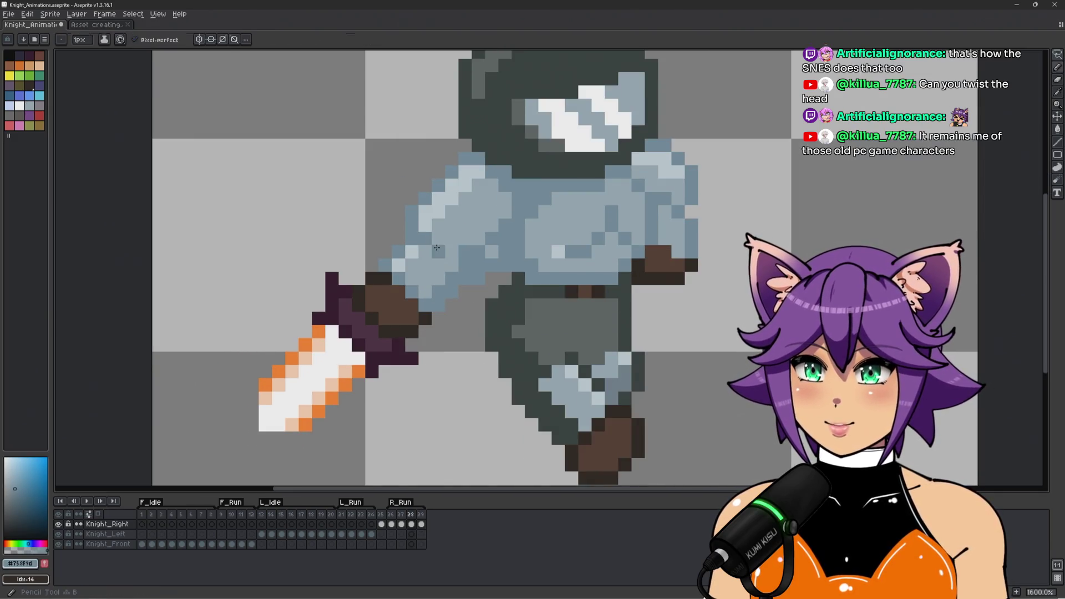
key("Left")
key("Right")
key("Left")
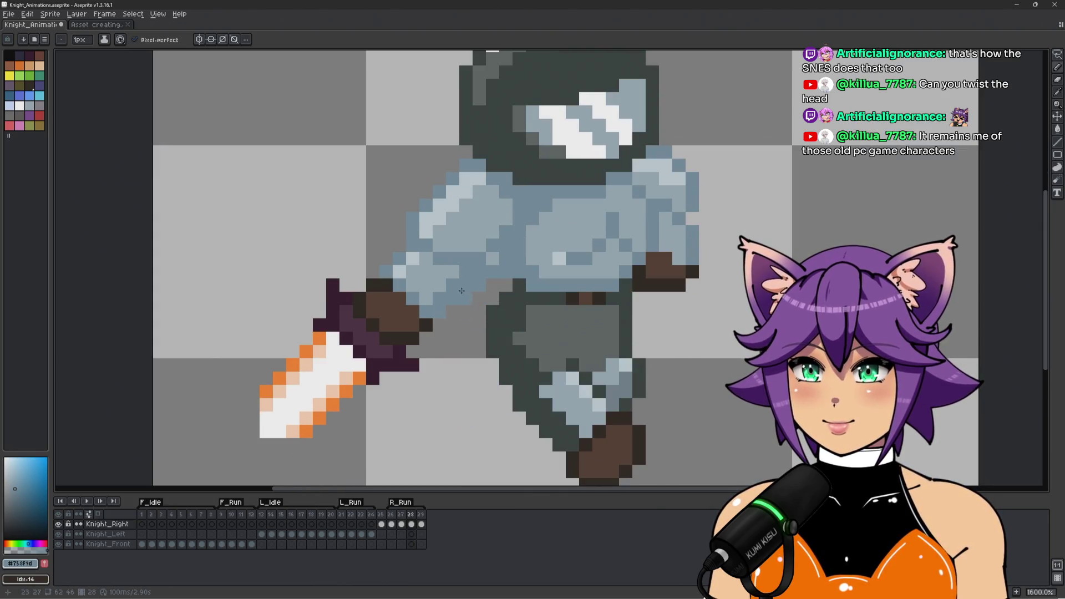
left_click(455, 272, "alt")
scroll(463, 336, "down", 1)
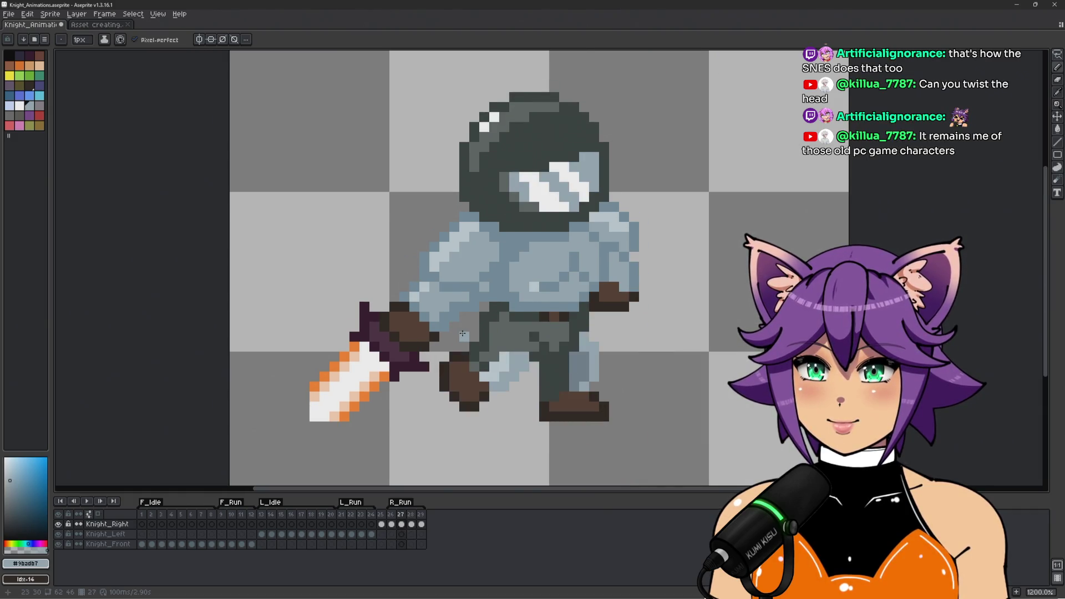
- Play the R_Run cycle, stop it, and recentre the view on the sprite
key("Return")
scroll(462, 330, "down", 1)
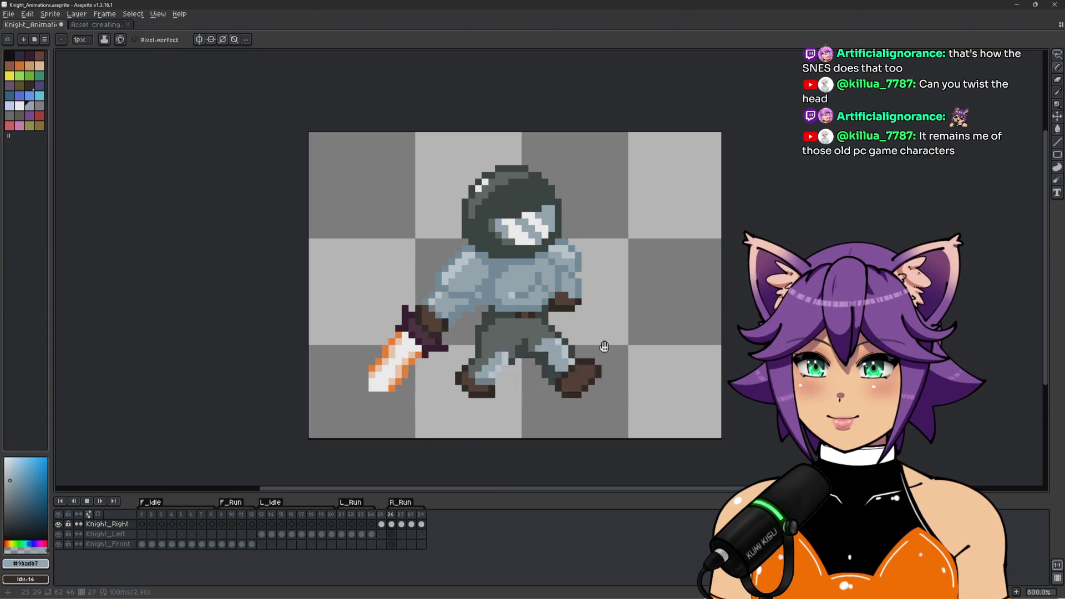
key("Return")
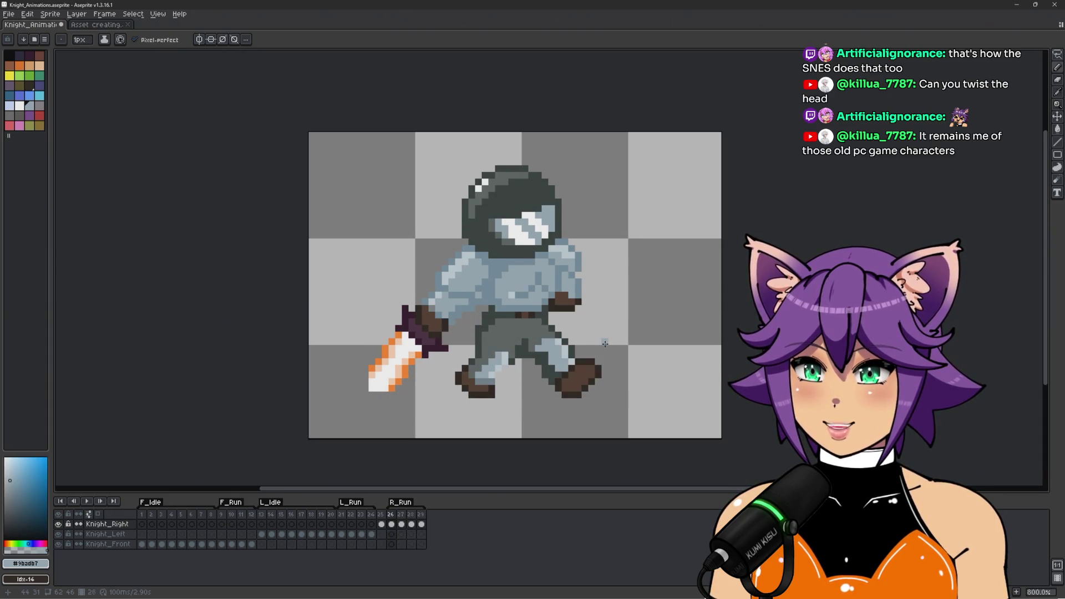
left_click_drag(437, 390, 437, 388)
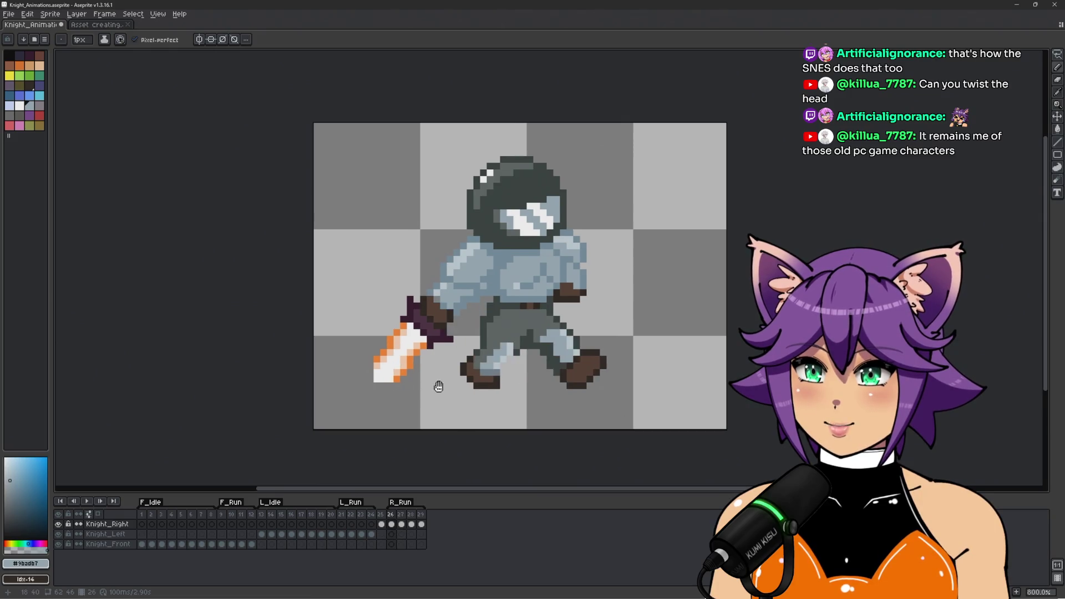
scroll(430, 328, "up", 1)
scroll(430, 325, "up", 2)
scroll(429, 323, "up", 2)
- Alt-pick the darker armour blue #758f9d from the knight's arm
key("alt")
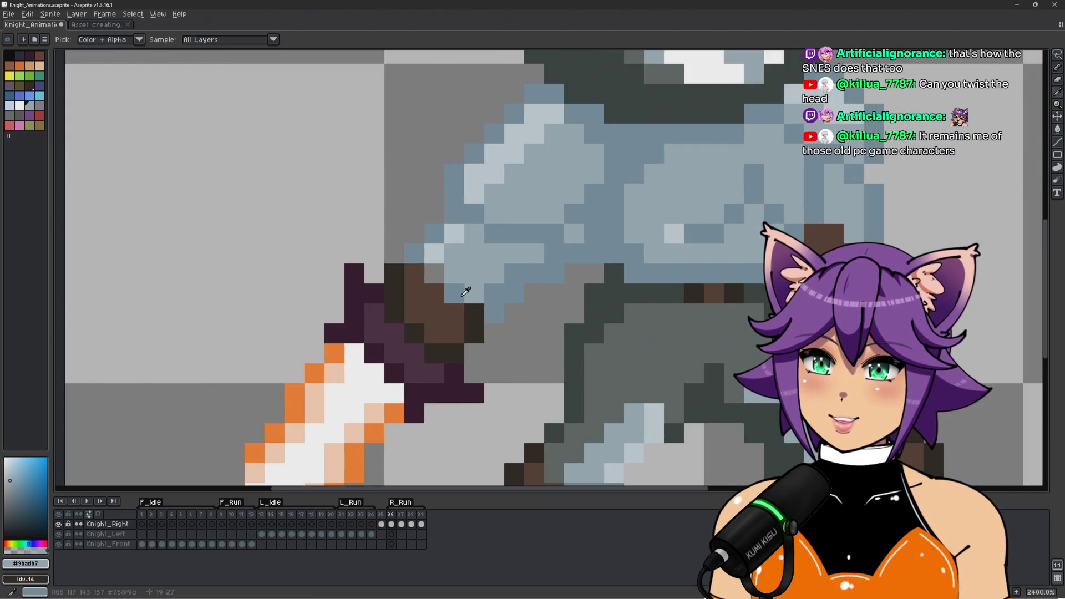
left_click(466, 292)
scroll(477, 322, "down", 2)
scroll(486, 349, "down", 1)
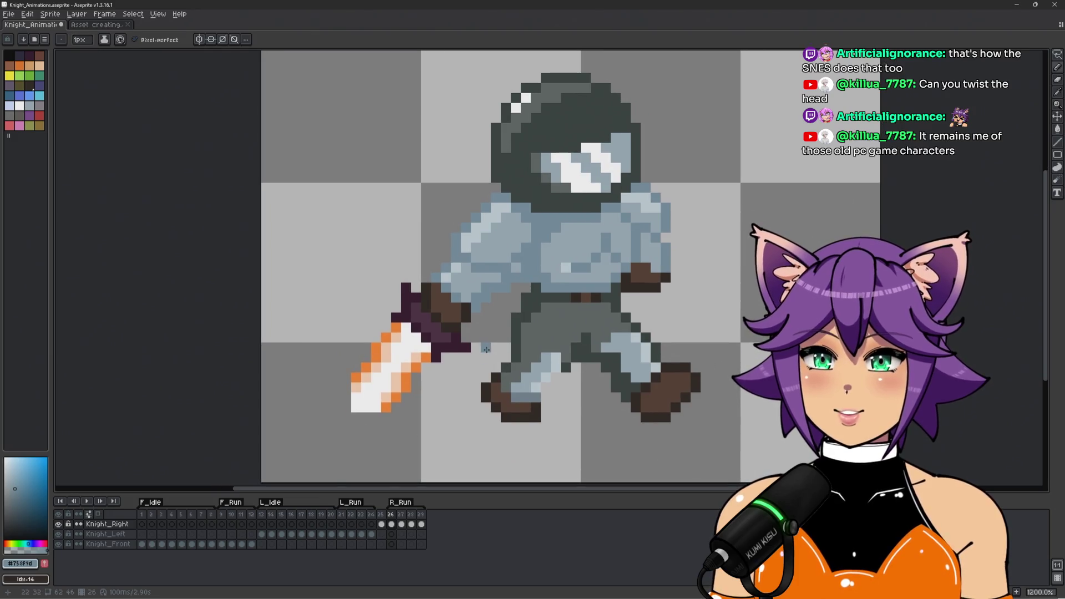
scroll(485, 339, "down", 1)
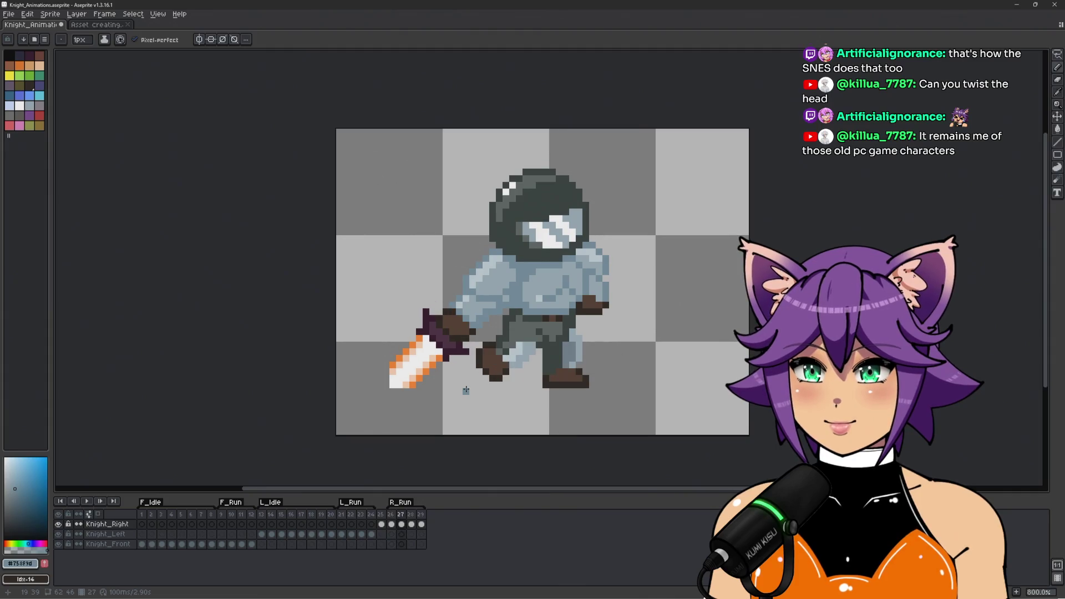
scroll(472, 405, "up", 1)
scroll(472, 405, "up", 1)
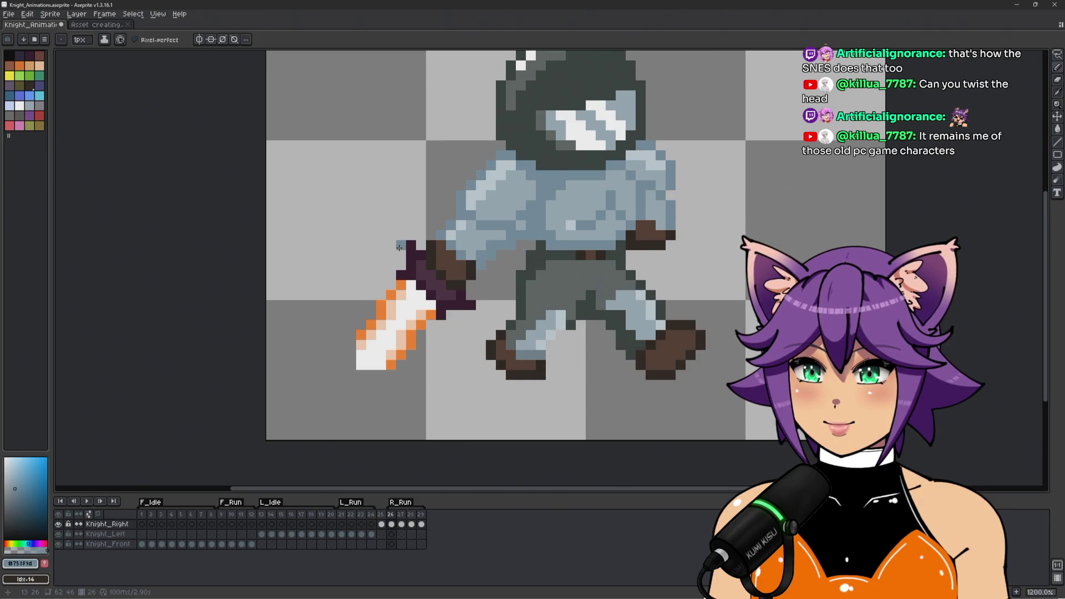
- Lasso the sword and hand on frame 26 and paste them into frame 27
key("q")
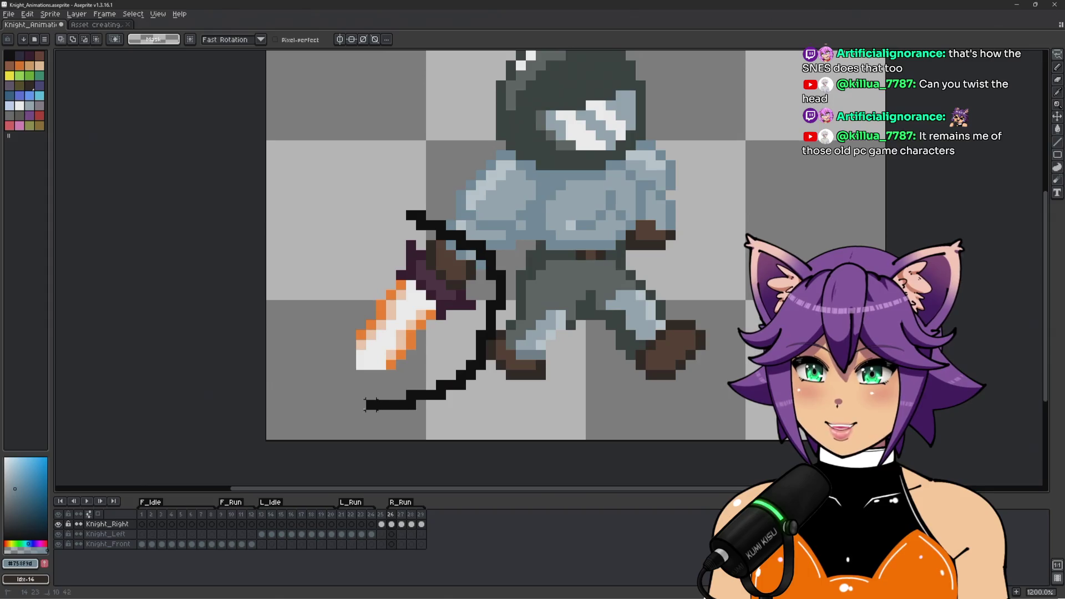
left_click_drag(375, 407, 399, 214)
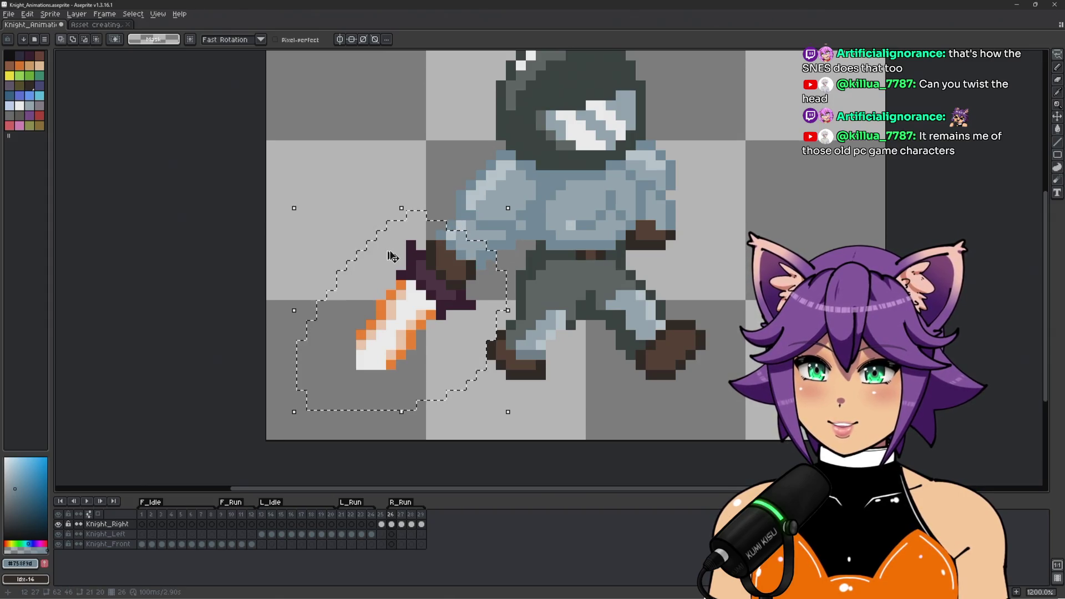
left_click(402, 524)
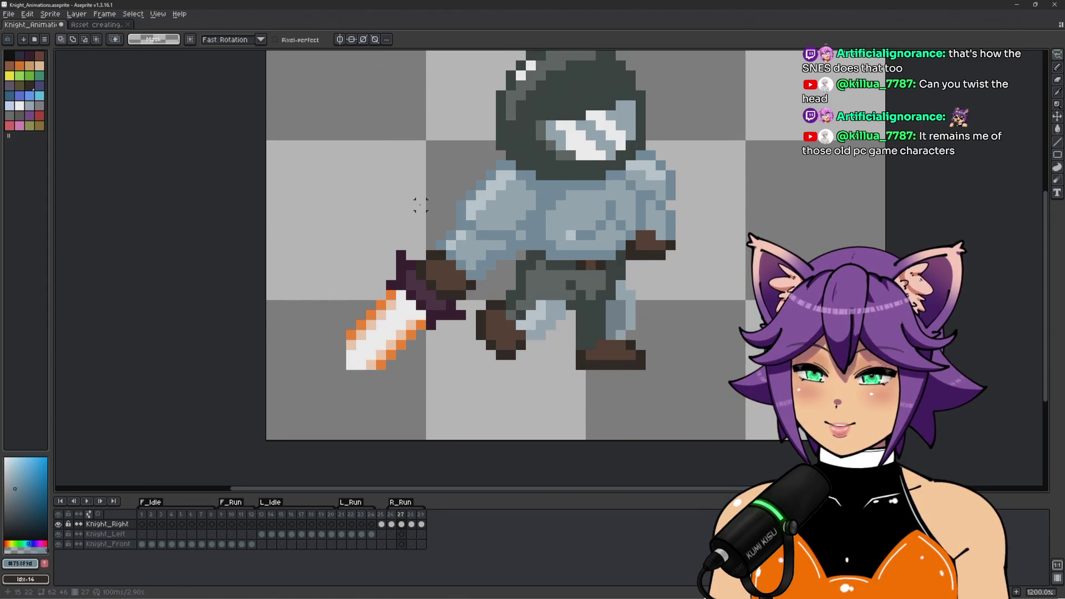
key("ctrl+v")
left_click_drag(461, 374, 411, 234)
key("Return")
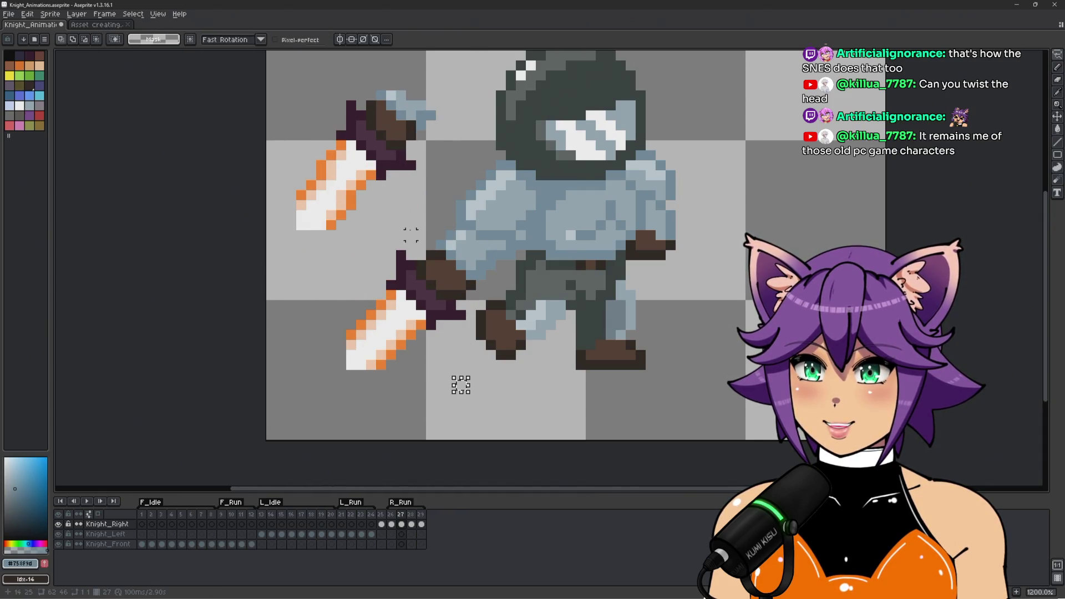
- Delete the old lower sword, move the new one down into the hand, and play the run
left_click_drag(461, 384, 468, 333)
key("Delete")
left_click_drag(336, 85, 407, 244)
left_click_drag(358, 167, 418, 318)
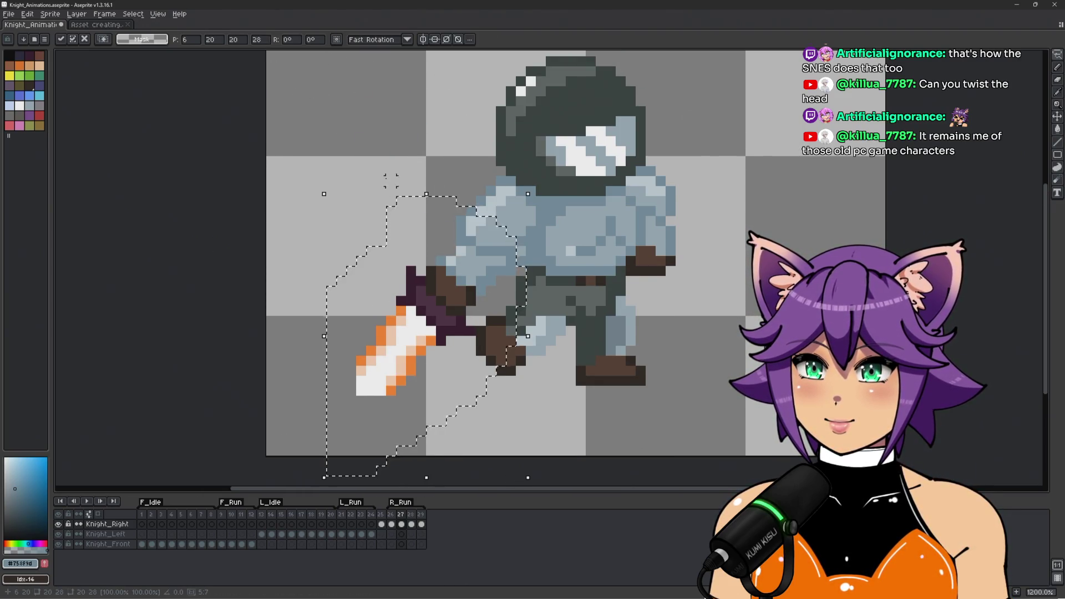
key("Return")
key("ctrl+d")
key("b")
scroll(421, 331, "down", 1)
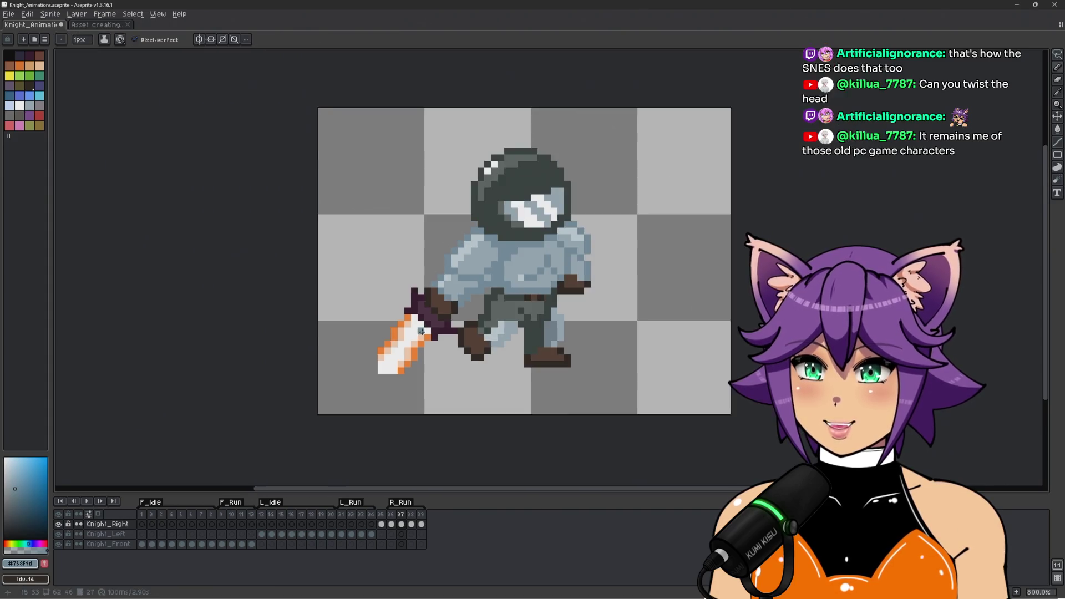
key("Return")
left_click_drag(659, 352, 612, 360)
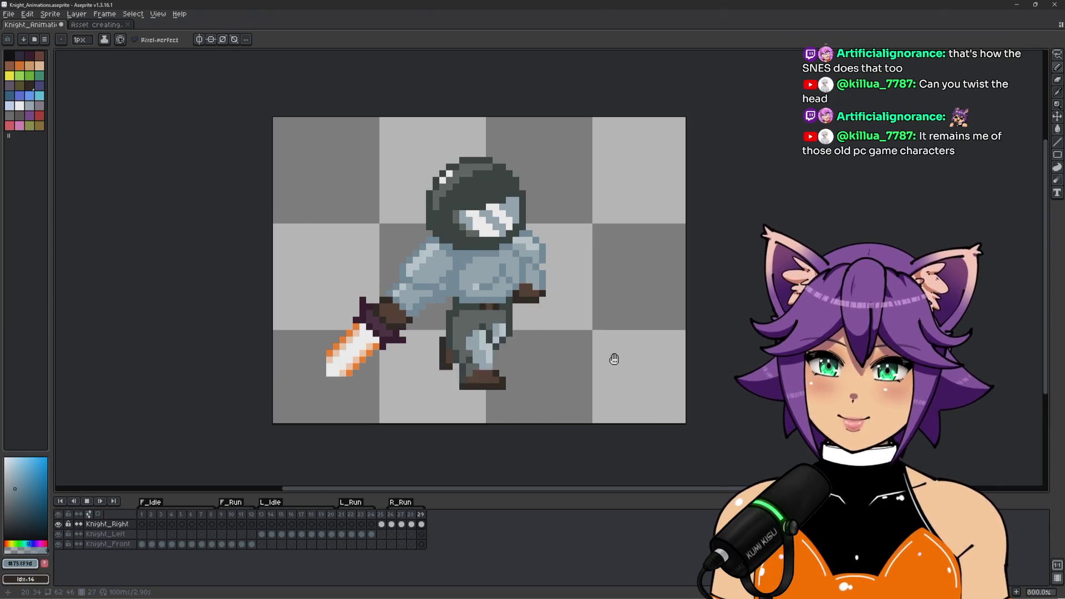
- Move from frame 21 to R_Run frame 26, sample the mid-grey armour colour, and resume playback
scroll(614, 360, "up", 2)
left_click(342, 518)
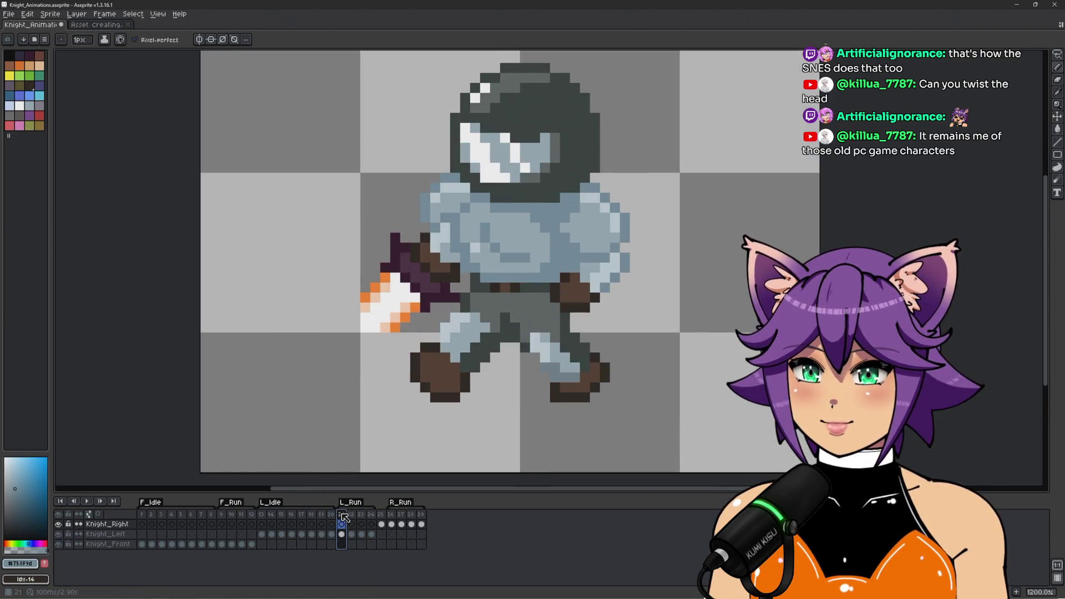
key("Right")
left_click(391, 524)
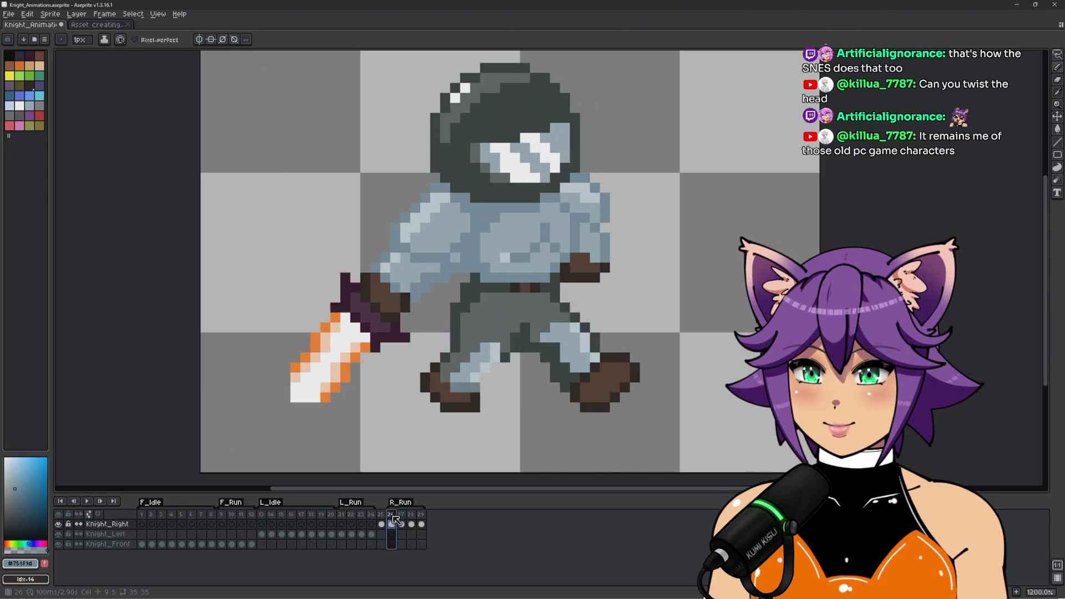
scroll(445, 218, "up", 1)
left_click(445, 218, "alt")
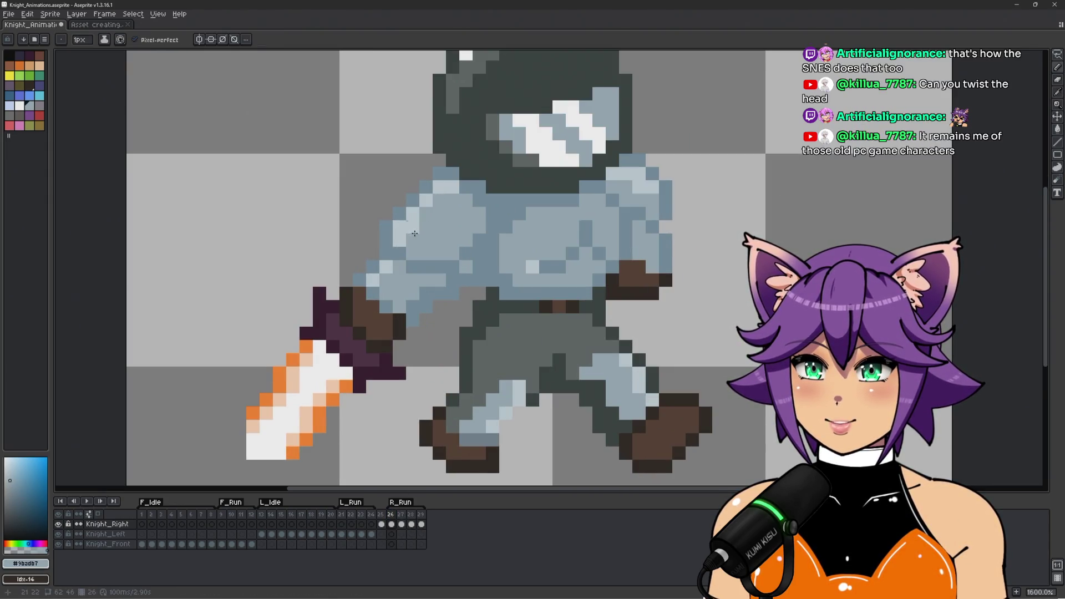
scroll(452, 268, "down", 3)
key("Return")
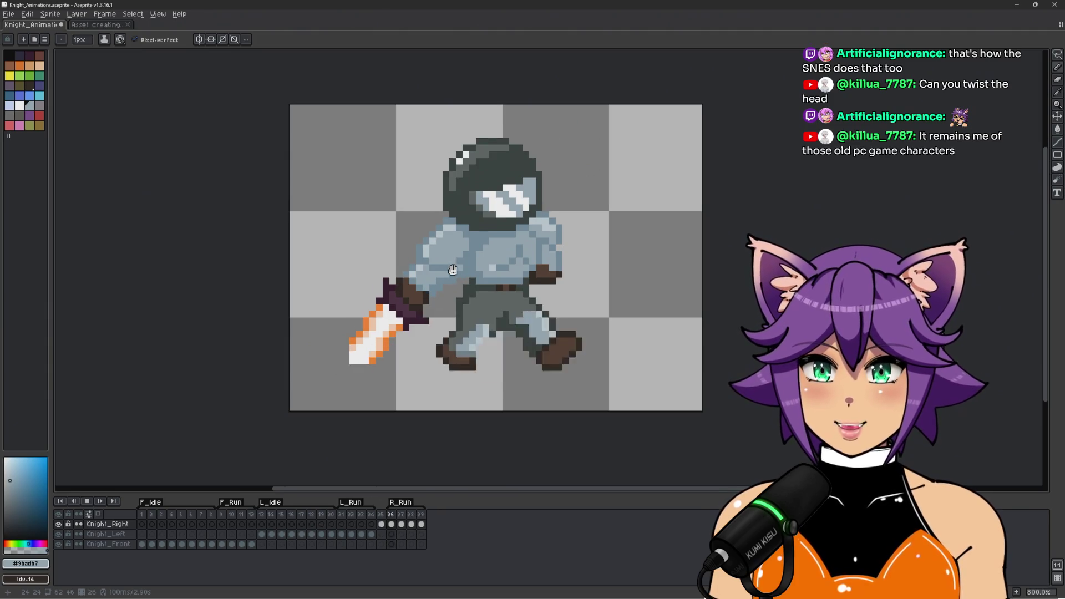
- Pick the lighter armour highlight colour and nudge the canvas view
scroll(452, 263, "up", 2)
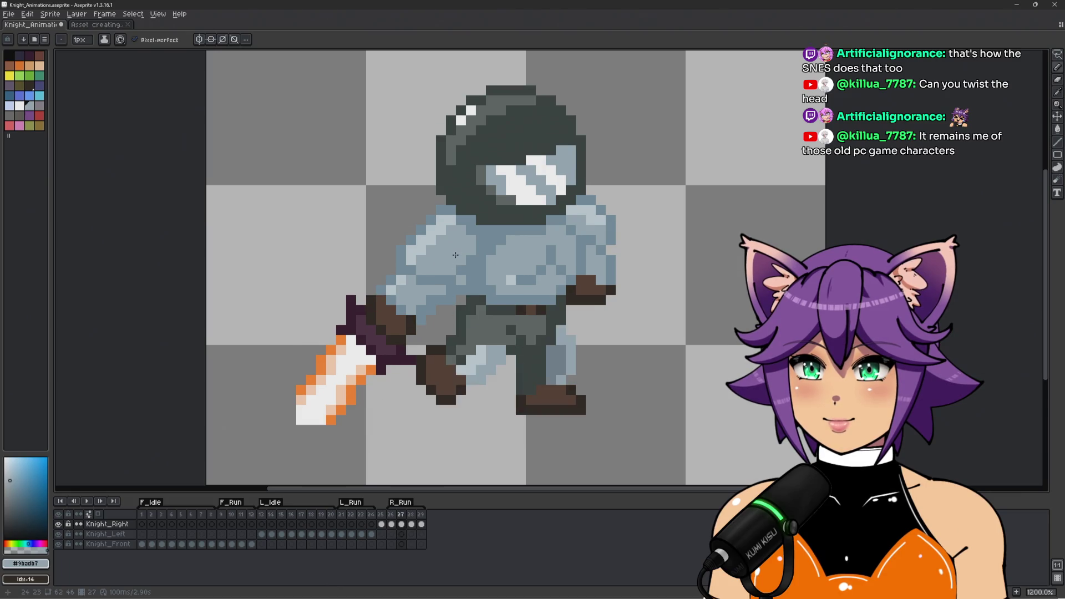
left_click(402, 281, "alt")
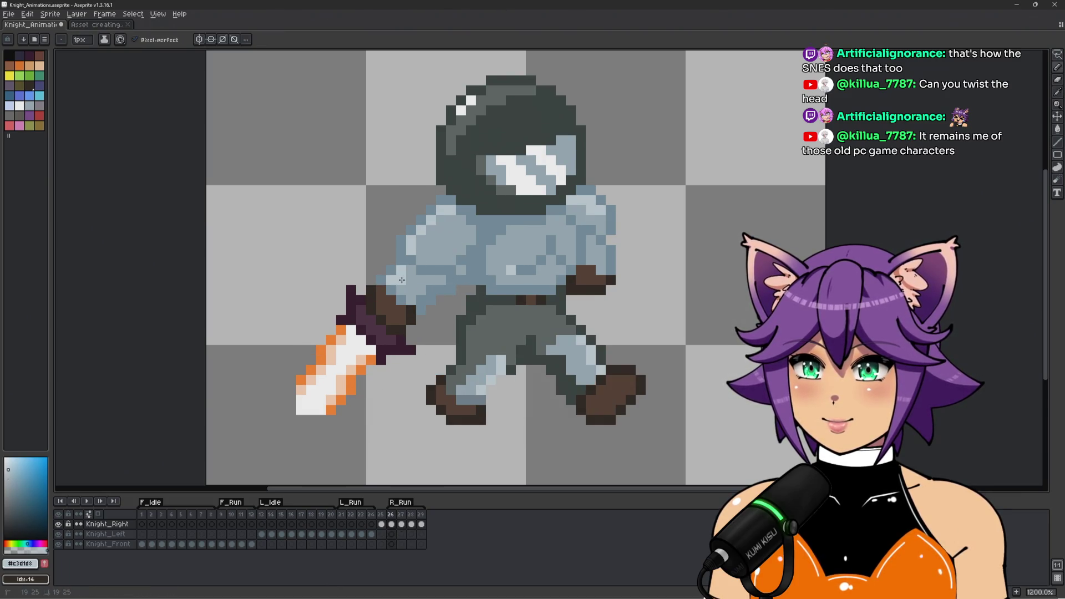
scroll(408, 273, "down", 3)
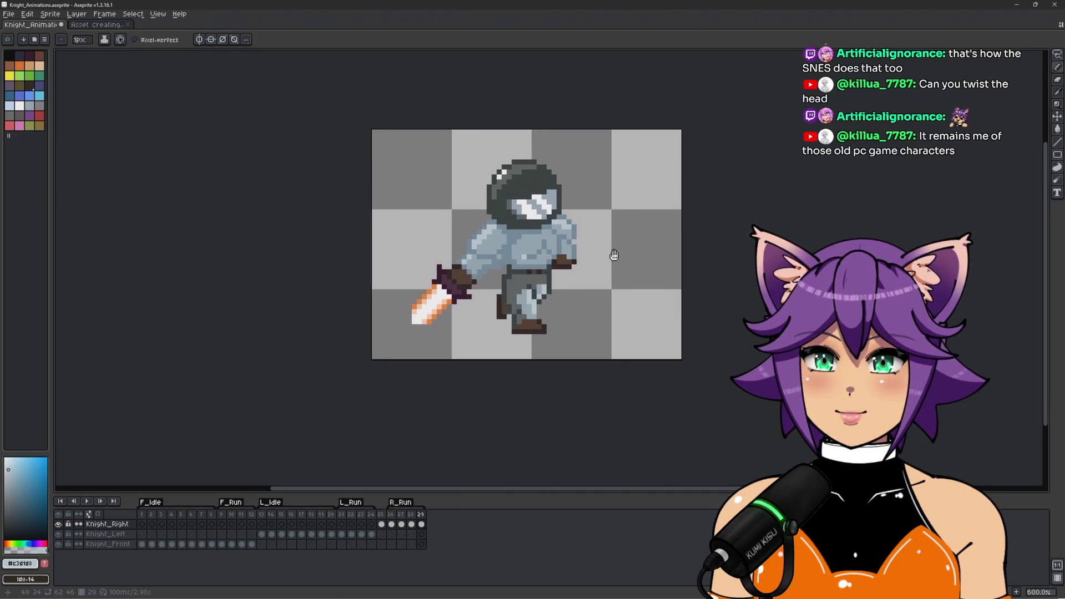
left_click_drag(587, 230, 584, 236)
scroll(584, 236, "up", 1)
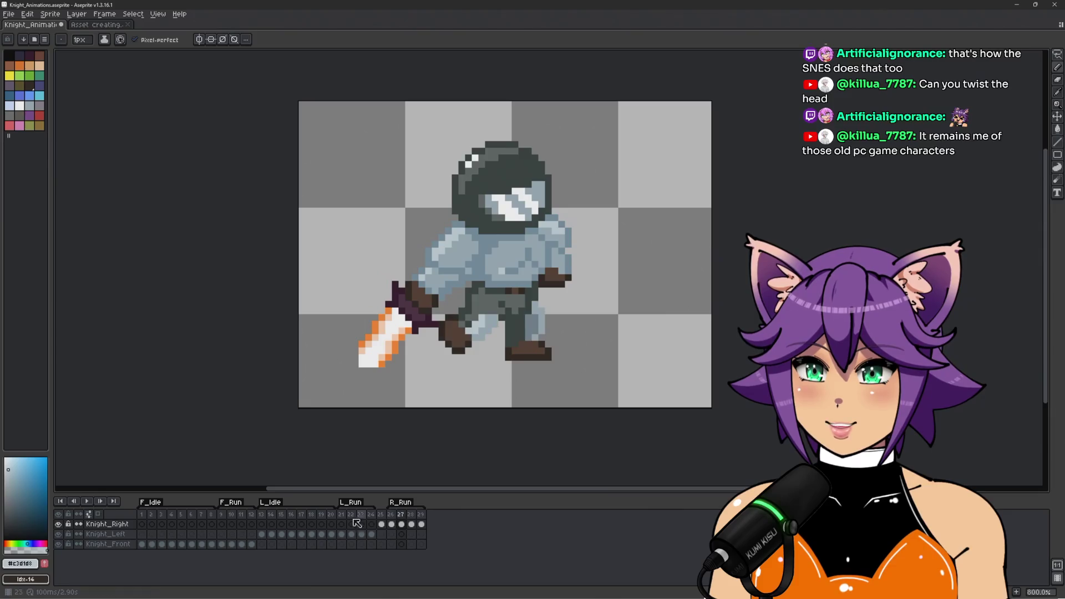
- Glance at the F_Run frames, then return to R_Run frames 26–27 and play the cycle
left_click(220, 515)
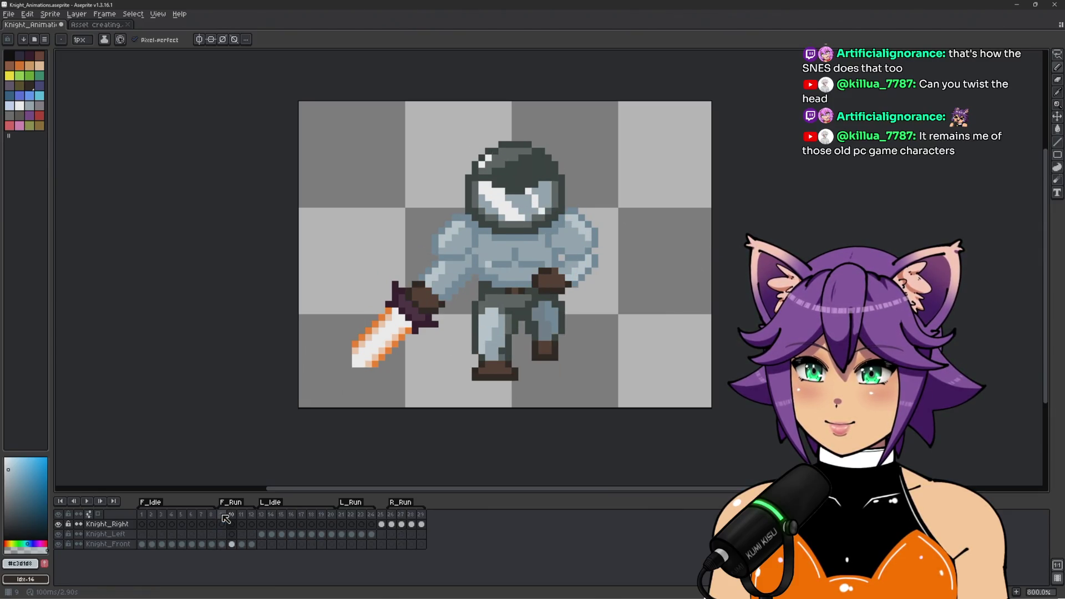
left_click(394, 523)
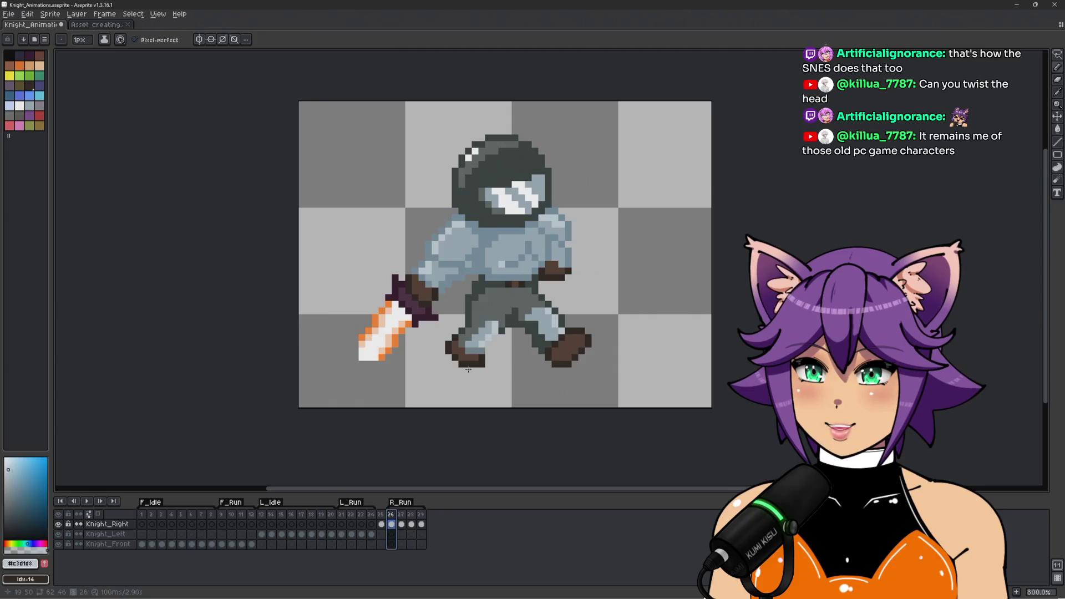
scroll(511, 277, "up", 2)
key("Right")
key("Right")
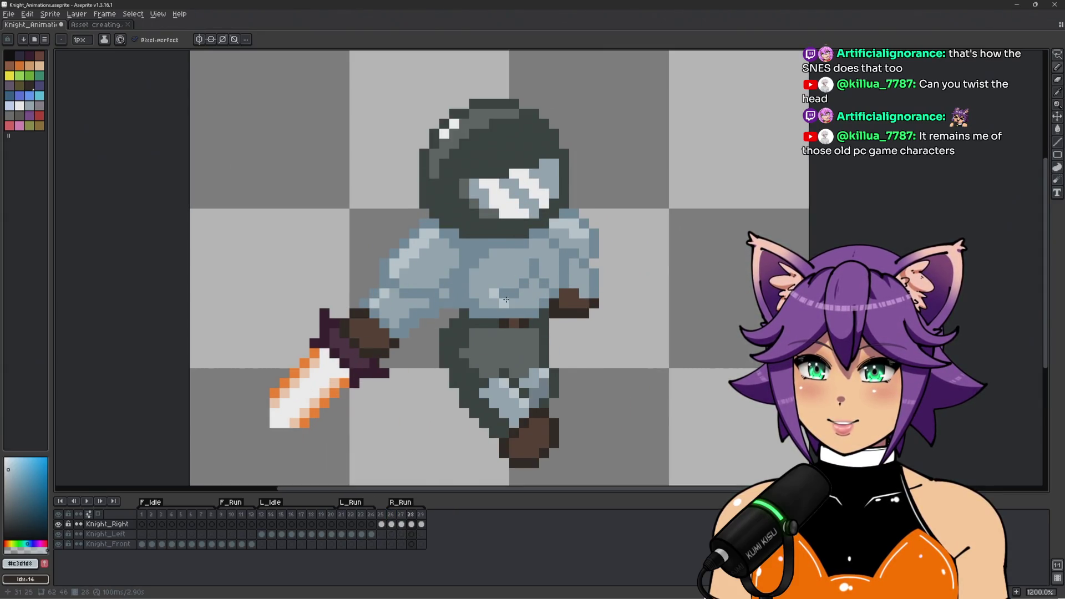
key("Left")
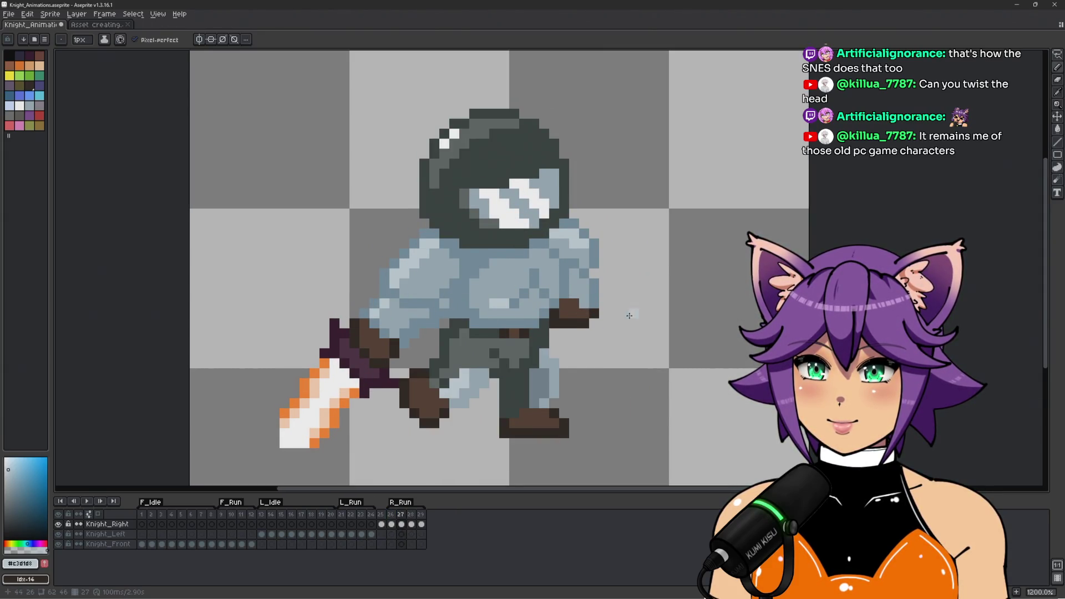
scroll(629, 315, "down", 2)
key("Return")
- Stop playback on frame 26 and sample the mid-grey and light armour highlight colours
left_click_drag(649, 325, 607, 310)
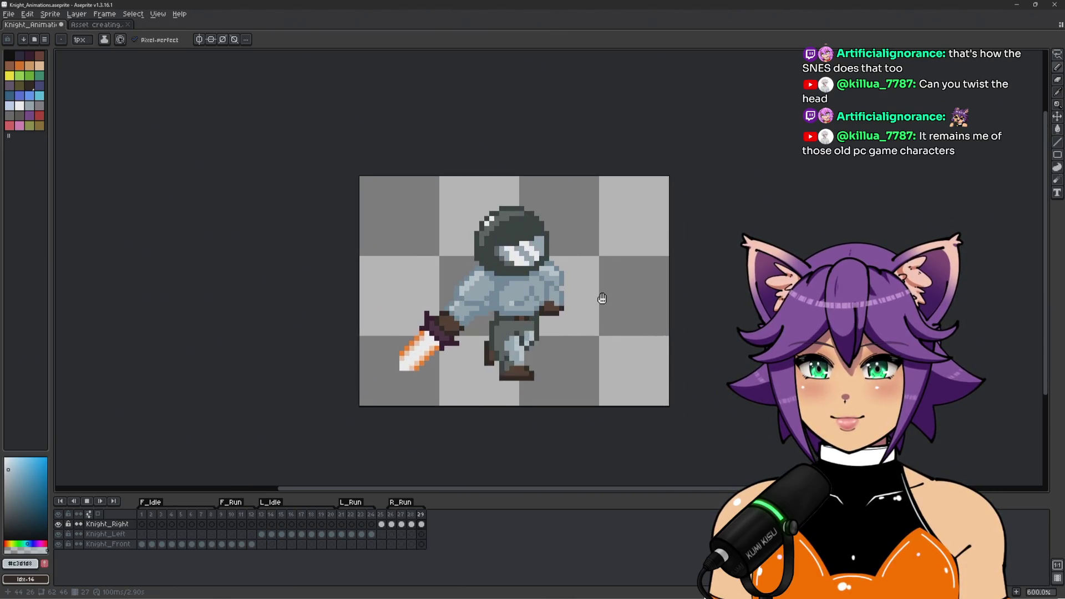
scroll(554, 274, "up", 1)
scroll(551, 272, "up", 3)
key("Return")
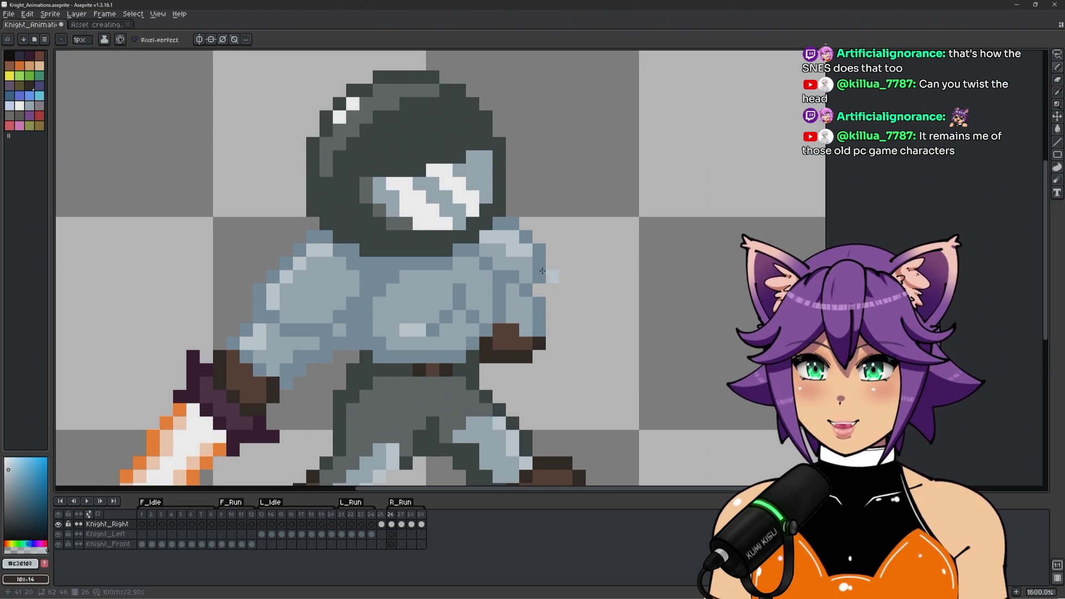
left_click(514, 254, "alt")
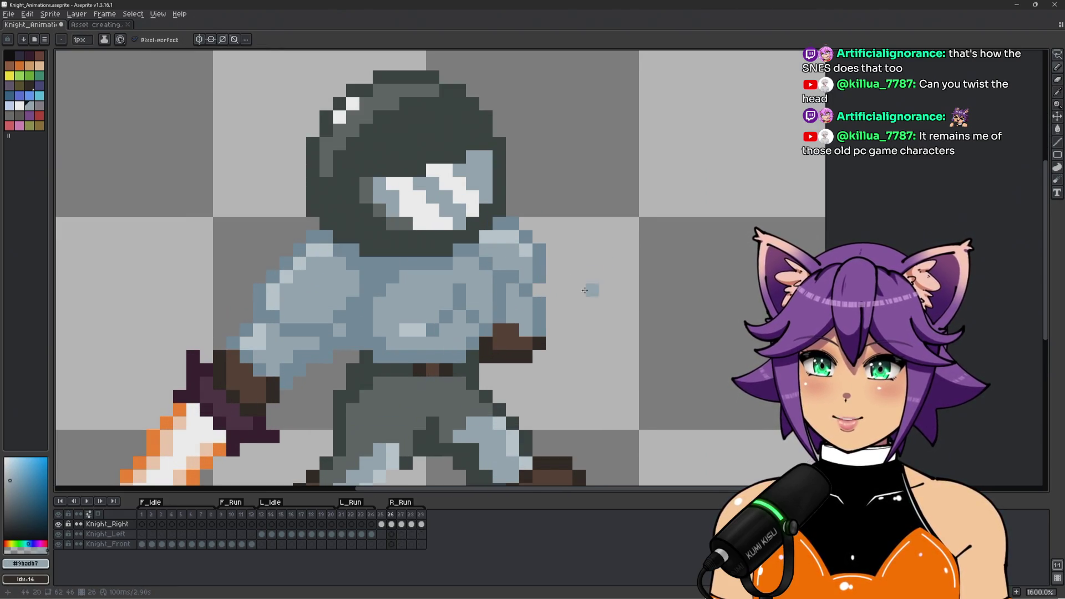
left_click(537, 333, "alt")
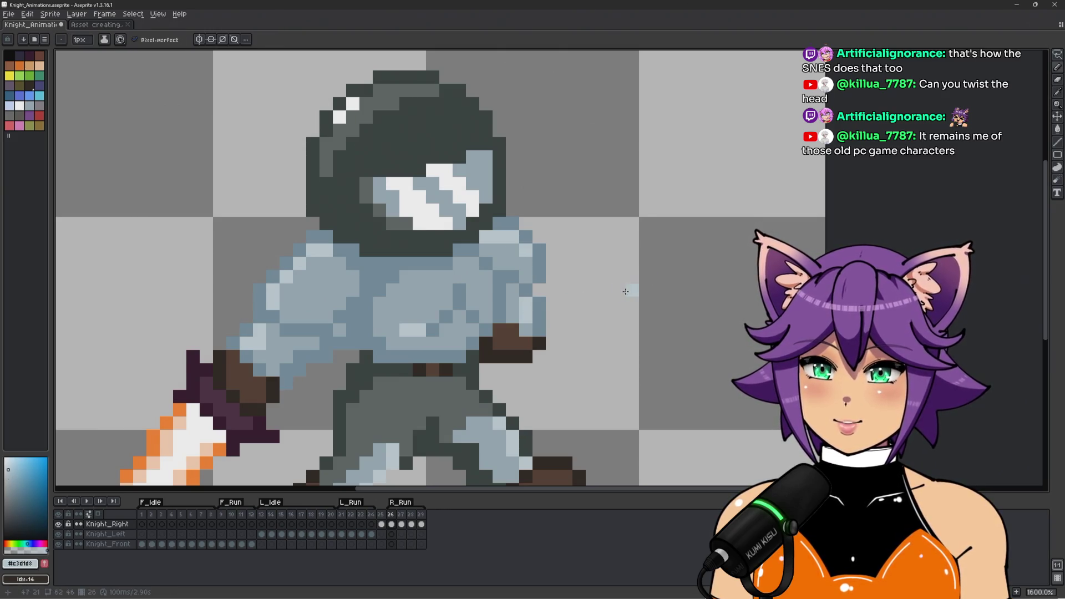
- Review R_Run frames 26 to 28 by stepping through them and playing the cycle
key("Right")
key("Right")
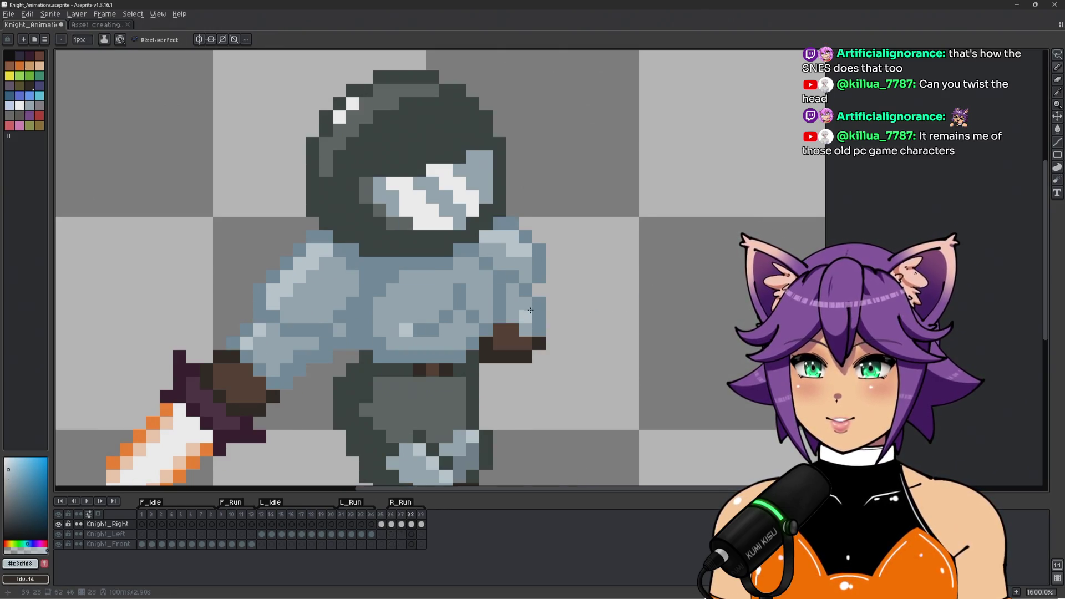
key("Right")
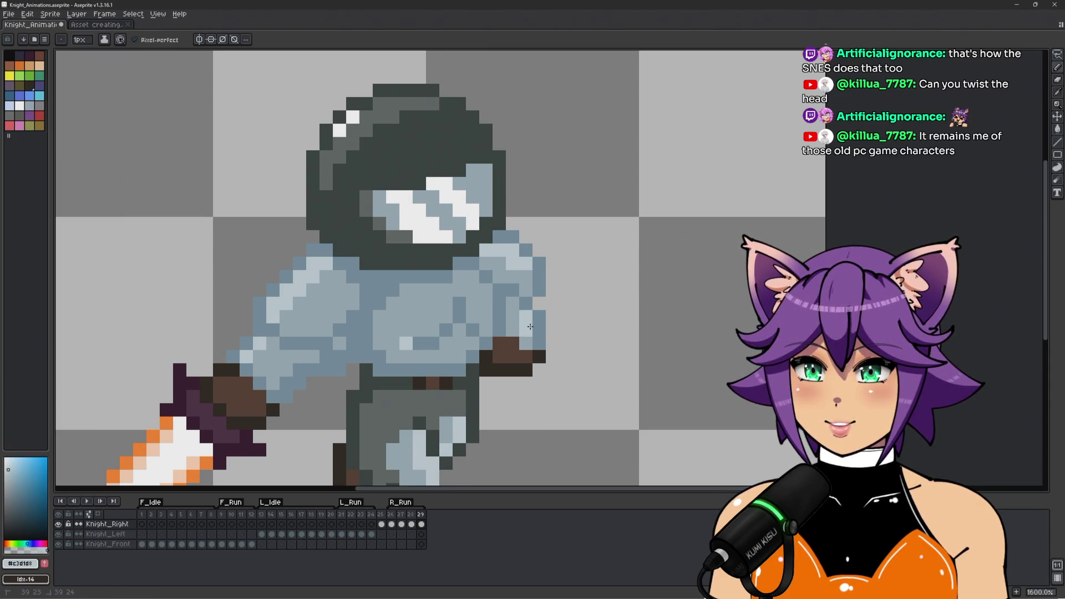
scroll(599, 302, "down", 4)
key("Return")
scroll(535, 299, "up", 3)
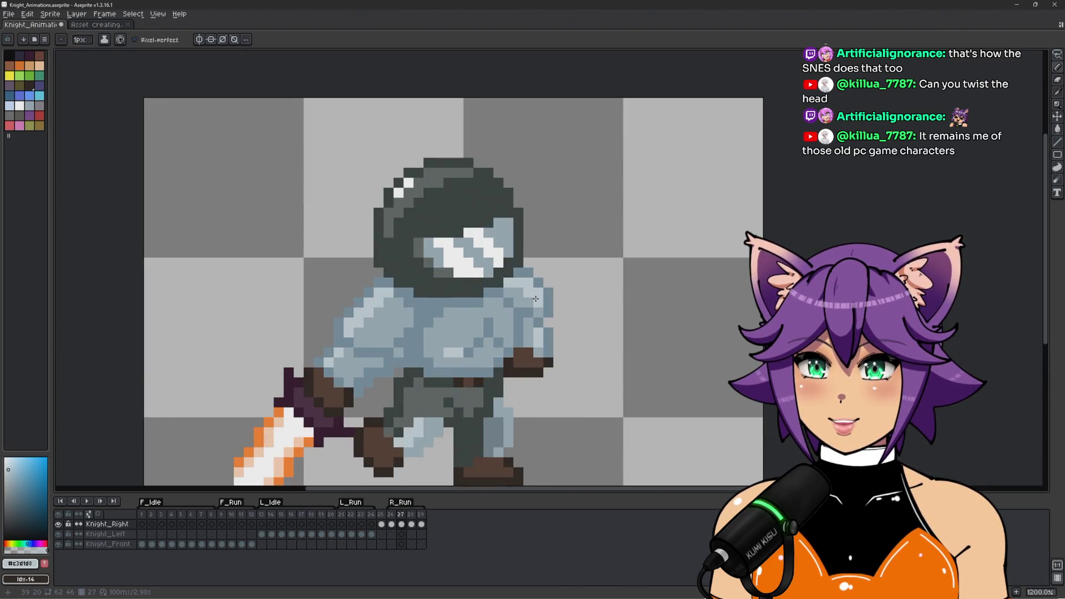
key("Left")
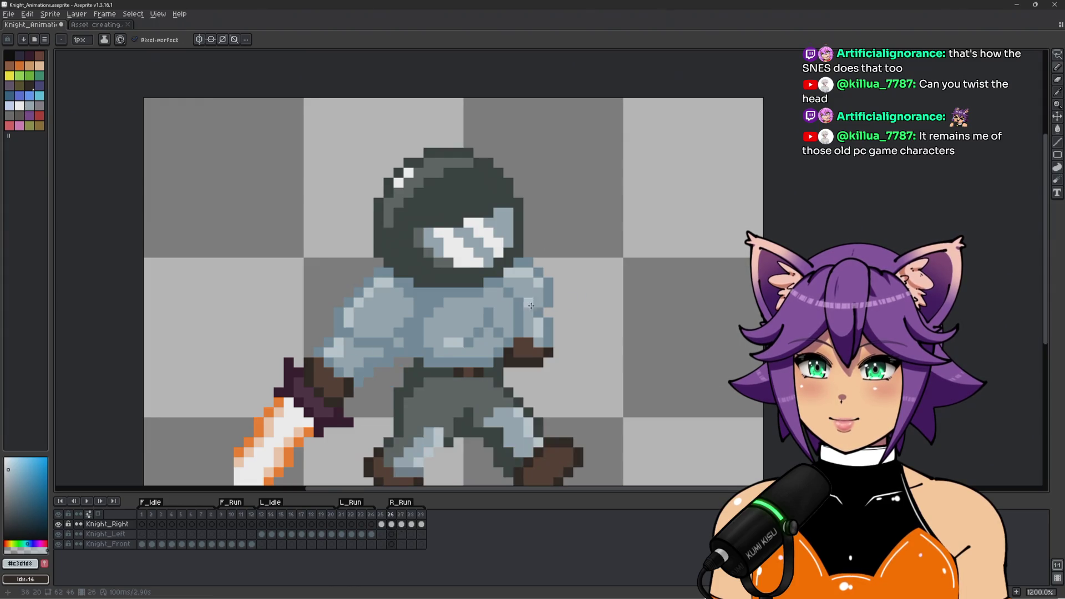
key("Right")
key("Right")
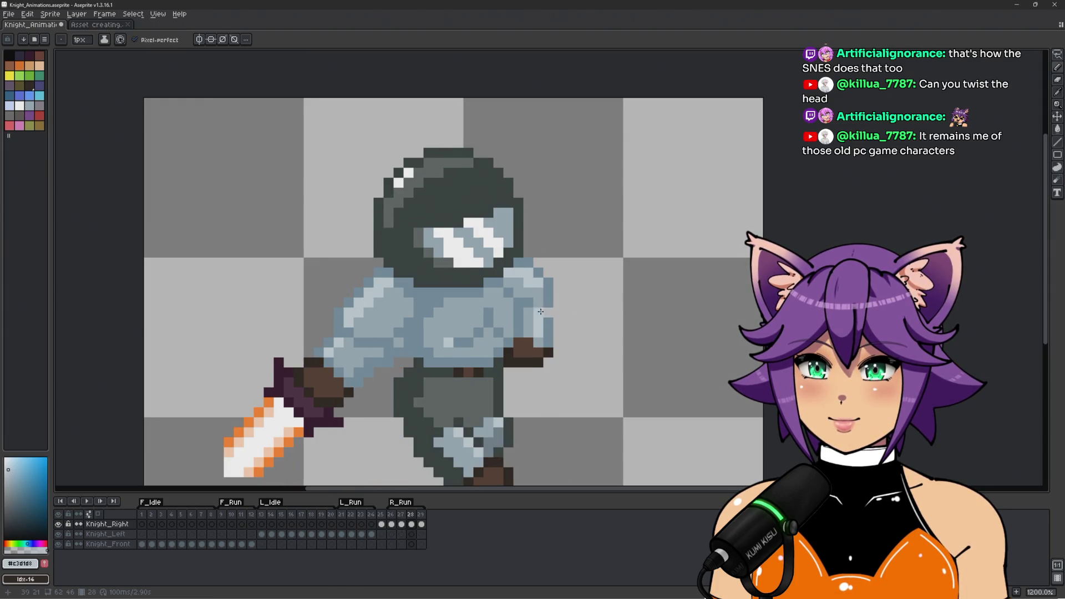
key("Right")
key("Right")
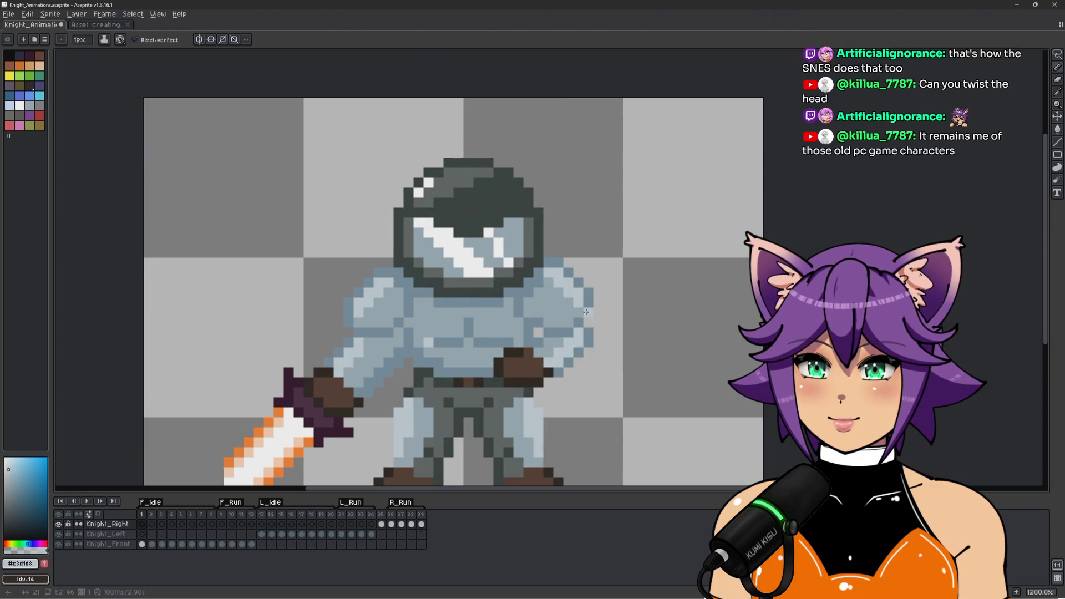
key("Left")
scroll(586, 312, "down", 2)
key("Return")
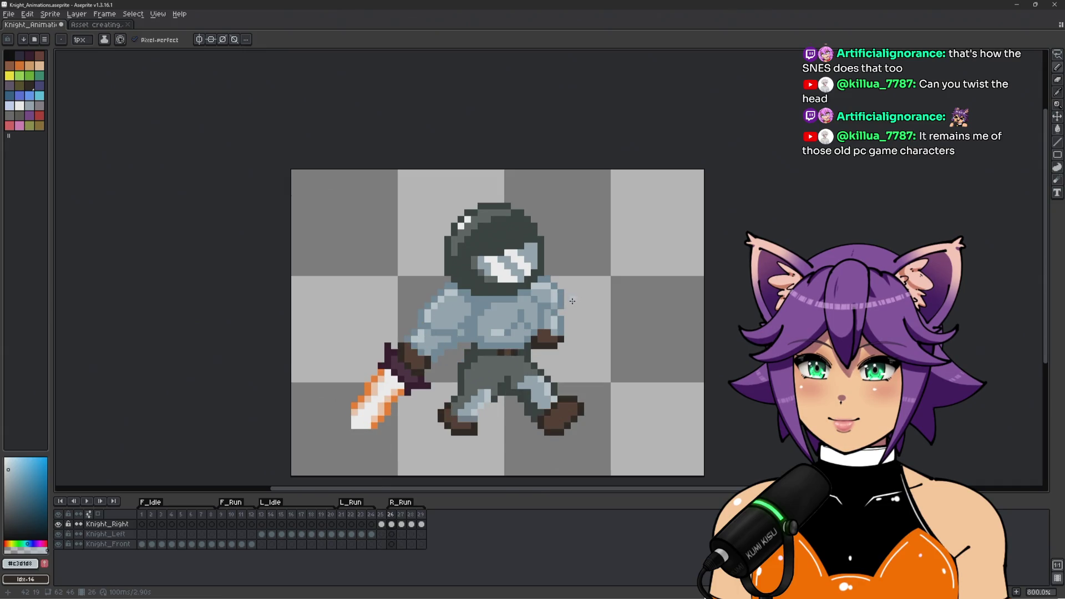
- Stop on frame 26, undo the last pencil stroke, and restart the run playback
scroll(548, 294, "up", 2)
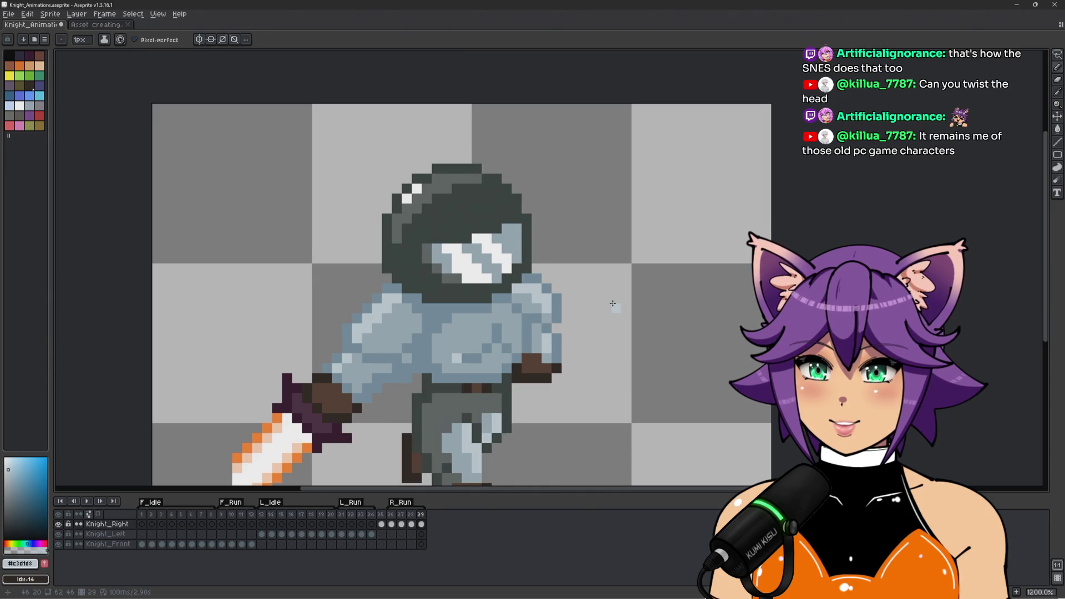
key("Return")
key("ctrl+z")
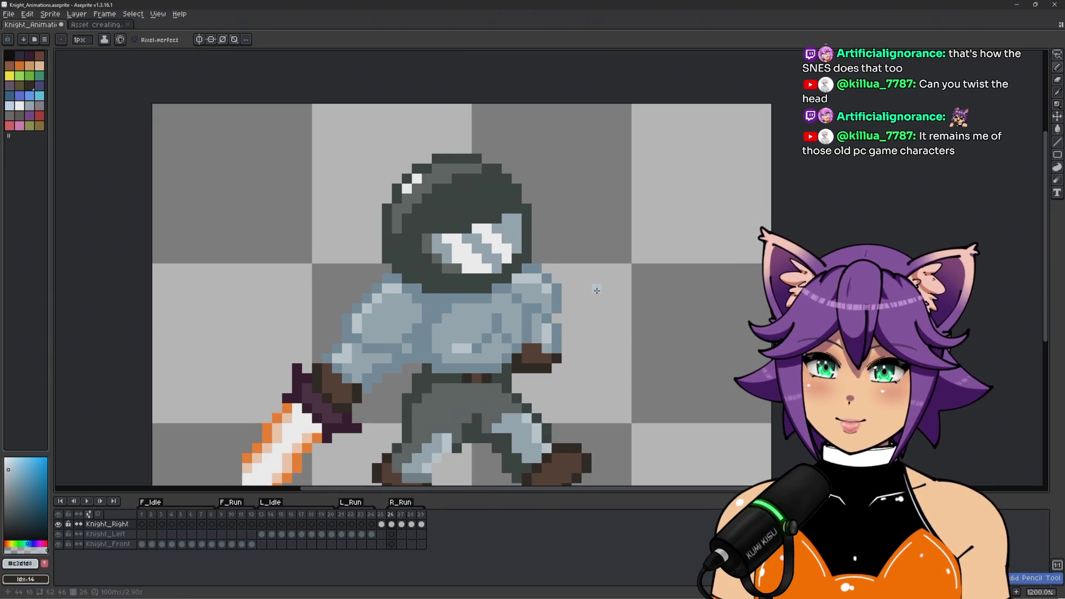
scroll(596, 290, "down", 2)
key("Return")
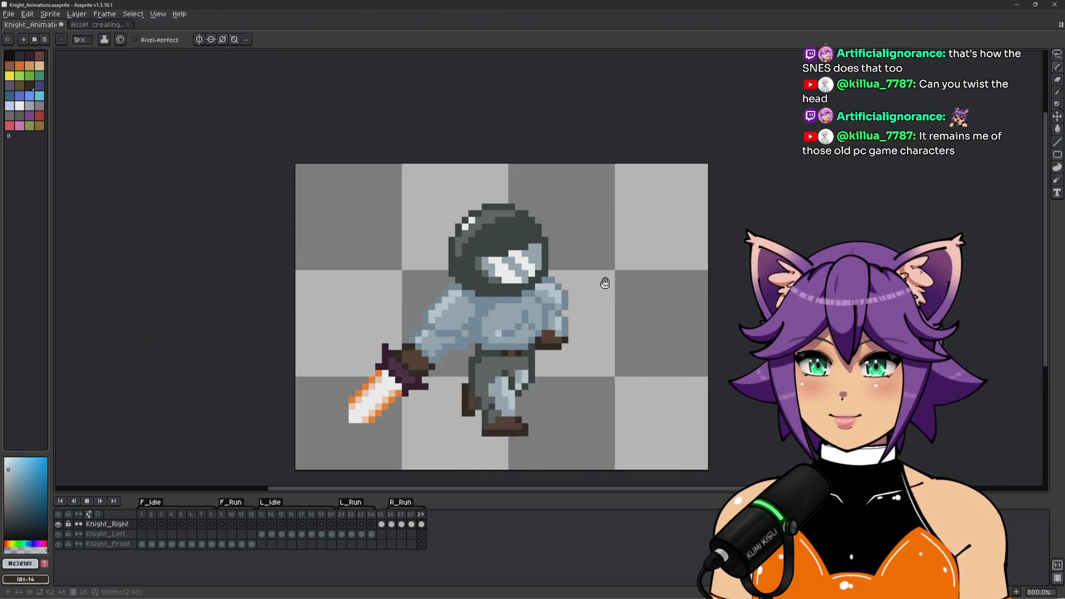
scroll(605, 284, "down", 1)
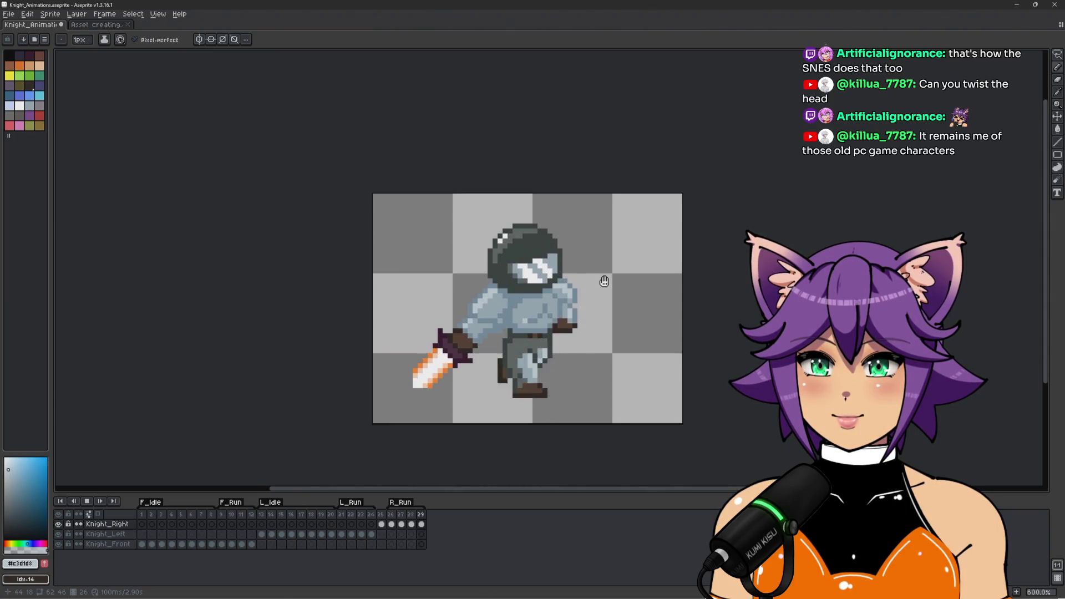
scroll(559, 219, "up", 1)
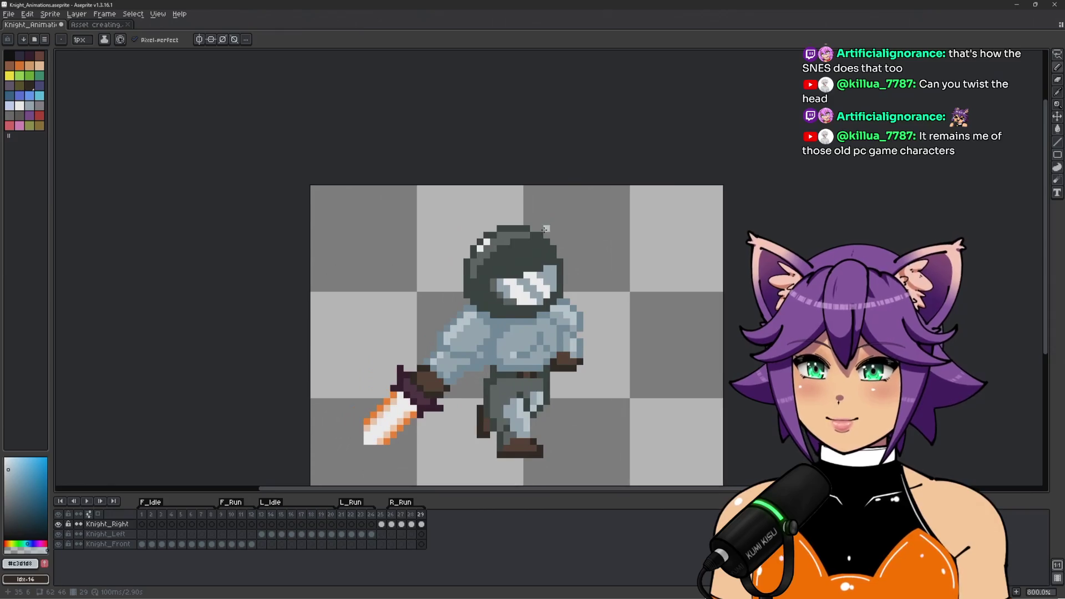
left_click(343, 518)
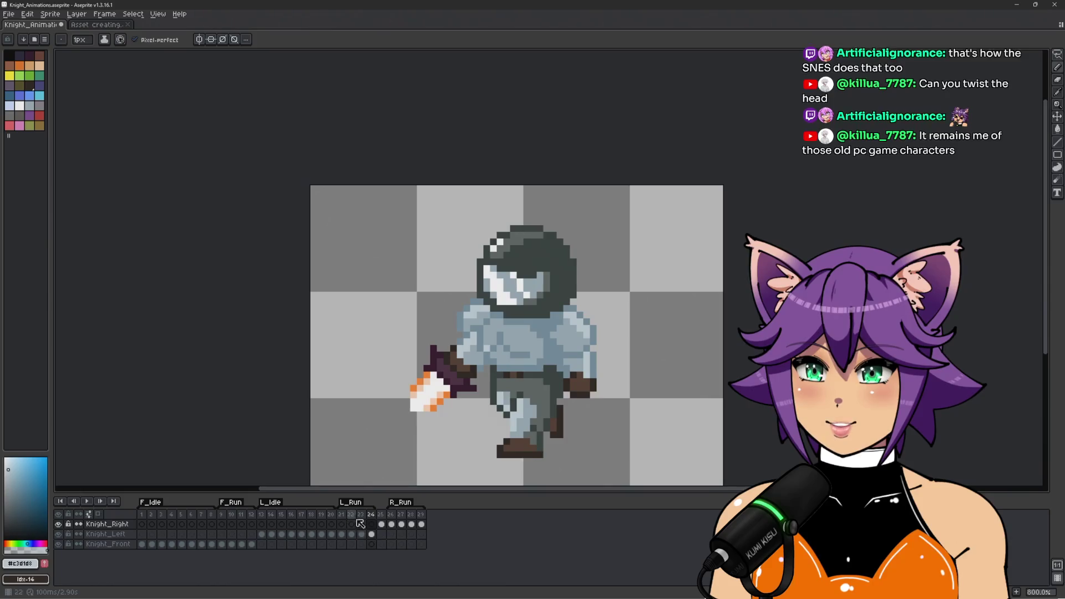
- Go to R_Run frame 27 and pick the helmet's mid-grey and white colours
left_click(408, 527)
scroll(498, 270, "up", 3)
key("i")
left_click(498, 270)
key("b")
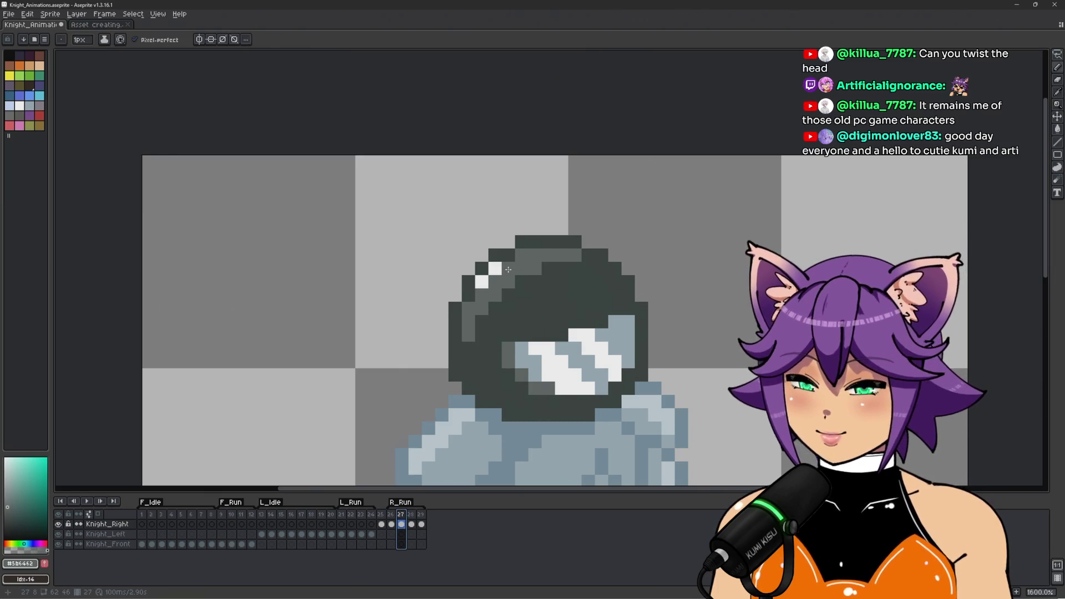
left_click(495, 269, "alt")
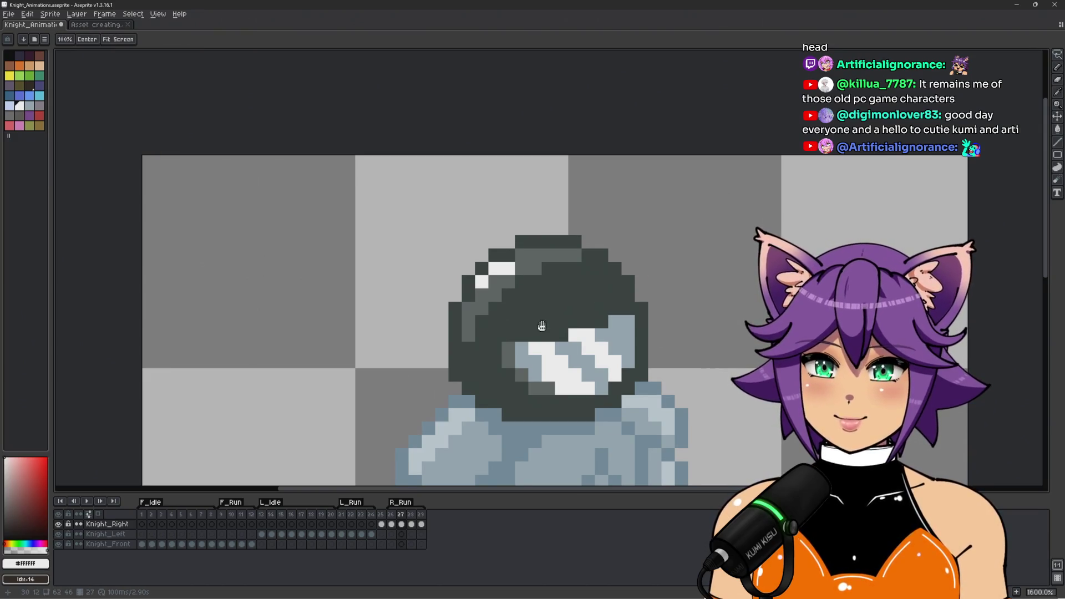
- Add a mid-grey pixel to the knight's helmet
left_click_drag(655, 272, 651, 253)
left_click(524, 250, "alt")
left_click(545, 250)
scroll(556, 327, "down", 1)
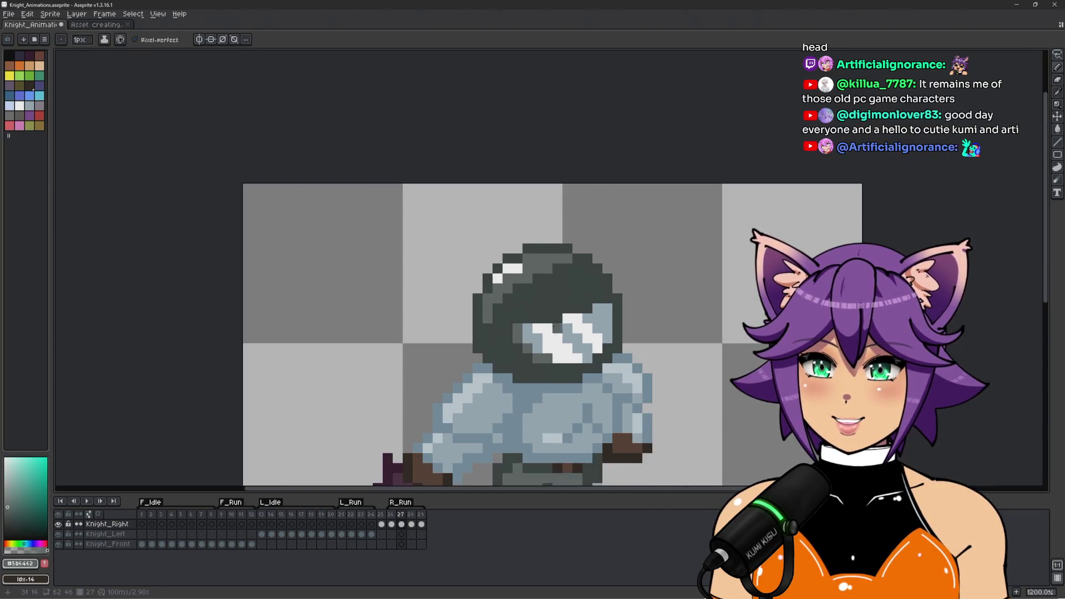
- Play and step through the run frames, then return to frame 27
left_click(391, 525)
key("Return")
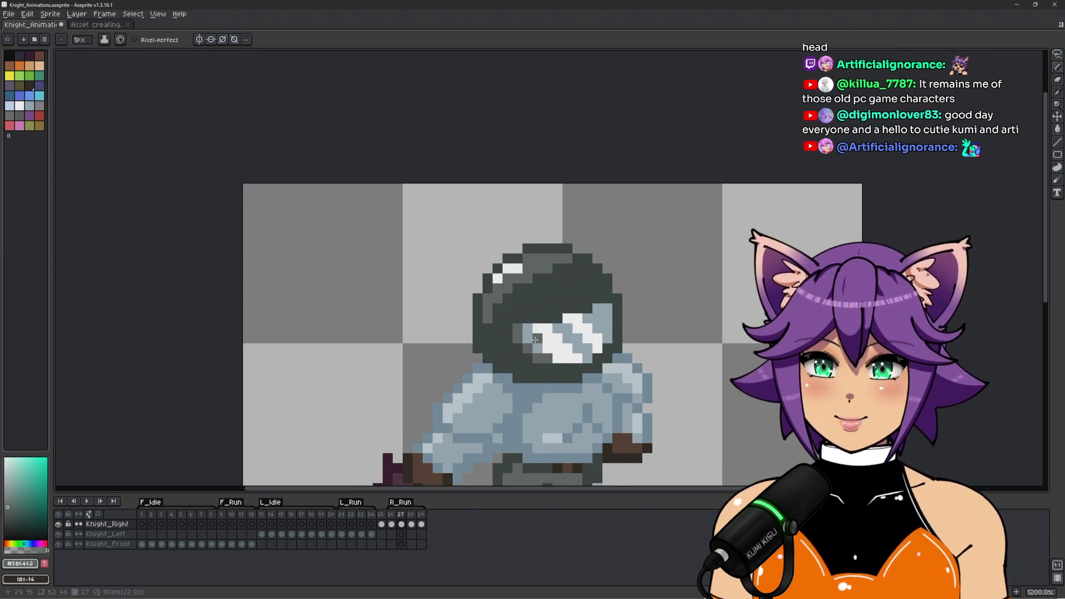
key("Return")
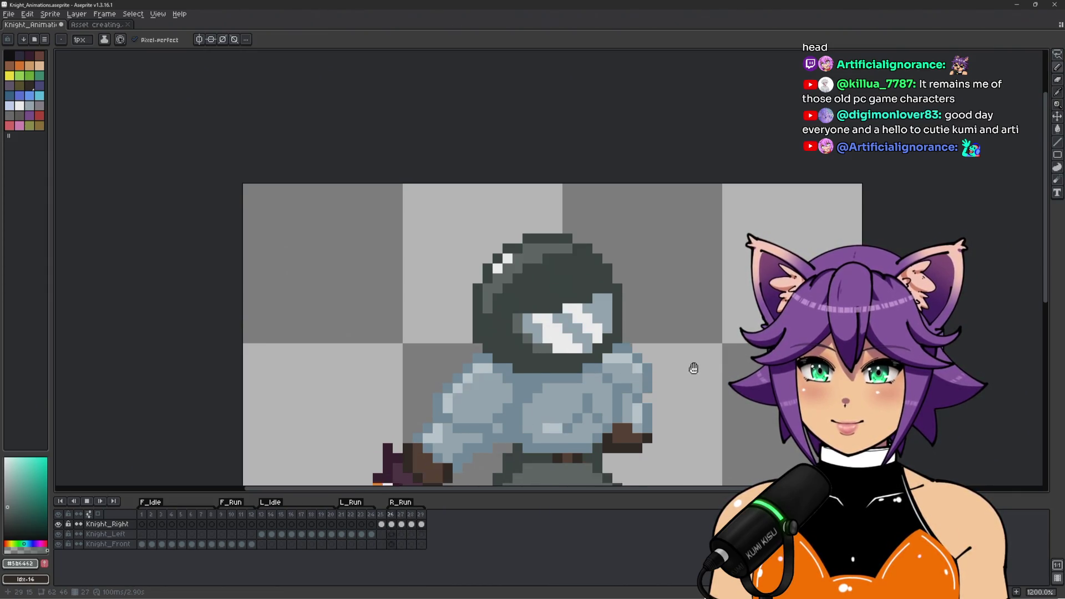
scroll(721, 378, "up", 1)
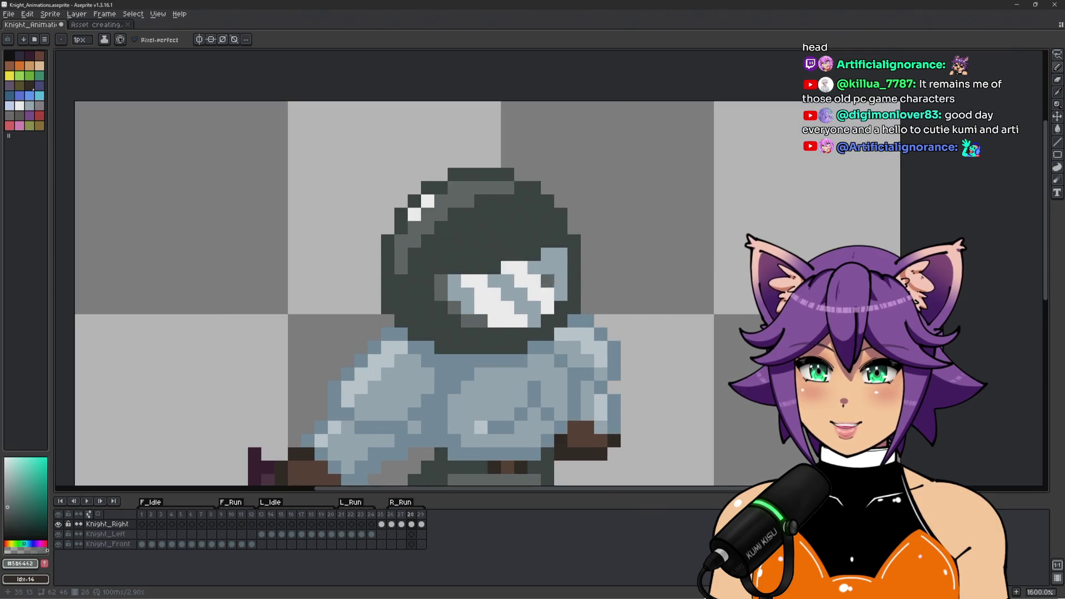
key("Return")
key("Left")
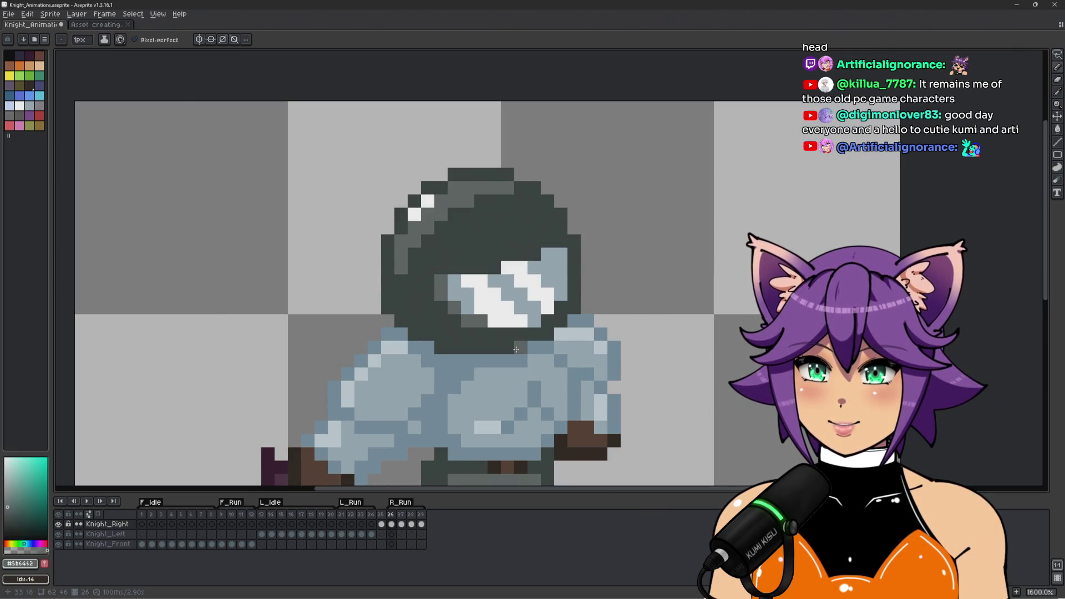
left_click(343, 517)
key("Right")
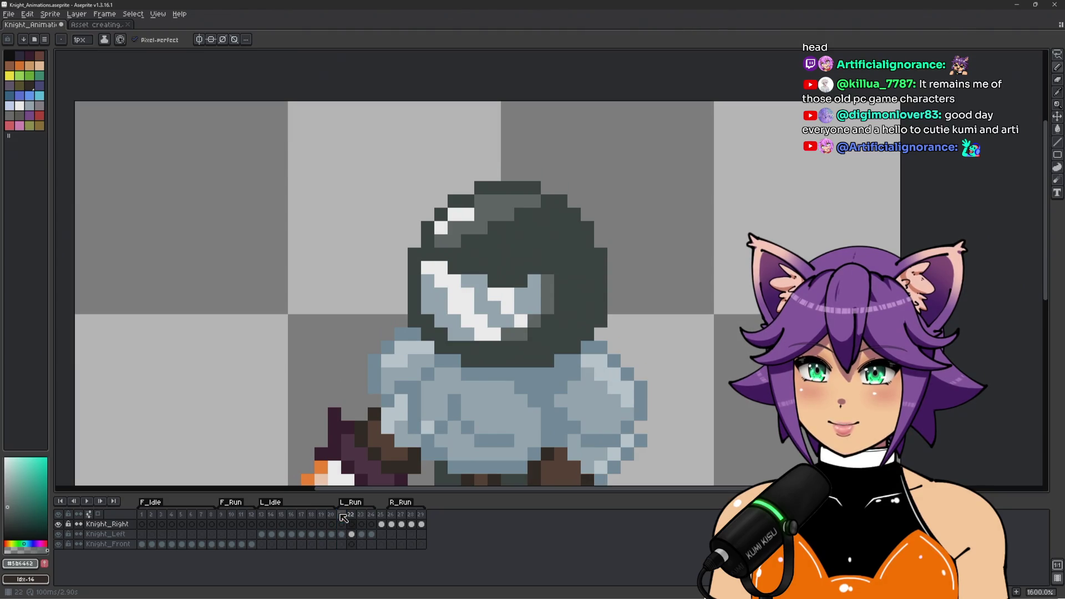
key("Right")
left_click(411, 518)
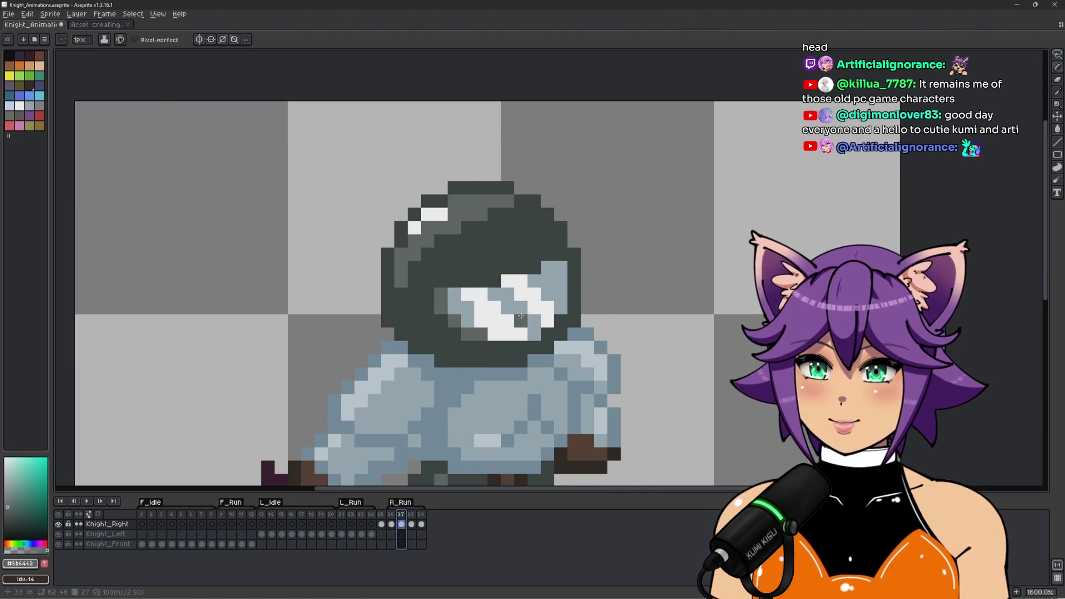
- Paint a white highlight pixel low on the visor, replacing a misplaced one
scroll(513, 322, "up", 2)
left_click(483, 322, "alt")
left_click(501, 304)
key("ctrl+z")
left_click(538, 348)
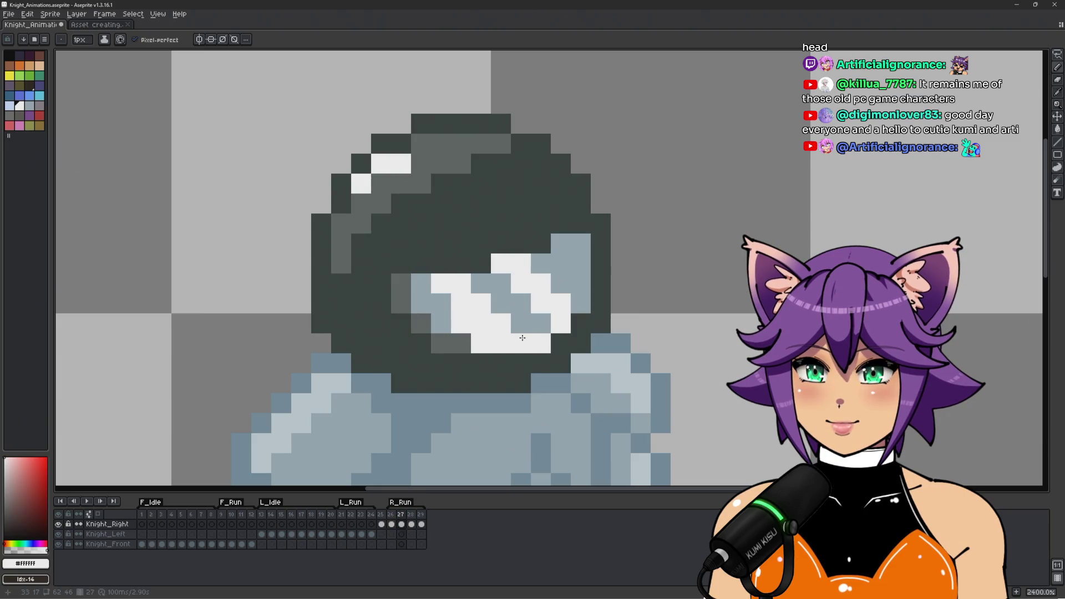
- Repaint several visor pixels light blue-grey (#9badb7) and add a white visor pixel
left_click(441, 323, "alt")
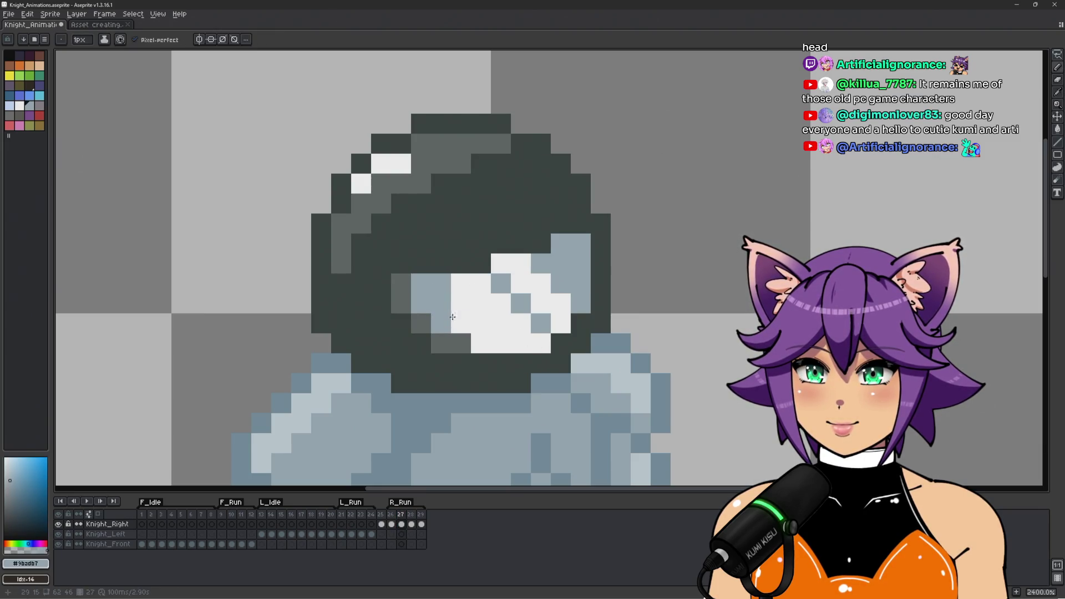
left_click(461, 323)
left_click(480, 343)
left_click(561, 343)
key("ctrl+z")
left_click(559, 301, "alt")
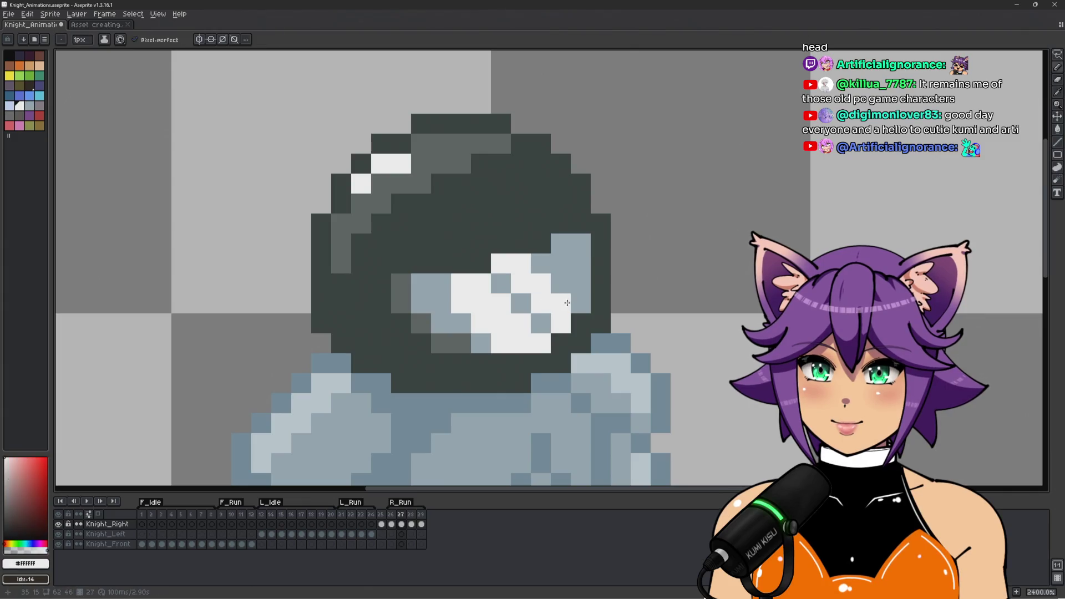
left_click(558, 287)
left_click(509, 284, "alt")
left_click(521, 283)
left_click(541, 303)
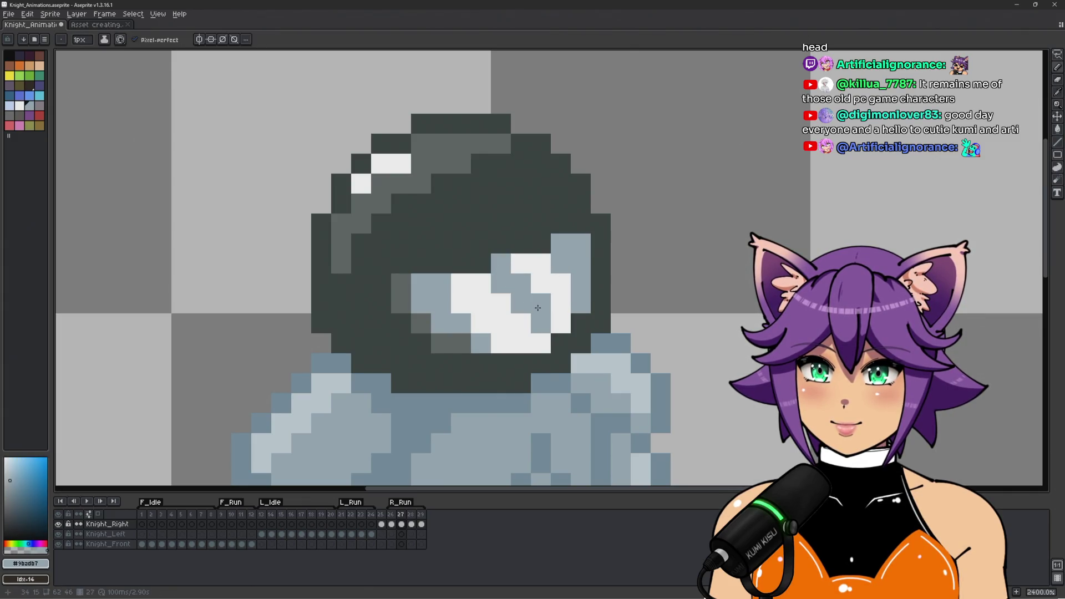
- Turn two more visor pixels blue-grey, then play the run animation to preview it
scroll(624, 330, "down", 2)
left_click_drag(586, 330, 587, 343)
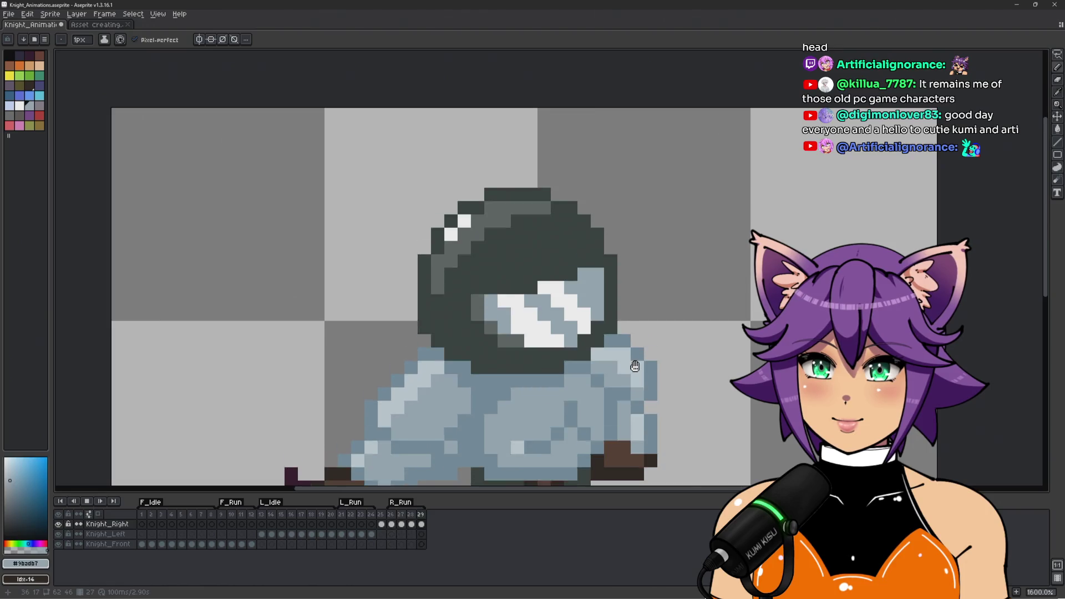
scroll(588, 338, "down", 3)
left_click_drag(697, 371, 544, 297)
scroll(545, 296, "down", 1)
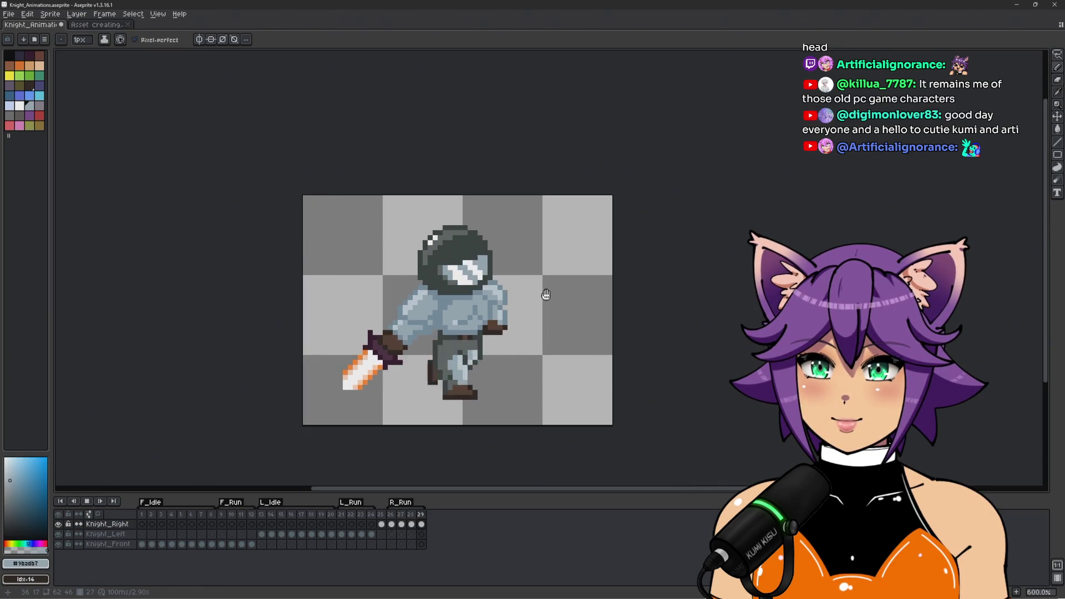
scroll(555, 300, "up", 2)
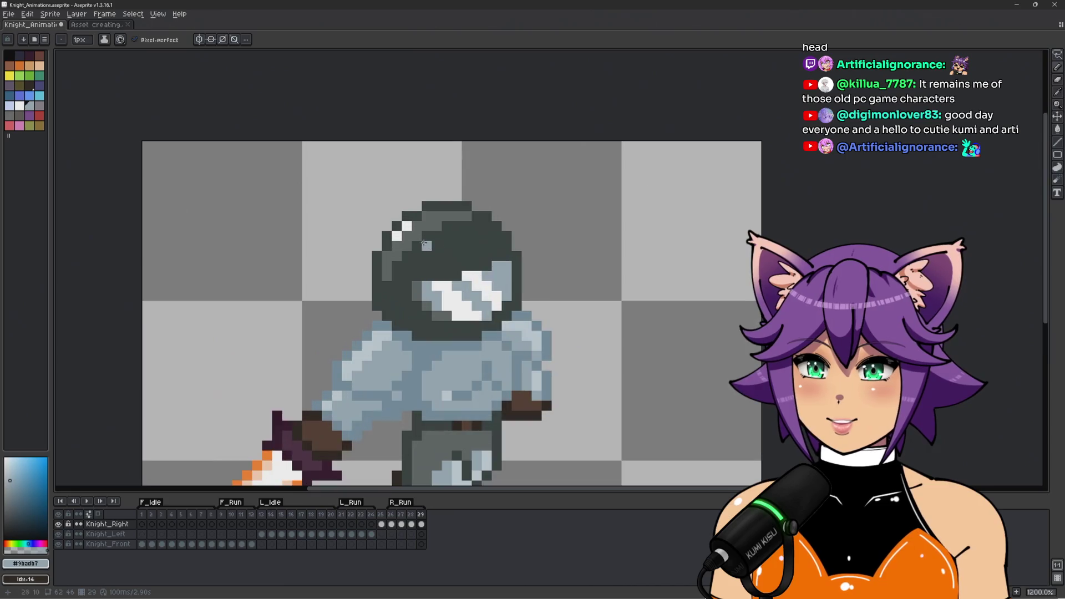
scroll(621, 319, "up", 2)
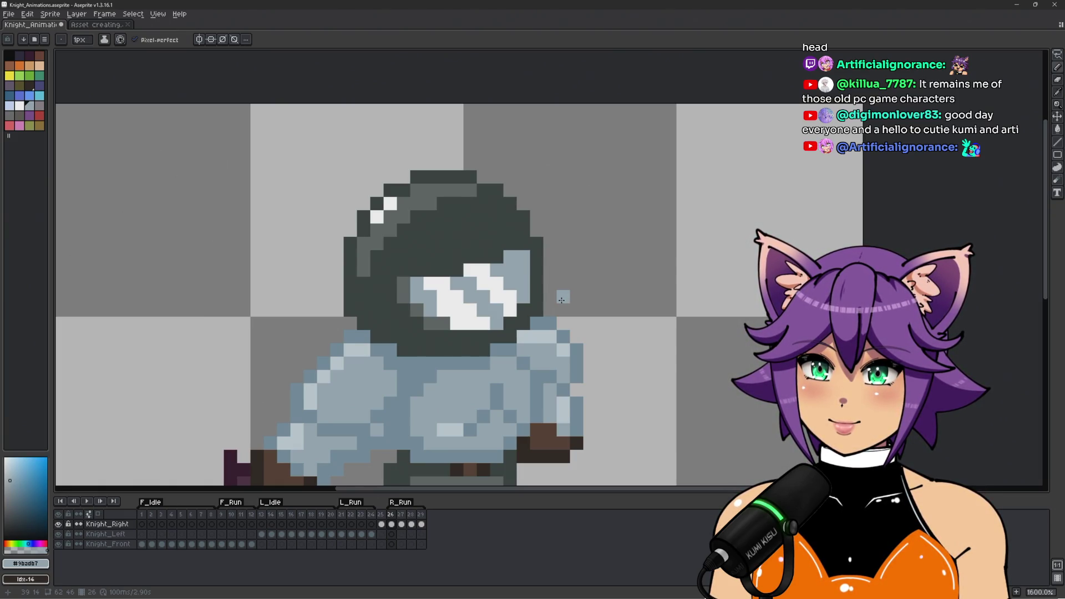
scroll(545, 304, "up", 2)
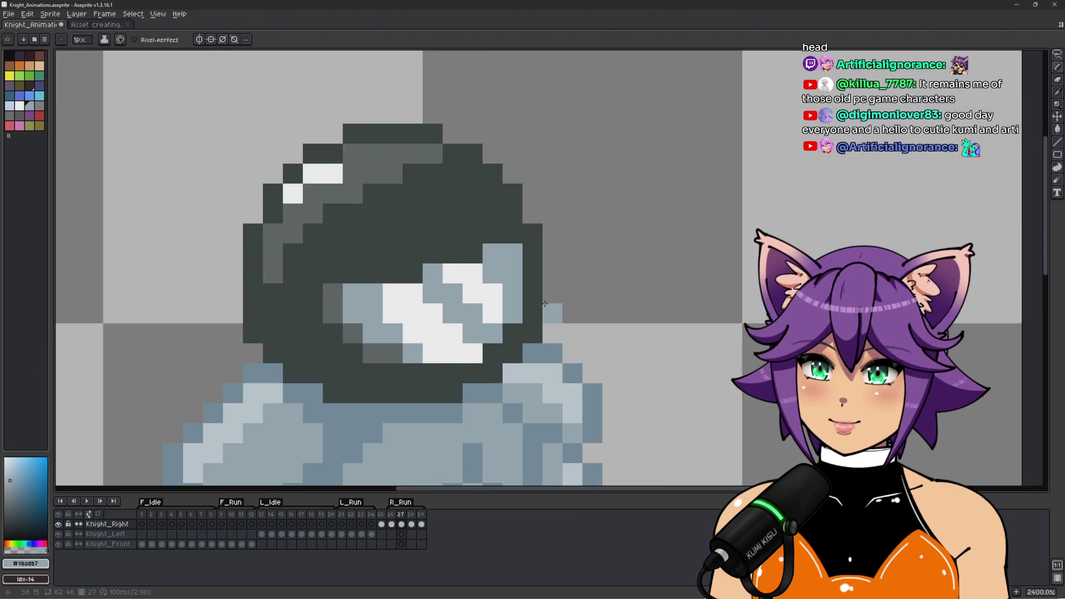
left_click(456, 322, "alt")
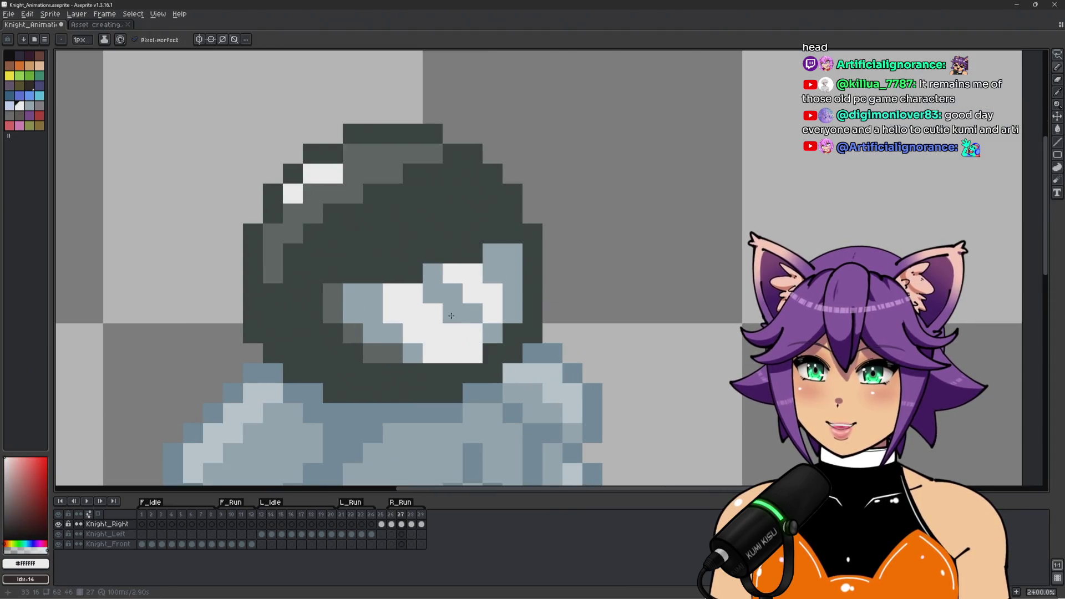
left_click(408, 329, "alt")
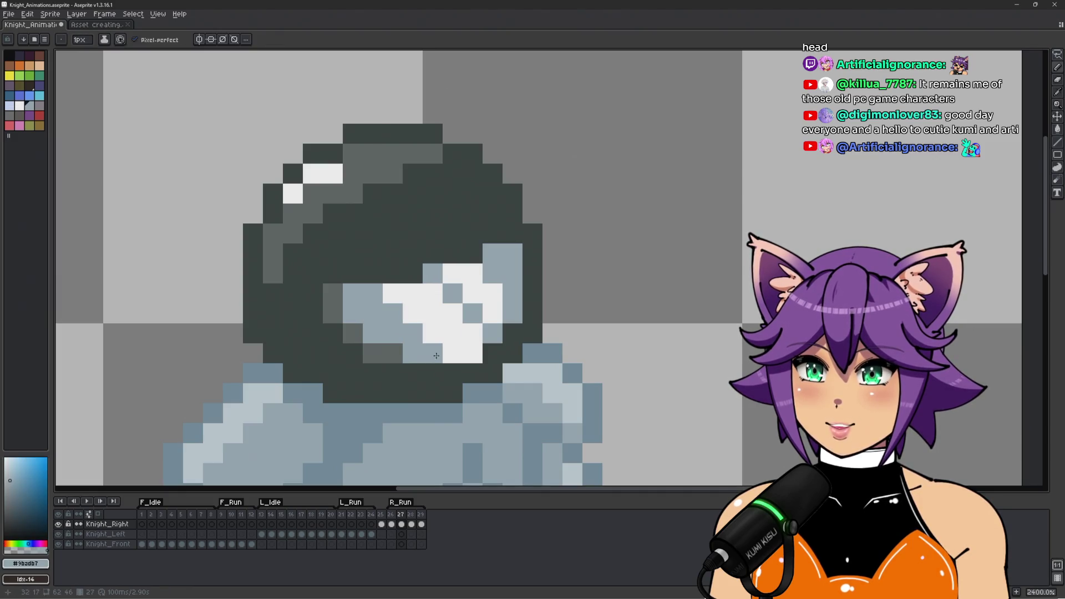
left_click(513, 312, "alt")
left_click(486, 274, "alt")
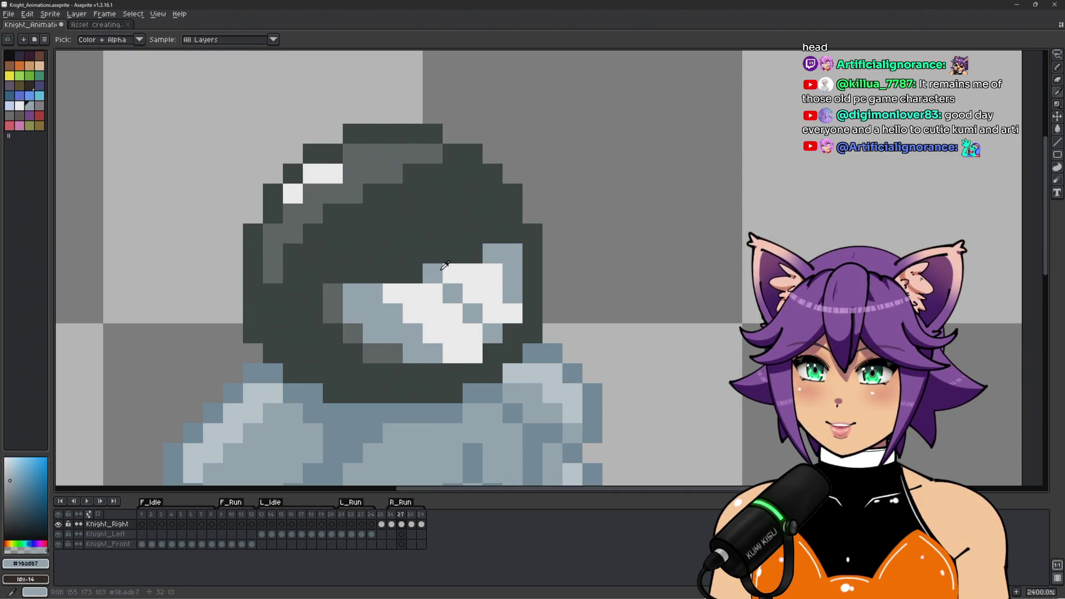
left_click(471, 298)
left_click(492, 271)
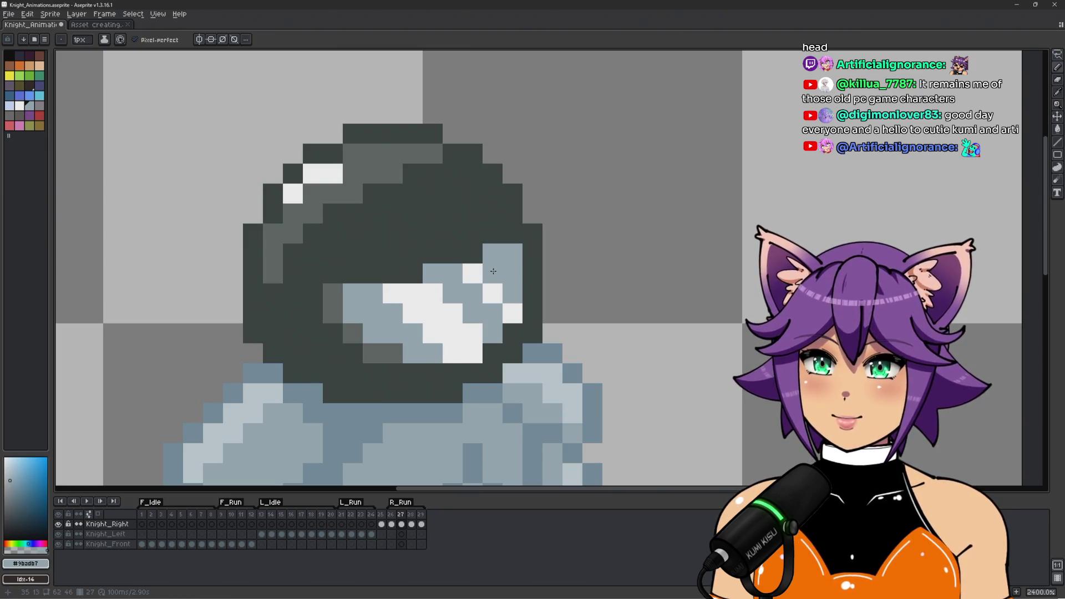
scroll(493, 271, "down", 5)
key("Return")
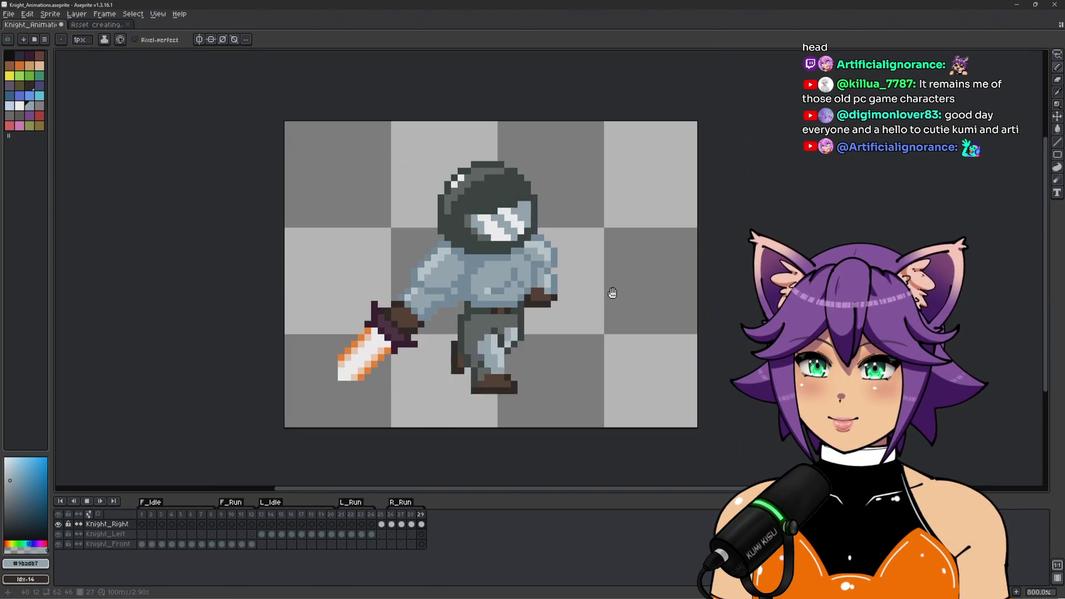
left_click_drag(612, 293, 617, 303)
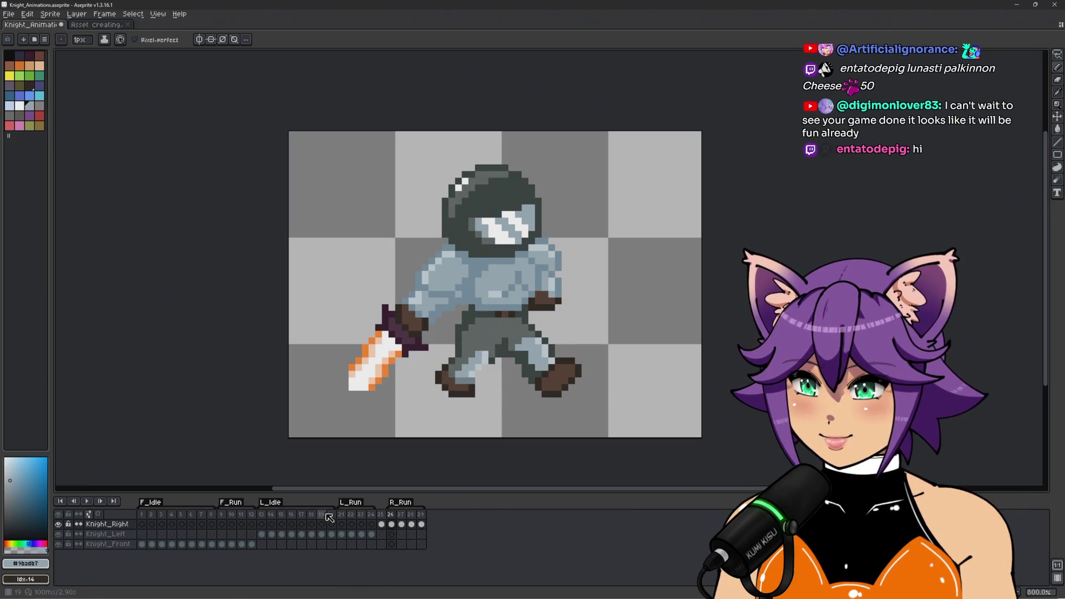
left_click(361, 535)
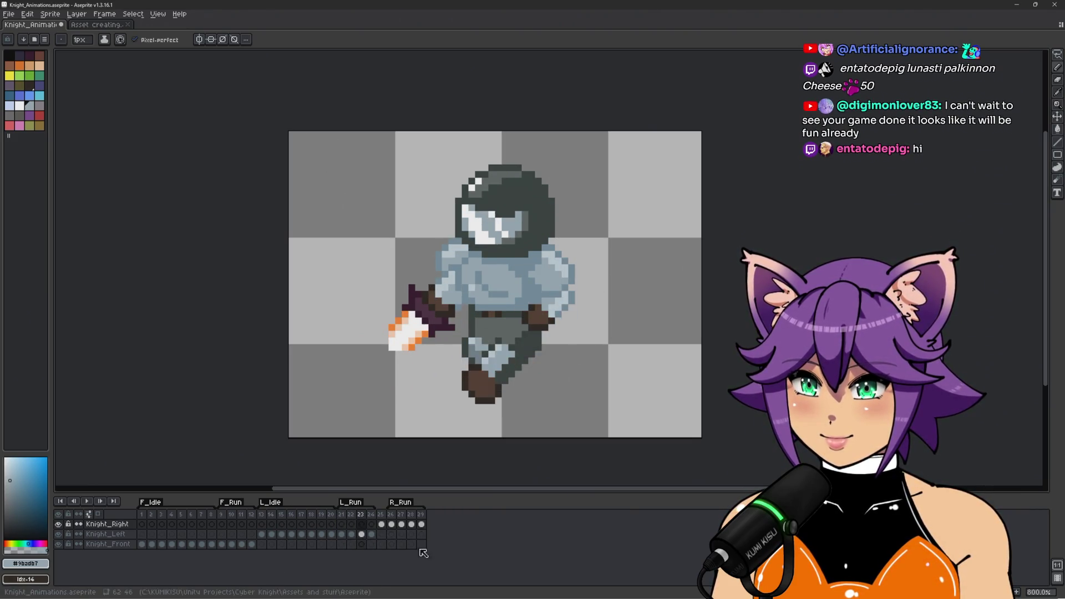
left_click(395, 518)
key("Return")
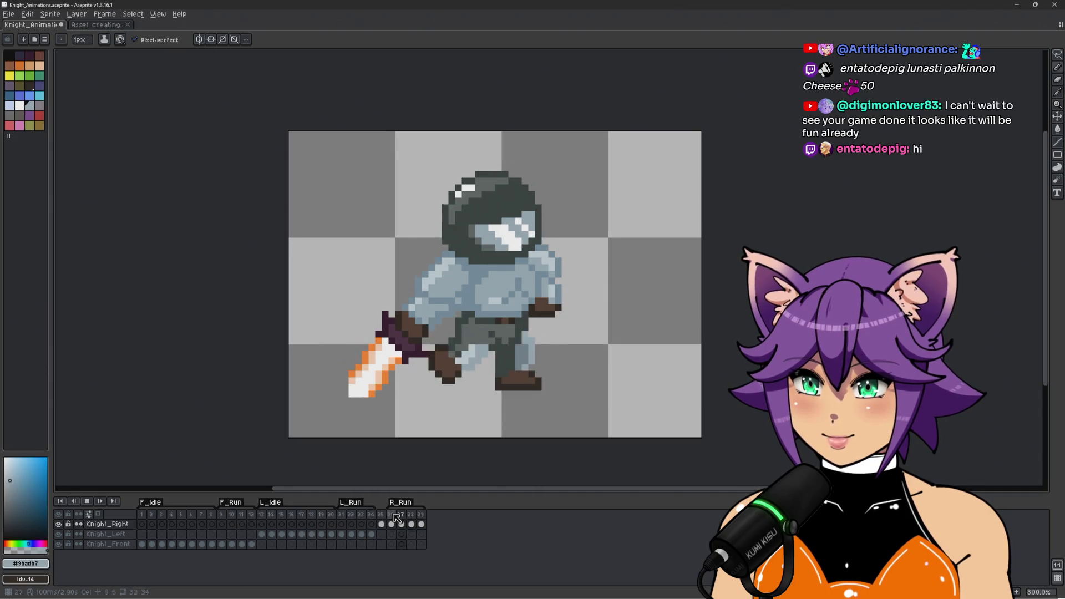
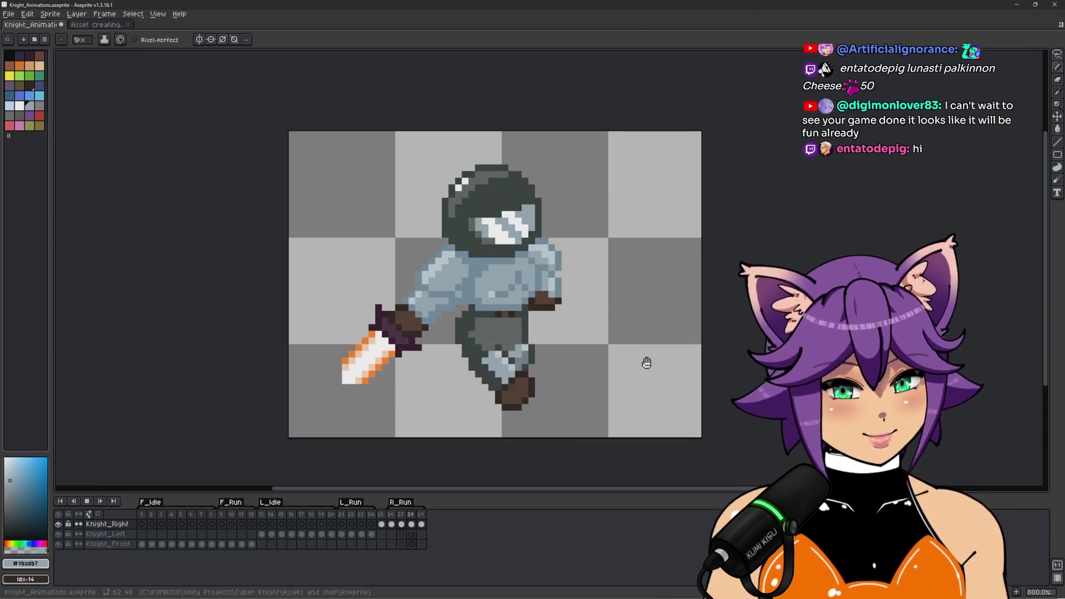
- Save the knight file and duplicate standing frame 25 as a new frame
key("ctrl+s")
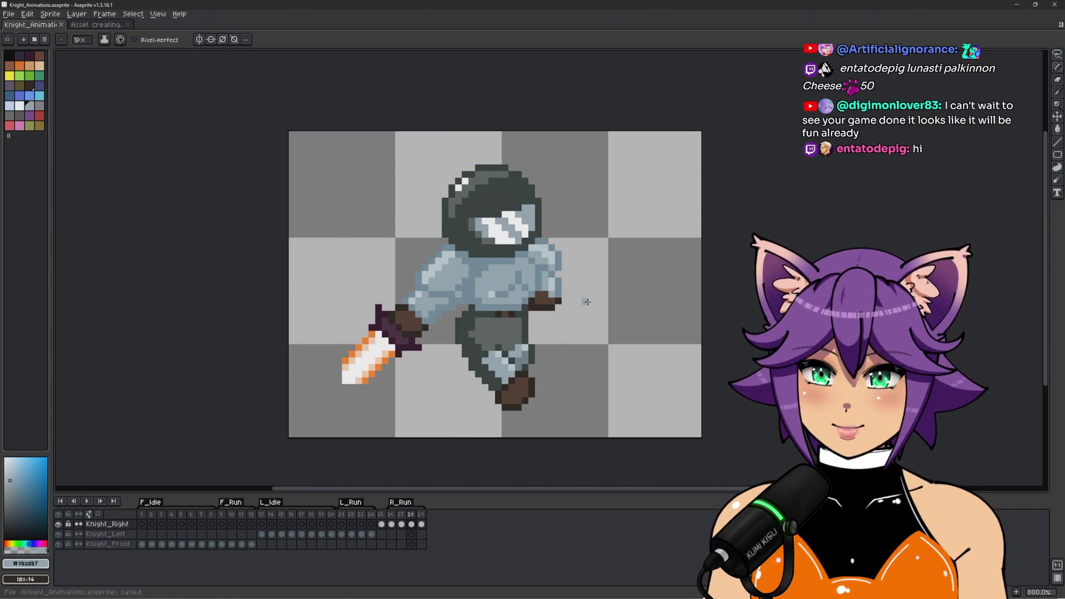
left_click(382, 515)
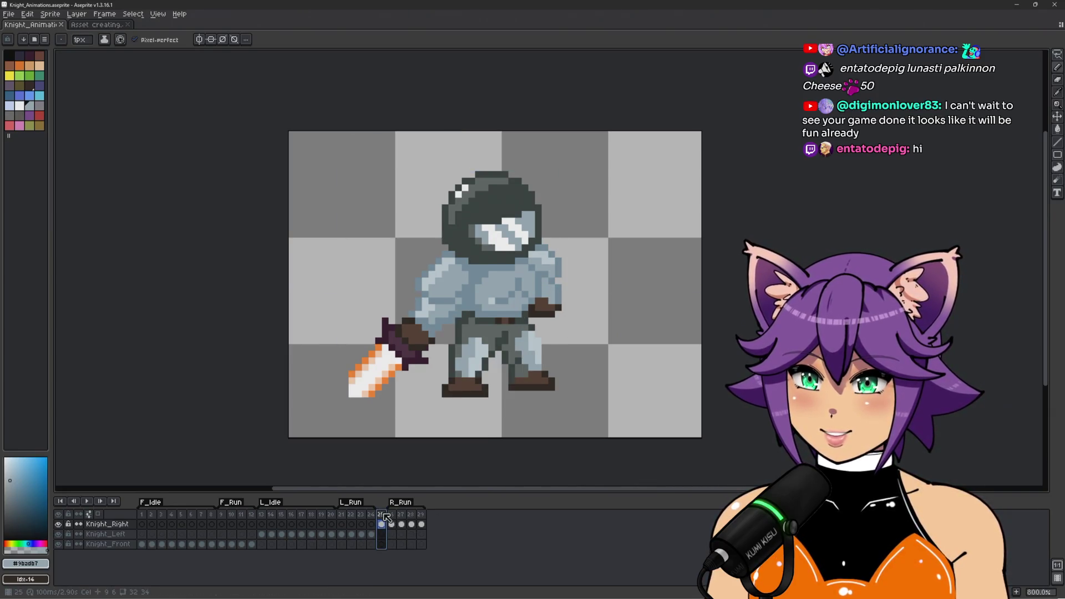
key("Return")
key("Return")
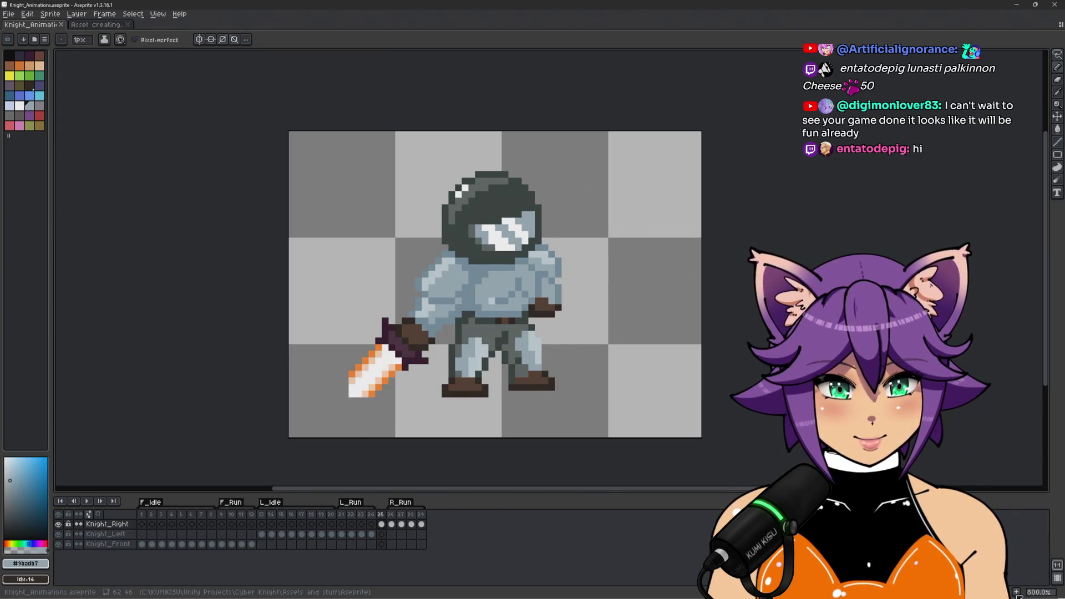
key("alt+n")
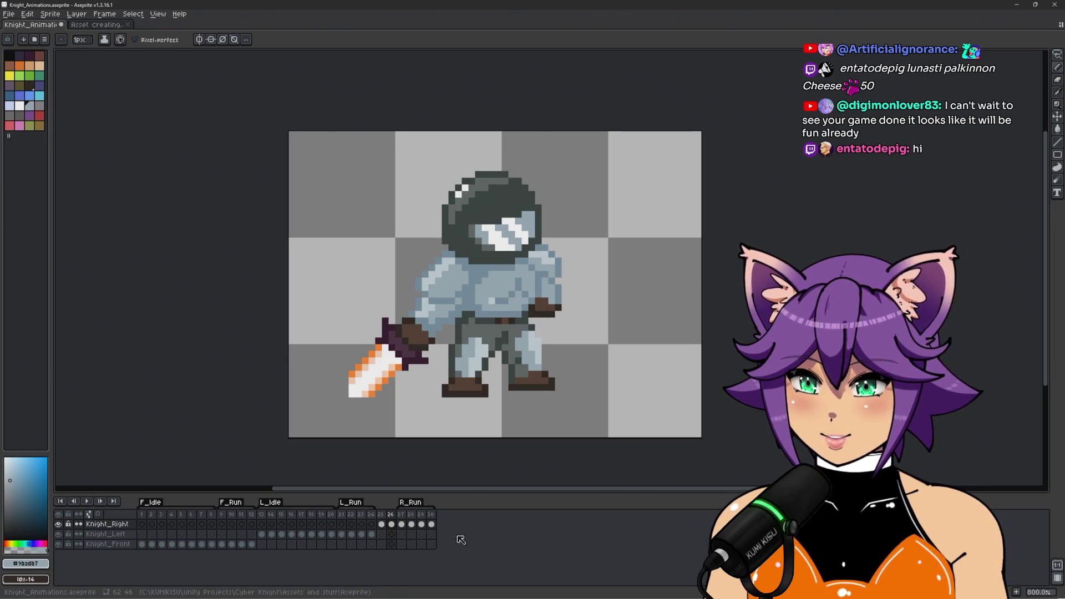
- Tag frames 25–26 as the R_Idle animation, then go to frame 26
left_click(391, 515)
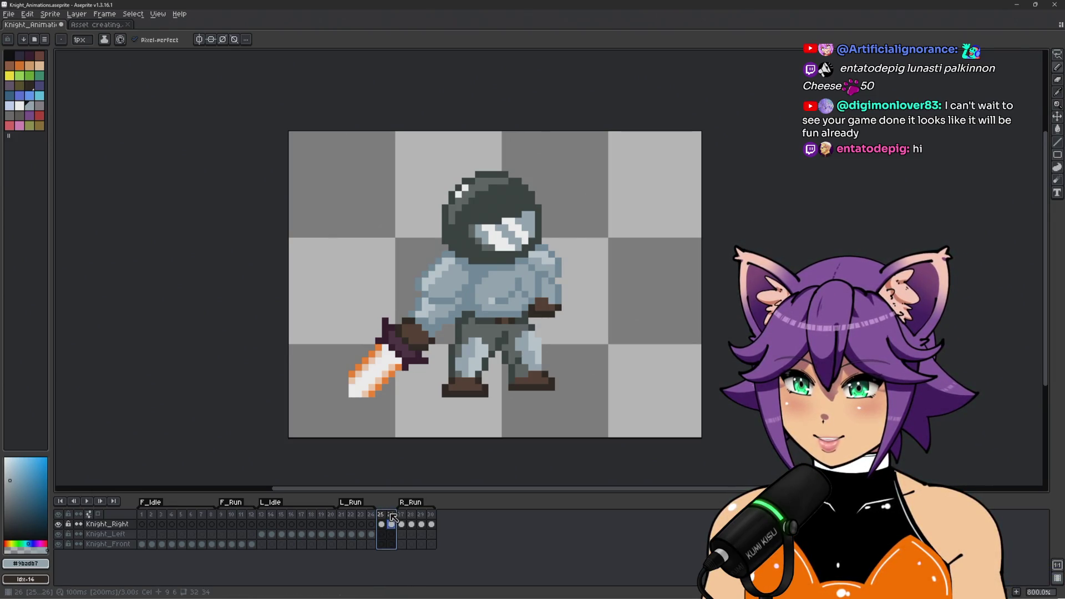
right_click(392, 517)
left_click(433, 550)
type("R_Idl")
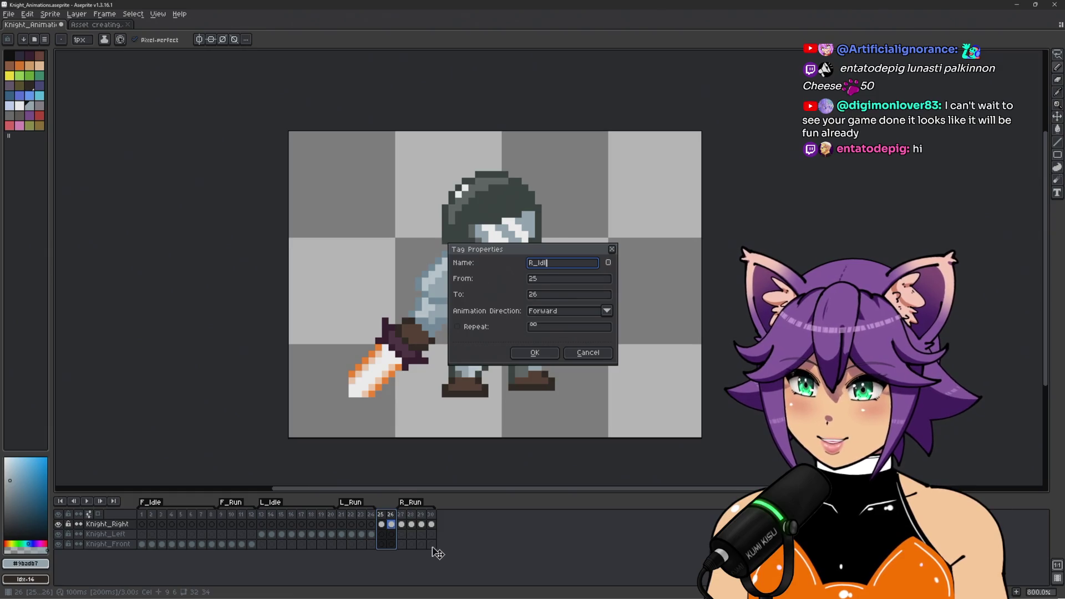
type("e")
key("Return")
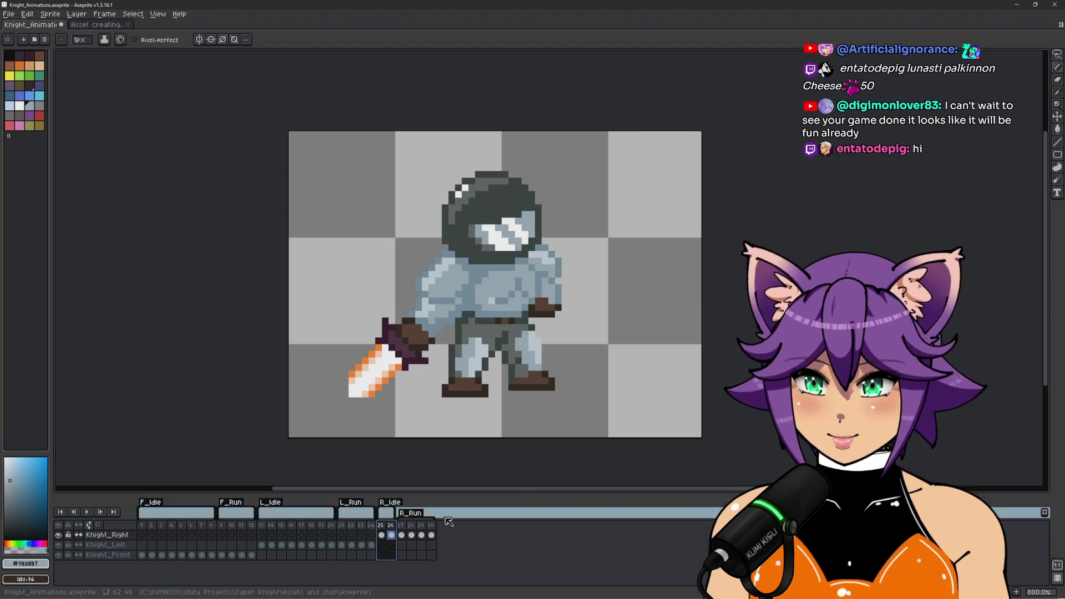
left_click(381, 525)
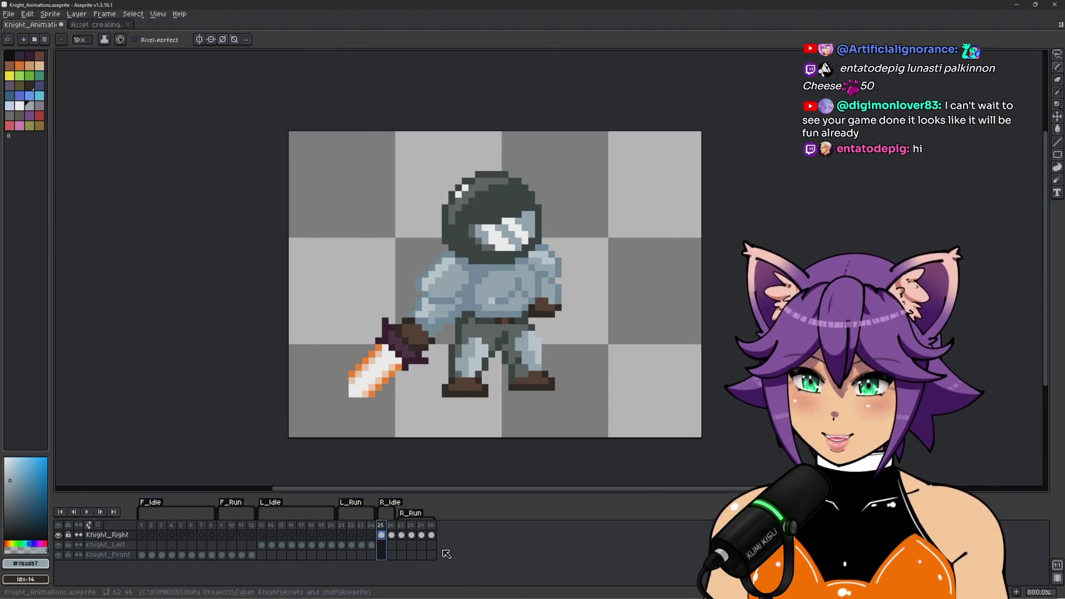
left_click(391, 527)
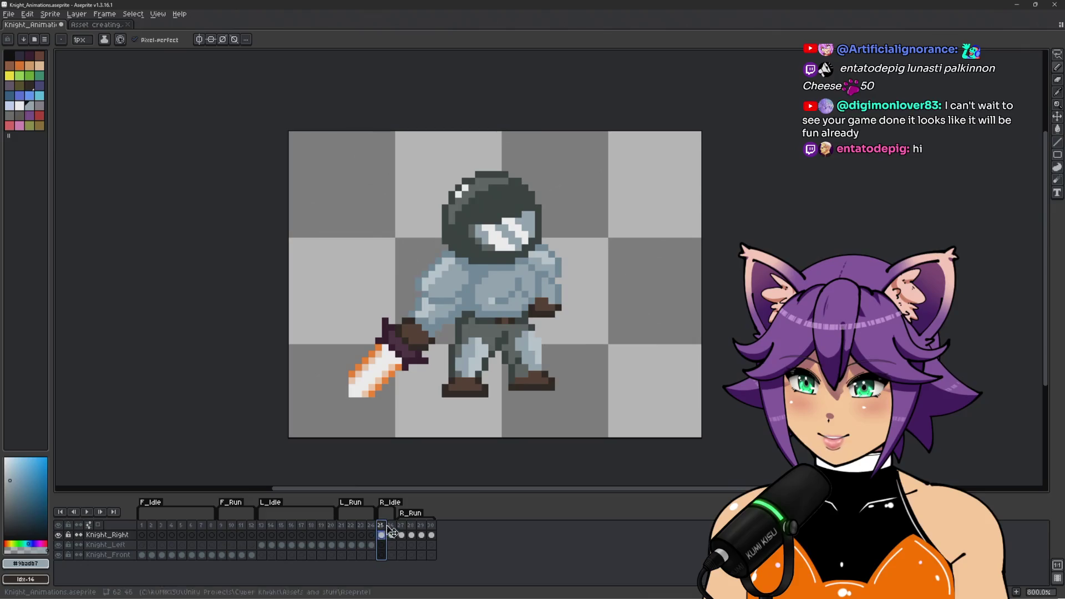
- Lasso the knight's upper body on frame 26 and raise it one pixel
scroll(411, 231, "up", 1)
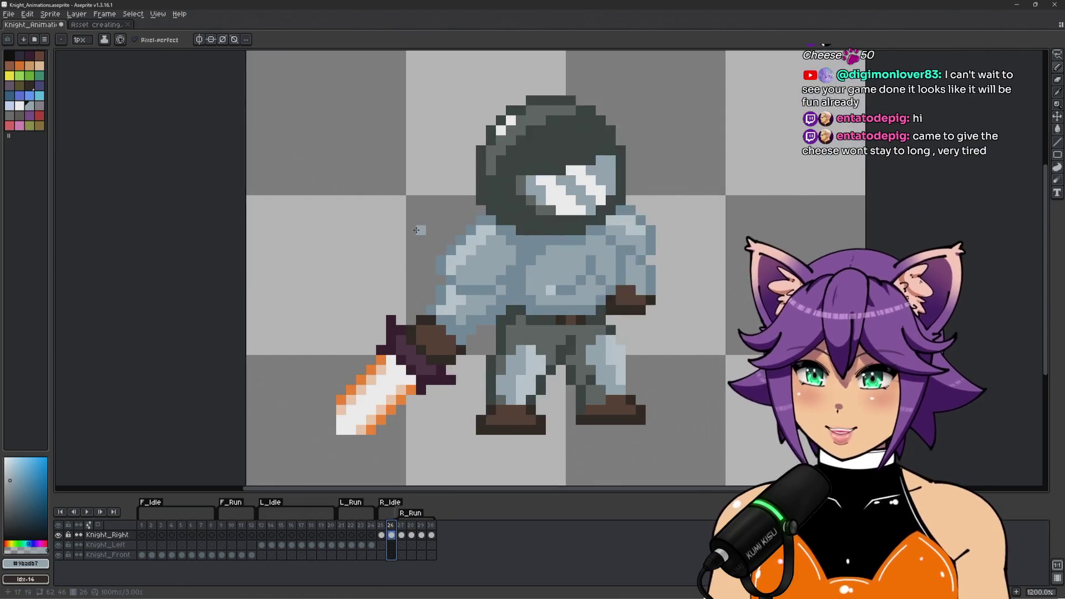
scroll(411, 231, "down", 1)
key("q")
scroll(410, 232, "up", 1)
left_click_drag(383, 244, 452, 395)
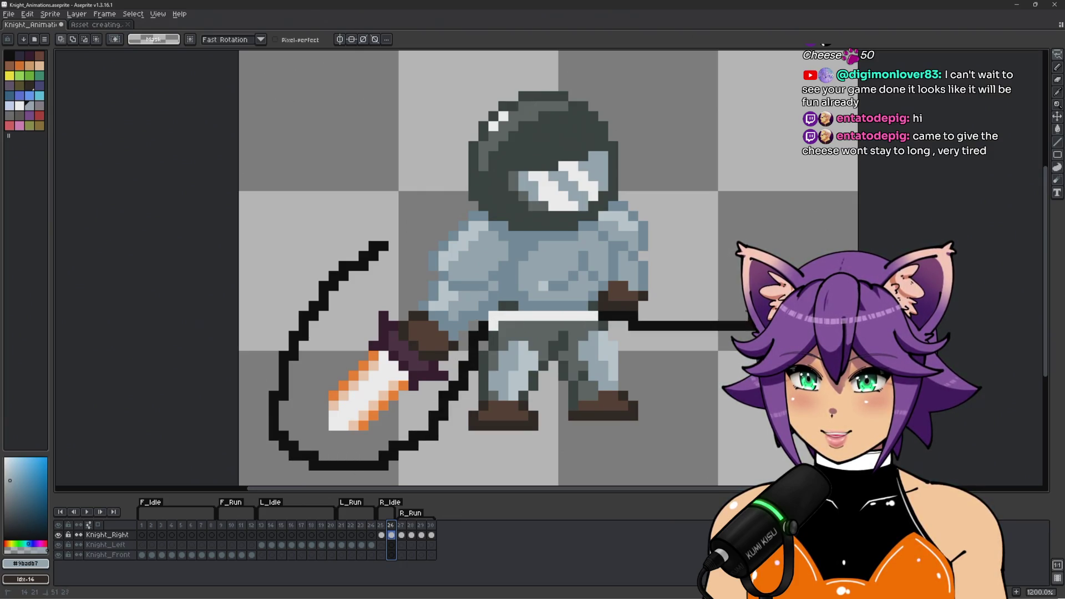
left_click_drag(583, 316, 651, 373)
key("Up")
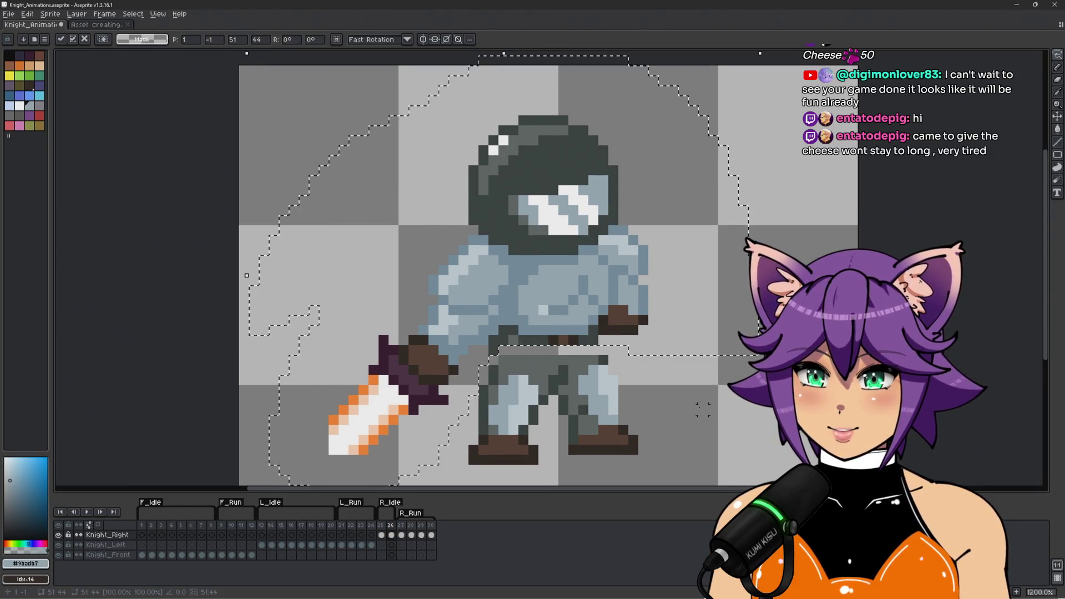
key("Return")
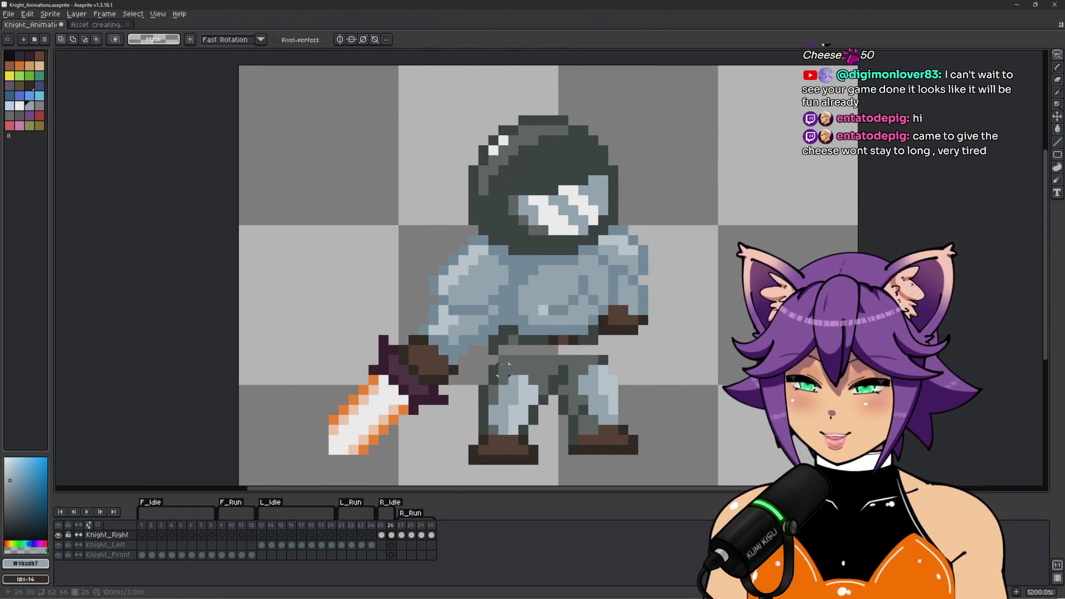
- Pencil dark outline pixels beside the belt and leg, and darken the light belt strip
scroll(510, 360, "up", 1)
key("b")
left_click(492, 358, "alt")
mouse_move(621, 360)
left_mouse_down()
mouse_move(624, 351)
mouse_move(526, 348)
left_mouse_up()
left_click(616, 361, "alt")
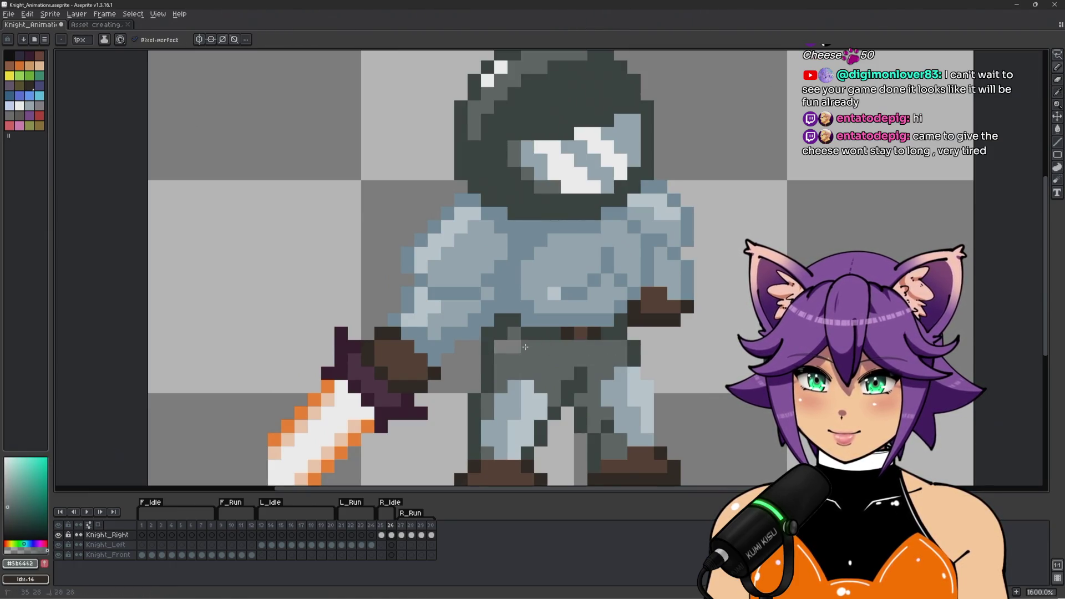
scroll(503, 347, "down", 3)
scroll(495, 394, "up", 3)
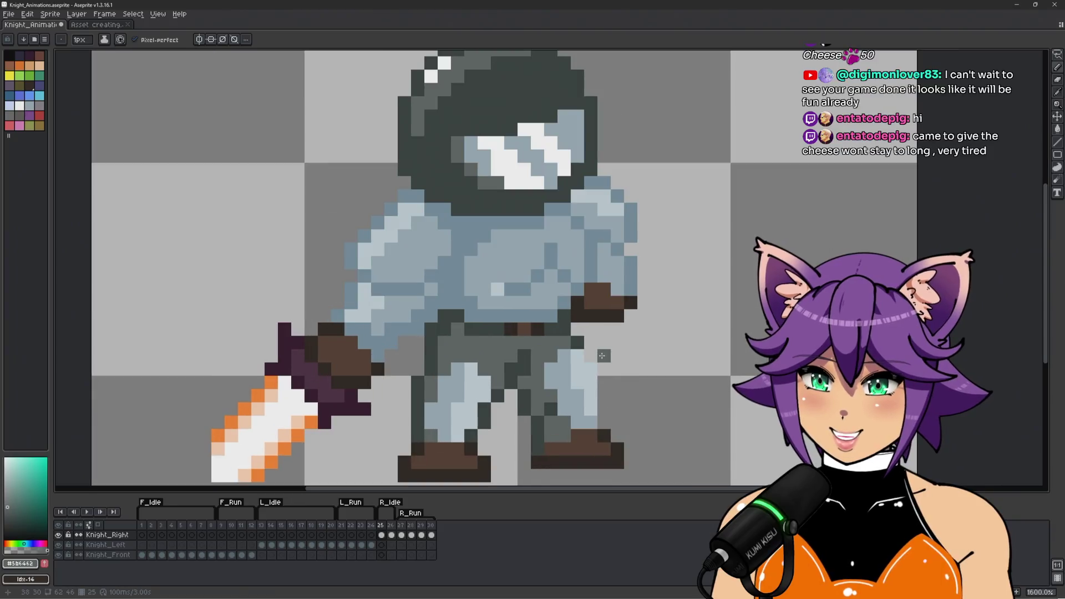
left_click(575, 315, "alt")
left_click(604, 342)
scroll(616, 345, "down", 3)
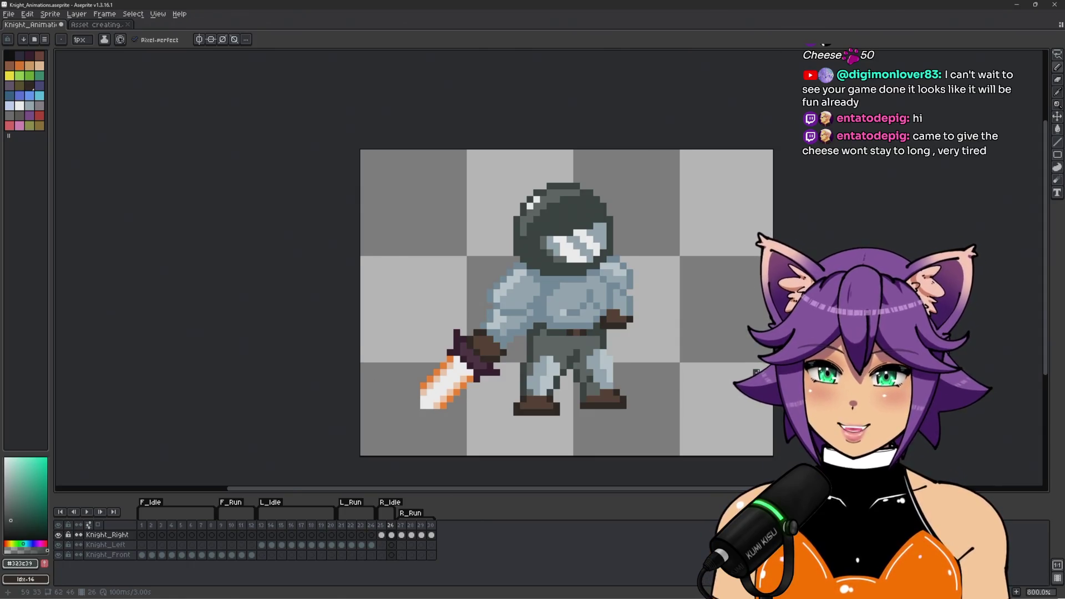
scroll(674, 340, "up", 1)
scroll(691, 350, "up", 1)
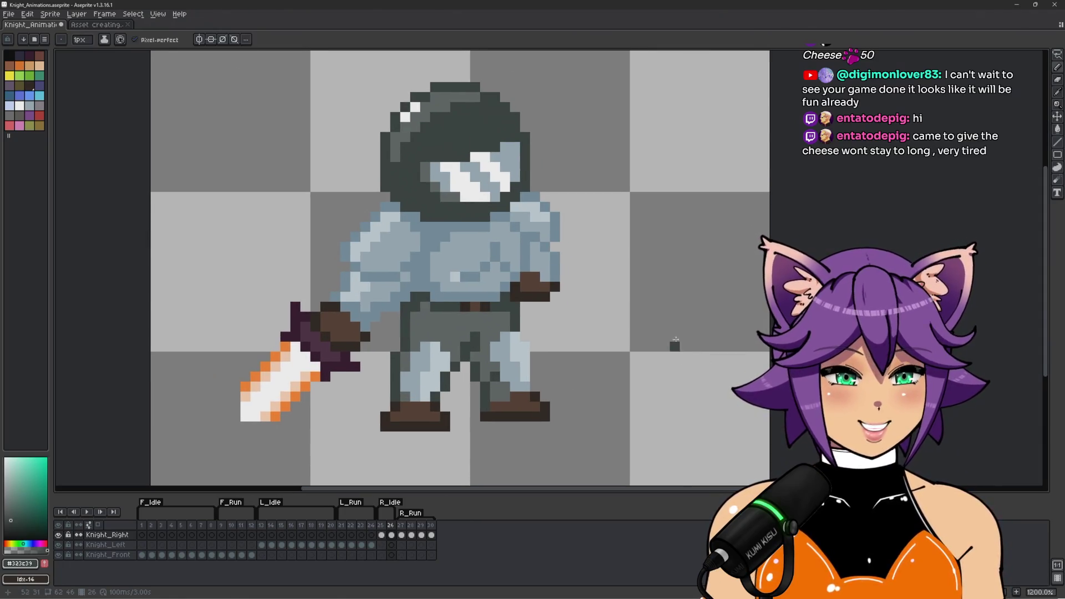
scroll(675, 344, "down", 1)
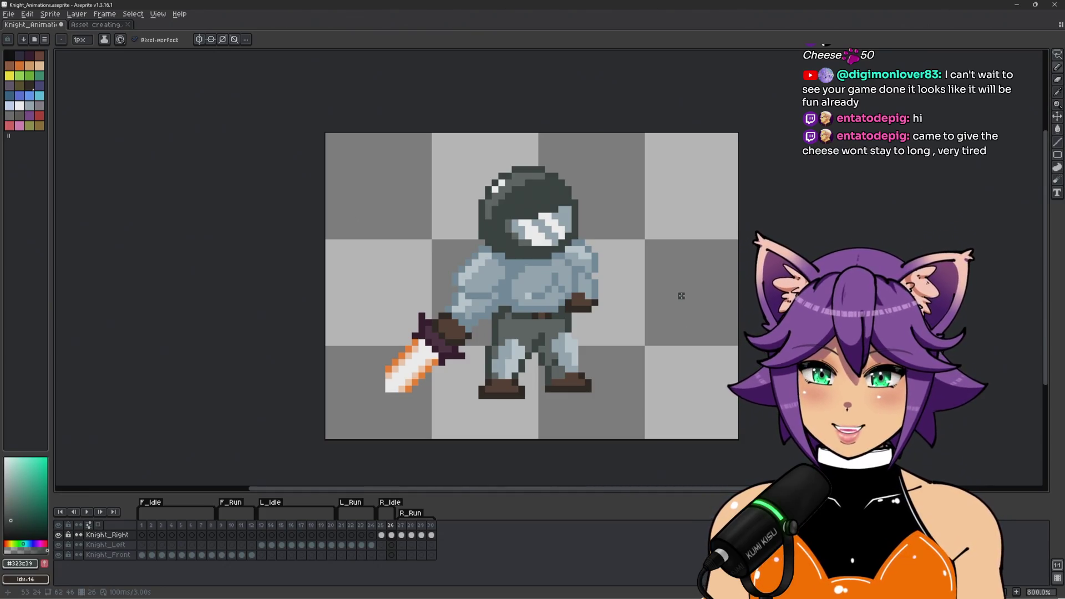
- Add new frames after frame 25 and preview the animation, comparing frames 27 and 29
scroll(647, 320, "up", 2)
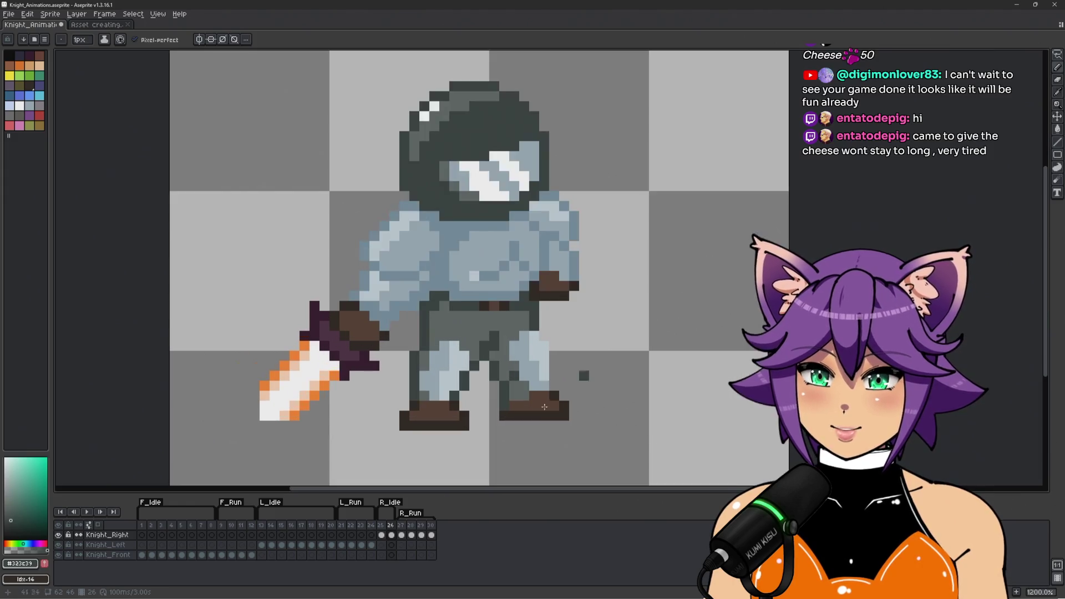
left_click(382, 525)
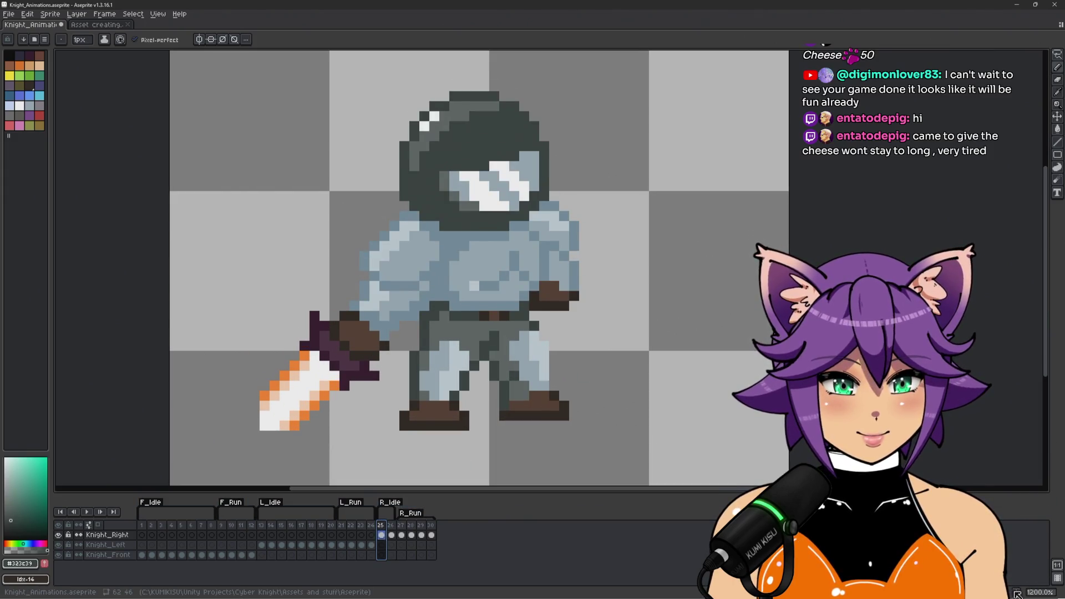
key("alt+n")
key("alt+n")
key("alt+n")
key("Right")
key("alt+n")
key("alt+n")
key("alt+n")
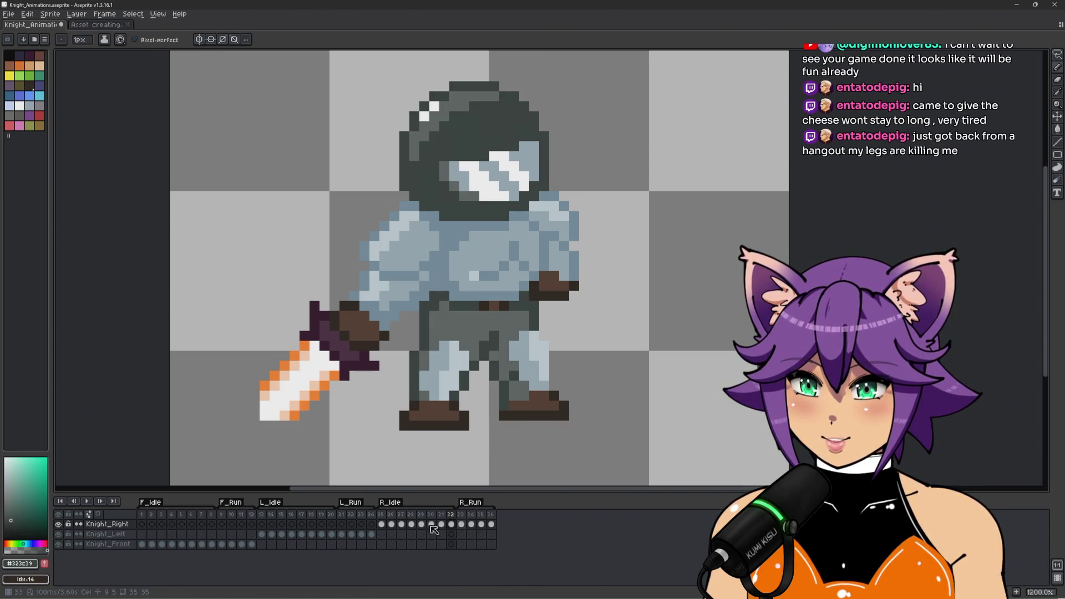
key("Return")
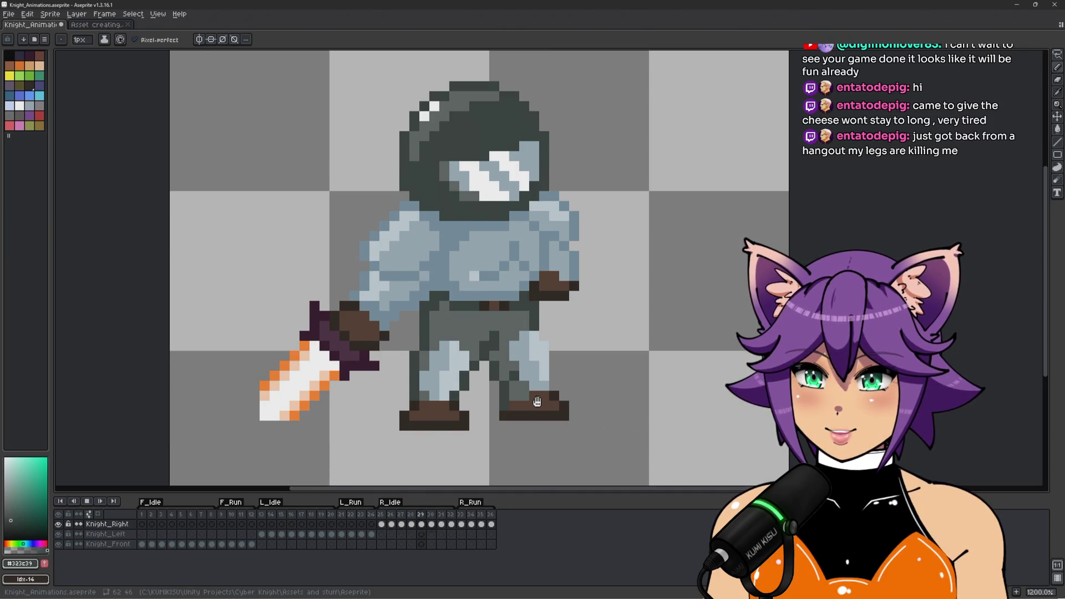
scroll(537, 402, "down", 3)
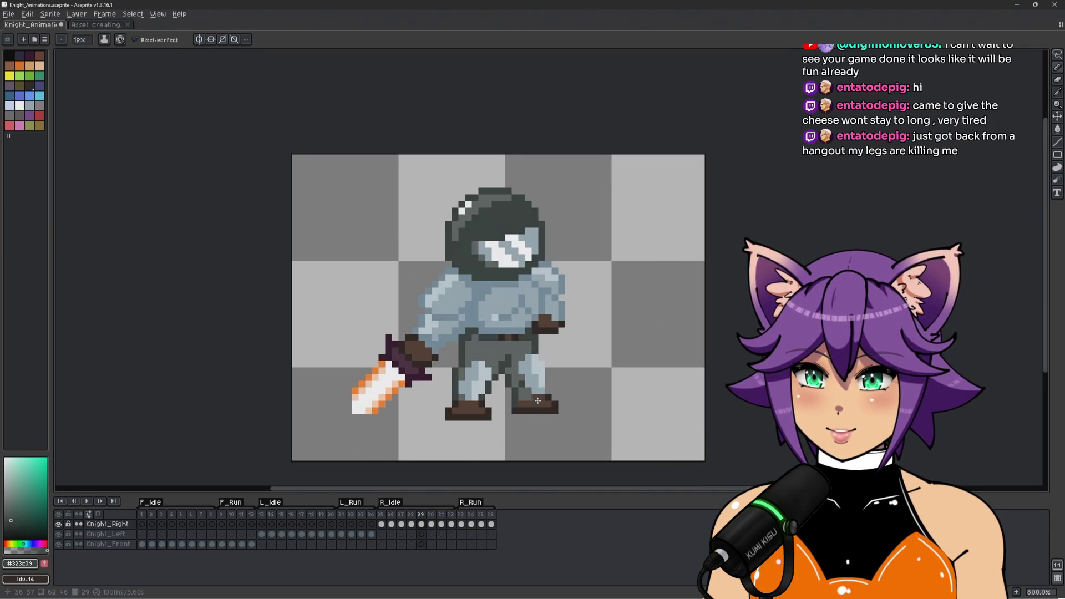
scroll(541, 366, "up", 3)
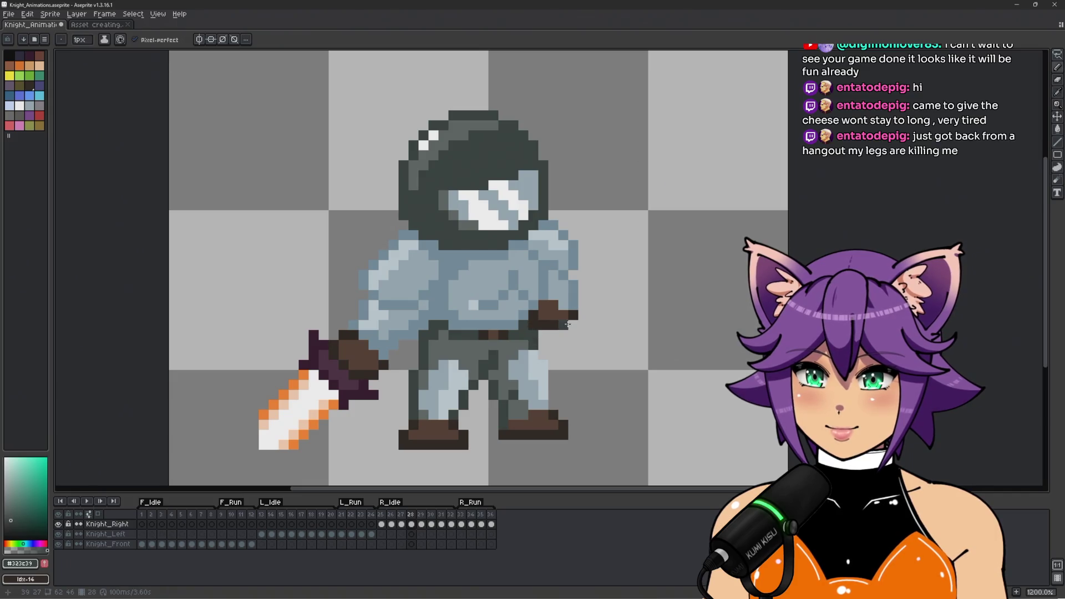
key("comma")
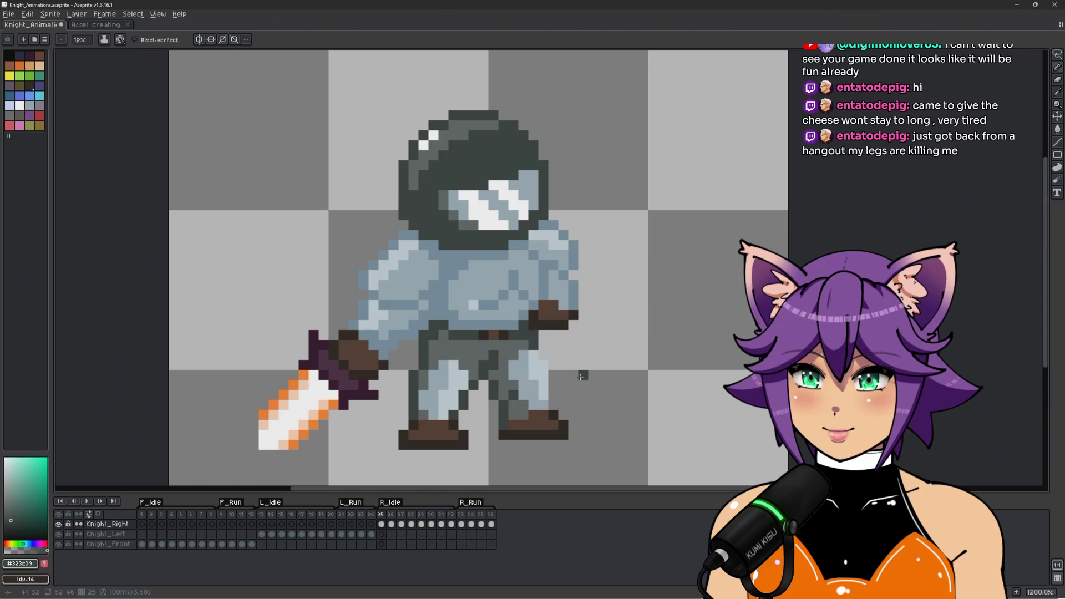
key("period")
key("period")
key("Return")
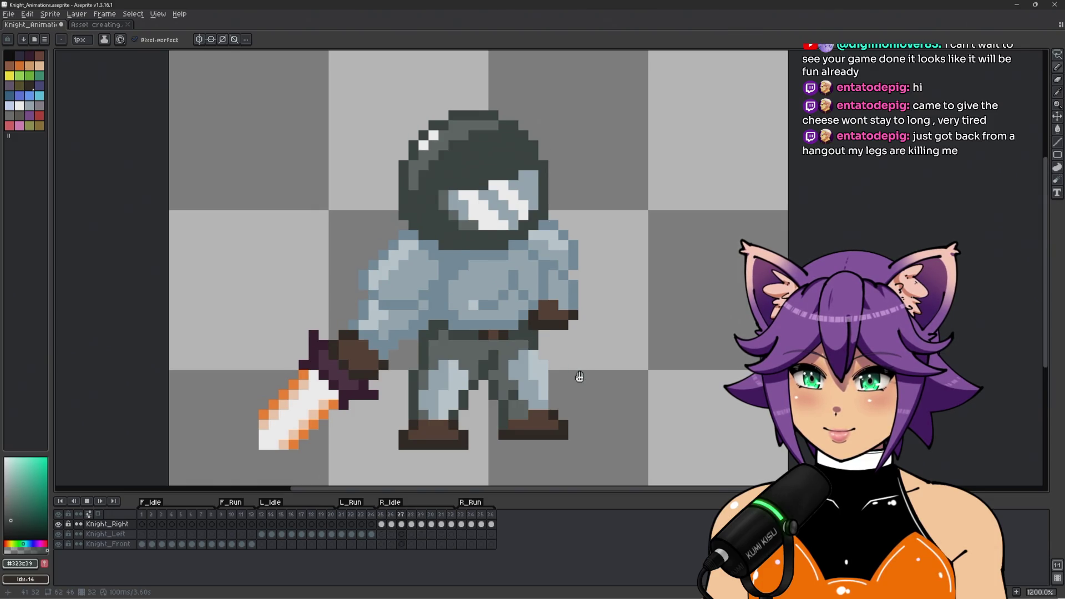
scroll(580, 377, "down", 2)
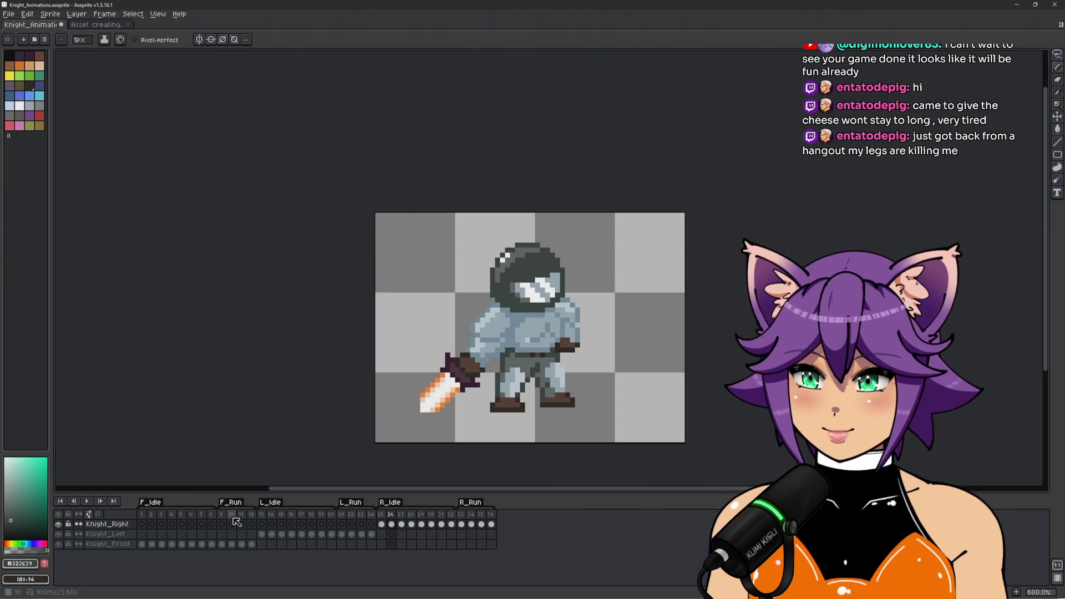
- Preview from the front idle frame, then step through L_Run and R_Run, ending on frame 22
left_click(143, 515)
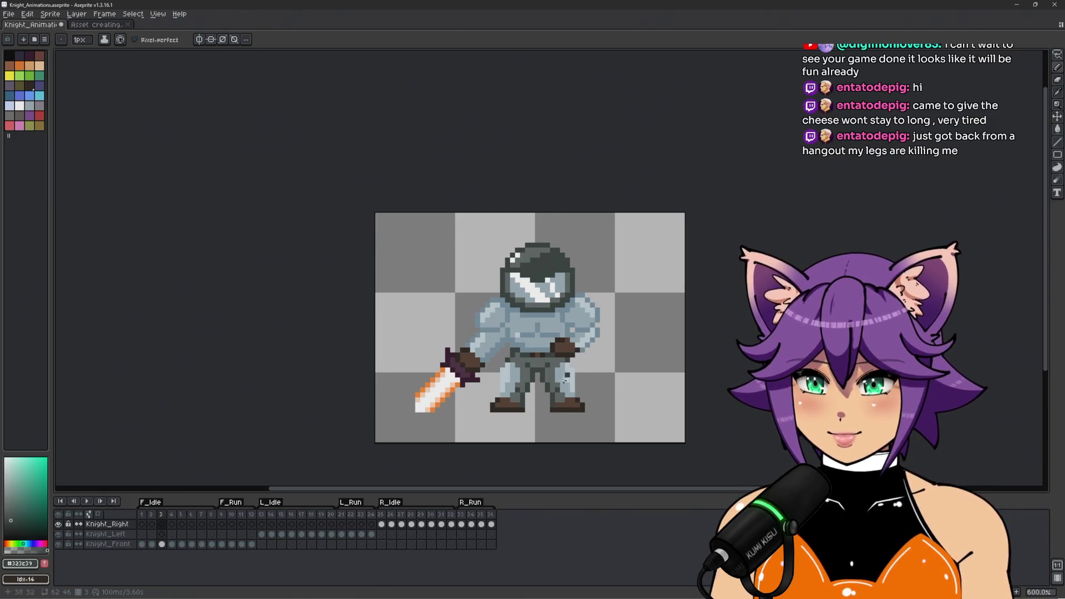
scroll(602, 389, "up", 1)
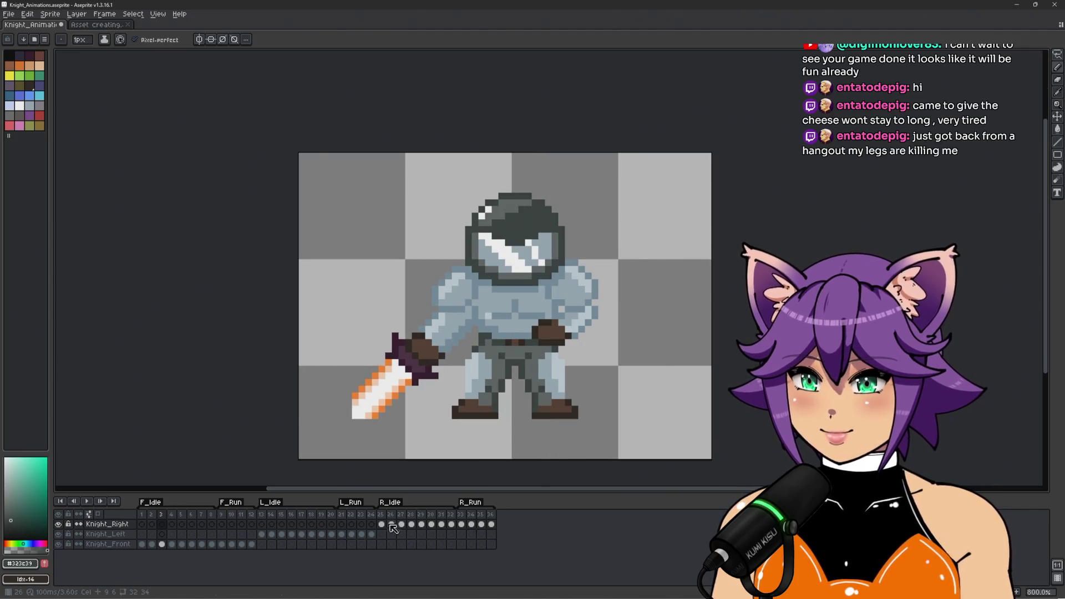
key("Return")
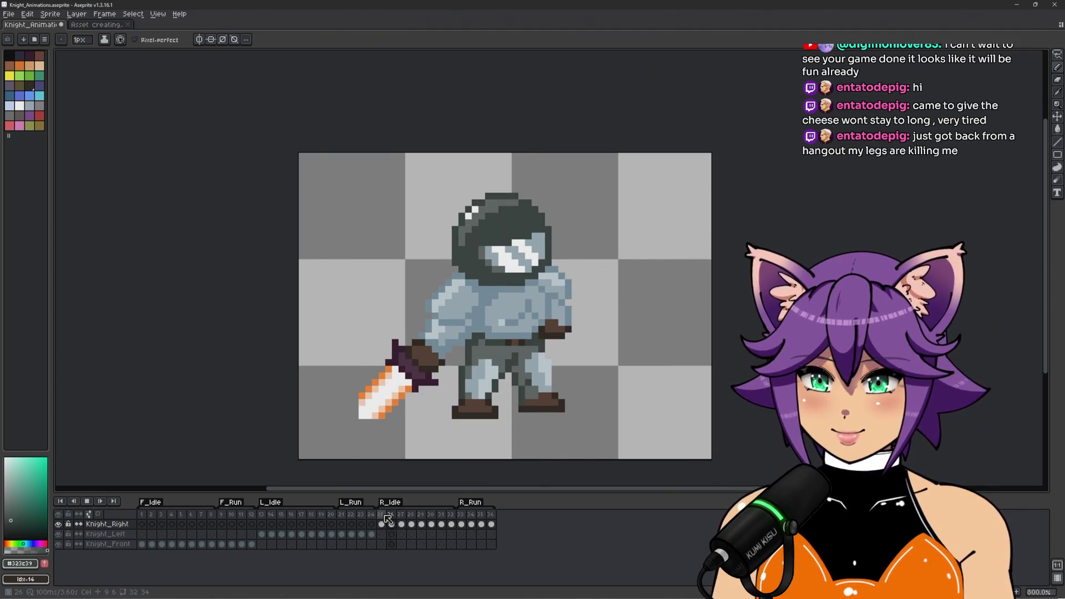
key("Return")
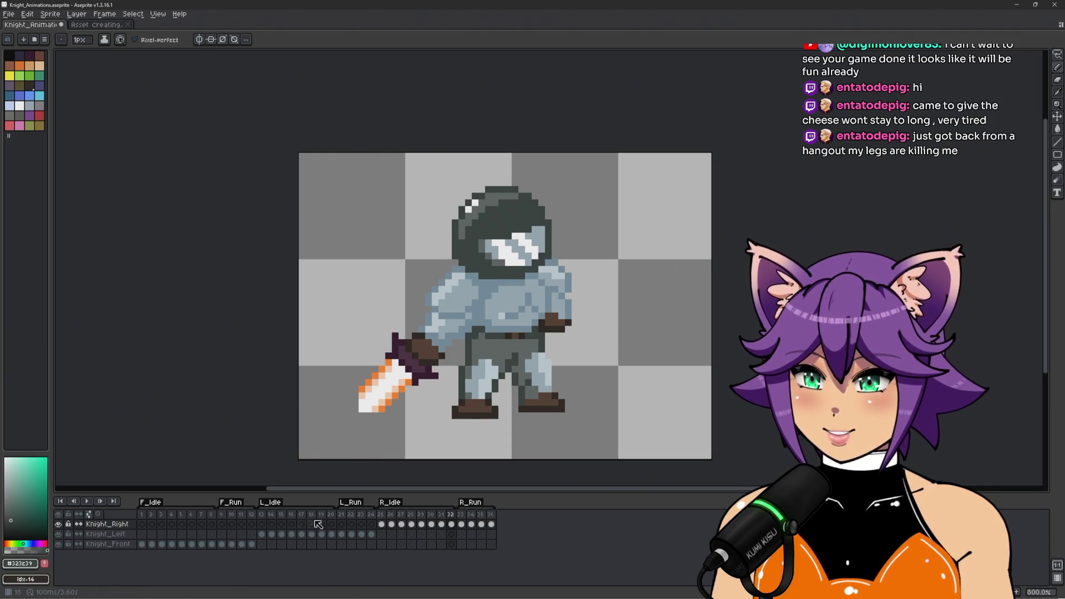
left_click(380, 520)
key("Left")
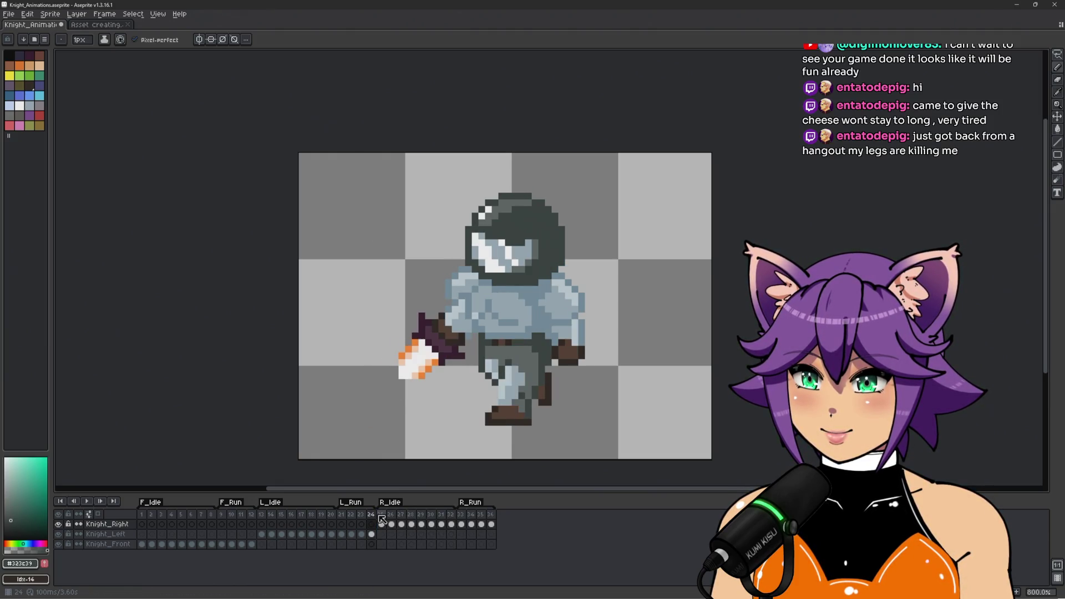
key("Left")
key("Left")
key("Left")
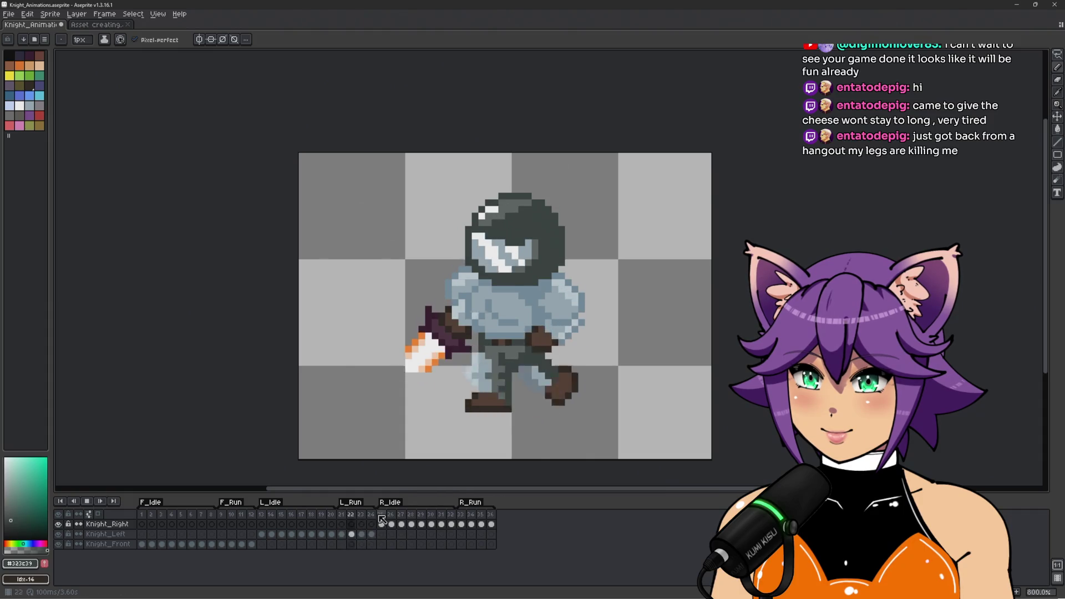
left_click(463, 515)
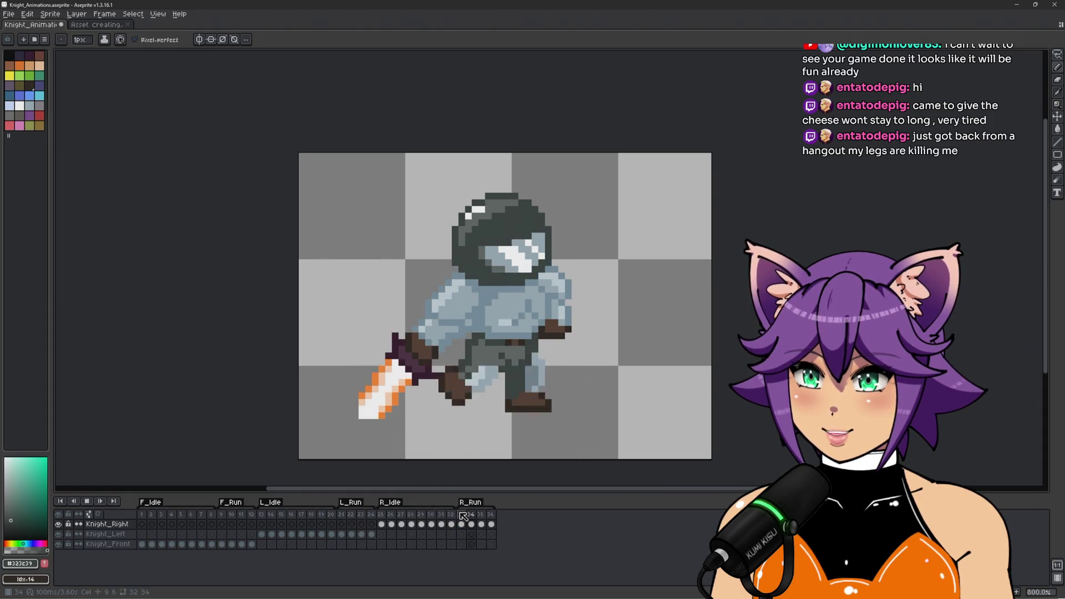
key("Return")
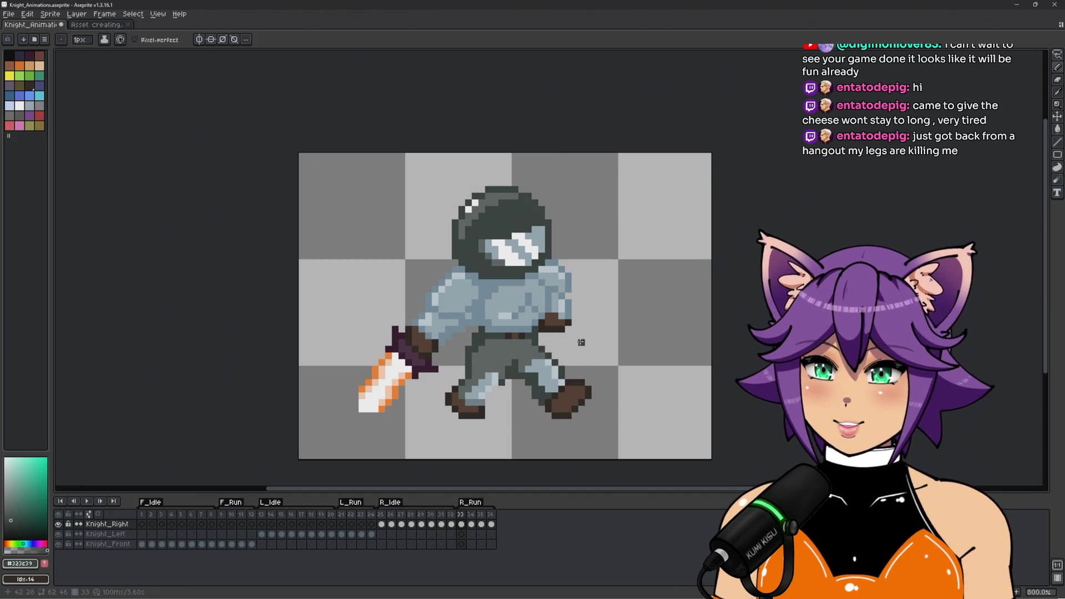
scroll(581, 342, "up", 2)
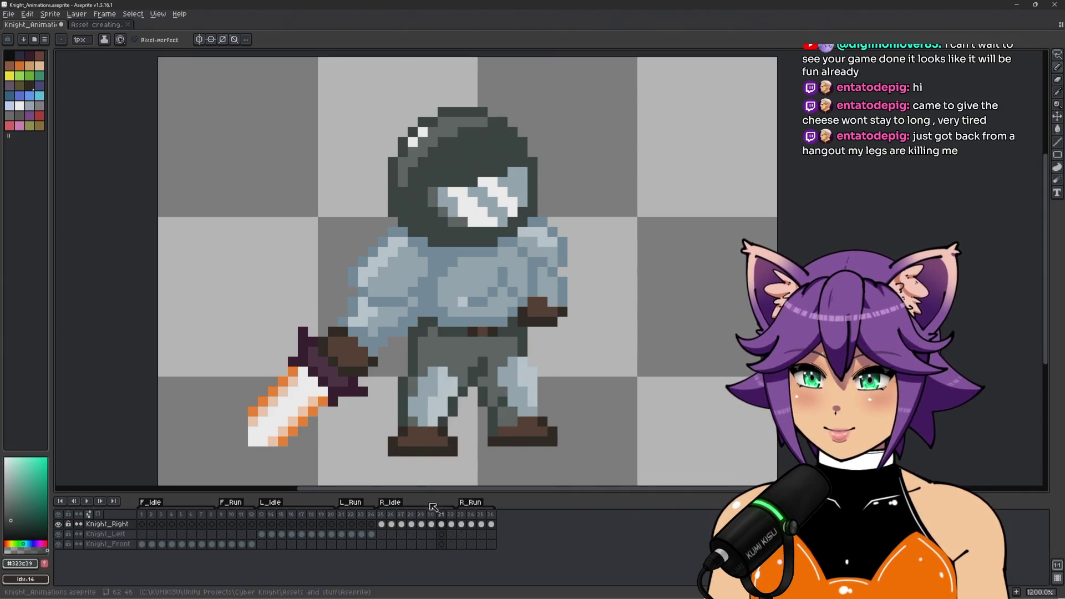
left_click(342, 514)
- On the last R_Run frame, extend the hand outline and add shaded blue-grey arm pixels
left_click(345, 516)
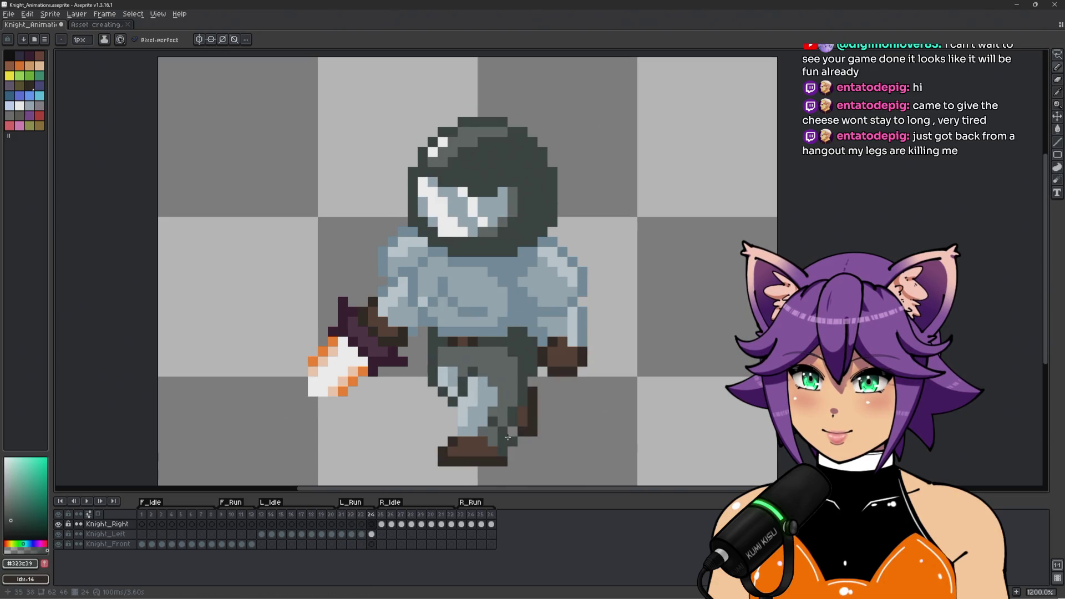
left_click(491, 515)
scroll(602, 279, "up", 1)
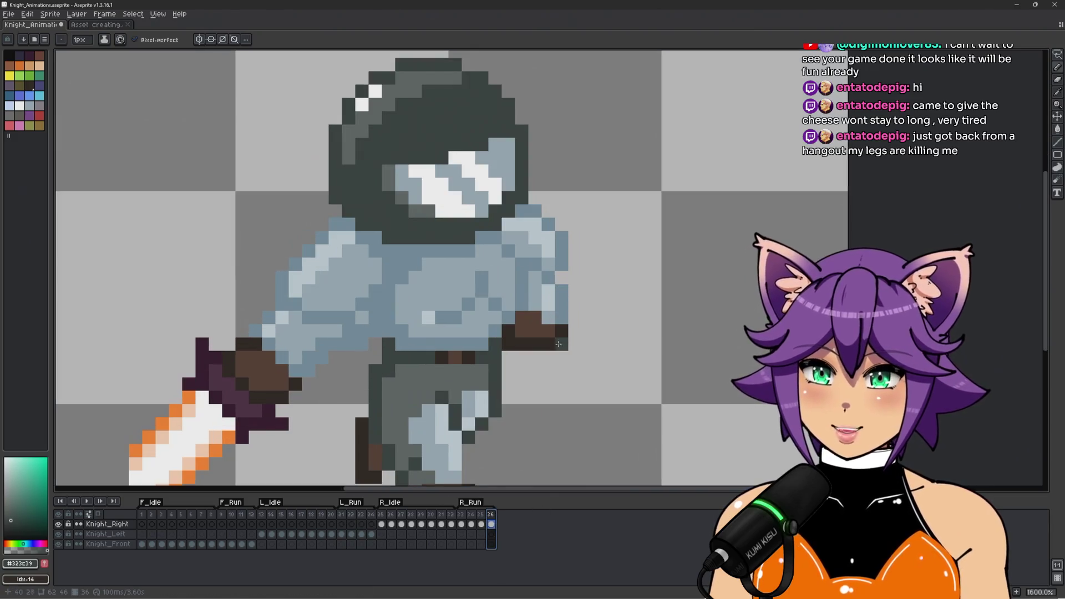
left_click(548, 344, "alt")
mouse_move(562, 332)
left_mouse_down()
mouse_move(575, 332)
mouse_move(571, 344)
left_mouse_up()
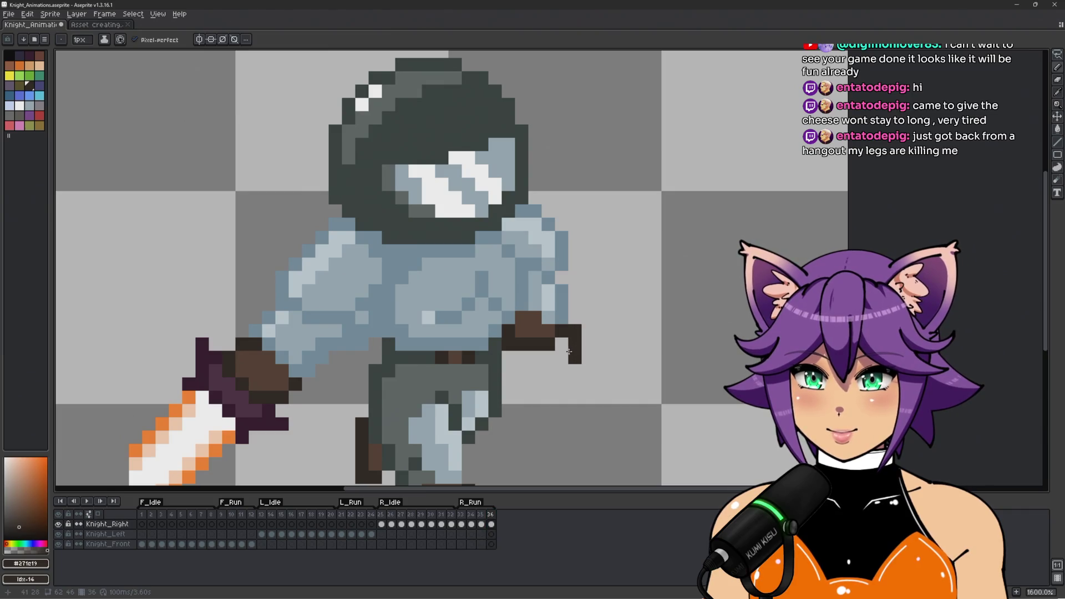
left_click(558, 341, "alt")
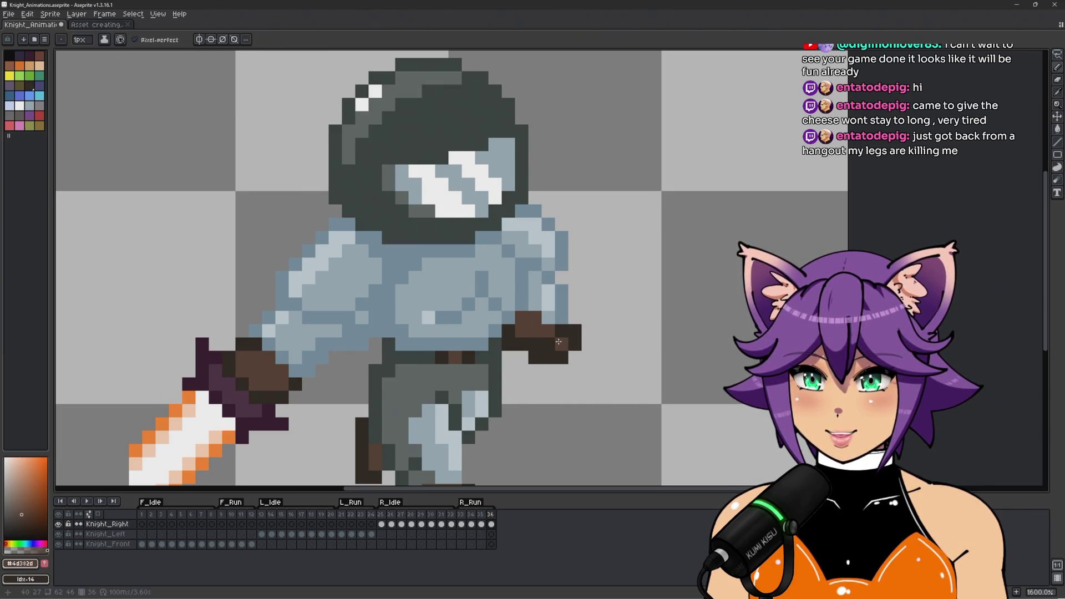
key("alt")
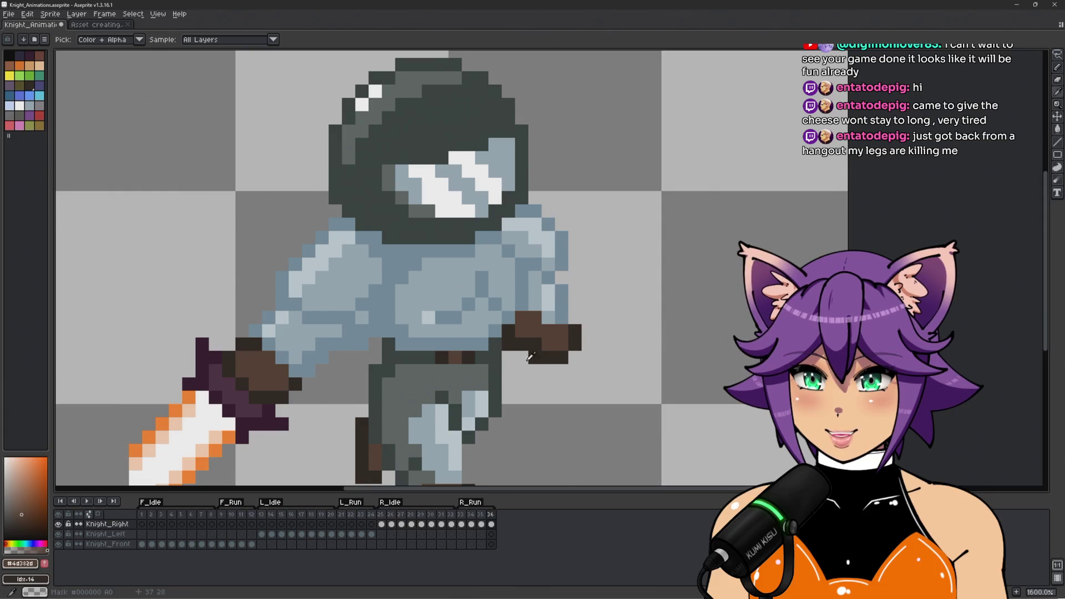
left_click(528, 352, "alt")
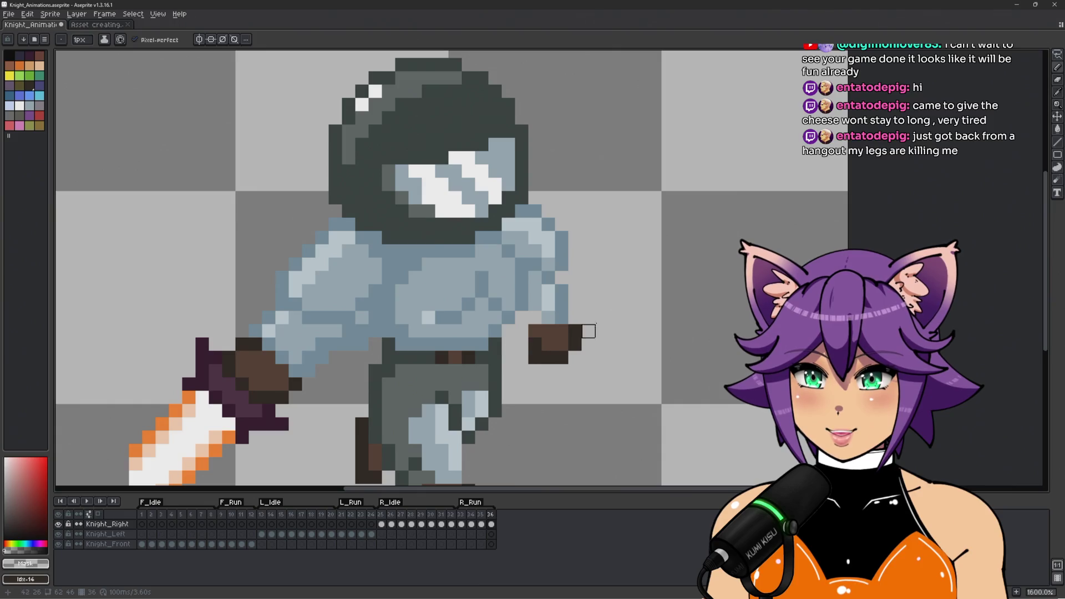
left_click(561, 303, "alt")
left_click(575, 317)
left_click(575, 304)
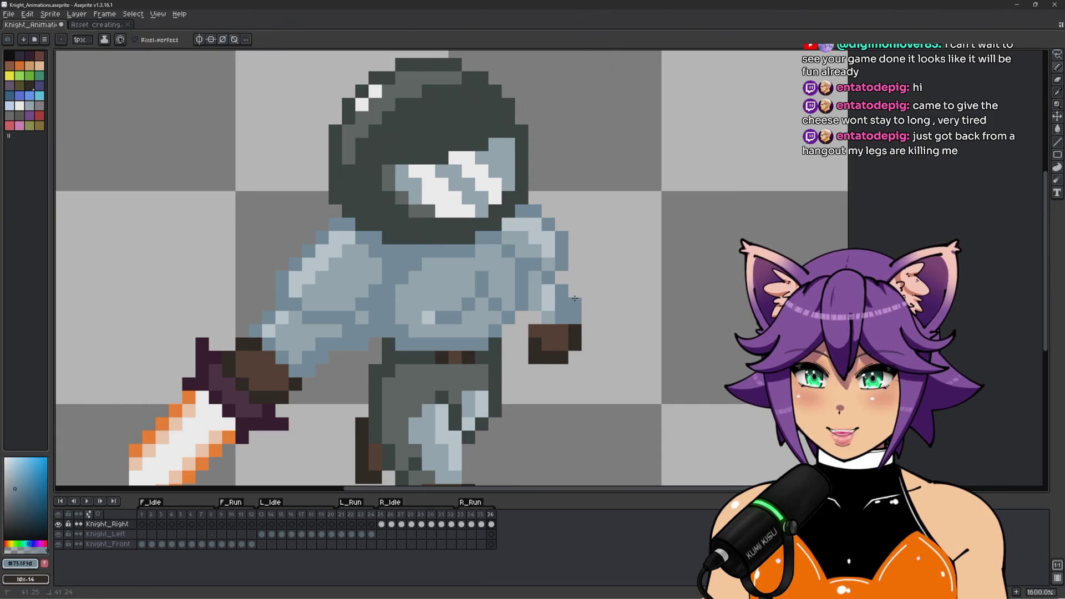
key("alt")
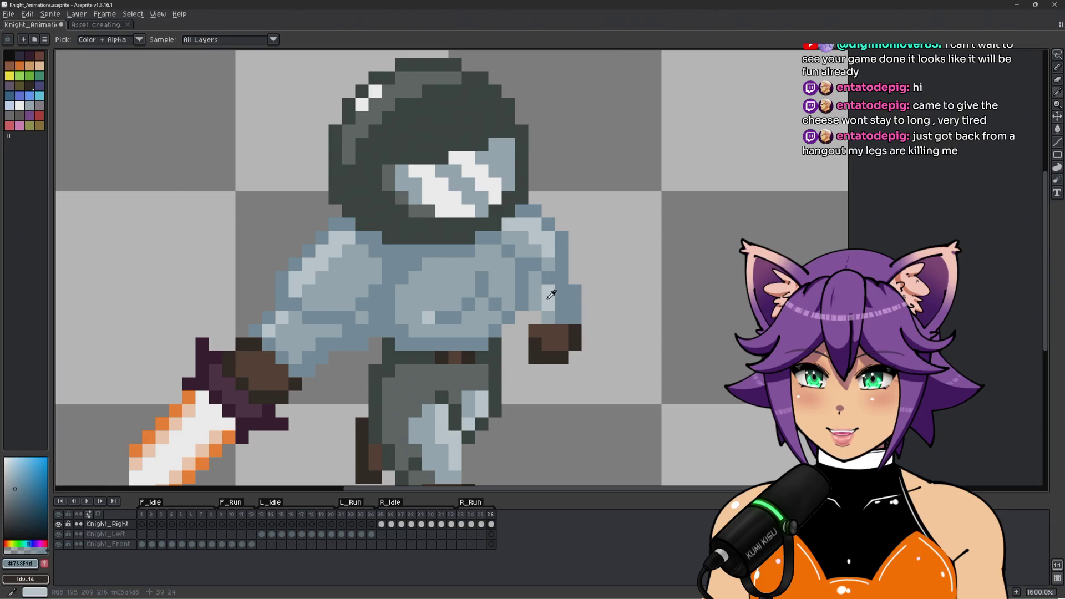
left_click(562, 306)
left_click(550, 320, "alt")
left_click(547, 293)
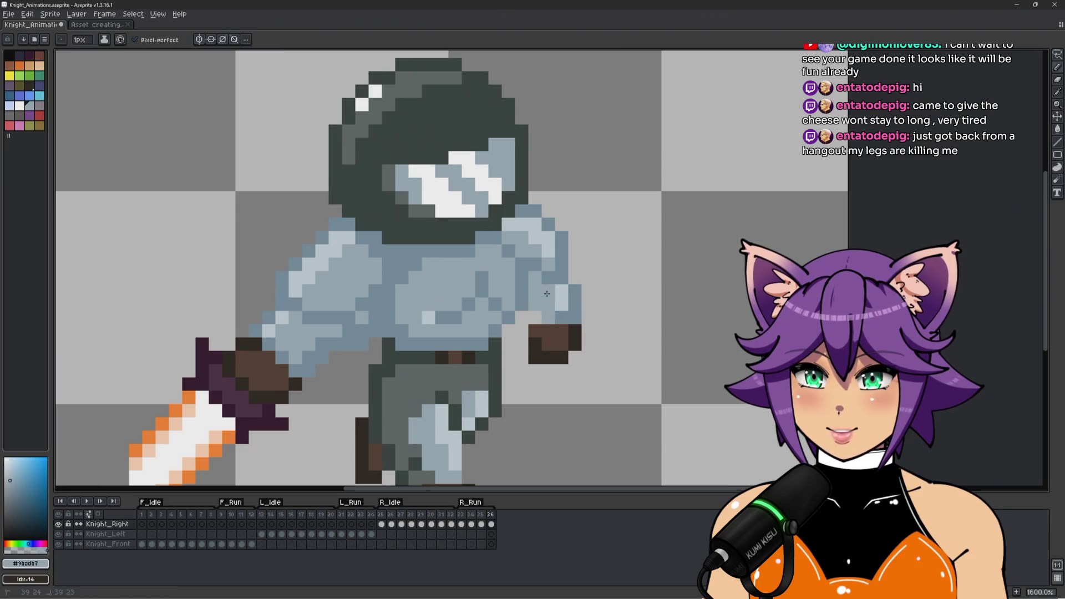
left_click(532, 314, "alt")
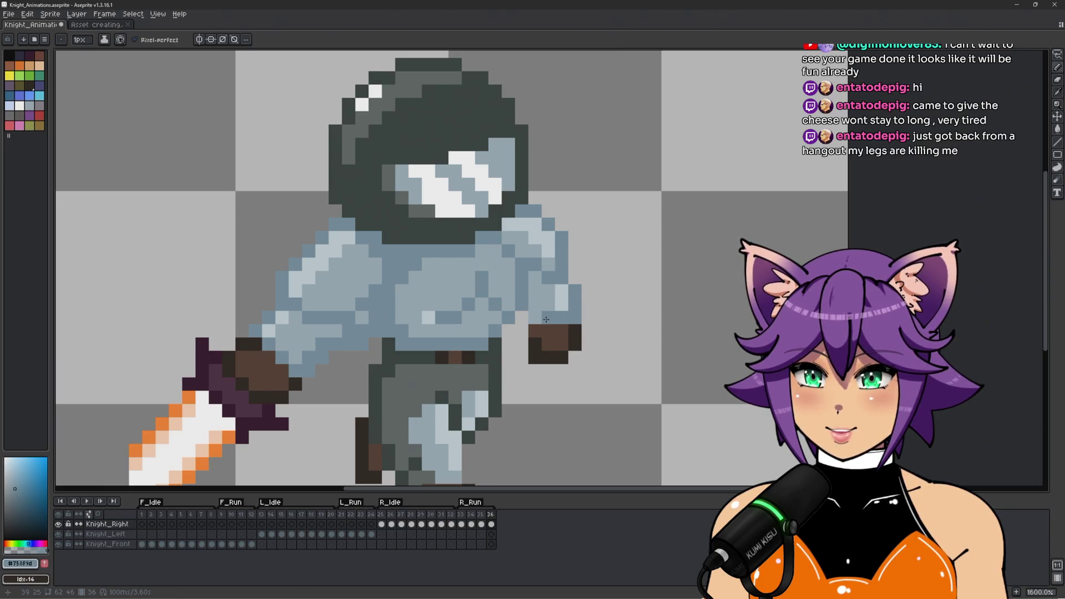
left_click(534, 314, "alt")
- On R_Run frame 35, add a dark outline pixel below the knight's hand
scroll(547, 359, "down", 3)
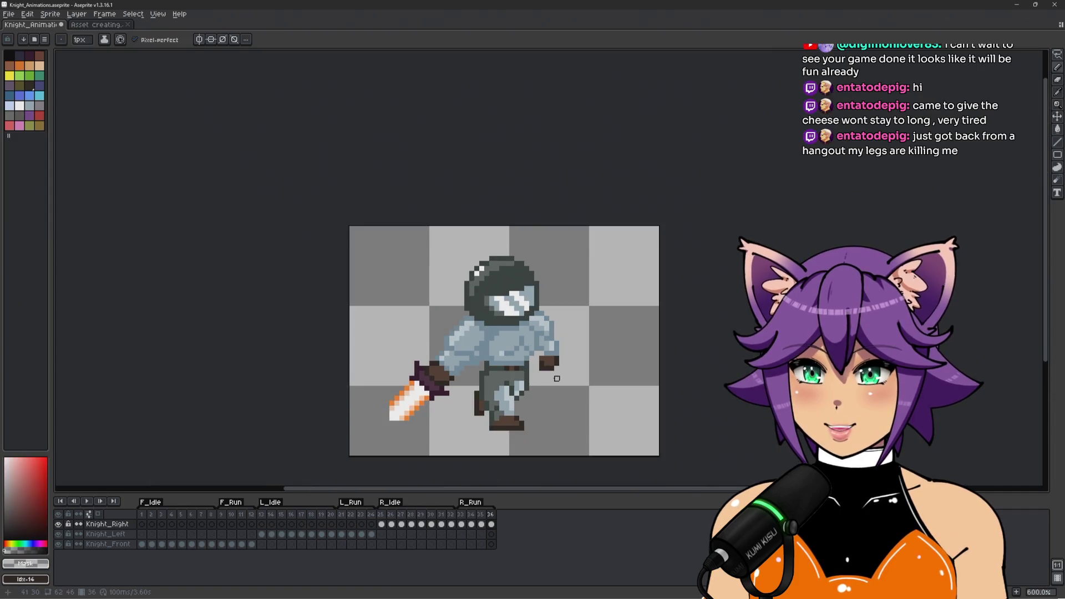
scroll(549, 359, "up", 3)
scroll(610, 344, "down", 2)
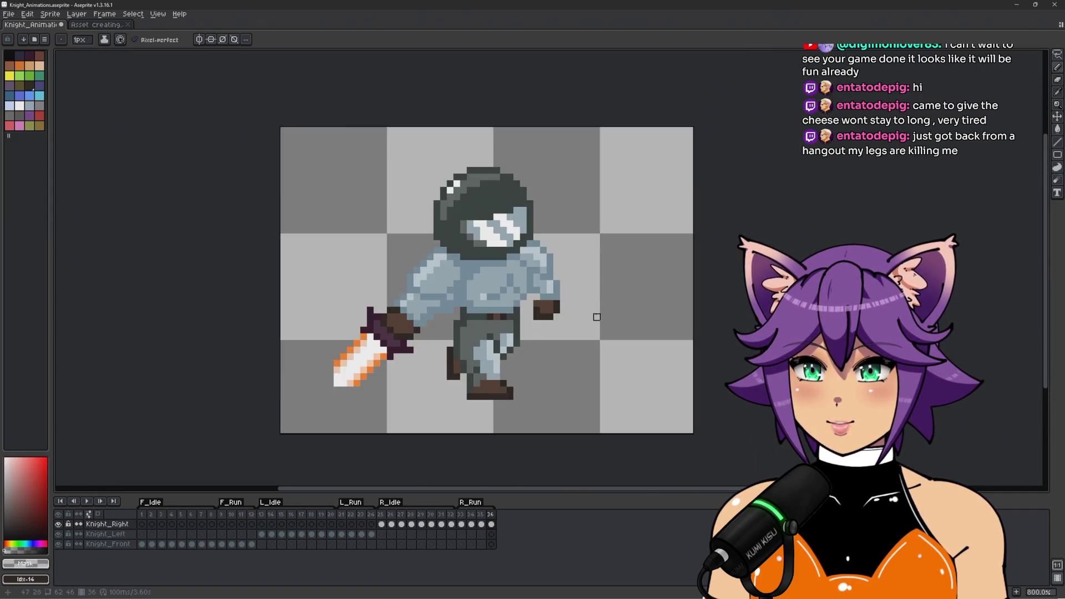
scroll(596, 316, "down", 2)
scroll(583, 290, "up", 5)
scroll(583, 287, "down", 1)
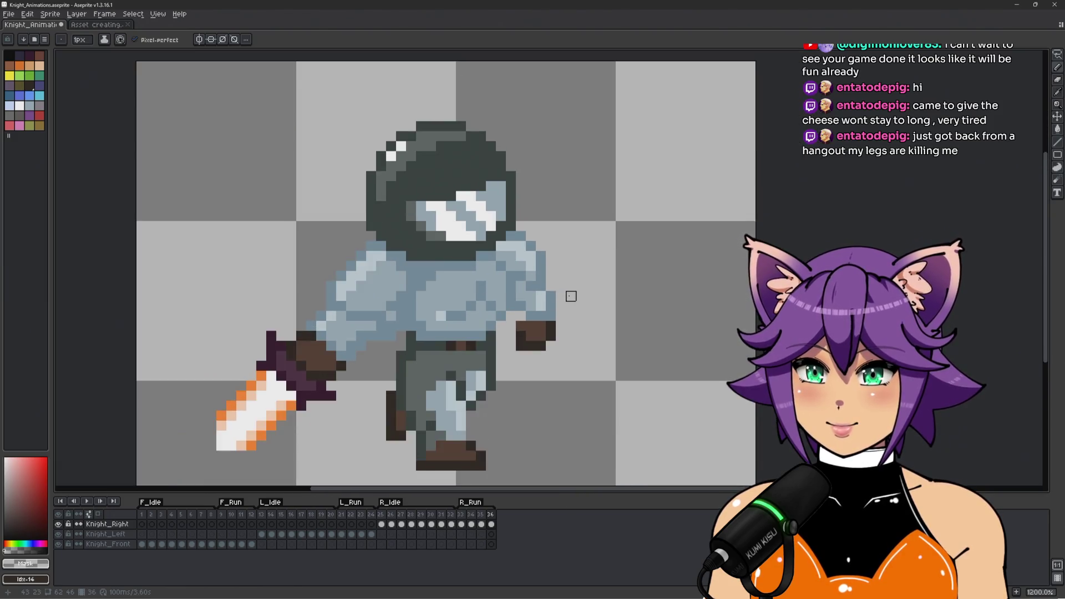
scroll(584, 284, "down", 2)
key("Left")
key("Right")
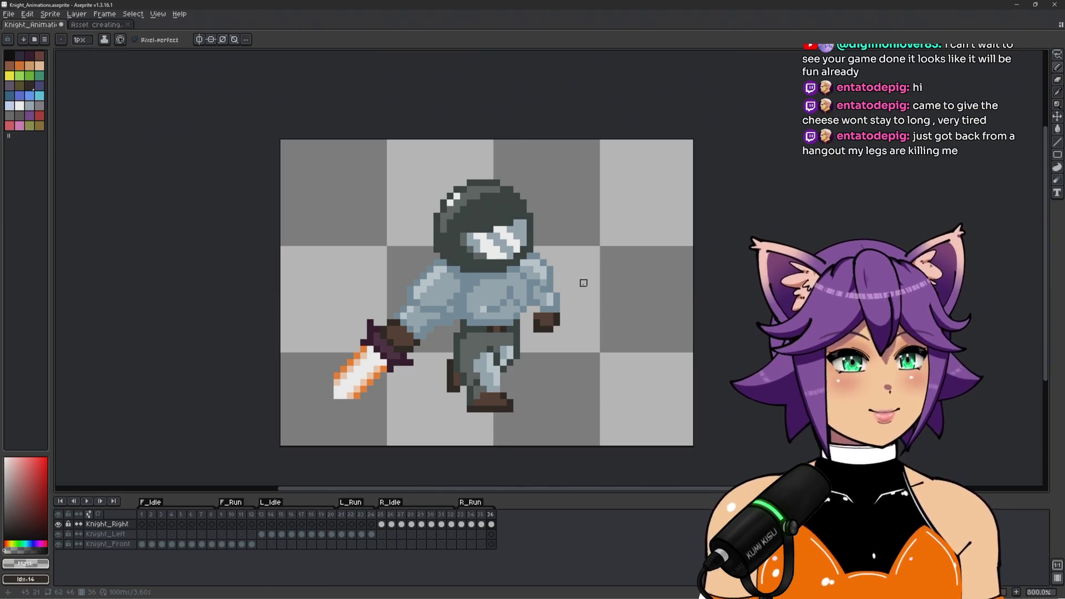
scroll(565, 342, "up", 2)
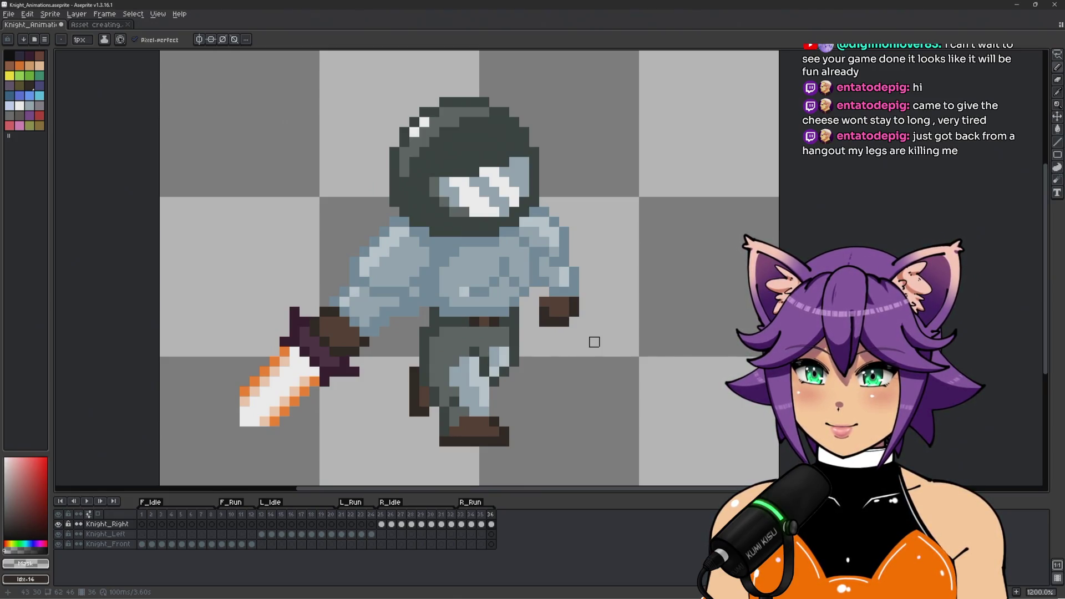
key("Left")
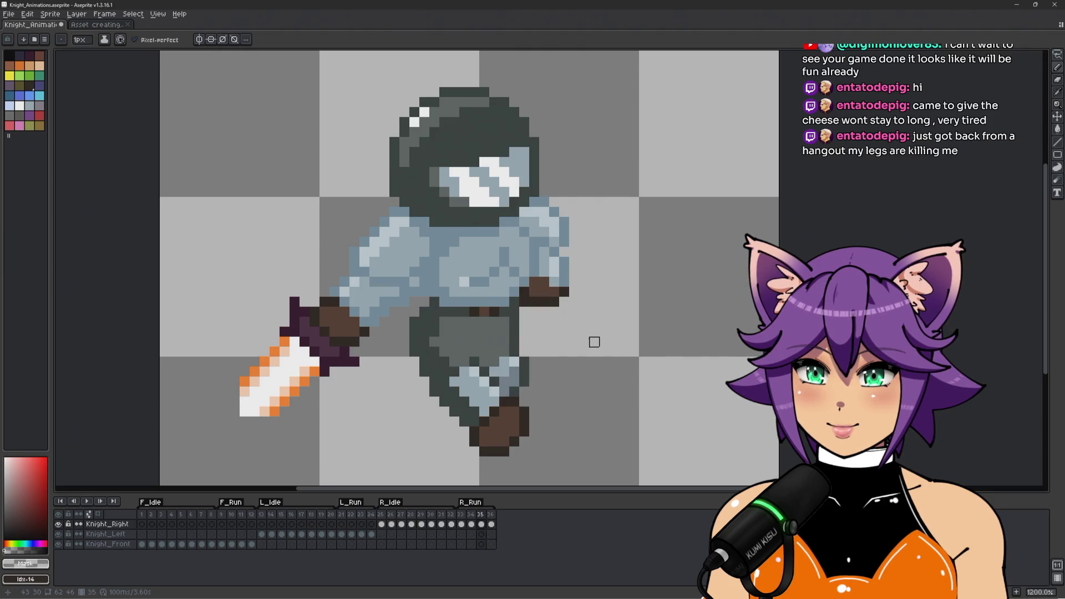
key("Left")
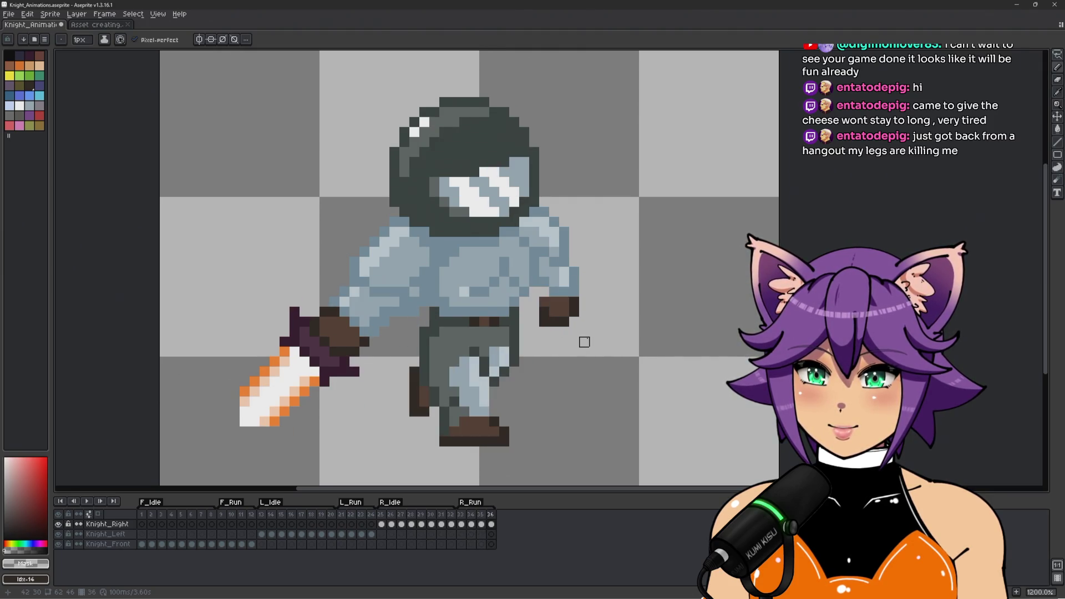
key("Right")
scroll(555, 312, "up", 1)
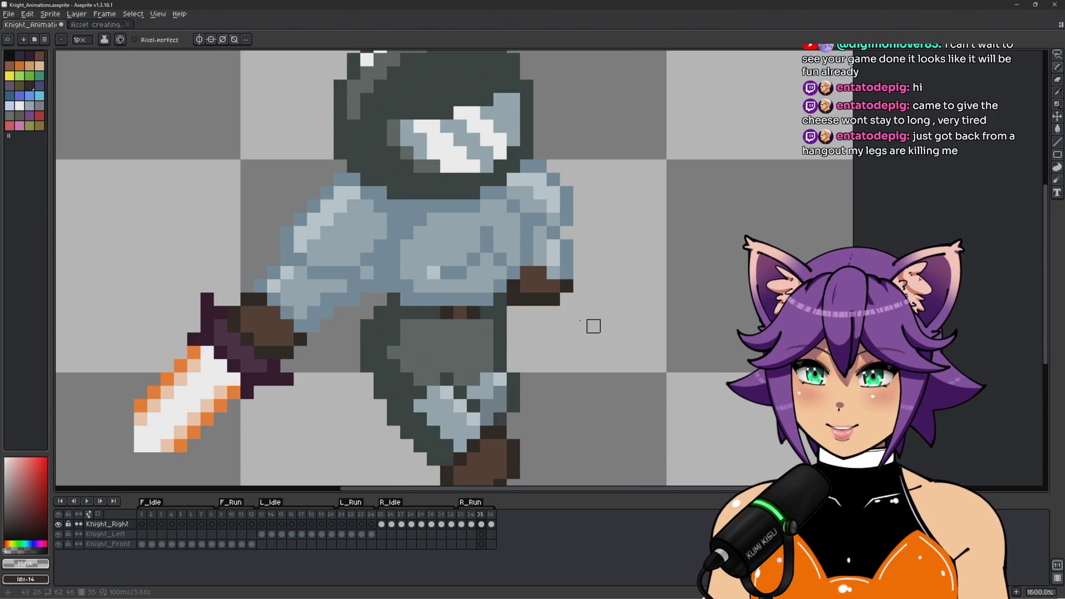
left_click(553, 300, "alt")
left_click(540, 312)
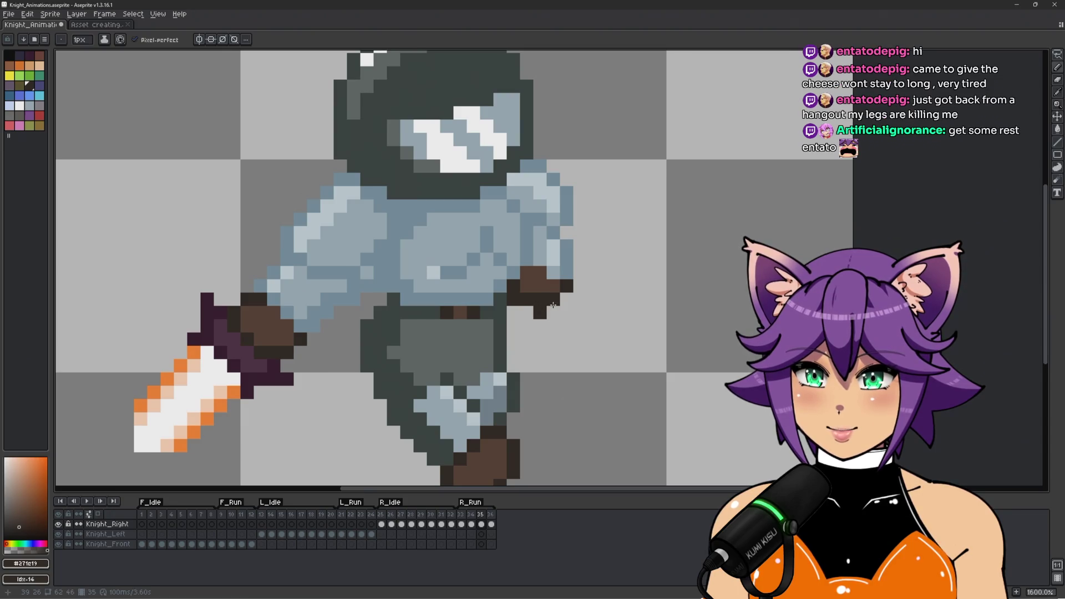
left_click(540, 290, "alt")
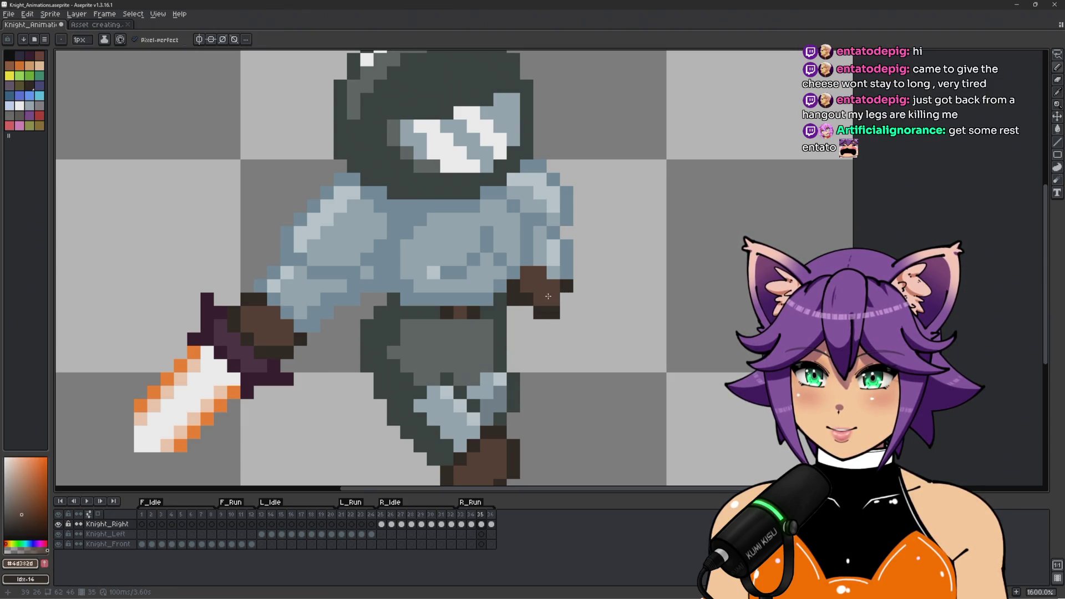
left_click(571, 288, "alt")
key("period")
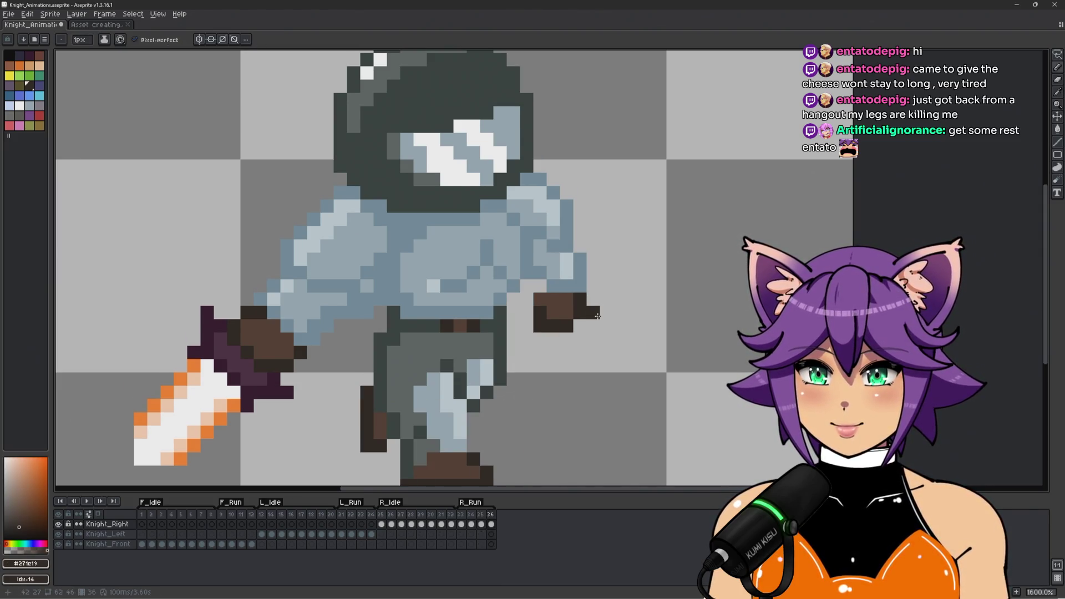
key("comma")
- Repaint the stray brown pixel by the fist in armour blue-grey
scroll(560, 307, "up", 2)
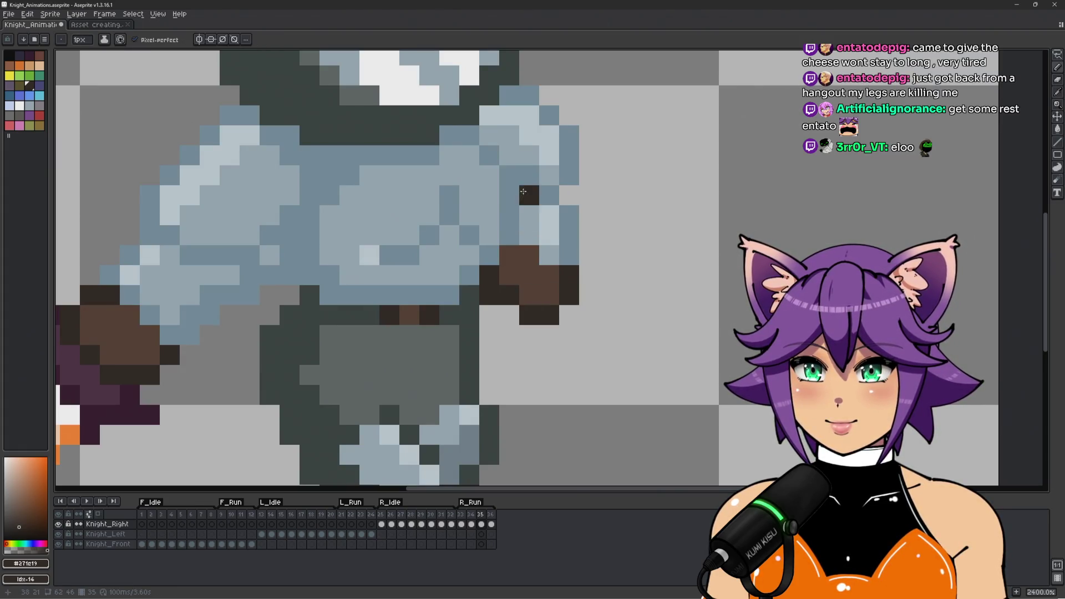
scroll(709, 275, "down", 3)
scroll(588, 276, "up", 1)
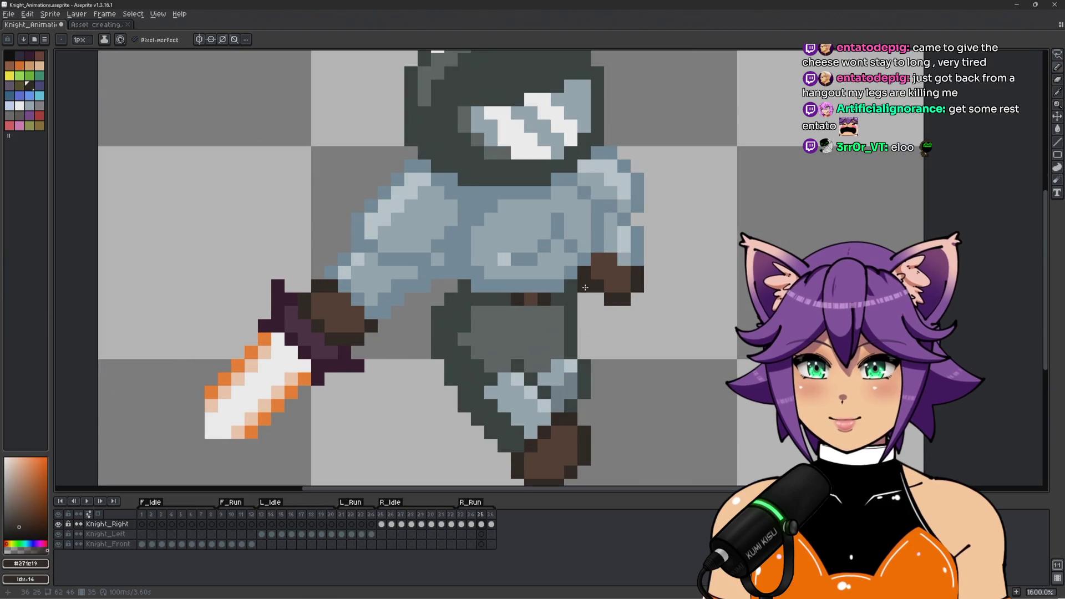
left_click(584, 286, "alt")
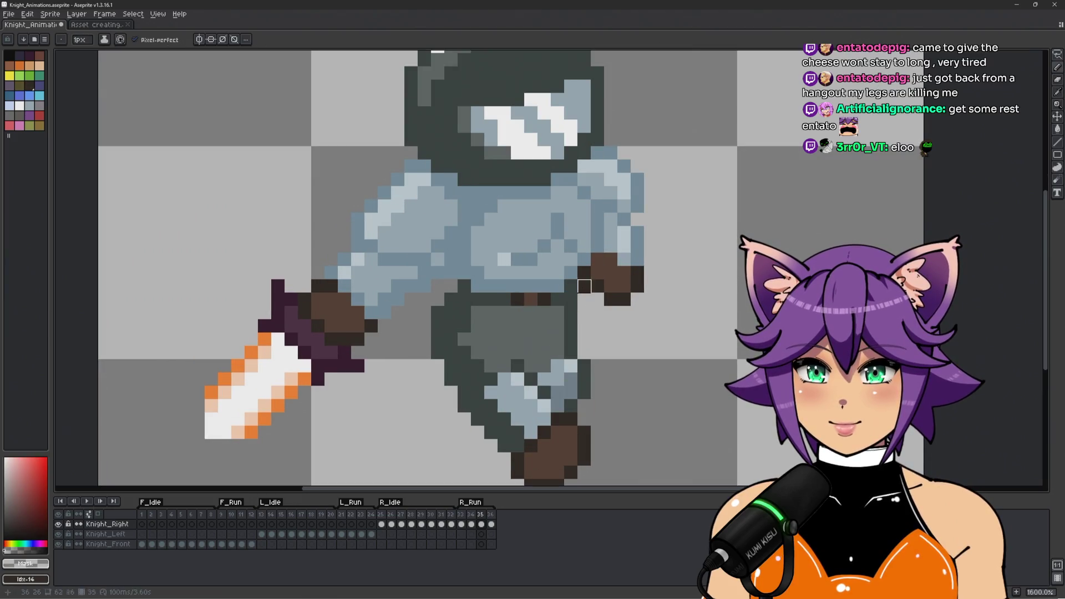
left_click(596, 255, "alt")
scroll(741, 272, "down", 3)
scroll(722, 258, "up", 2)
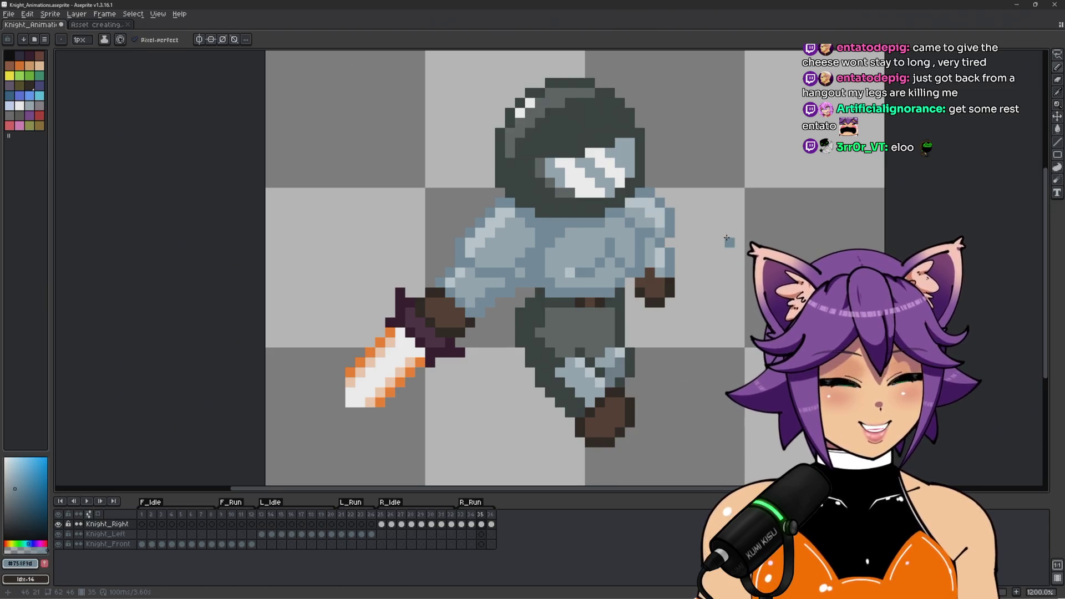
scroll(715, 306, "up", 1)
scroll(715, 307, "up", 2)
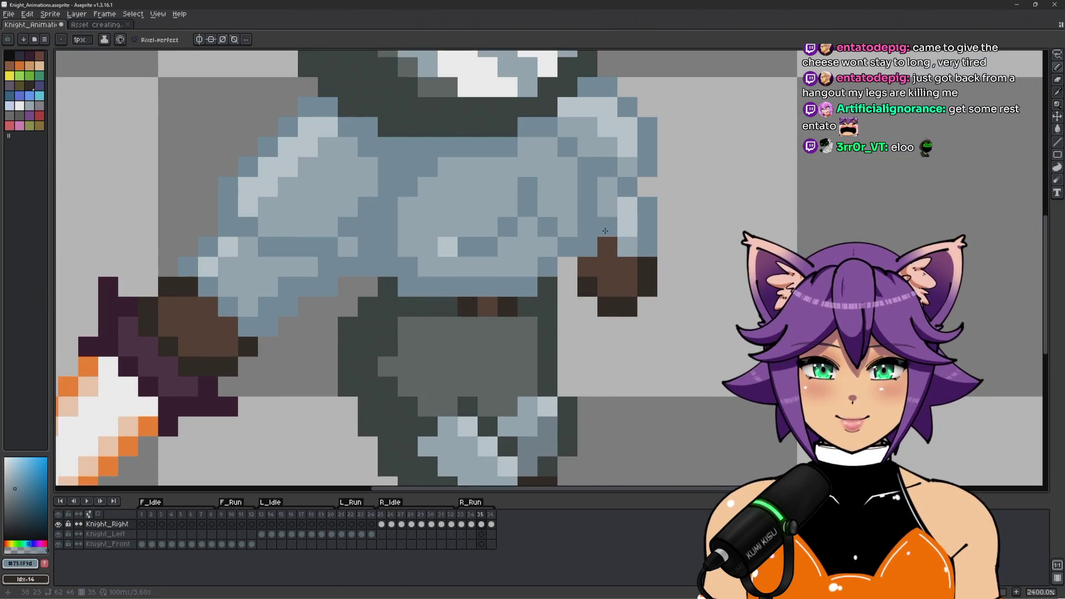
key("alt")
left_click(588, 187, "alt")
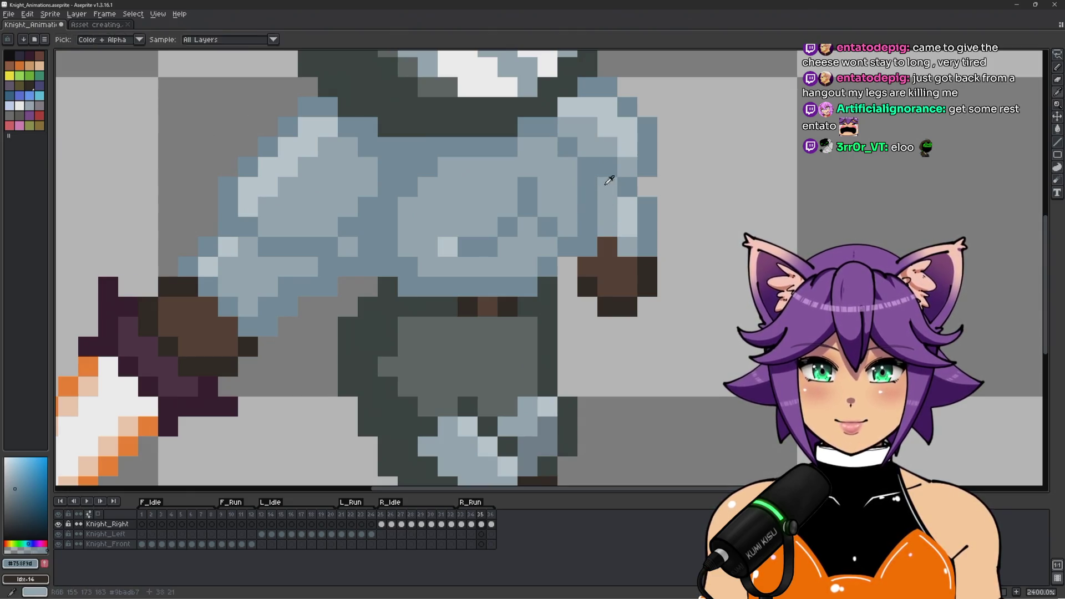
left_click(607, 247)
left_click(615, 237, "alt")
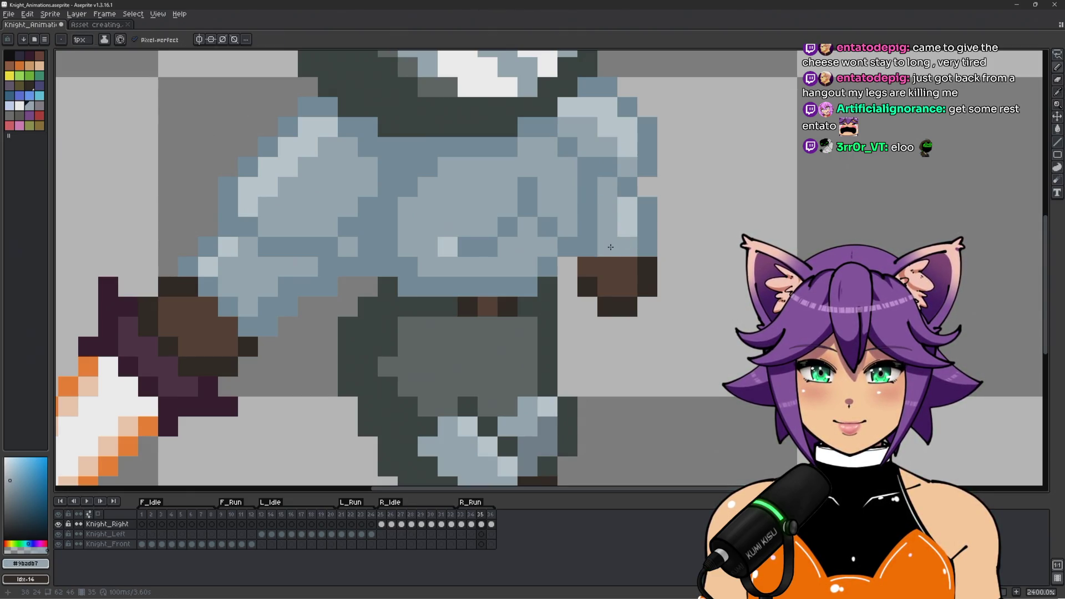
scroll(611, 247, "down", 2)
scroll(613, 246, "down", 1)
scroll(620, 245, "up", 1)
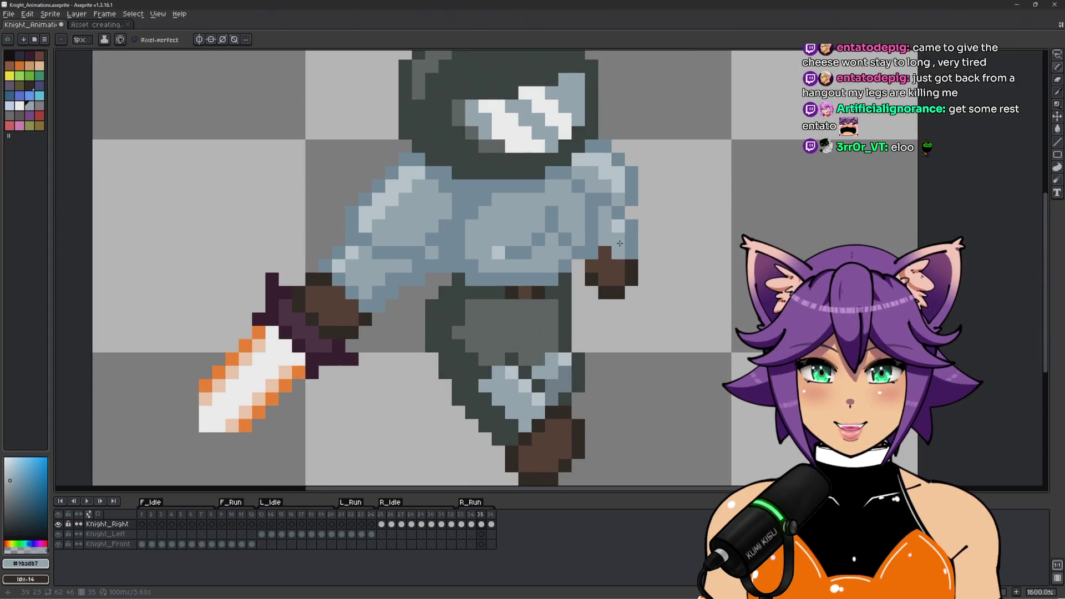
left_click(618, 251, "alt")
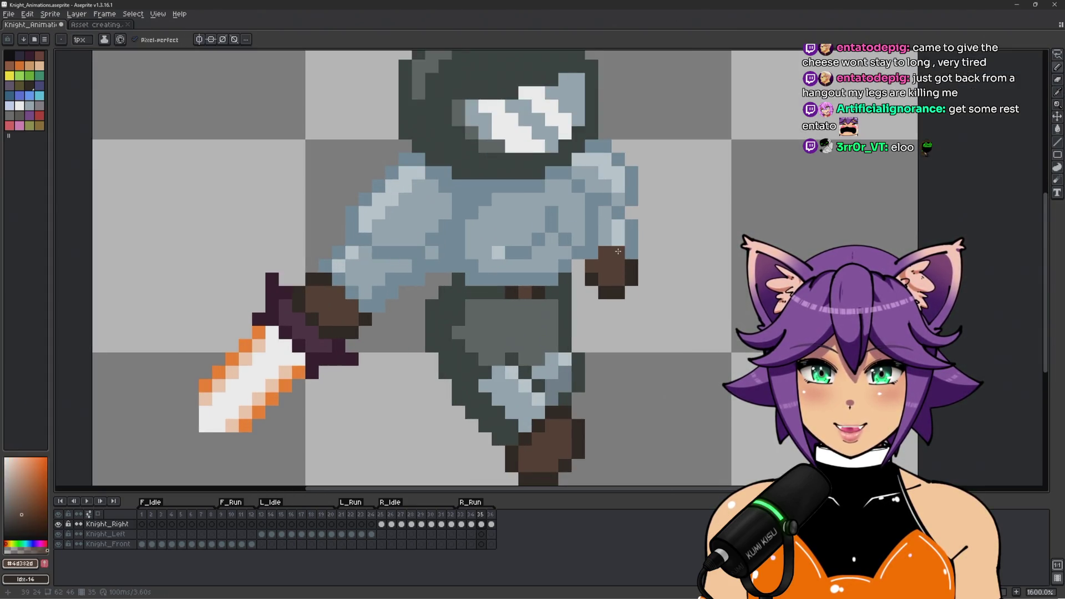
scroll(624, 251, "down", 1)
scroll(670, 242, "down", 1)
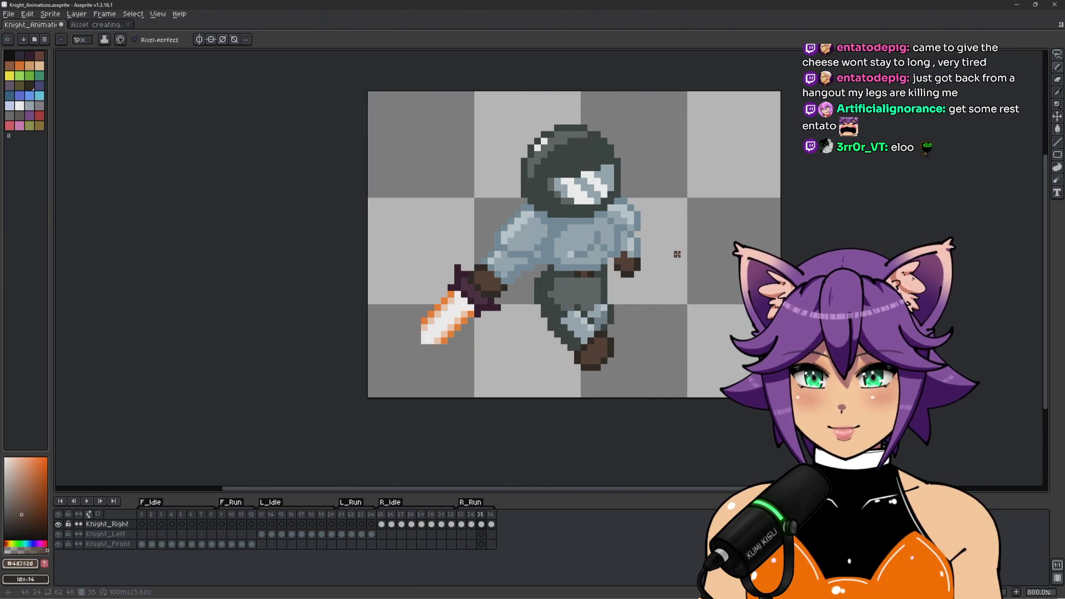
- Browse the idle and run frames, then compare neighbouring frames to settle on R_Run frame 33
left_click(381, 515)
left_click(342, 515)
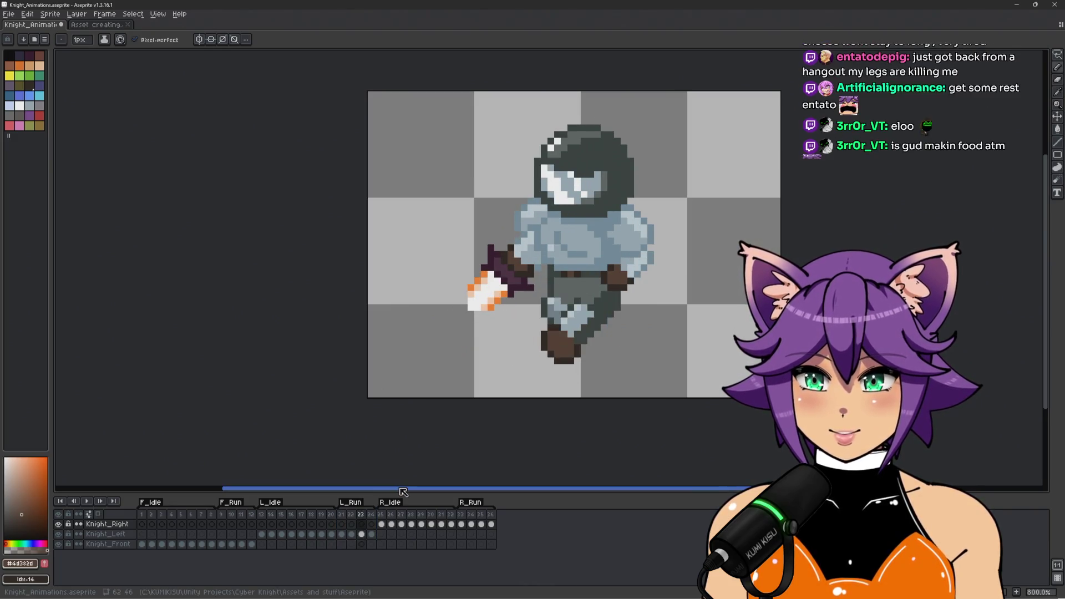
left_click(481, 515)
scroll(644, 274, "up", 3)
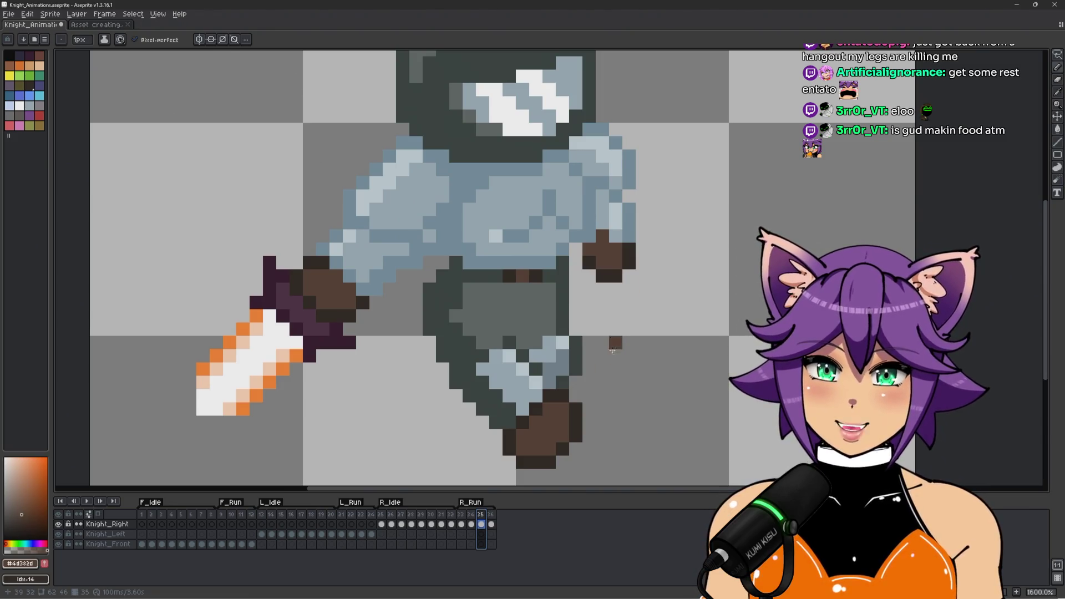
key("Left")
key("Left")
key("Right")
key("Right")
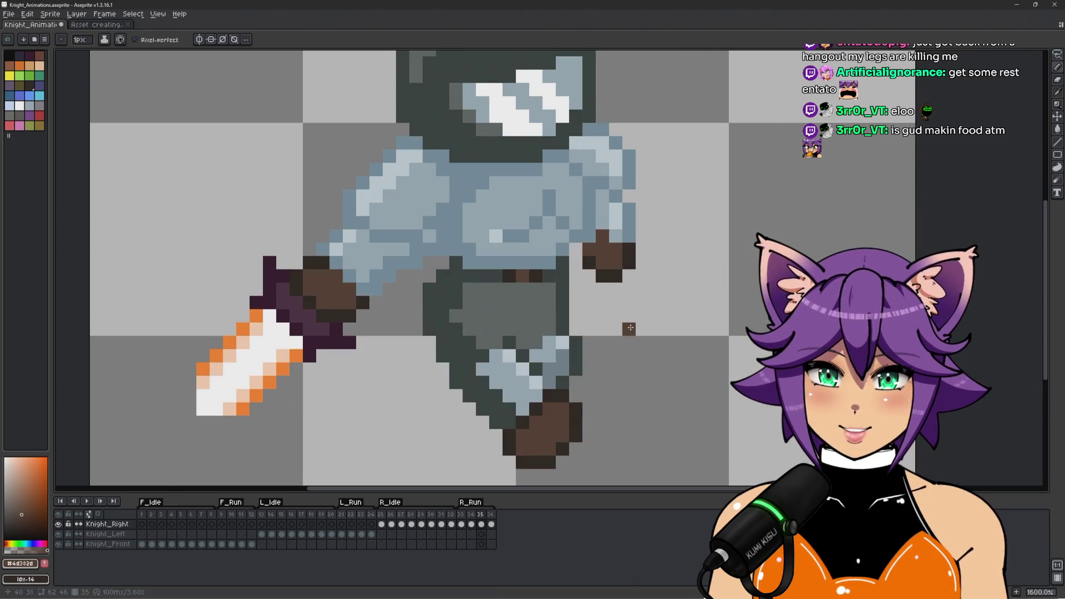
key("Left")
key("Left")
key("Right")
key("Right")
key("Left")
key("Left")
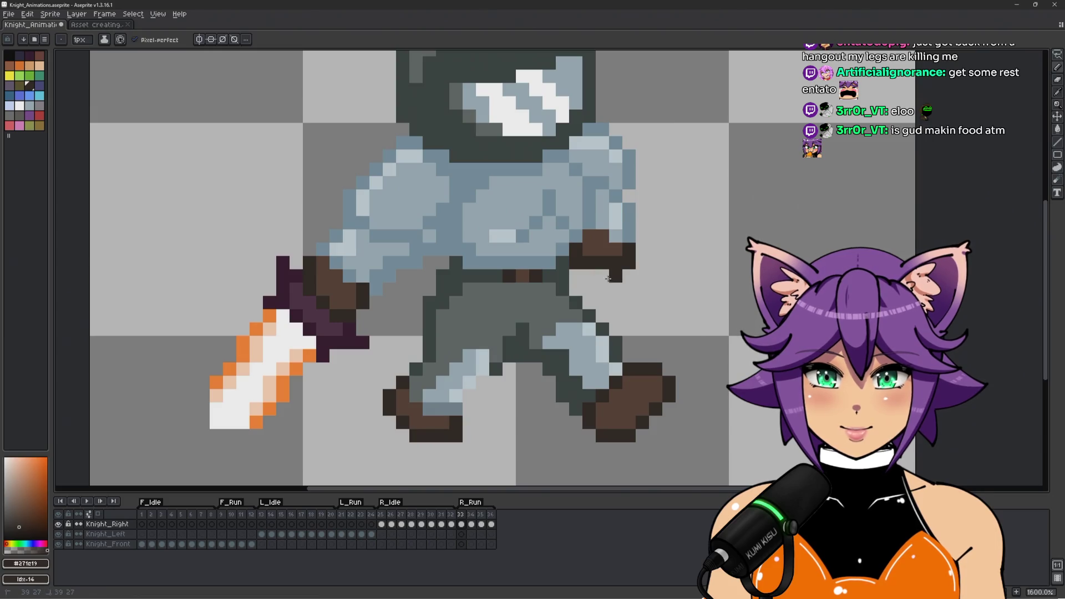
- Paint dark-brown pixels right of the fist on frame 33, then play the run animation
key("alt")
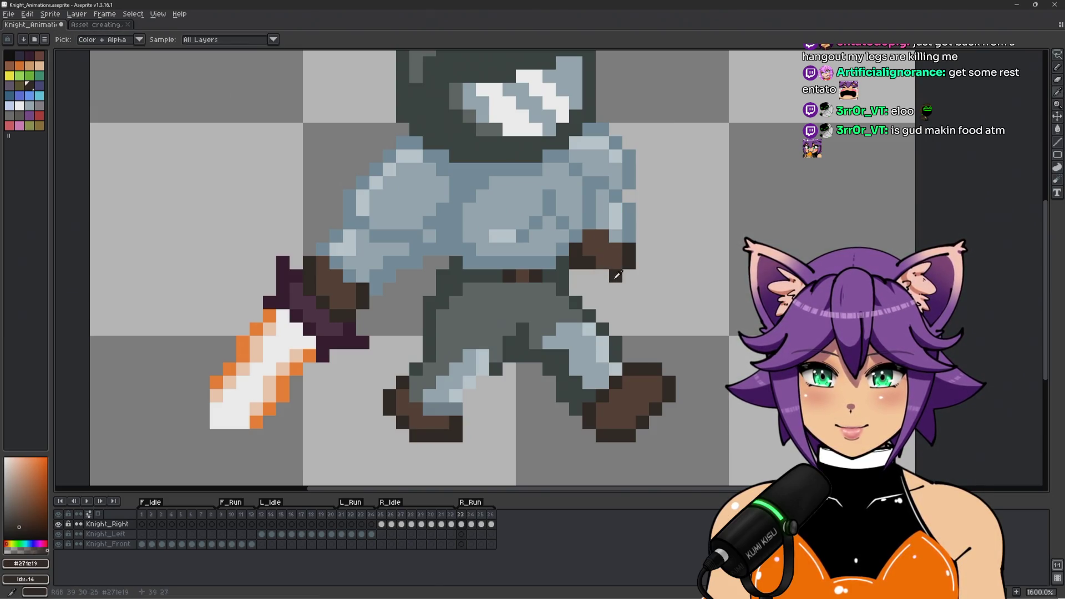
left_click_drag(616, 275, 602, 275)
left_click(576, 276, "alt")
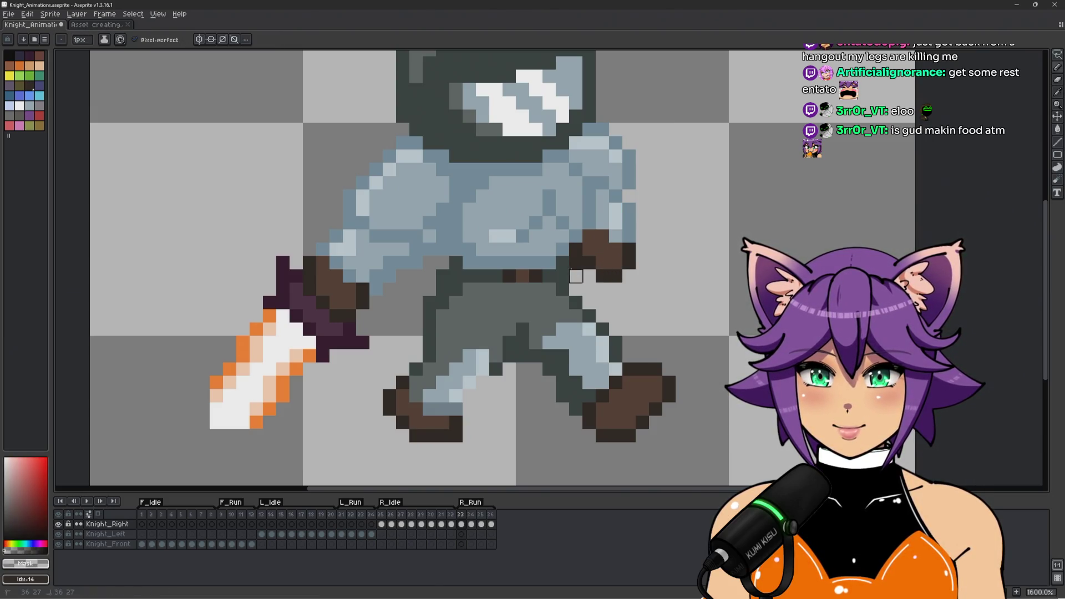
left_click(576, 244, "alt")
key("Right")
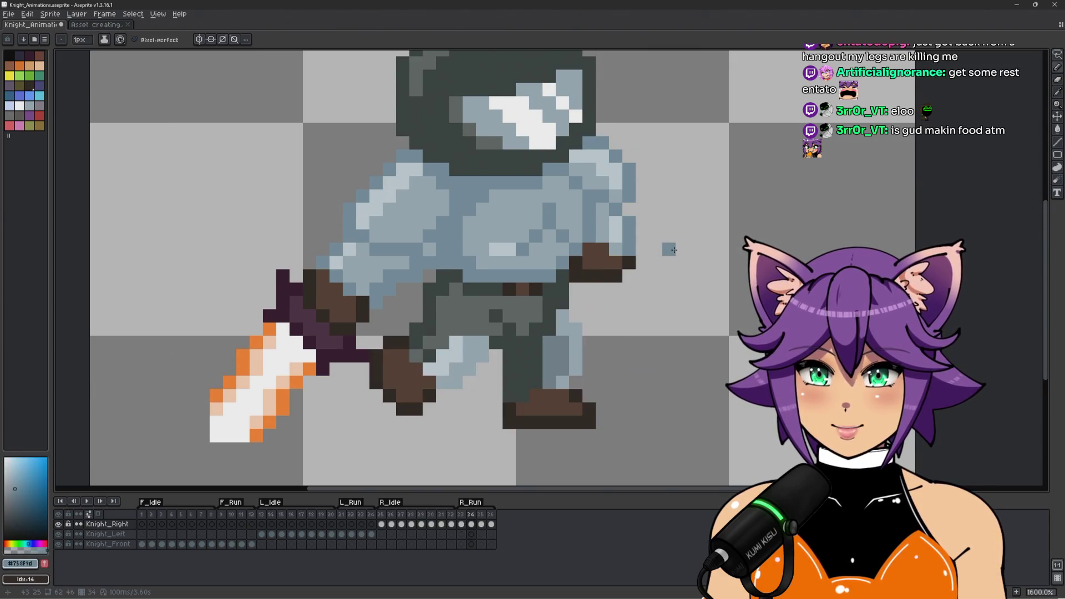
key("Right")
key("Left")
key("Left")
key("Return")
scroll(666, 280, "down", 2)
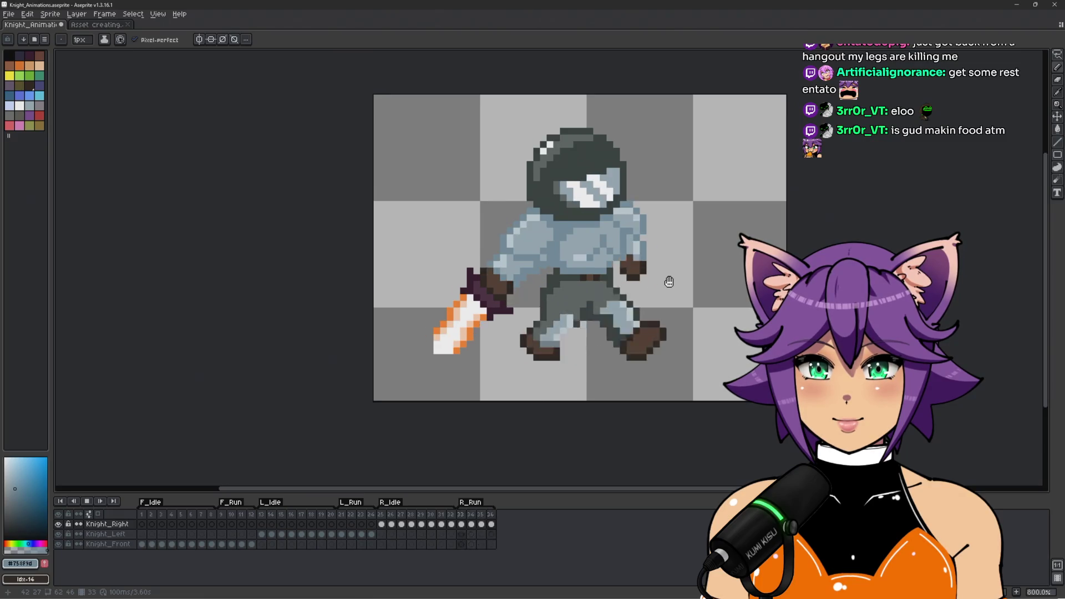
- Sample the dark outline colour and place a dark pixel beside the knight's fist
scroll(314, 265, "down", 1)
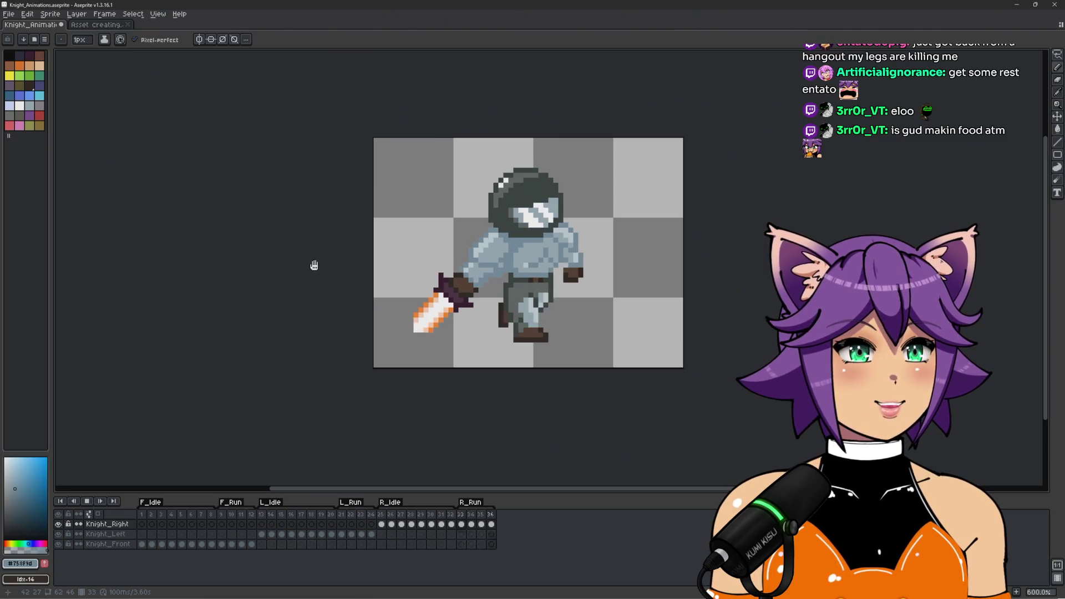
scroll(498, 260, "up", 1)
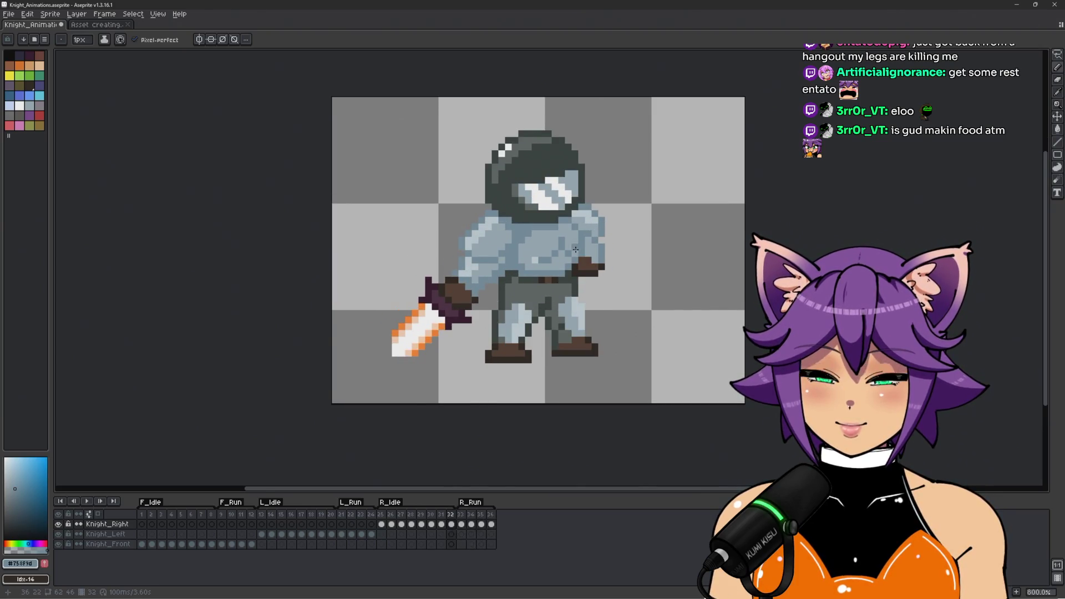
scroll(575, 250, "up", 3)
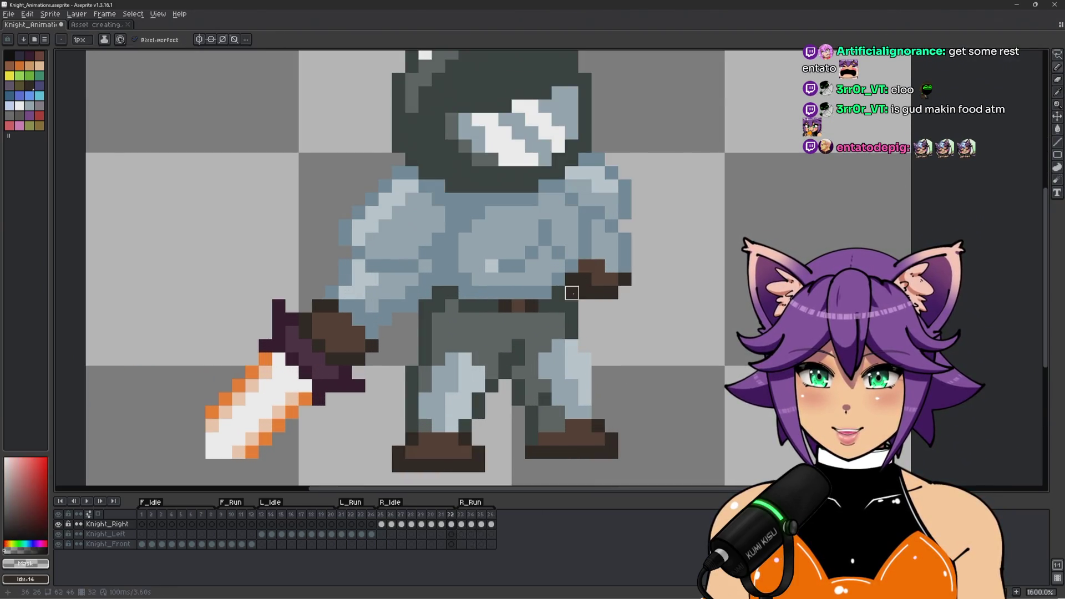
left_click(572, 293, "alt")
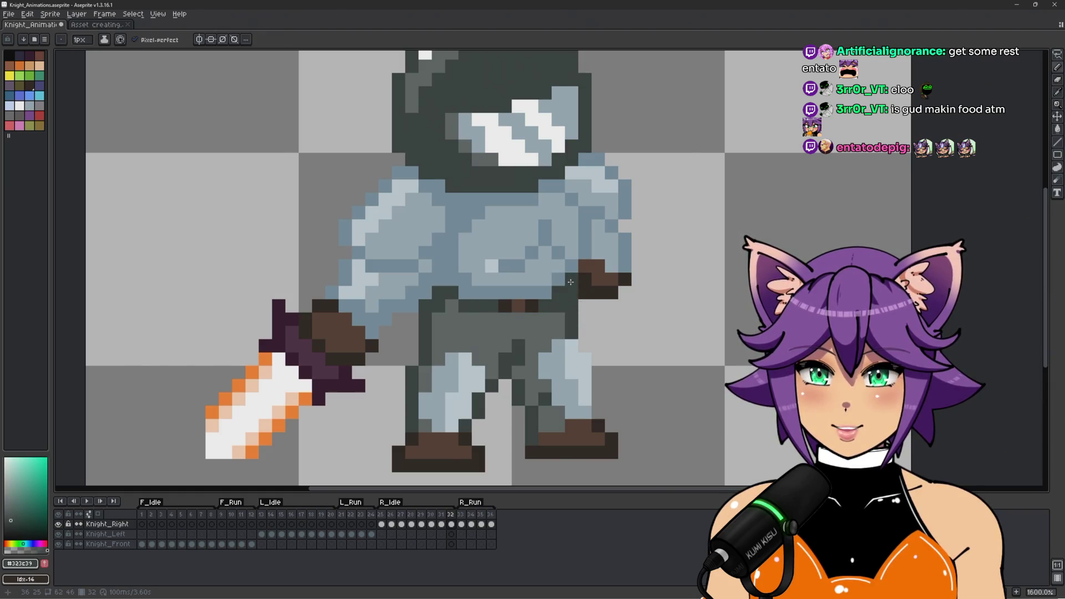
key("alt")
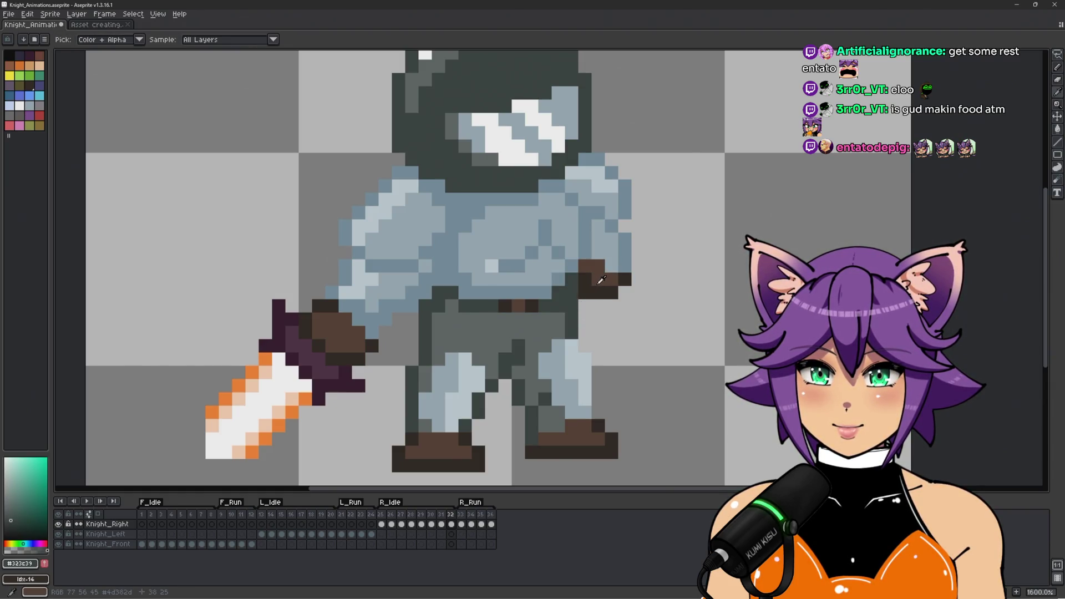
key("Right")
key("Left")
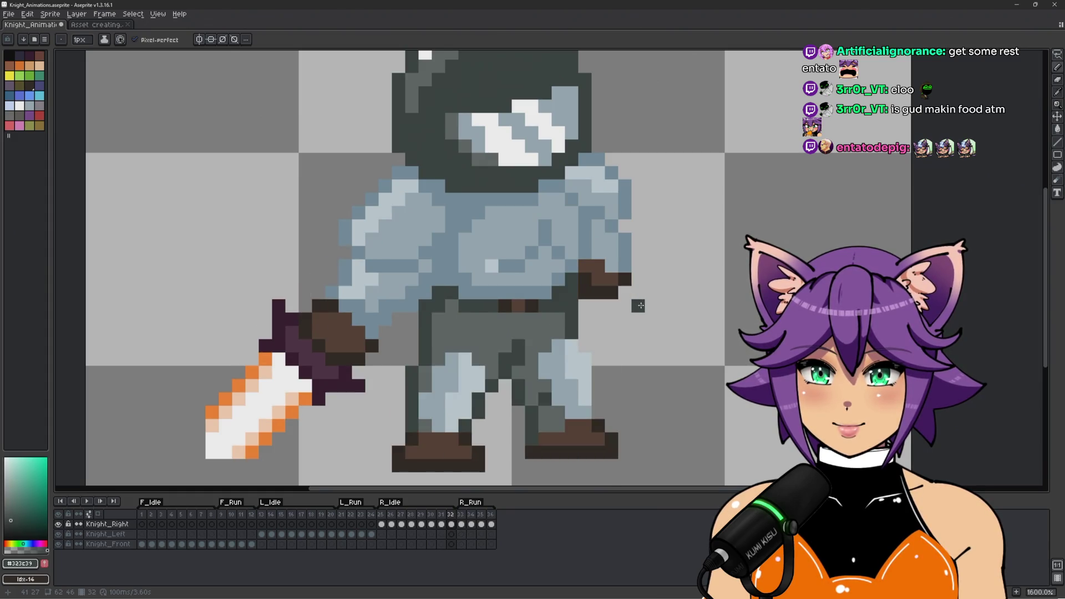
key("Right")
key("Left")
left_click(621, 293)
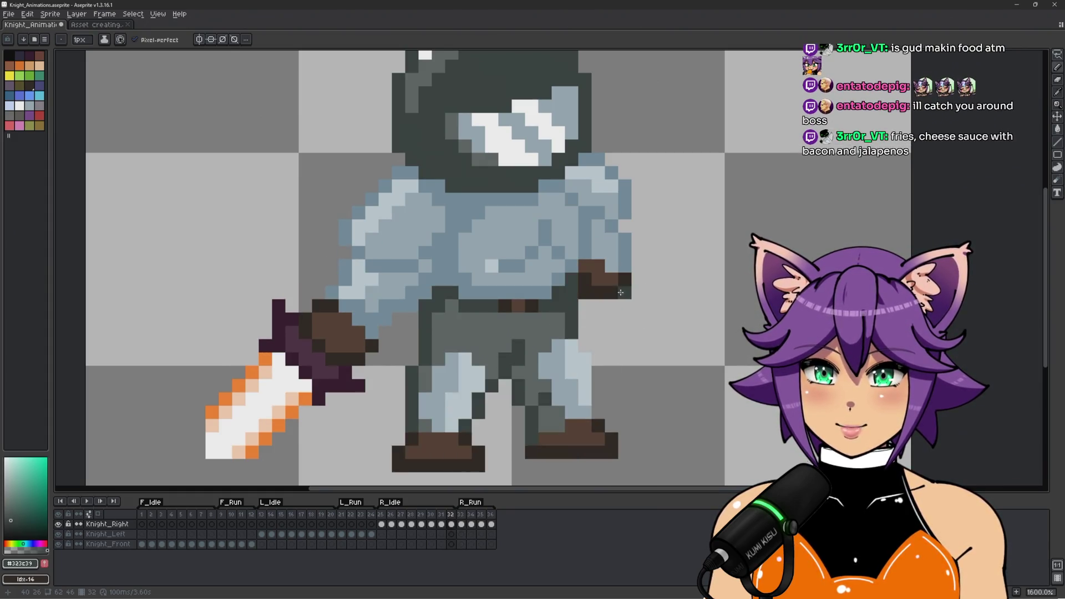
key("ctrl+z")
left_click(638, 305)
- Repaint the pixels around the right fist in dark outline, brown and armour blue-grey
key("Right")
key("Left")
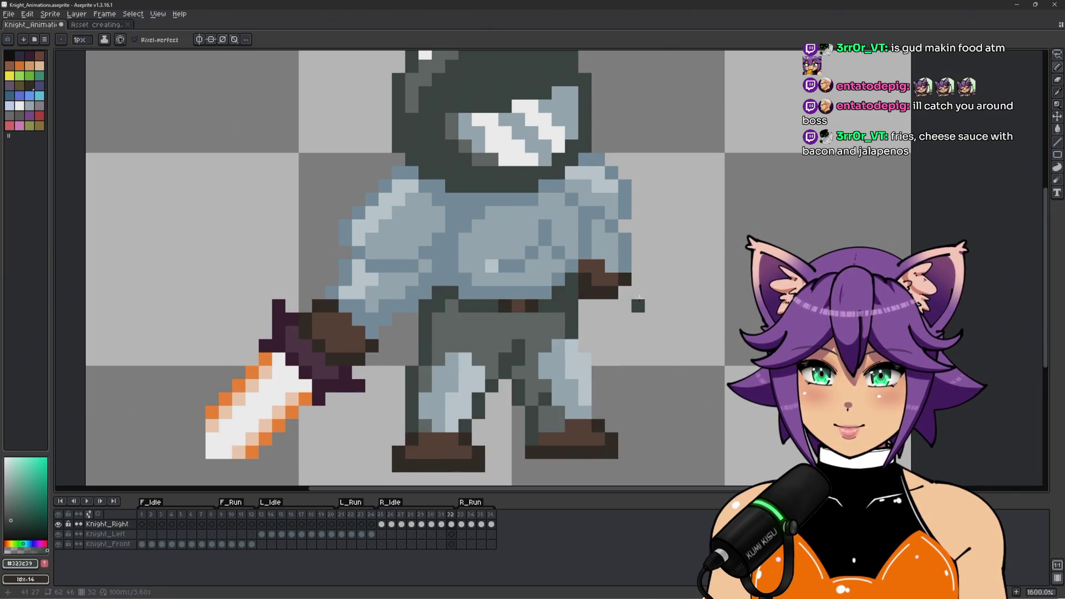
left_click(627, 278)
left_click(596, 291, "alt")
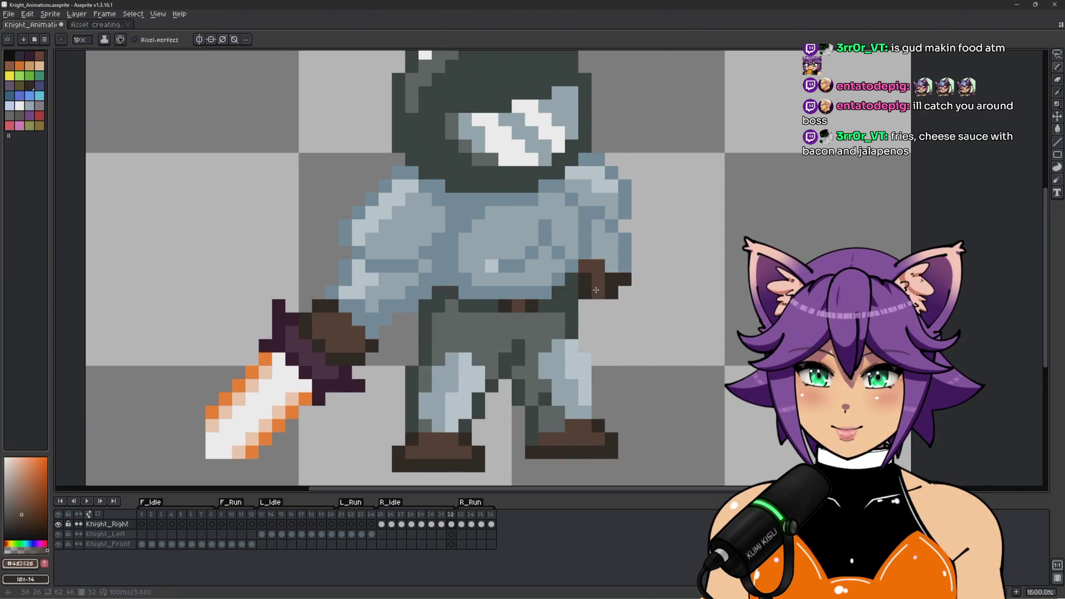
key("alt")
left_click(635, 297, "alt")
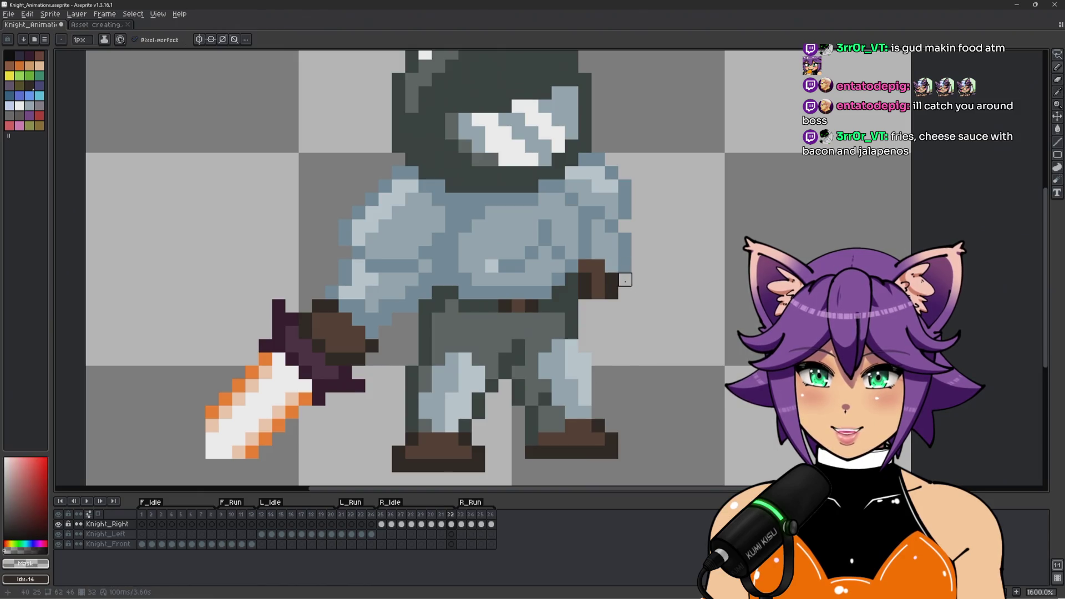
left_click(598, 266, "alt")
left_click(587, 288)
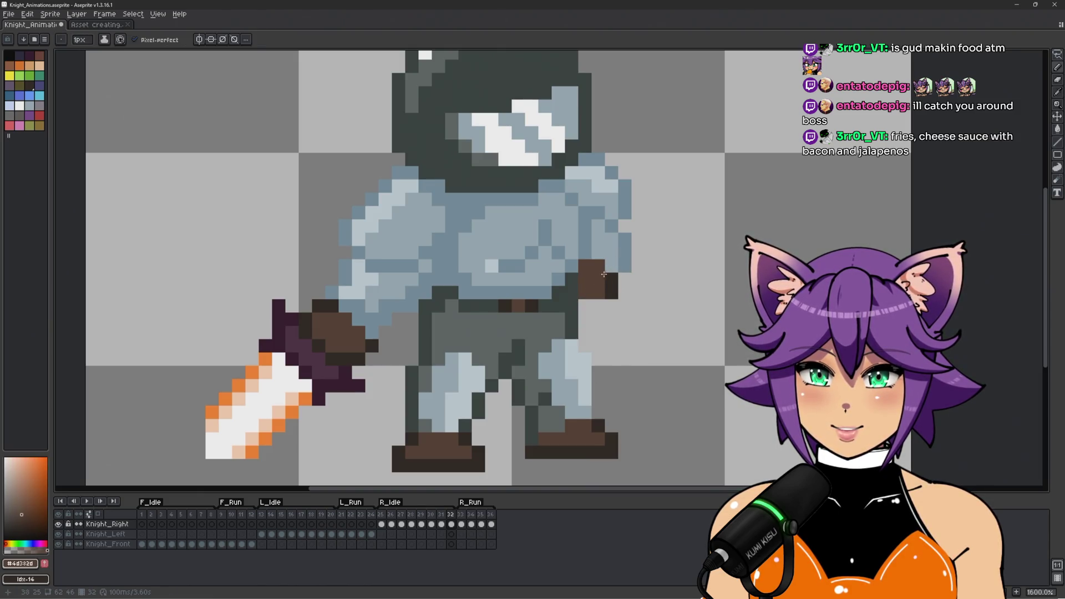
left_click(594, 267, "alt")
left_click(588, 268)
right_click(598, 280)
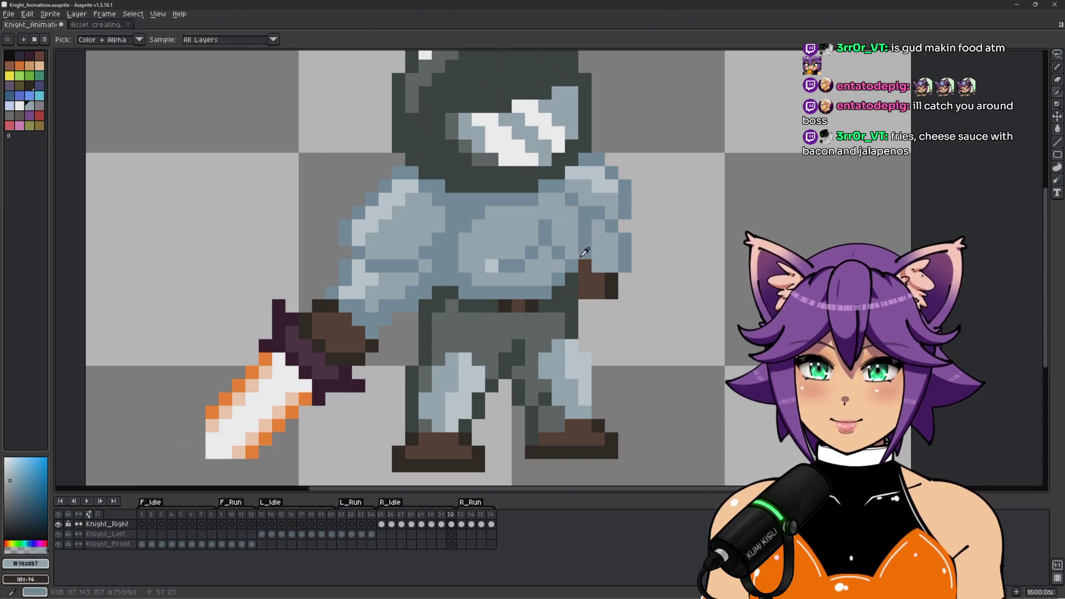
left_click(589, 249, "alt")
left_click(610, 288, "alt")
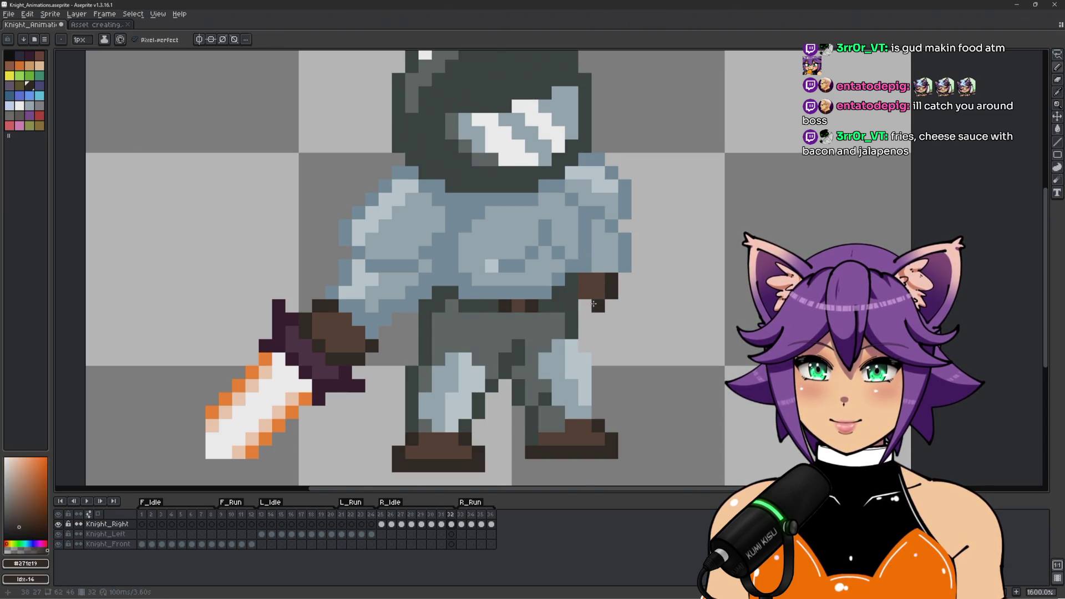
- Preview the R_Run animation, undo the last hand edit, and settle on frame 33
scroll(602, 305, "down", 3)
key("Return")
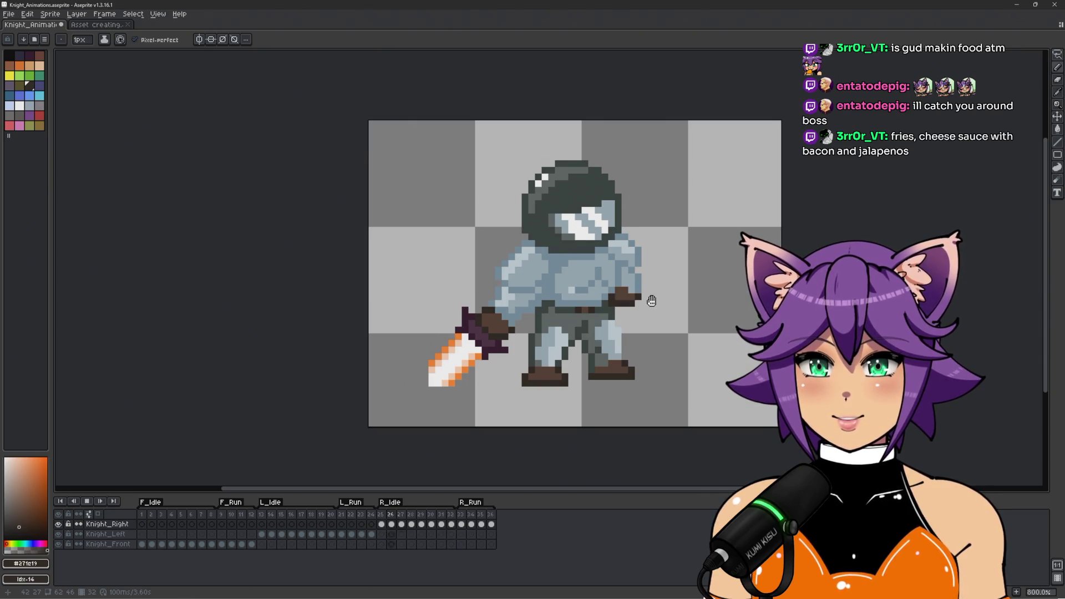
left_click(462, 514)
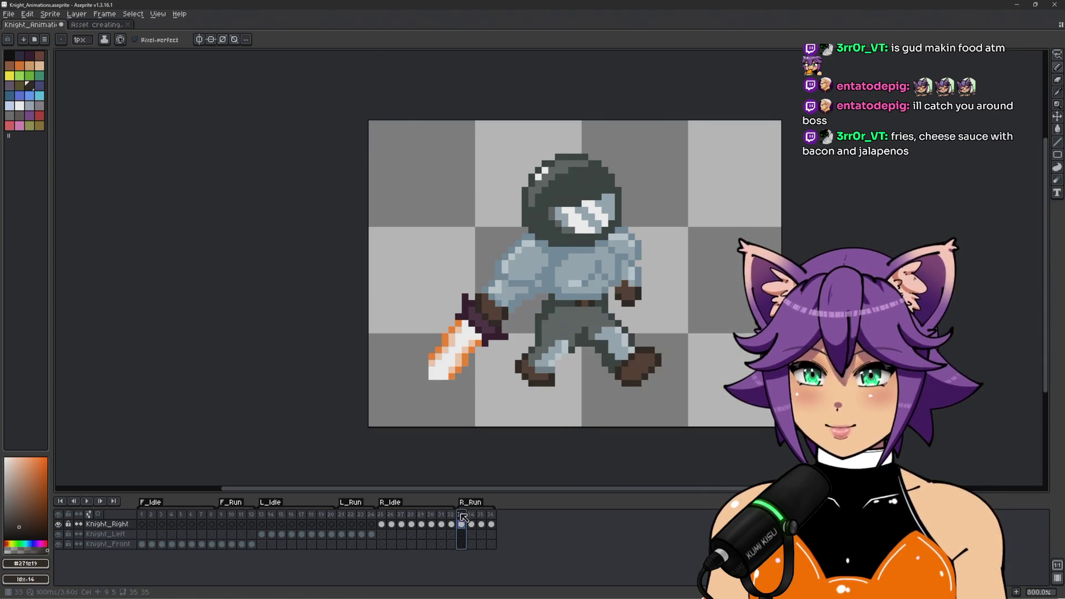
key("Right")
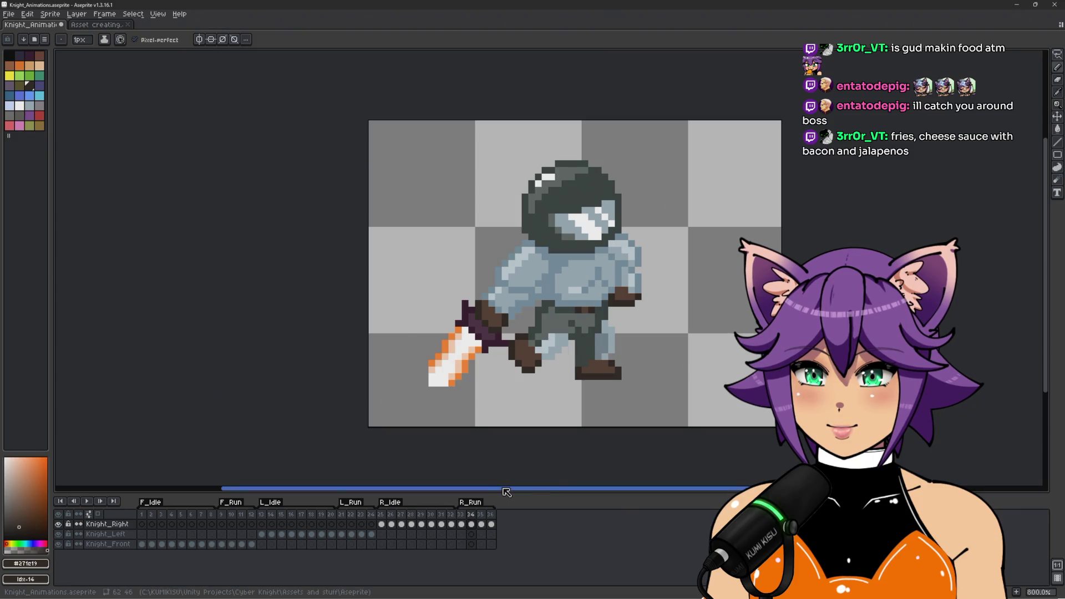
key("Left")
key("Left")
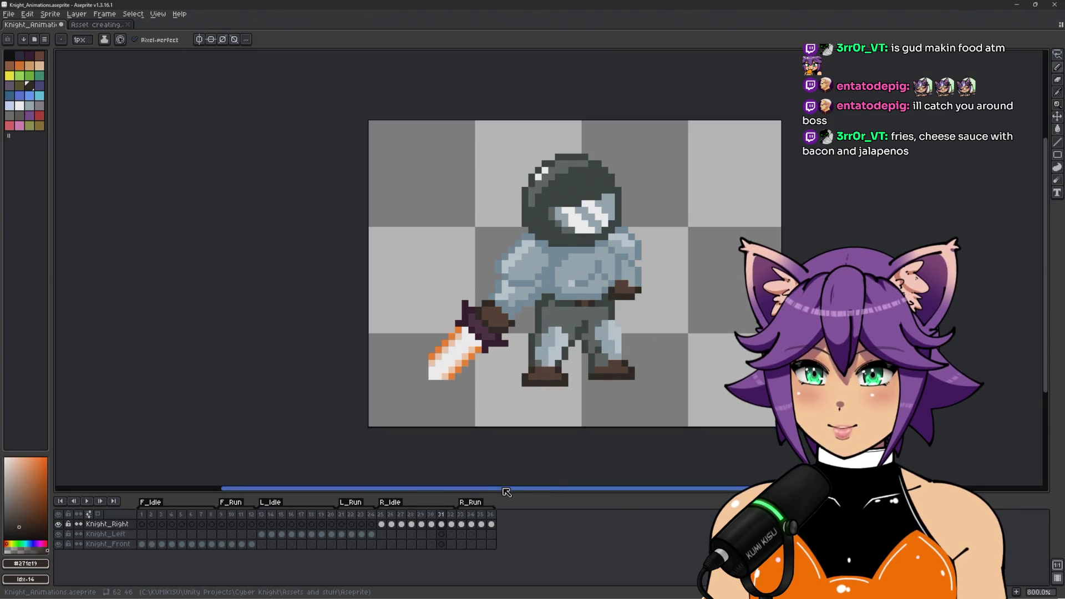
key("ctrl+z")
key("v")
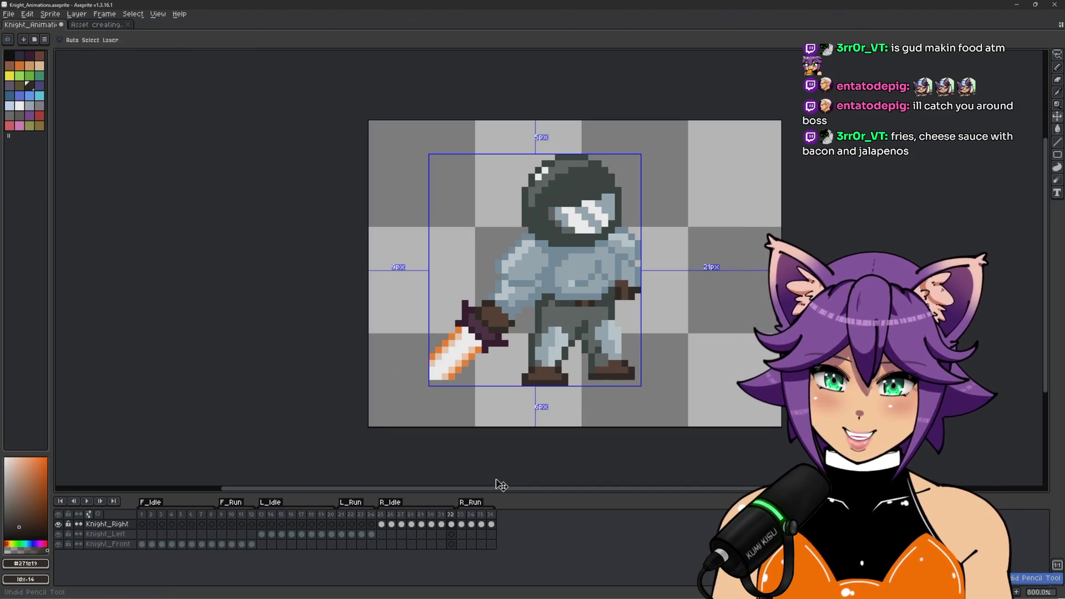
key("b")
key("v")
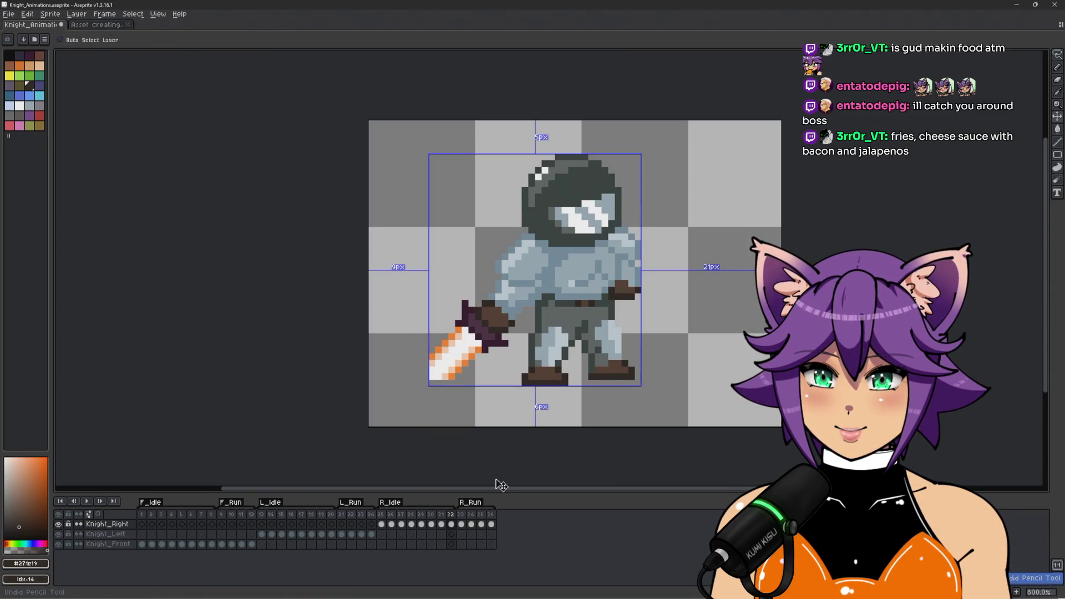
key("Right")
- Step back and forth through the R_Run frames to preview the running poses
key("b")
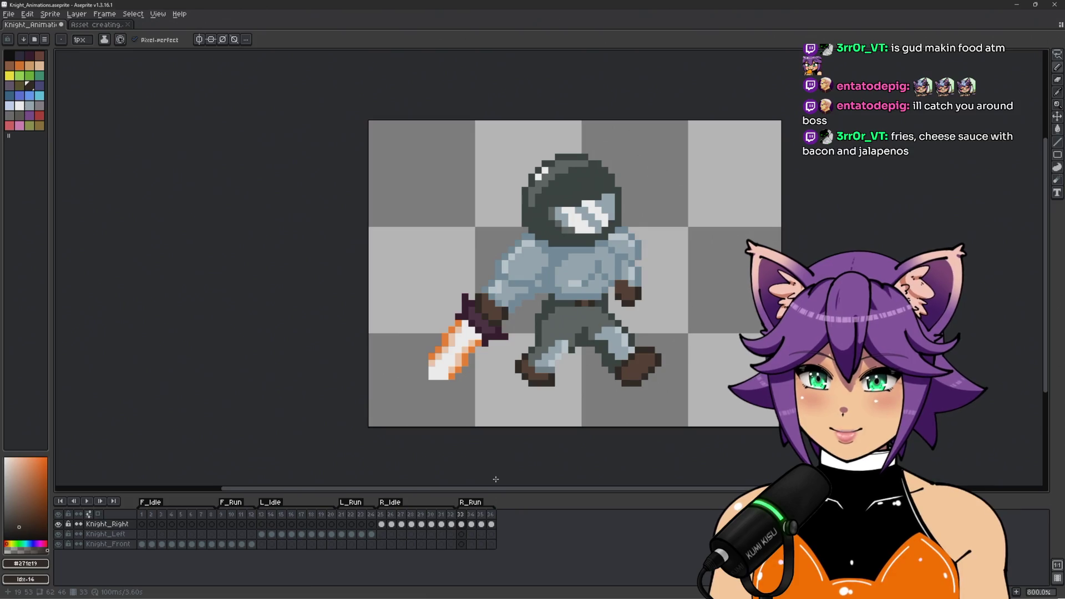
key("Right")
key("Right")
key("Left")
key("Left")
key("Right")
key("Left")
key("Right")
key("Right")
key("Left")
key("Left")
- On frame 33, eyedrop the armour blue-grey #758f9d, then move to frame 34
key("Left")
key("Right")
key("Right")
key("Left")
key("Right")
key("Left")
scroll(597, 300, "up", 3)
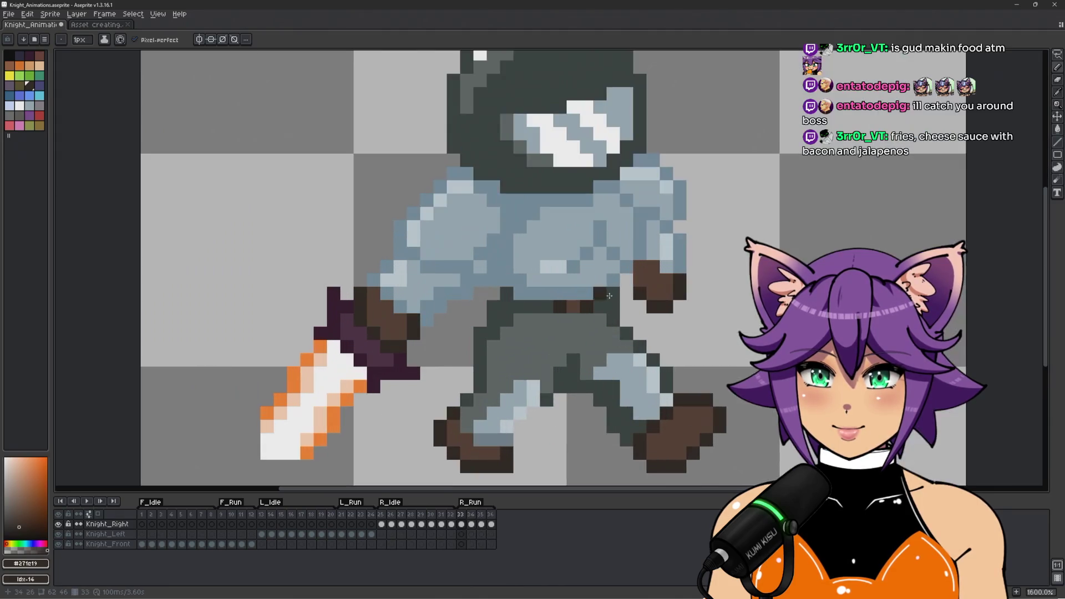
left_click(638, 268, "alt")
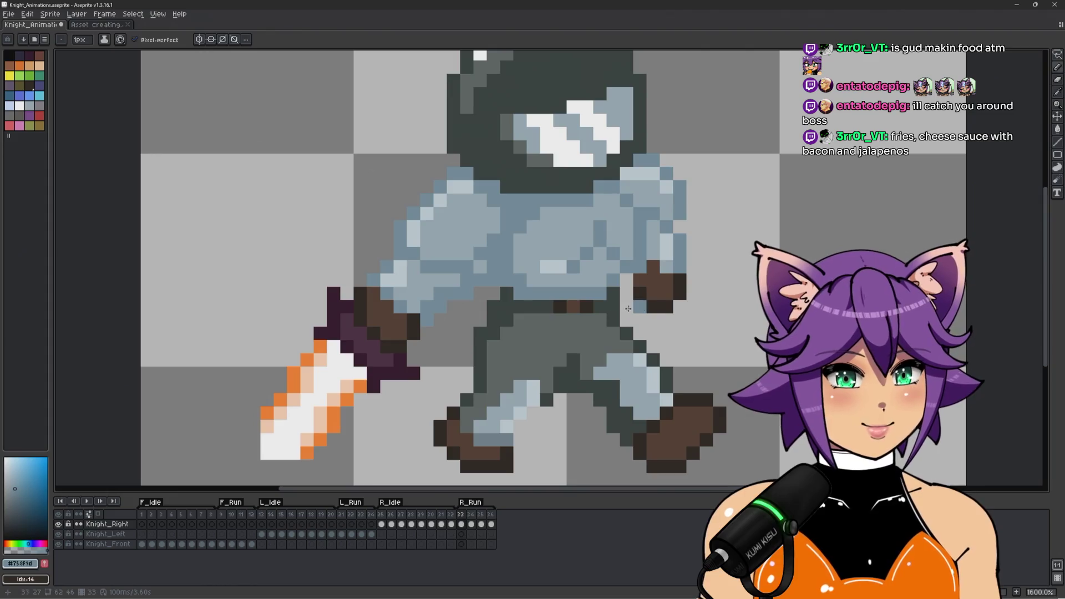
key("period")
key("period")
key("period")
key("period")
- Sample outline colour #271e19 and darken the pixels at and below the knight's hand
key("period")
scroll(726, 314, "up", 2)
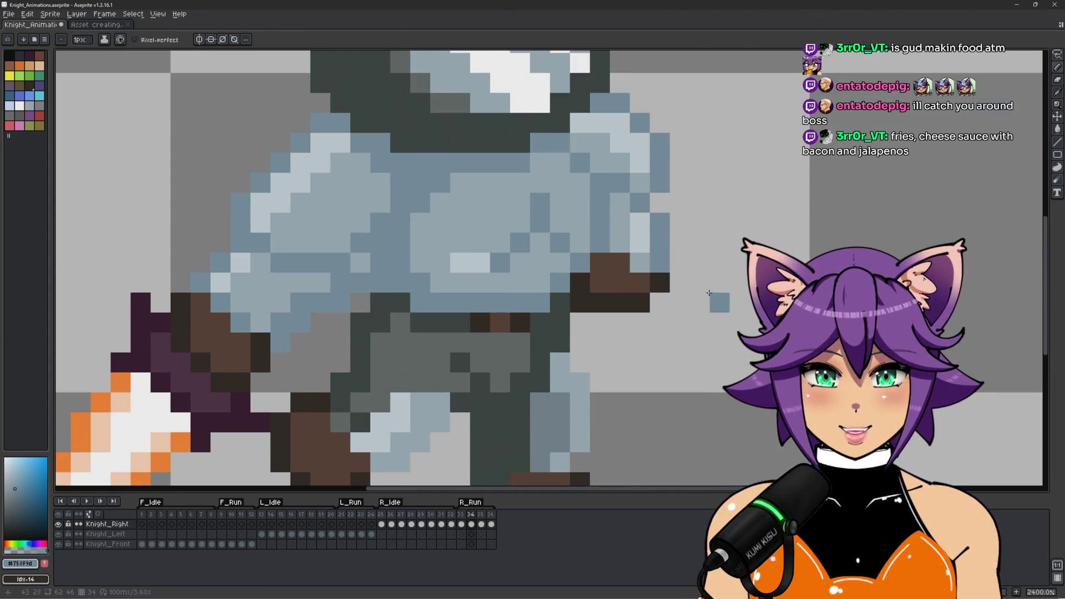
left_click(640, 303)
key("period")
key("comma")
left_click(665, 281, "alt")
left_click(620, 321)
left_click(600, 322)
- Paint brown glove #4d382d pixels on the hand and touch up with armour #9badb7
left_click(610, 282, "alt")
left_click(670, 295, "alt")
left_click(659, 283)
left_click(610, 264, "alt")
left_click(600, 302)
left_click(637, 257, "alt")
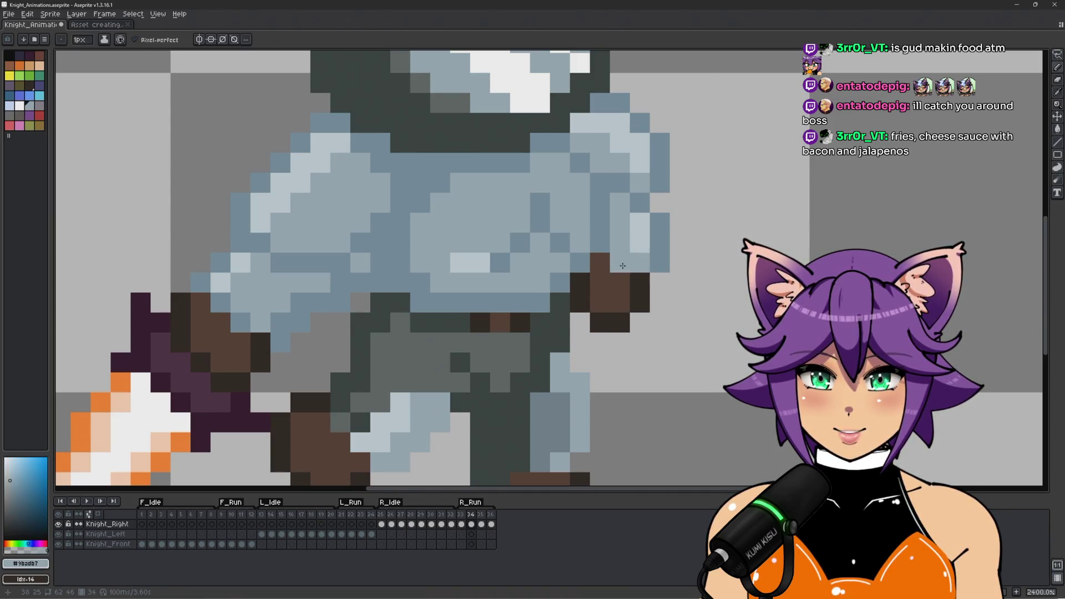
- Pick the brown glove colour, centre the knight in view, and save the file
scroll(613, 268, "down", 3)
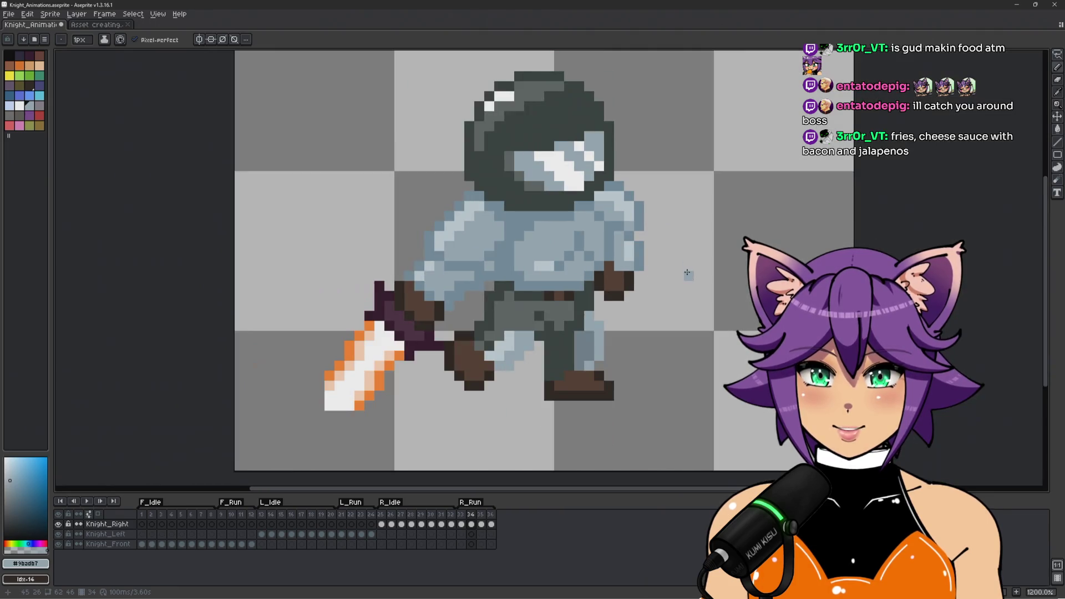
scroll(647, 274, "up", 1)
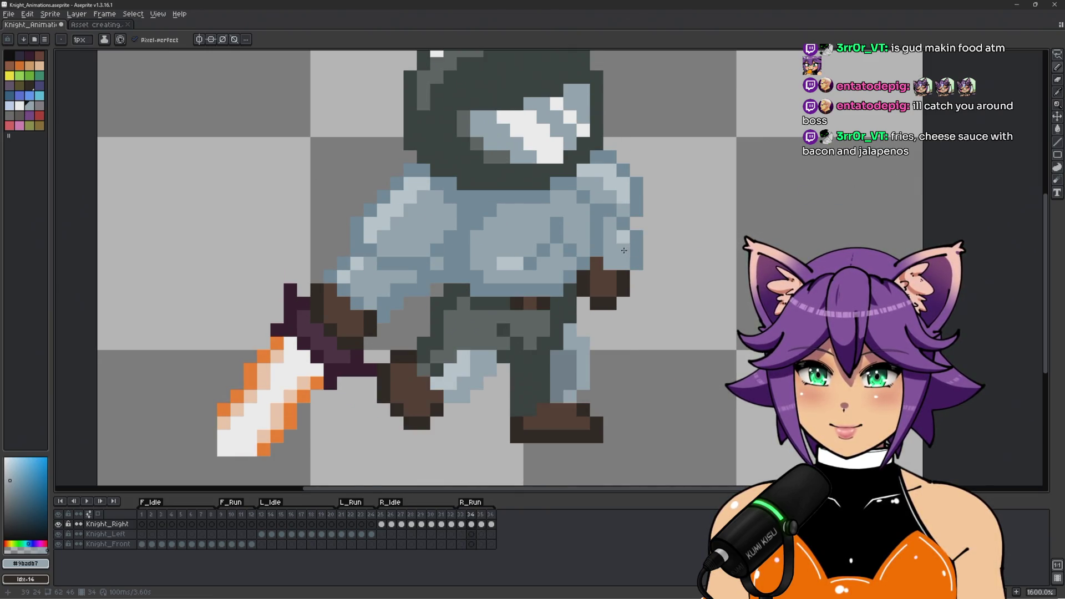
scroll(578, 288, "up", 2)
left_click(578, 288, "alt")
scroll(711, 295, "down", 3)
scroll(715, 300, "down", 2)
left_click_drag(713, 302, 522, 304)
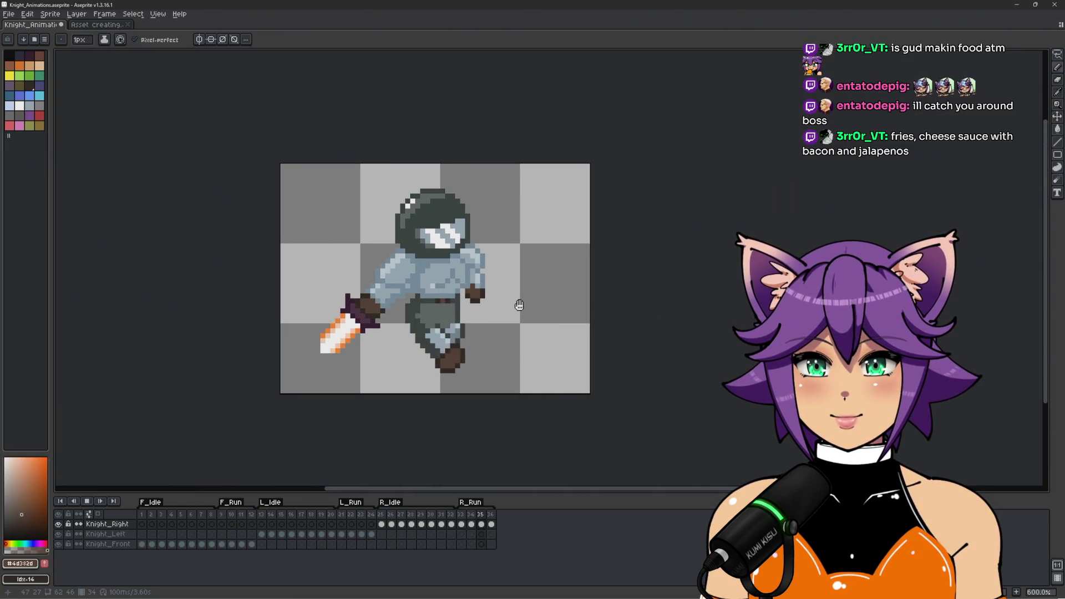
scroll(525, 302, "up", 1)
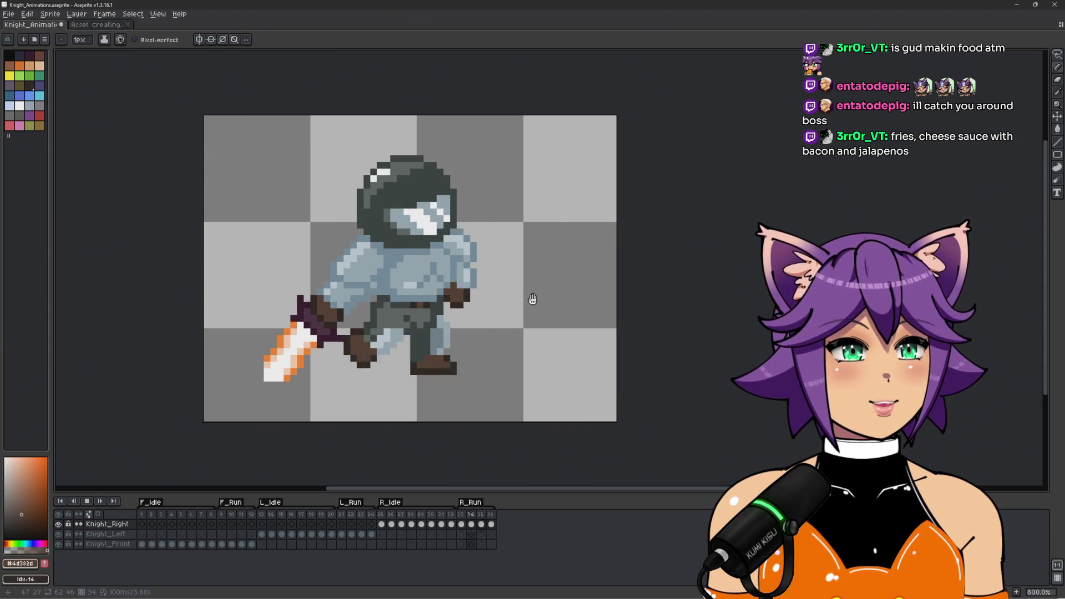
left_click_drag(540, 300, 548, 298)
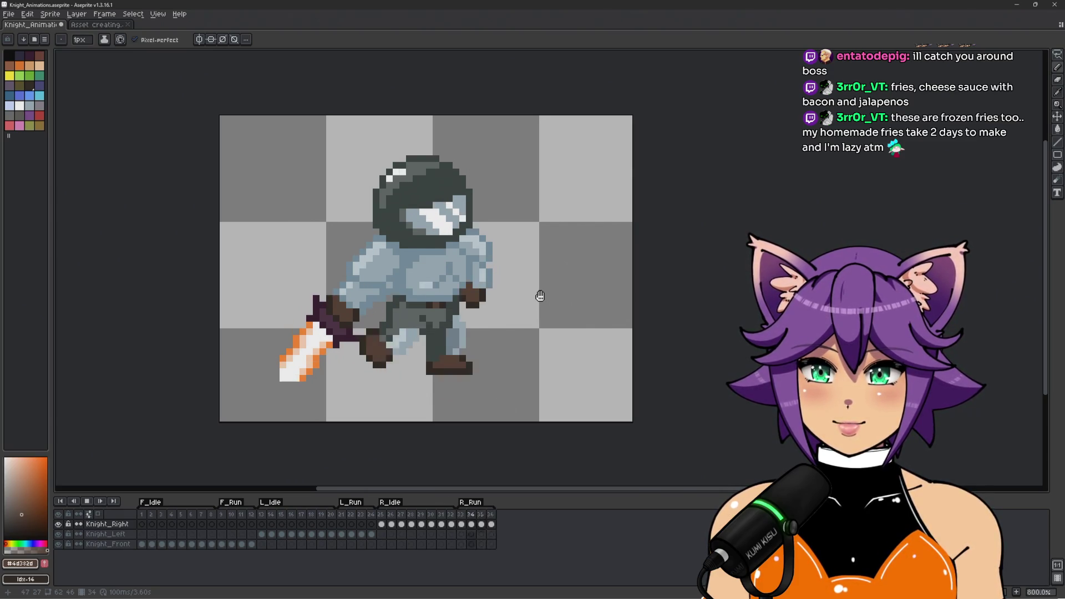
key("ctrl+s")
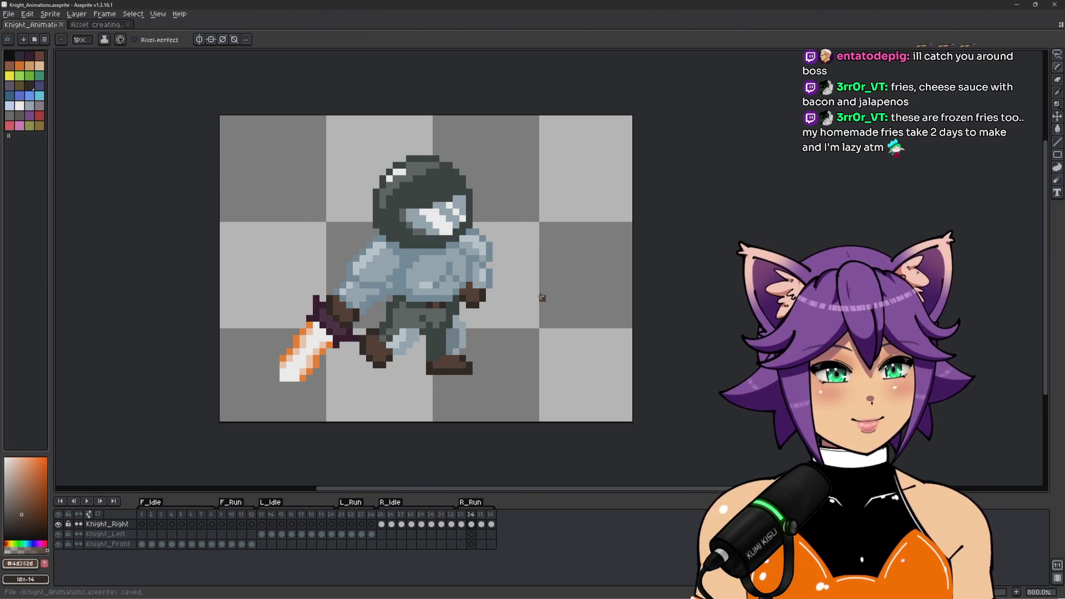
- Zoom in and erase the stray pixel near the knight
scroll(515, 288, "down", 1)
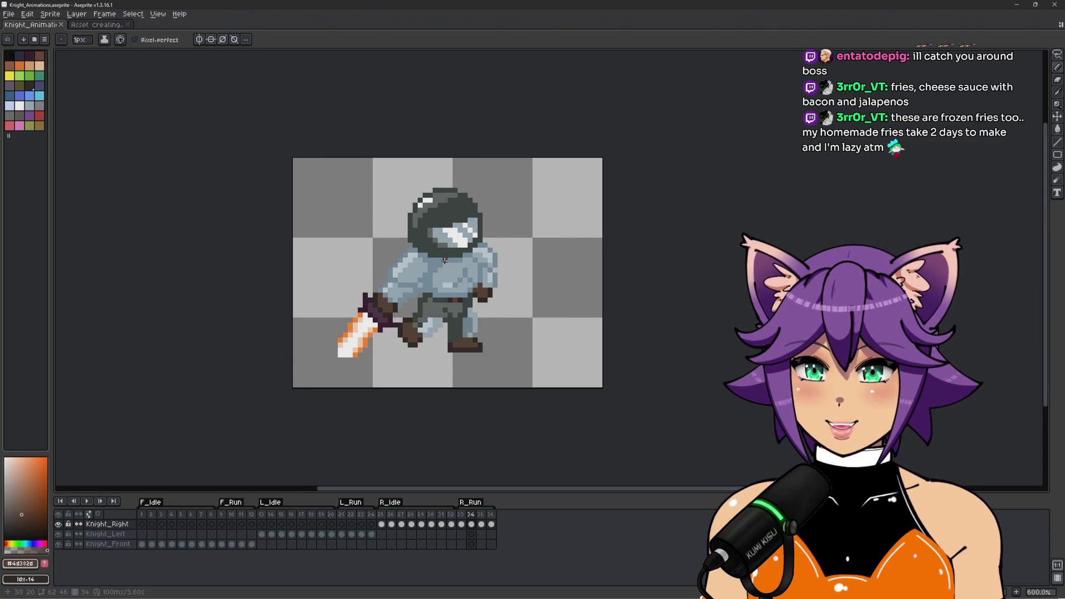
scroll(382, 325, "up", 1)
scroll(381, 324, "up", 2)
scroll(363, 370, "up", 1)
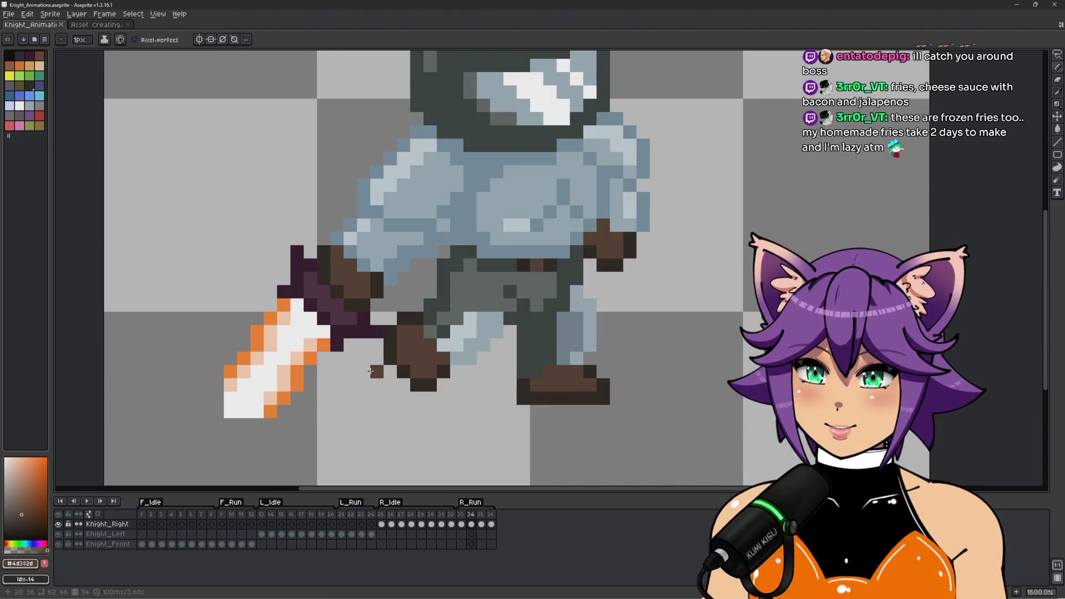
left_click(370, 371, "alt")
left_click(377, 372)
- Step through the run frames to check them and undo the last pencil stroke
scroll(380, 382, "down", 2)
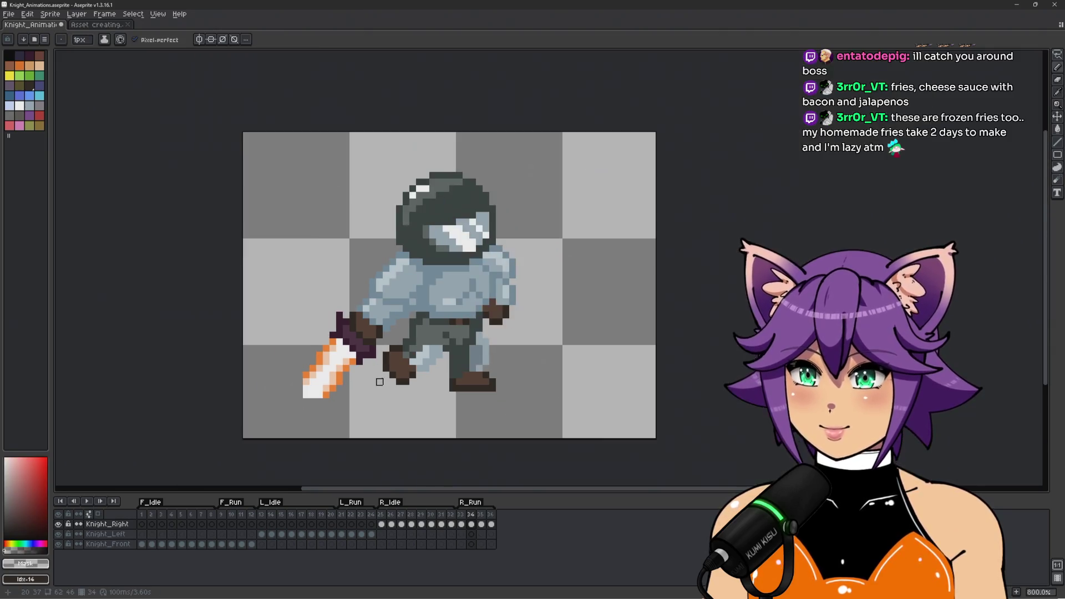
scroll(380, 395, "down", 2)
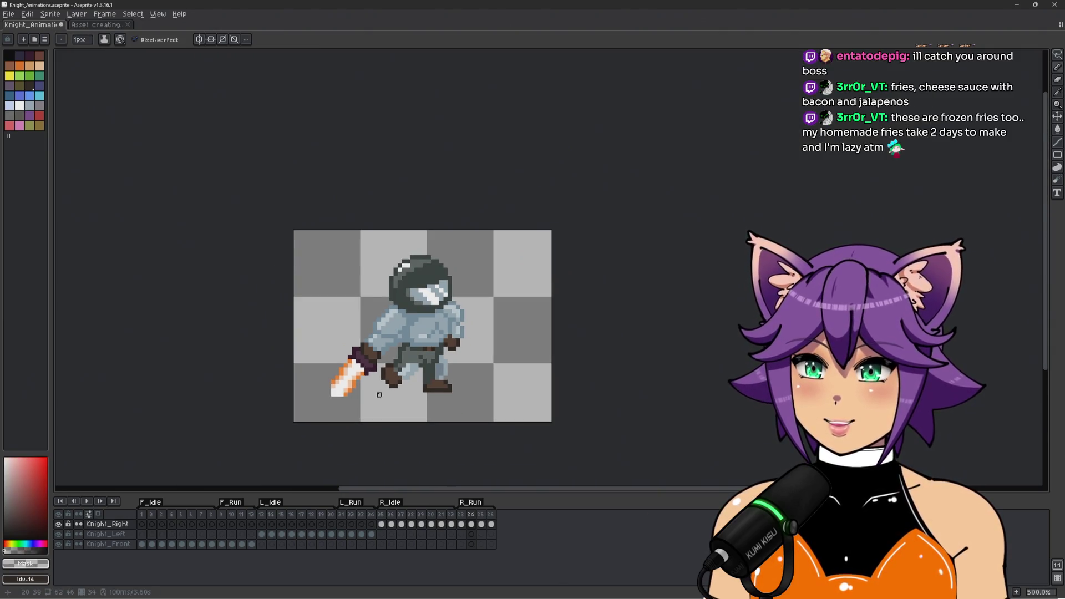
key("Right")
key("Left")
key("Left")
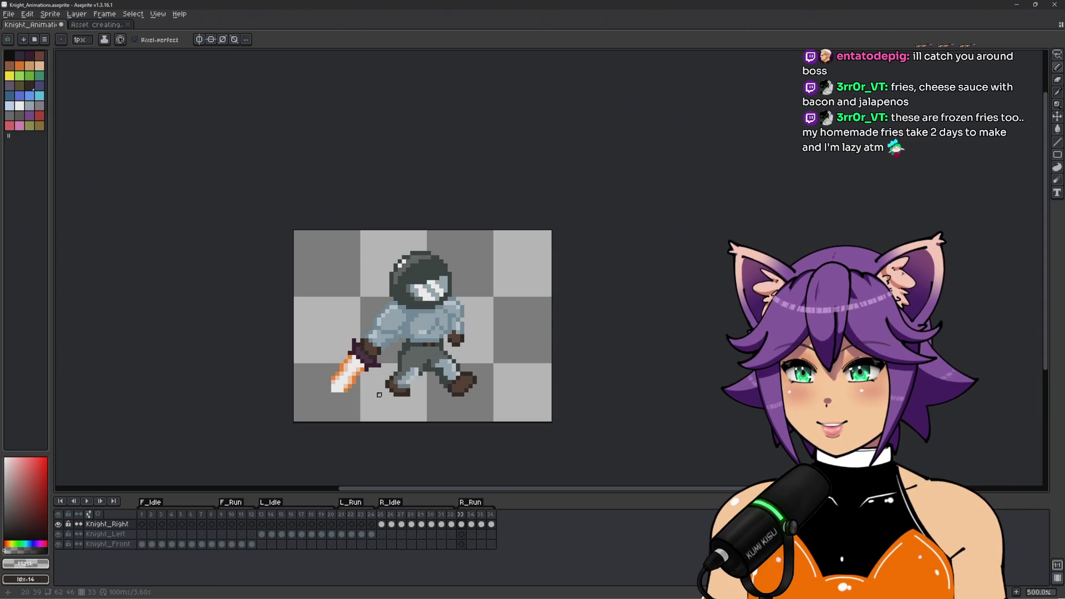
key("Left")
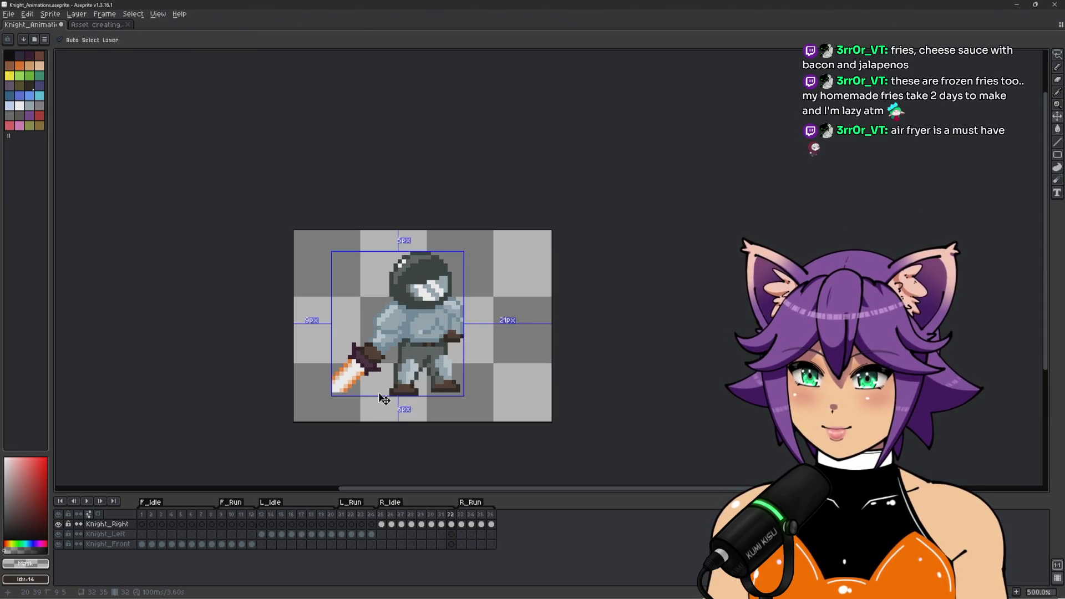
key("Right")
key("Right")
key("ctrl+z")
key("ctrl+z")
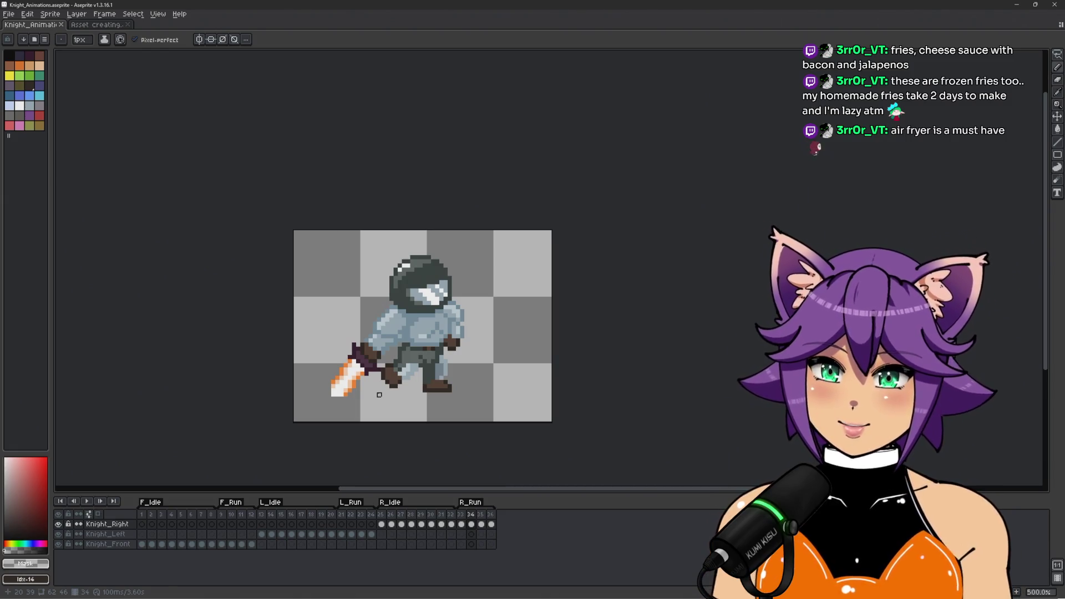
- Save Knight_Animations.aseprite with Ctrl+S and return to the Unity editor
scroll(304, 326, "up", 2)
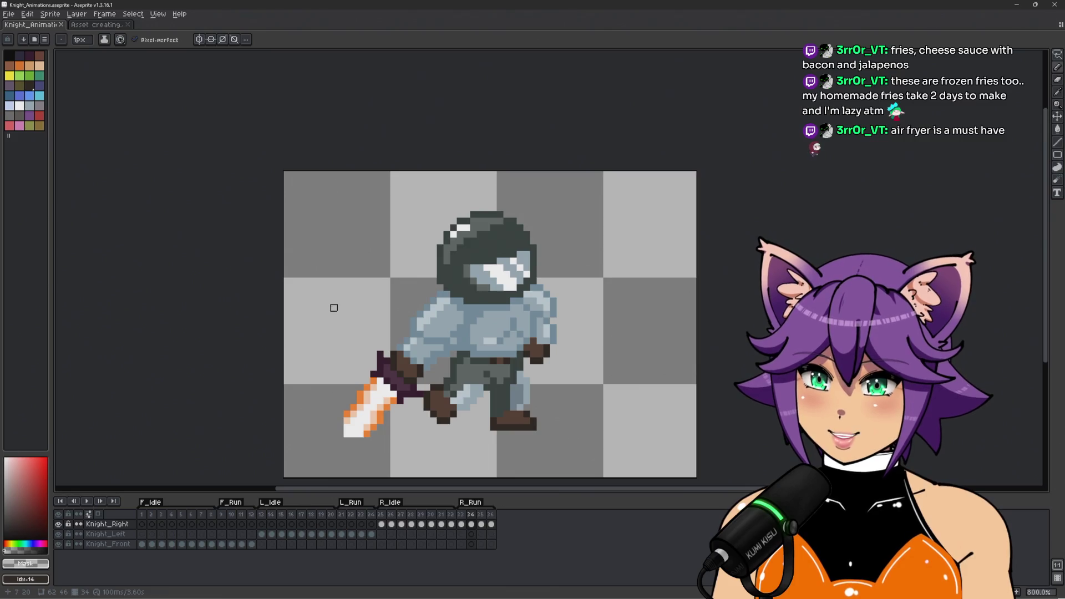
key("v")
key("ctrl+s")
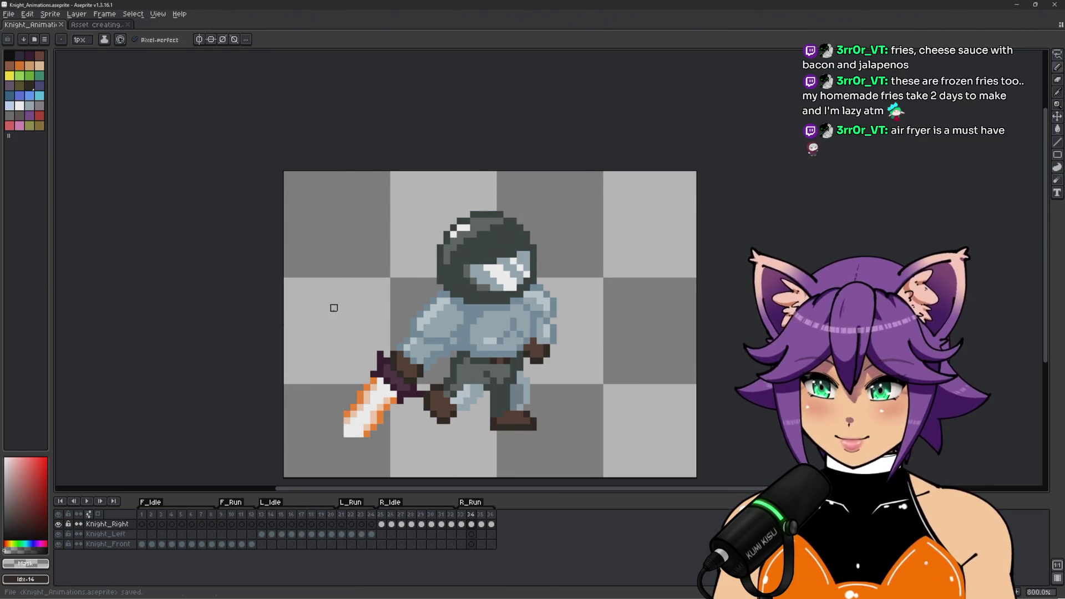
scroll(334, 308, "down", 2)
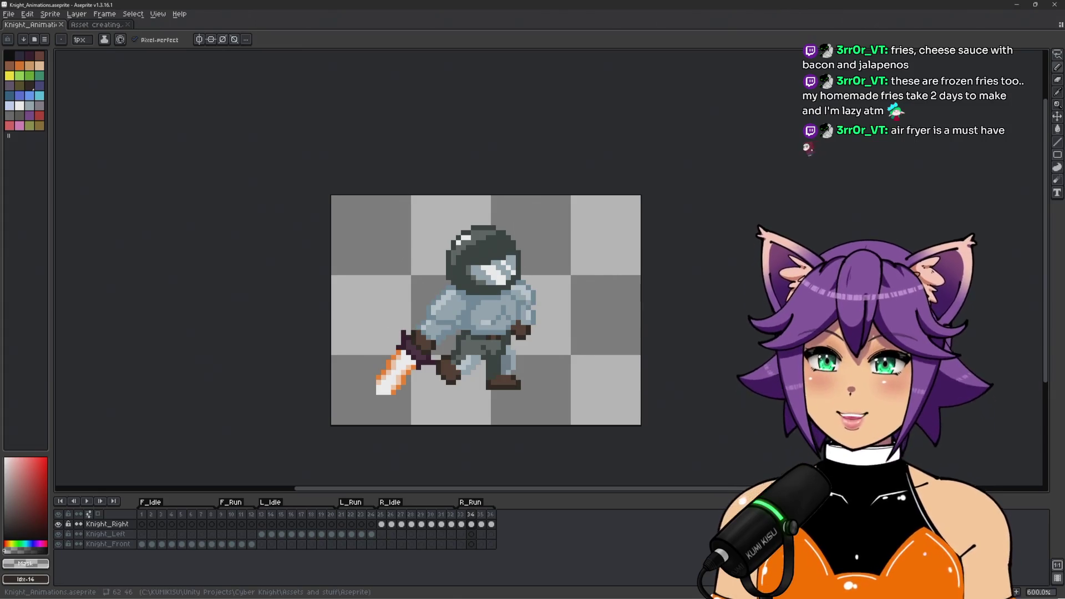
key("alt+Tab")
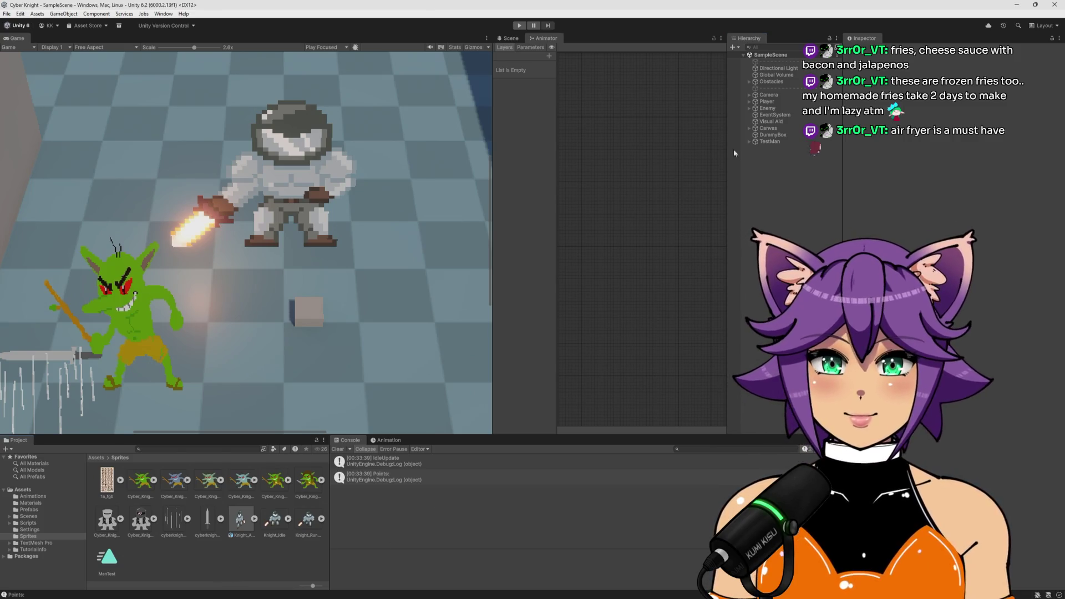
- Delete the old Knight_Animations asset from the Sprites folder
left_click(242, 525)
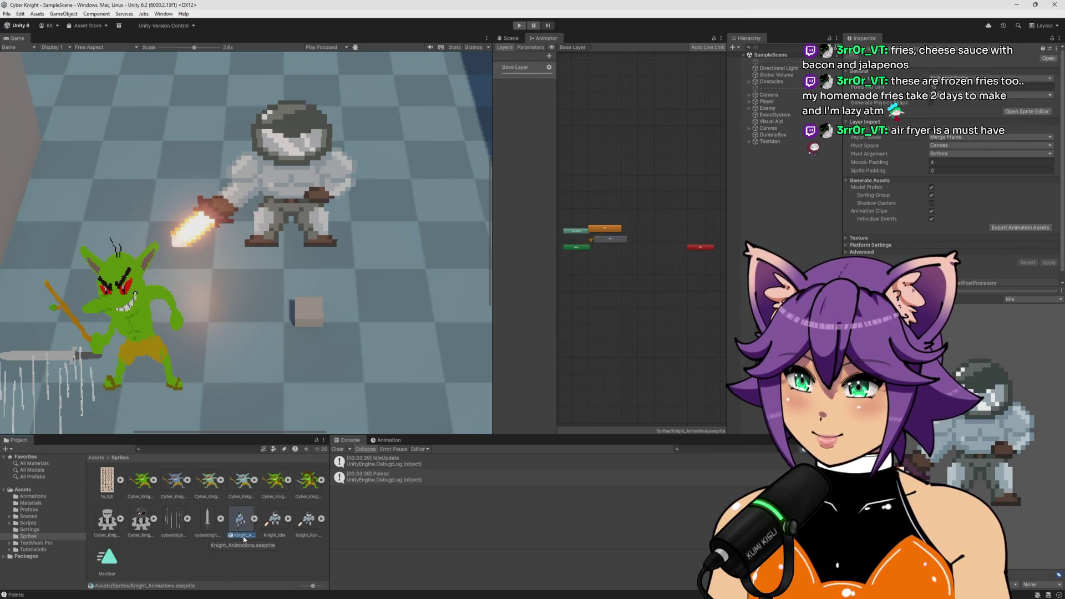
key("Delete")
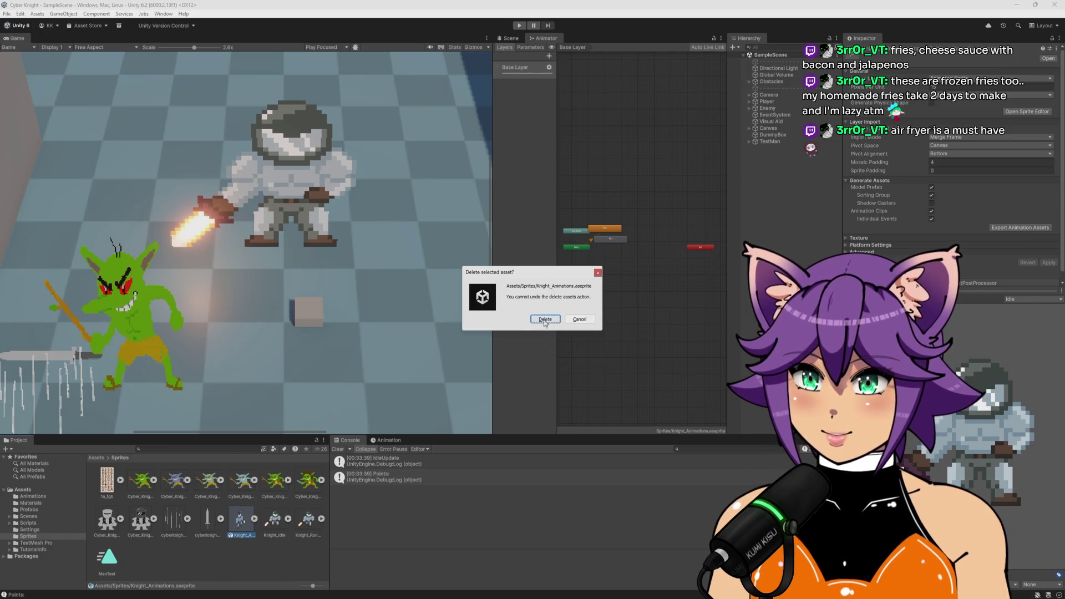
left_click(544, 319)
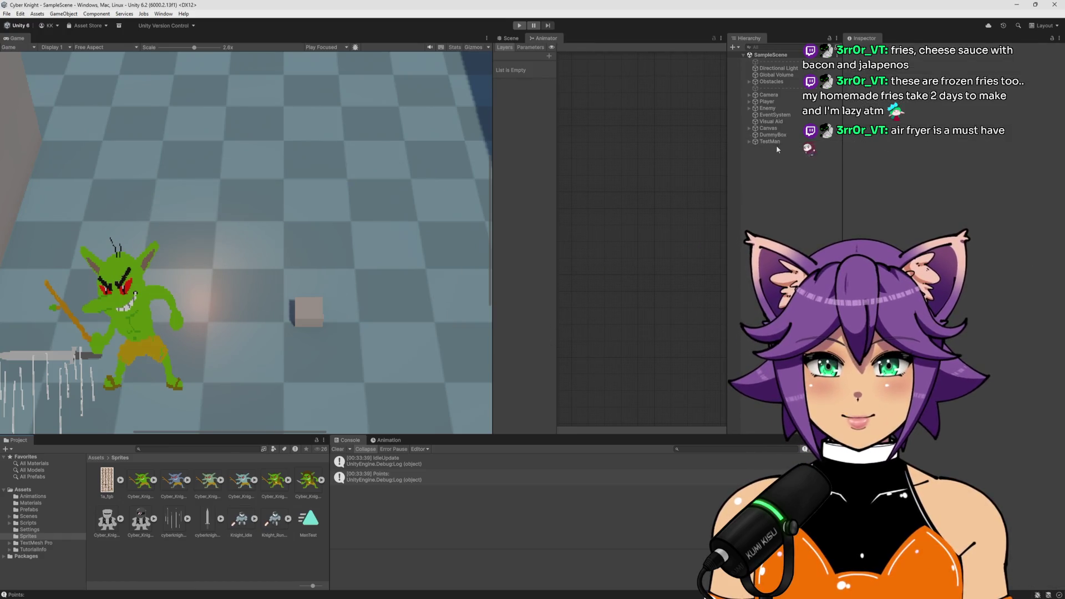
- Expand Player and Mesh Offset, then import Knight_Animations.aseprite into Sprites
left_click(750, 102)
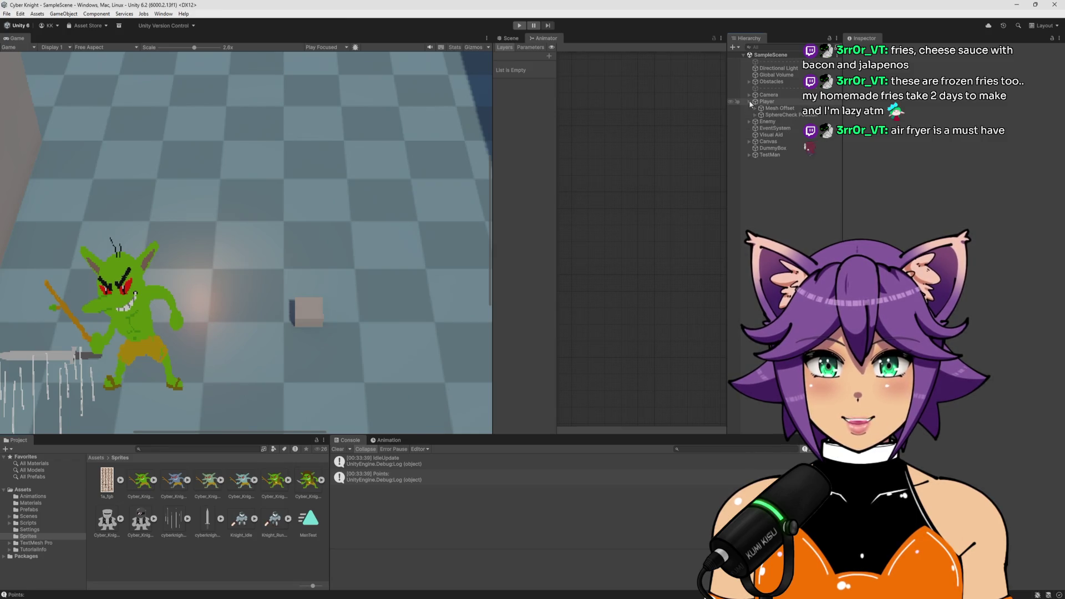
left_click(756, 108)
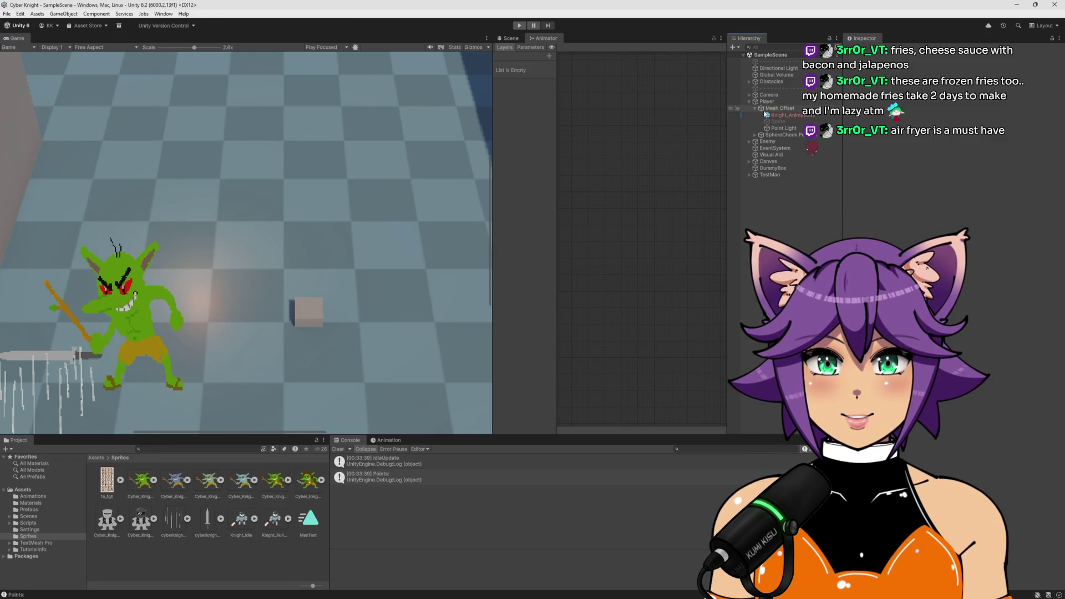
right_click(234, 557)
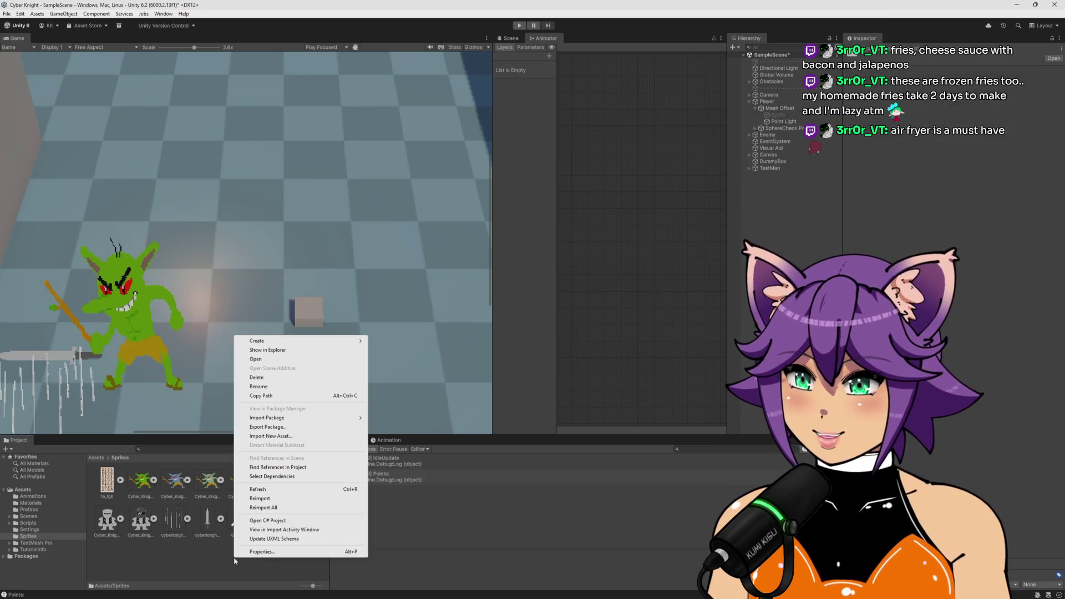
left_click(271, 436)
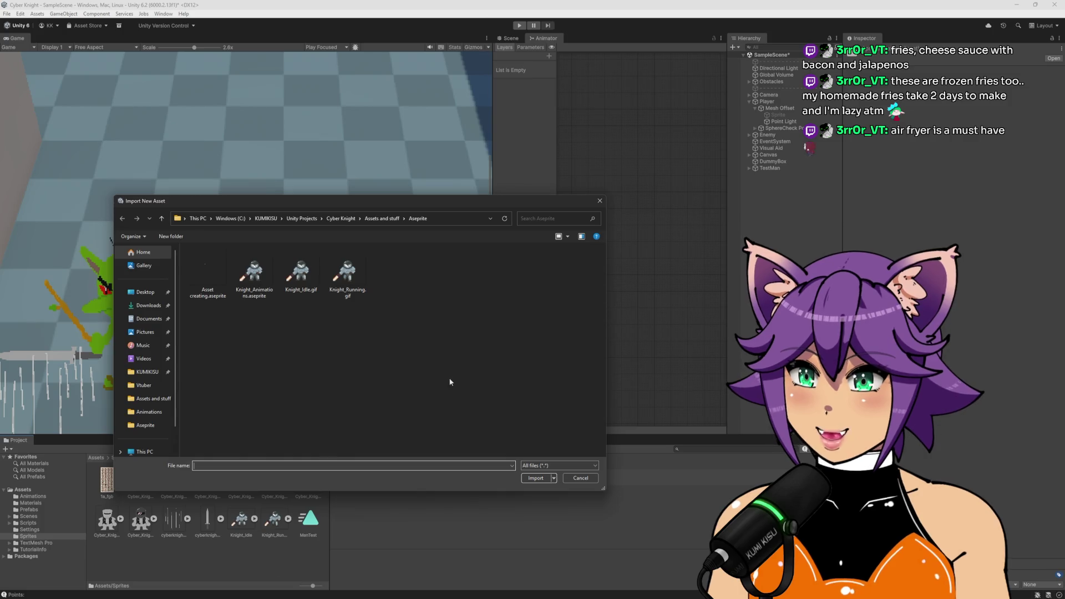
double_click(260, 278)
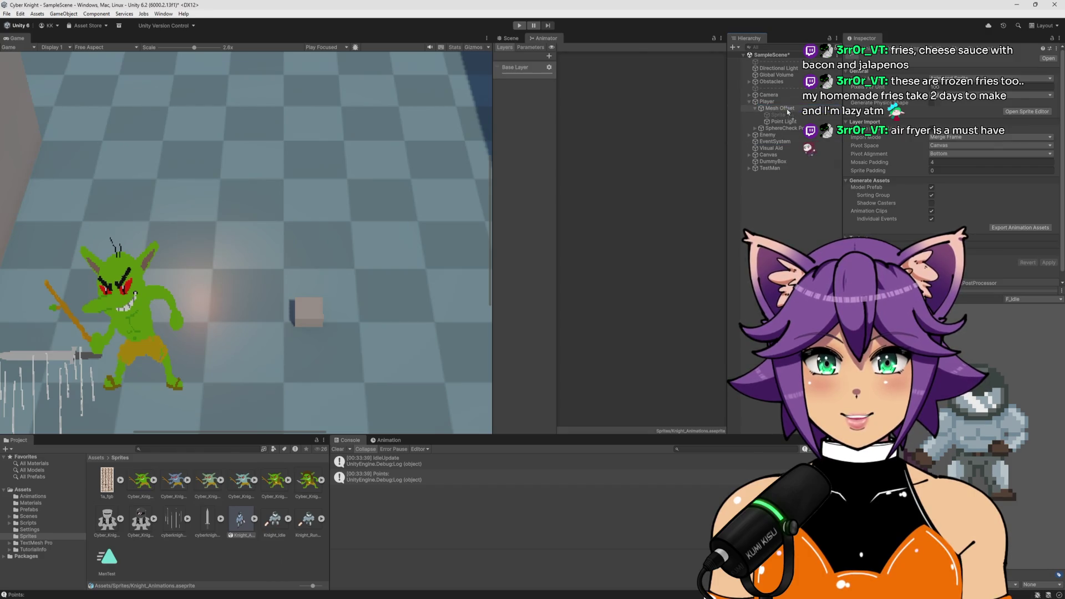
- Parent Knight_Animations under Mesh Offset and reset its Transform to the origin in the Scene view
left_click_drag(788, 112, 782, 109)
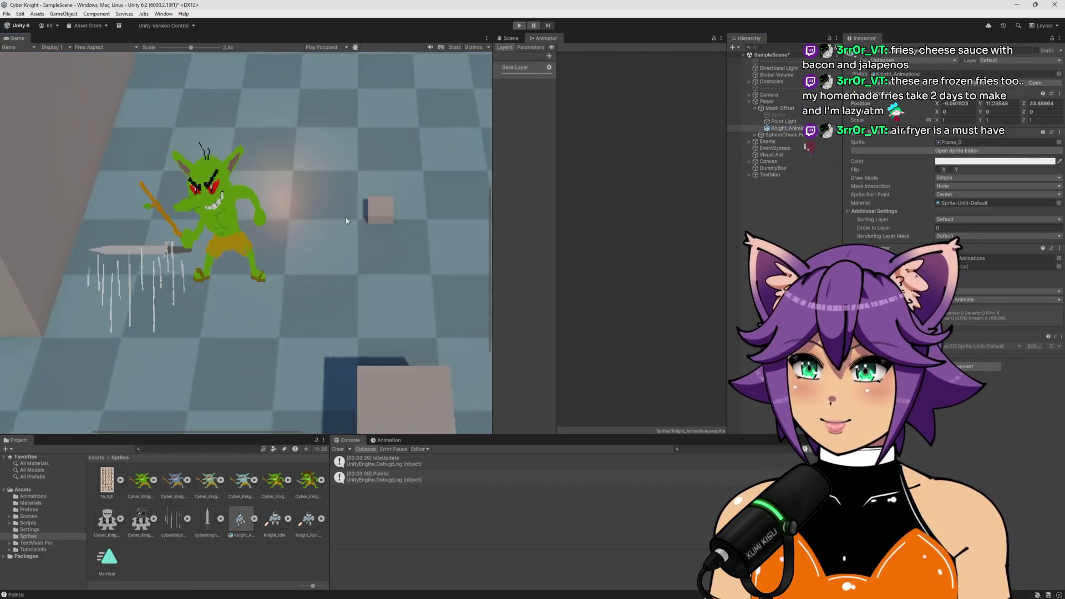
scroll(341, 233, "down", 3)
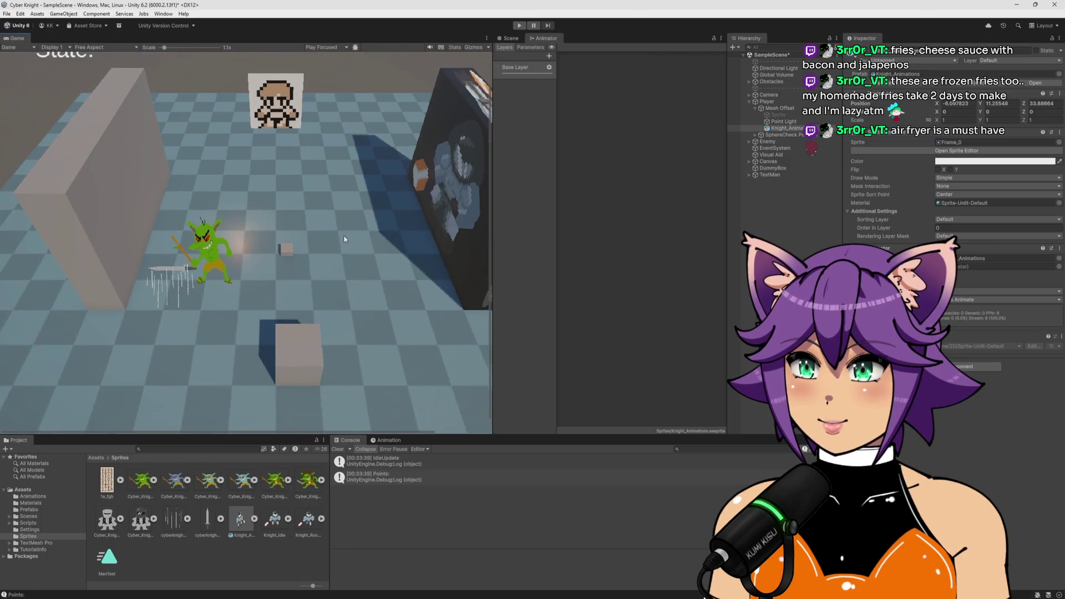
scroll(344, 239, "down", 1)
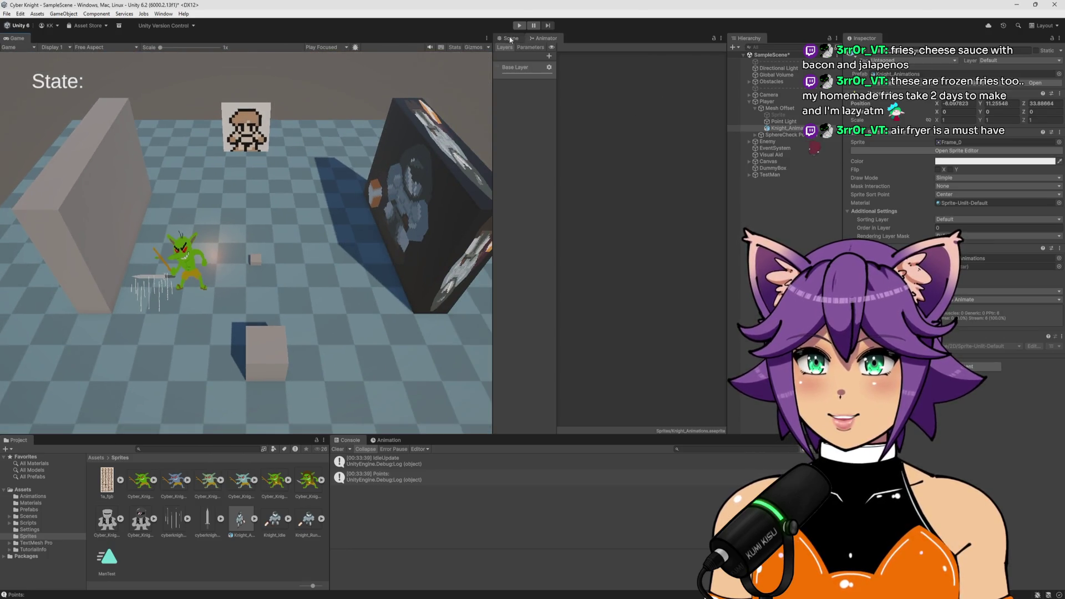
left_click(509, 39)
mouse_move(589, 304)
left_mouse_down()
mouse_move(612, 389)
mouse_move(609, 363)
left_mouse_up()
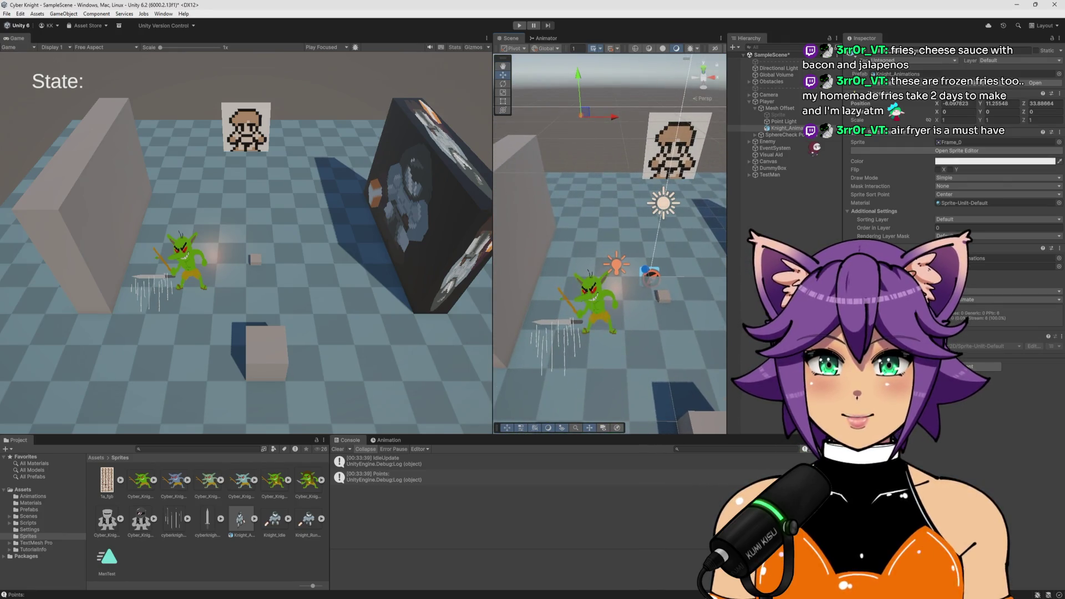
right_click(882, 97)
left_click(902, 101)
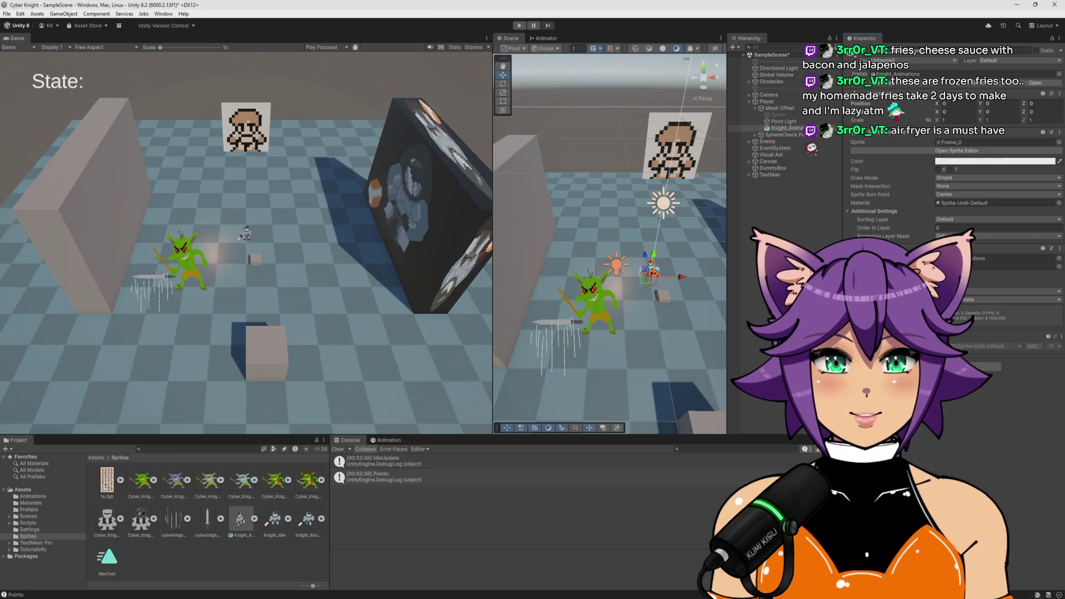
left_click_drag(651, 329, 659, 339)
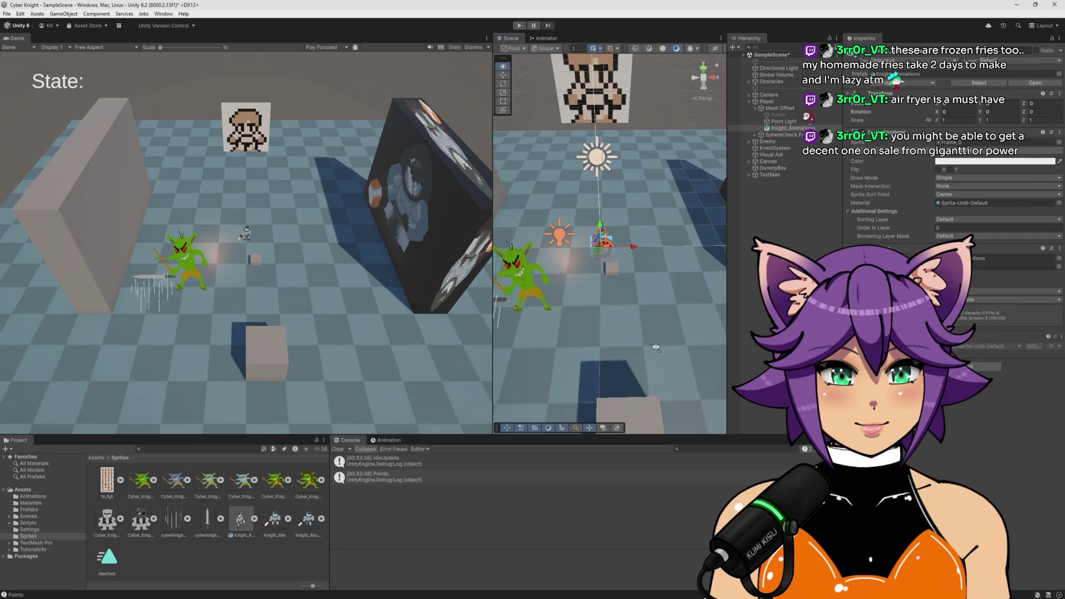
left_click_drag(659, 340, 649, 338)
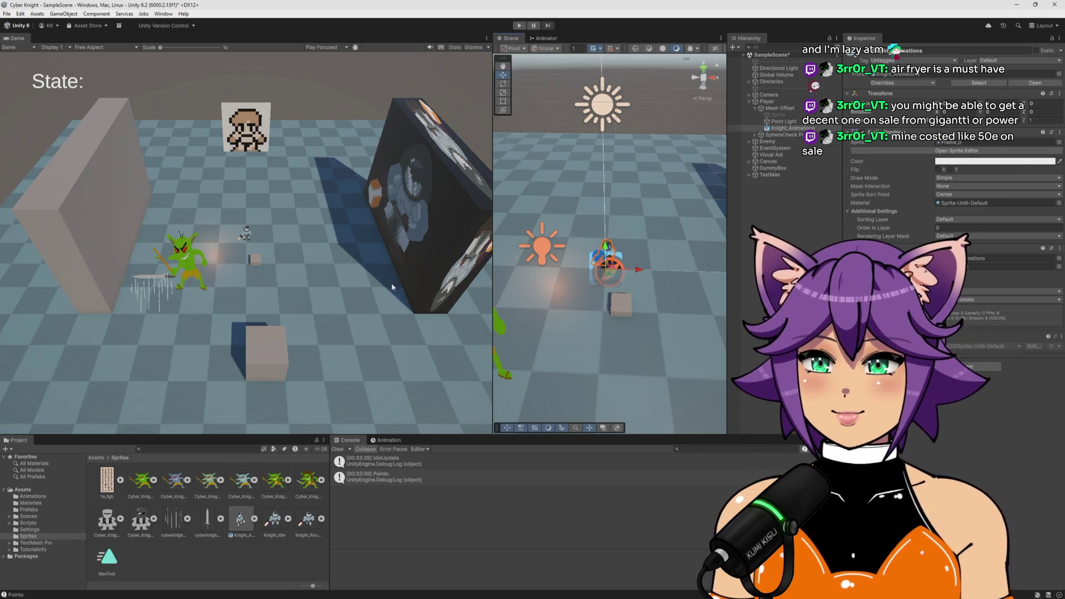
scroll(656, 353, "up", 2)
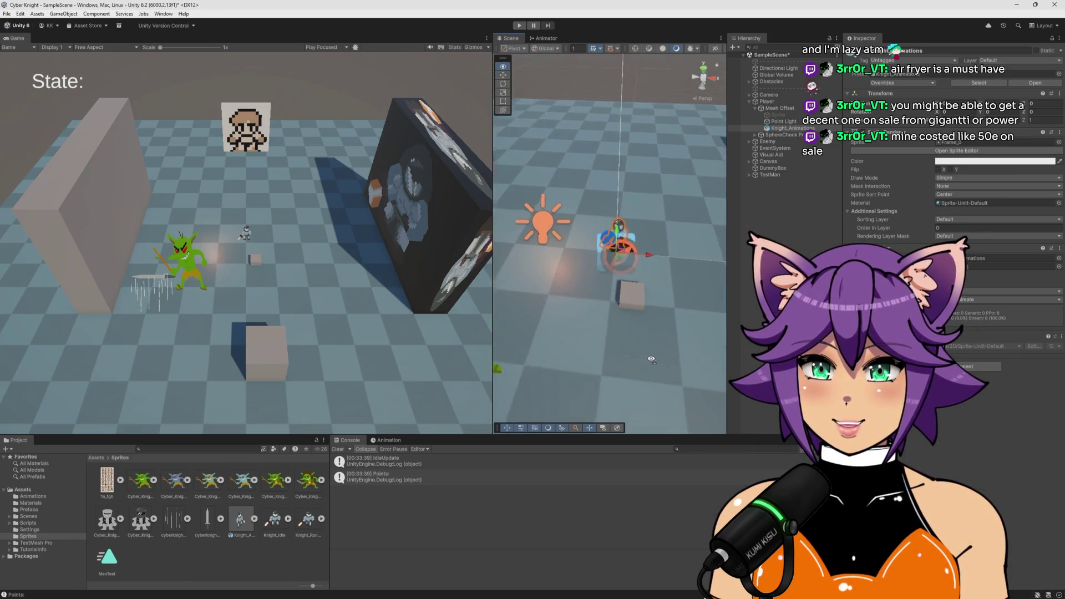
- Set the Knight_Animations.aseprite import Pixels Per Unit to 25 and apply it
scroll(651, 341, "up", 2)
scroll(660, 347, "up", 3)
scroll(663, 350, "up", 3)
scroll(663, 351, "down", 5)
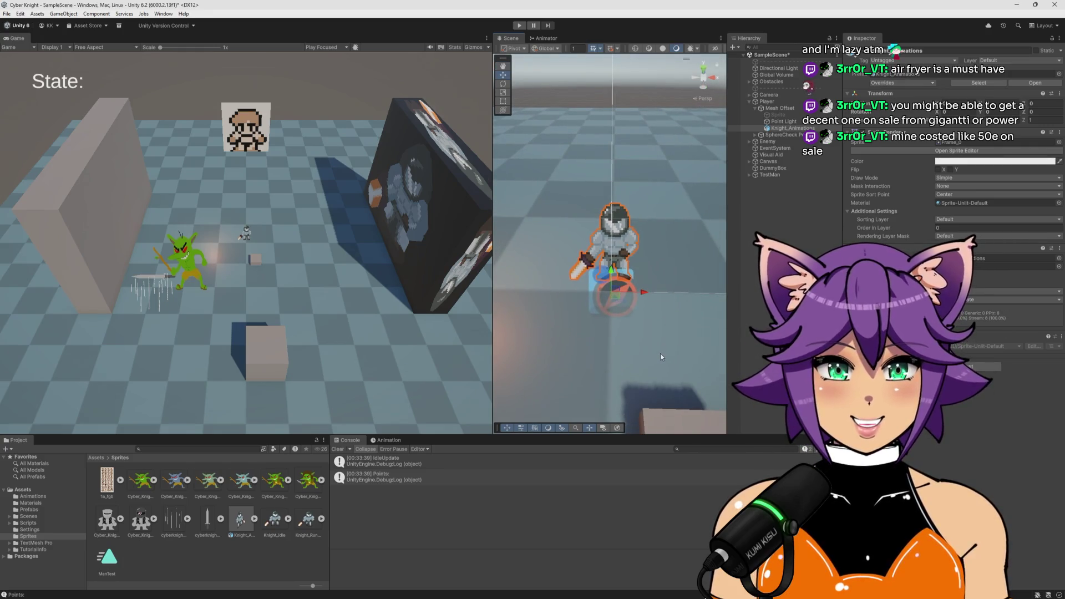
left_click(240, 519)
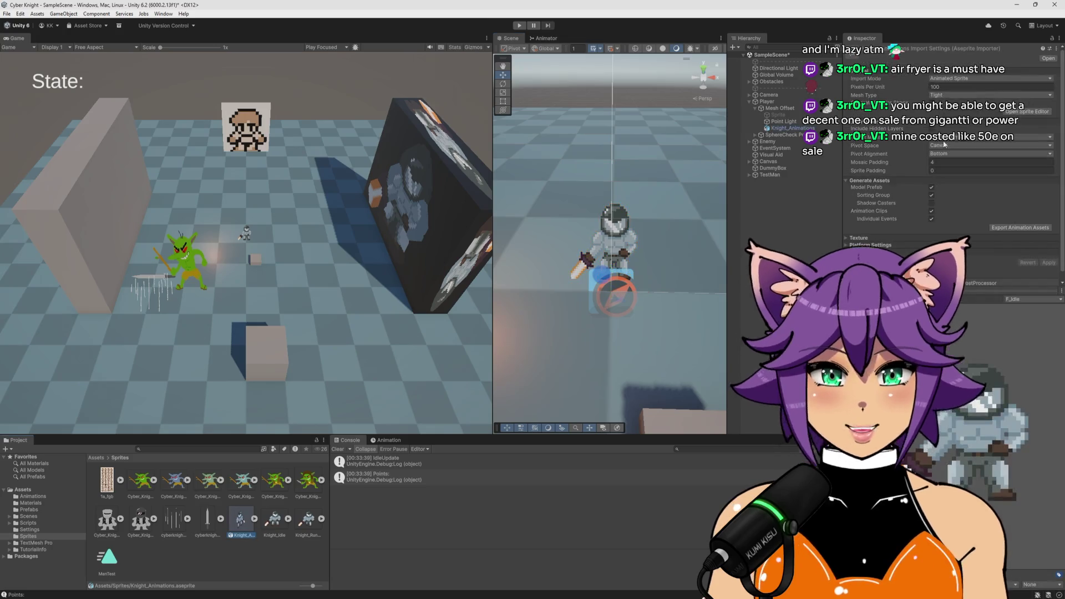
type("25")
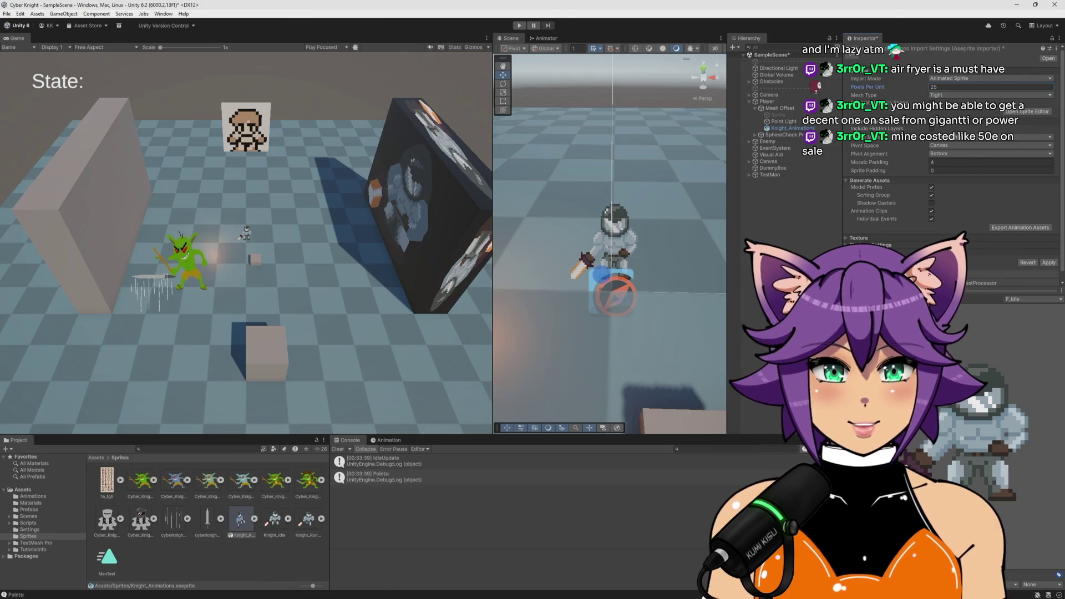
left_click(1047, 263)
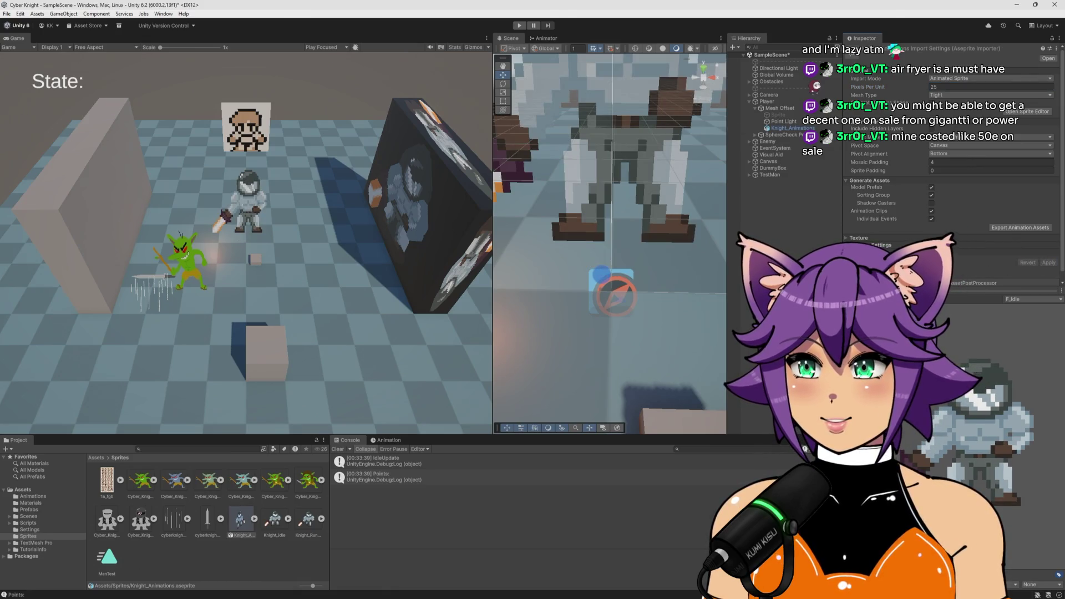
- Flatten the scene camera angle, then show the Knight_Animations object in the Animator
scroll(635, 228, "down", 6)
scroll(634, 228, "up", 3)
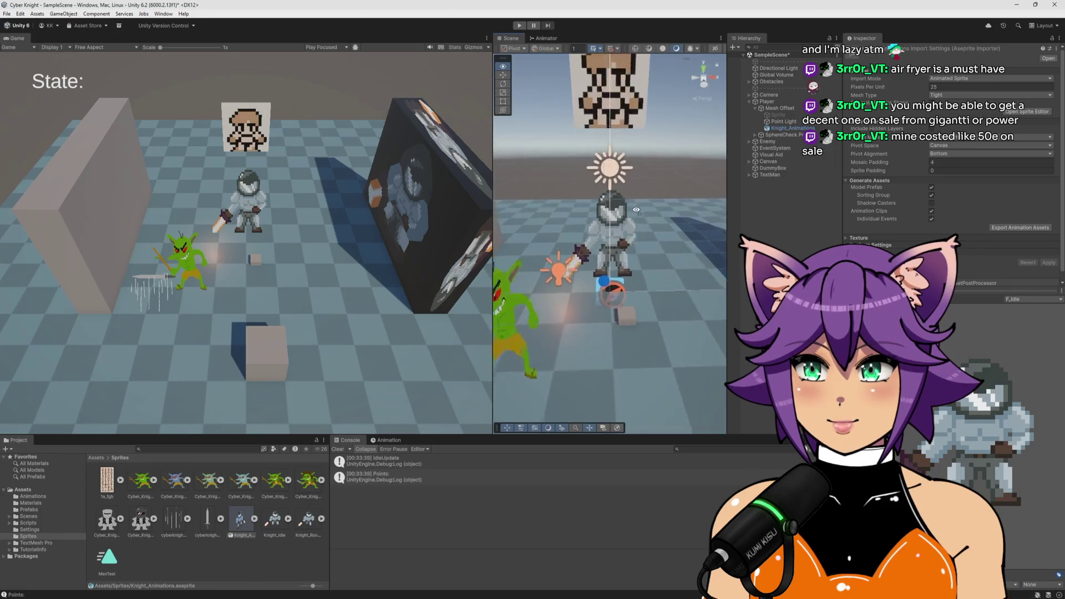
scroll(634, 227, "up", 2)
mouse_move(638, 233)
left_mouse_down()
mouse_move(679, 206)
mouse_move(654, 254)
mouse_move(657, 244)
left_mouse_up()
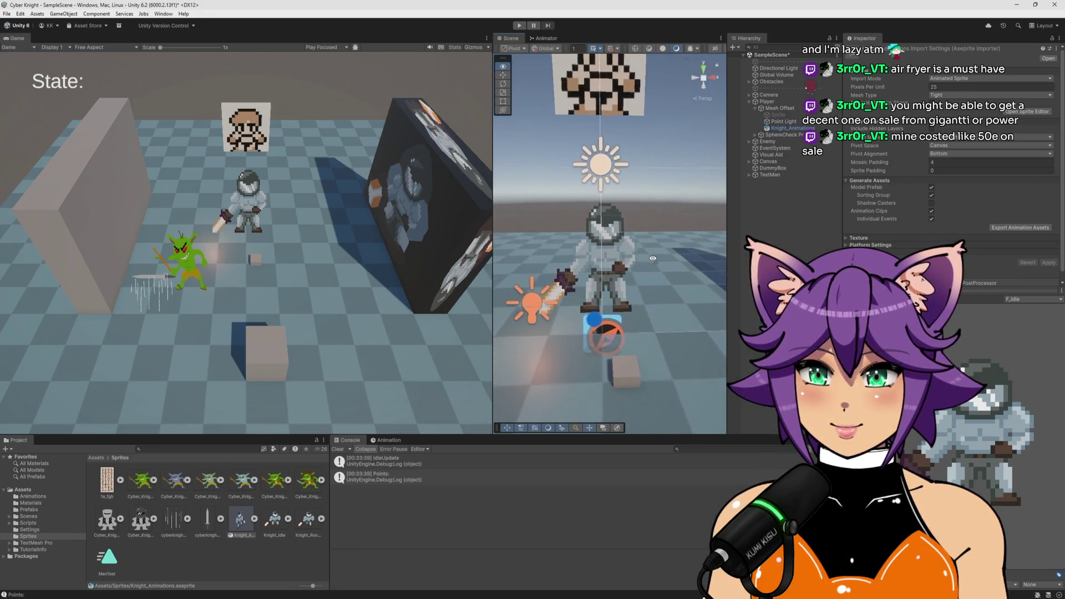
left_click(793, 128)
left_click(543, 38)
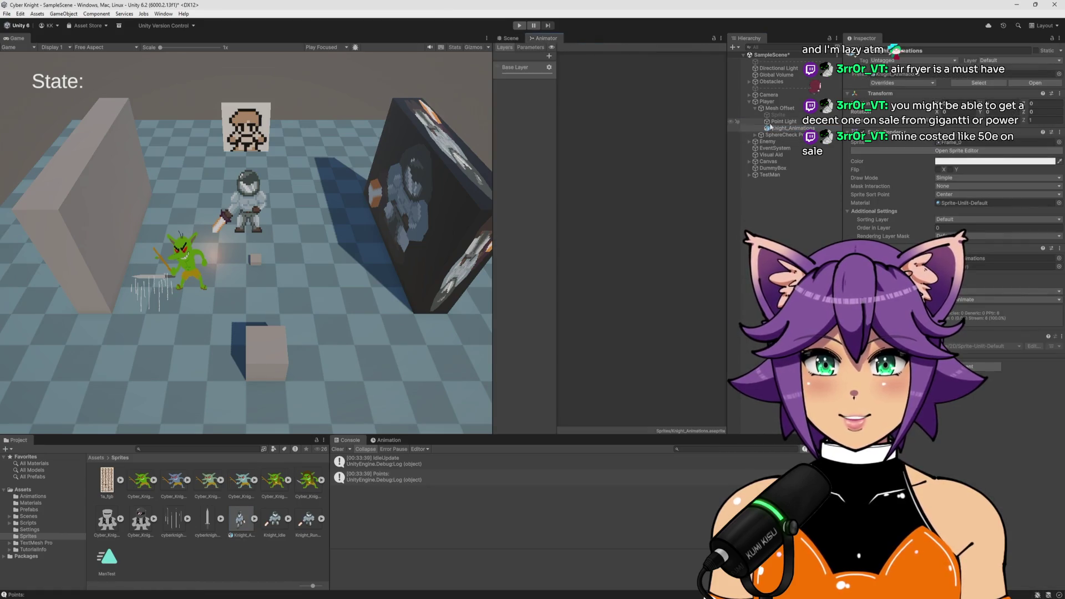
left_click(788, 122)
- Drag the Game/Animator divider left, then reselect Knight_Animations under Player
left_click(791, 128)
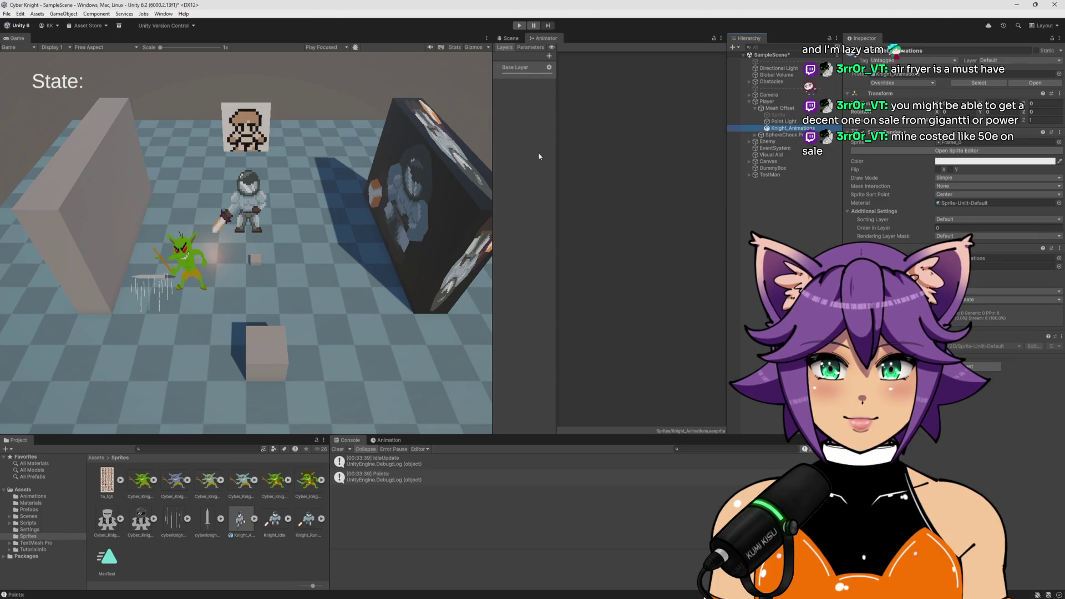
left_click(470, 162)
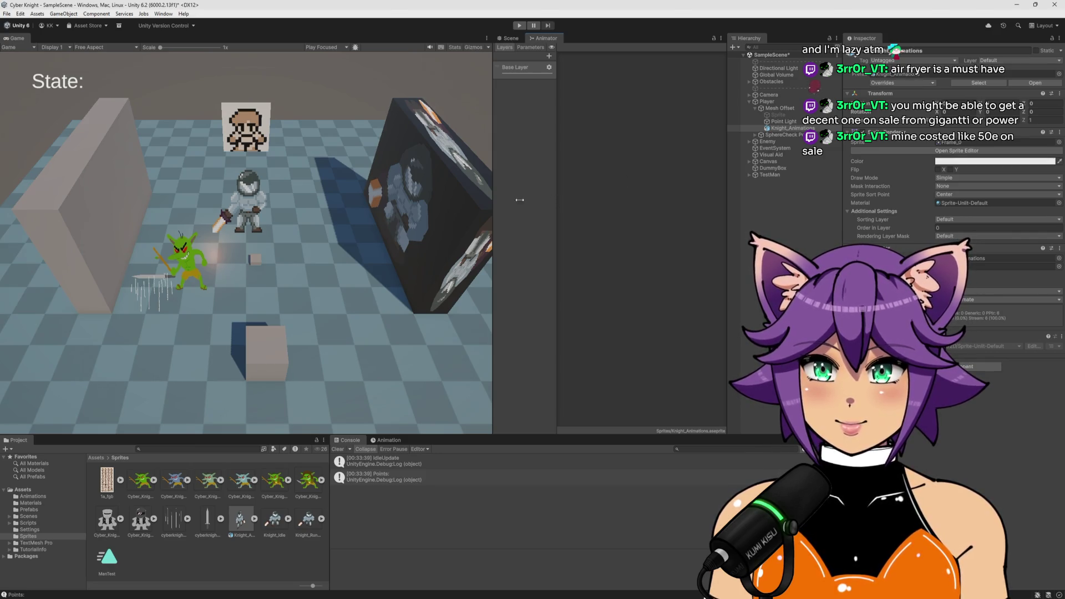
left_click_drag(493, 199, 326, 201)
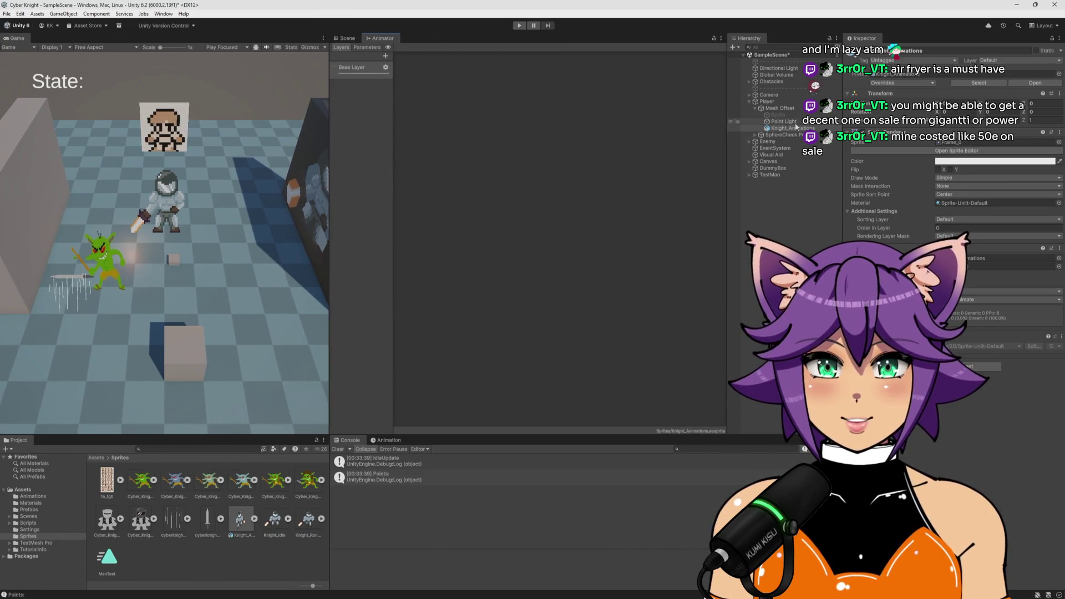
left_click(782, 103)
left_click(788, 129)
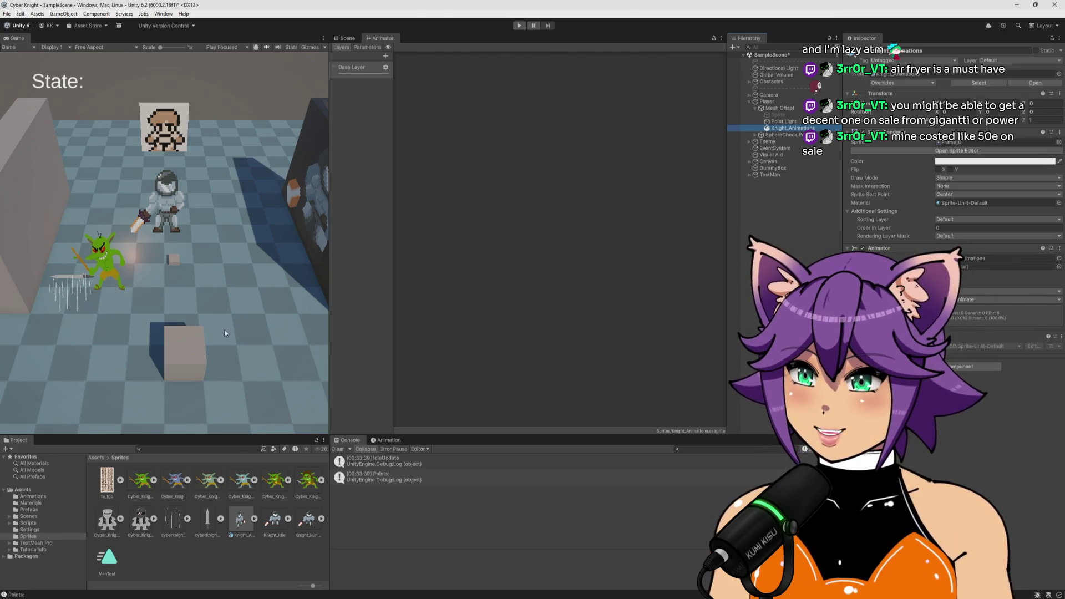
- Browse the Assets subfolders and select the Knight_Animations animator controller
left_click(35, 491)
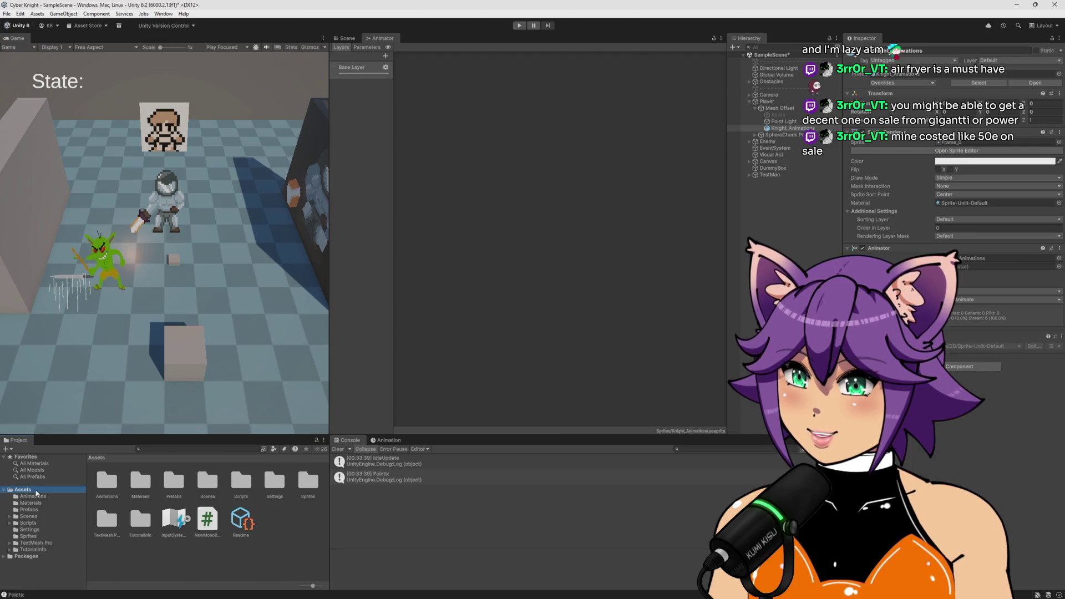
left_click(34, 496)
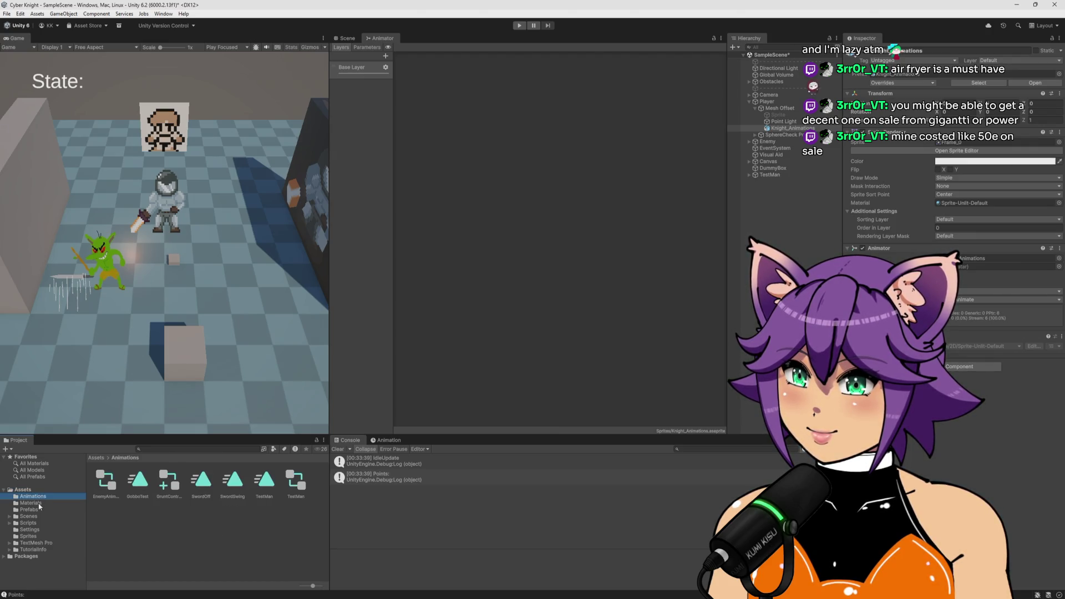
left_click(39, 503)
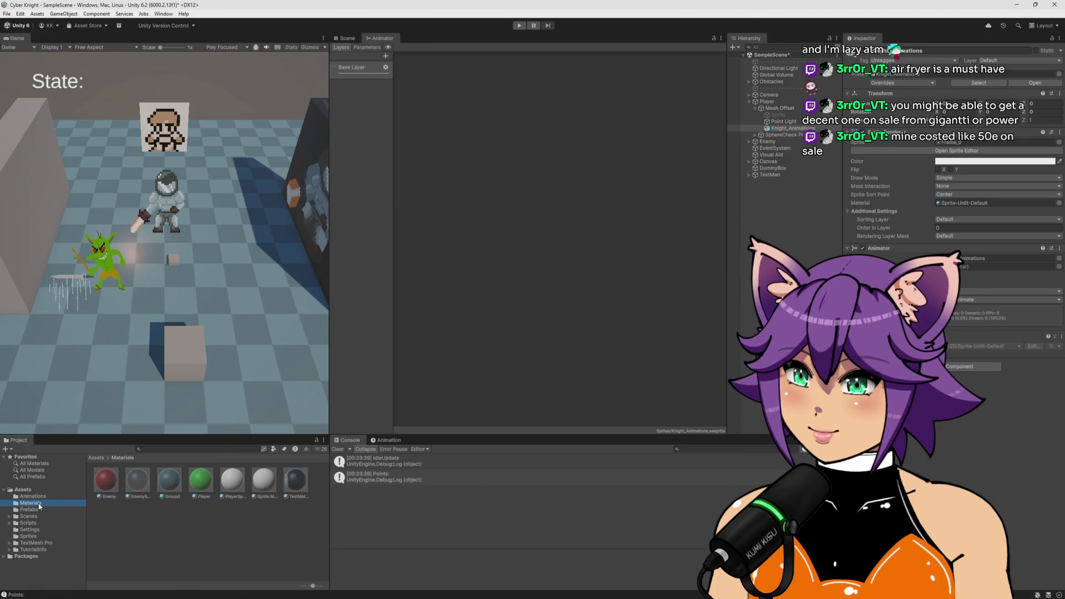
left_click(37, 523)
left_click(42, 536)
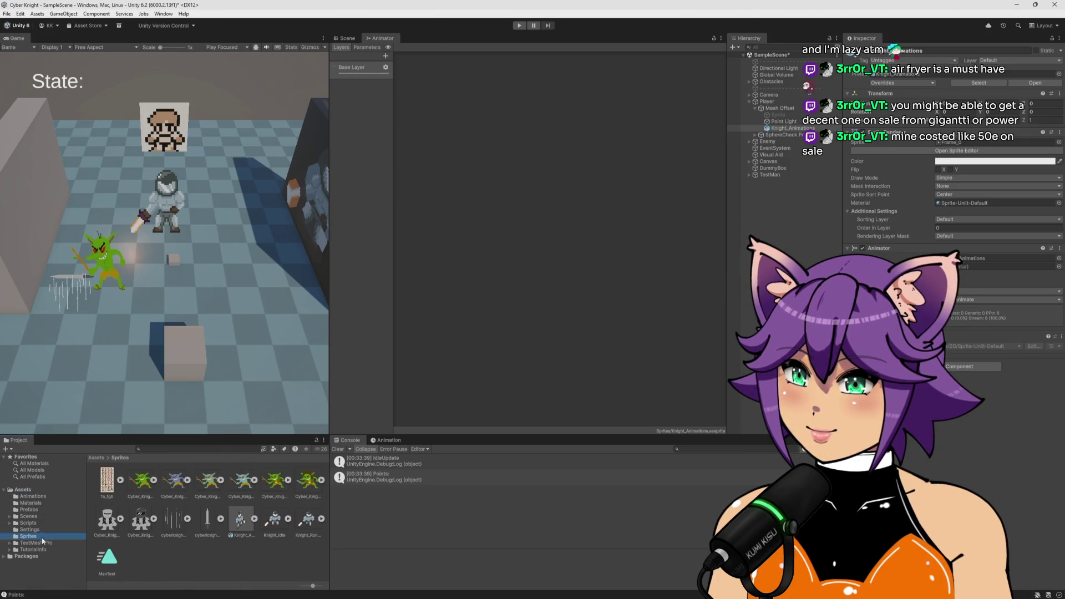
left_click(254, 519)
scroll(255, 527, "down", 2)
scroll(254, 527, "down", 5)
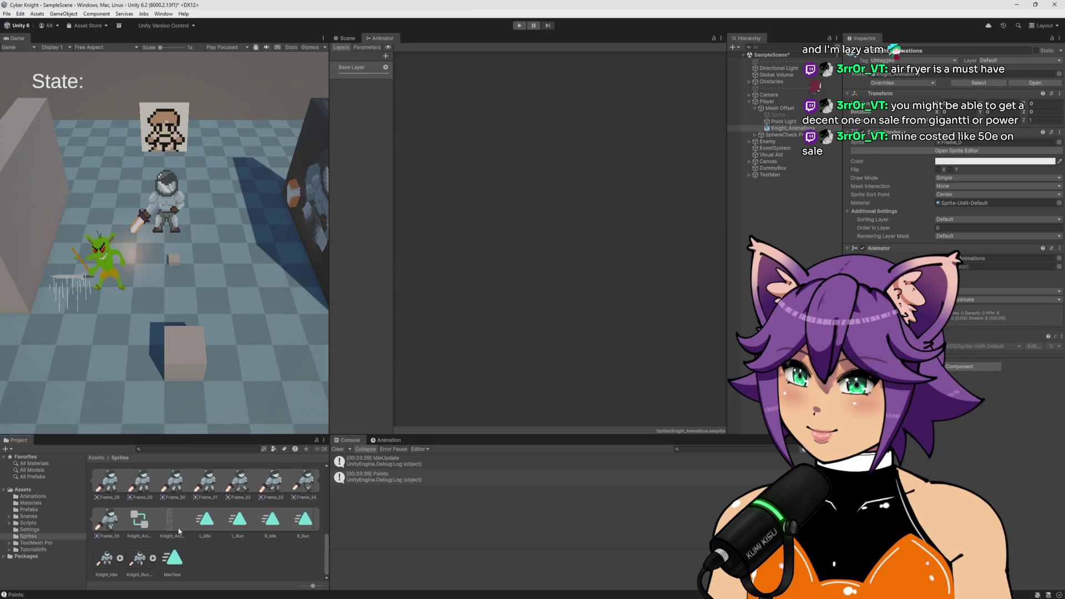
left_click(143, 521)
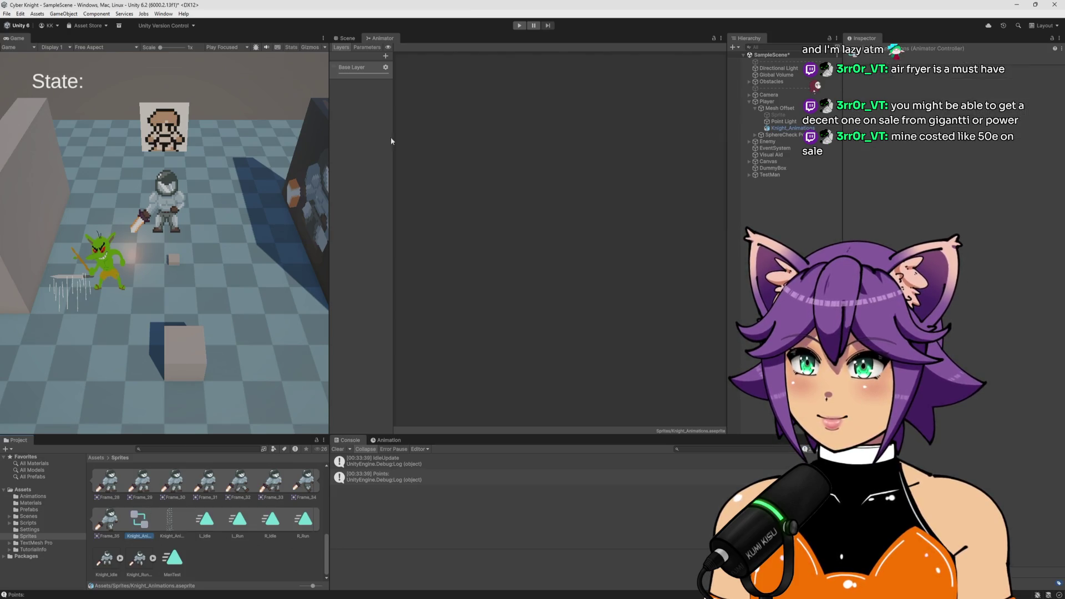
- Load EnemyAnimationController from the Animations folder into the Animator graph
left_click(342, 49)
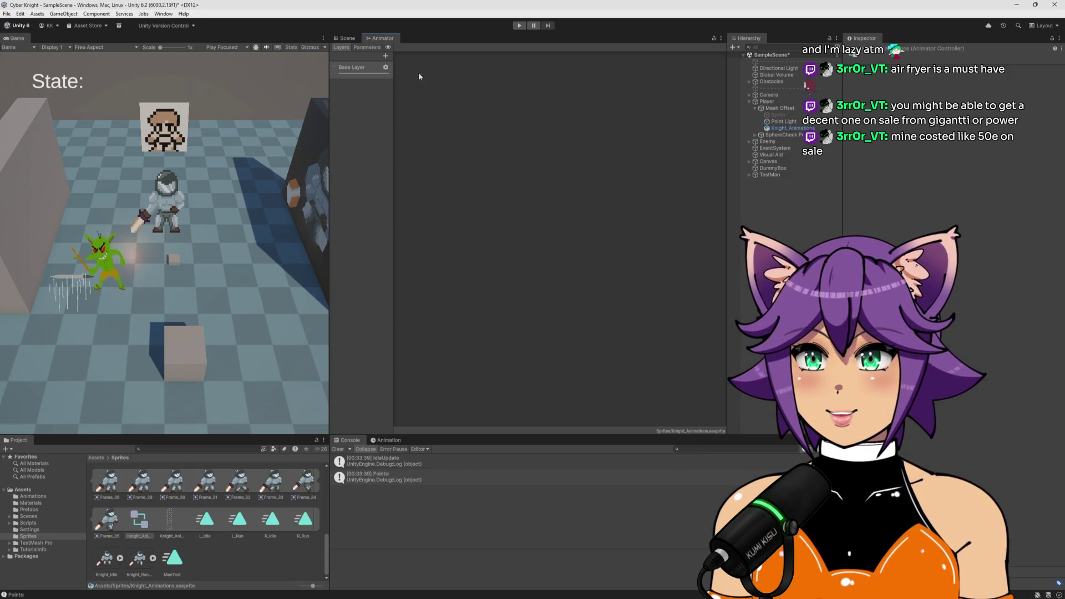
left_click(348, 37)
left_click(381, 37)
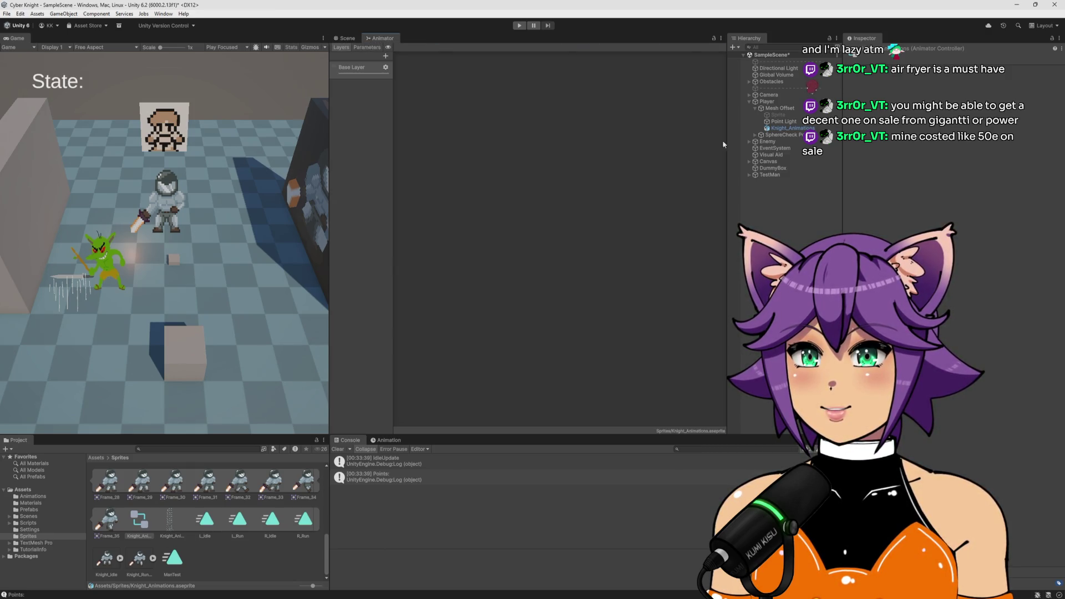
scroll(212, 527, "up", 3)
scroll(212, 528, "up", 3)
scroll(212, 528, "up", 1)
left_click(221, 491)
left_click(33, 496)
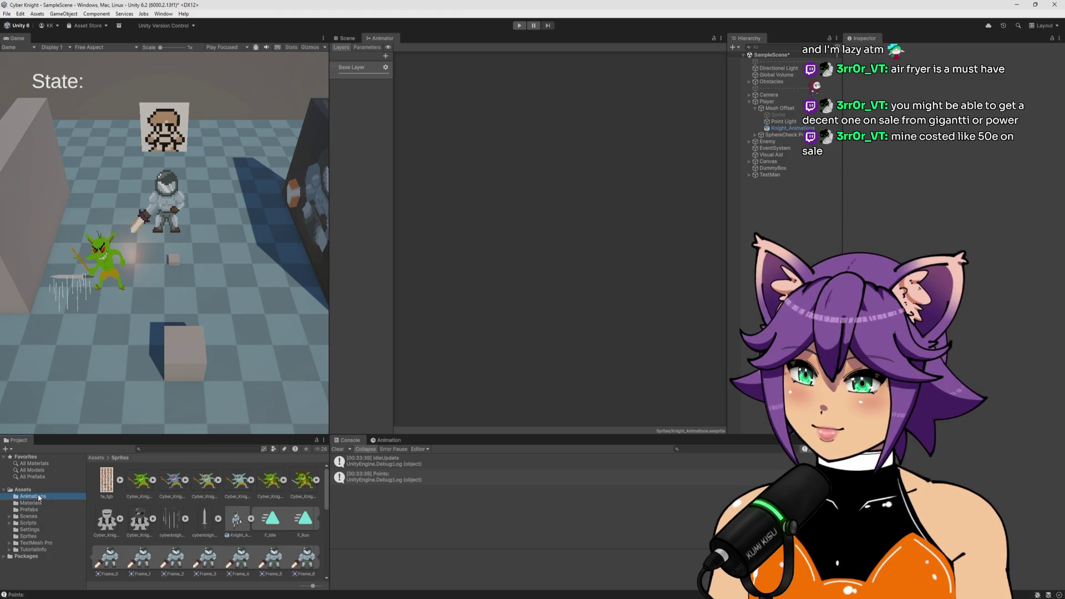
left_click(111, 482)
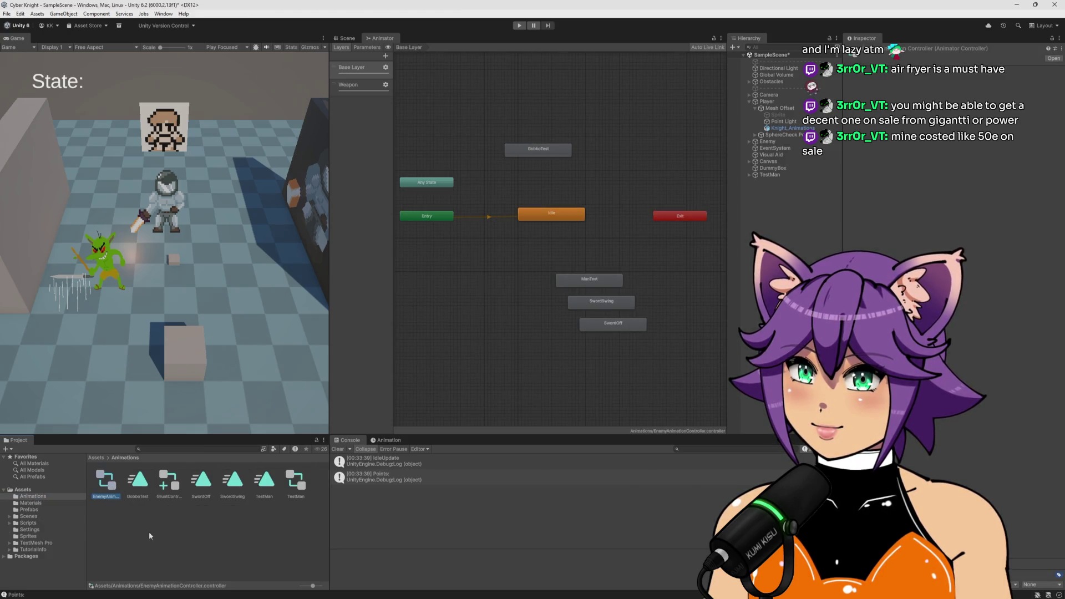
left_click(161, 539)
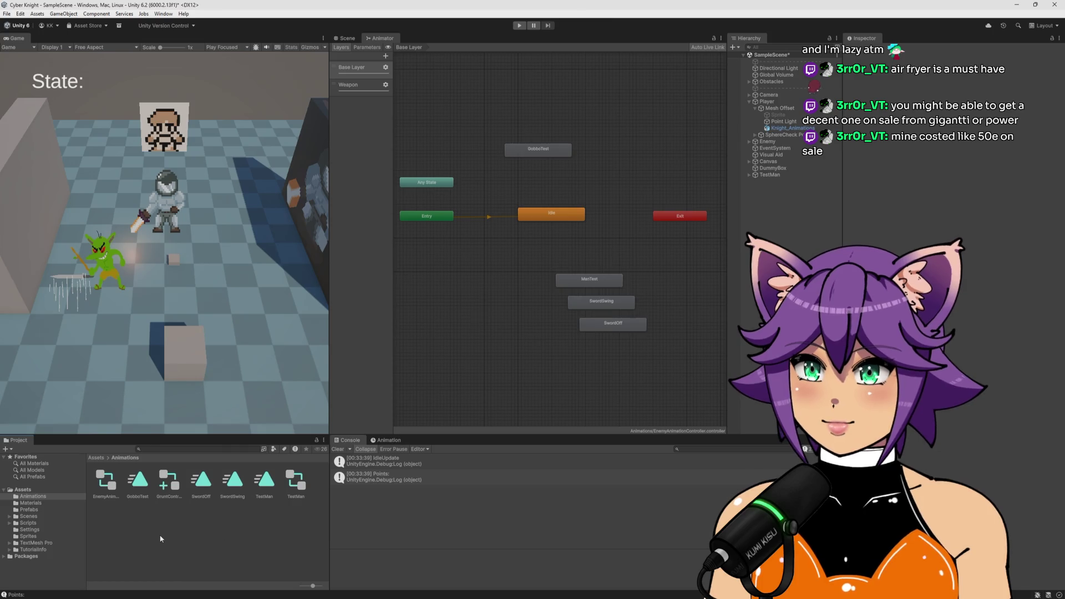
left_click(788, 129)
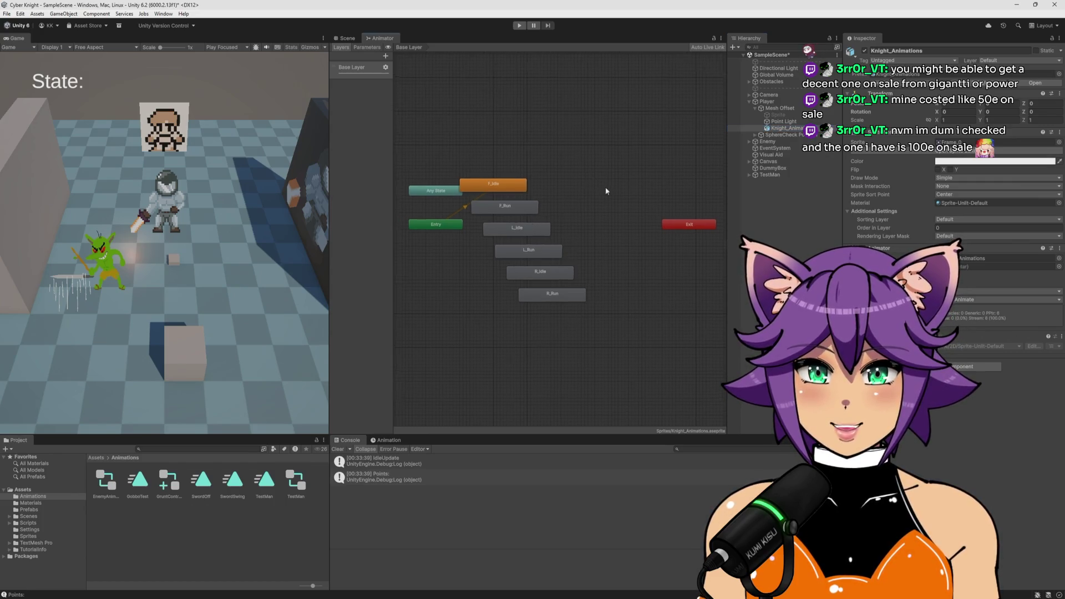
scroll(621, 192, "up", 3)
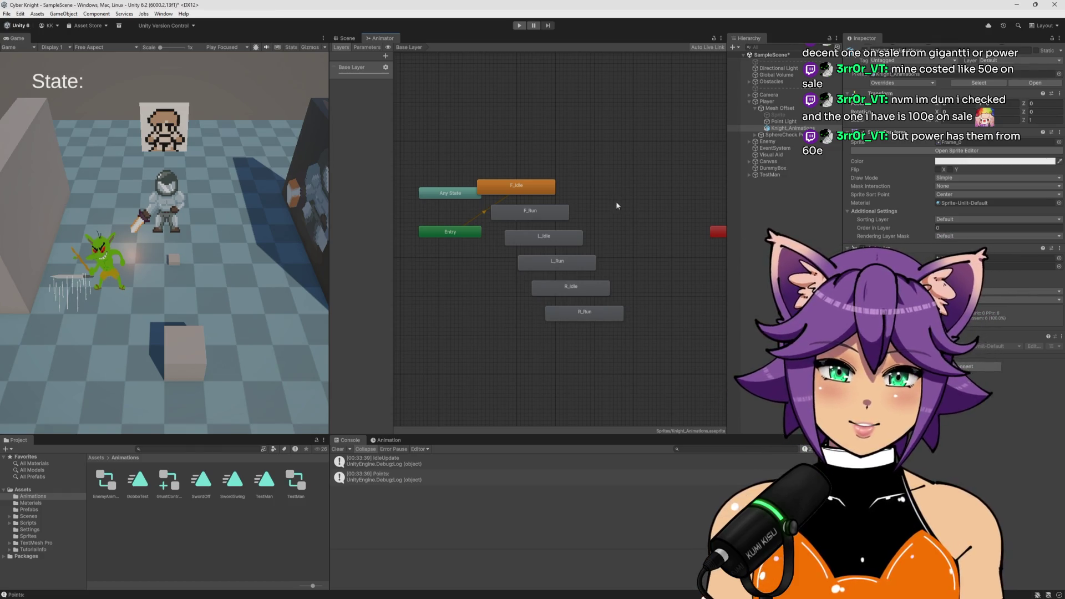
left_click_drag(632, 191, 623, 187)
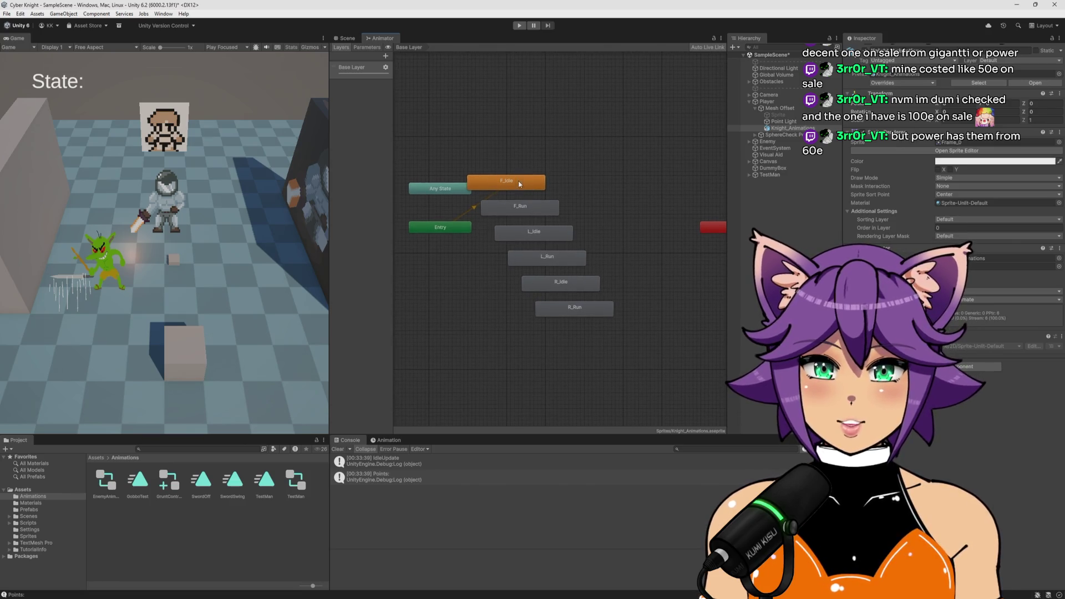
- Place F_Idle above F_Run, with L_Idle, R_Idle and L_Run positioned alongside them
left_click_drag(520, 183, 586, 170)
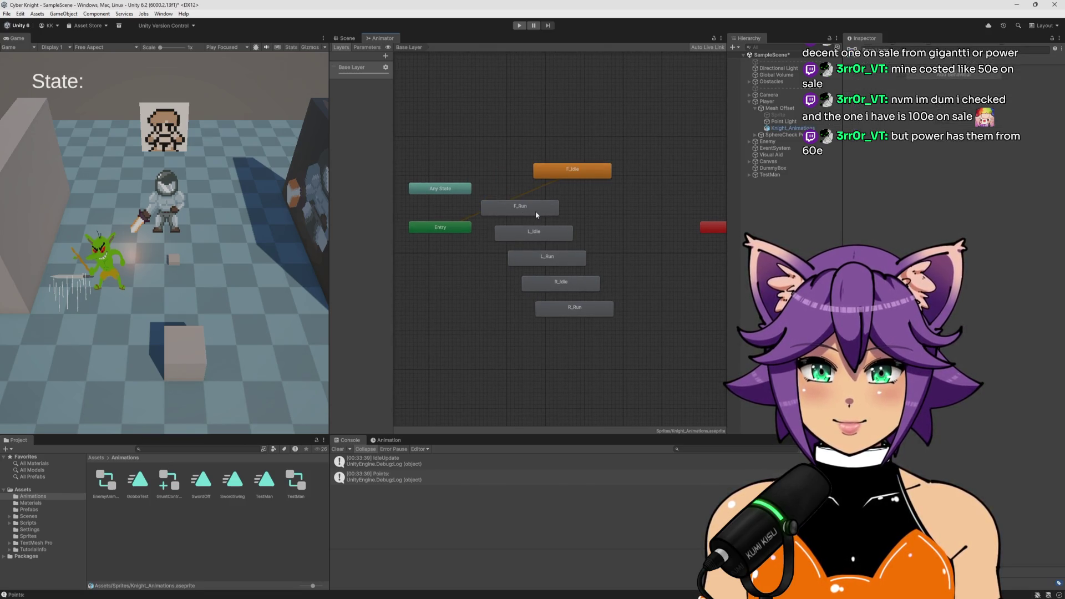
mouse_move(620, 209)
left_mouse_down()
mouse_move(641, 249)
mouse_move(561, 135)
left_mouse_up()
left_click_drag(550, 253, 572, 173)
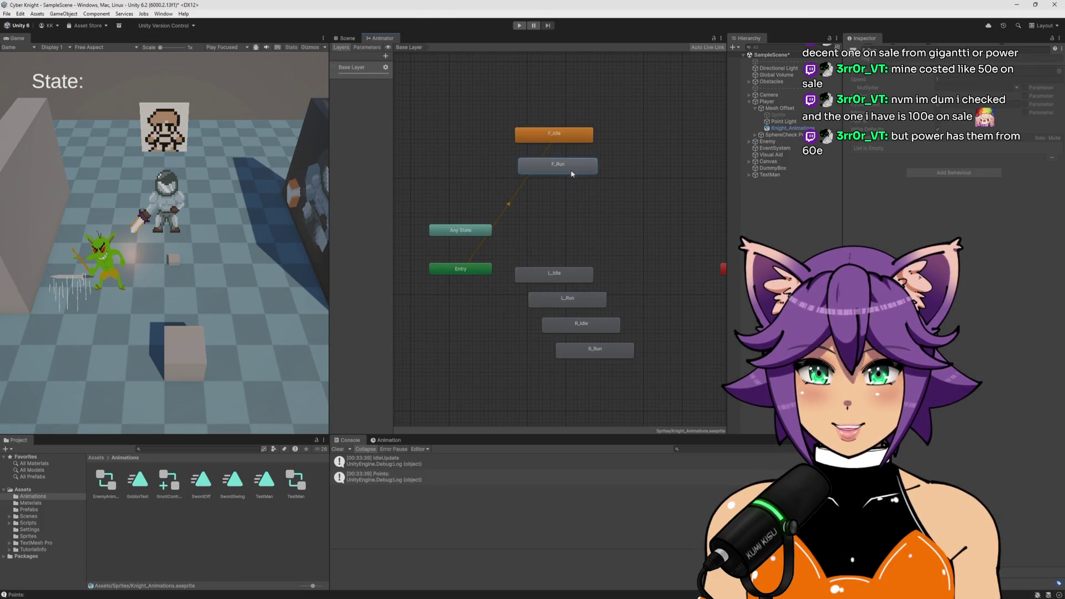
left_click_drag(567, 279, 656, 141)
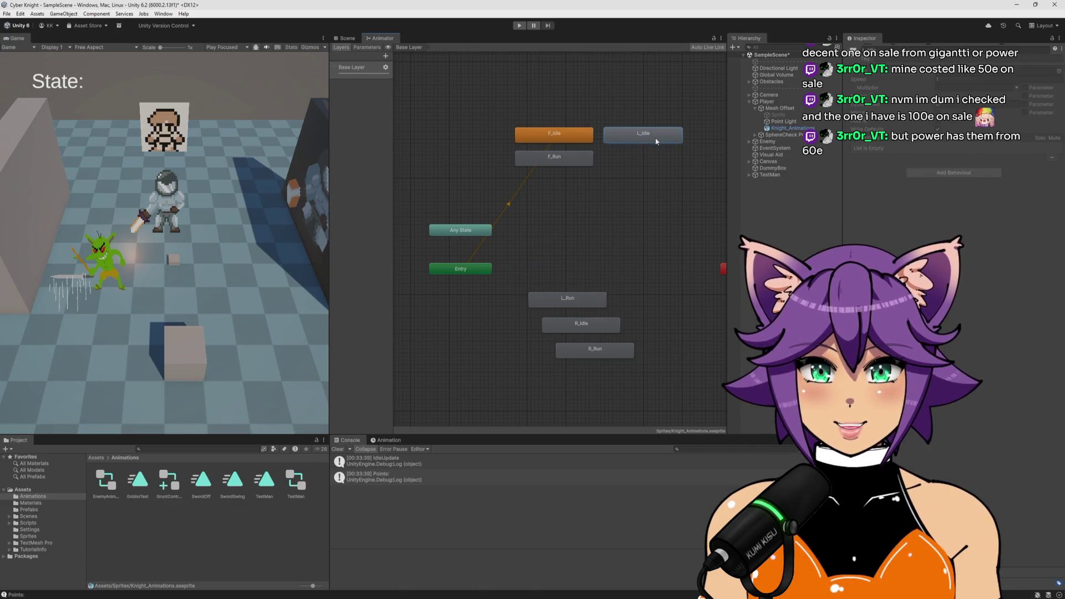
left_click_drag(613, 176, 518, 192)
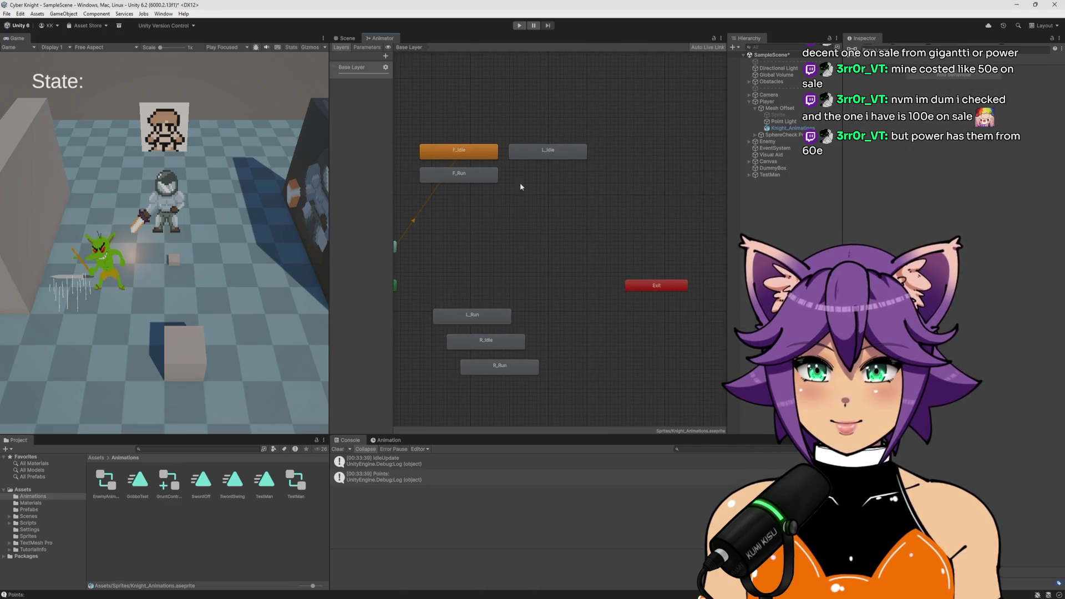
left_click_drag(560, 153, 550, 149)
left_click_drag(487, 177, 487, 185)
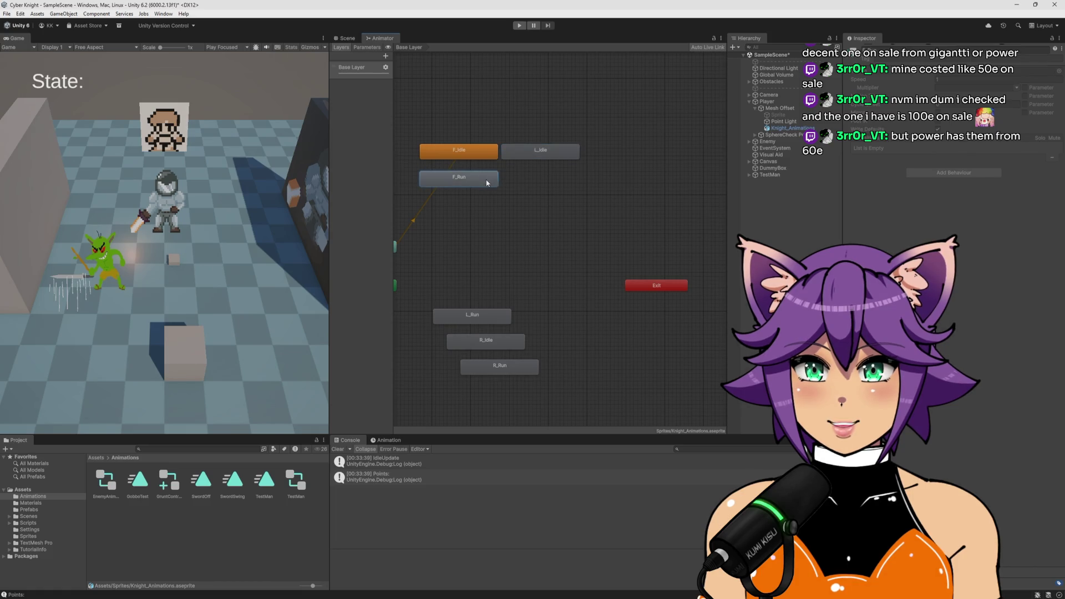
left_click(526, 225)
left_click_drag(483, 321, 550, 189)
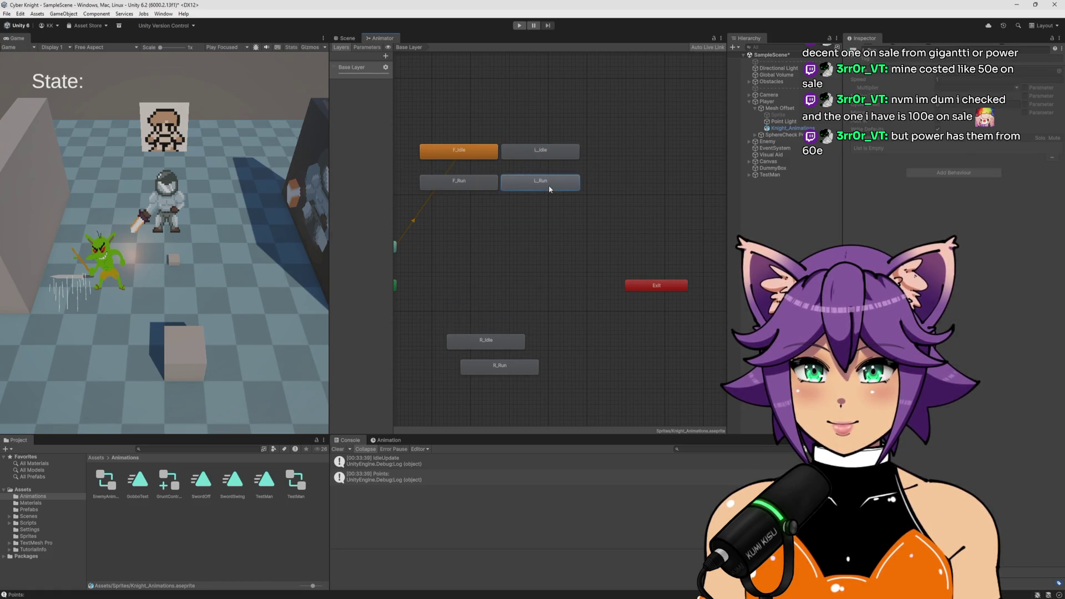
left_click_drag(498, 341, 637, 156)
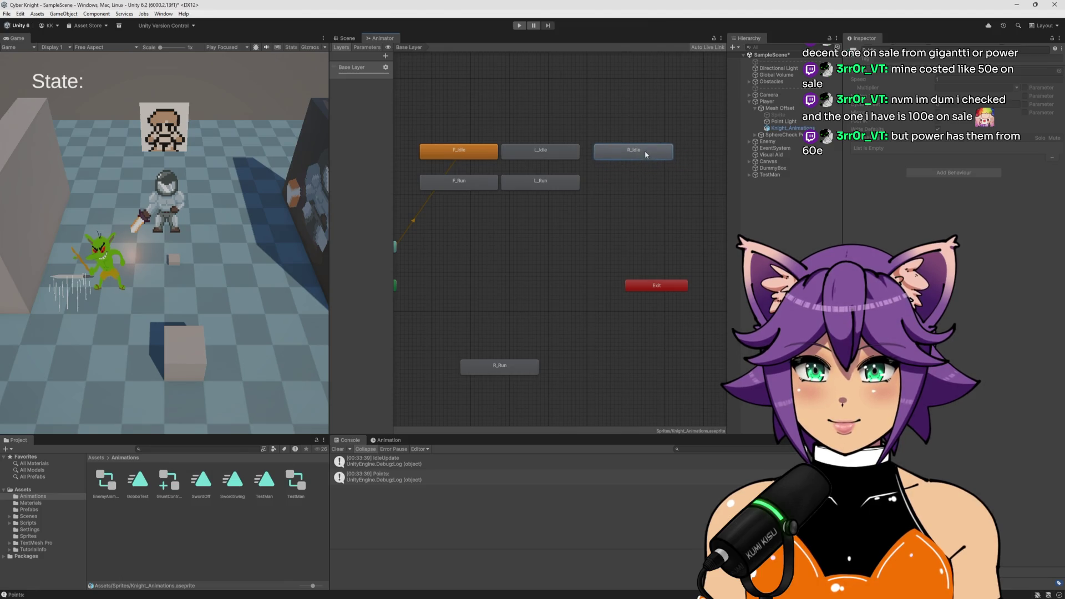
left_click(576, 263)
left_click_drag(622, 151, 638, 151)
- Nudge L_Idle and R_Idle into a neat row beside F_Idle
scroll(530, 139, "up", 2)
scroll(529, 140, "up", 2)
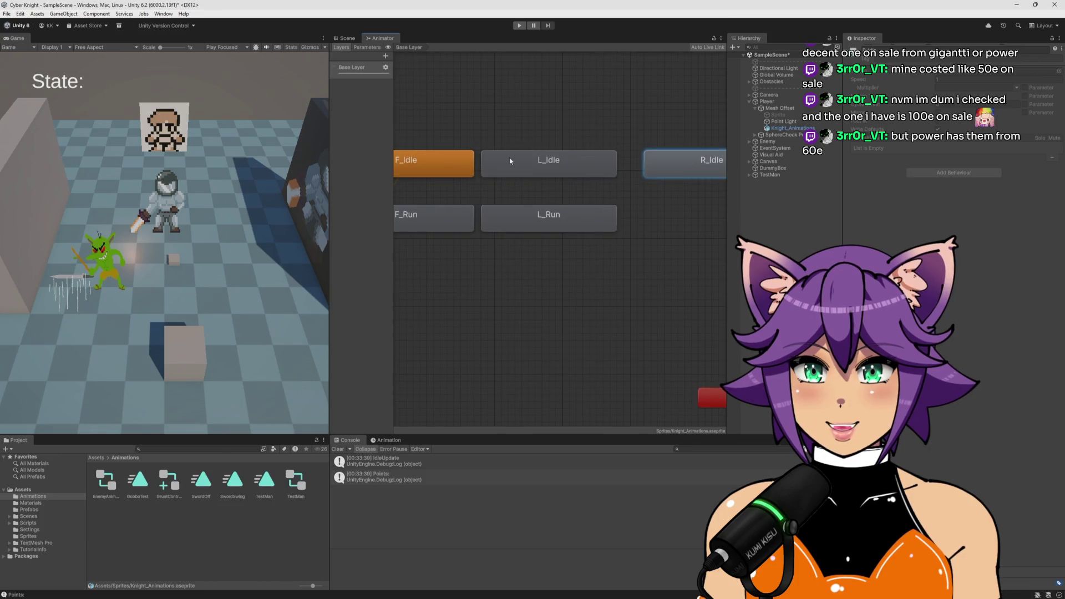
left_click(514, 158)
left_click_drag(515, 157, 536, 168)
left_click(536, 189)
left_click(550, 219)
left_click(673, 160)
- Line up F_Run, L_Run and R_Run in a row beneath the idle states
scroll(655, 199, "down", 2)
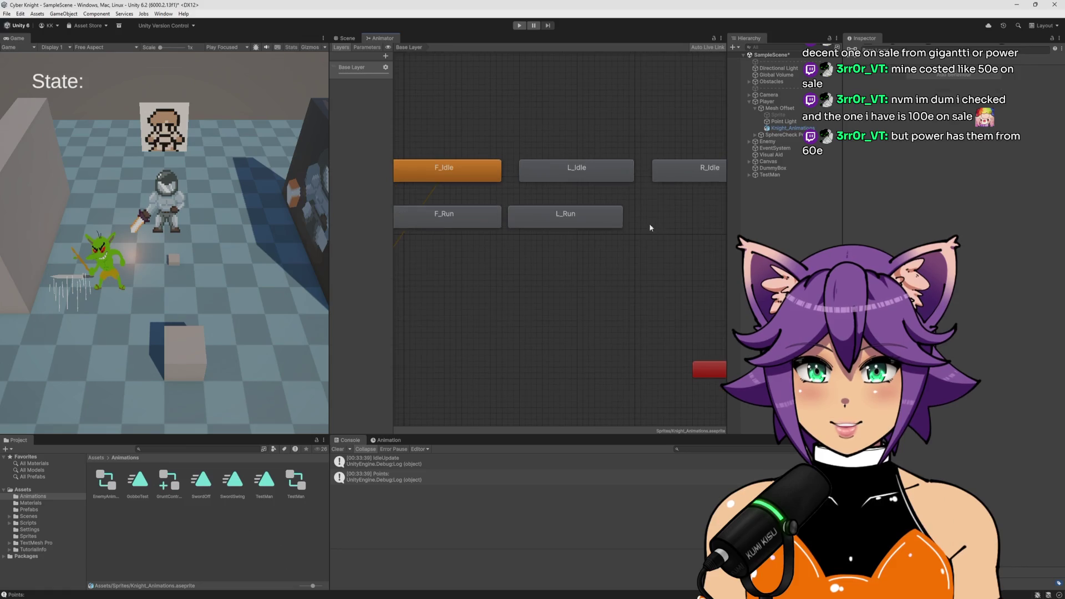
left_click(474, 211)
left_click_drag(475, 212, 475, 217)
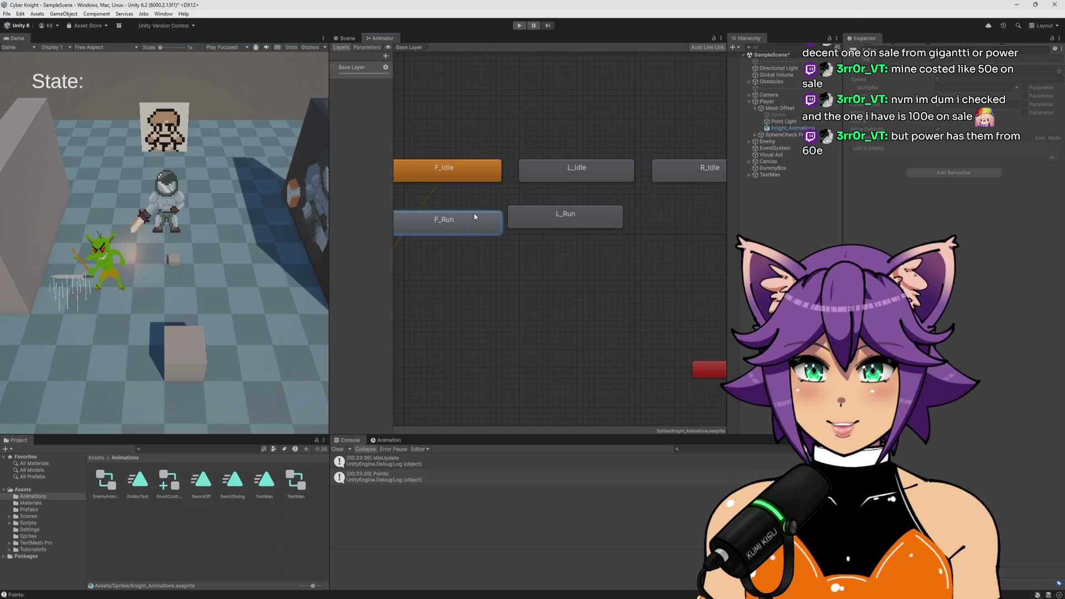
left_click(534, 212)
left_click_drag(542, 214, 552, 220)
scroll(563, 291, "down", 3)
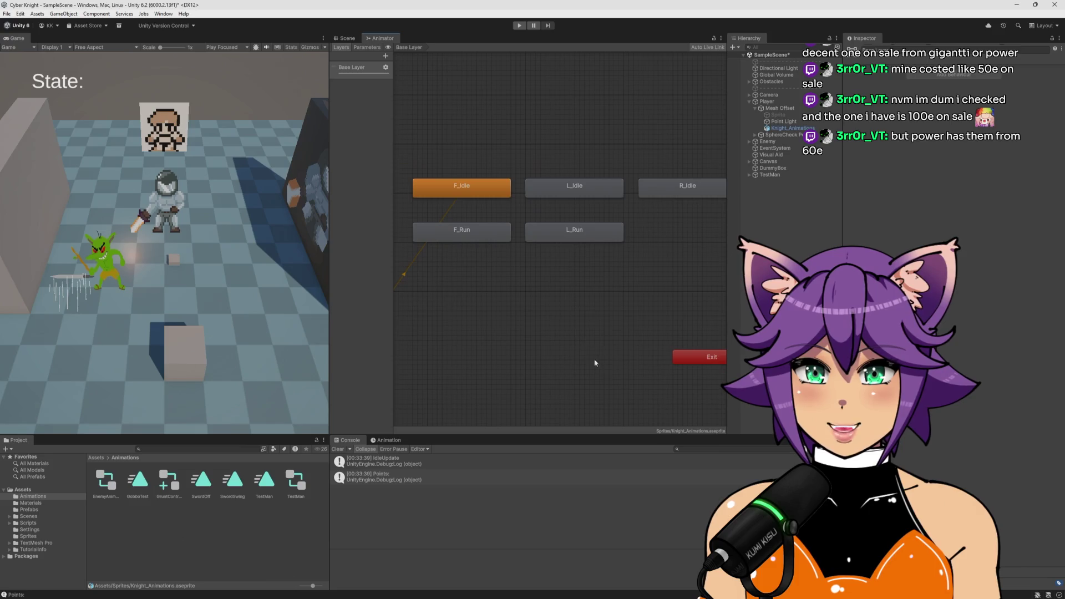
mouse_move(533, 383)
left_mouse_down()
mouse_move(593, 324)
mouse_move(641, 217)
left_mouse_up()
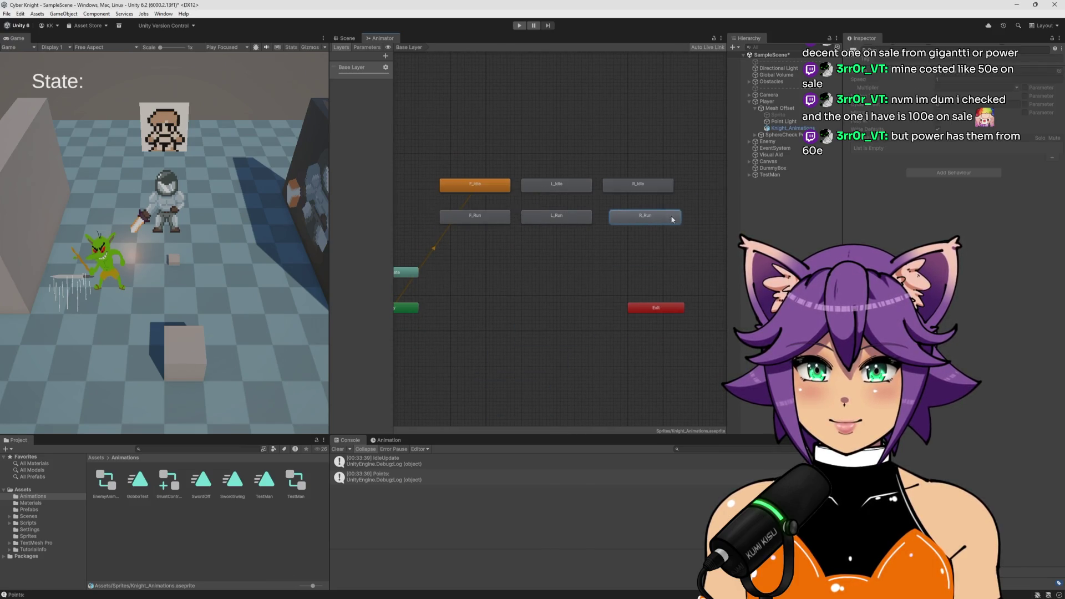
left_click(610, 253)
scroll(554, 265, "up", 1)
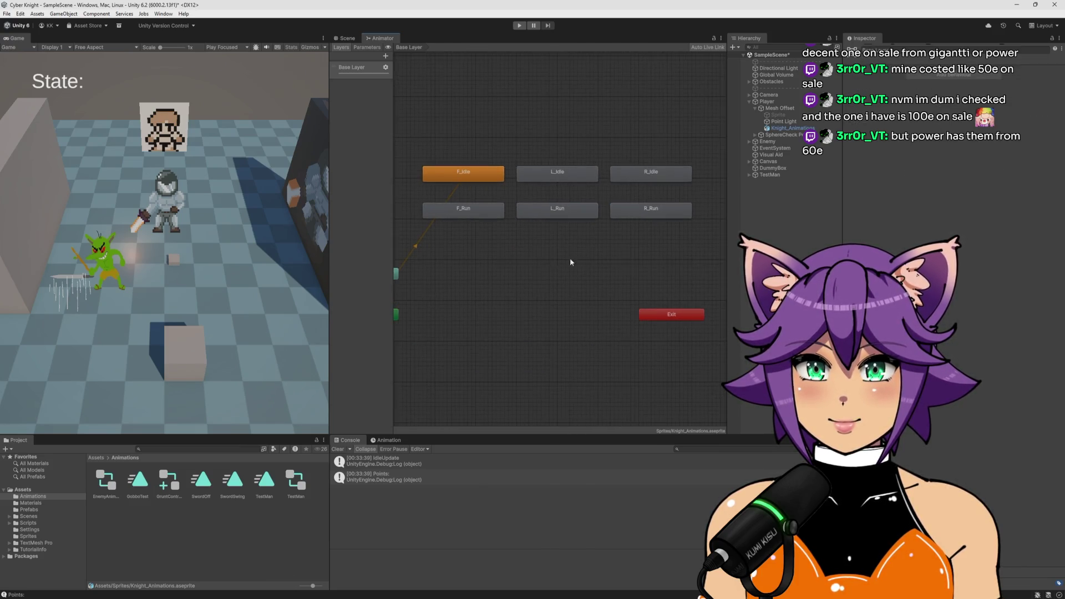
scroll(577, 272, "up", 1)
scroll(563, 300, "up", 1)
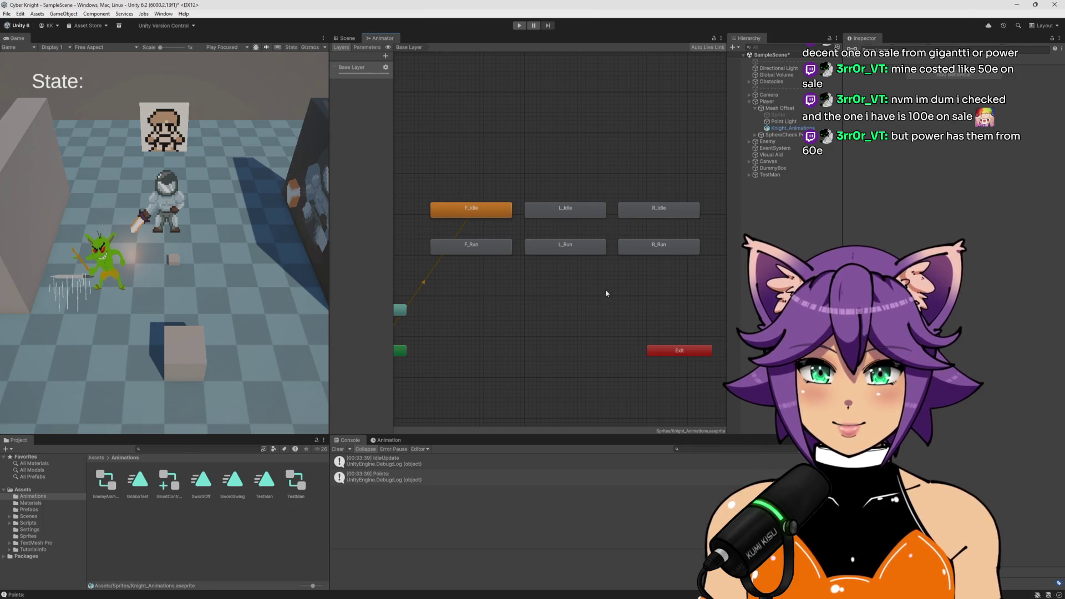
left_click_drag(570, 190, 558, 249)
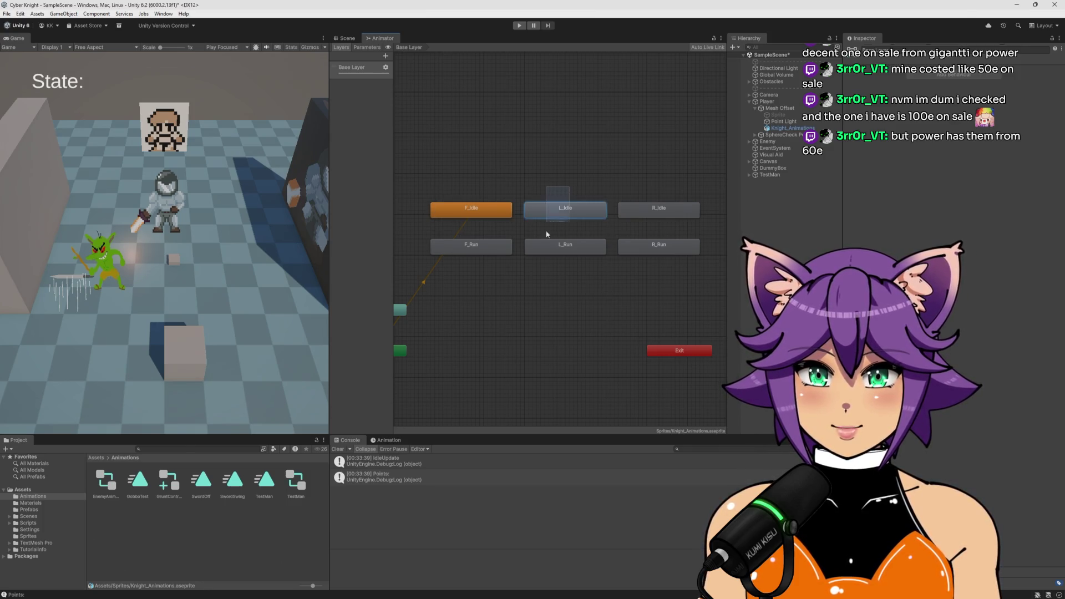
- Move the L_Idle/L_Run pair into the left column and F_Idle/F_Run into the middle
left_click_drag(560, 212, 466, 289)
left_click_drag(513, 172, 438, 255)
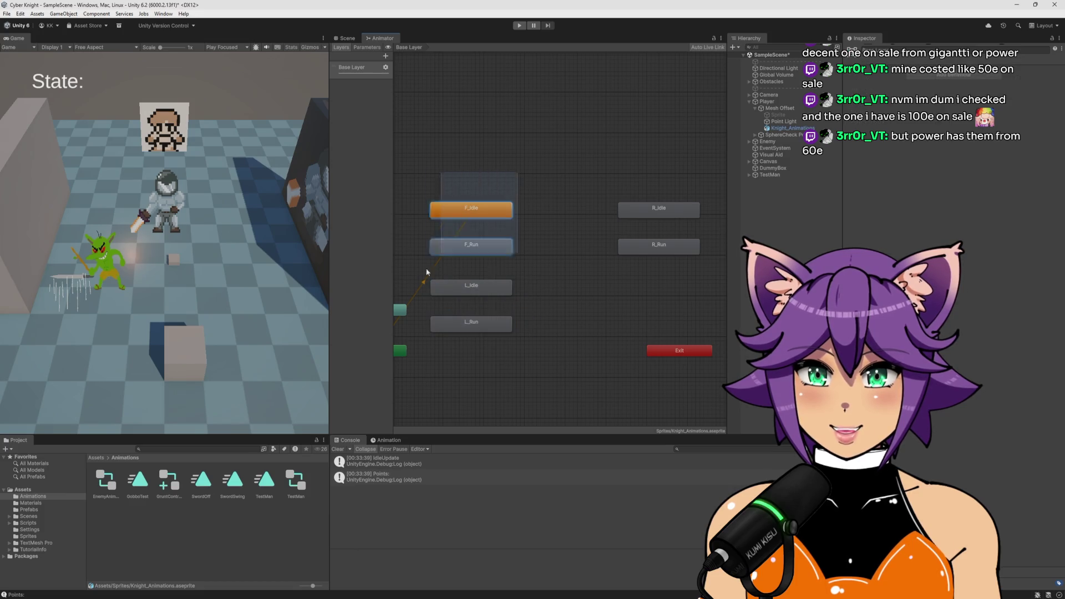
left_click_drag(484, 215, 578, 215)
left_click_drag(474, 188, 456, 337)
left_click_drag(484, 289, 484, 210)
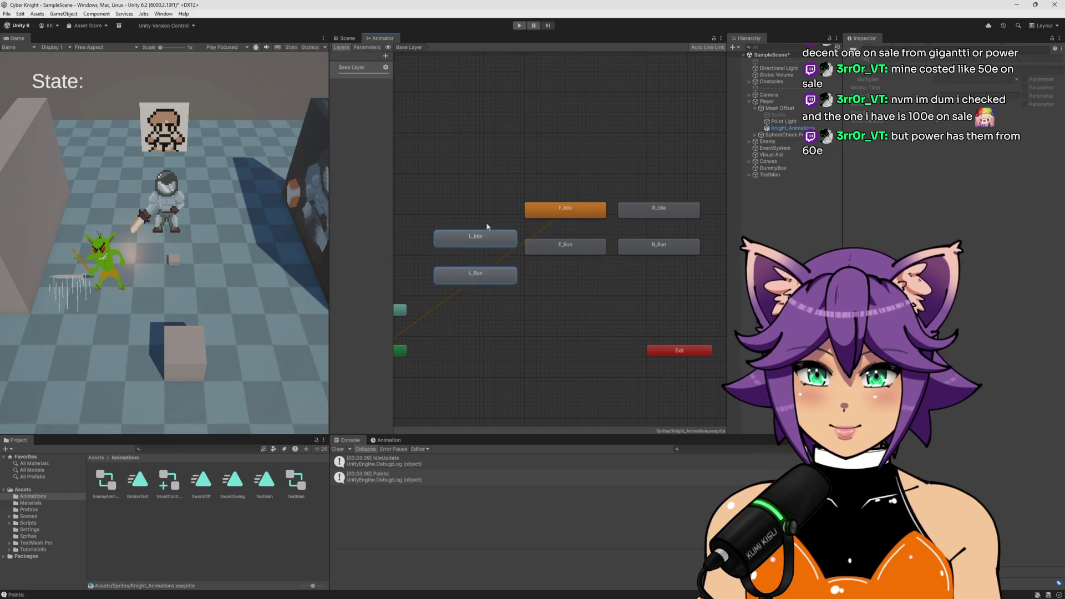
left_click(502, 185)
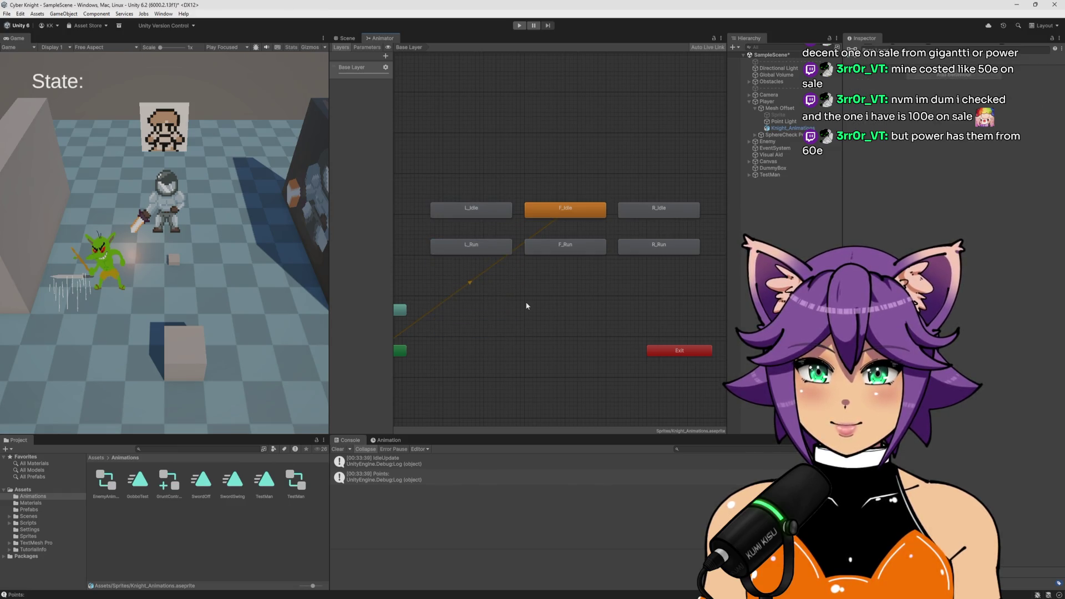
- Line up Any State, Entry and Exit in a row above the idle states
scroll(527, 305, "down", 1)
scroll(507, 308, "down", 1)
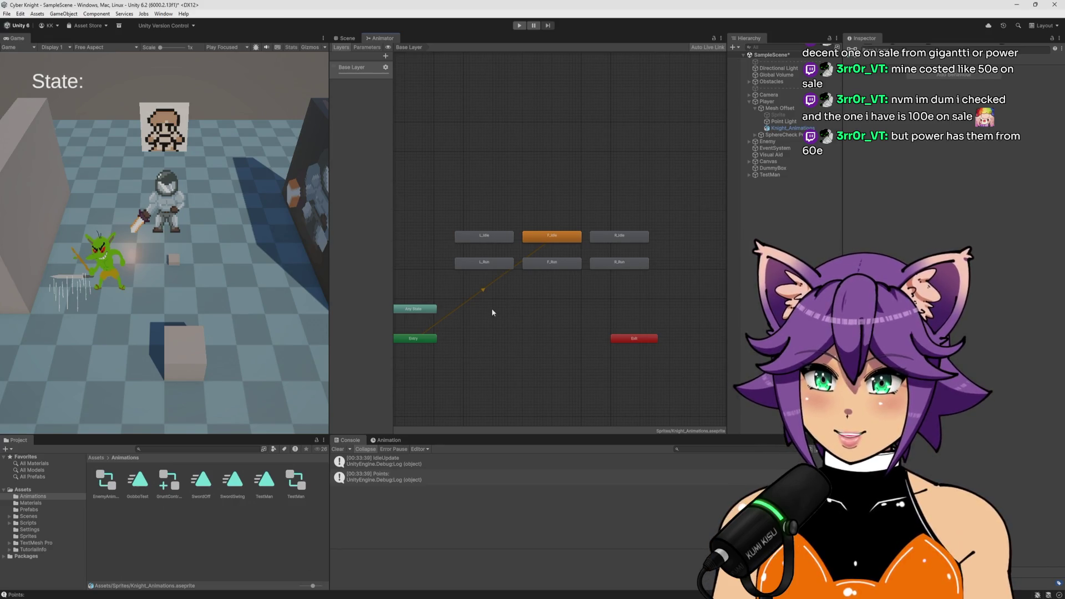
scroll(493, 310, "up", 1)
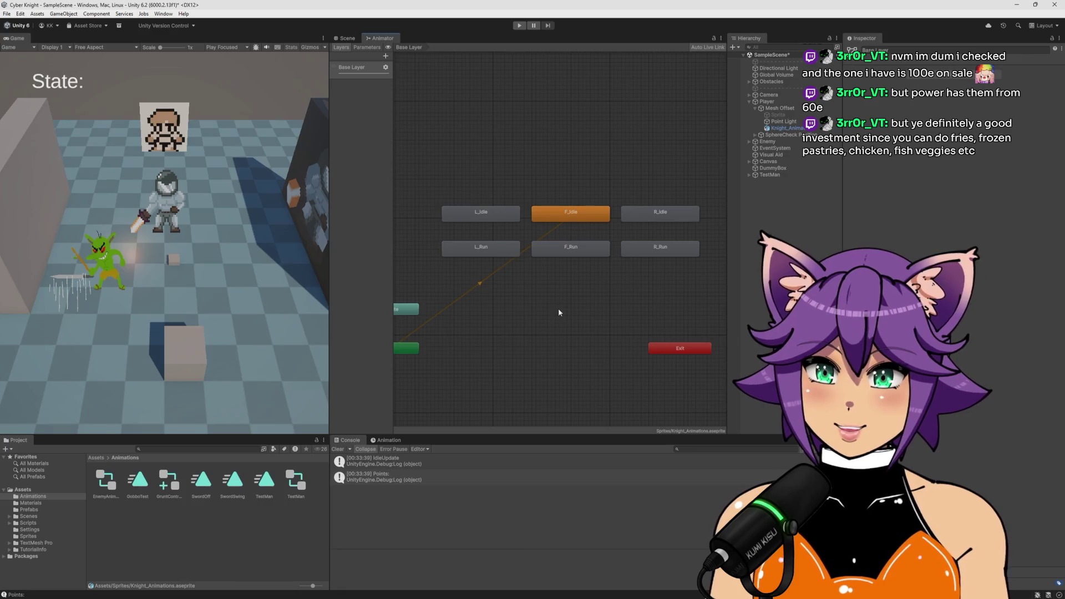
left_click_drag(428, 364, 609, 183)
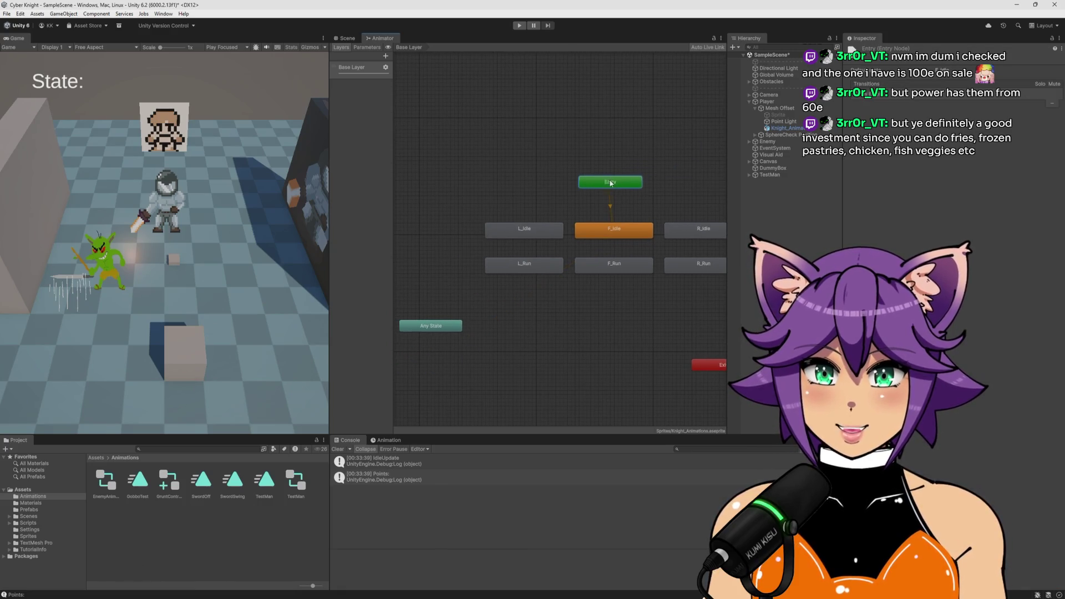
left_click(571, 340)
mouse_move(432, 326)
left_mouse_down()
mouse_move(468, 193)
mouse_move(542, 185)
left_mouse_up()
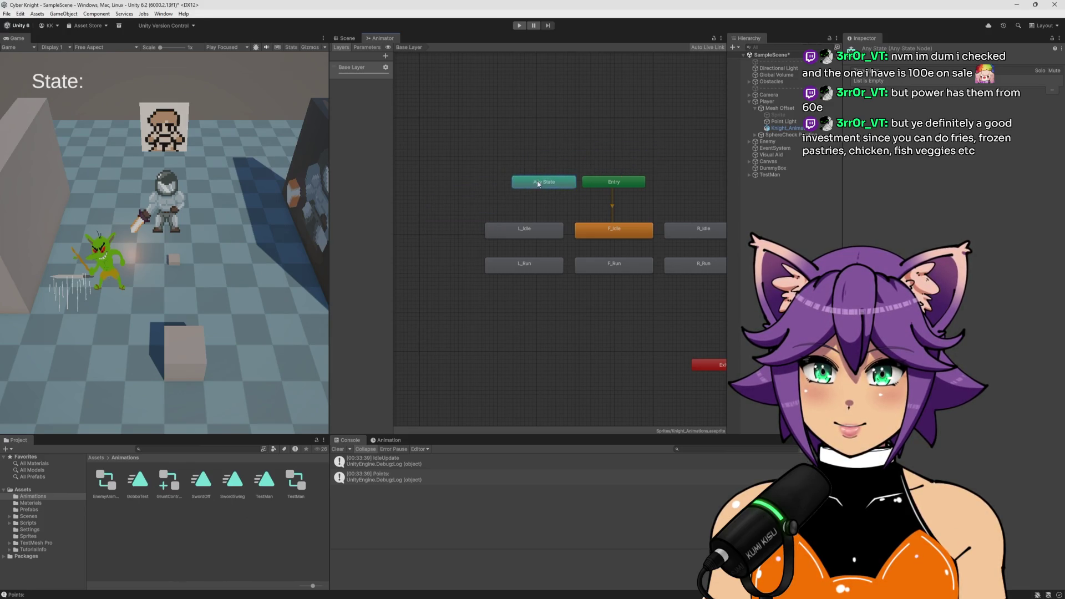
left_click_drag(541, 184, 518, 185)
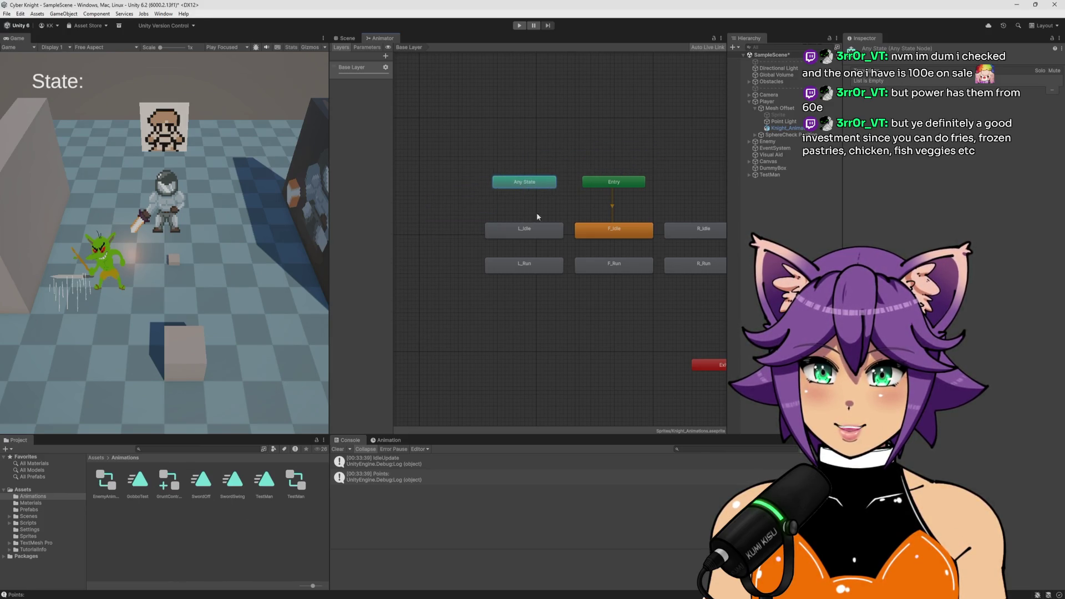
mouse_move(703, 365)
left_mouse_down()
mouse_move(632, 169)
mouse_move(662, 176)
left_mouse_up()
left_click(615, 311)
scroll(614, 311, "up", 1)
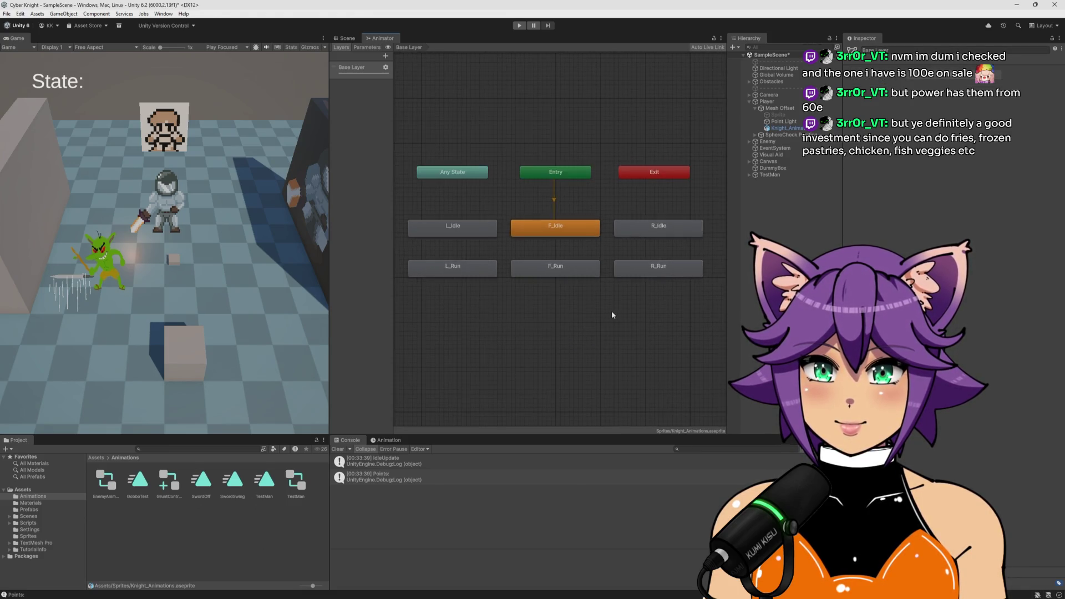
left_click_drag(613, 314, 616, 331)
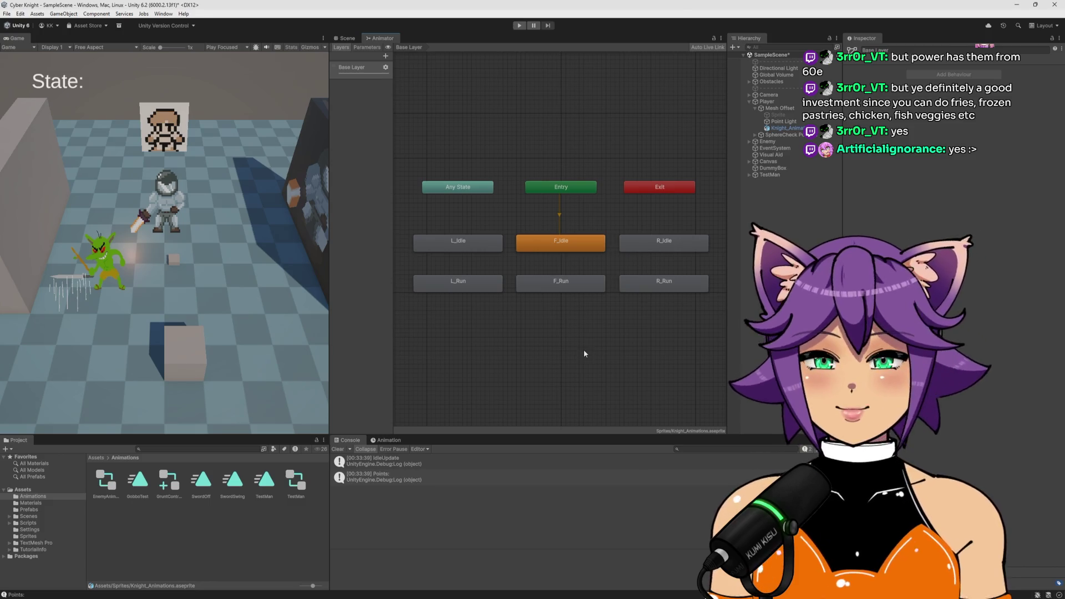
- Switch the Animator's left panel to its empty Parameters list
scroll(568, 338, "down", 1)
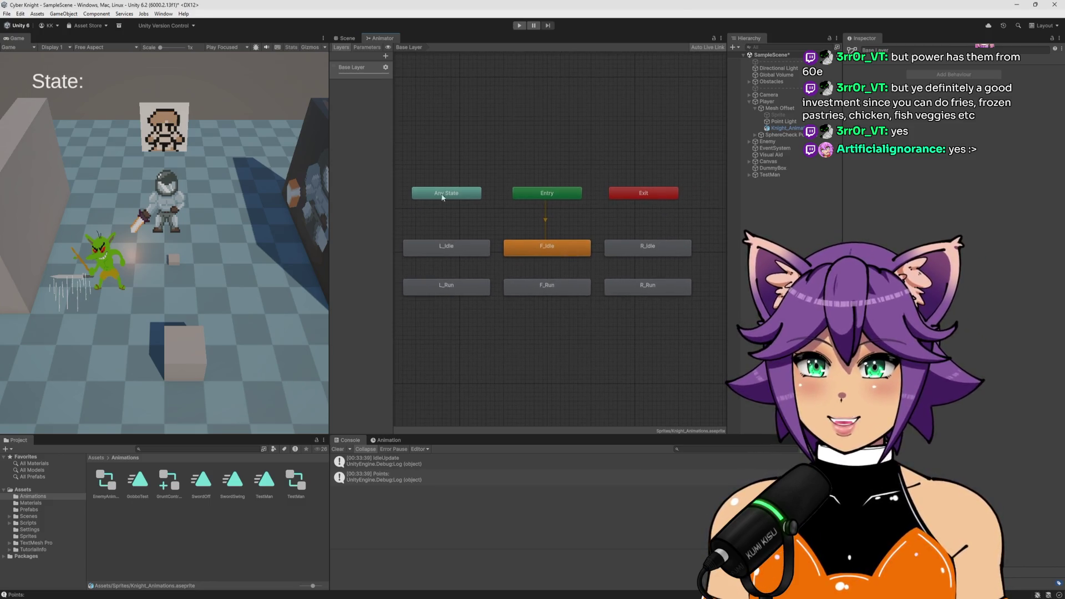
left_click(366, 48)
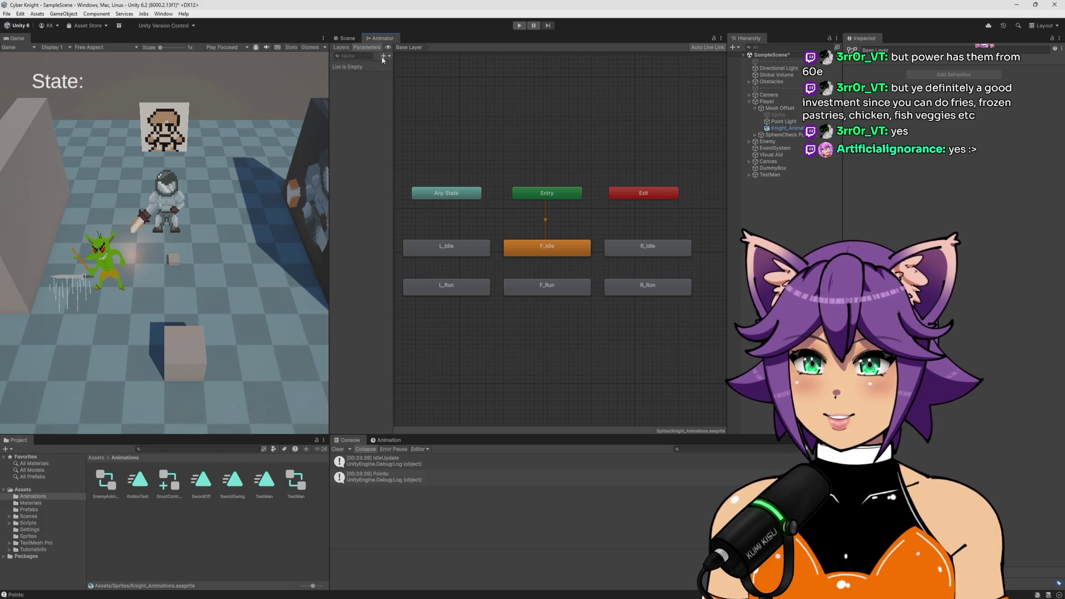
- Add Bool parameters named F_Idle and F_Run
left_click(382, 56)
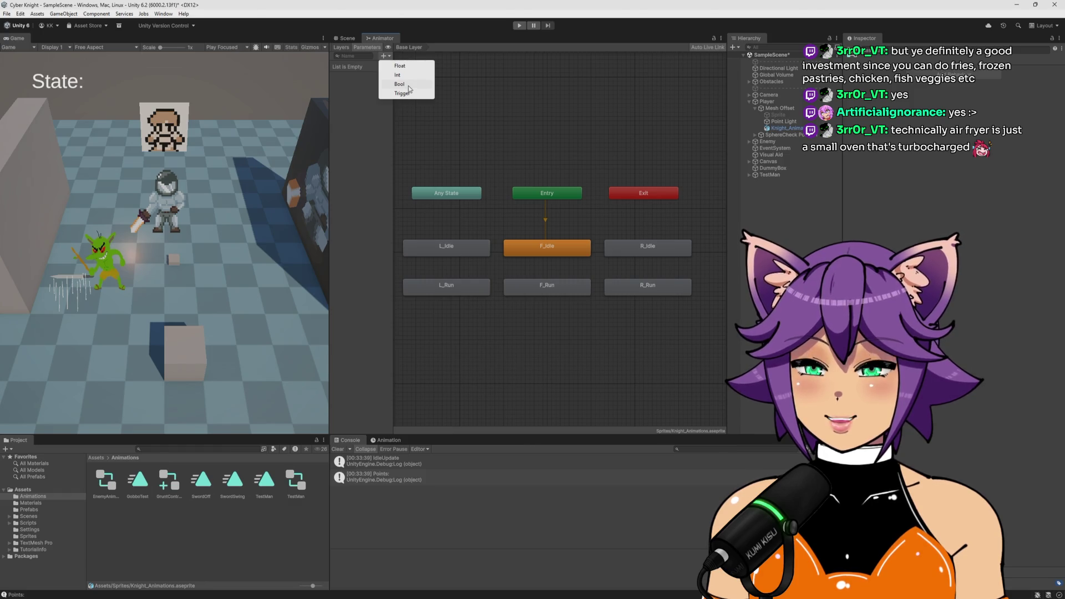
left_click(408, 86)
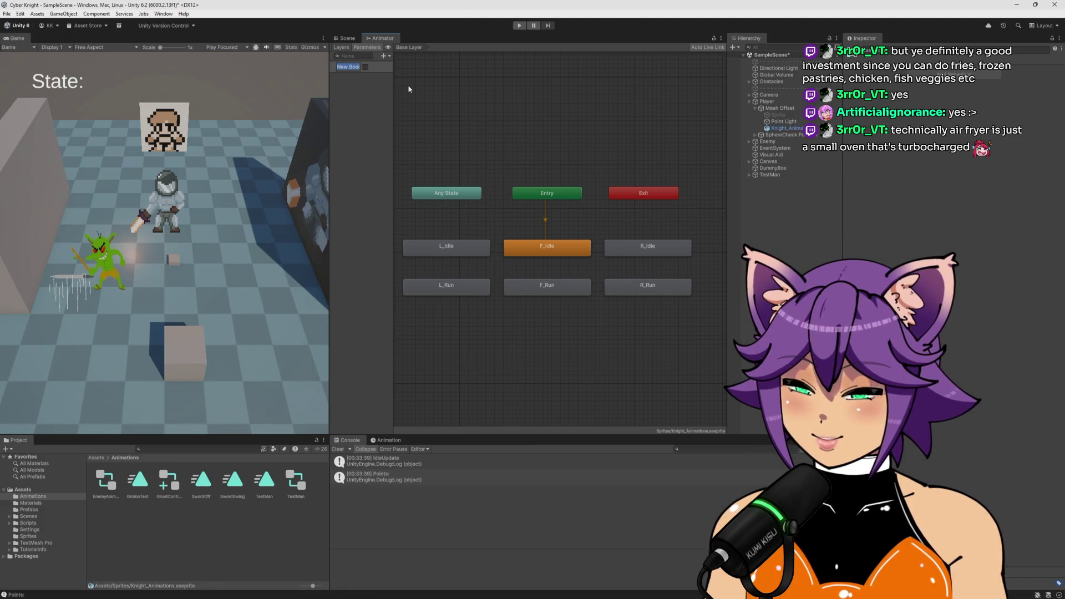
type("F_")
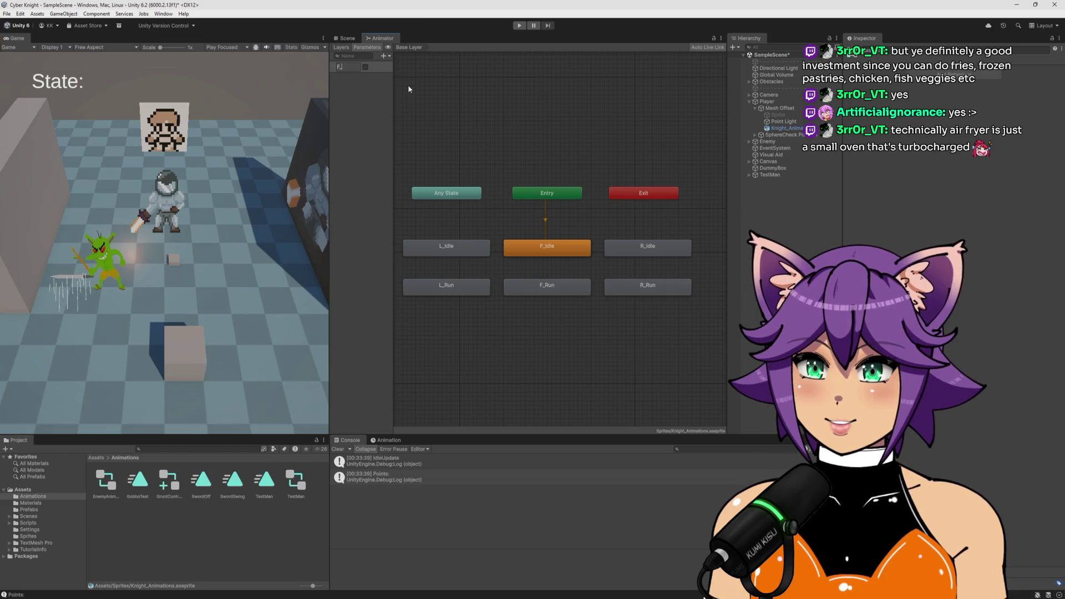
type("Idle")
key("Return")
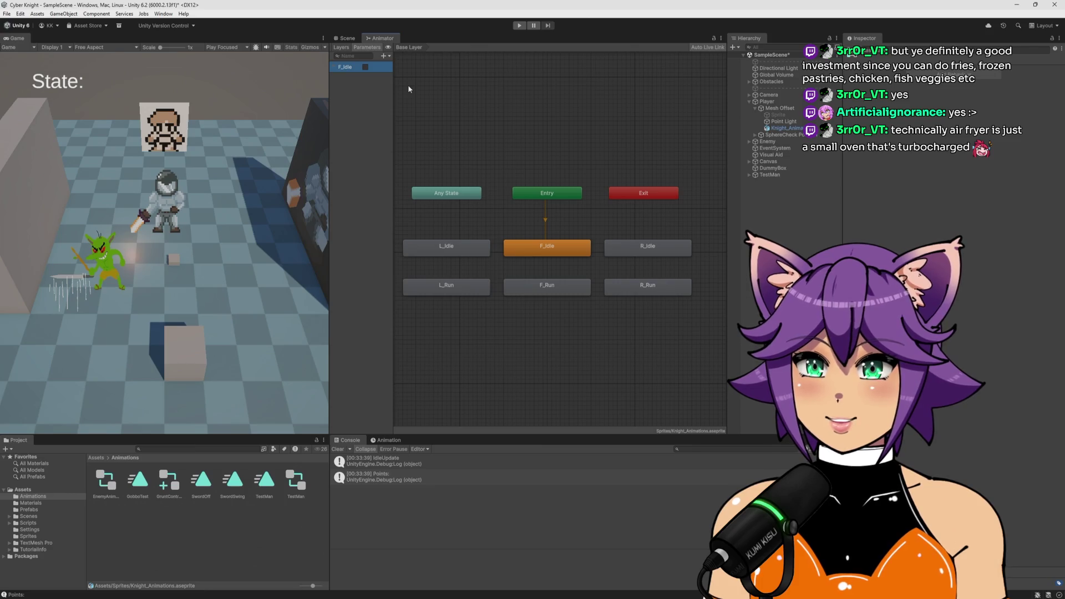
left_click(384, 56)
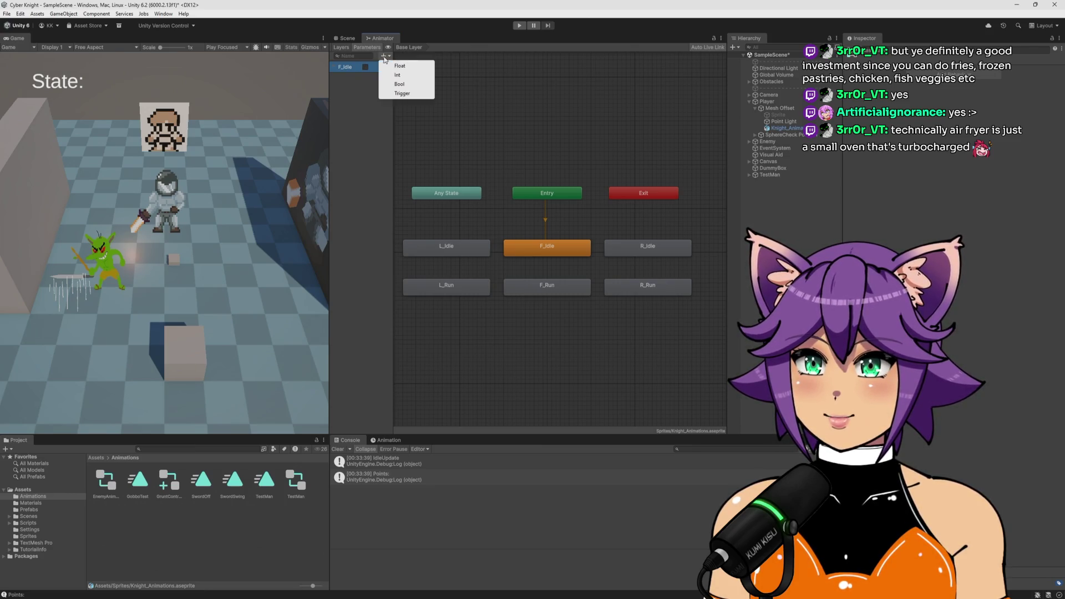
left_click(412, 83)
type("F")
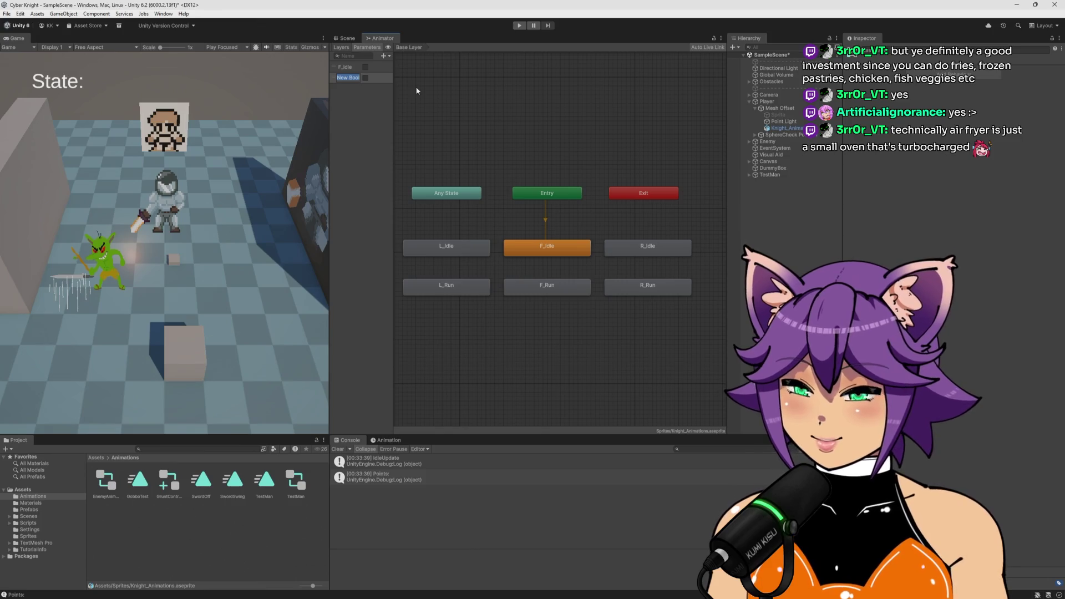
type("_Run")
key("Return")
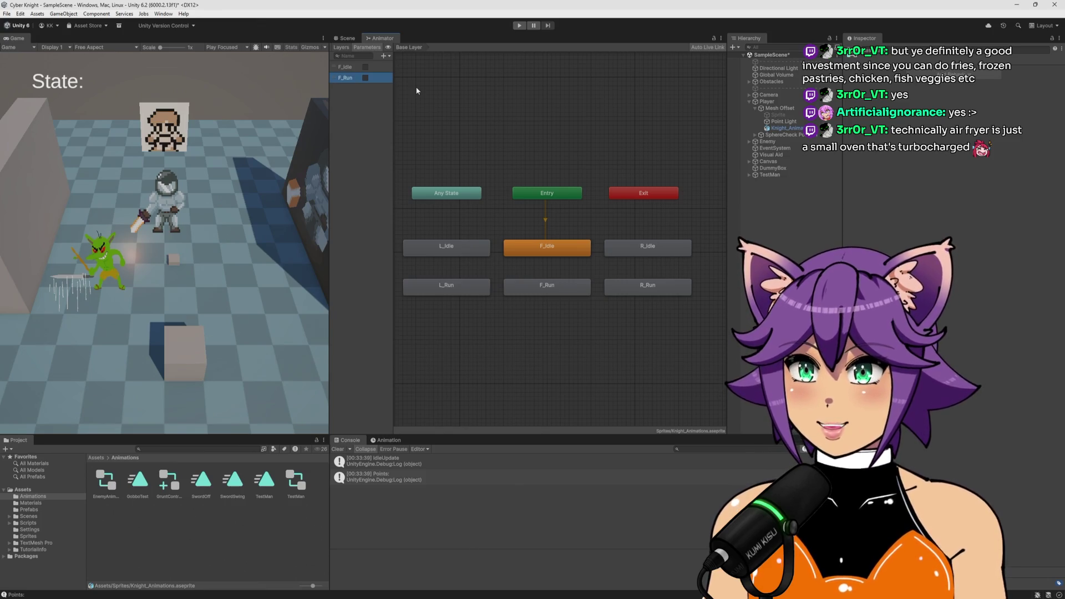
- Add Bool parameters named L_Idle and L_Run
left_click(384, 56)
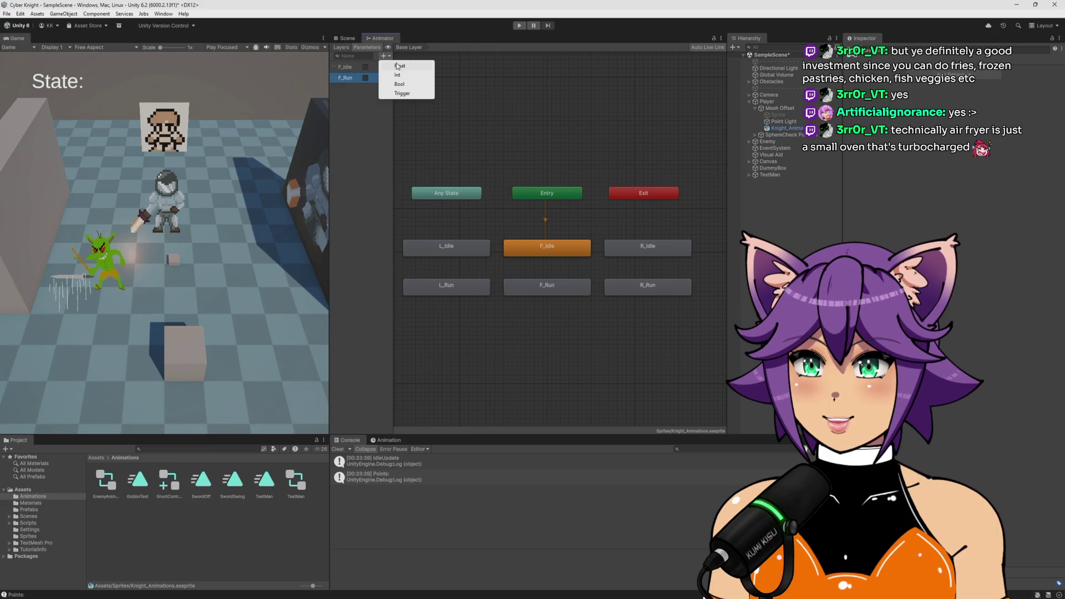
left_click(399, 85)
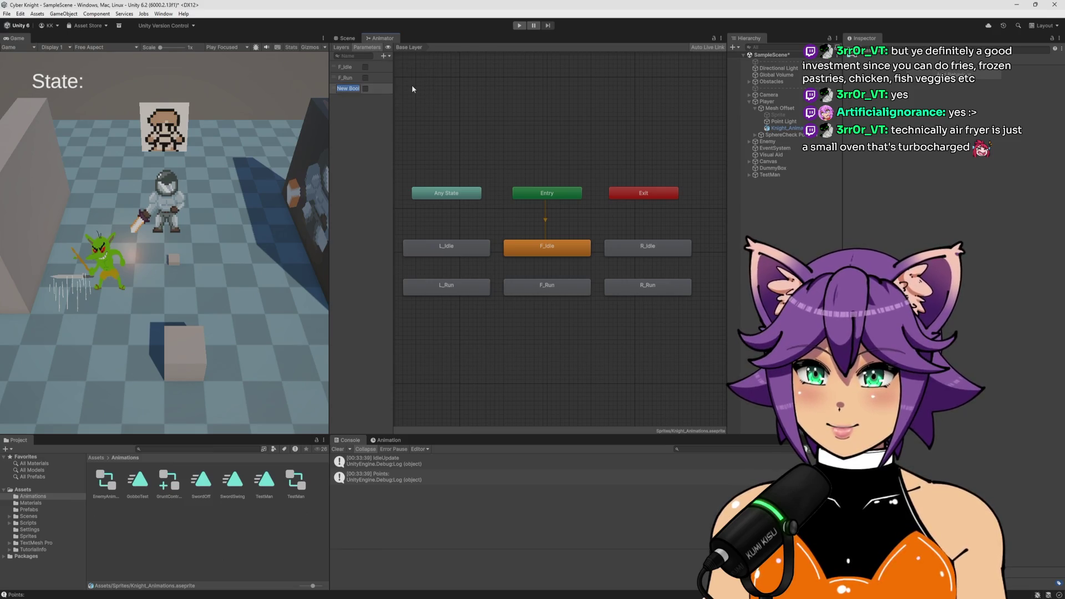
type("L_")
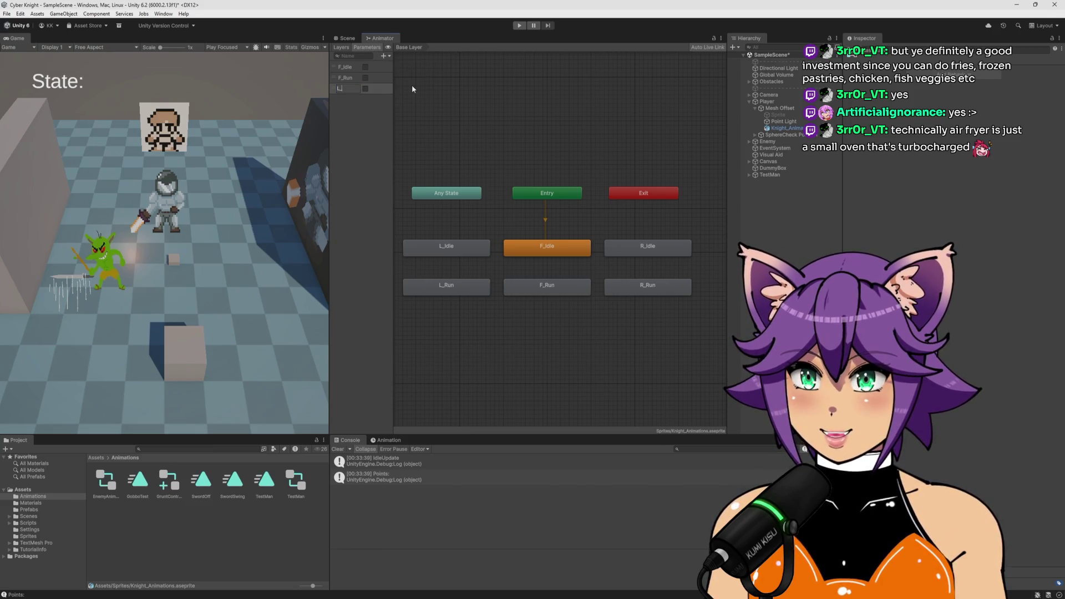
type("Idle")
key("Return")
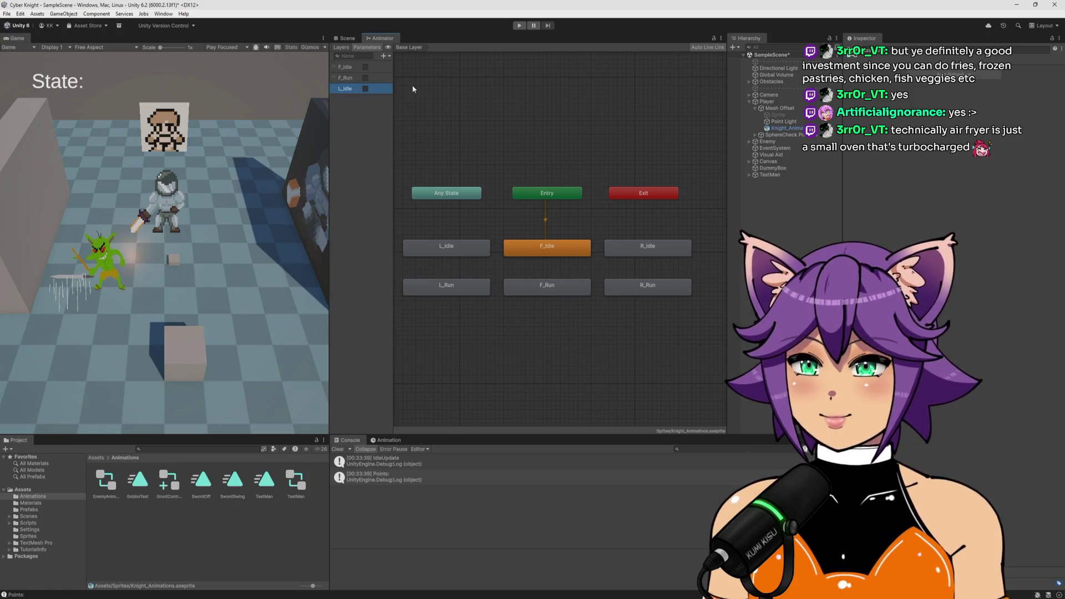
left_click(385, 56)
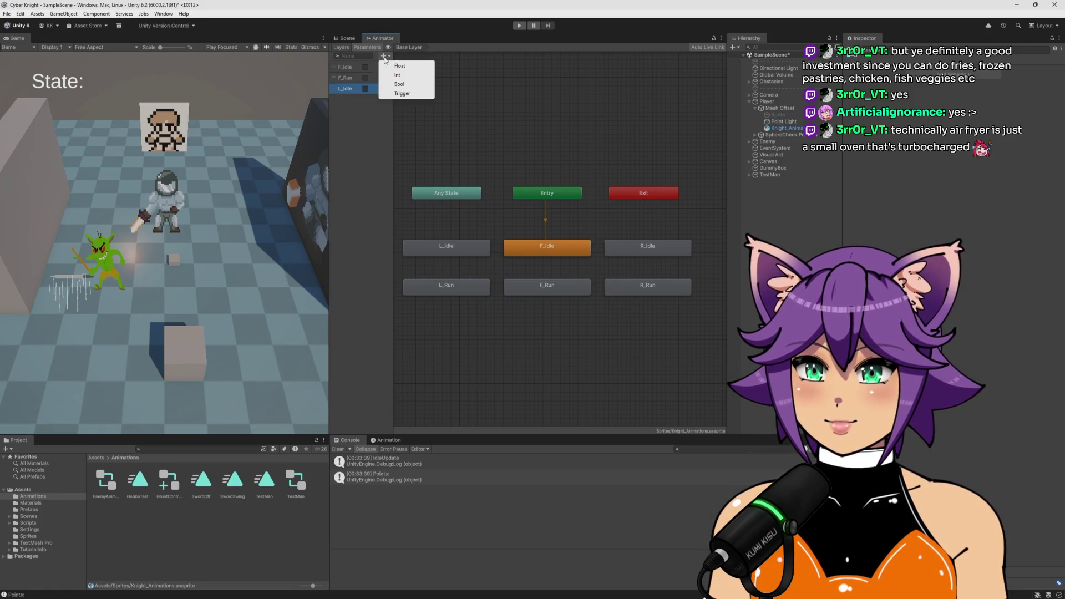
left_click(400, 83)
type("L_R")
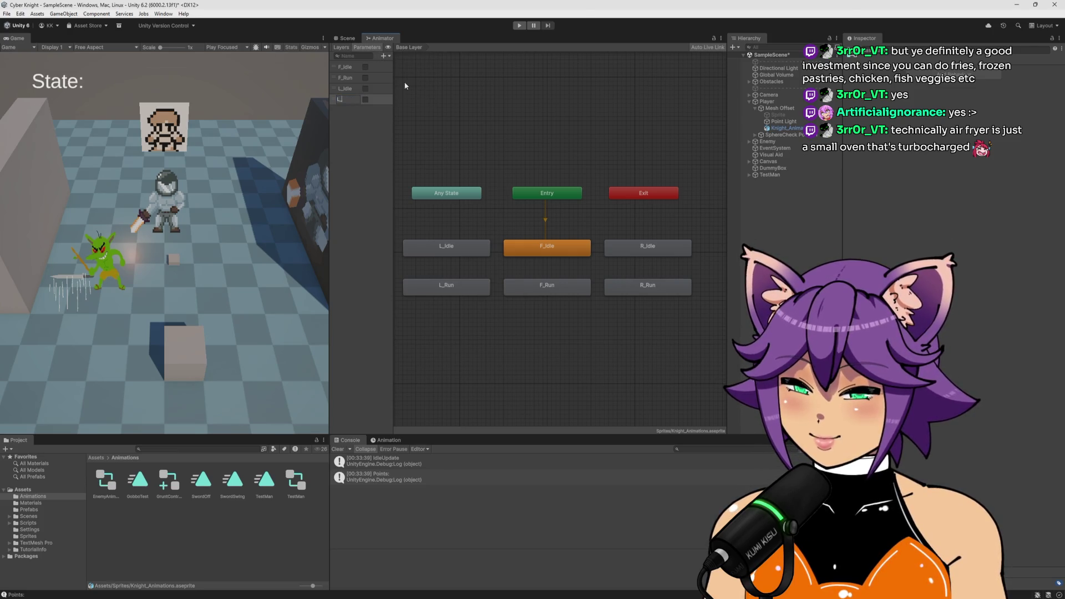
type("un")
key("Return")
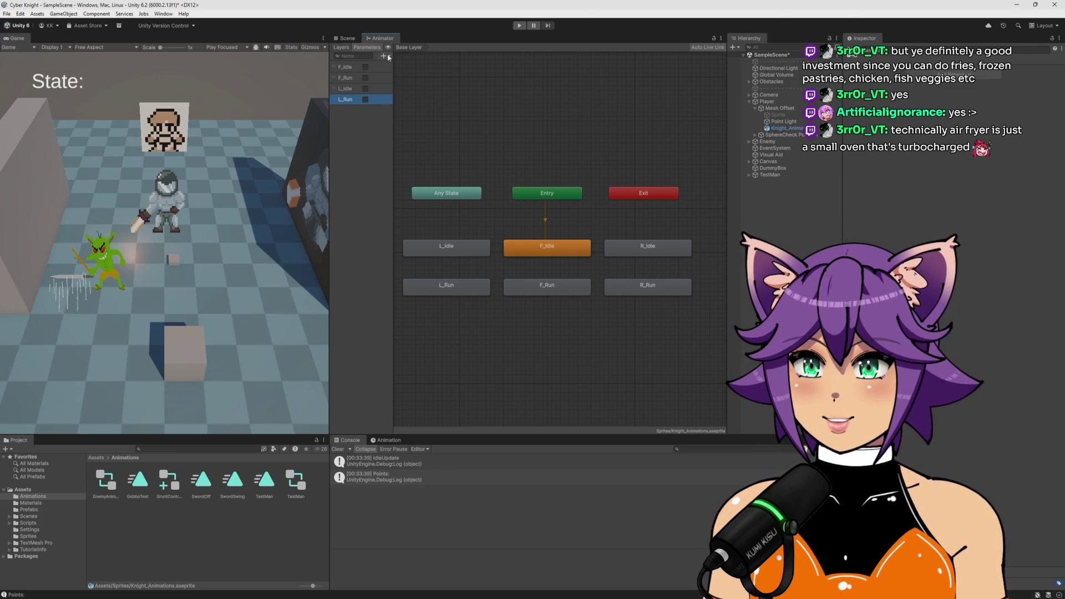
- Add Bool parameters named R_Idle and R_Run
left_click(383, 56)
left_click(403, 84)
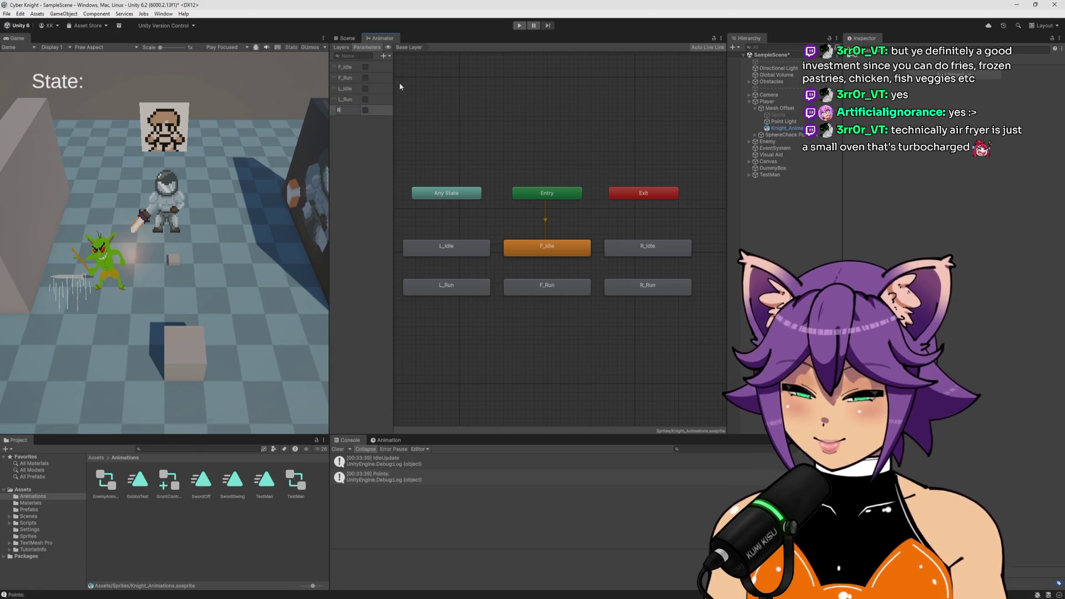
type("R_Idle")
key("Return")
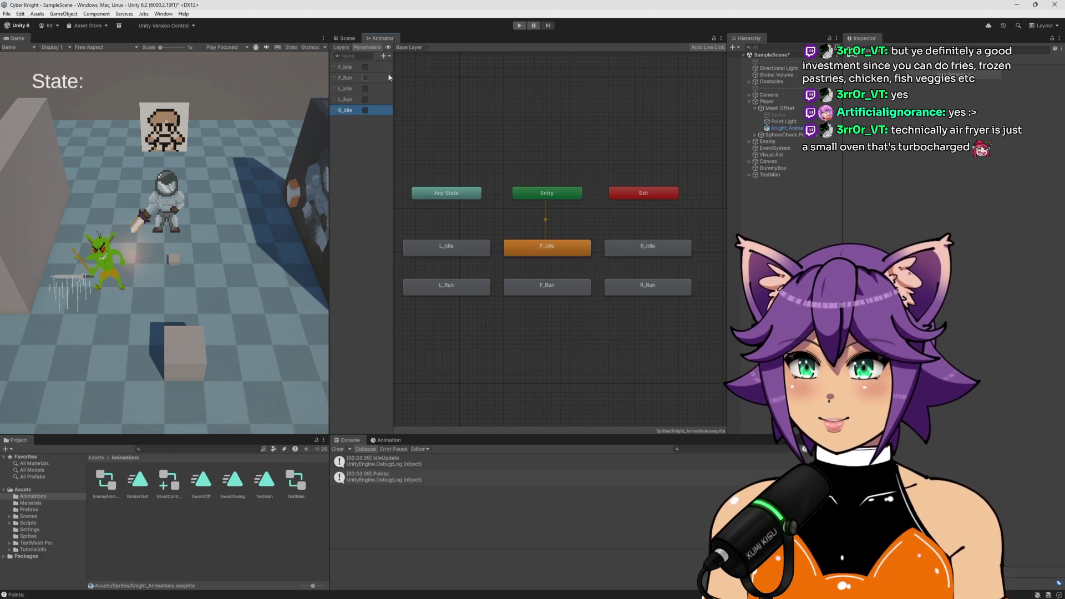
left_click(383, 56)
left_click(400, 84)
type("R_Run")
key("Return")
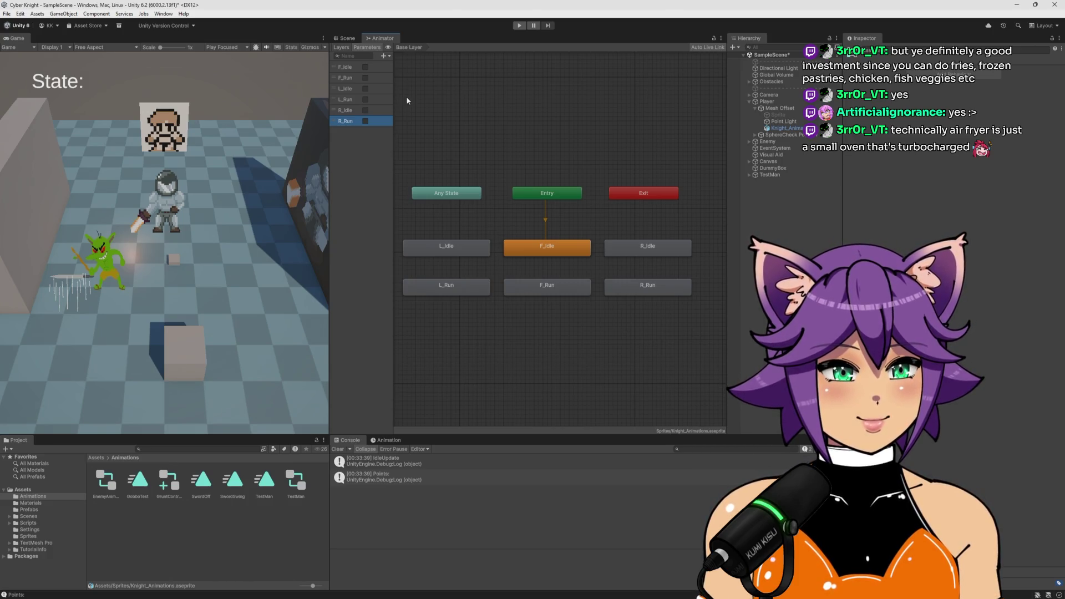
left_click(521, 149)
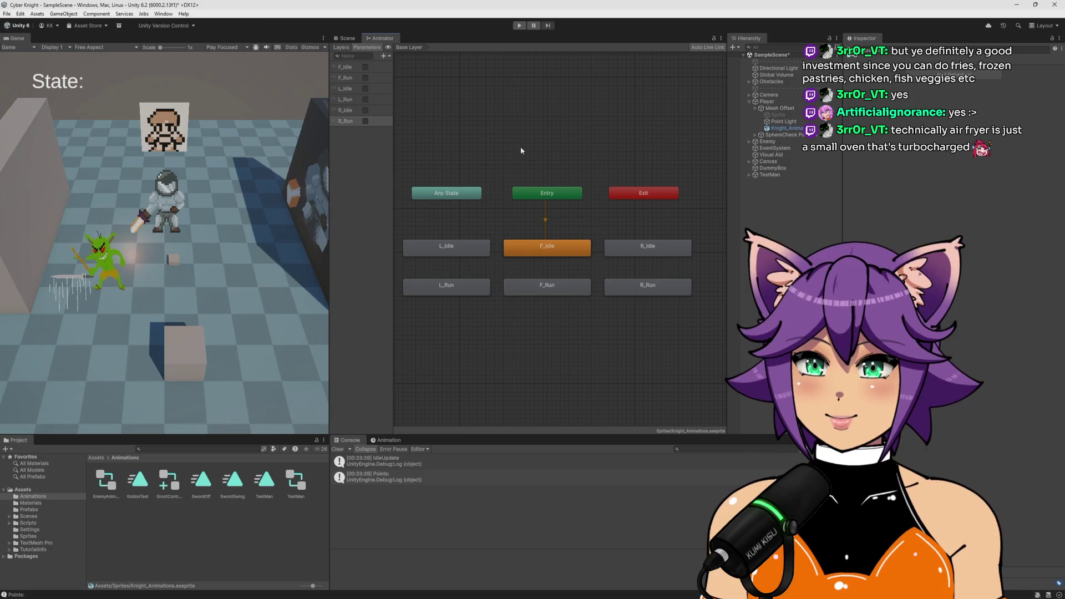
left_click_drag(521, 147, 530, 154)
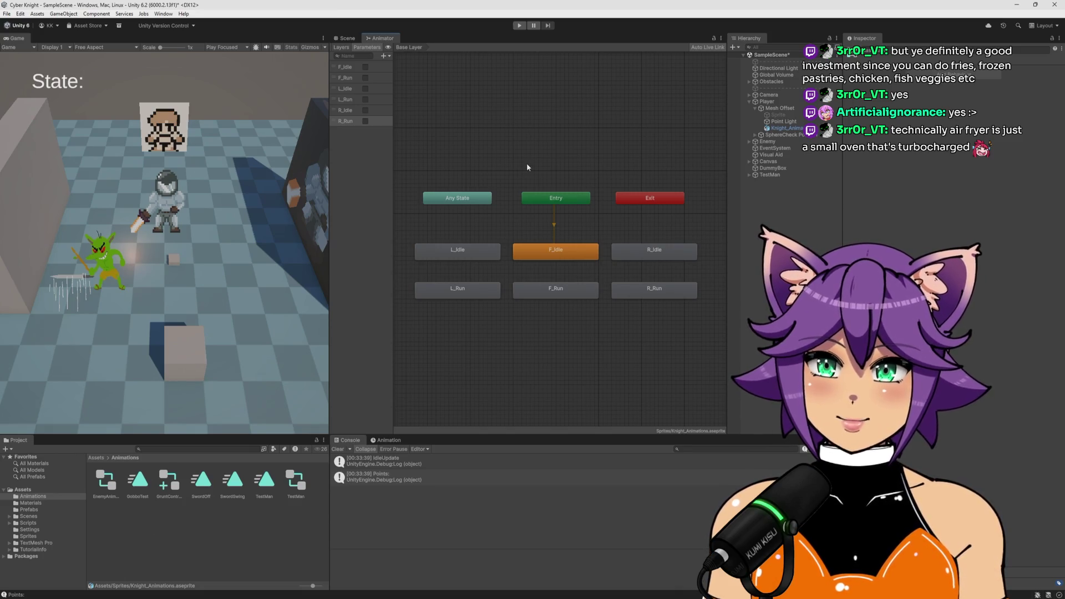
scroll(577, 177, "up", 1)
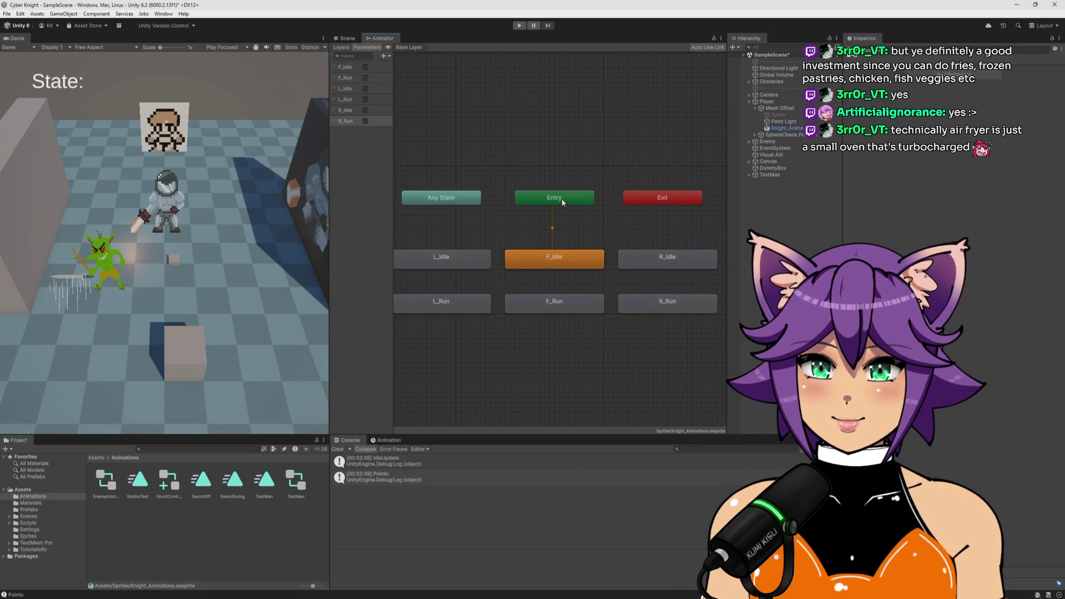
scroll(588, 142, "up", 1)
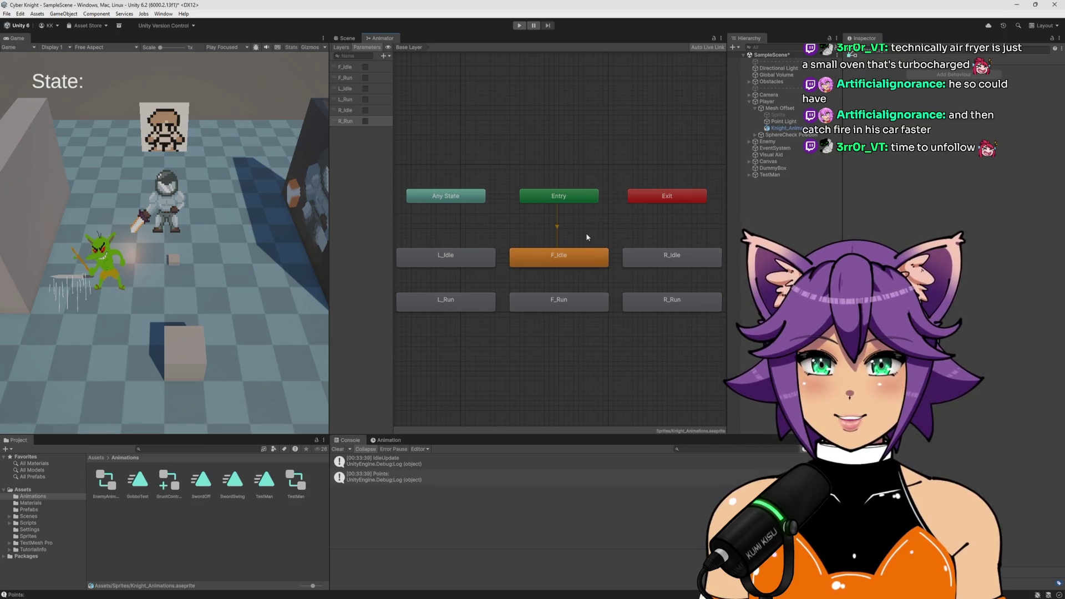
left_click(452, 195)
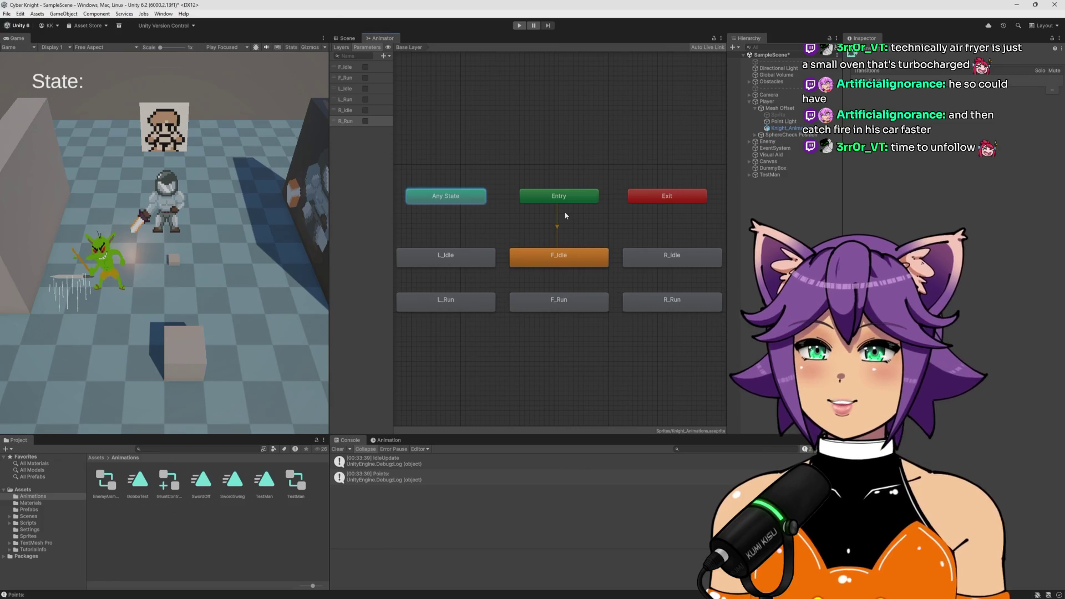
- Rename the F_Idle, F_Run and L_Idle parameters to Front, Left and Right
double_click(344, 67)
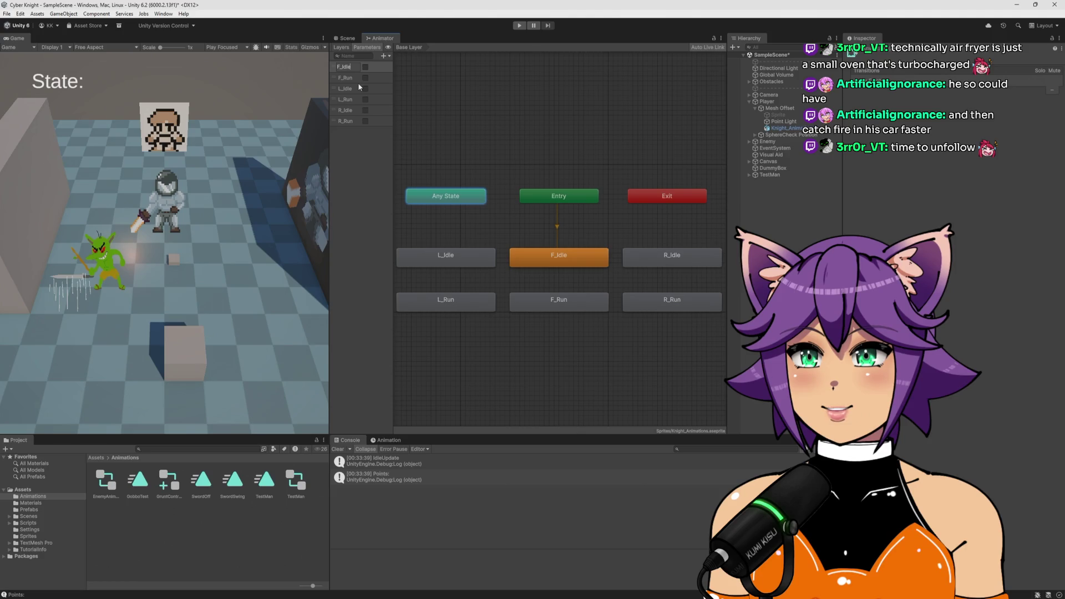
type("F")
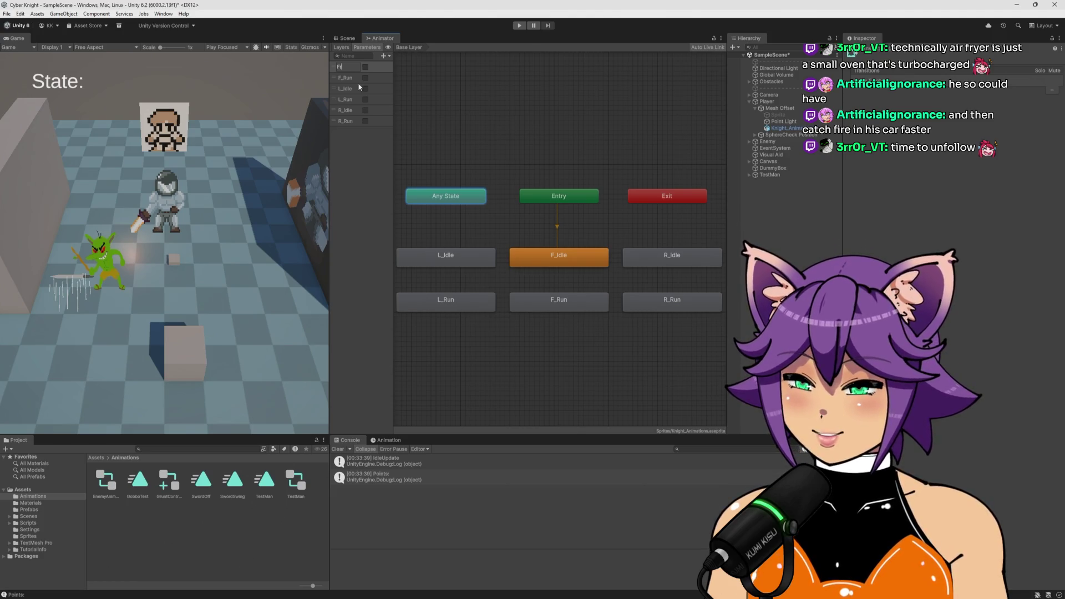
type("ront")
left_click(350, 79)
double_click(344, 78)
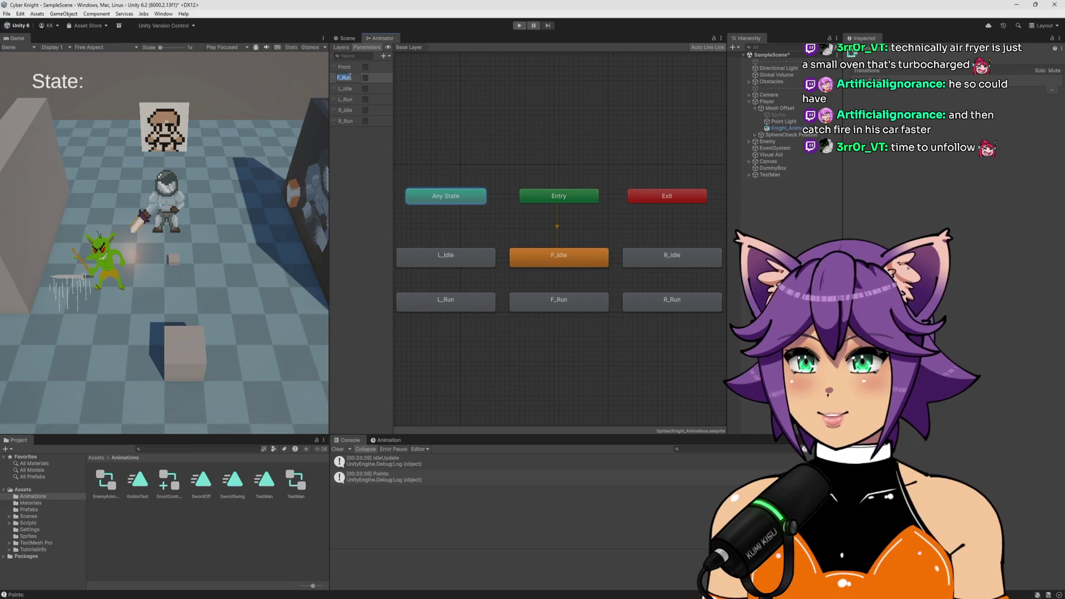
type("Left")
key("Return")
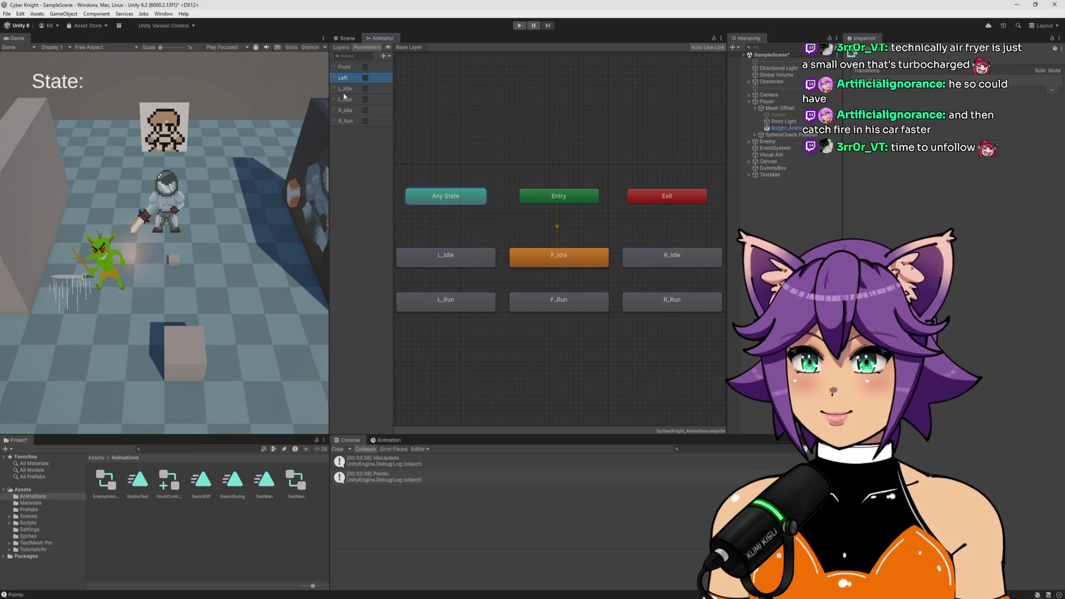
double_click(346, 88)
type("R")
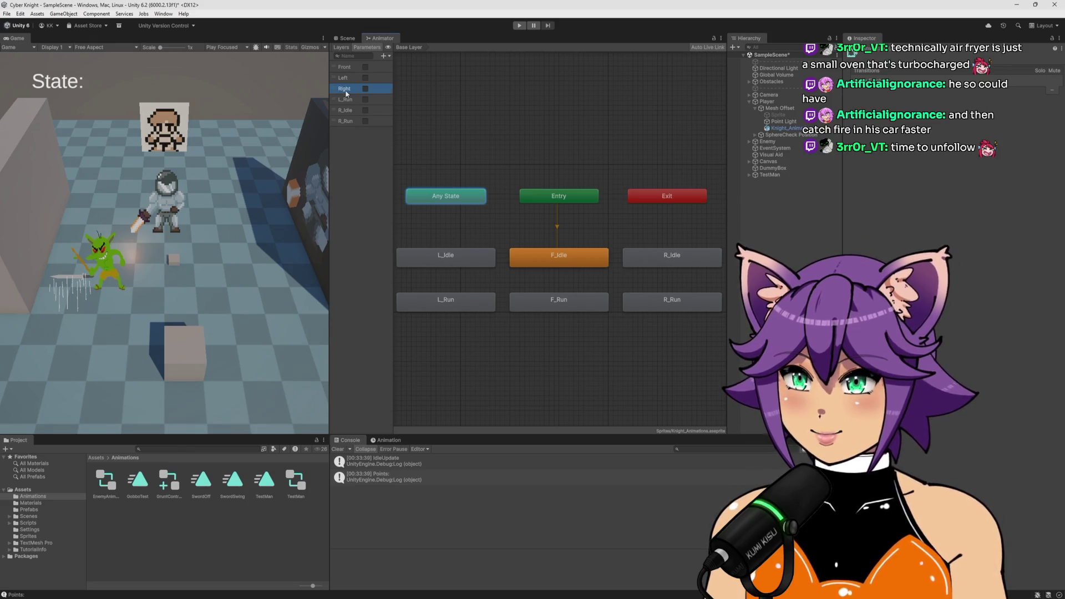
type("ight")
key("Return")
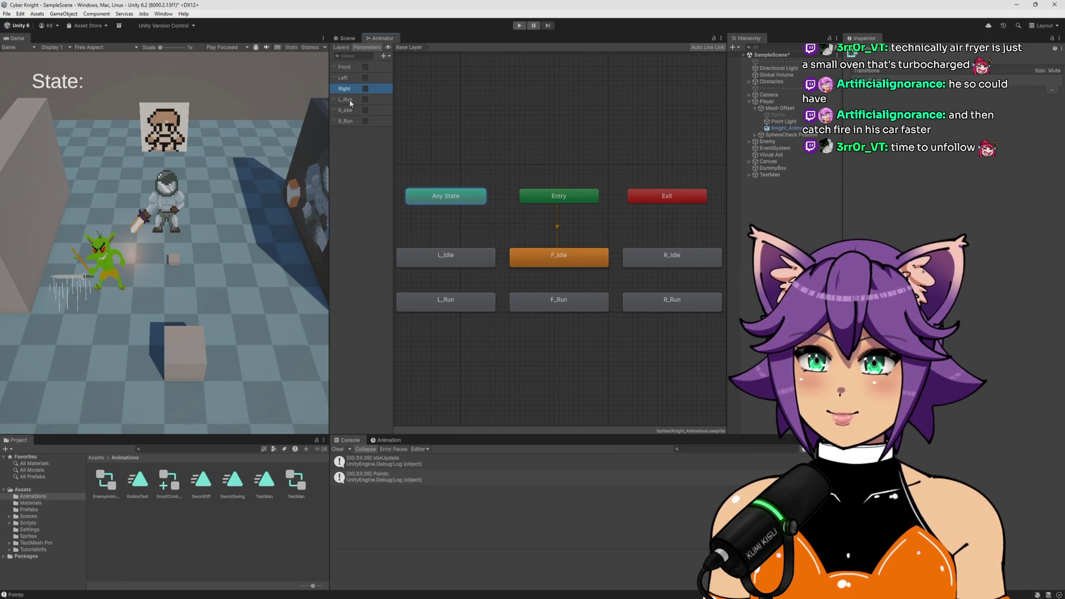
- Rename L_Run and R_Idle to Idle and Run, and delete the leftover R_Run parameter
left_click(350, 103)
left_click(350, 104)
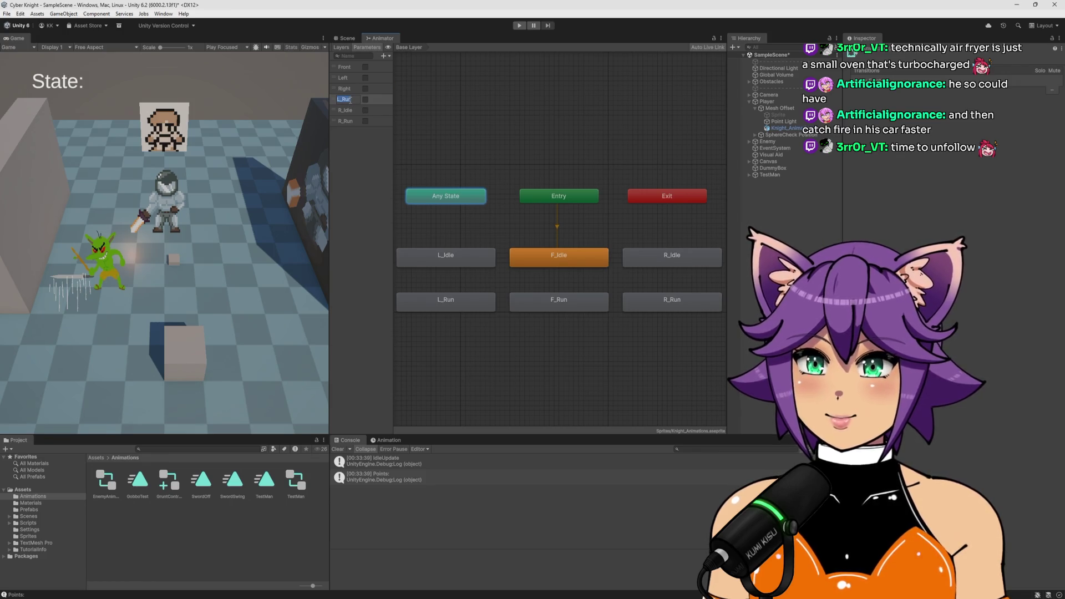
type("Idle")
key("Return")
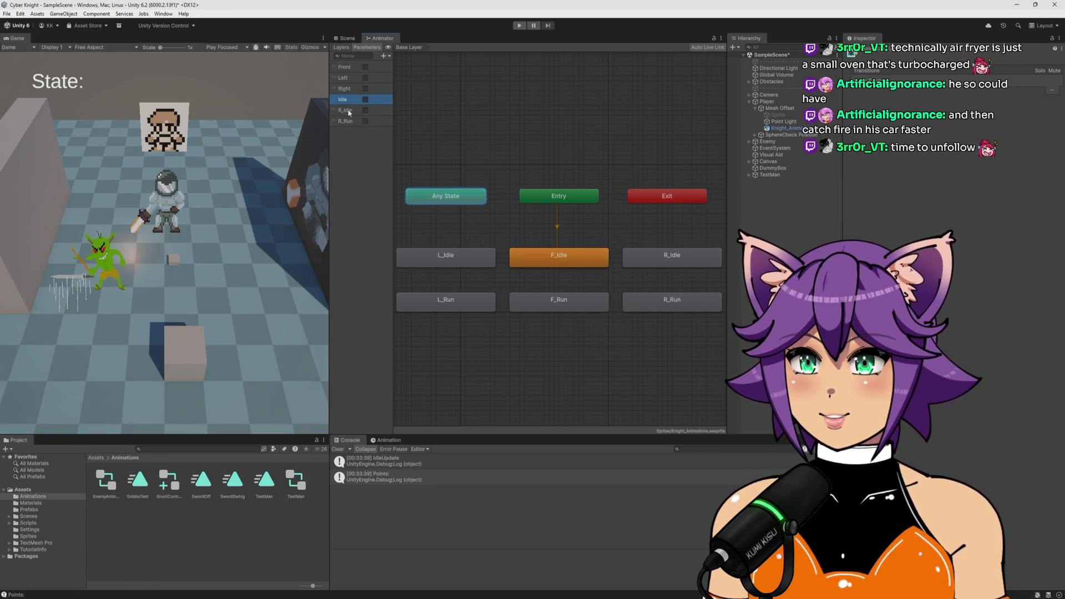
left_click(346, 109)
left_click(347, 109)
type("Run")
key("Return")
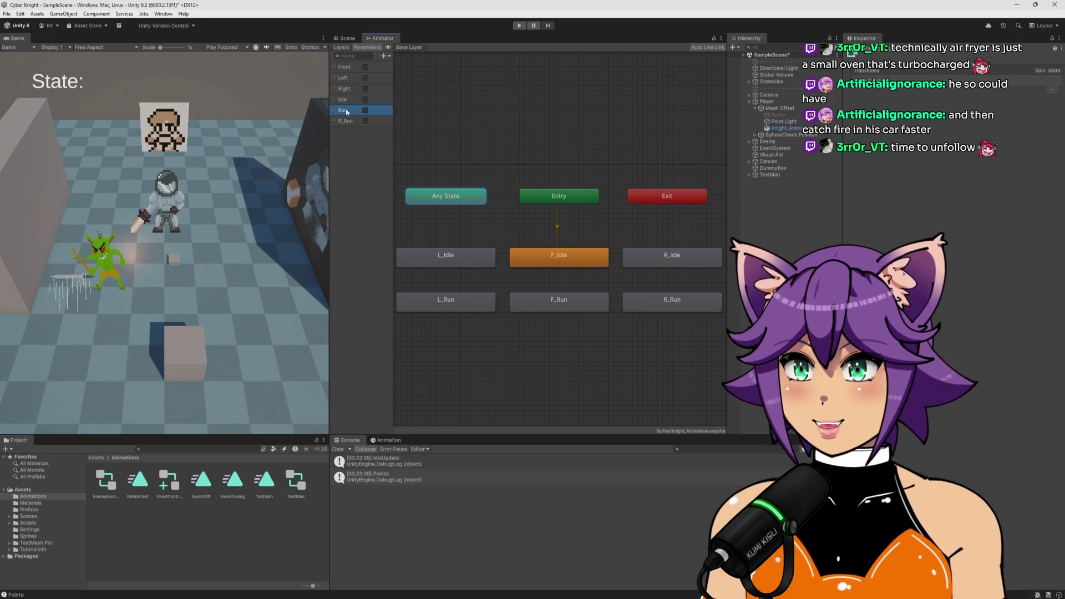
right_click(348, 121)
left_click(357, 129)
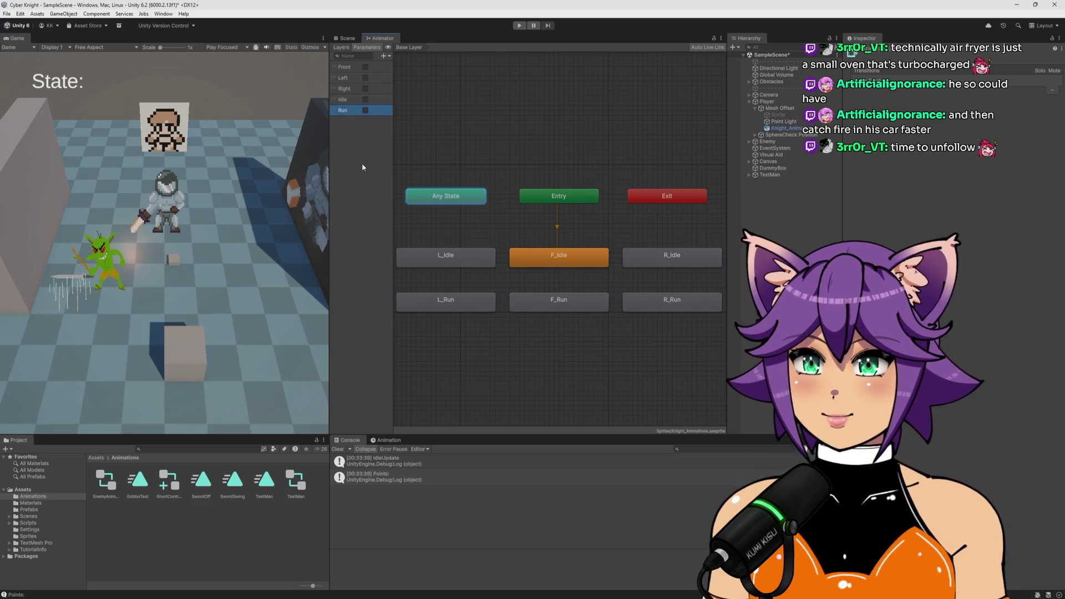
left_click(607, 121)
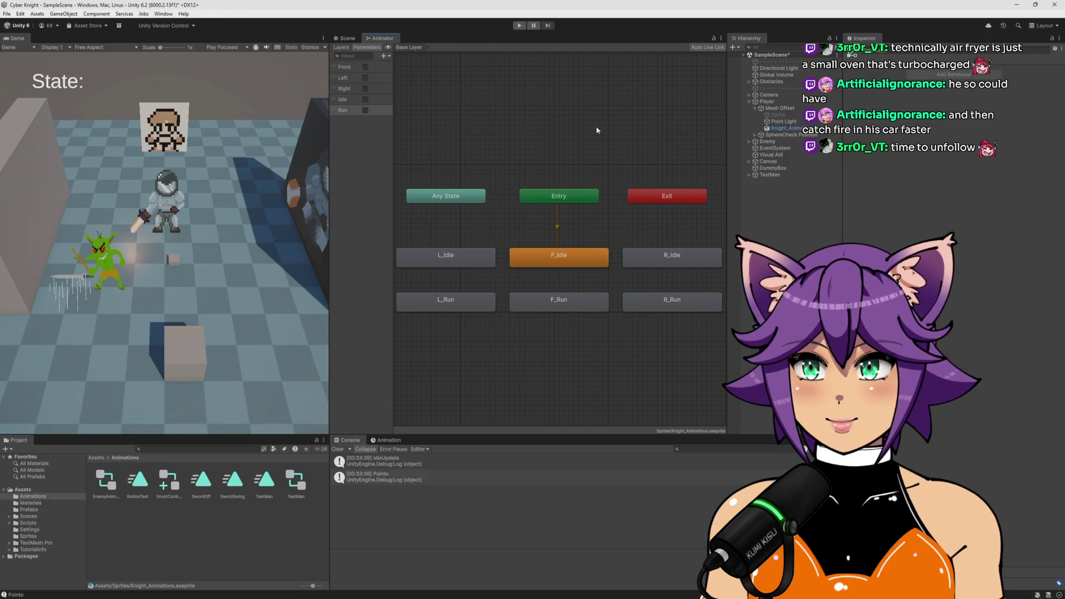
- Make a transition from F_Idle to F_Run and clear the Console errors
left_click(559, 260)
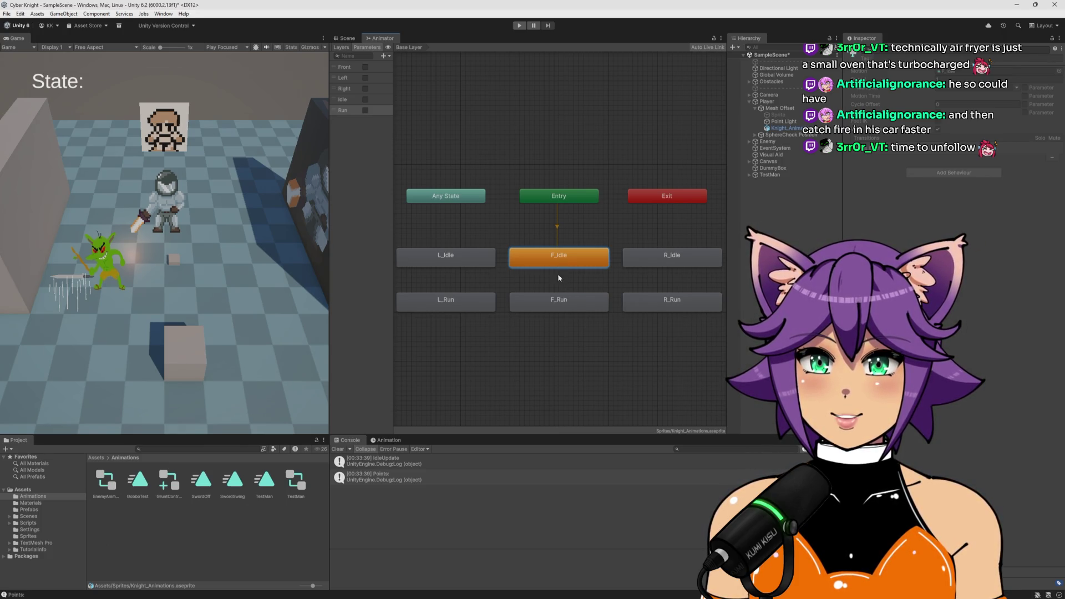
right_click(559, 265)
left_click(584, 274)
left_click(559, 306)
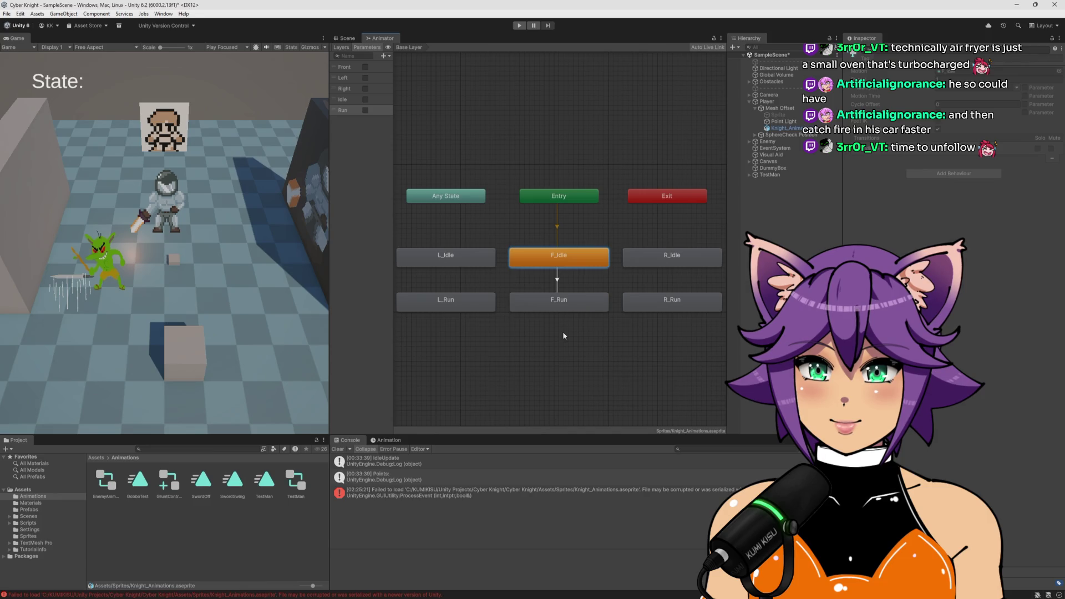
left_click(563, 333)
left_click(336, 450)
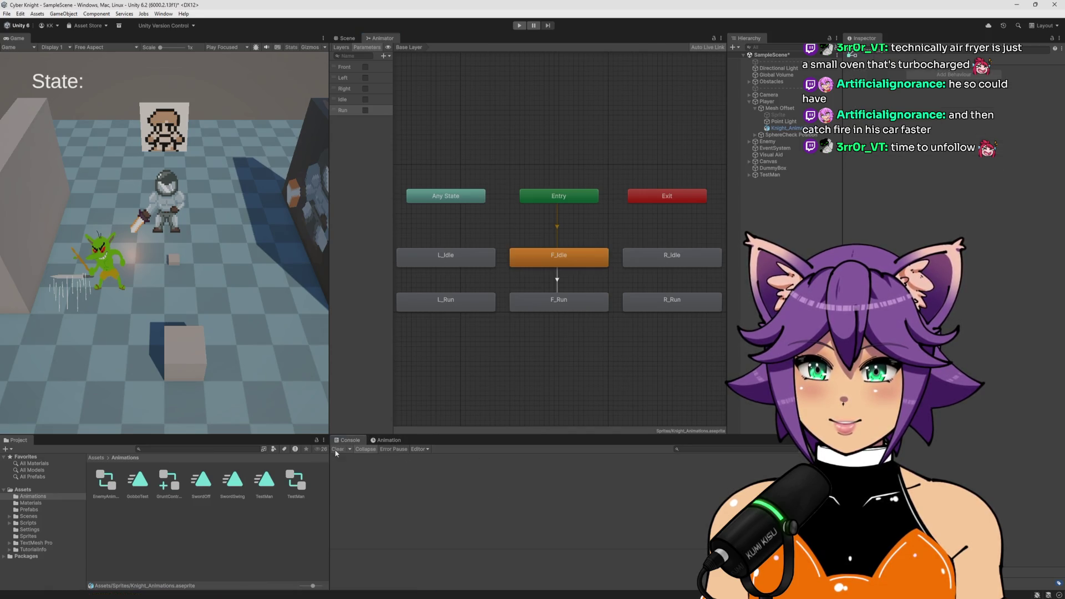
left_click(546, 301)
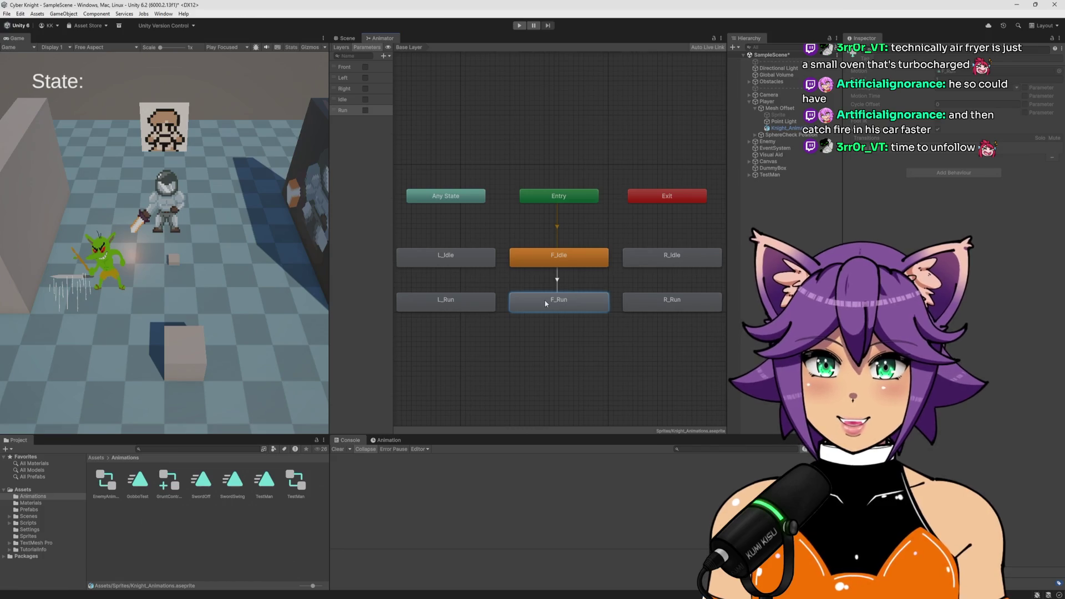
- Save the scene, then select the Knight_Animations object and save again
key("ctrl+s")
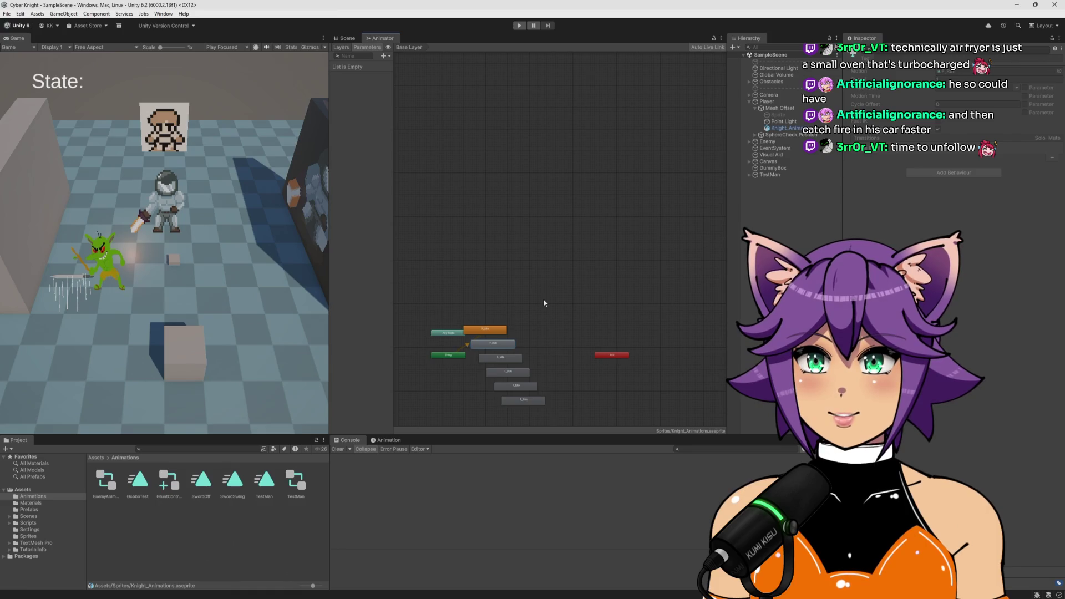
scroll(569, 224, "up", 1)
scroll(561, 271, "up", 2)
scroll(568, 271, "up", 2)
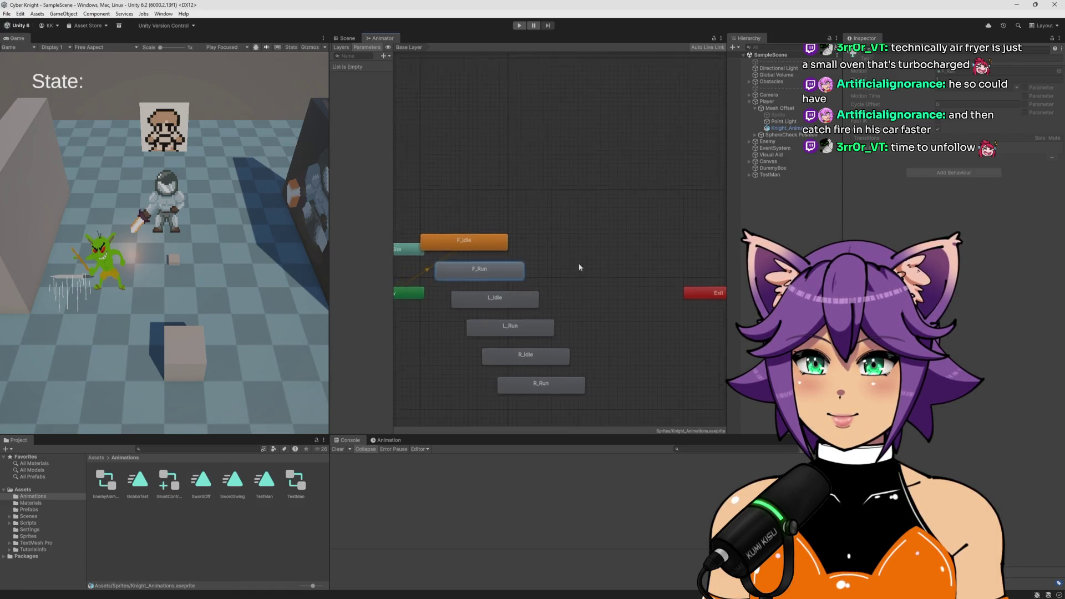
scroll(629, 238, "up", 2)
left_click(629, 239)
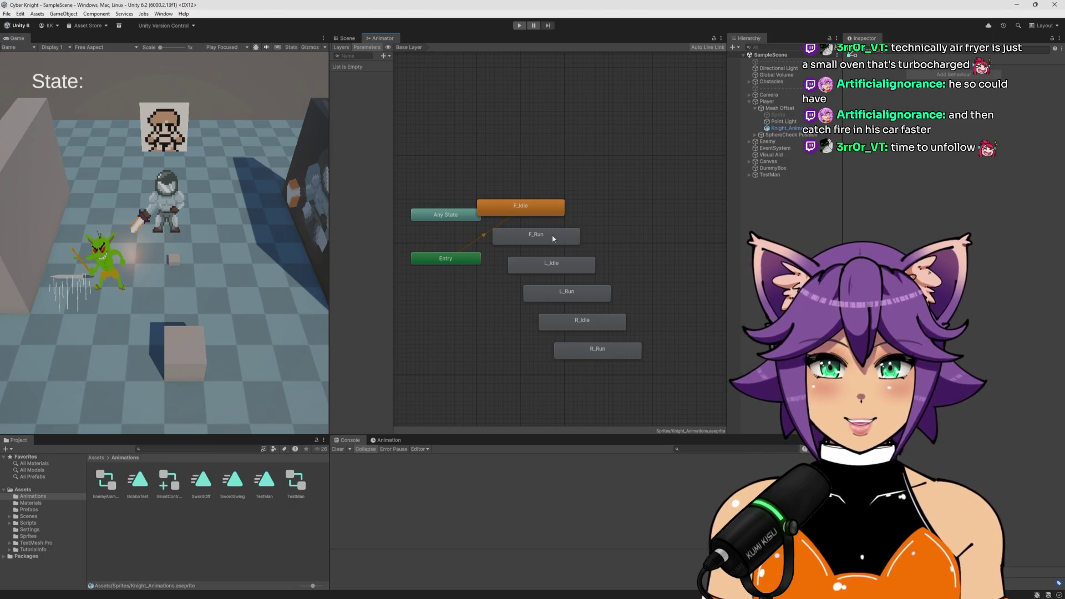
left_click(785, 128)
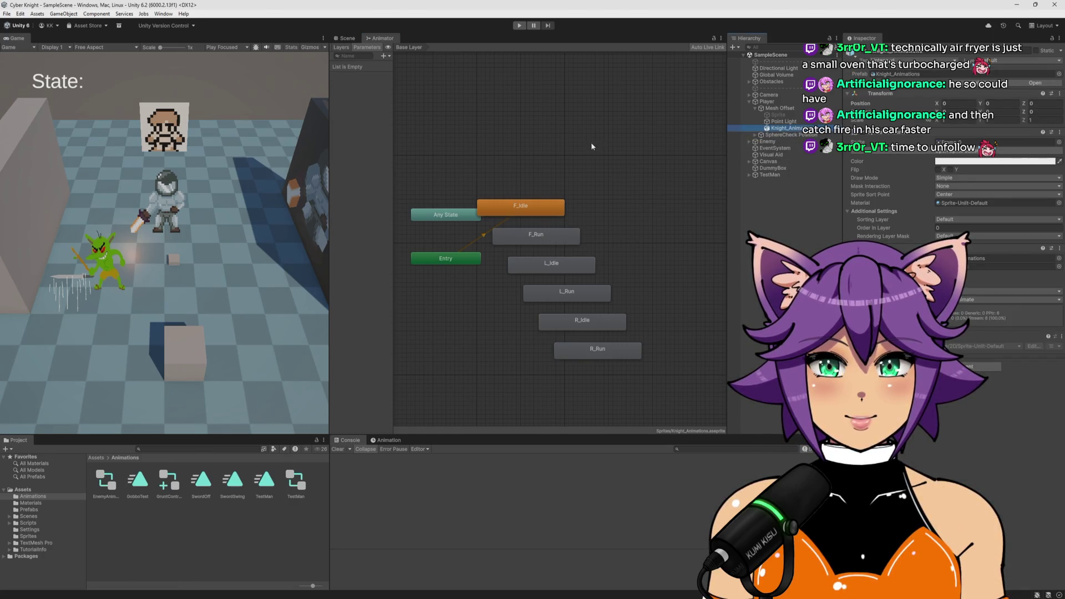
key("ctrl+s")
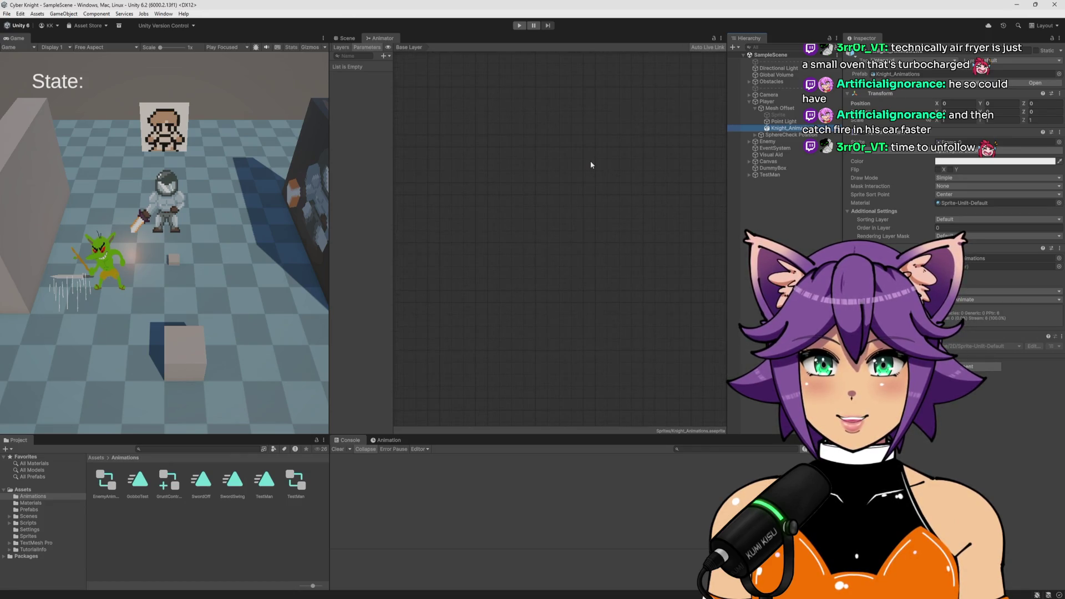
left_click(223, 538)
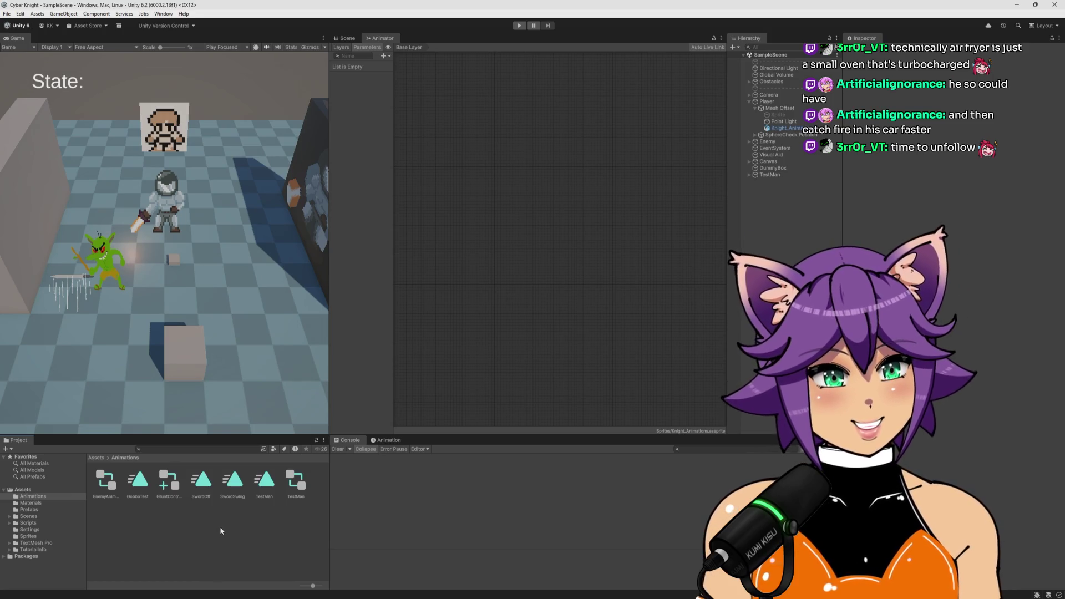
right_click(214, 536)
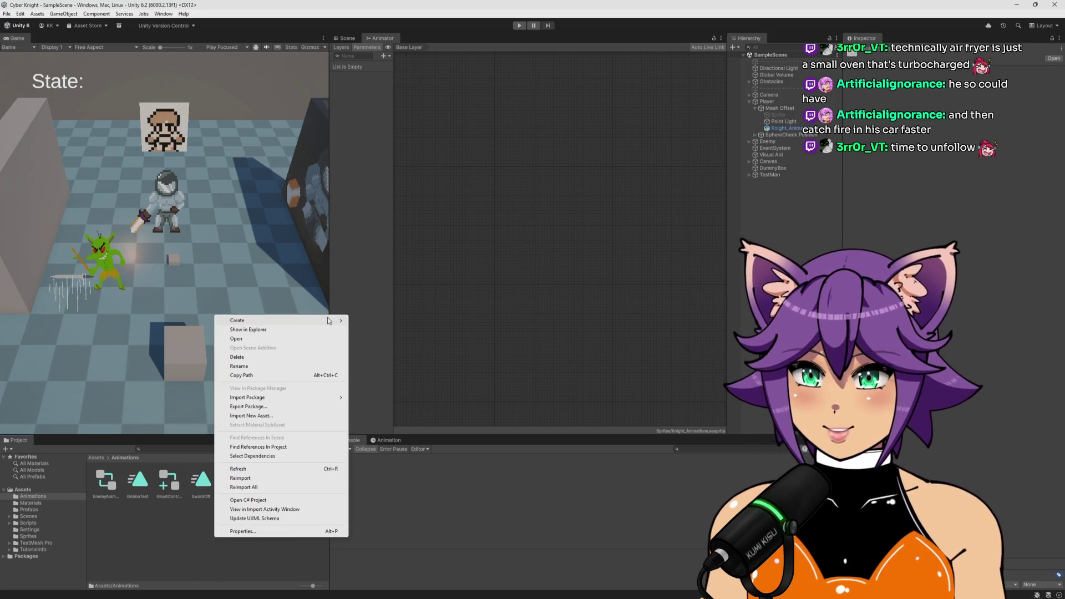
- Create a new Animator Controller in the Animations folder named PlayerController
mouse_move(330, 321)
mouse_move(407, 371)
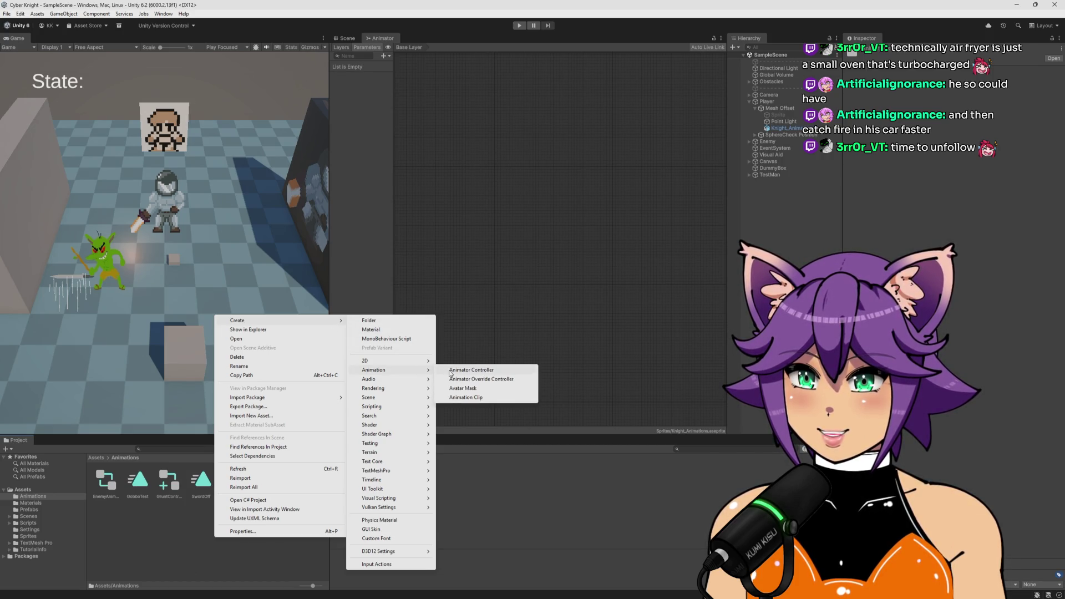
left_click(471, 370)
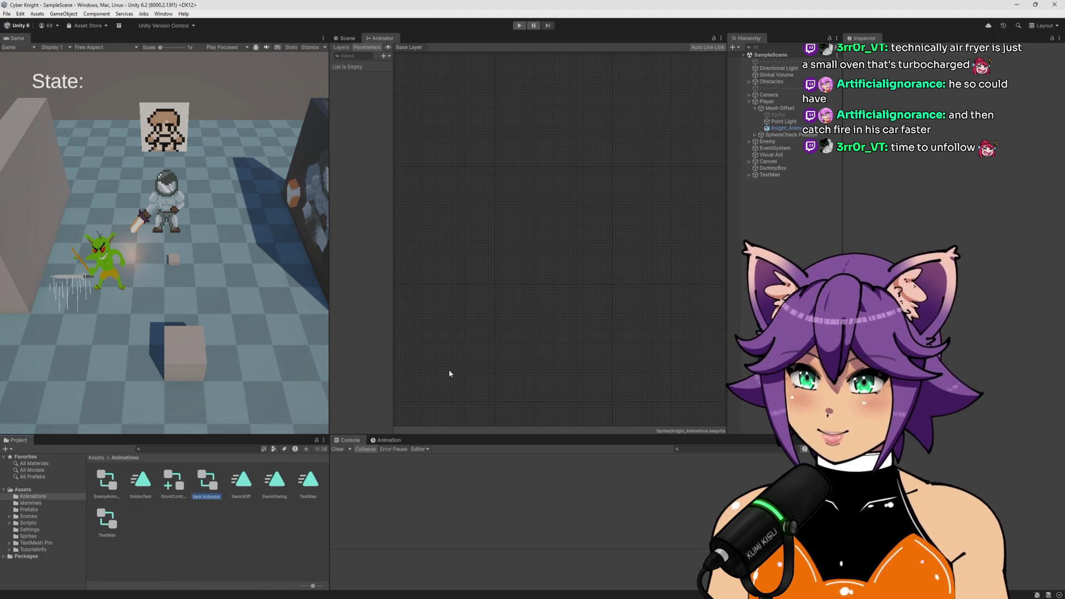
type("PlayerContro")
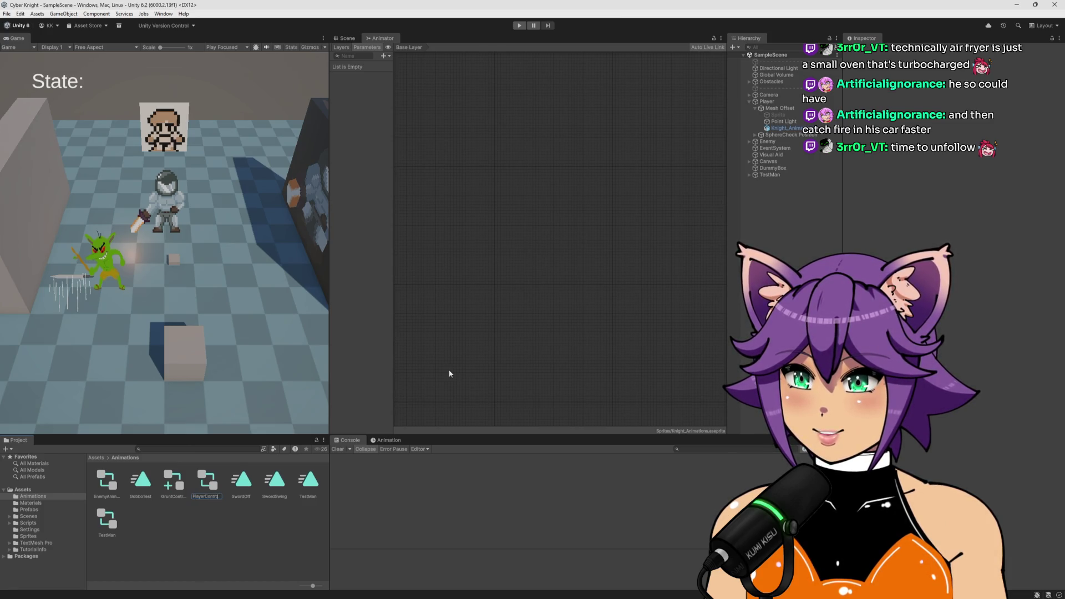
type("ler")
key("Return")
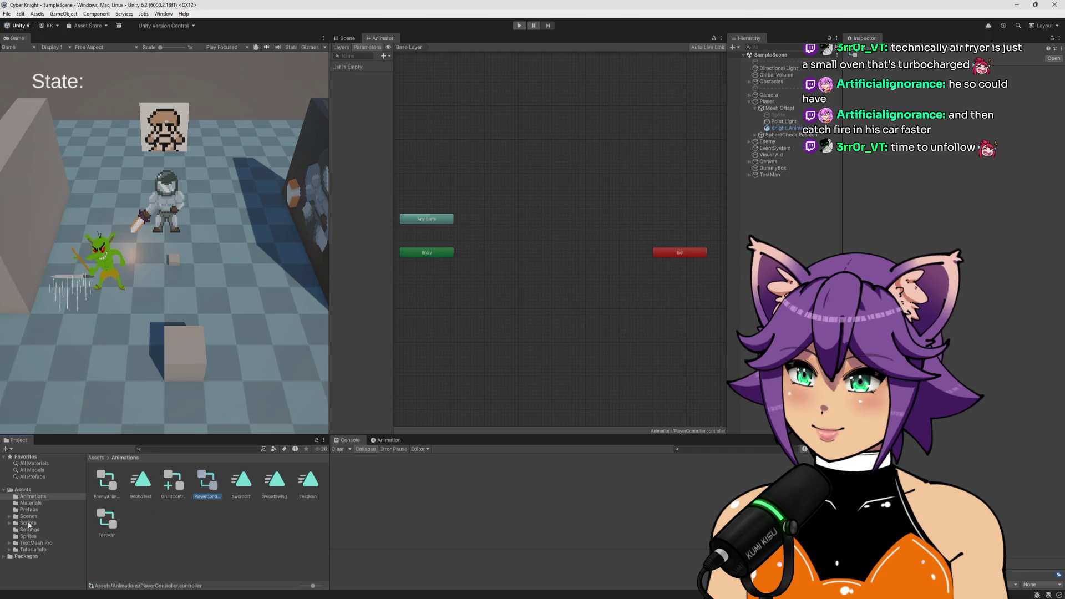
- Assign PlayerController as the knight sprite's Animator Controller
left_click(783, 129)
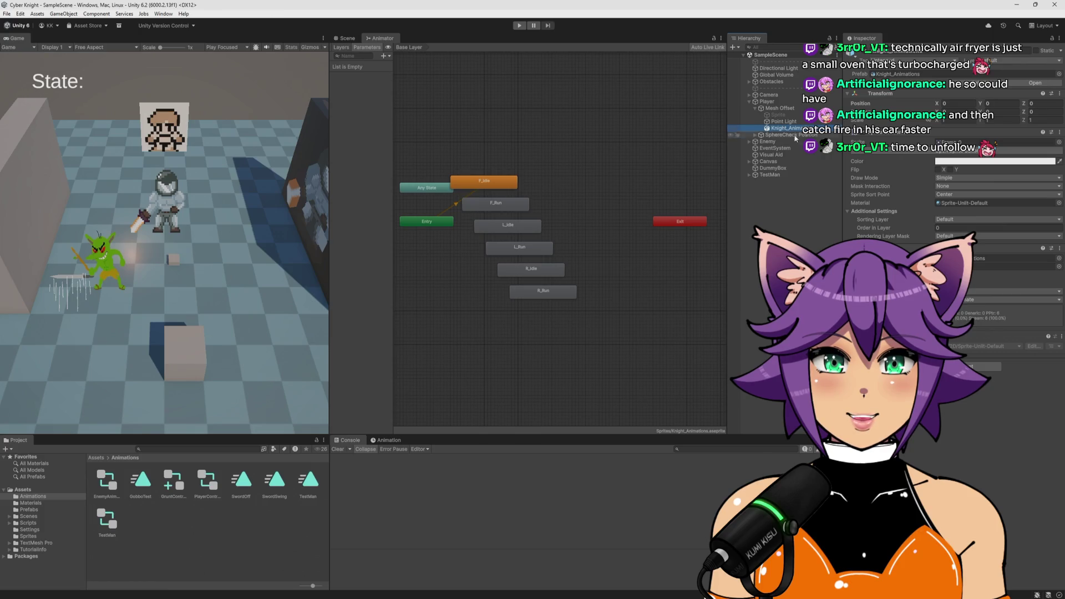
left_click(977, 257)
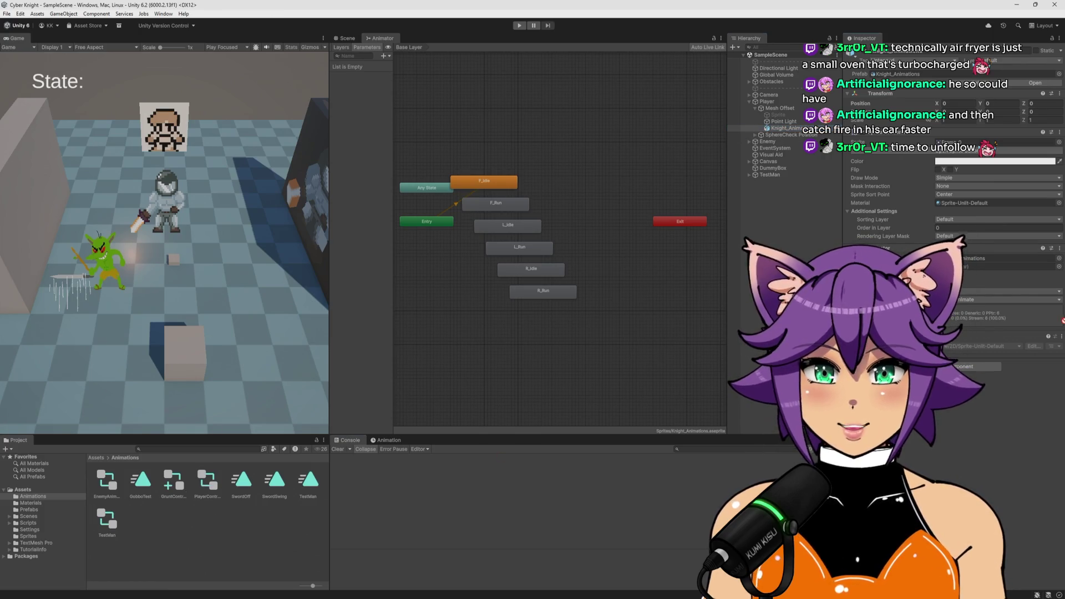
left_click_drag(977, 257, 978, 263)
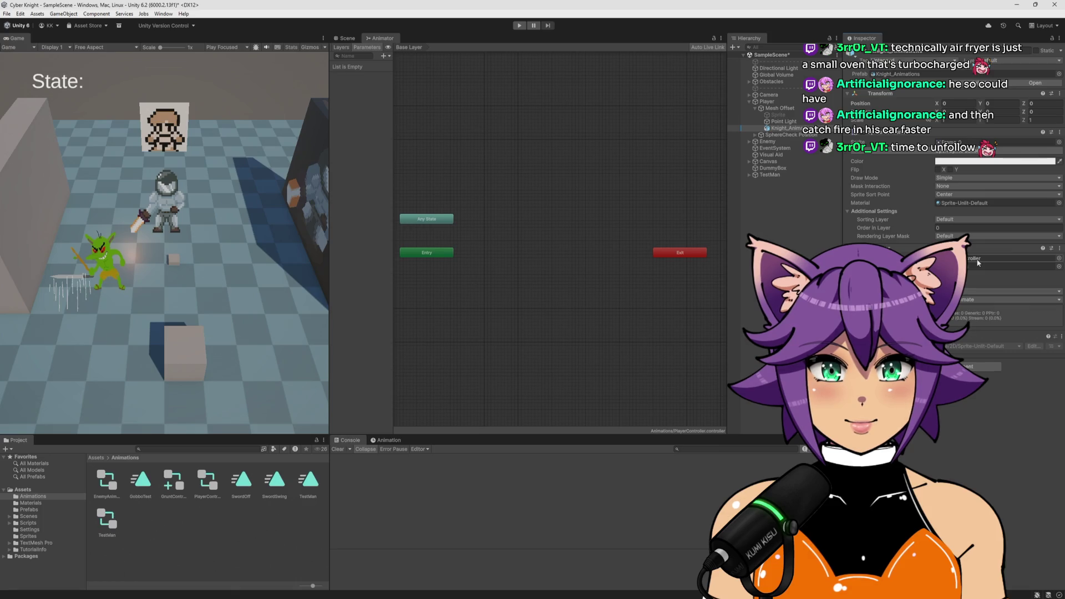
left_click(550, 264)
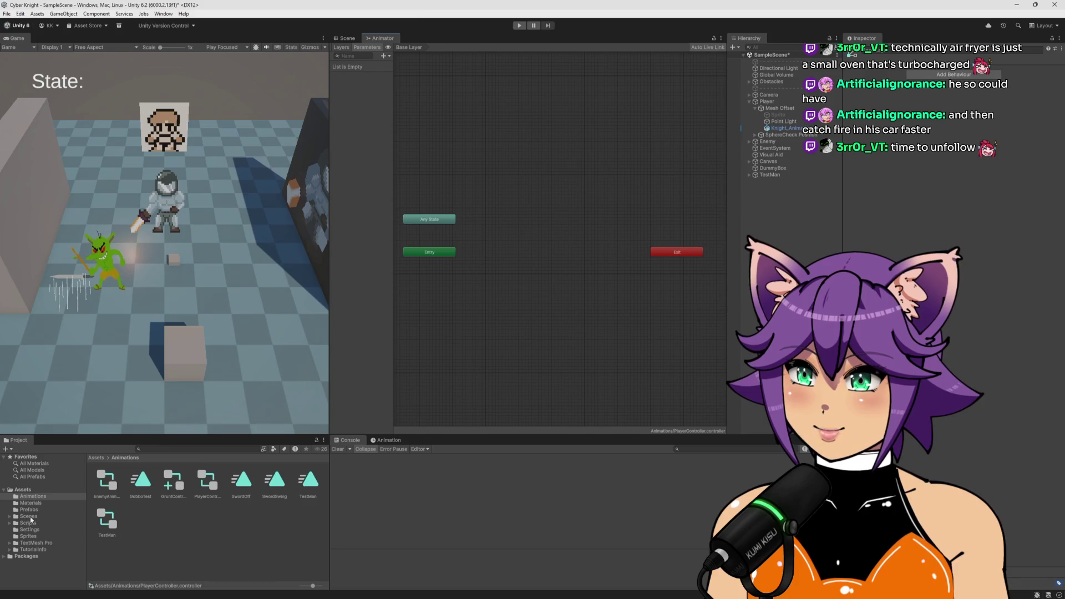
- Browse the Sprites folder to find the knight animations
left_click(27, 537)
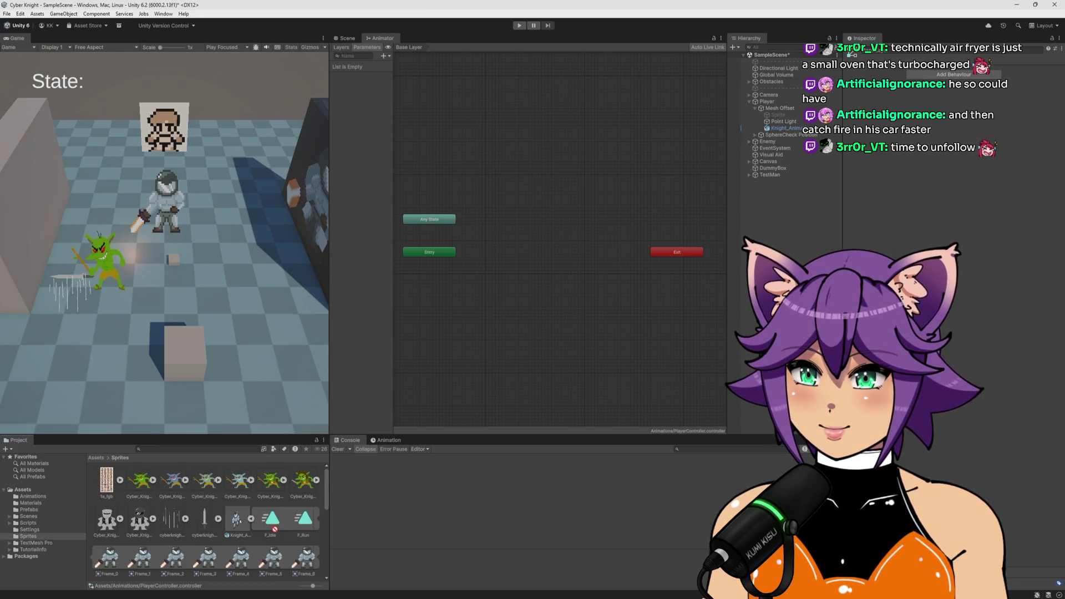
scroll(276, 533, "down", 6)
scroll(276, 533, "up", 8)
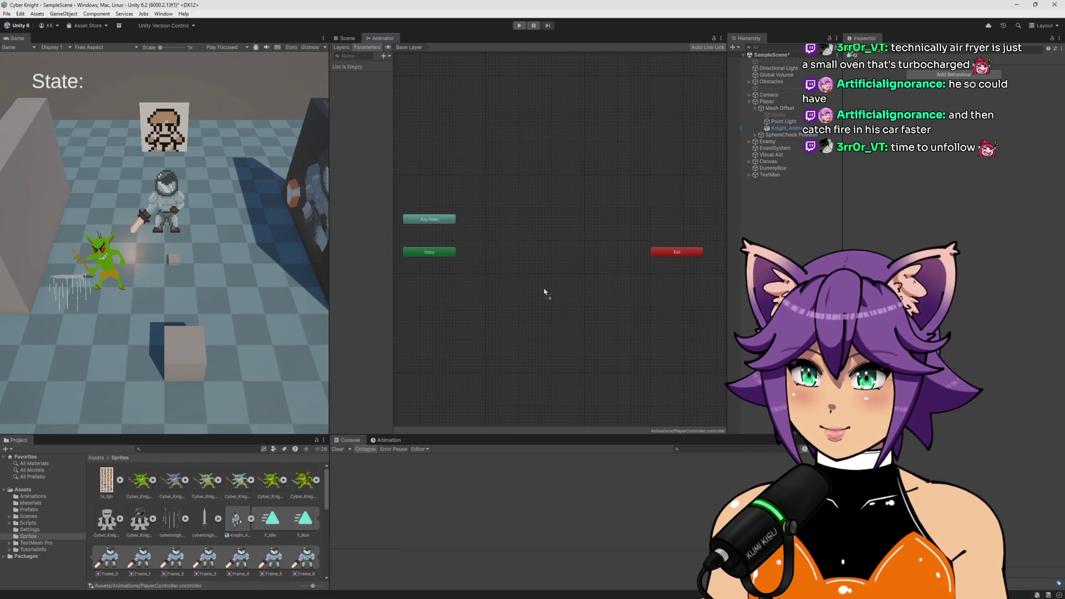
- Add six knight states, including F_Idle, L_Idle, L_Run, R_Idle and R_Run, with F_Idle above the rest
left_click_drag(544, 293, 544, 292)
left_click_drag(303, 526, 504, 352)
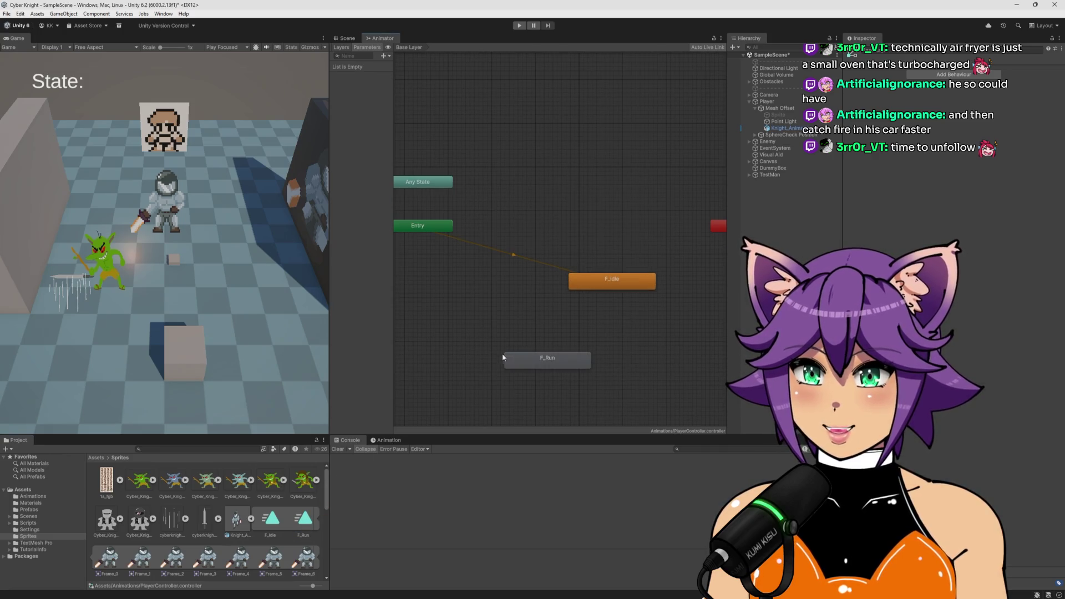
scroll(221, 511, "down", 3)
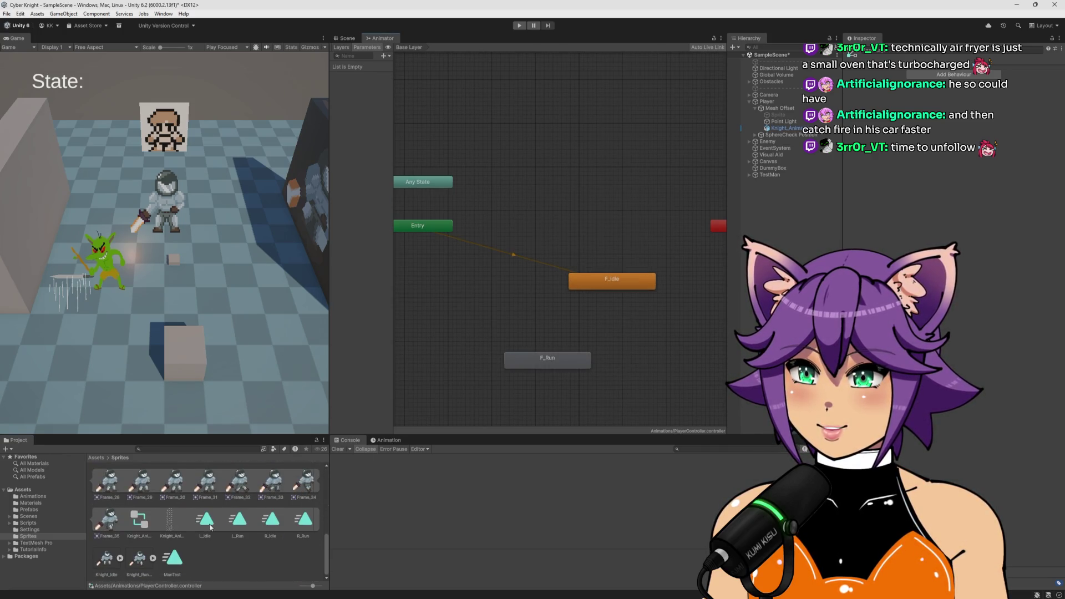
left_click_drag(457, 325, 458, 326)
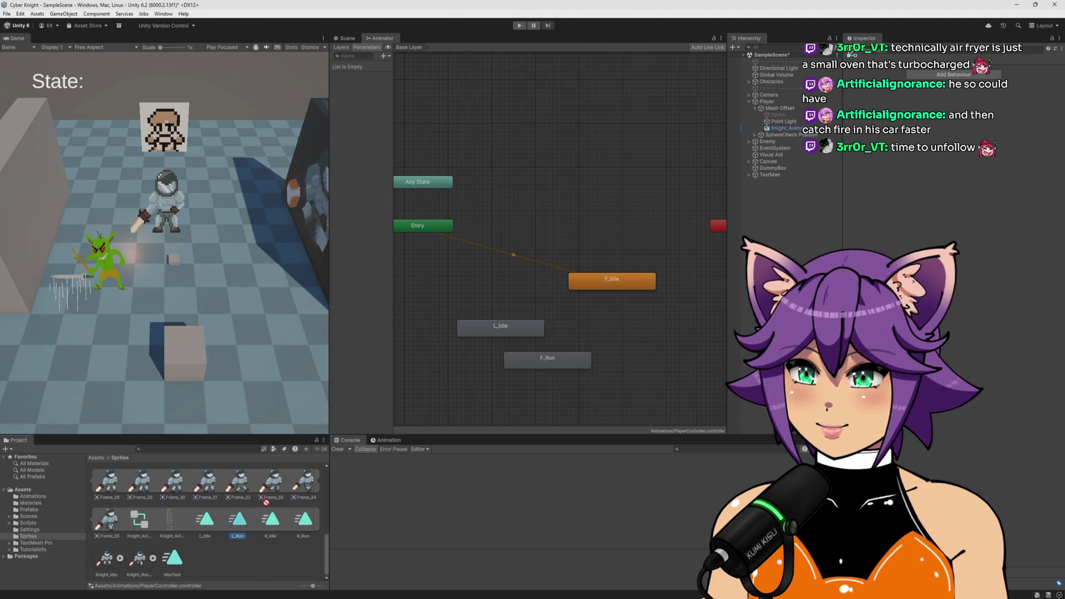
left_click_drag(266, 502, 479, 389)
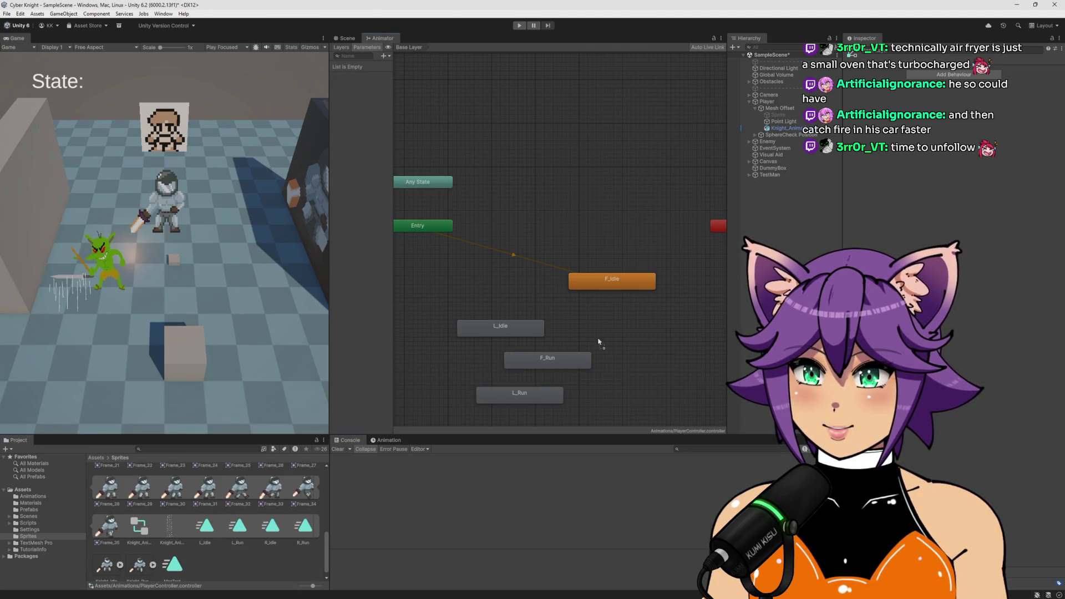
left_click_drag(600, 346, 597, 336)
left_click_drag(303, 526, 610, 386)
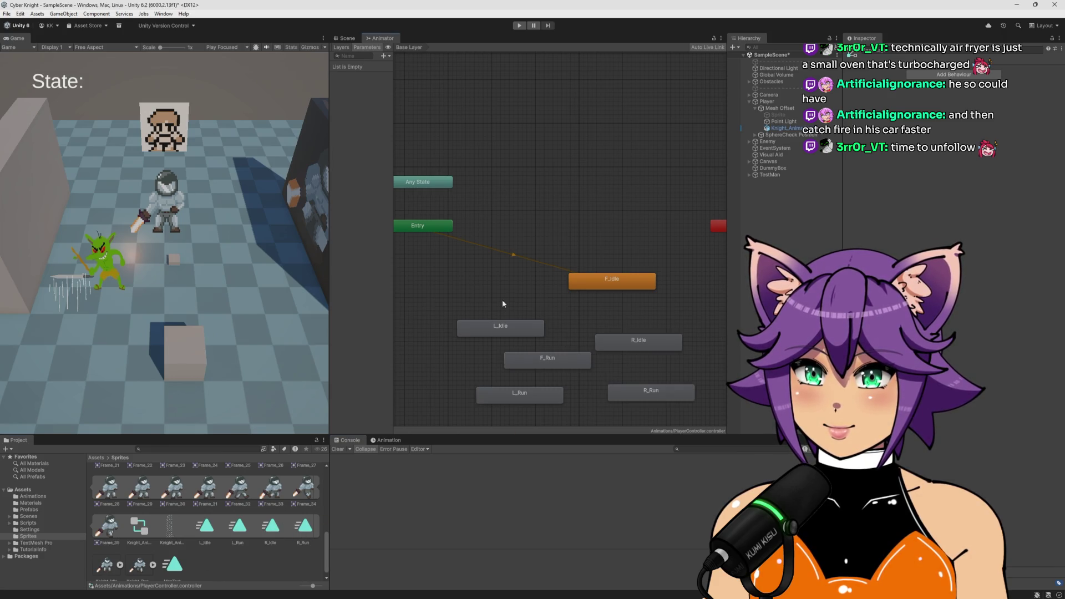
left_click_drag(602, 336, 573, 243)
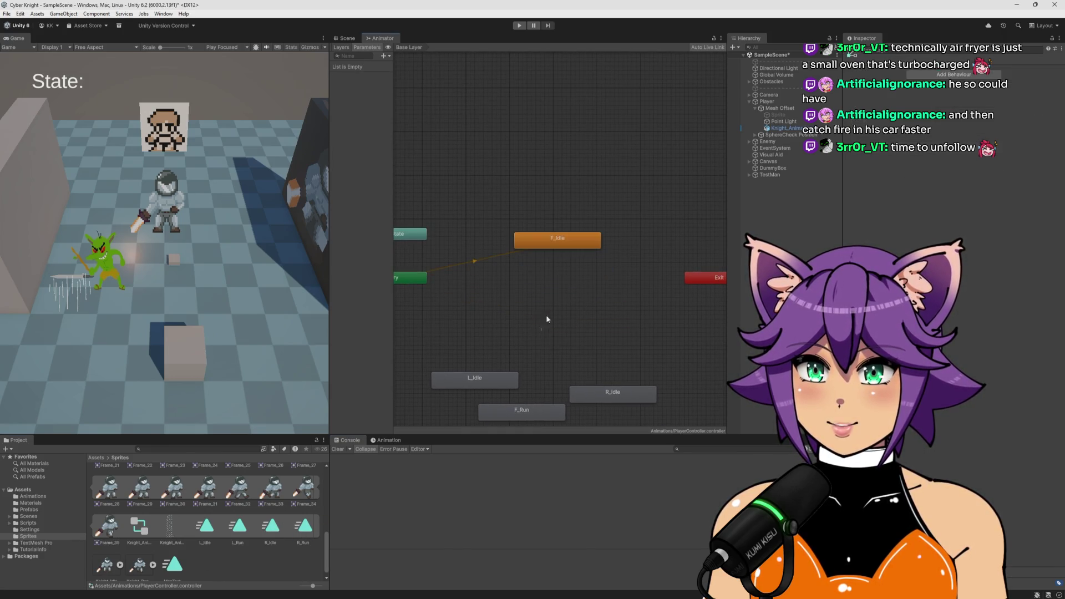
left_click_drag(550, 420, 578, 252)
- Make a transition from F_Idle to F_Run and add a condition to it
left_click(575, 211)
right_click(574, 211)
left_click(600, 216)
left_click(563, 243)
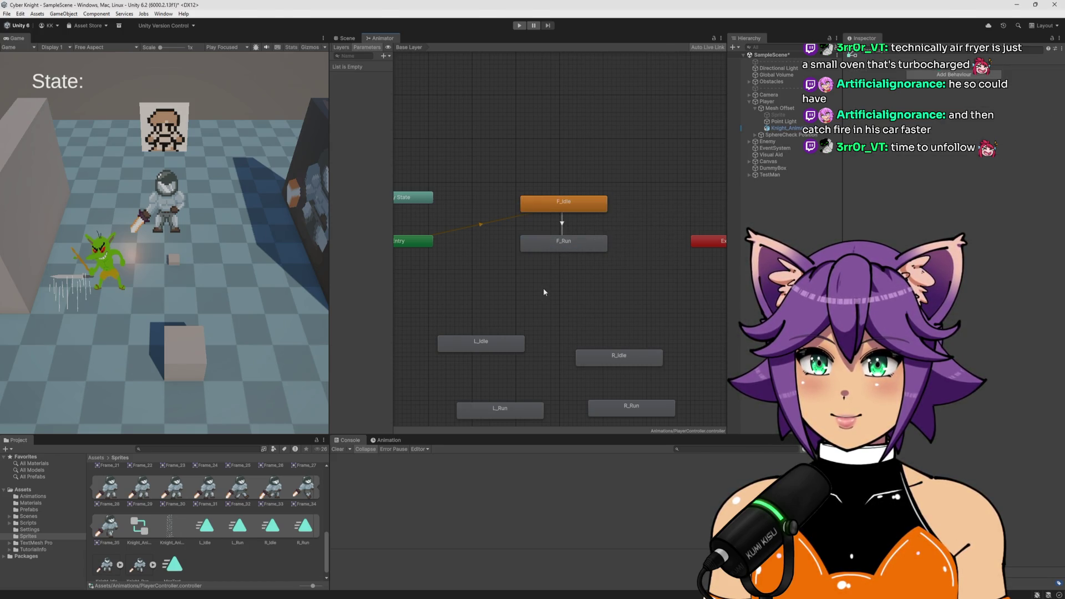
scroll(573, 223, "up", 2)
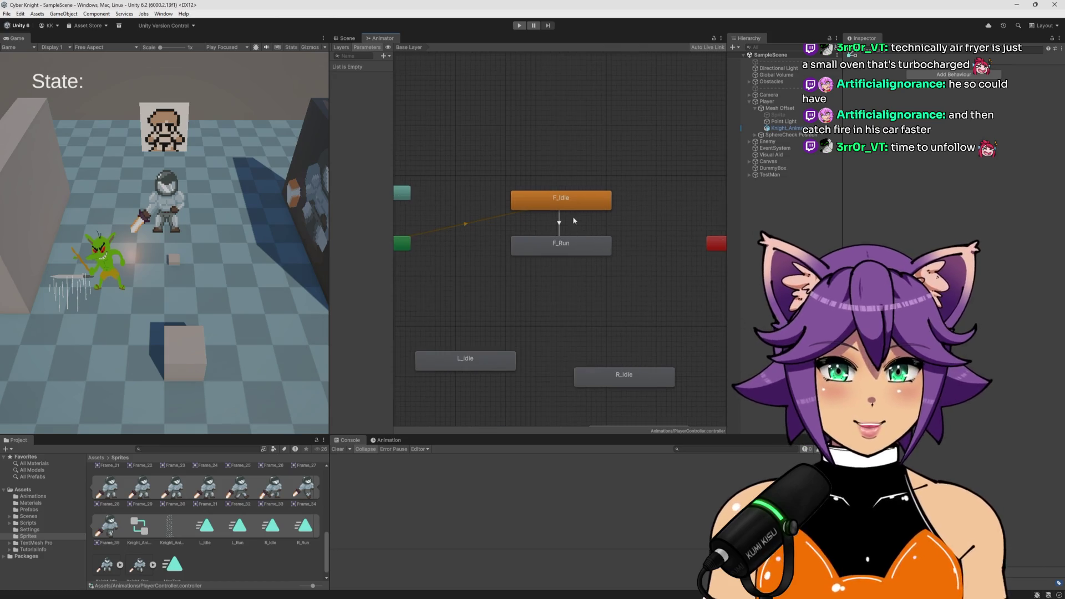
left_click(560, 224)
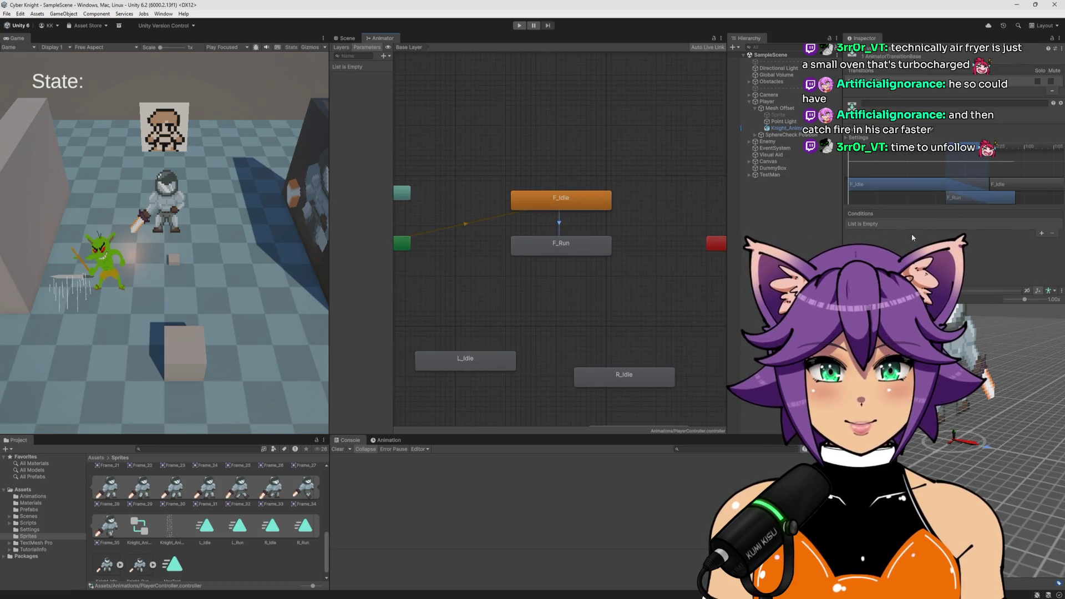
left_click(1042, 234)
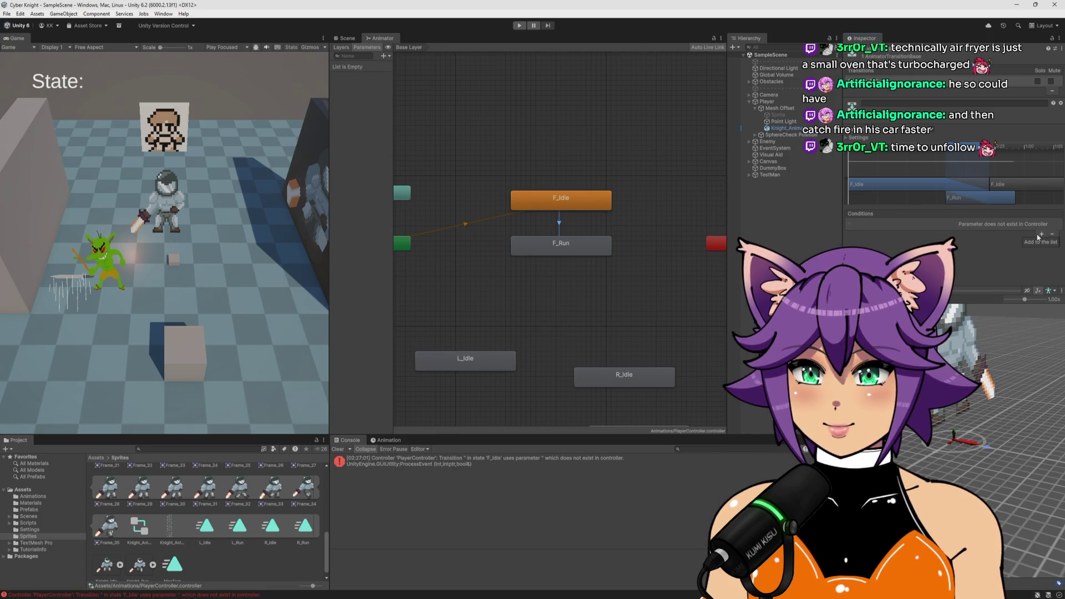
left_click(421, 105)
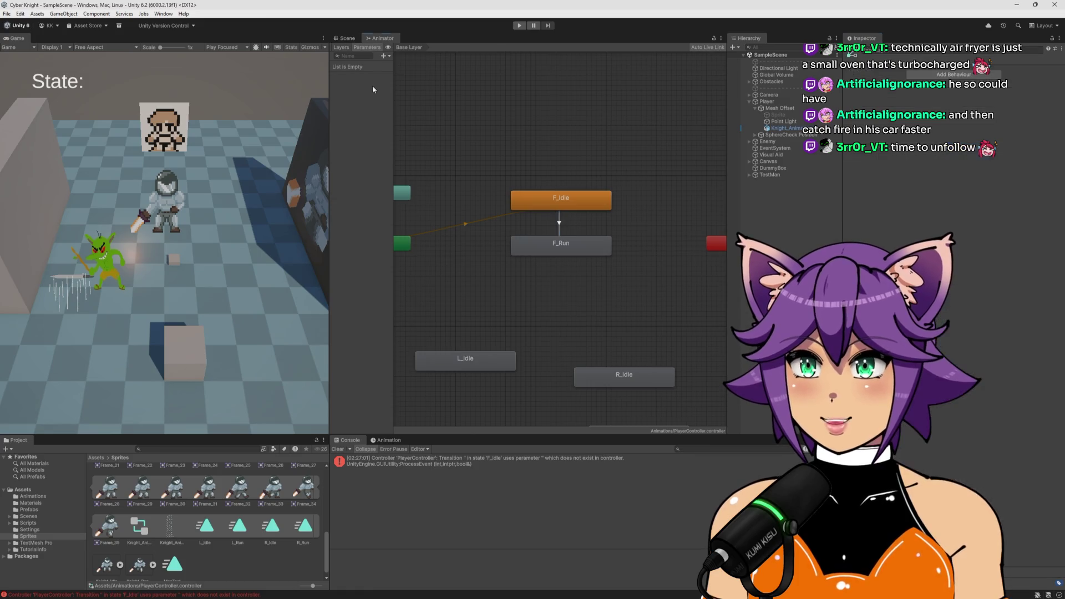
- Add Bool parameters named Front, Left and Right
left_click(385, 56)
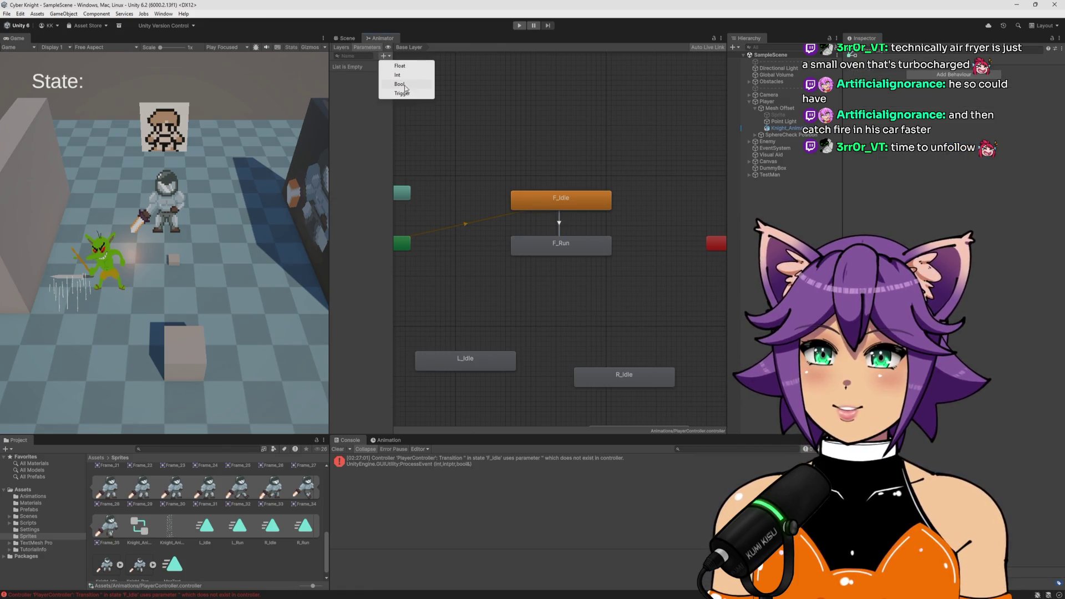
left_click(400, 84)
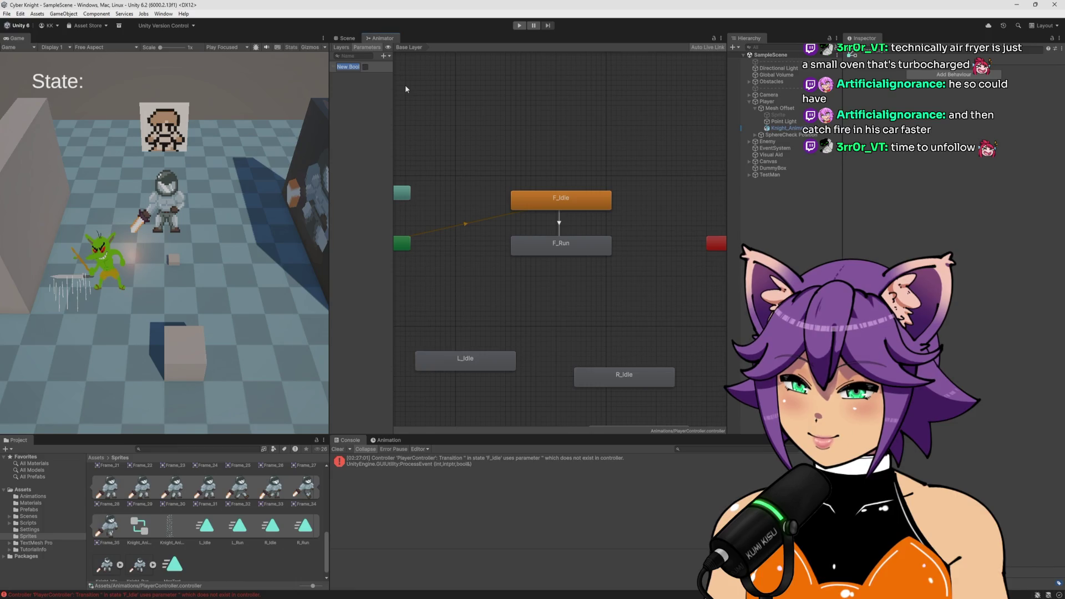
type("Fro")
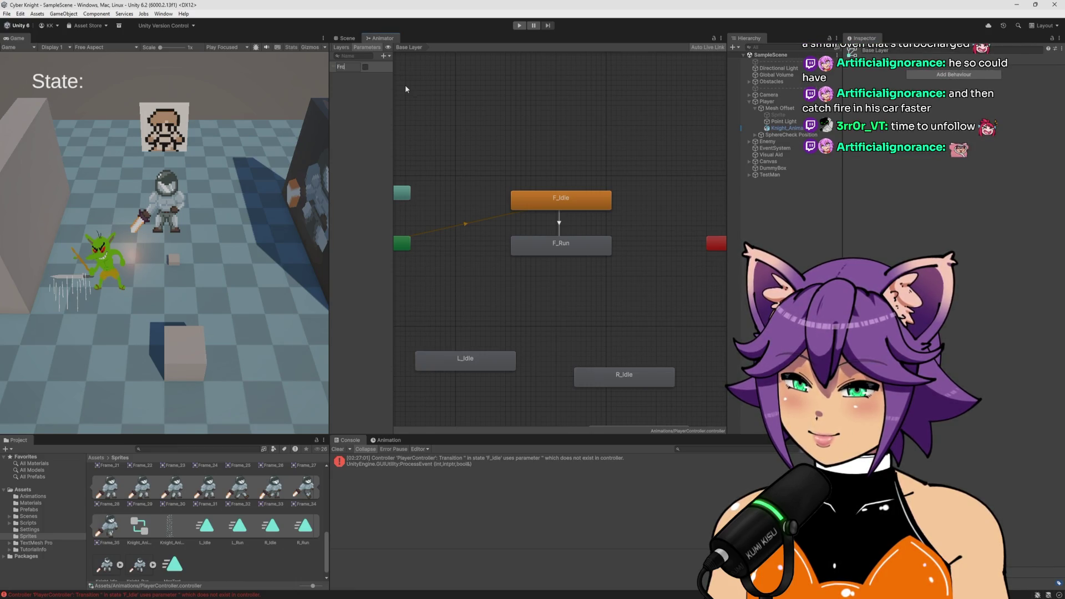
type("nt")
left_click(384, 56)
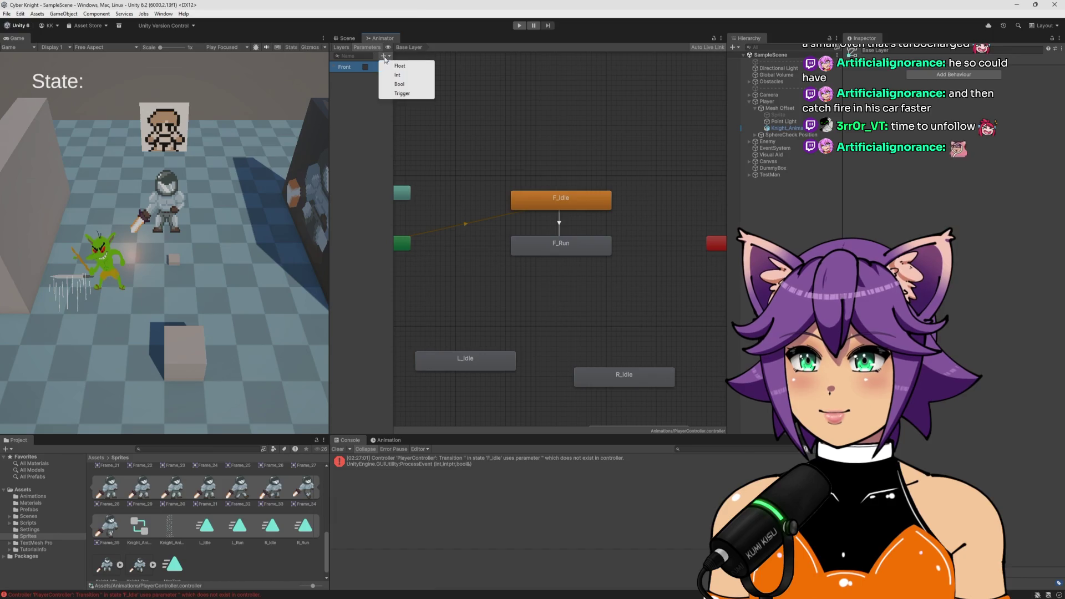
left_click(405, 84)
type("Left")
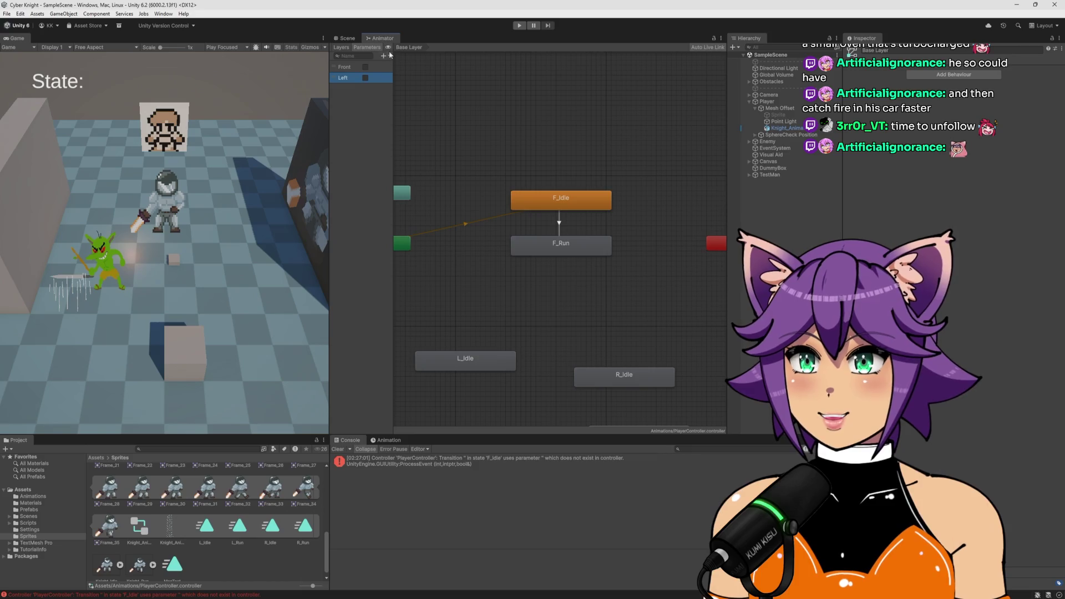
left_click(384, 56)
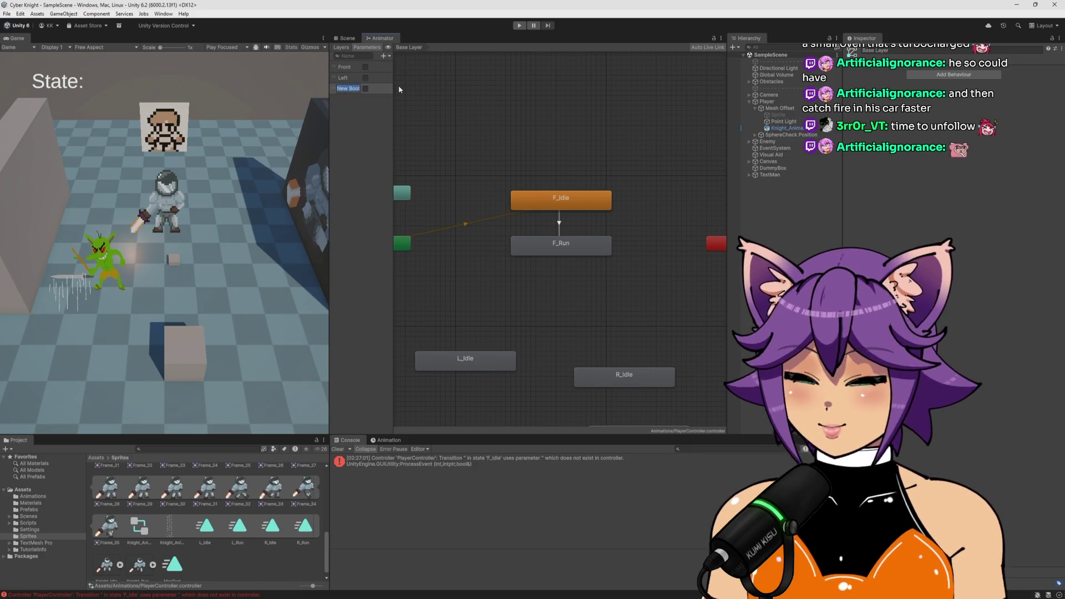
type("Right")
key("Return")
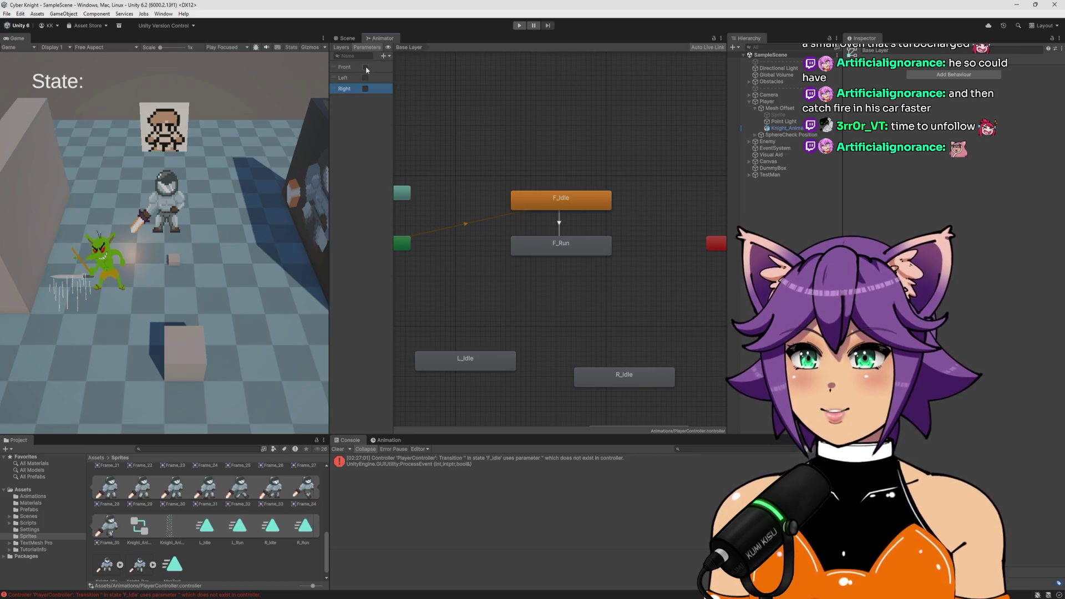
- Add two more Bool parameters named Idle and Run
left_click(388, 47)
left_click(347, 38)
left_click(380, 39)
scroll(426, 114, "down", 3)
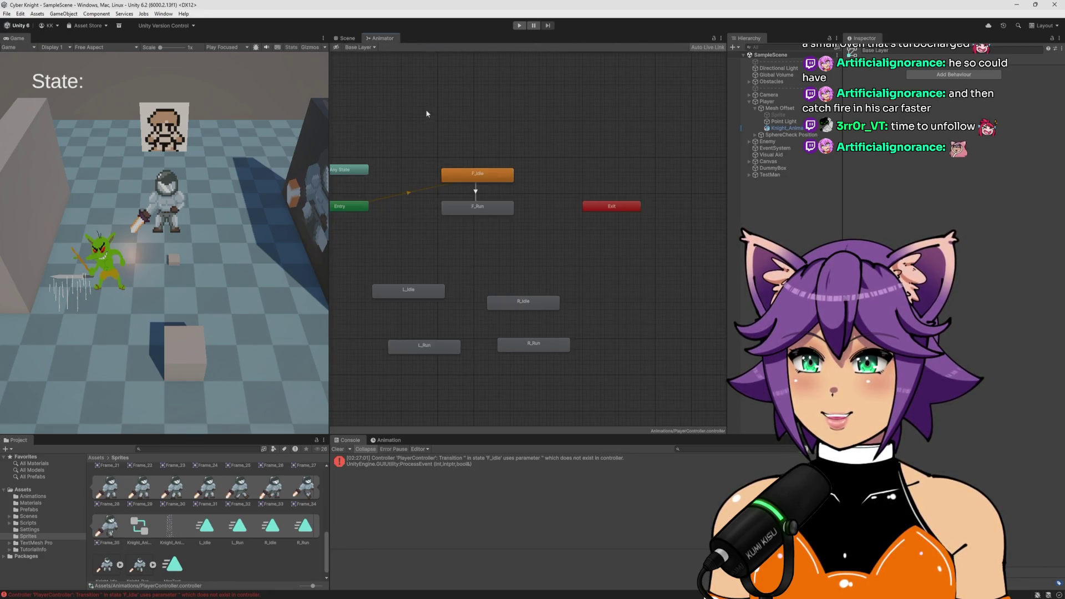
scroll(425, 134, "up", 1)
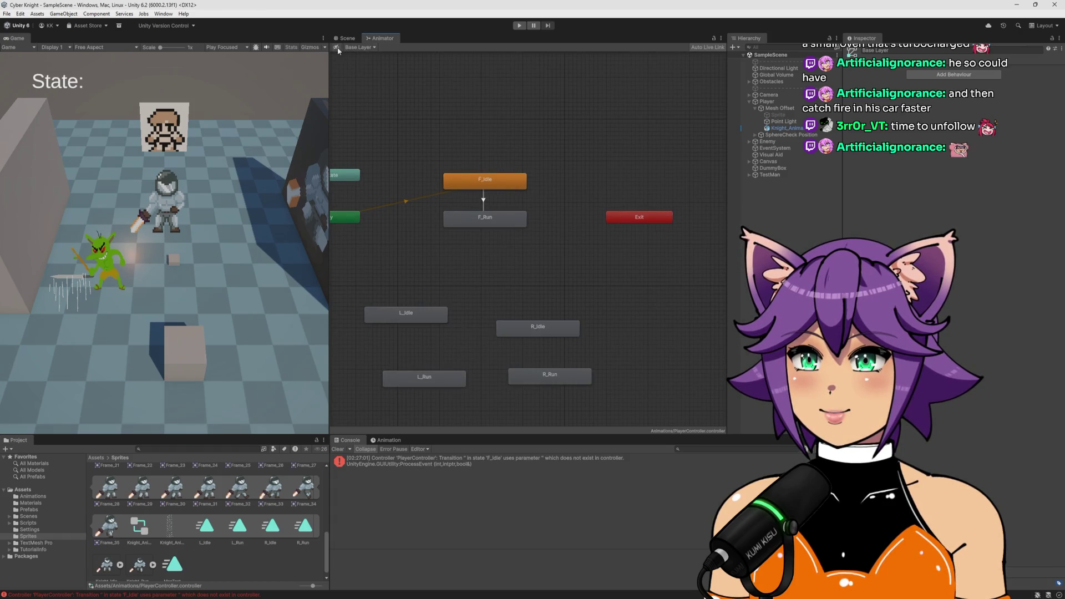
left_click(336, 47)
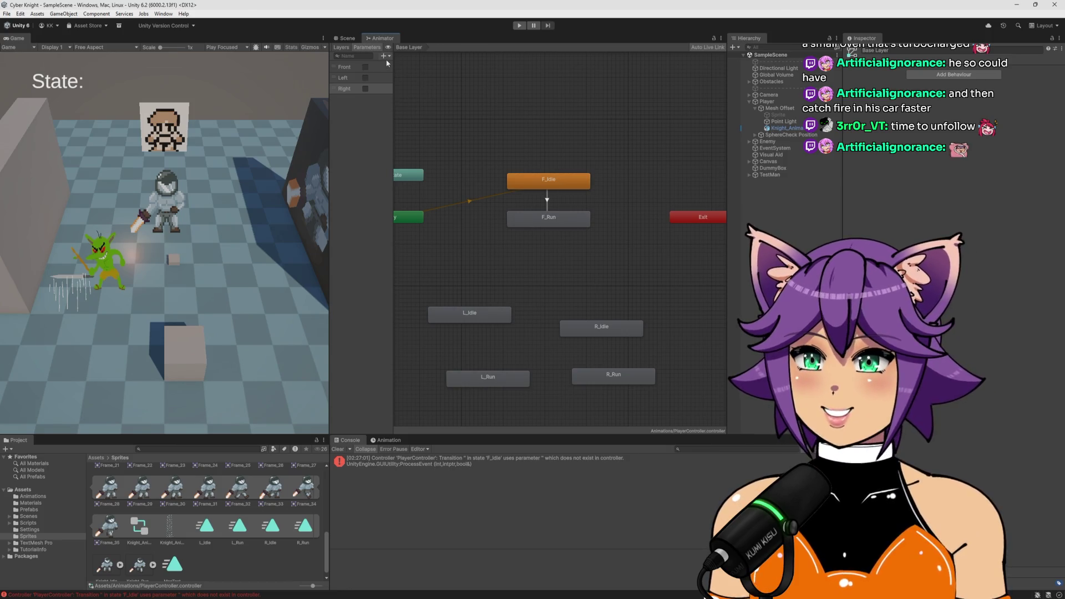
left_click(383, 56)
left_click(402, 84)
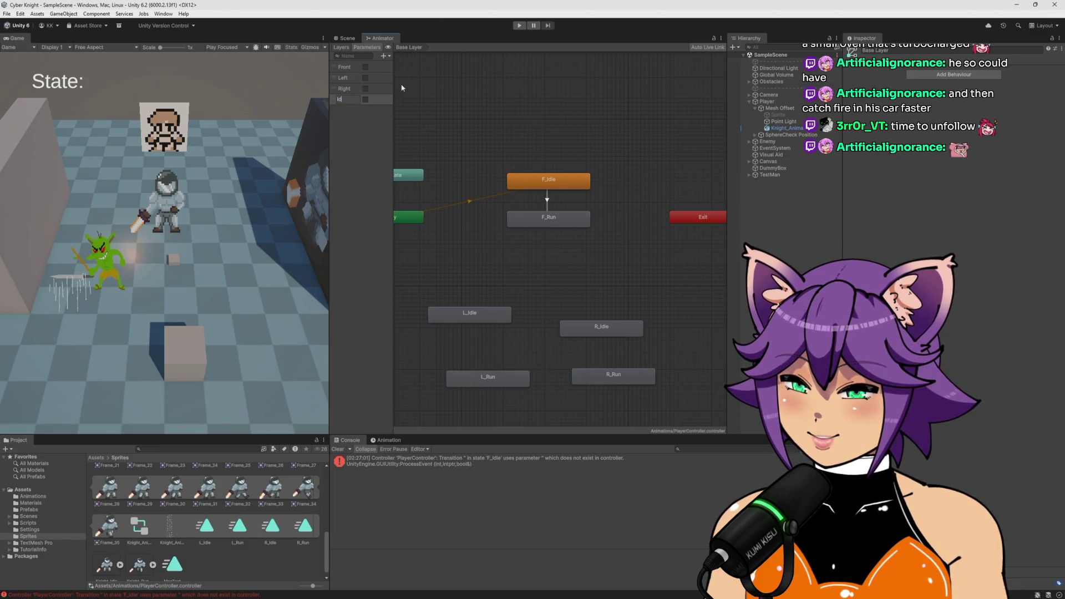
type("Idle")
key("Return")
left_click(383, 56)
left_click(395, 83)
type("Run")
key("Return")
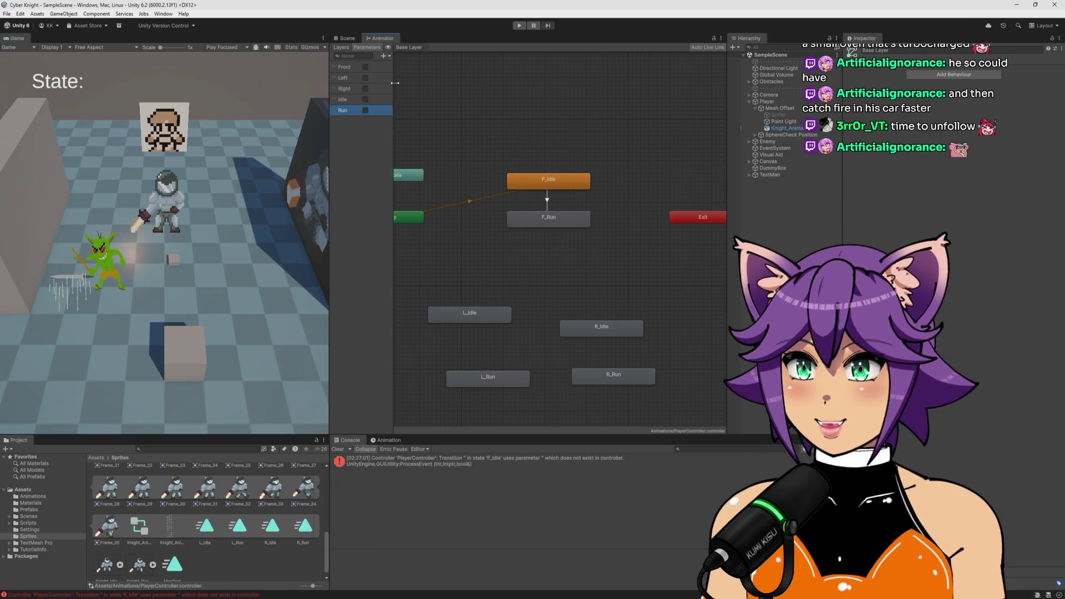
- Replace the broken F_Idle to F_Run condition with a Front condition
left_click(548, 205)
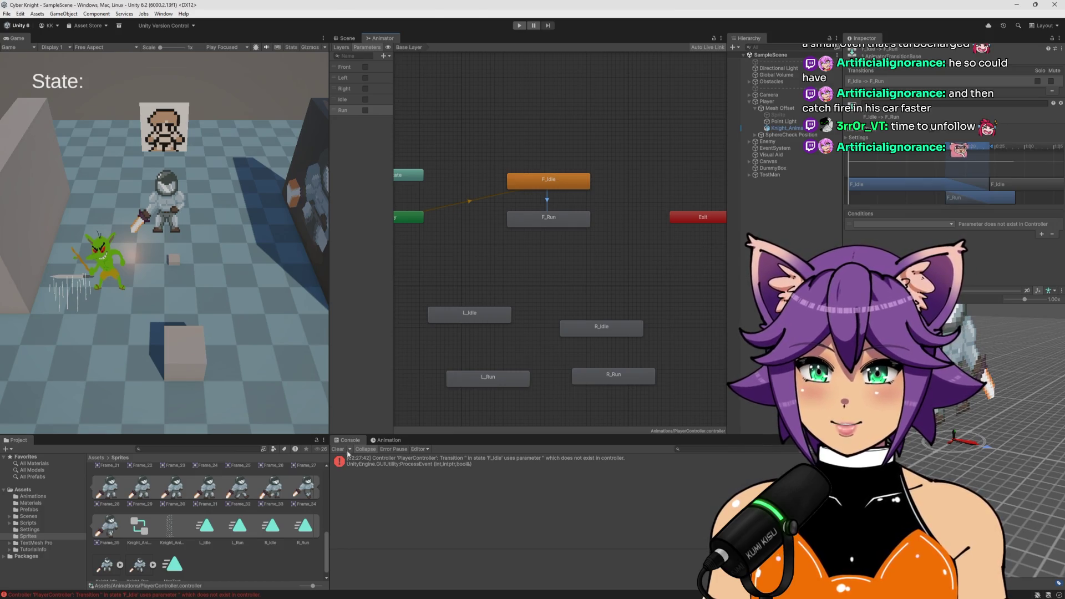
left_click(338, 451)
left_click(1052, 233)
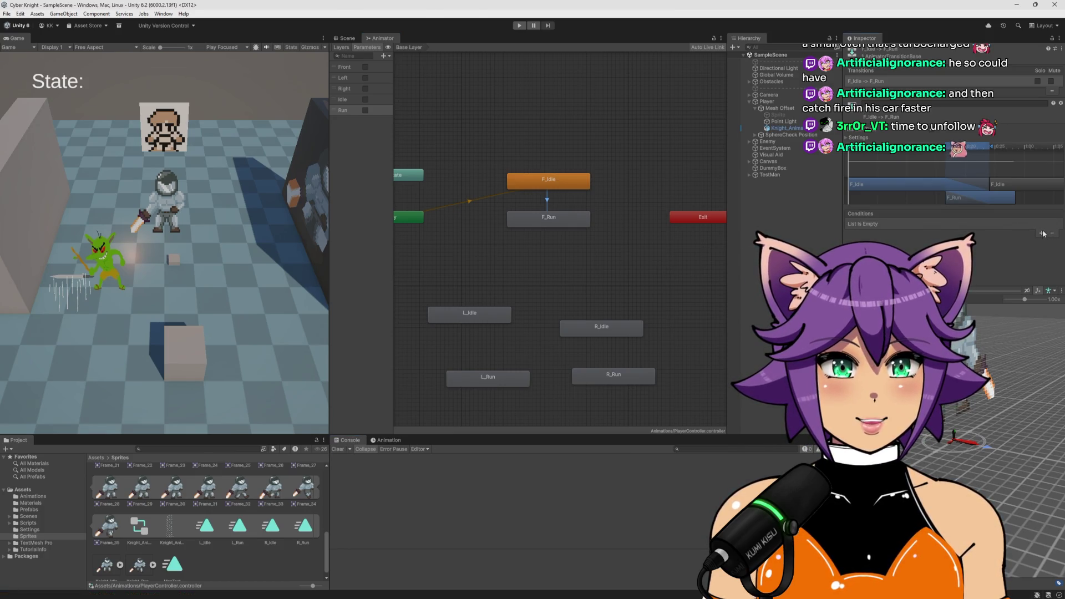
left_click(1041, 234)
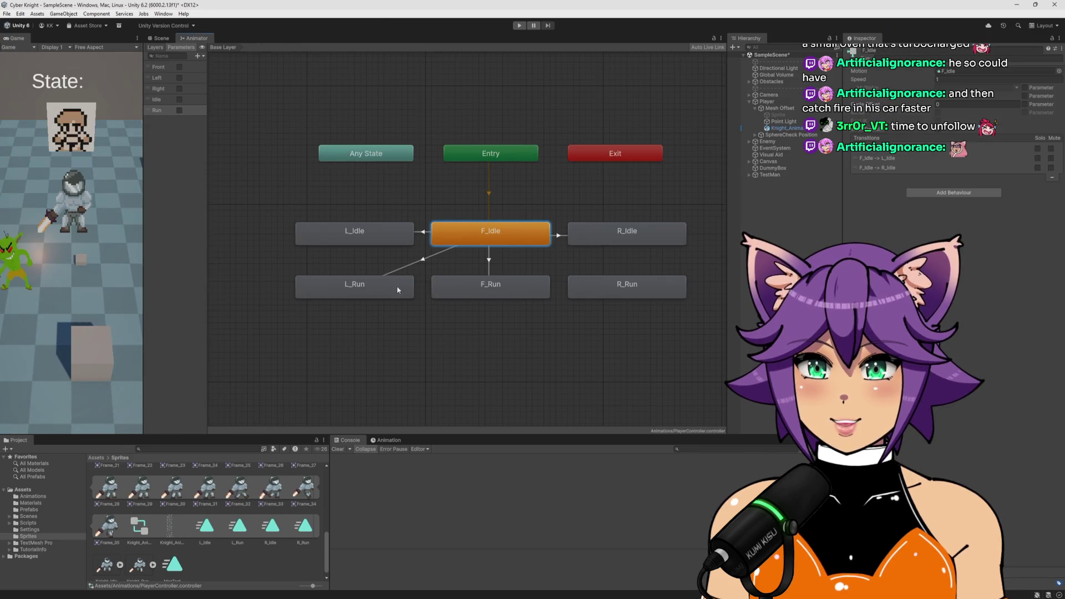
- Add an F_Idle to L_Run transition with conditions Left and Run
left_click(386, 282)
left_click(392, 288)
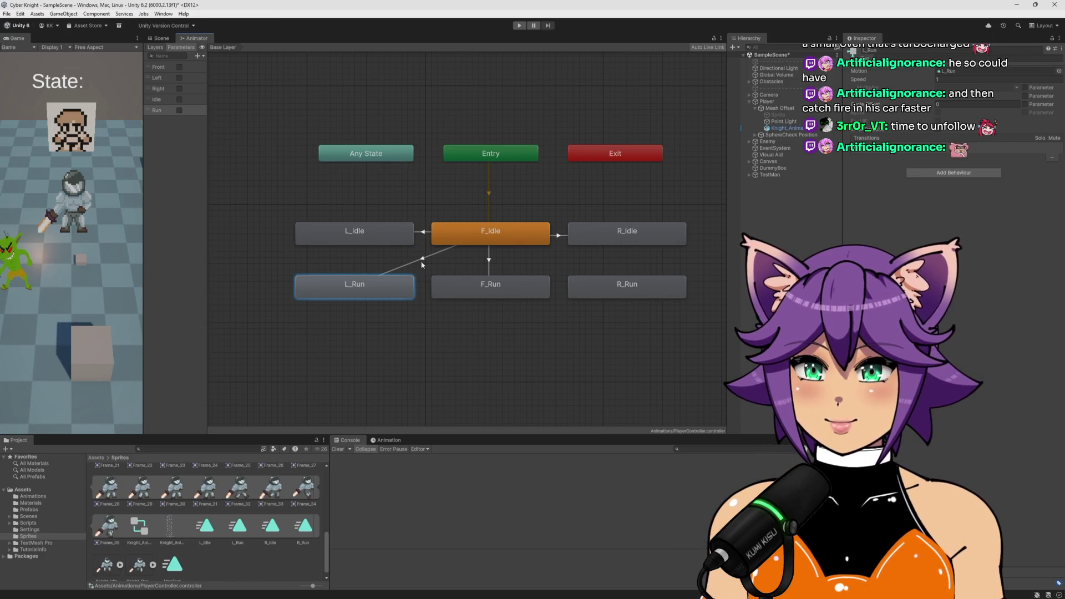
left_click(399, 266)
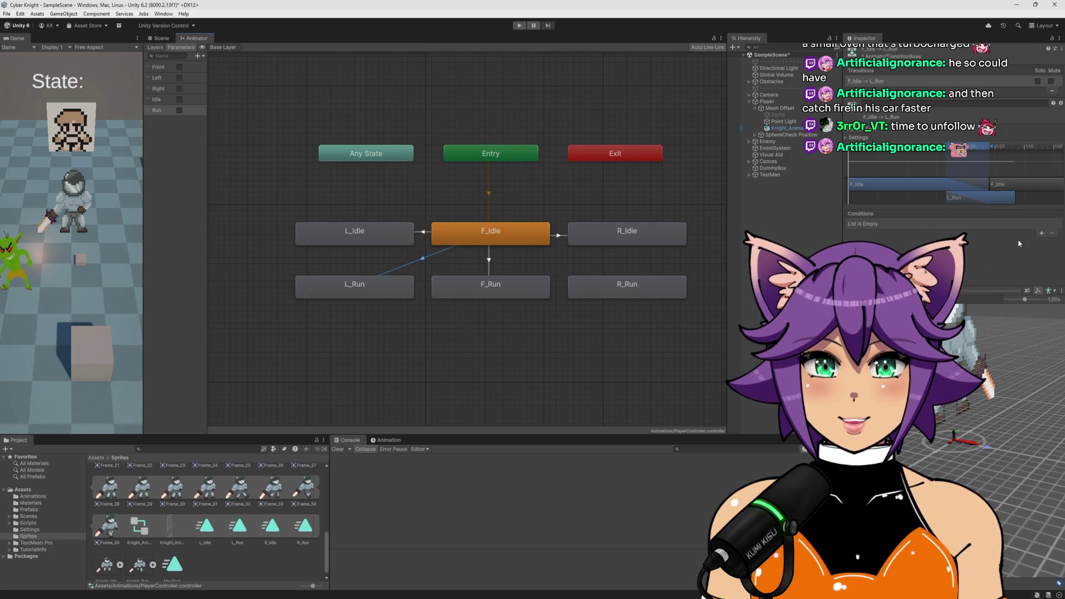
left_click(1042, 233)
left_click(880, 224)
left_click(882, 242)
left_click(1042, 233)
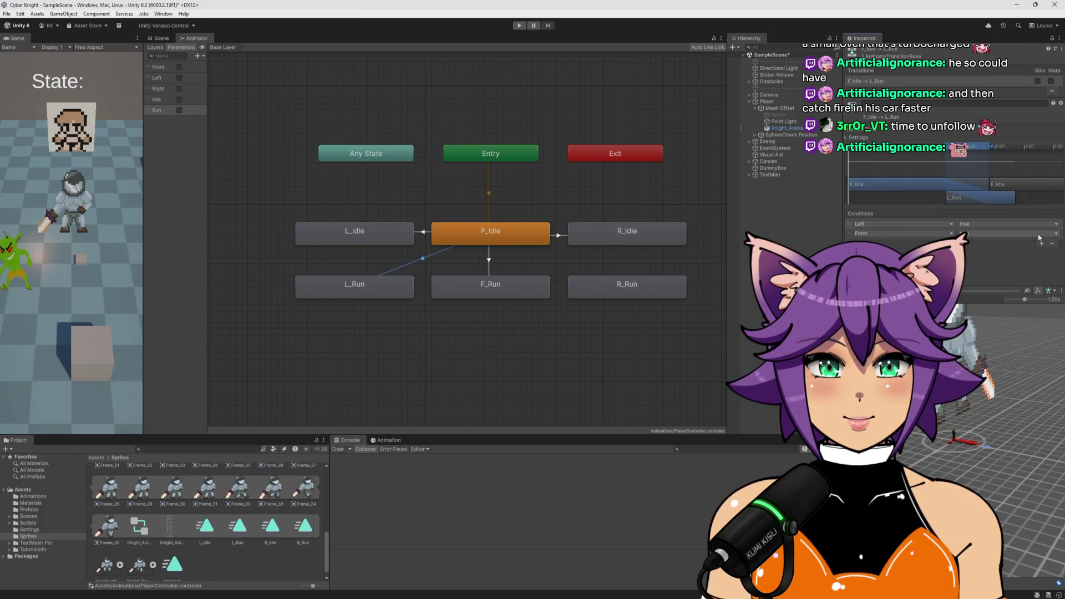
left_click(888, 280)
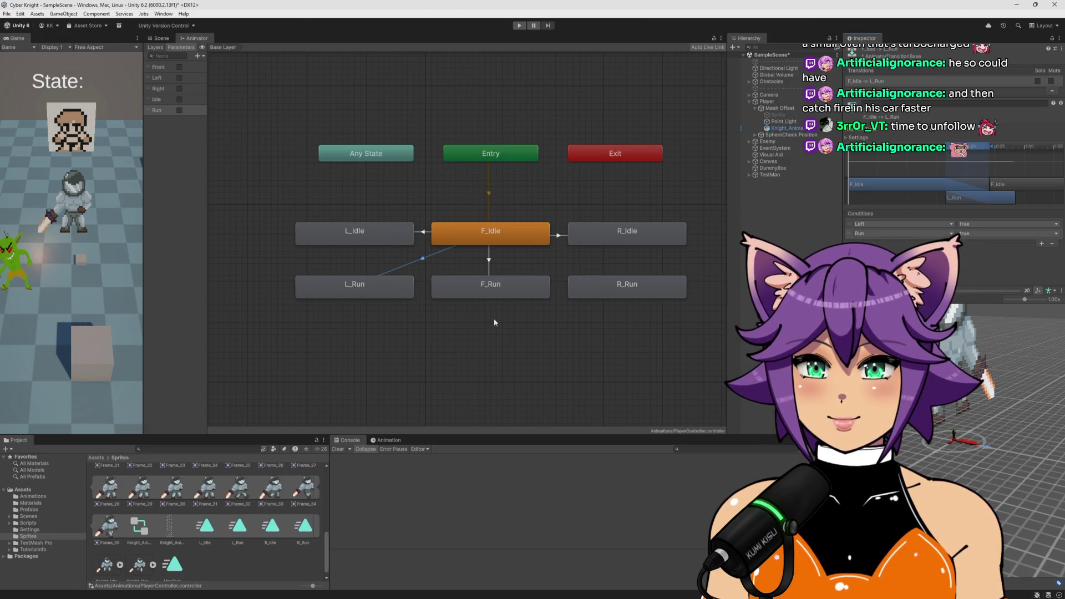
- Add an F_Idle to R_Run transition conditioned on Right
right_click(509, 242)
left_click(540, 248)
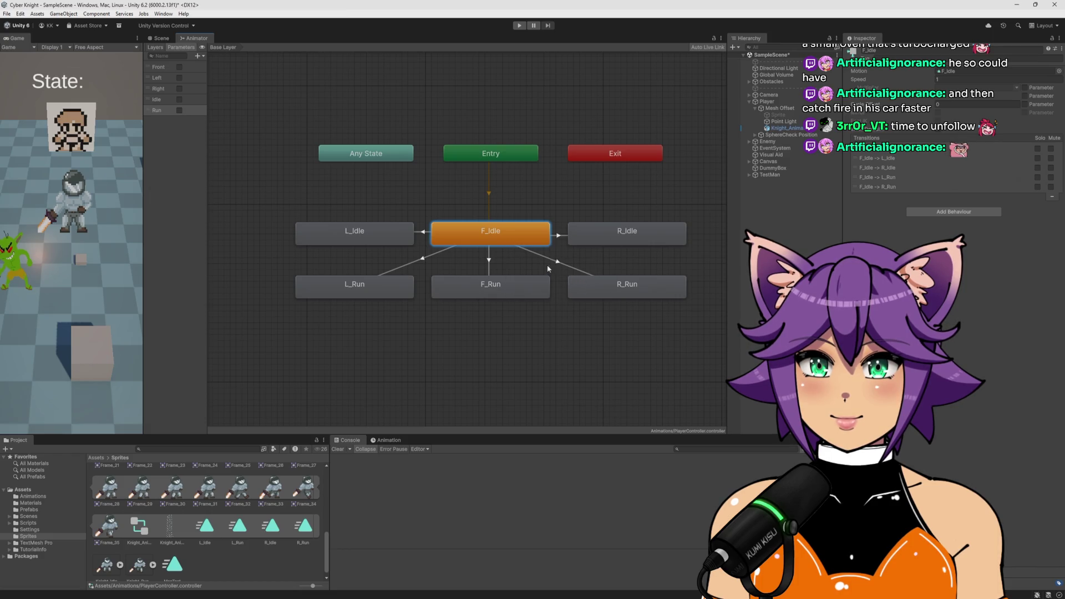
left_click(588, 282)
left_click(1041, 234)
left_click(904, 224)
left_click(907, 262)
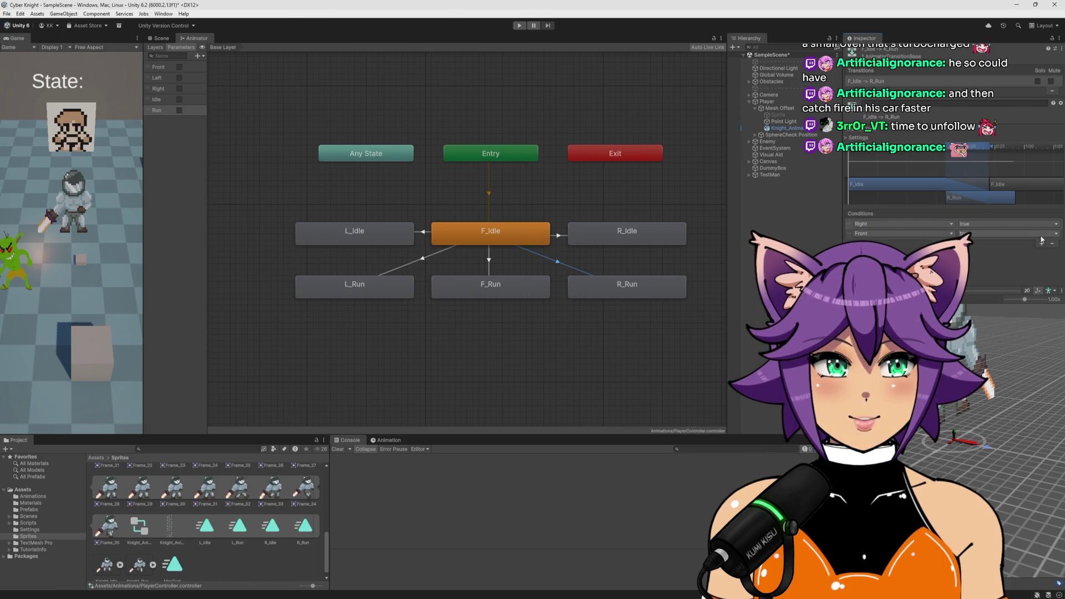
left_click(1041, 233)
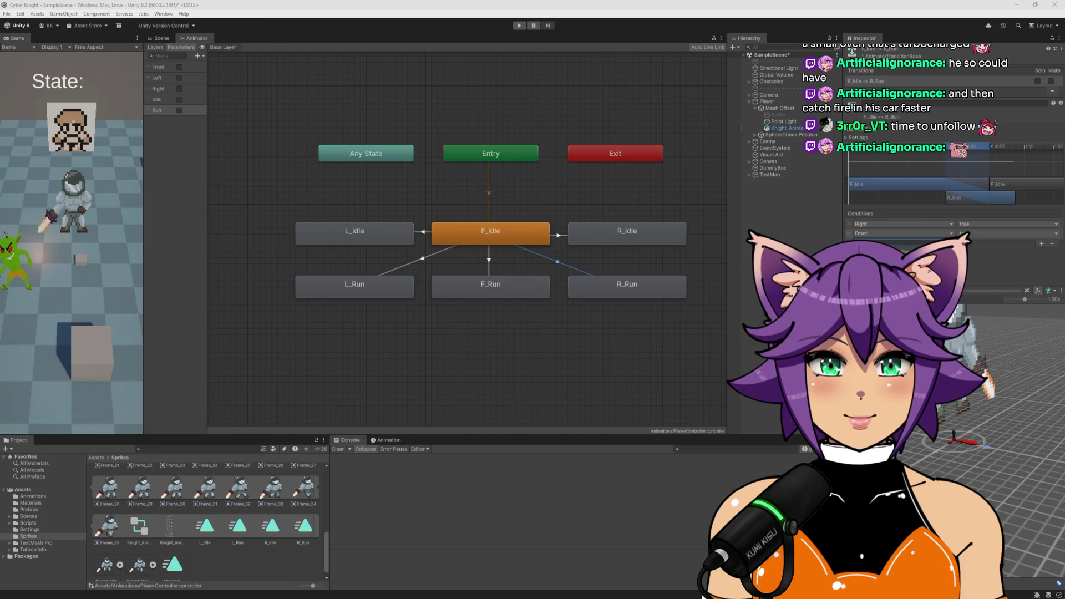
left_click(516, 355)
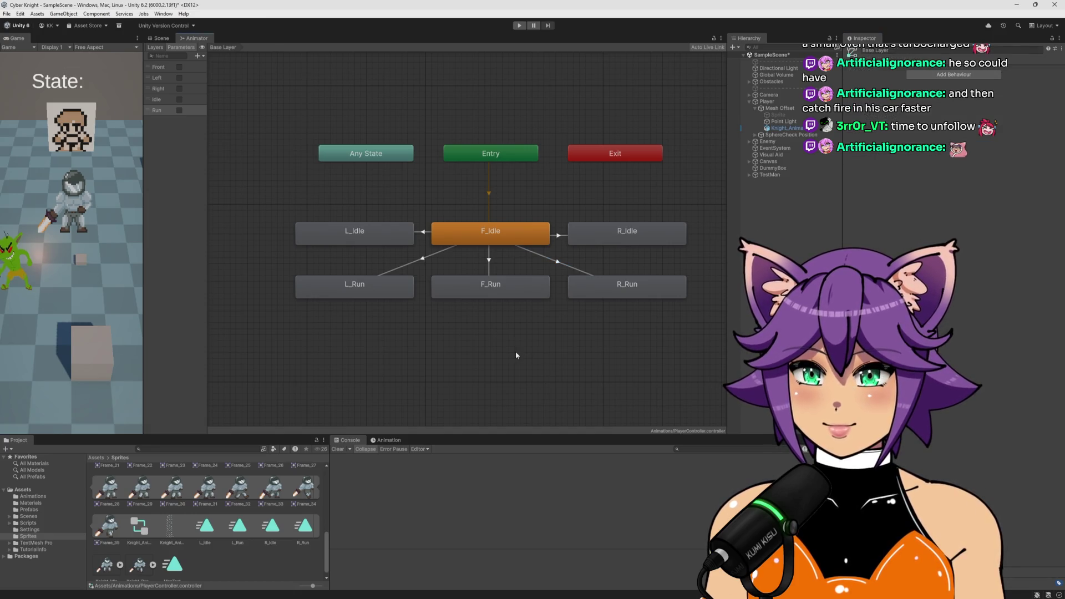
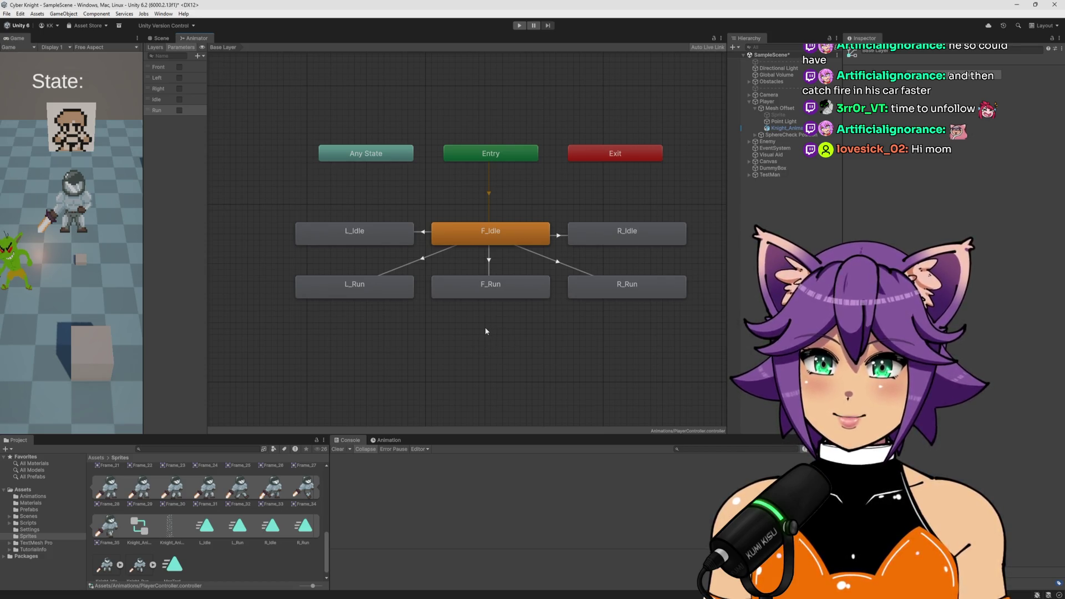
- Shift the six states down and raise L_Idle and R_Idle above F_Idle
mouse_move(391, 349)
left_mouse_down()
mouse_move(490, 251)
mouse_move(535, 280)
left_mouse_up()
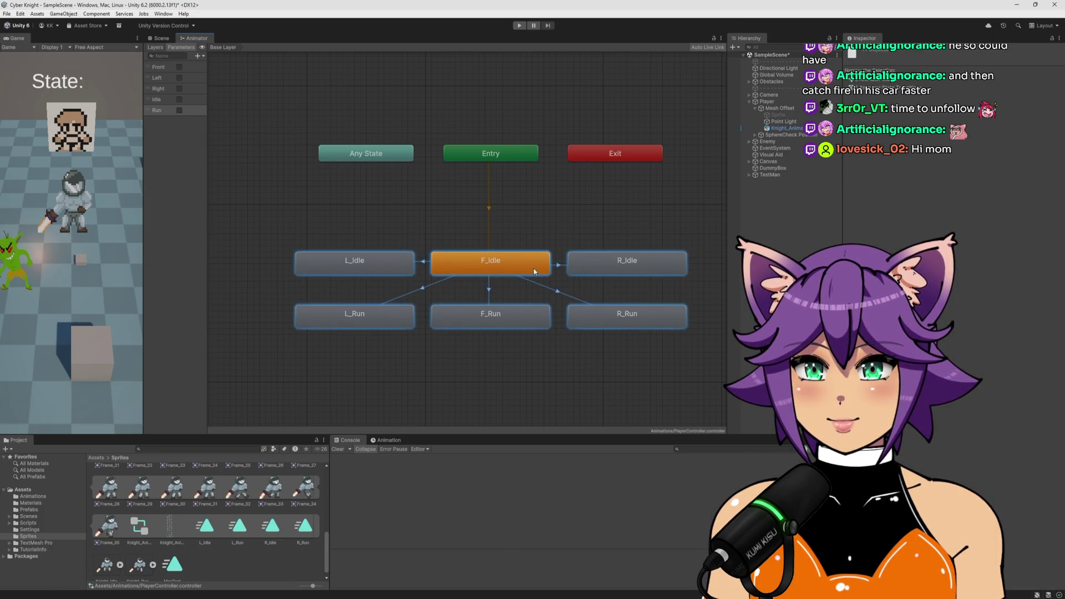
left_click(550, 245)
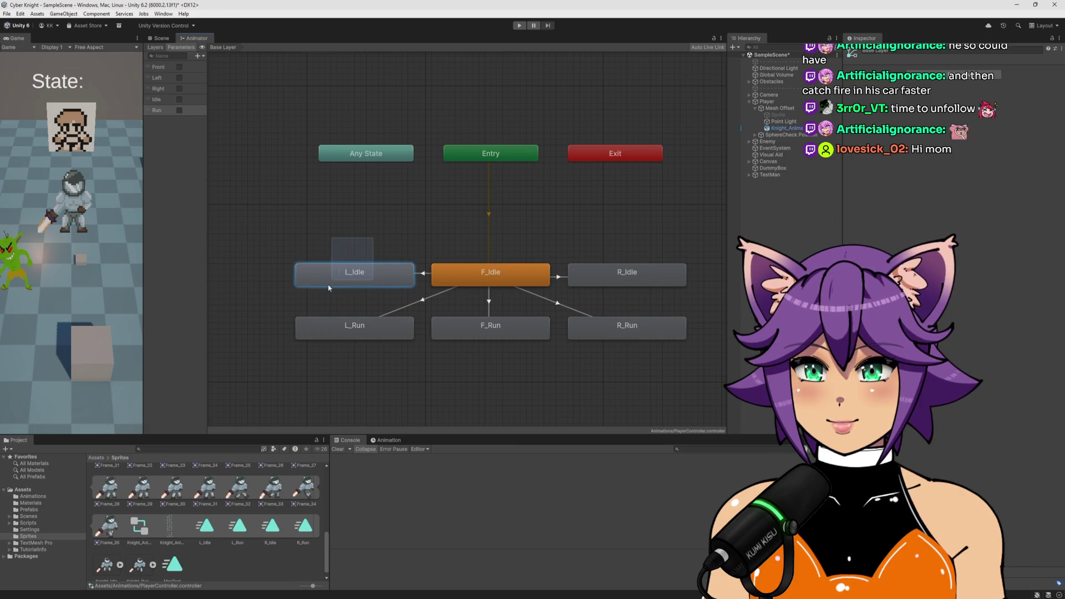
left_click_drag(384, 280, 384, 235)
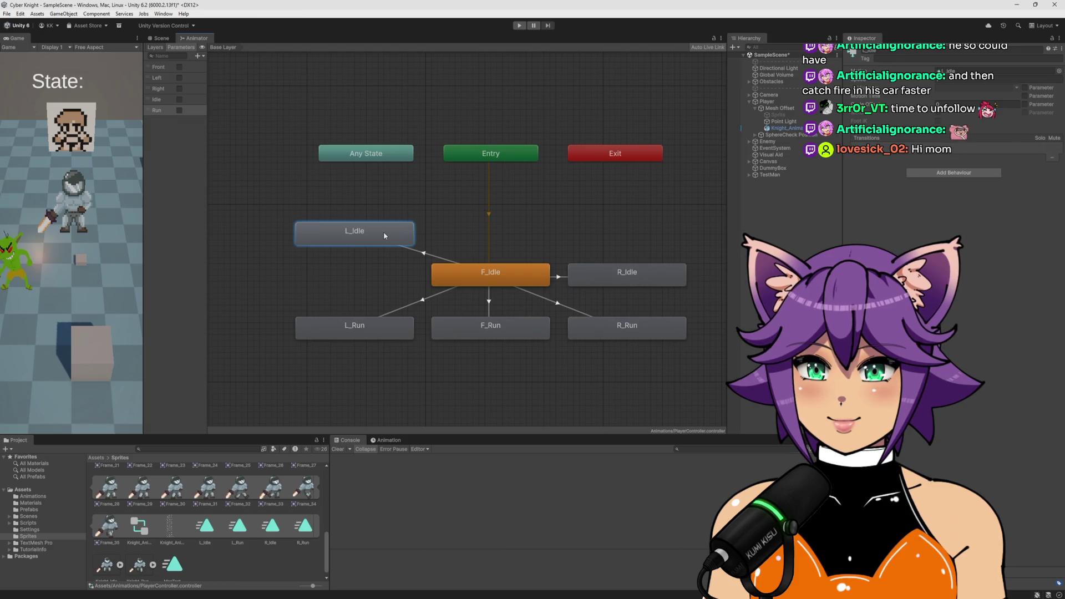
mouse_move(384, 235)
left_mouse_down()
mouse_move(391, 220)
mouse_move(378, 272)
mouse_move(397, 238)
mouse_move(396, 184)
left_mouse_up()
scroll(380, 278, "up", 3)
scroll(397, 198, "down", 2)
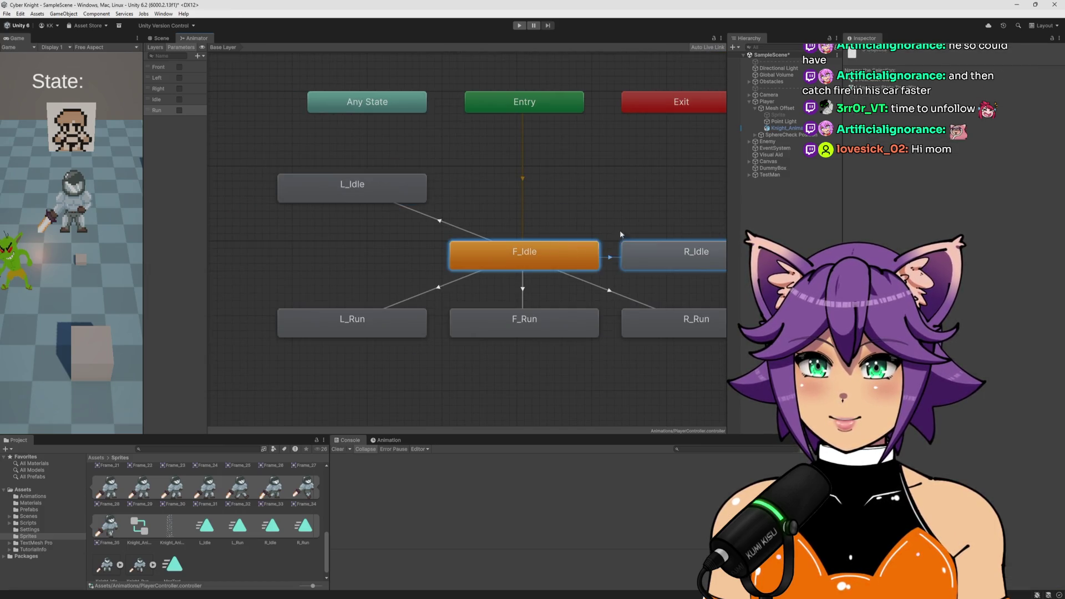
key("a")
left_click_drag(593, 294, 590, 247)
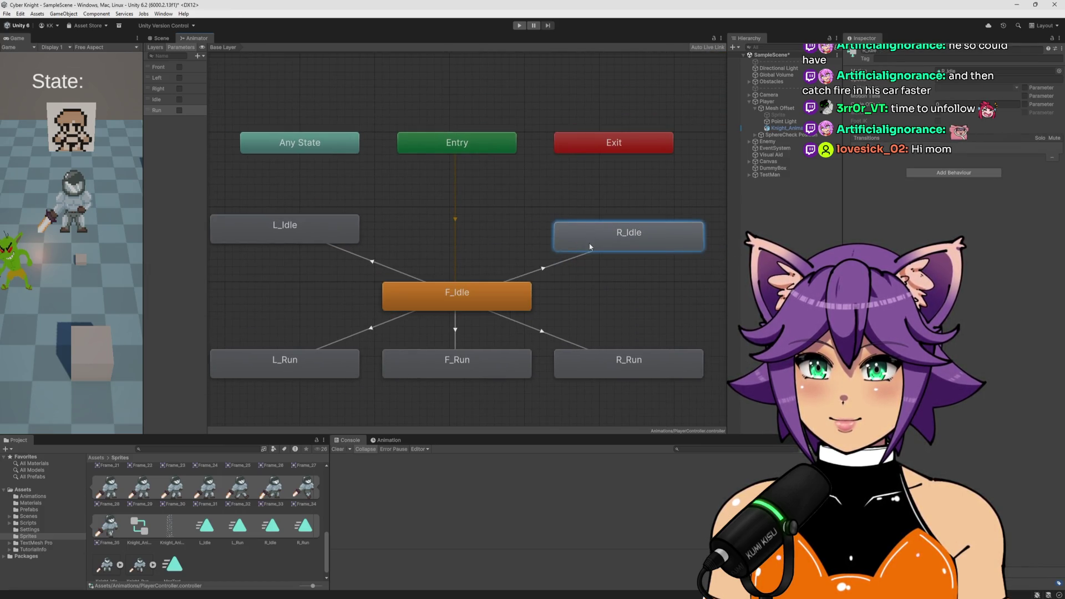
left_click(591, 288)
- Recentre the animator graph in view and show the Layers list
scroll(591, 288, "down", 1)
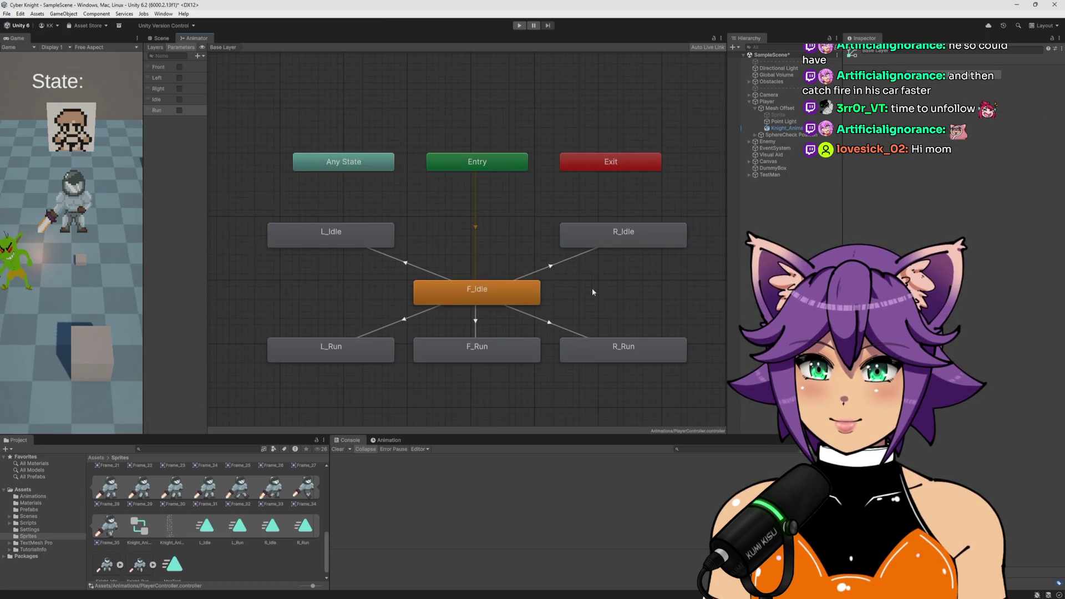
scroll(592, 287, "down", 1)
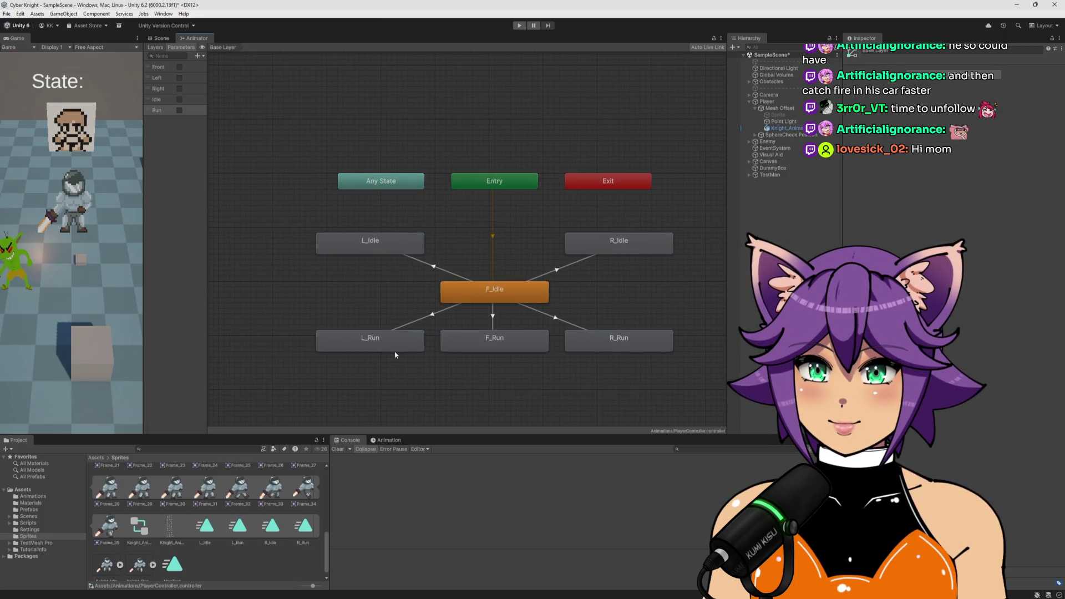
left_click_drag(413, 379, 399, 339)
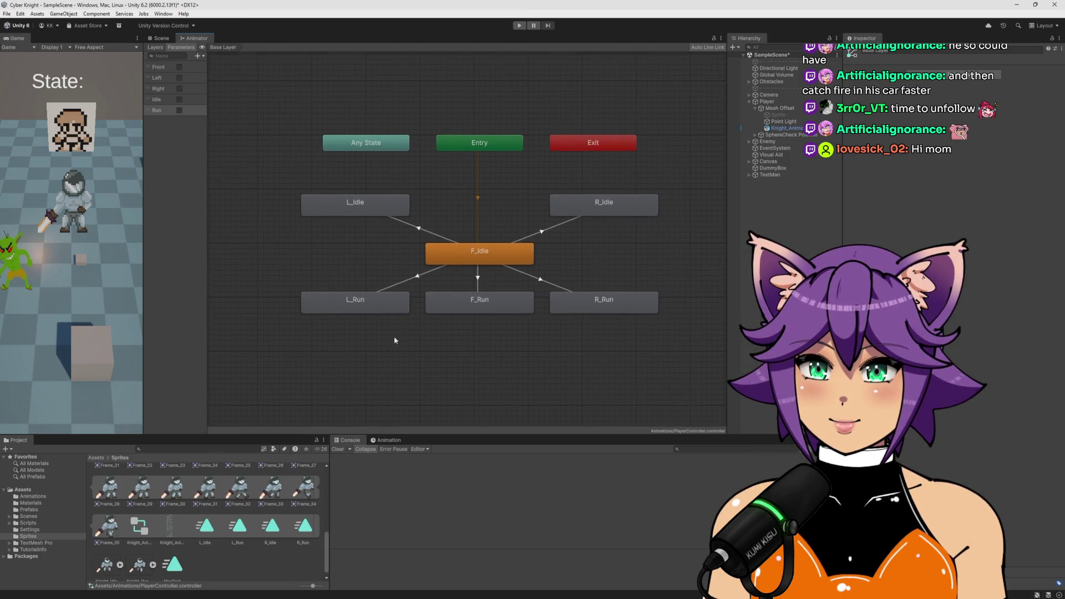
scroll(387, 340, "up", 1)
scroll(383, 354, "up", 1)
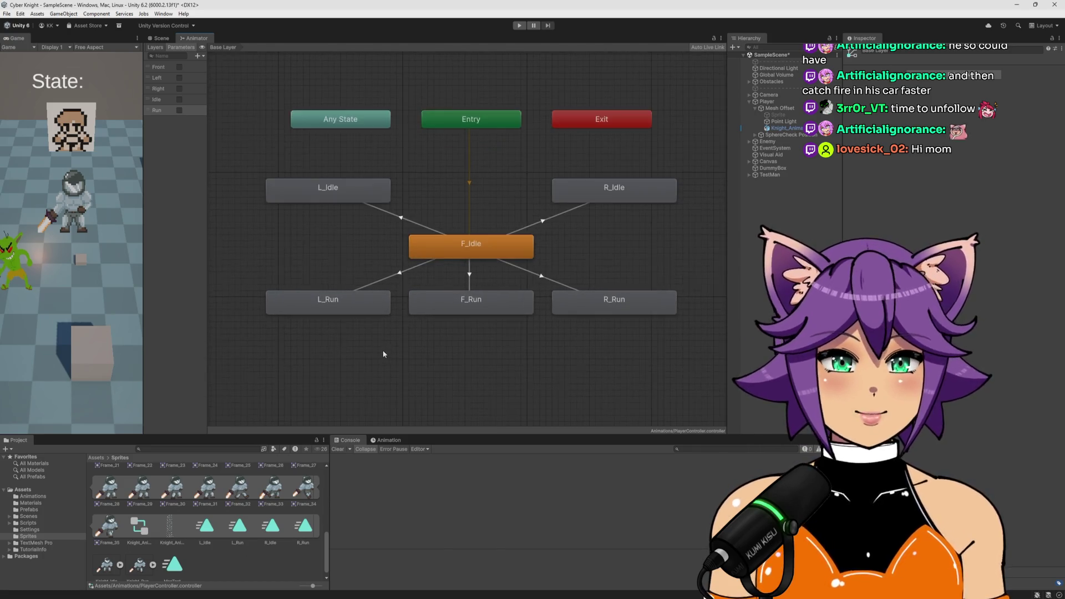
left_click_drag(461, 352, 467, 356)
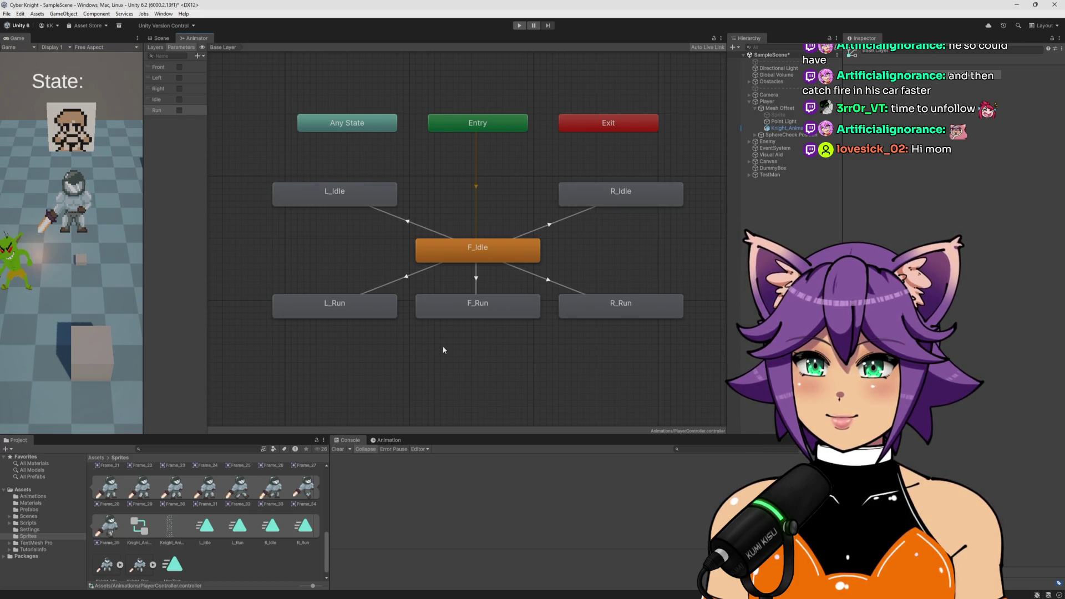
left_click(155, 48)
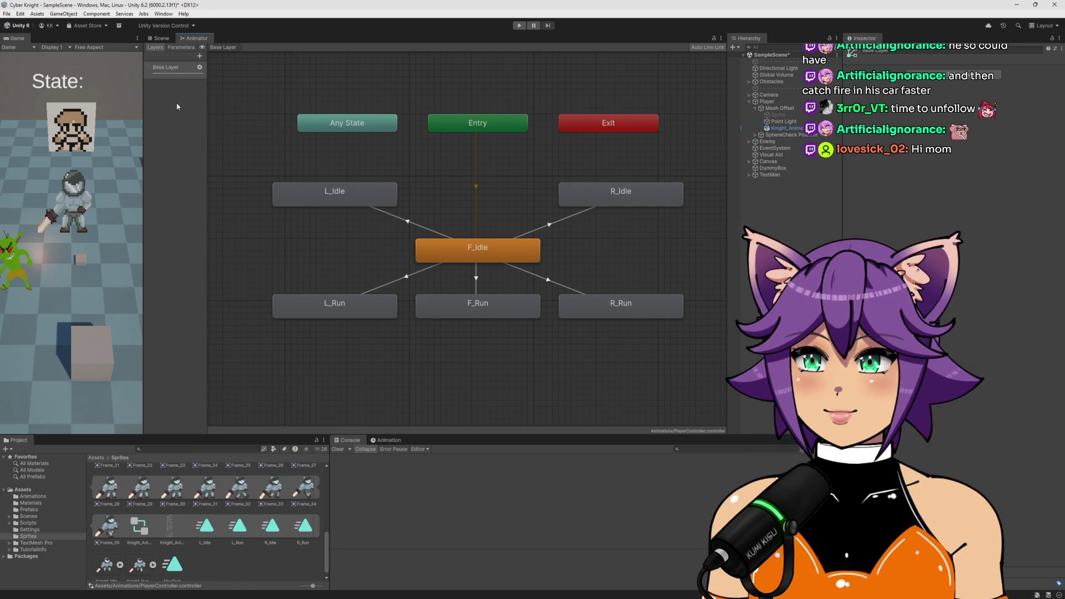
- Add a new animator layer named Run and rename Base Layer to Idle
left_click(200, 56)
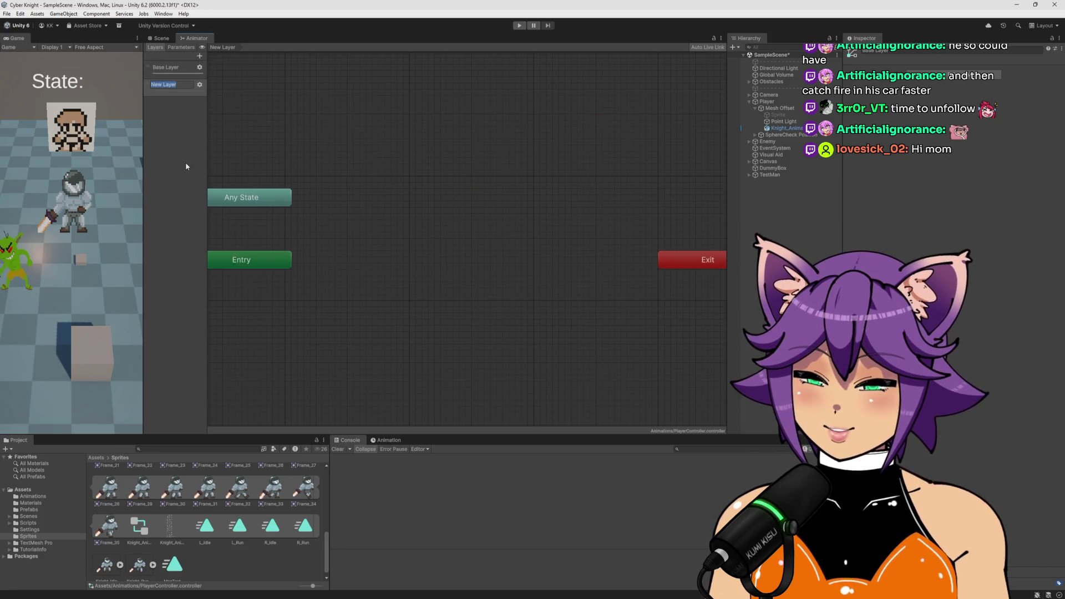
type("Run")
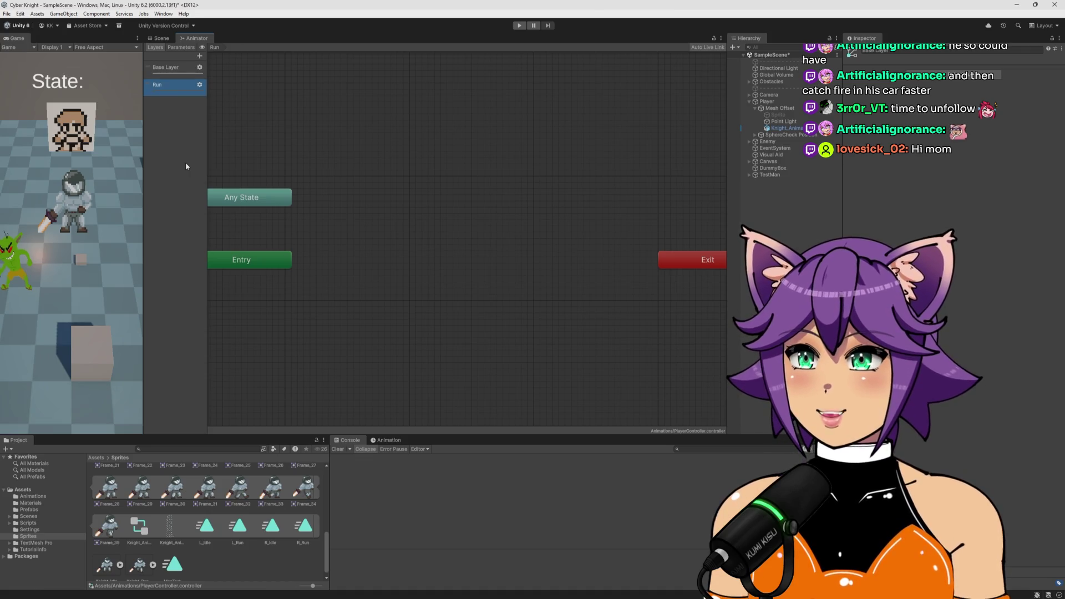
left_click(167, 70)
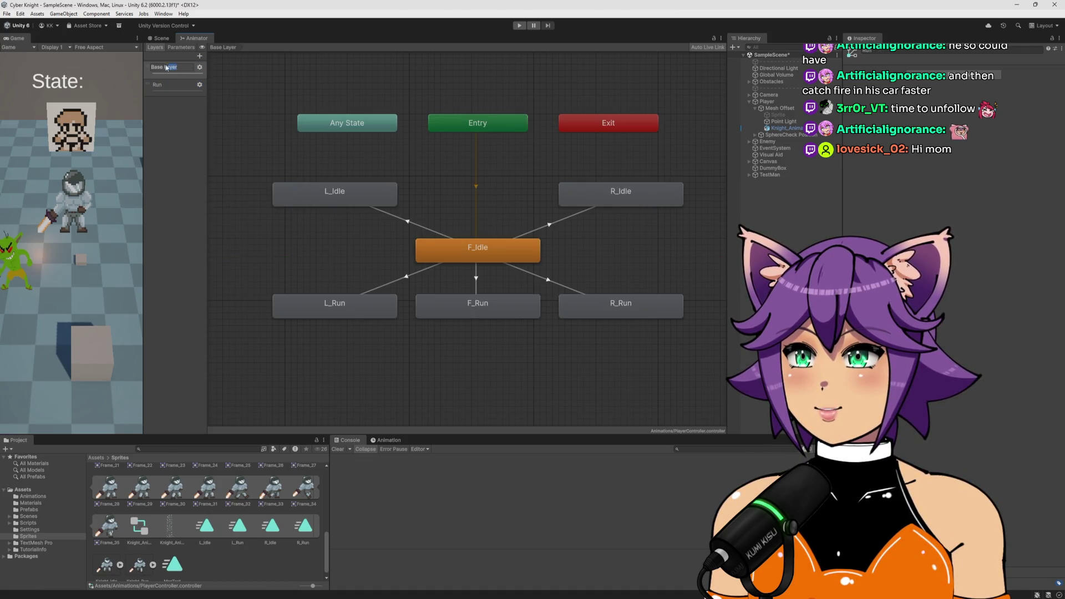
type("Idle")
key("Return")
- Check the Run layer's settings (weight 1), then select the empty Run layer
left_click(175, 84)
left_click(187, 86)
left_click(201, 85)
left_click(200, 85)
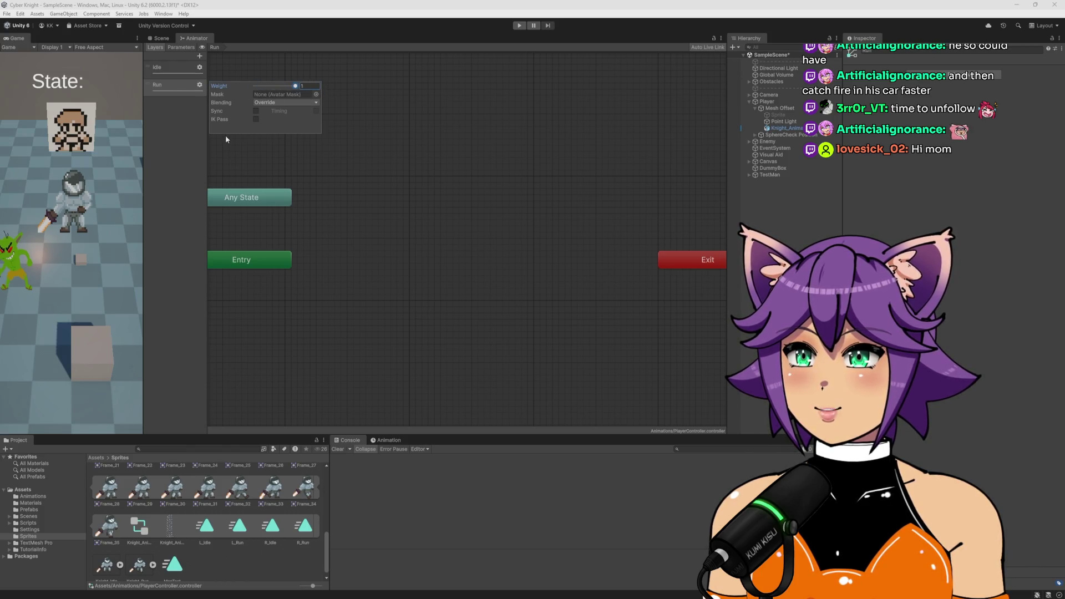
left_click(182, 115)
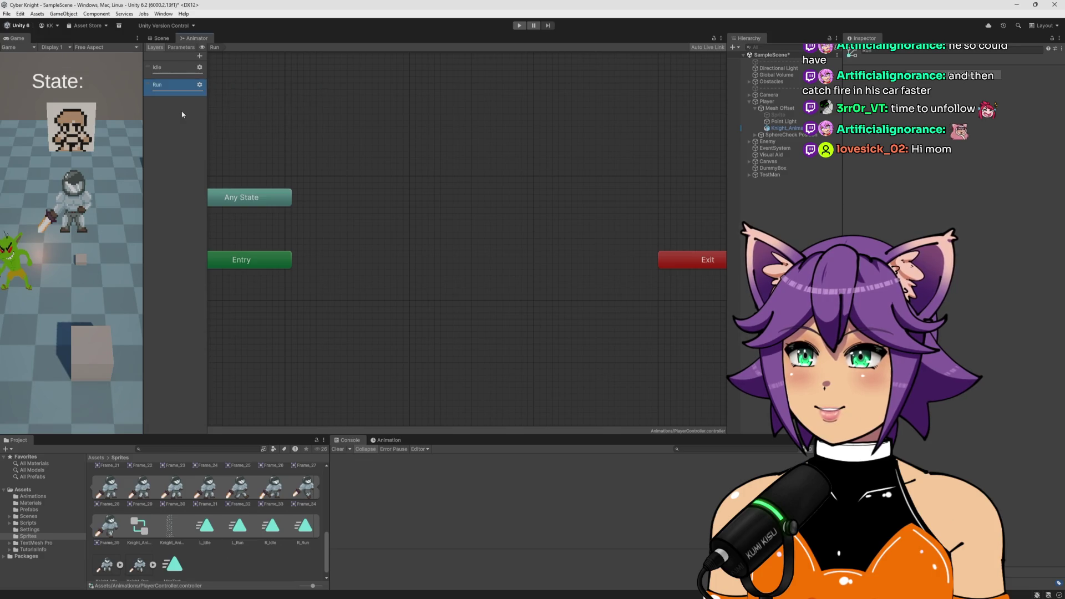
left_click(179, 77)
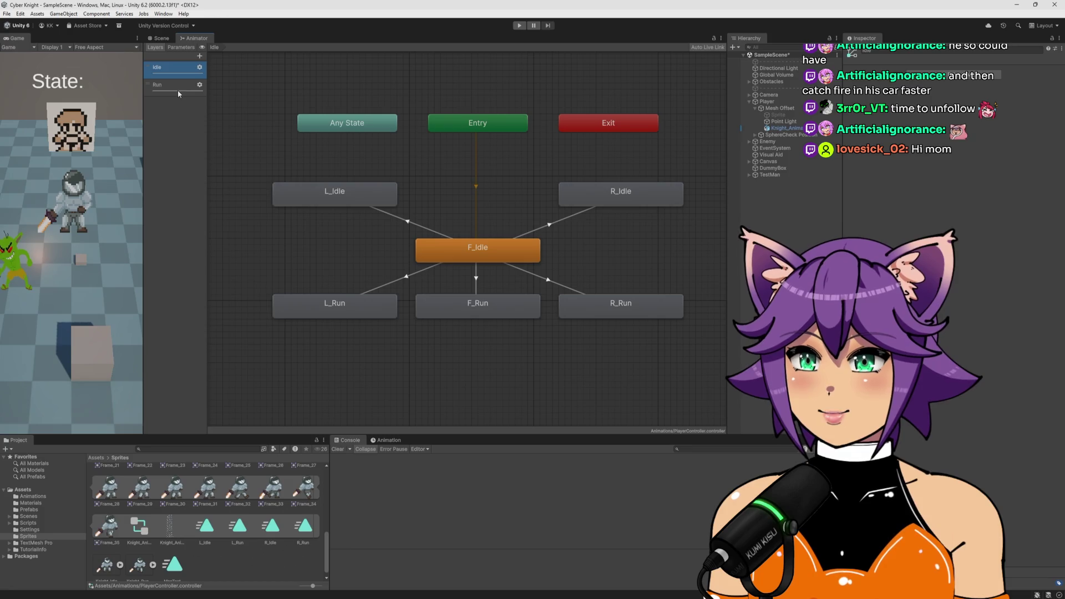
left_click(178, 92)
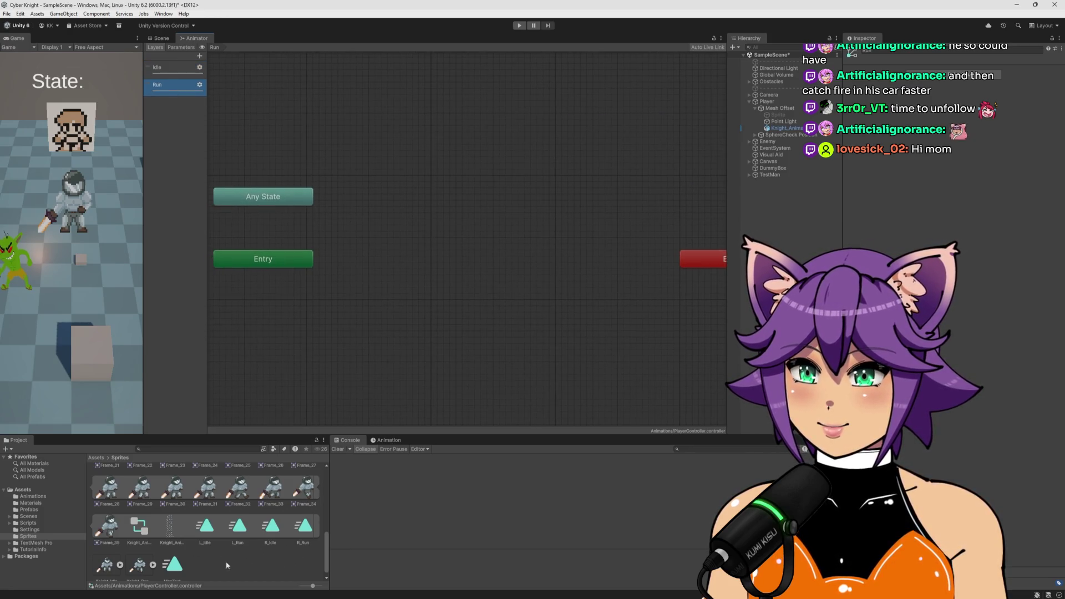
- Add L_Run, F_Run and R_Run states to the Run layer, stacked vertically
left_click_drag(244, 532, 390, 281)
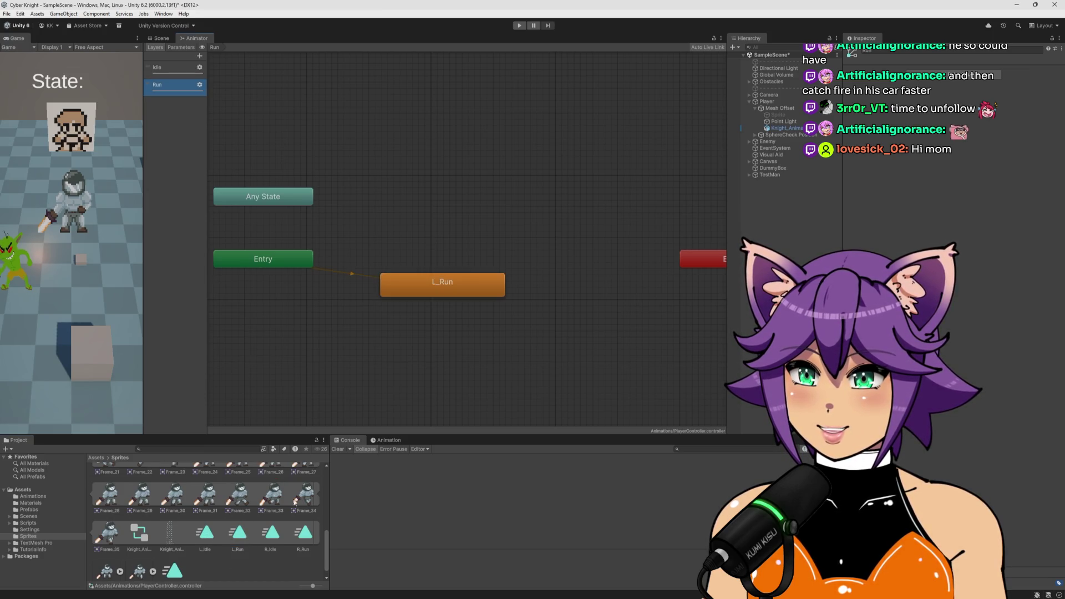
left_click_drag(270, 533, 391, 345)
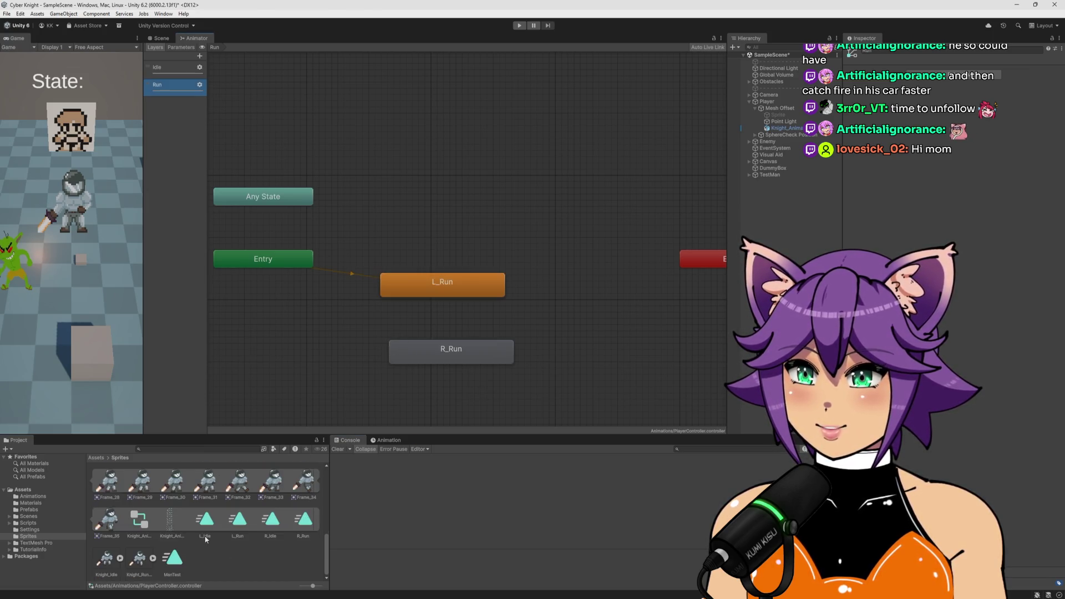
scroll(255, 516, "up", 5)
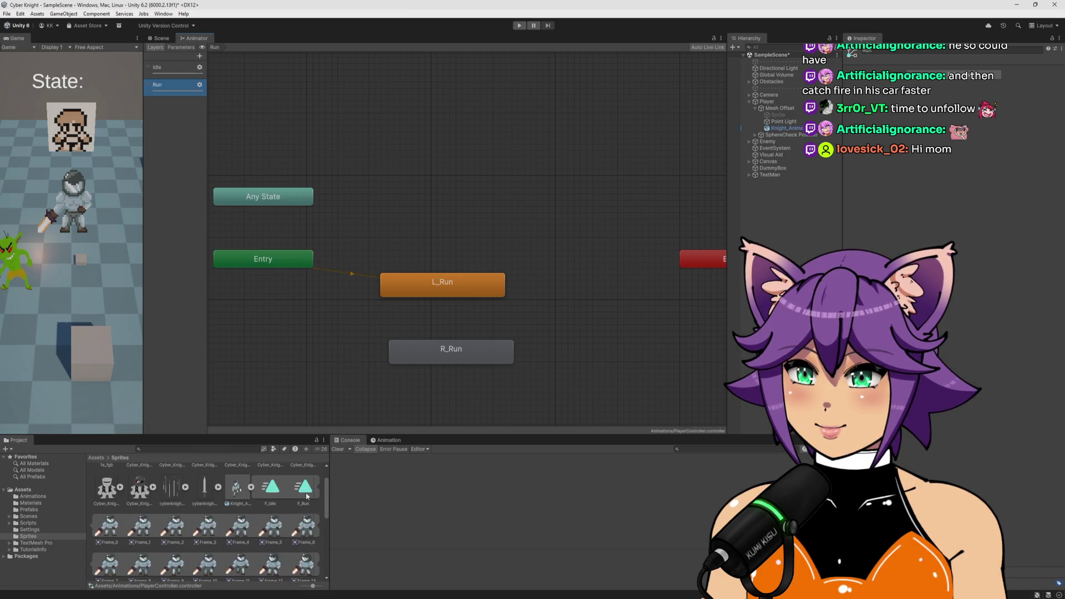
left_click_drag(300, 492, 399, 321)
left_click_drag(438, 321, 423, 319)
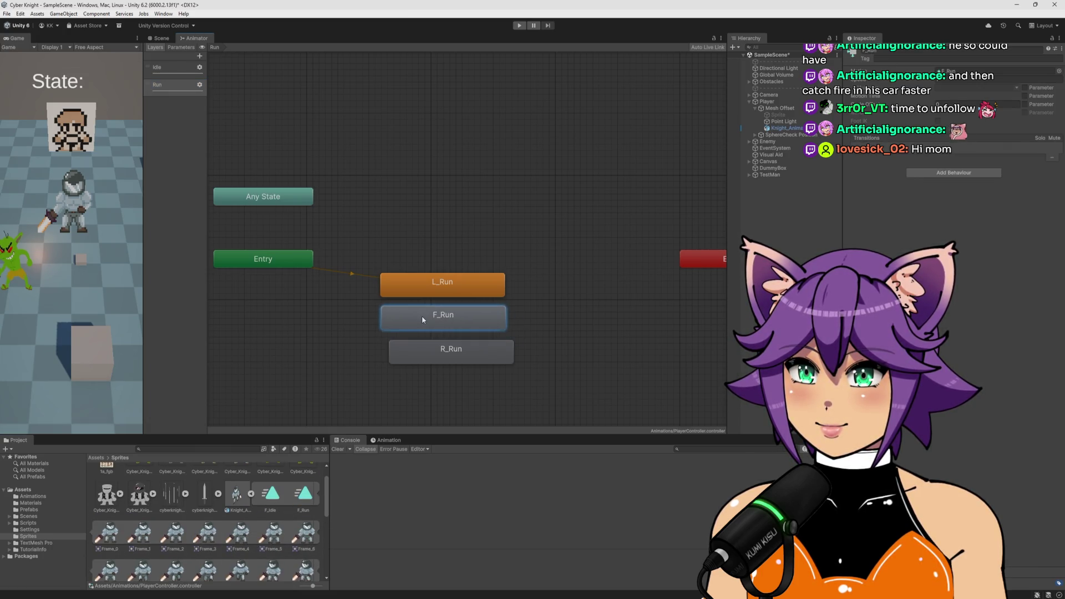
left_click_drag(428, 361, 419, 358)
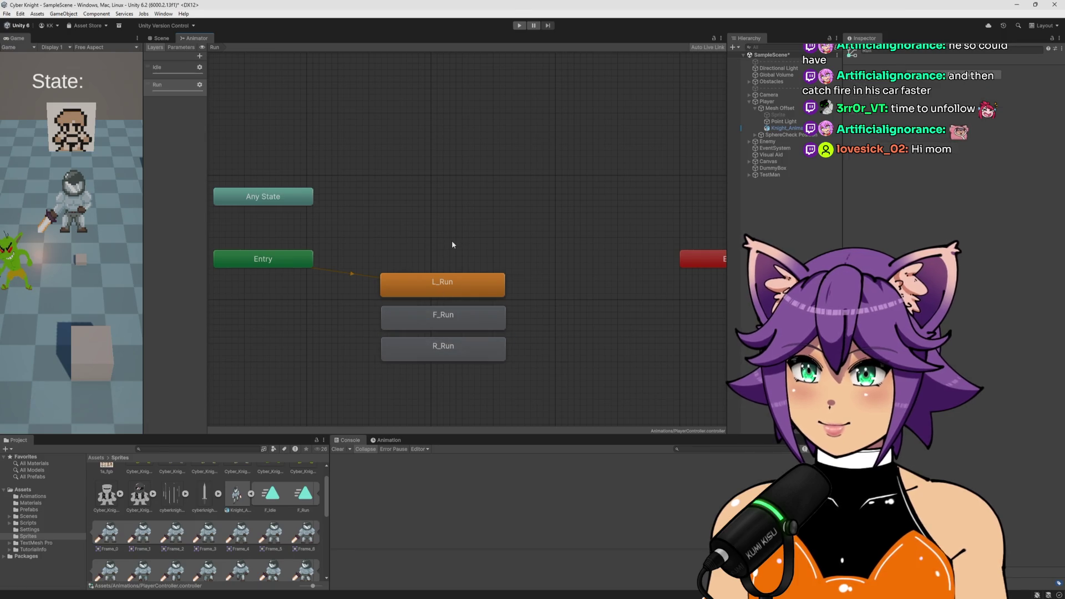
left_click_drag(426, 293, 427, 295)
left_click_drag(508, 238, 376, 421)
mouse_move(447, 297)
left_mouse_down()
mouse_move(478, 216)
mouse_move(479, 228)
left_mouse_up()
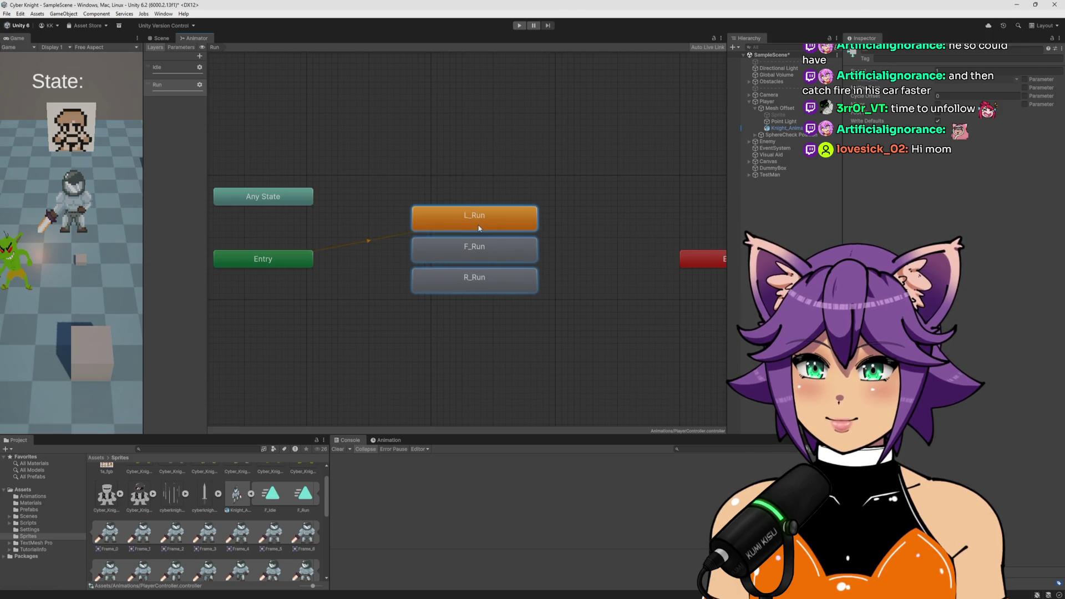
left_click(580, 215)
- Place Exit and Entry beside the run states and inspect Entry's default transition to L_Run
left_click_drag(703, 266, 586, 255)
left_click(454, 305)
left_click_drag(289, 264, 362, 254)
left_click(373, 299)
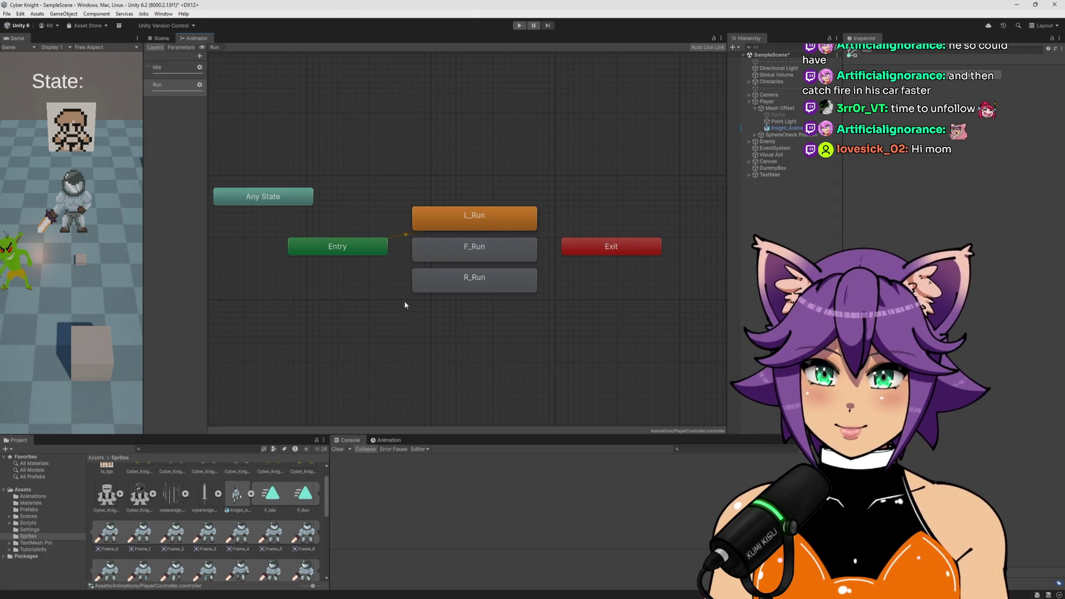
left_click(321, 248)
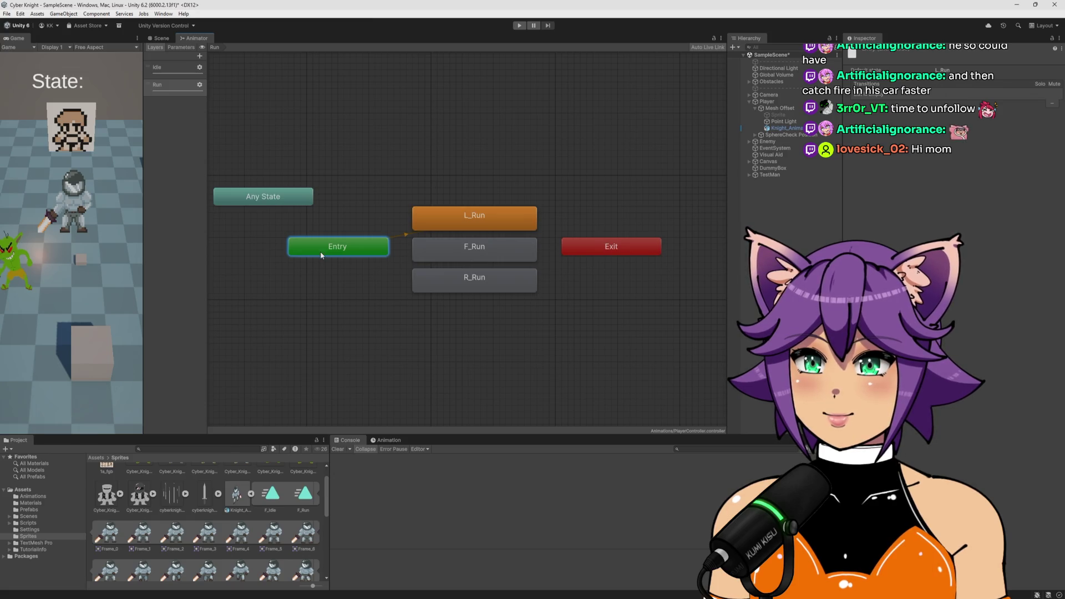
left_click_drag(321, 252, 314, 255)
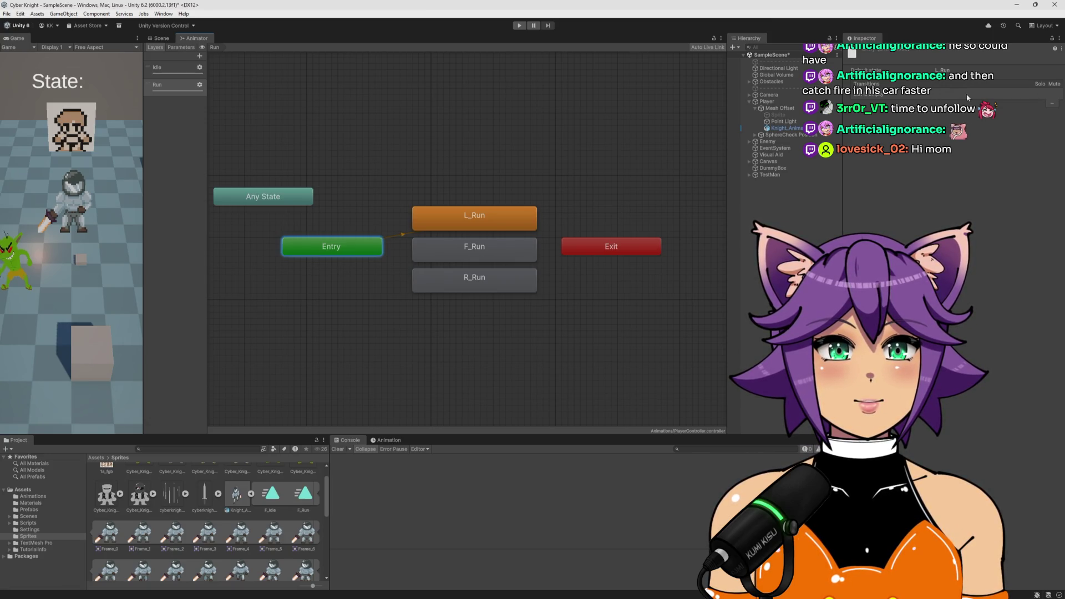
left_click(396, 314)
left_click(405, 233)
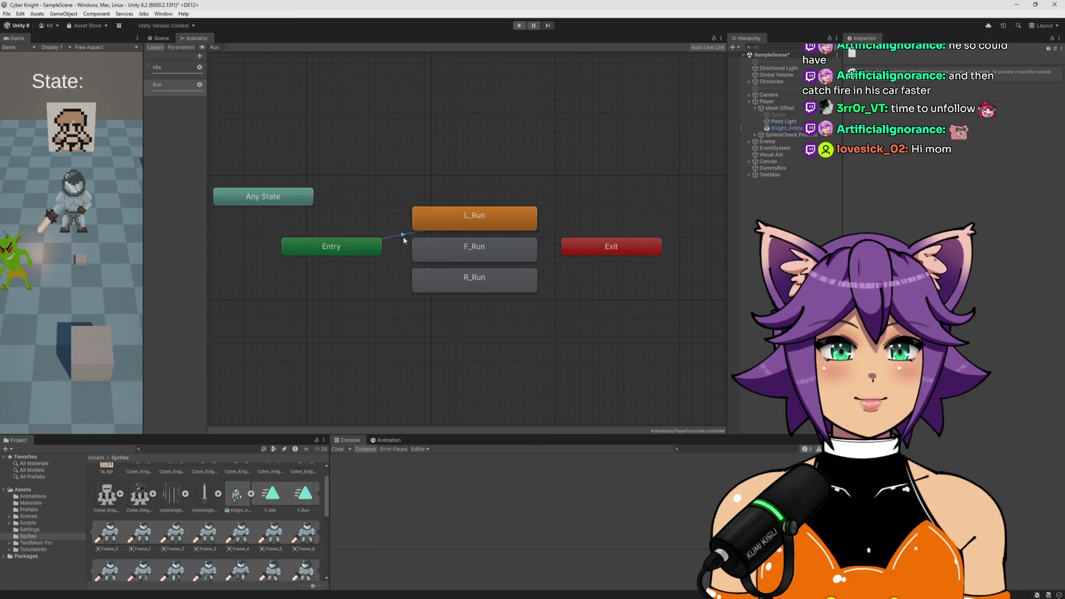
left_click(287, 194)
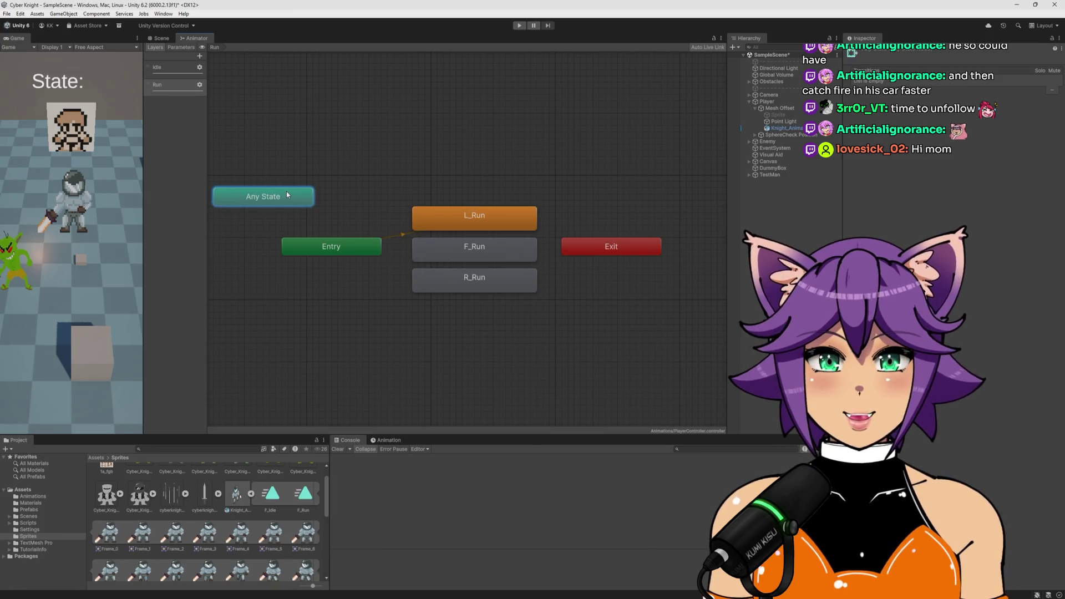
left_click(342, 269)
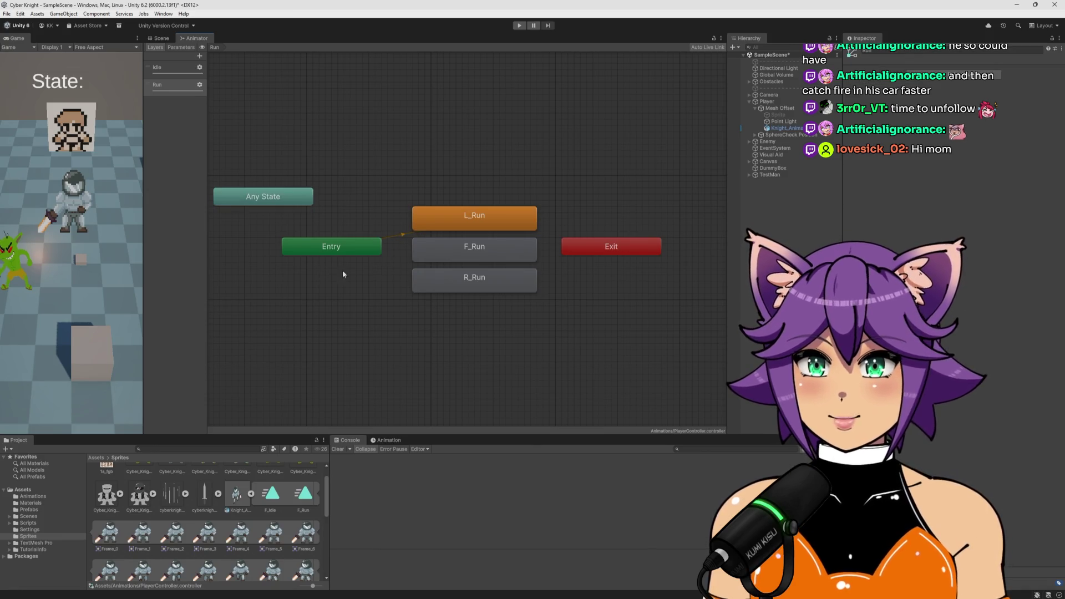
- Space out the run states and add an F_Run to L_Run transition with a Left condition
right_click(485, 251)
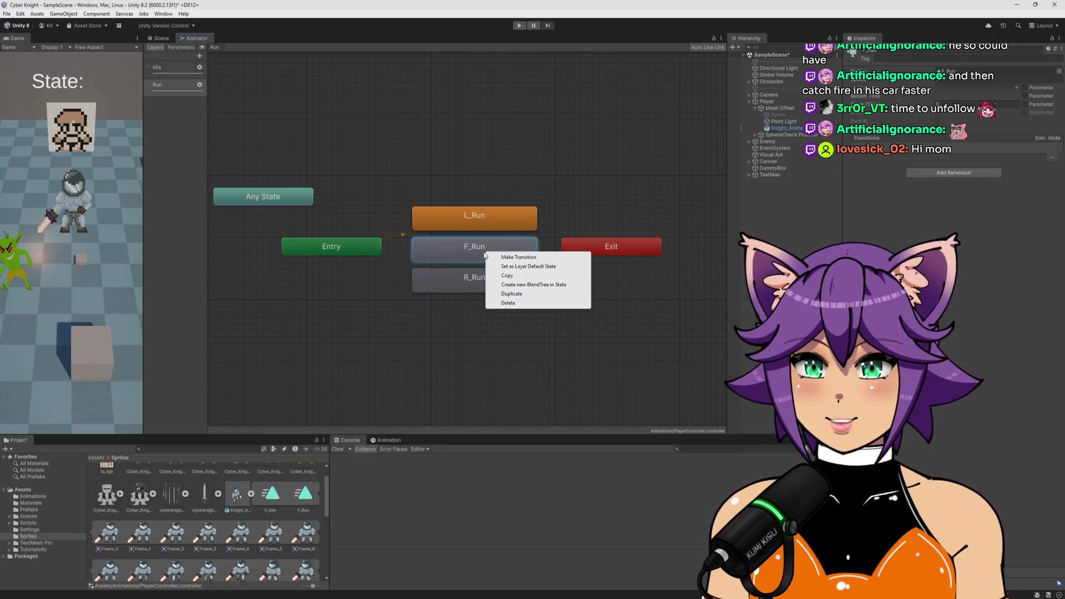
left_click(465, 285)
left_click_drag(466, 278, 470, 292)
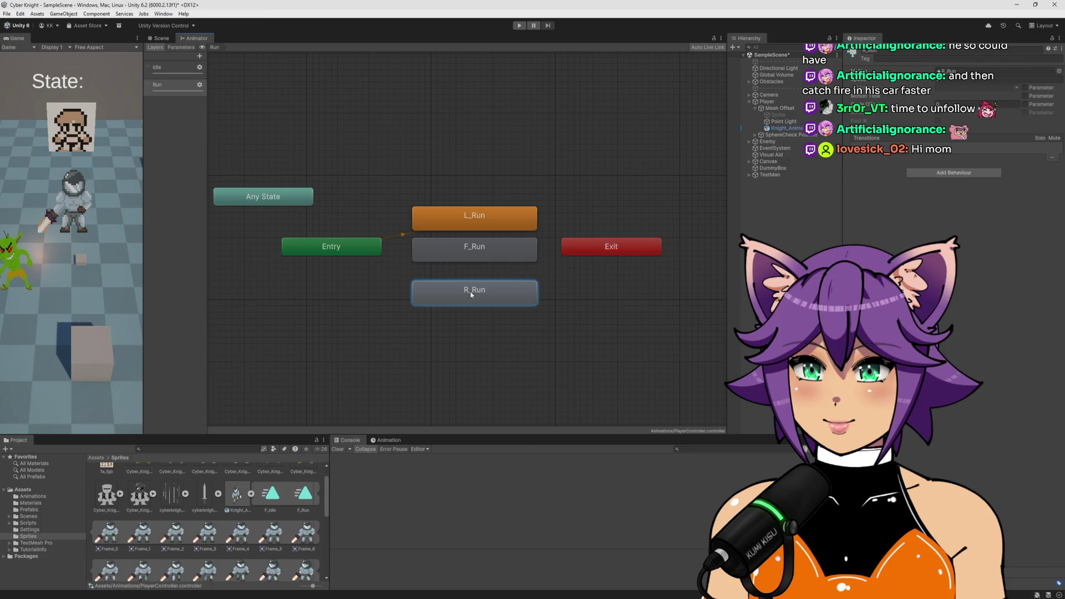
left_click(468, 191)
left_click_drag(461, 213, 461, 200)
left_click(478, 255)
right_click(479, 260)
left_click(491, 262)
left_click(476, 204)
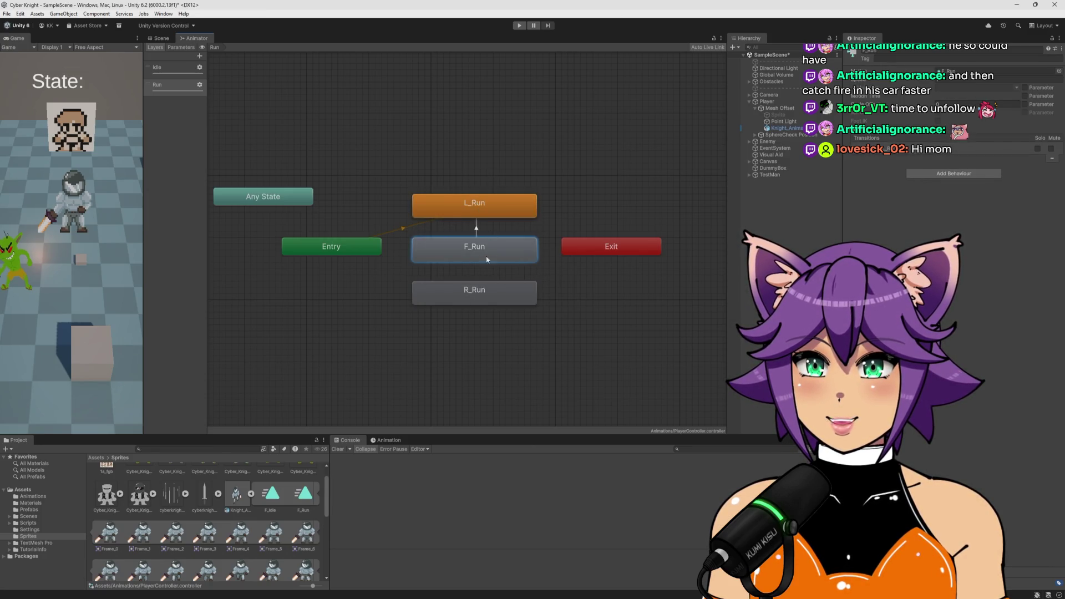
left_click(477, 229)
left_click(1042, 233)
left_click(917, 224)
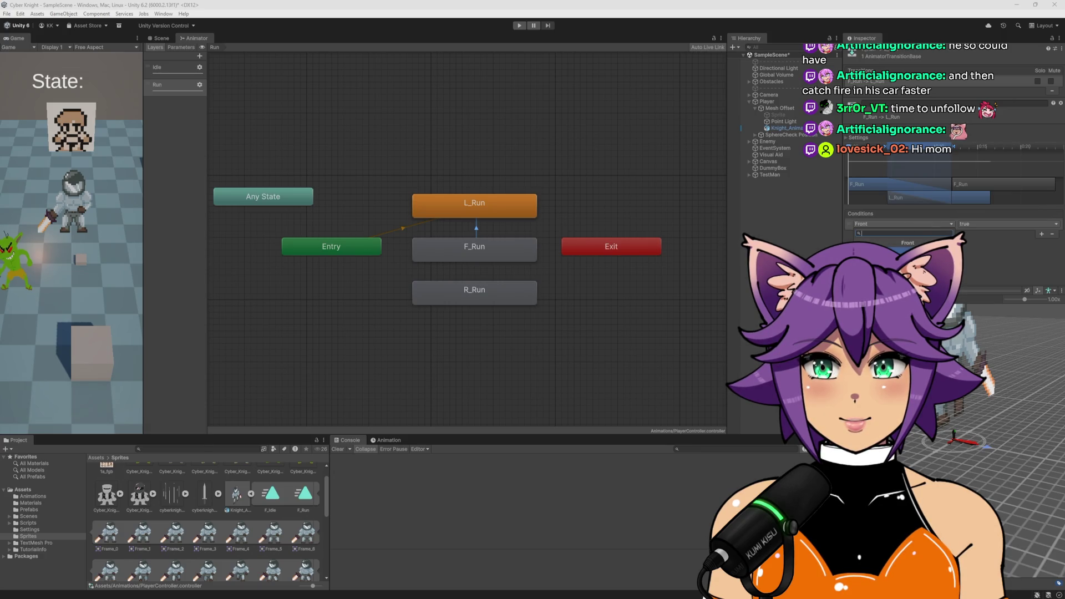
left_click(908, 256)
- Create an F_Run to R_Run transition and add a condition to it
left_click(498, 245)
right_click(497, 245)
left_click(508, 249)
left_click(475, 268)
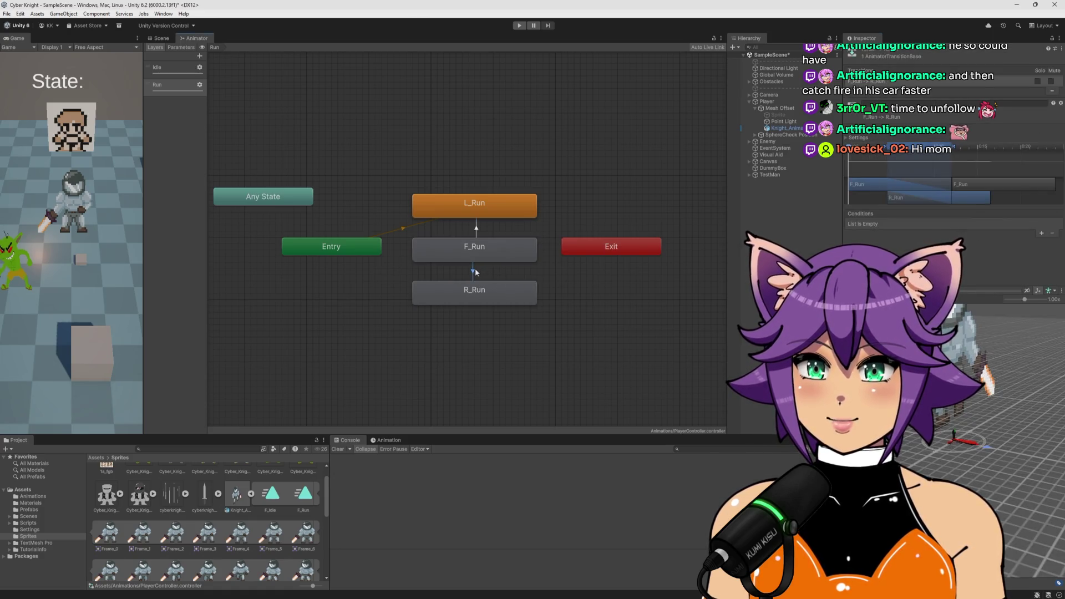
left_click(1041, 233)
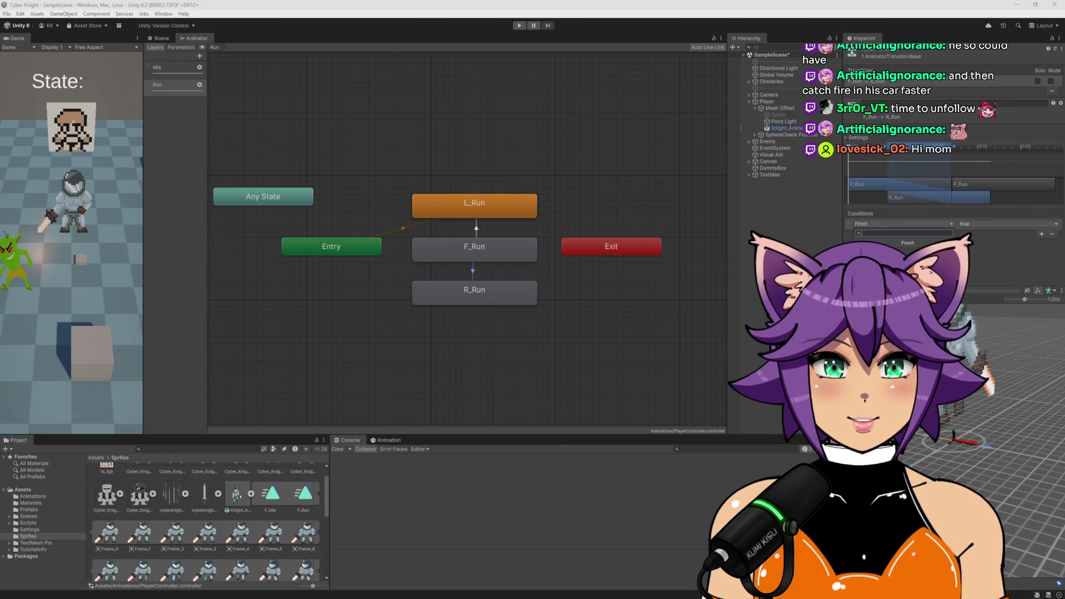
- Add transitions from R_Run and from L_Run back to F_Run
right_click(493, 292)
left_click(509, 299)
left_click(475, 249)
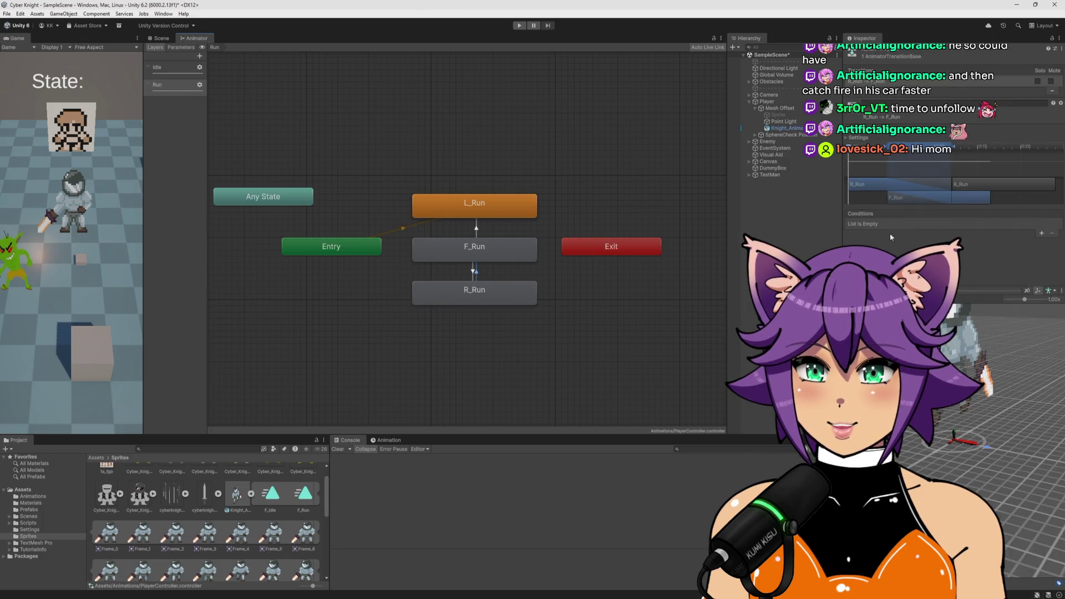
left_click(581, 288)
right_click(481, 207)
left_click(511, 210)
left_click(493, 248)
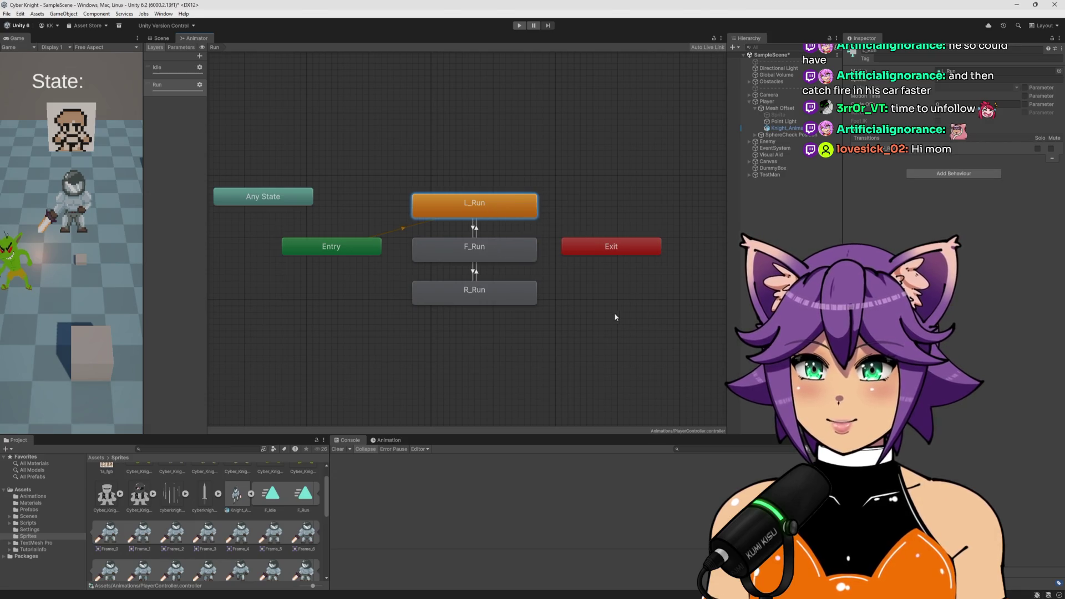
left_click(603, 312)
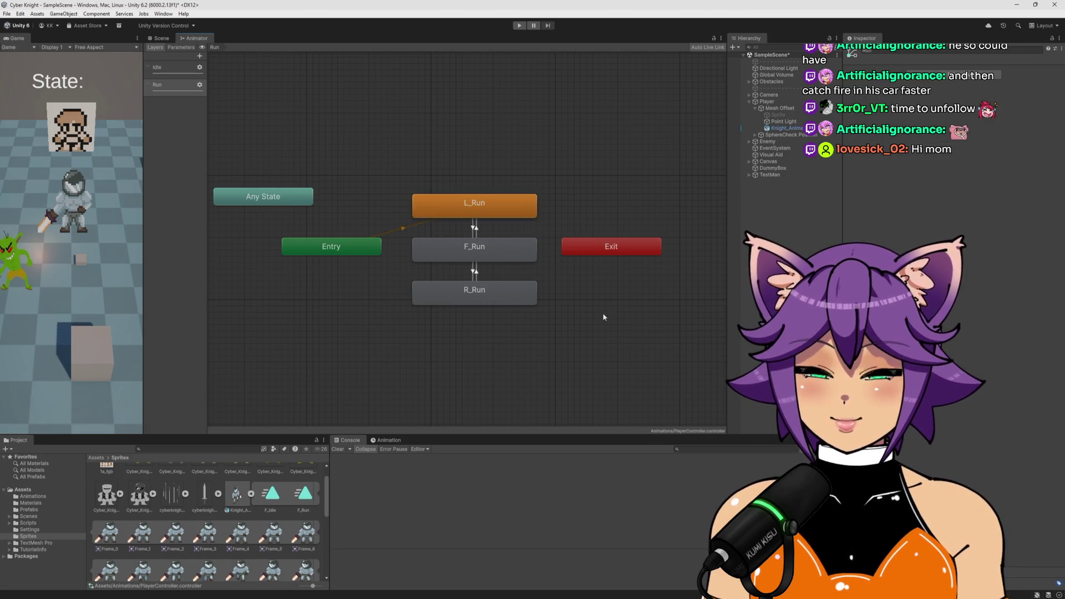
- Create an R_Run to L_Run transition with a Left condition
right_click(511, 302)
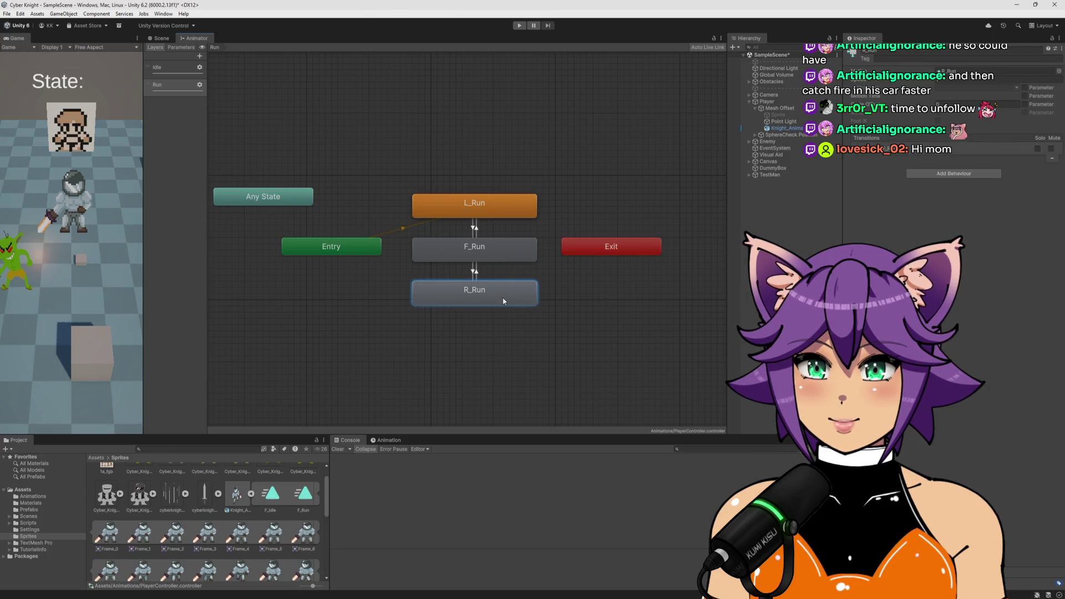
left_click(518, 304)
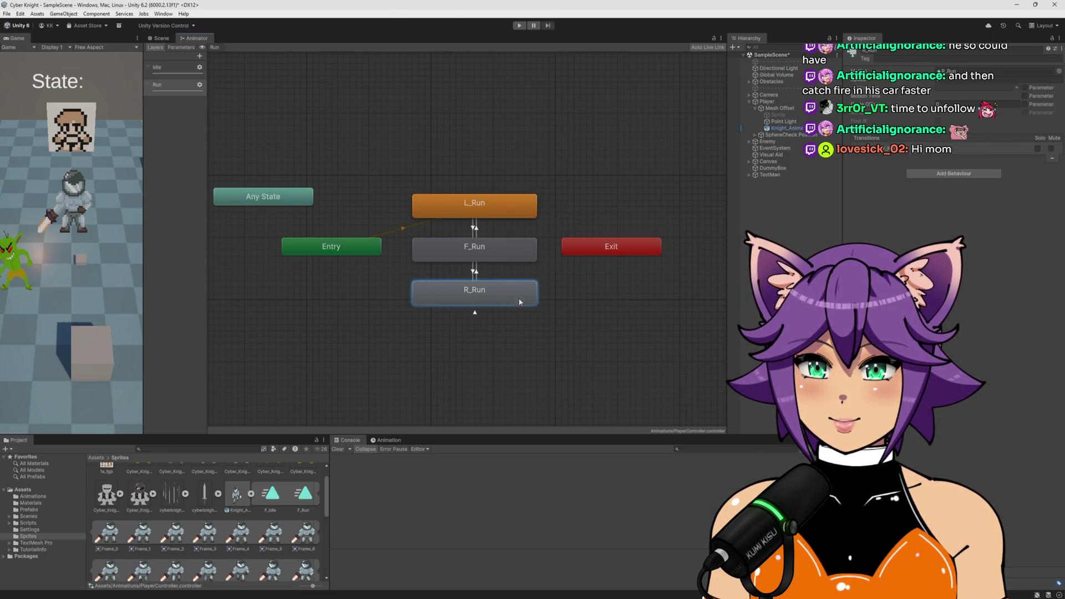
left_click(494, 214)
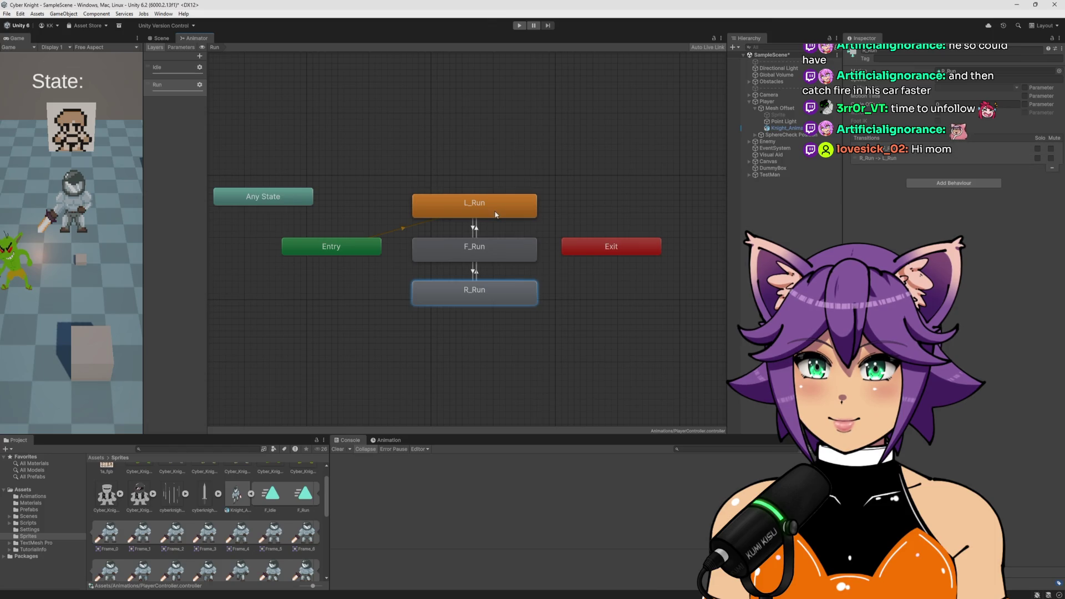
left_click_drag(510, 299, 548, 328)
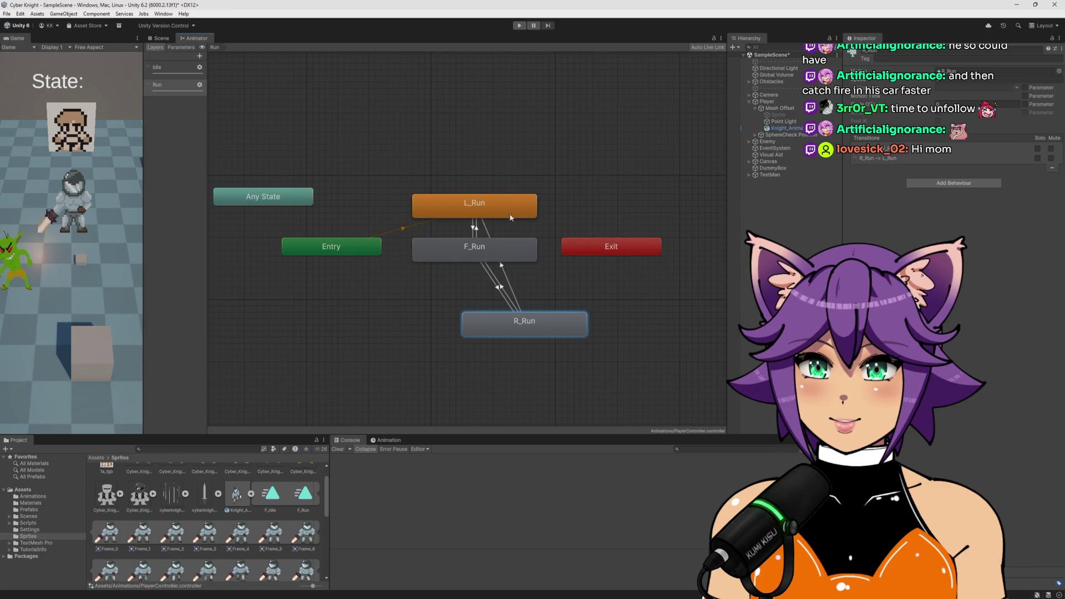
left_click_drag(506, 208, 558, 185)
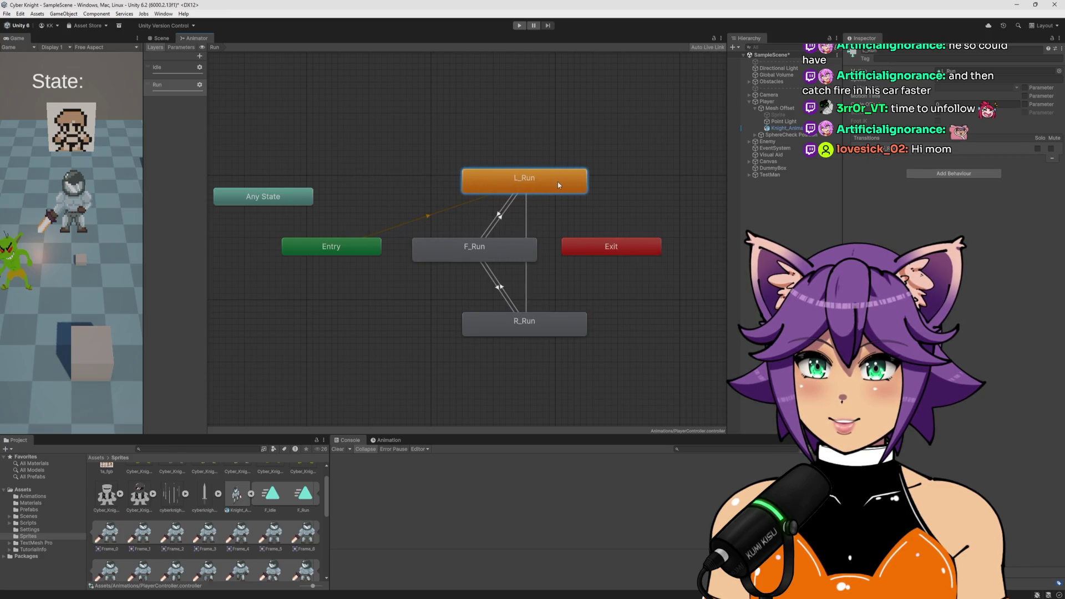
left_click(526, 222)
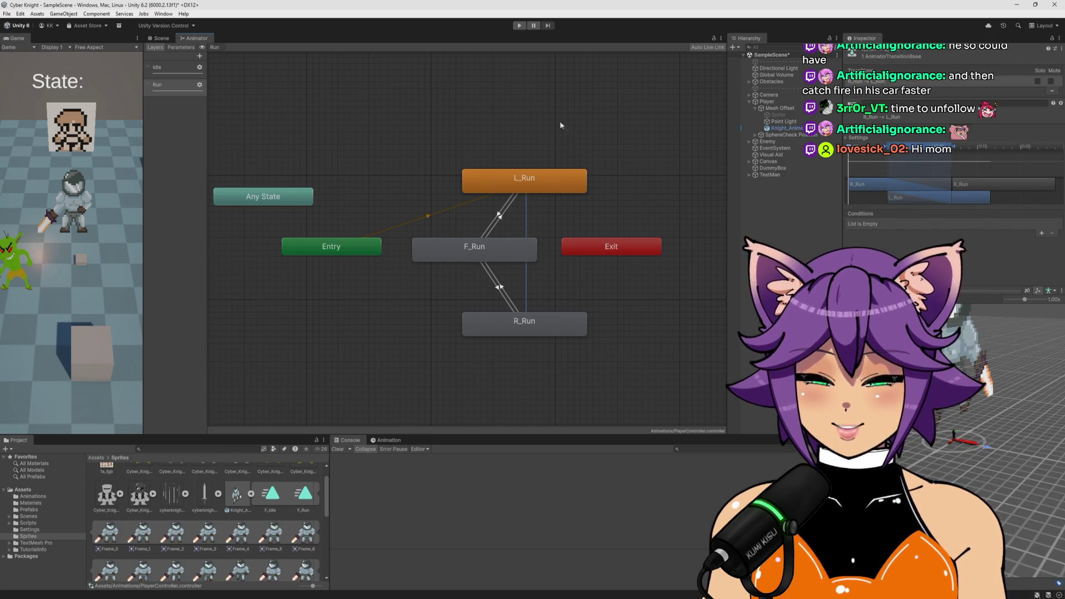
left_click(1041, 233)
left_click(917, 224)
left_click(908, 252)
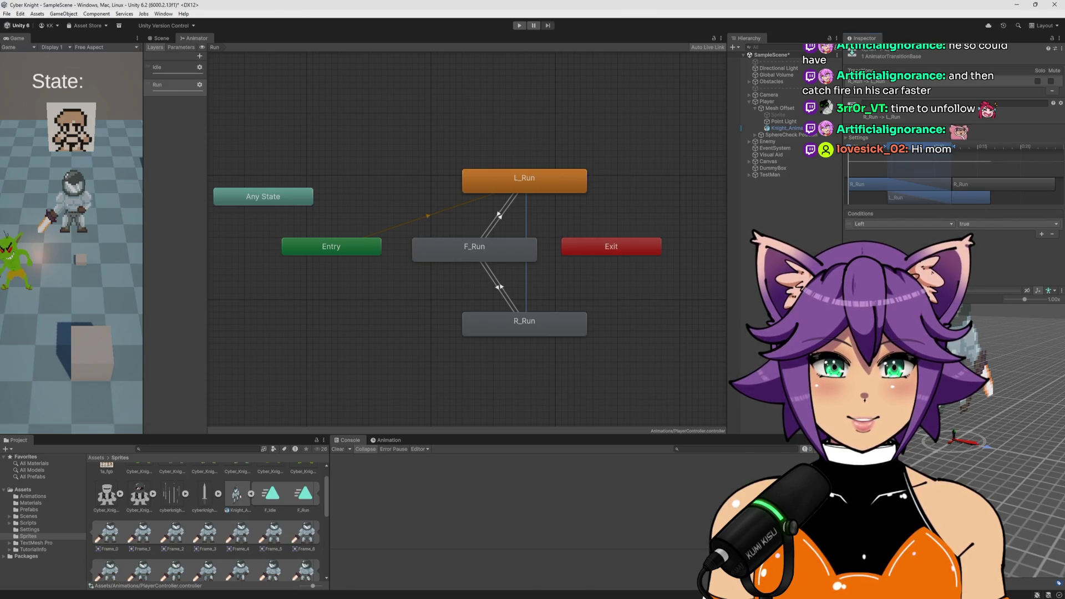
- Line R_Run up under L_Run and add an L_Run to R_Run transition
left_click(560, 292)
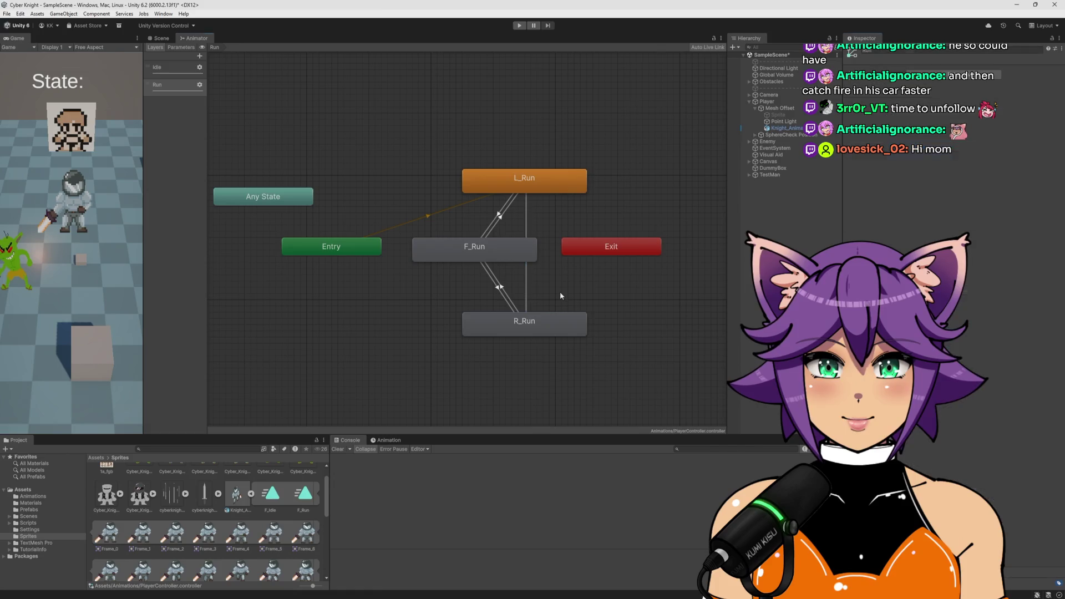
left_click_drag(544, 322, 575, 323)
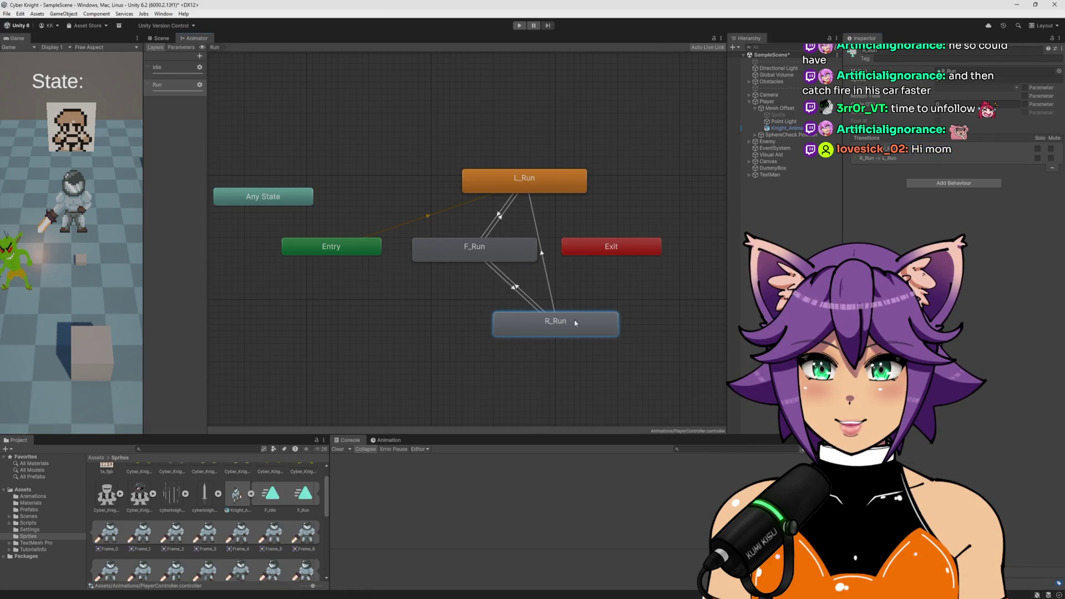
left_click_drag(555, 182, 579, 183)
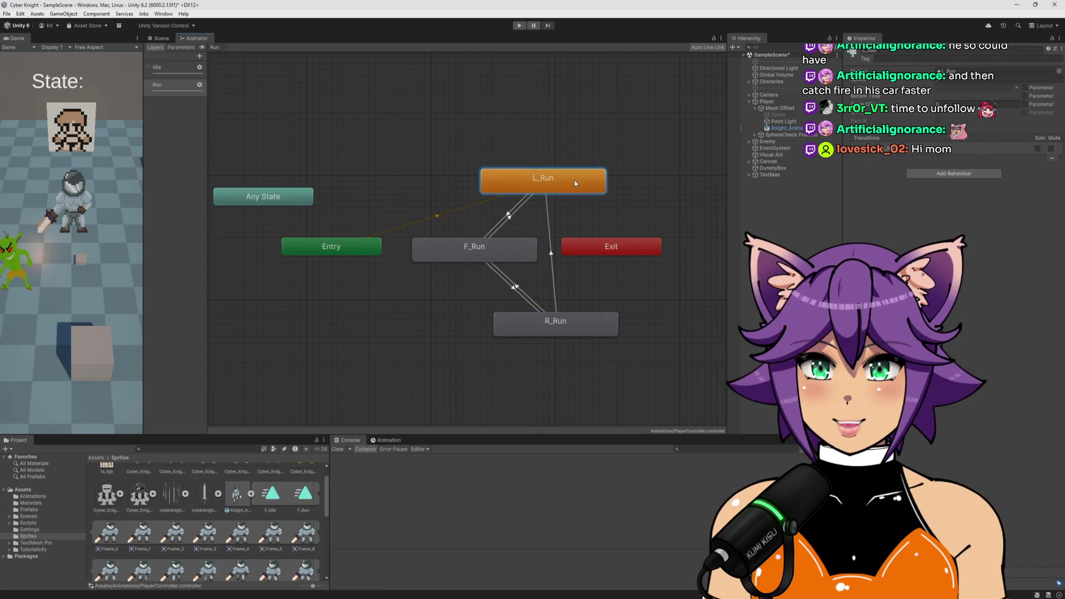
left_click_drag(590, 328, 584, 325)
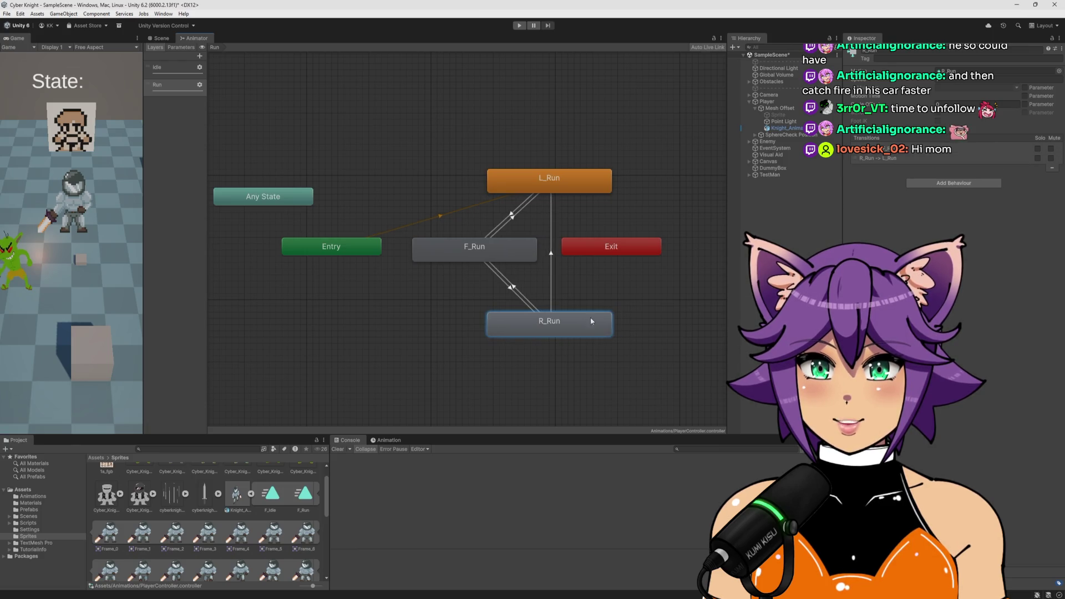
left_click(555, 195)
right_click(557, 188)
left_click(577, 192)
left_click(553, 327)
left_click(549, 253)
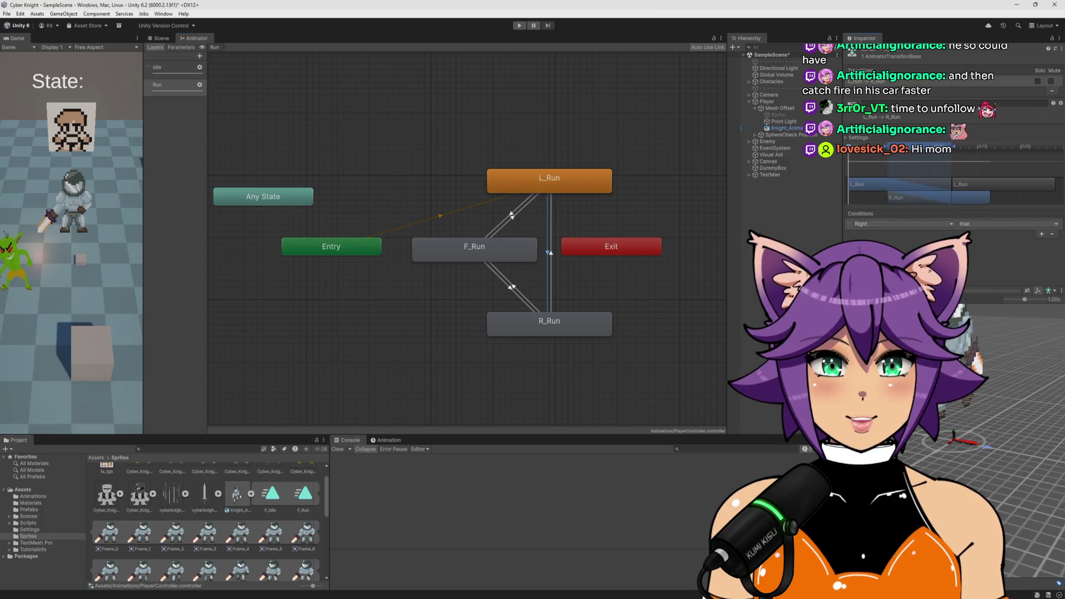
left_click(683, 350)
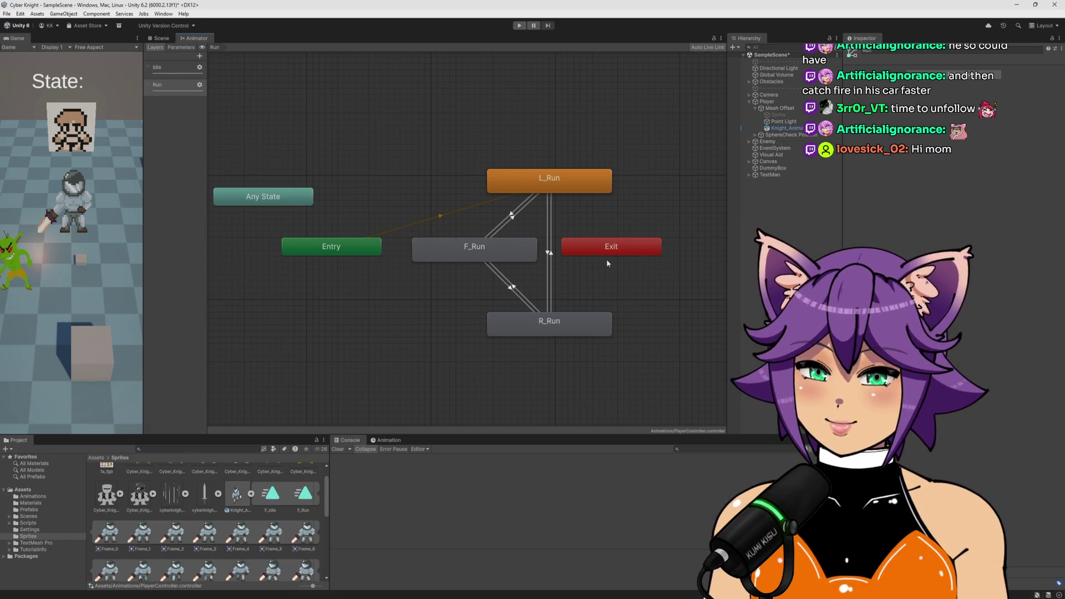
left_click(579, 325)
right_click(579, 325)
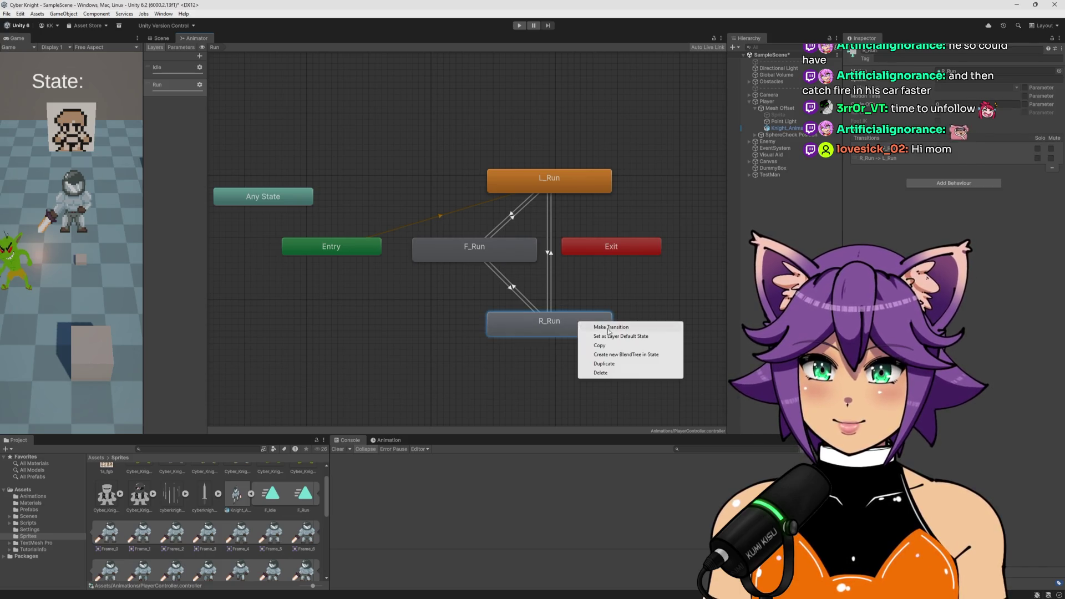
left_click(597, 330)
left_click(605, 250)
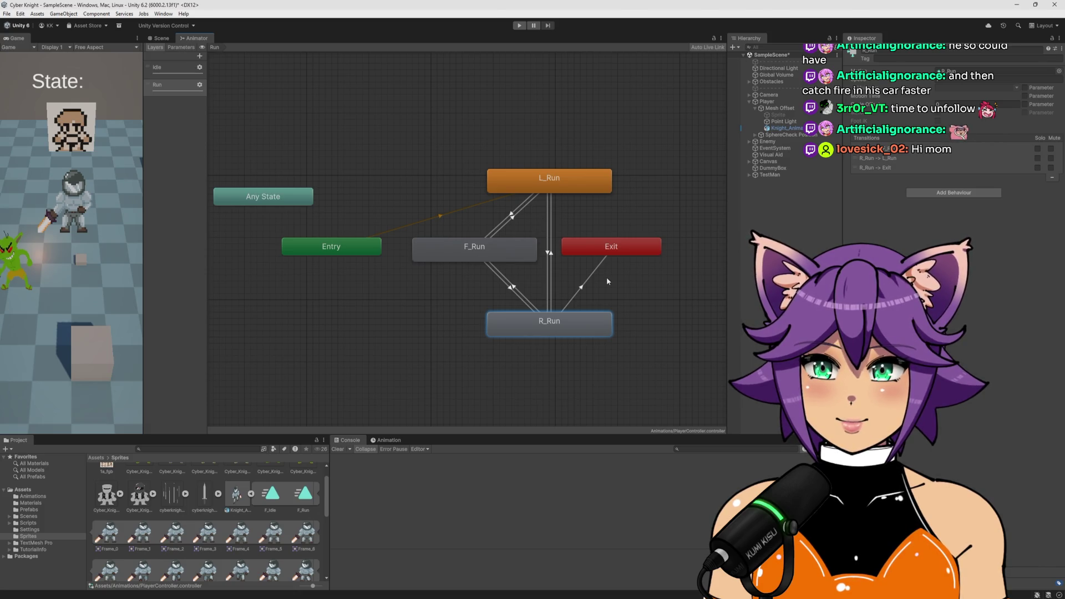
left_click(614, 248)
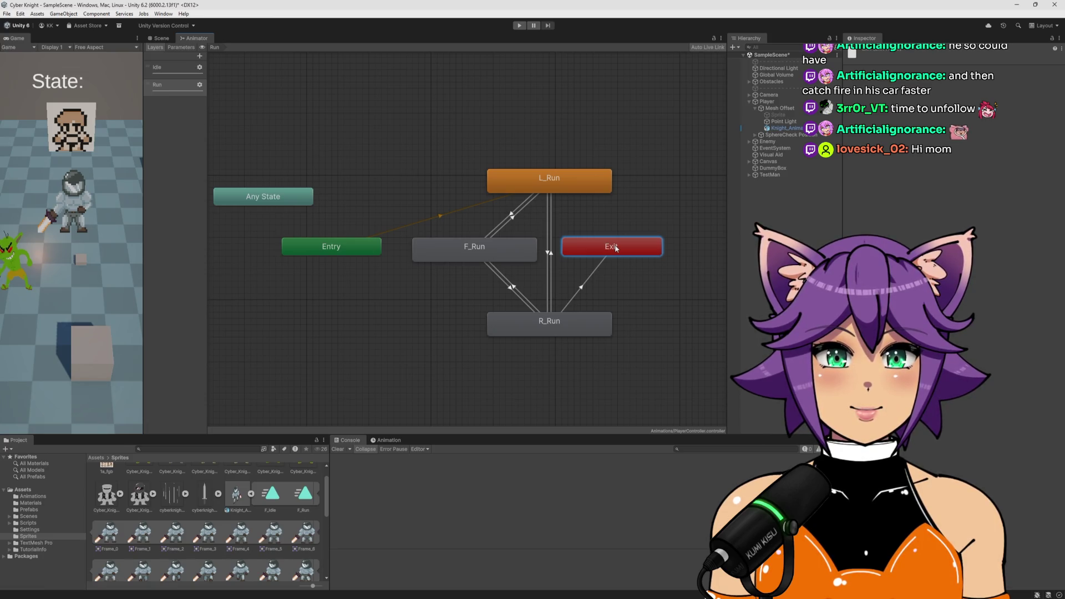
left_click(621, 285)
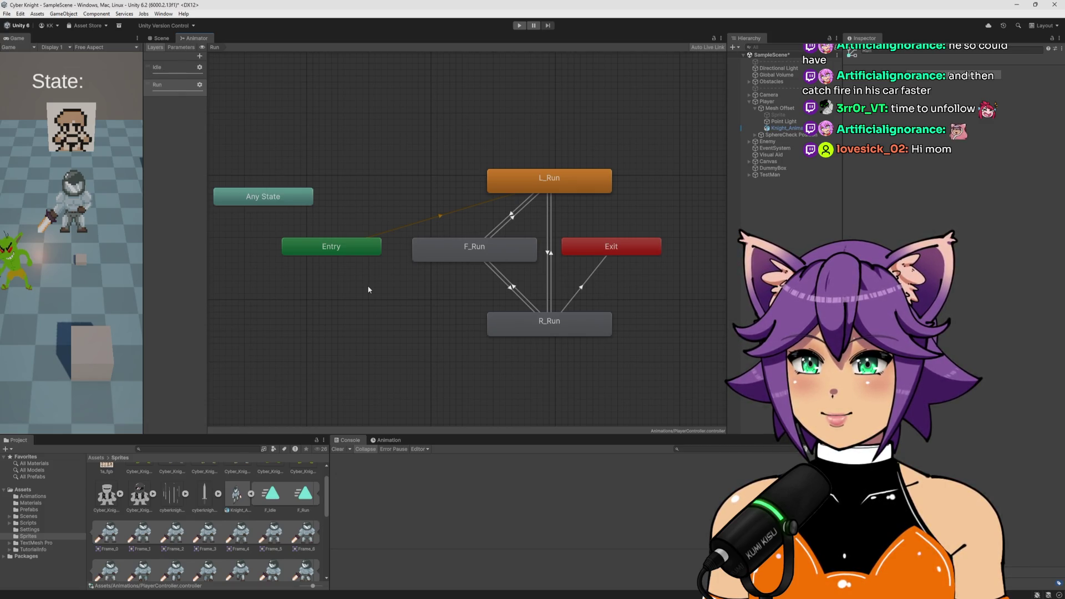
left_click(581, 288)
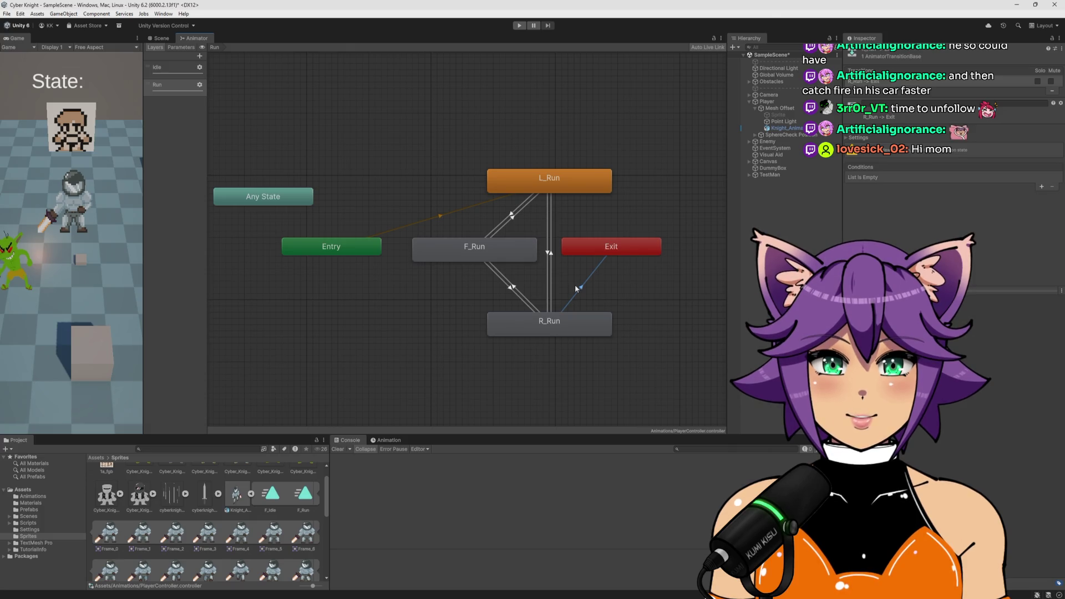
left_click(634, 245)
left_click(593, 282)
left_click(580, 290)
key("Delete")
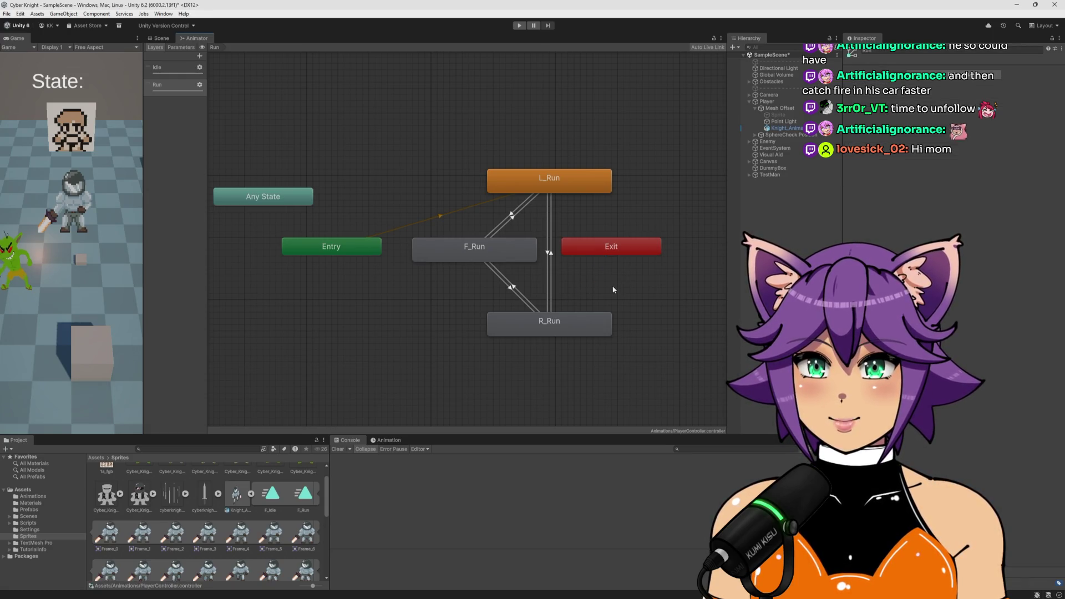
- Move Any State toward the centre and add a transition from it to L_Run
left_click_drag(281, 197, 356, 195)
right_click(372, 191)
left_click(391, 196)
left_click(532, 183)
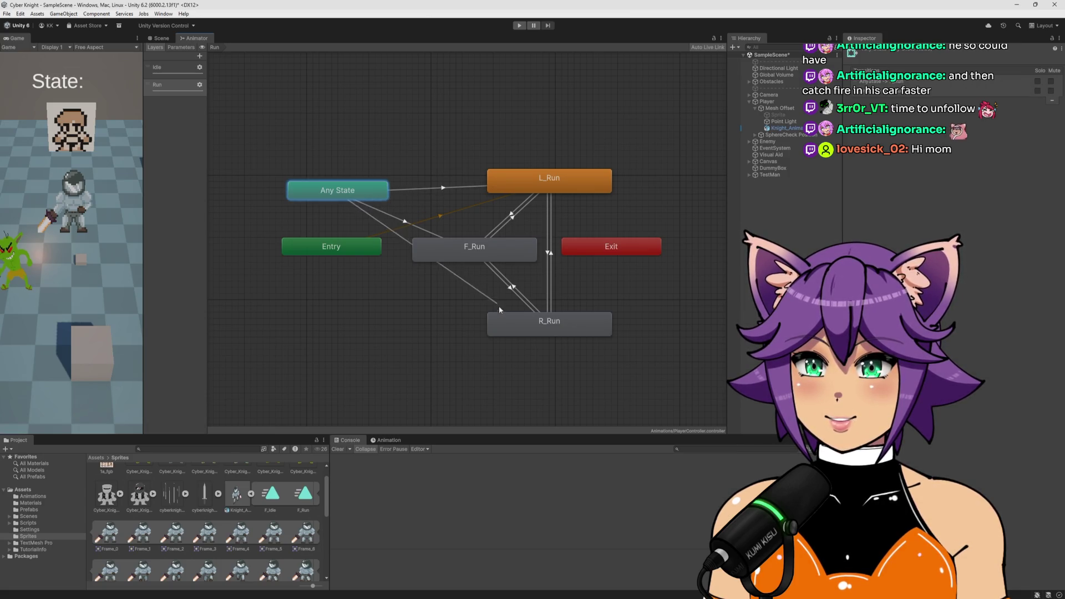
- Inspect the Entry to L_Run transition, then move Entry to the graph's left side
mouse_move(328, 247)
left_mouse_down()
mouse_move(426, 191)
mouse_move(642, 127)
left_mouse_up()
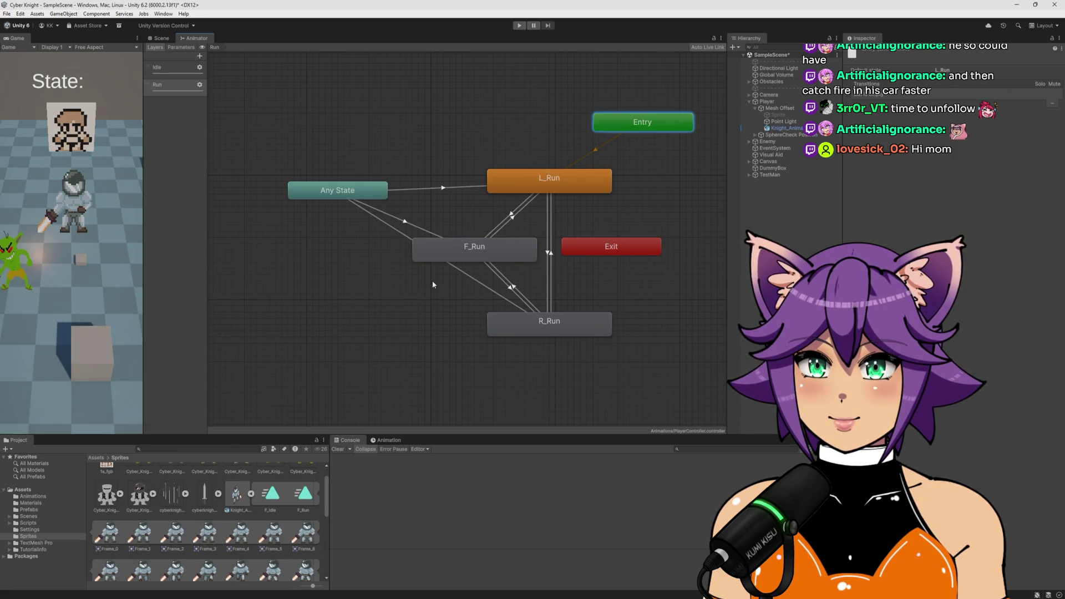
left_click(441, 255)
left_click(648, 125)
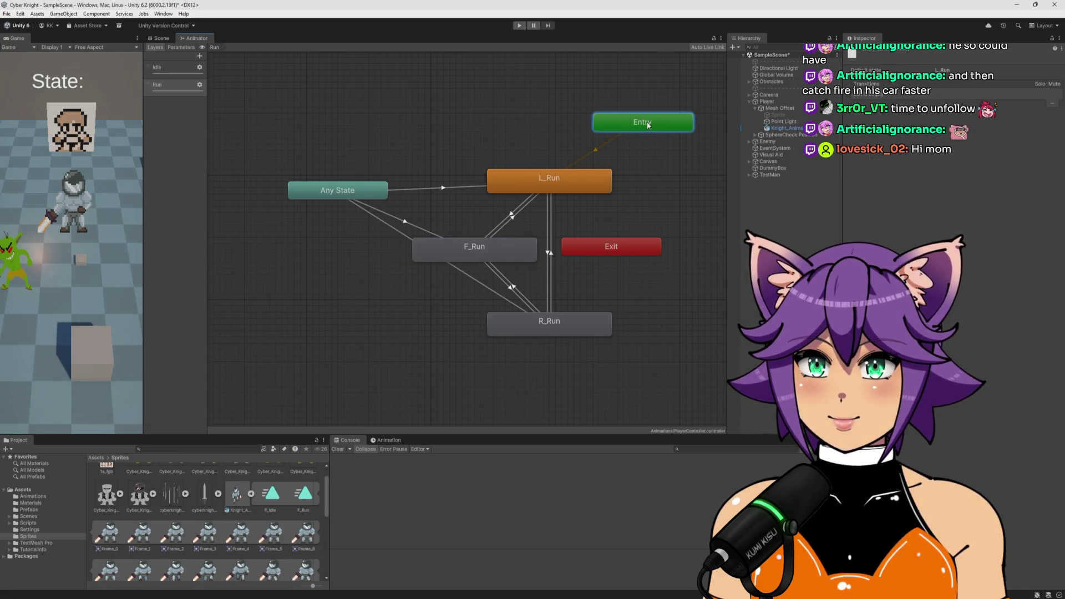
left_click(166, 69)
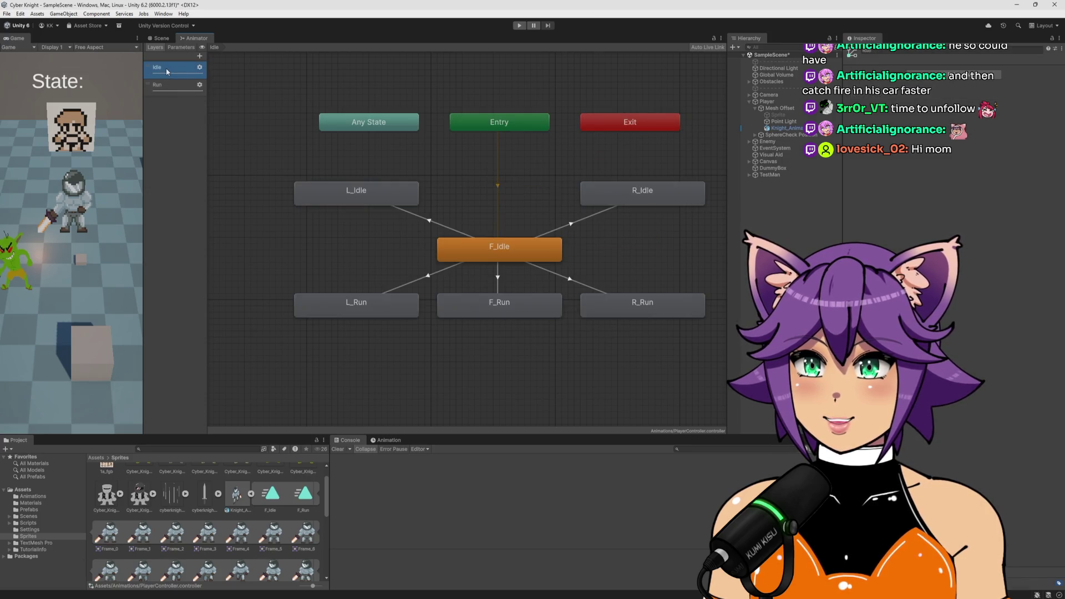
left_click(164, 85)
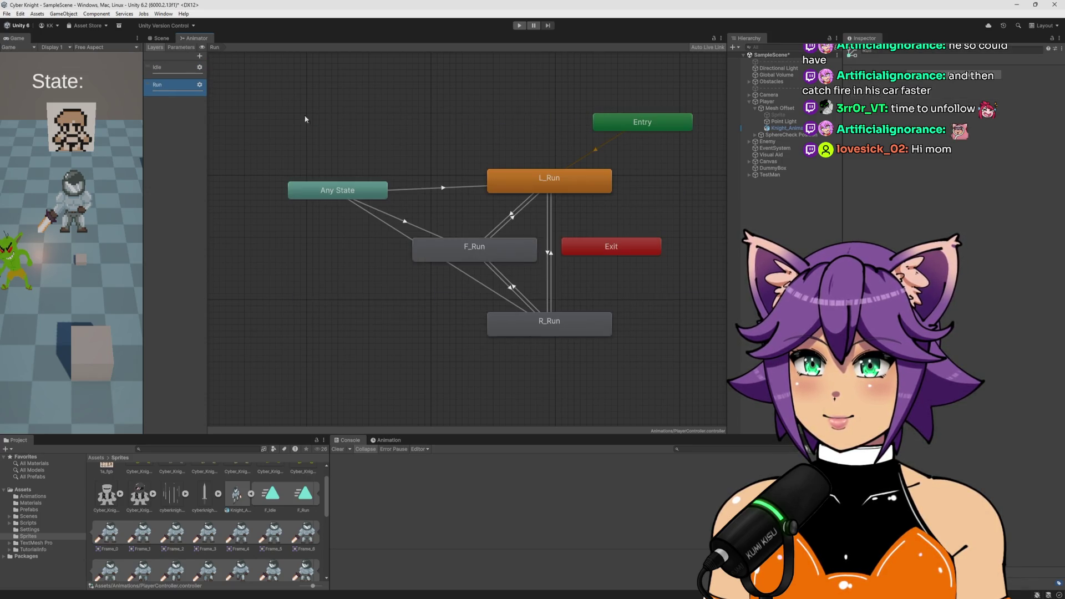
left_click(623, 129)
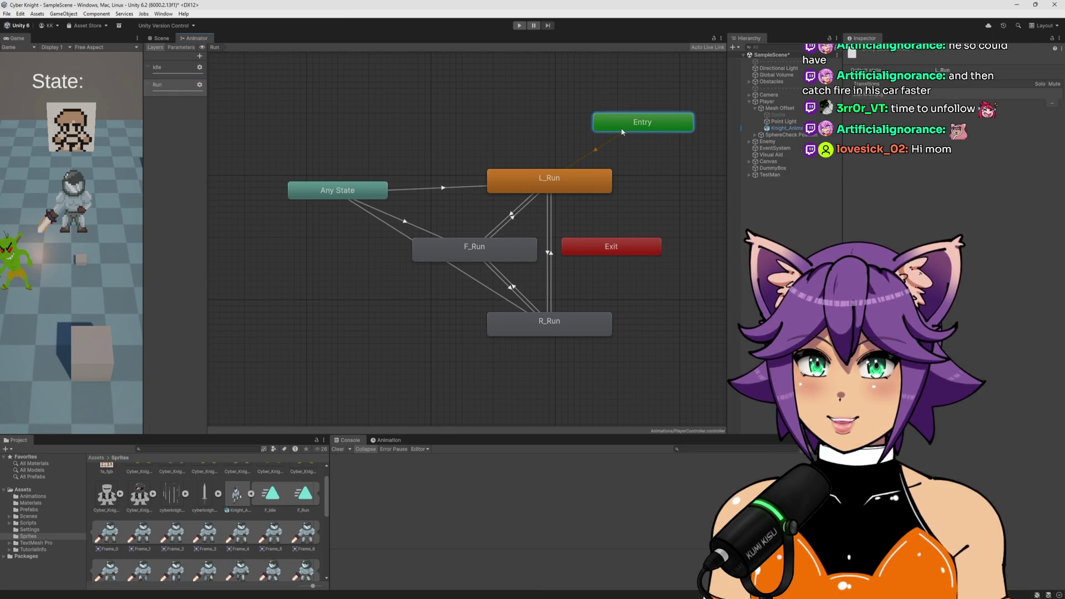
left_click(529, 123)
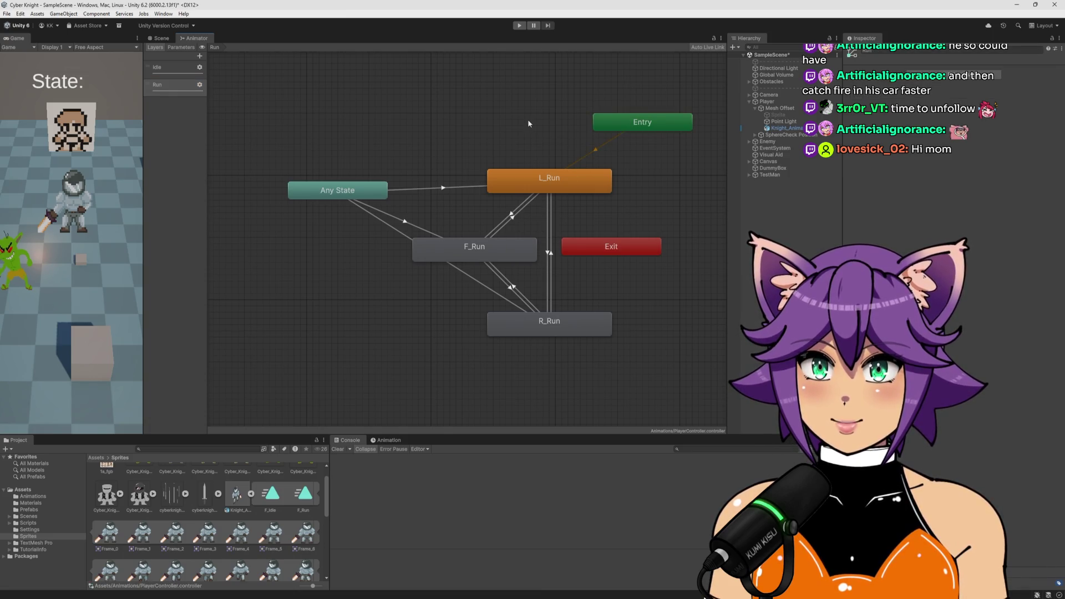
left_click(593, 150)
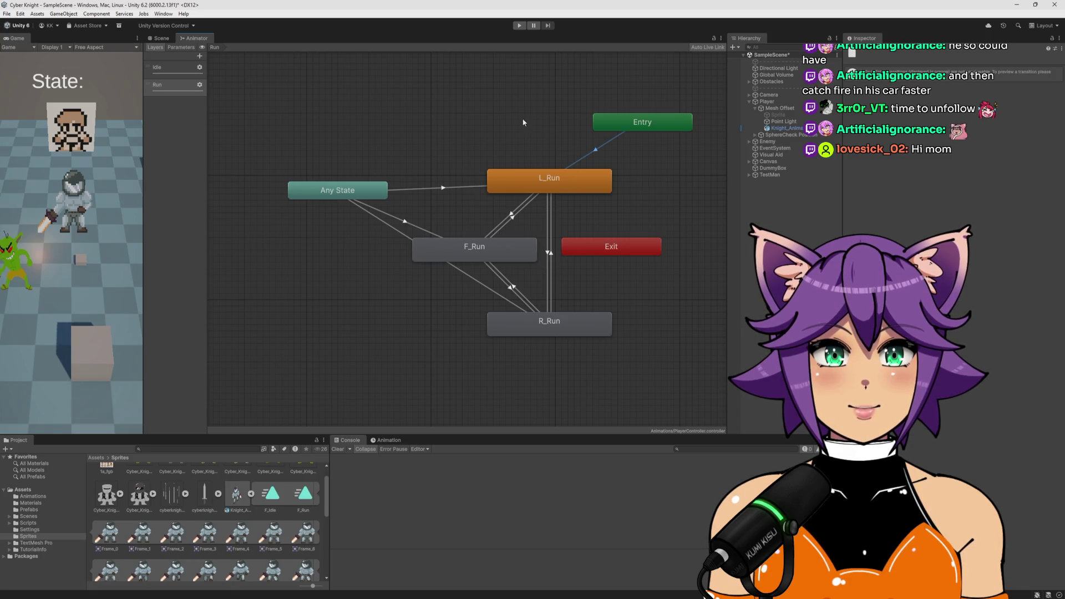
left_click_drag(613, 124, 246, 248)
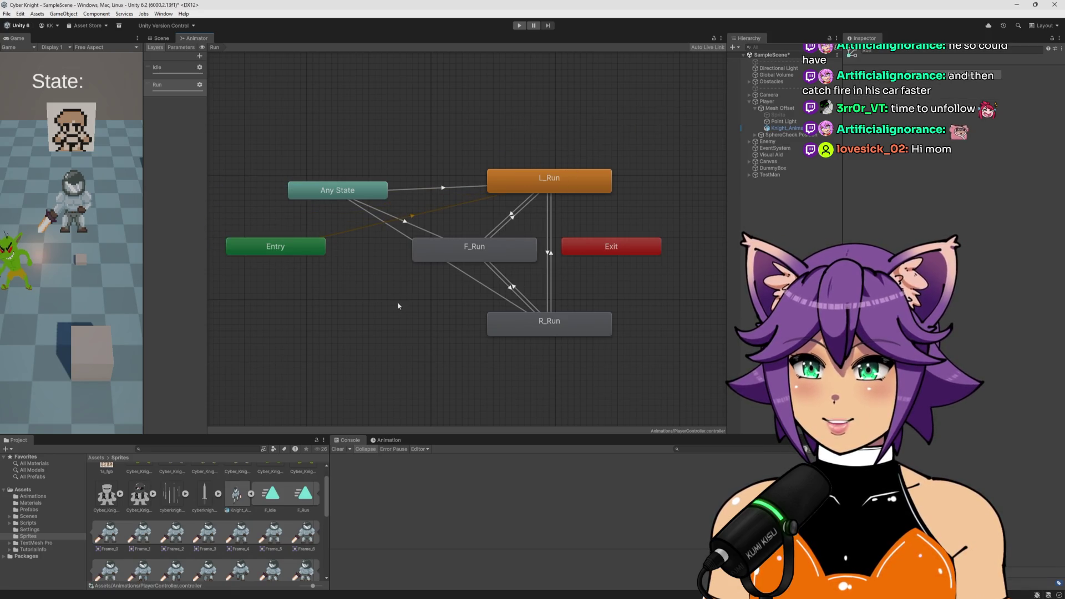
- Set F_Run as the Run layer default and place Any State directly below Entry
right_click(422, 259)
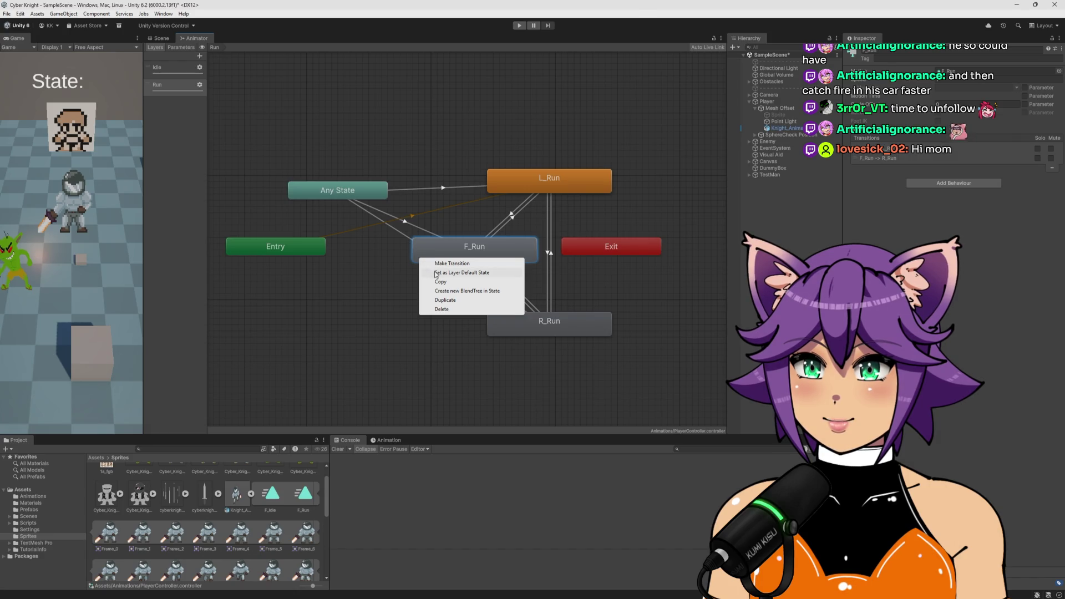
left_click(436, 273)
left_click_drag(263, 237, 264, 244)
left_click(326, 291)
left_click_drag(346, 192, 332, 287)
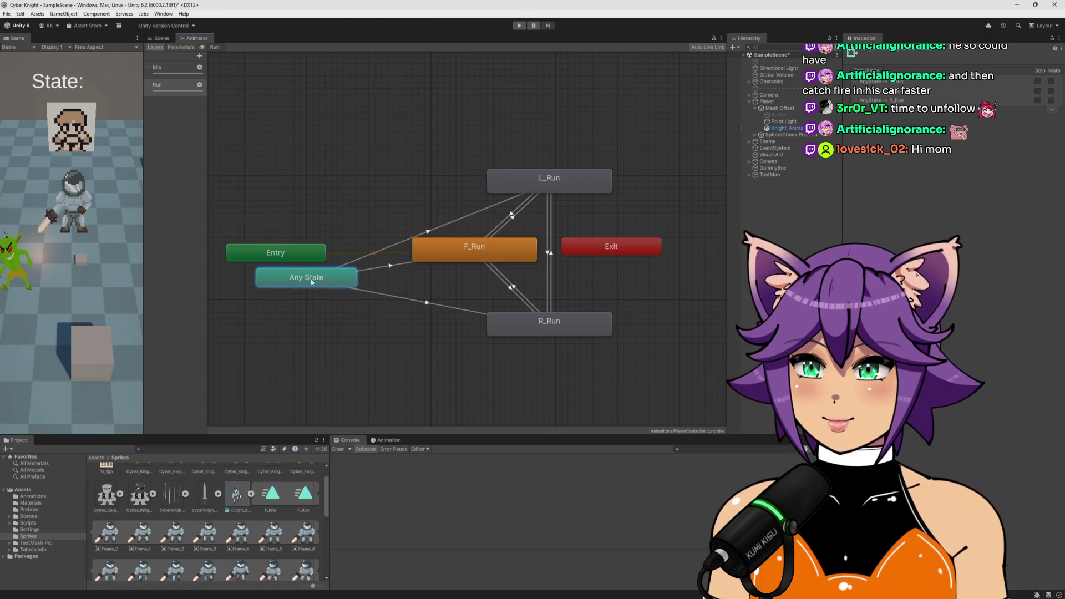
left_click_drag(329, 285, 280, 279)
left_click(378, 199)
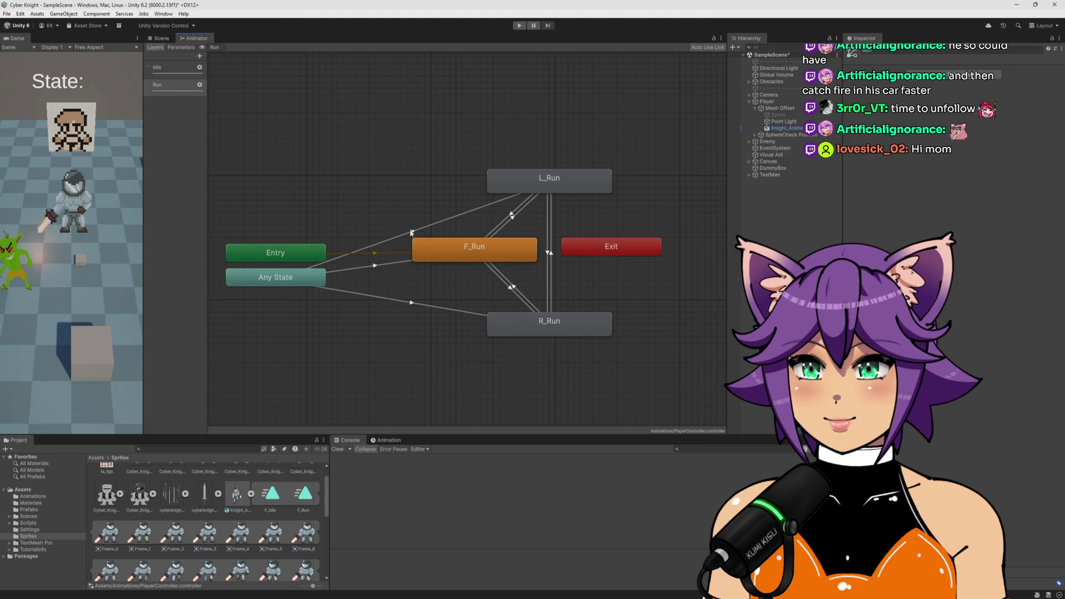
left_click(411, 233)
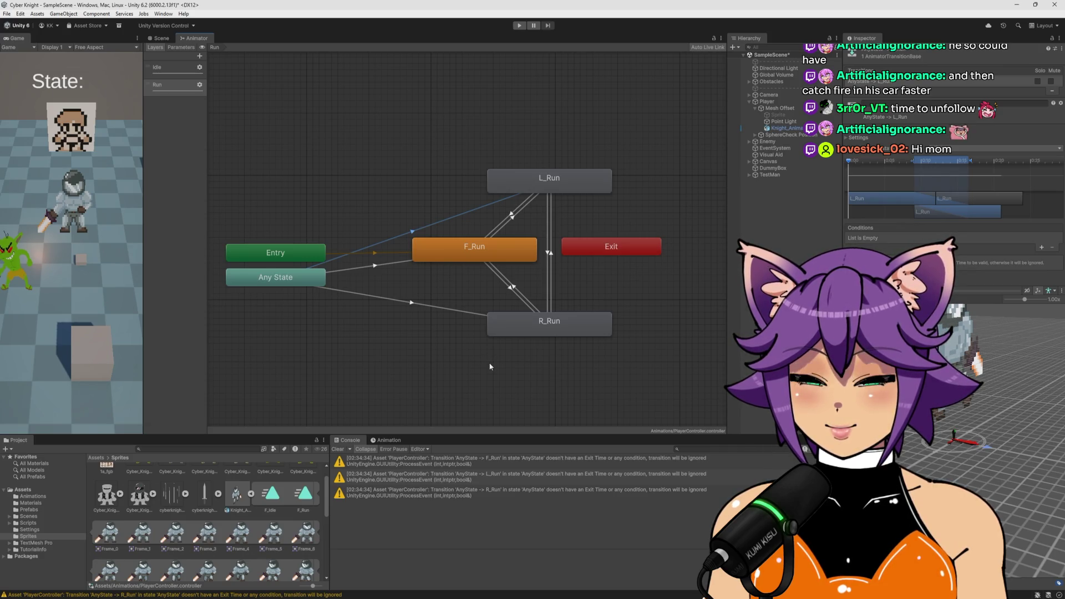
- Save the scene and give the Any State to L_Run transition a Left condition
key("ctrl+s")
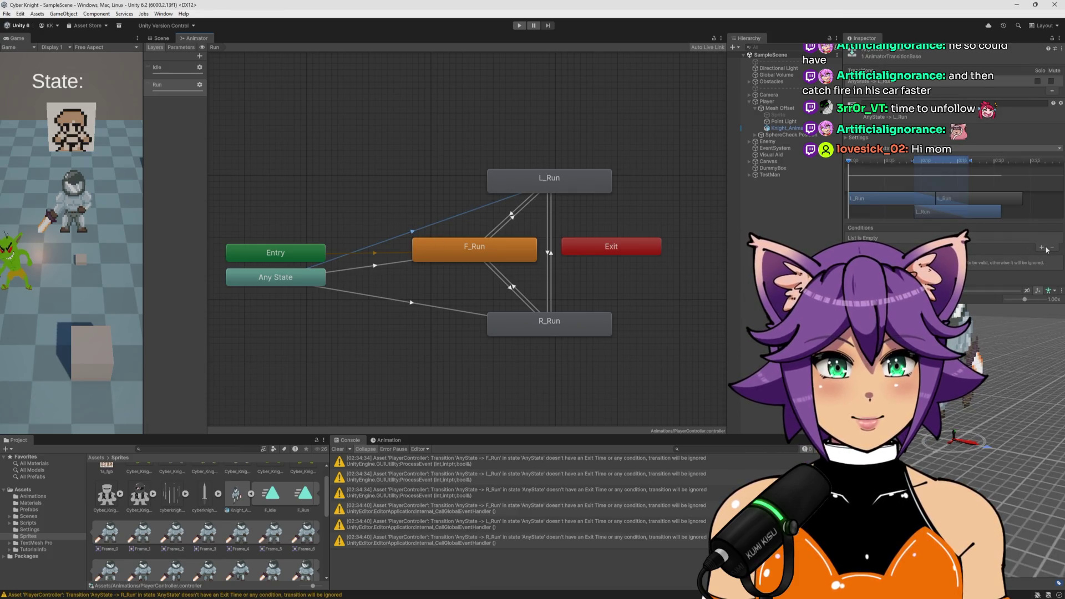
left_click(1041, 248)
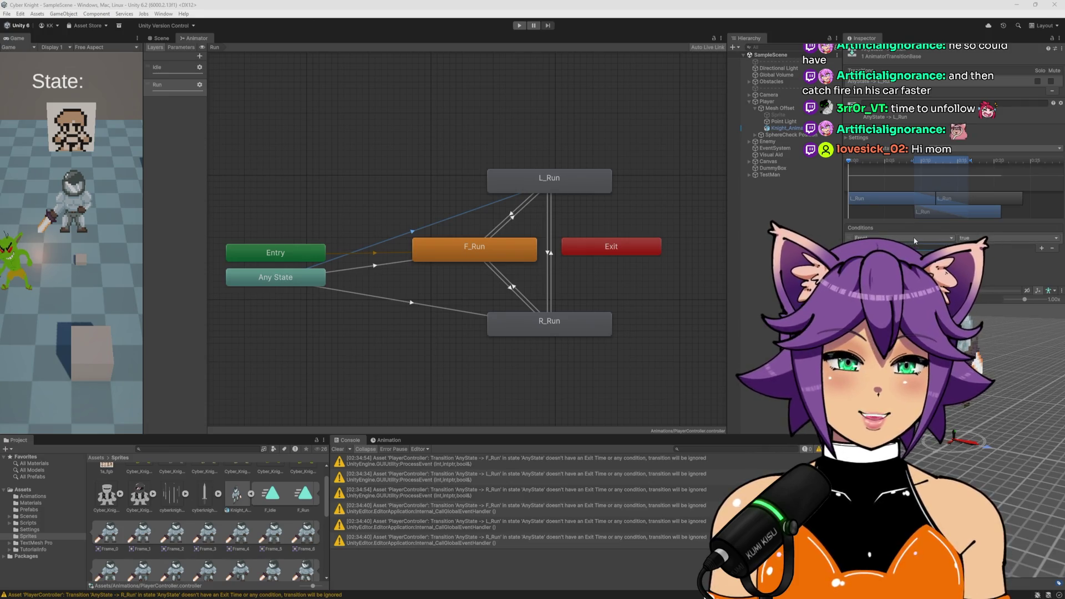
left_click(975, 239)
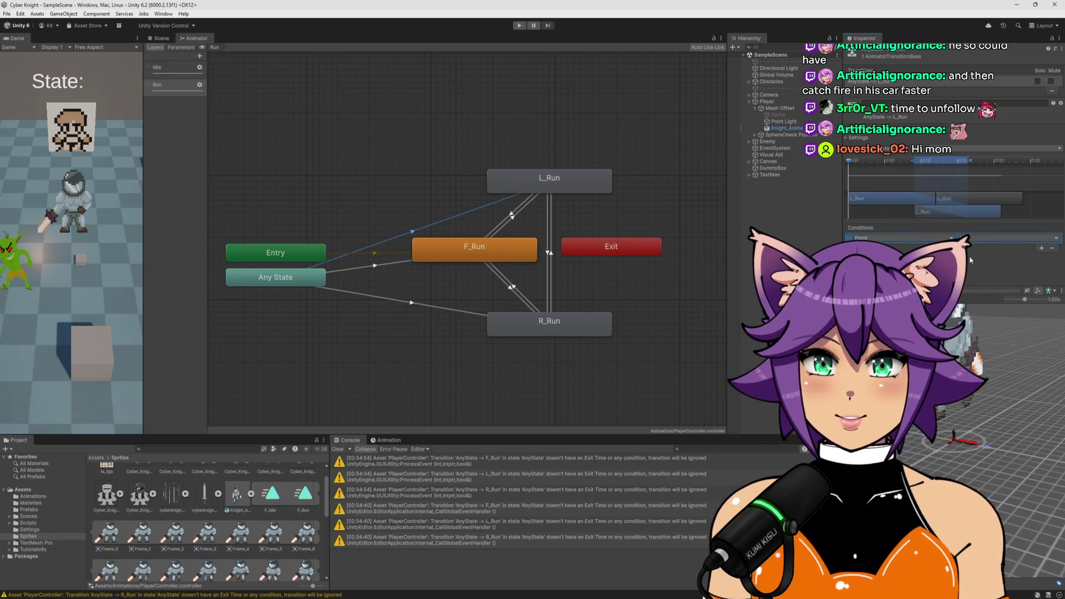
left_click(887, 253)
left_click(1041, 248)
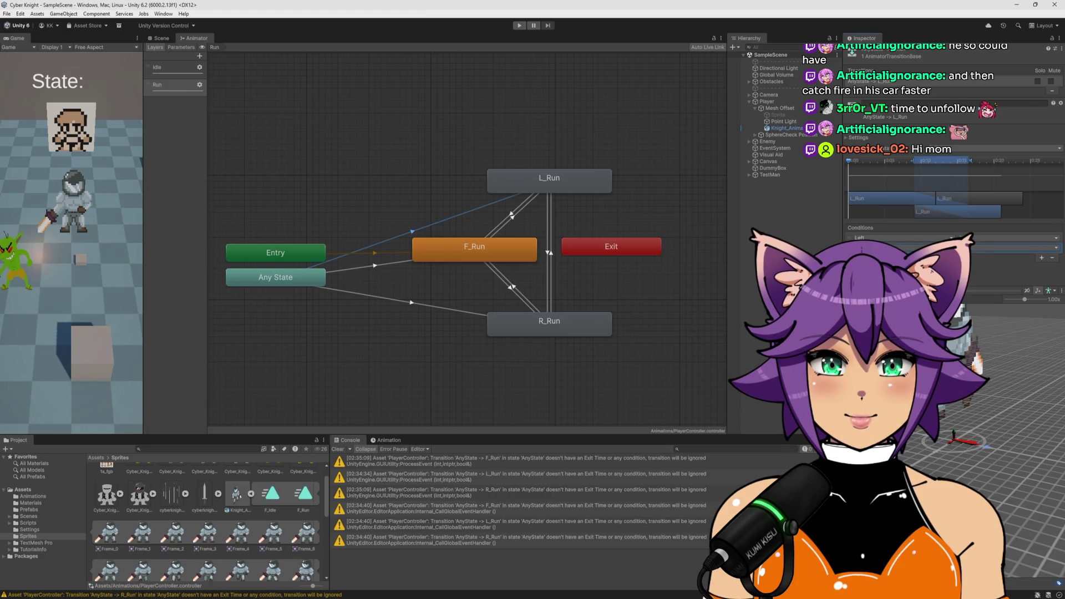
left_click(371, 344)
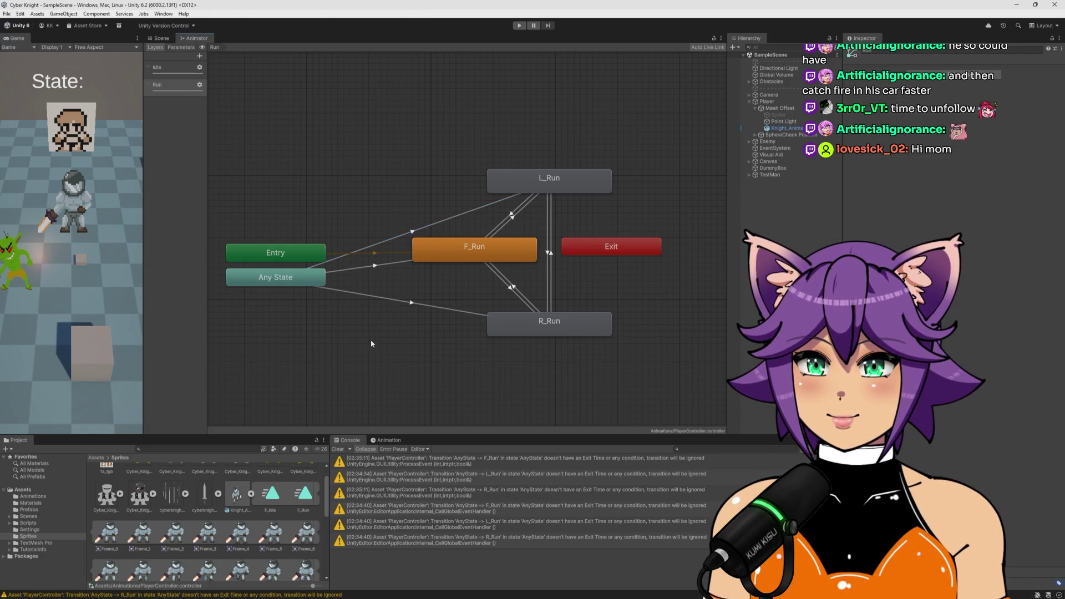
- Add a Right condition to Any State to R_Run, check F_Run's Front condition, clear the console
left_click(413, 303)
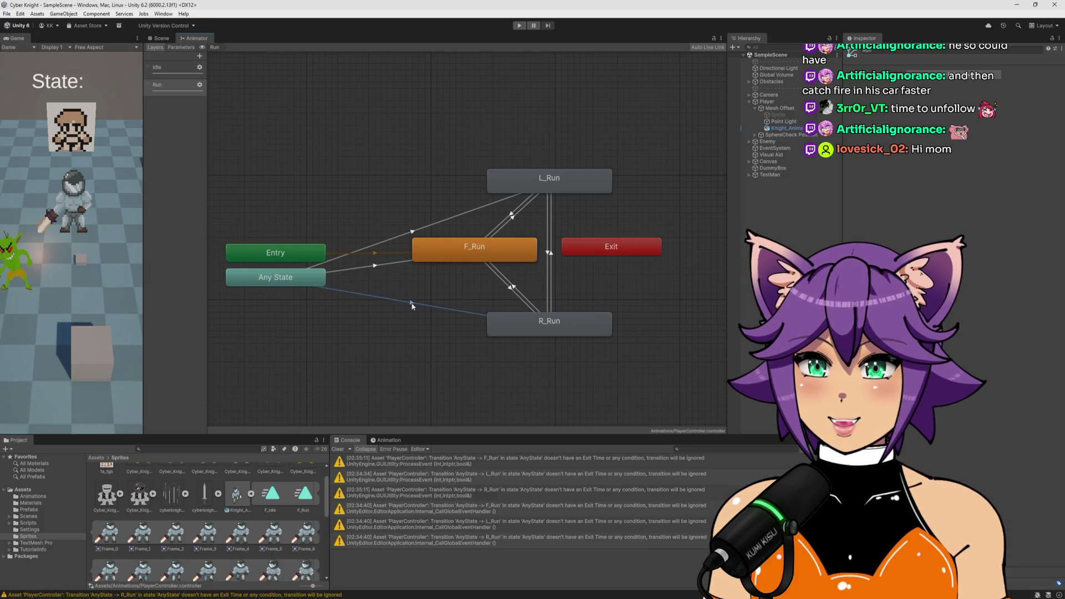
left_click(1042, 248)
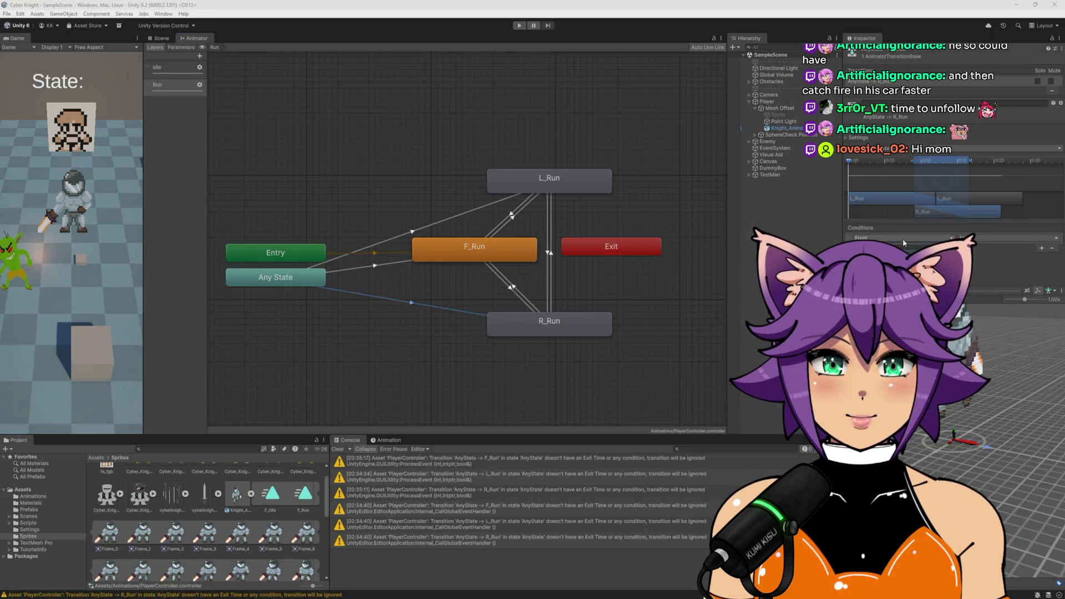
left_click(1042, 248)
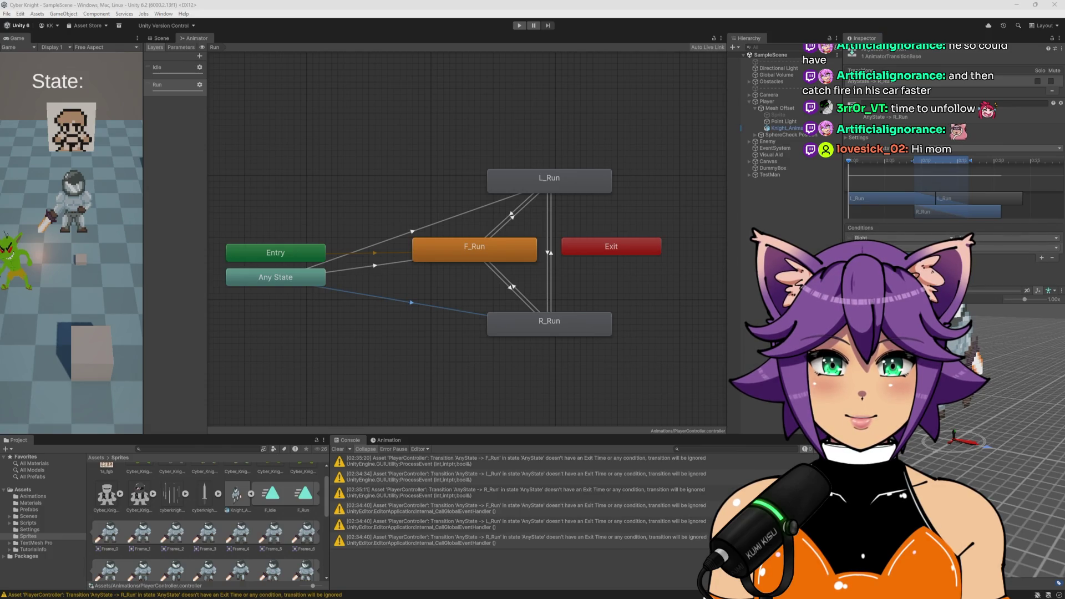
left_click(377, 268)
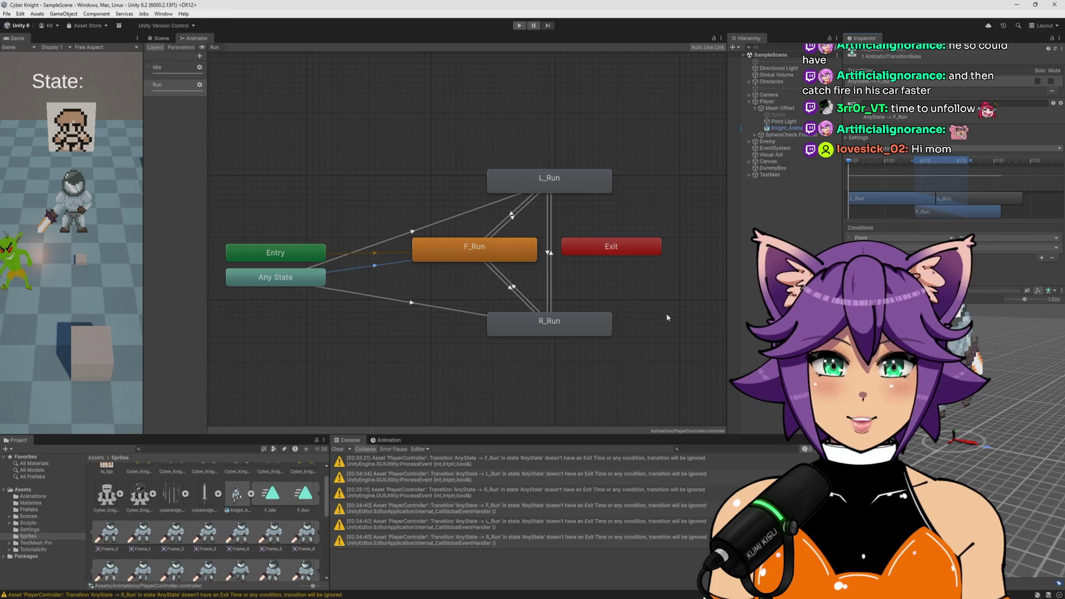
left_click(379, 334)
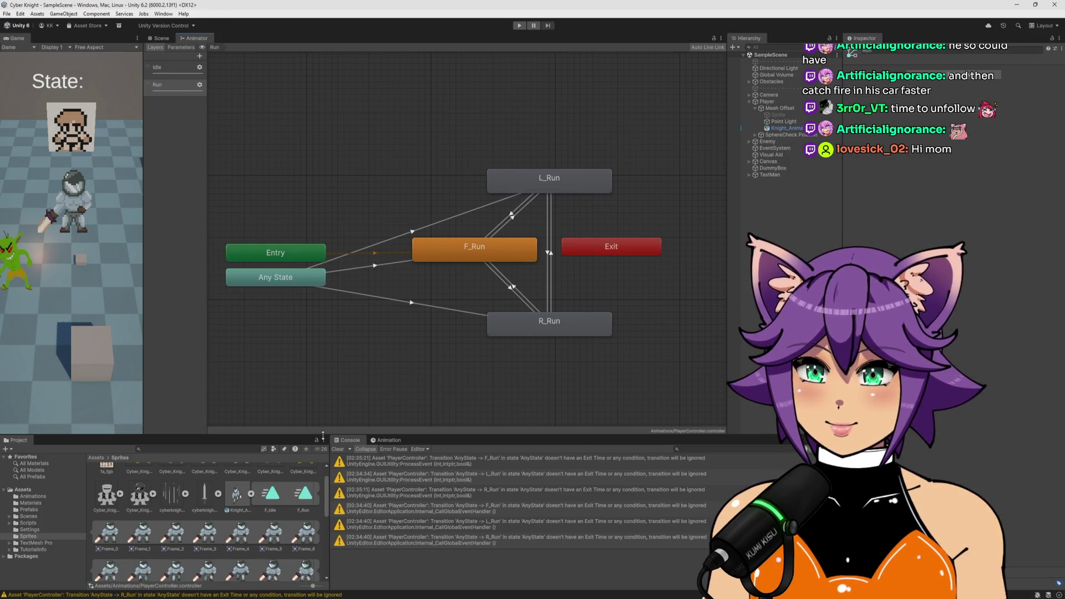
left_click(337, 449)
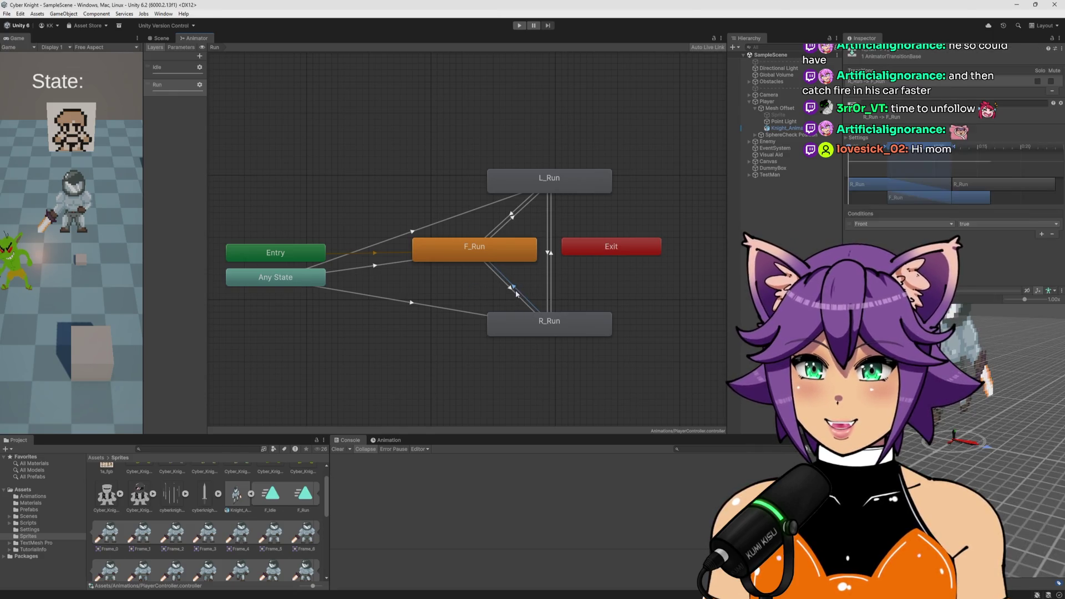
- Delete the duplicate F_Run–L_Run and L_Run–R_Run transitions and stack L_Run and R_Run around F_Run
left_click(511, 222)
key("Delete")
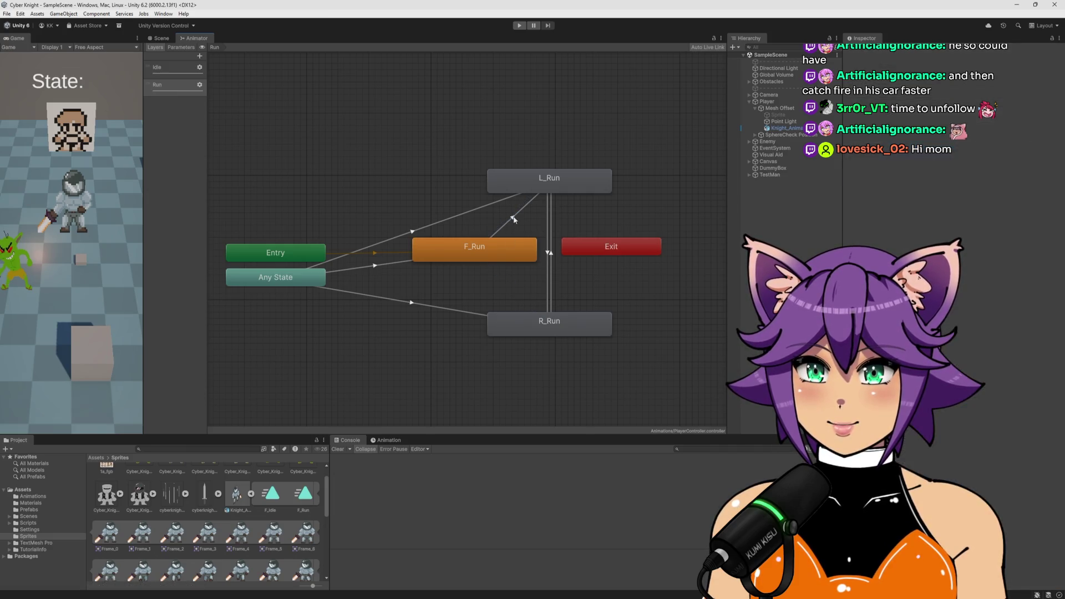
left_click(549, 215)
key("Delete")
left_click_drag(555, 189, 479, 214)
left_click_drag(565, 323, 491, 292)
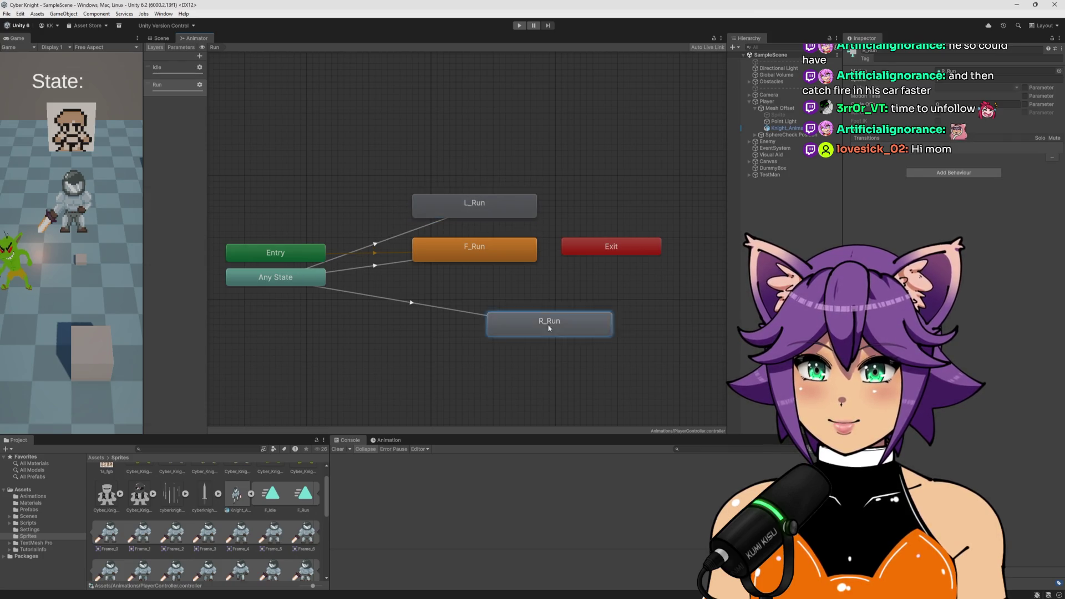
left_click(457, 356)
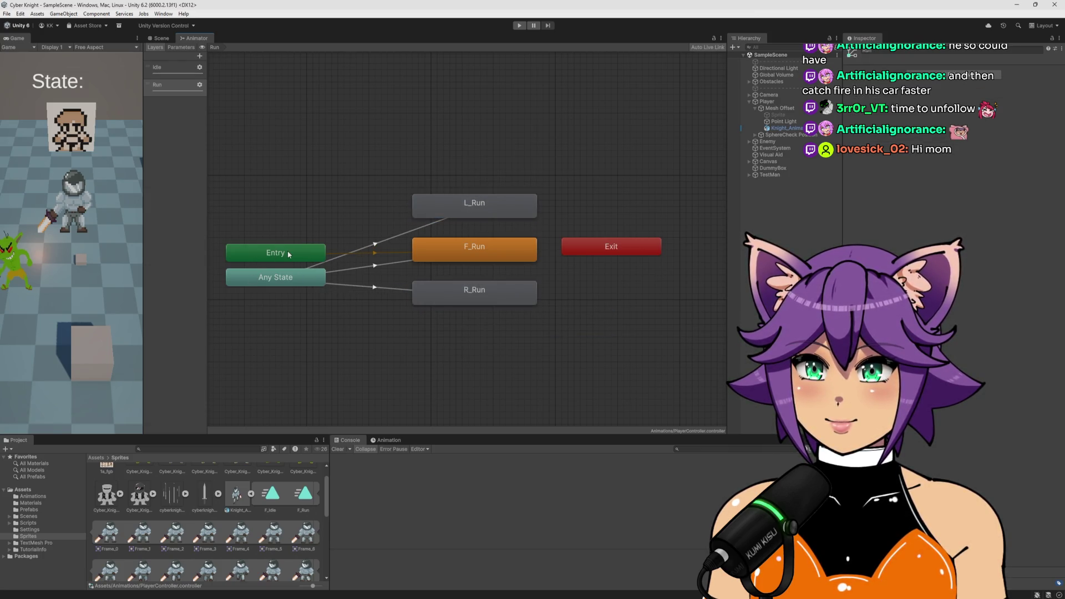
- Regroup the Entry node just above Any State in the graph
left_click_drag(287, 252, 306, 196)
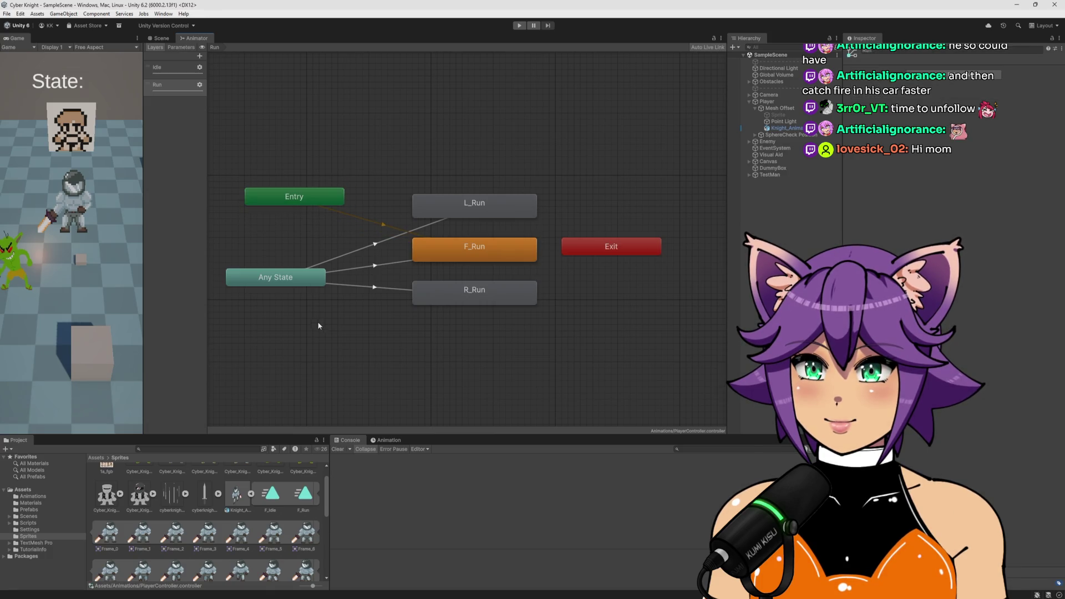
left_click_drag(301, 278, 345, 247)
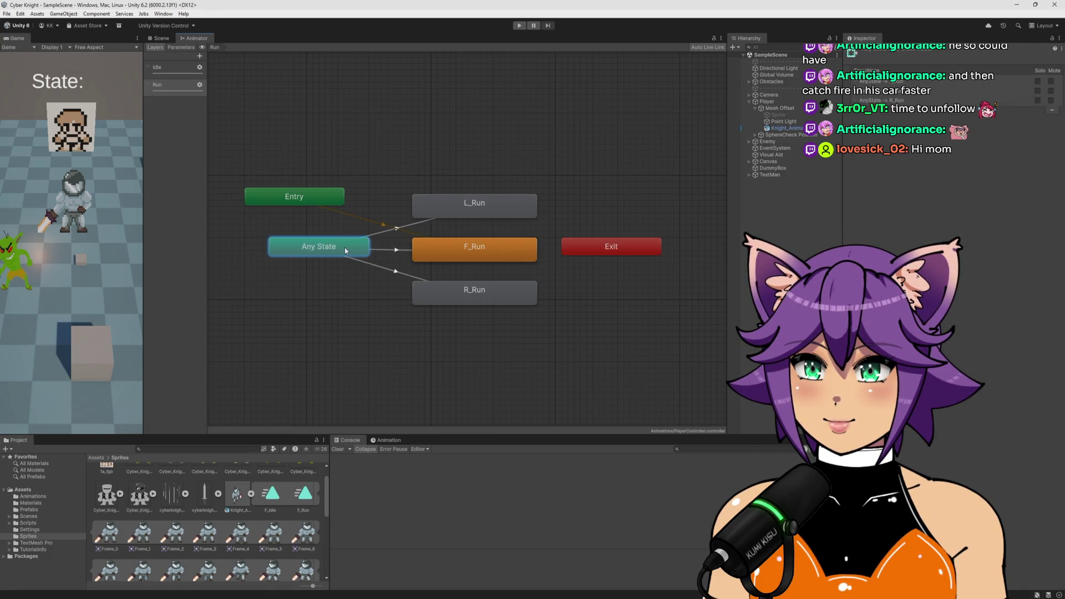
mouse_move(313, 193)
left_mouse_down()
mouse_move(332, 241)
mouse_move(339, 210)
left_mouse_up()
left_click(356, 175)
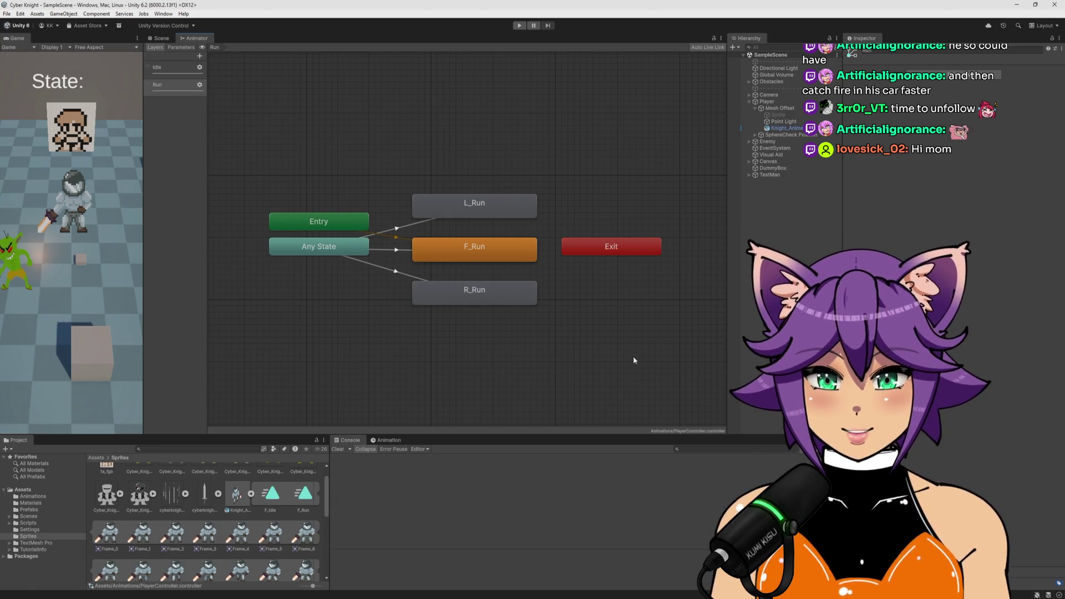
- Delete the L_Run, F_Run and R_Run states from the Idle layer
left_click(166, 71)
left_click(395, 311)
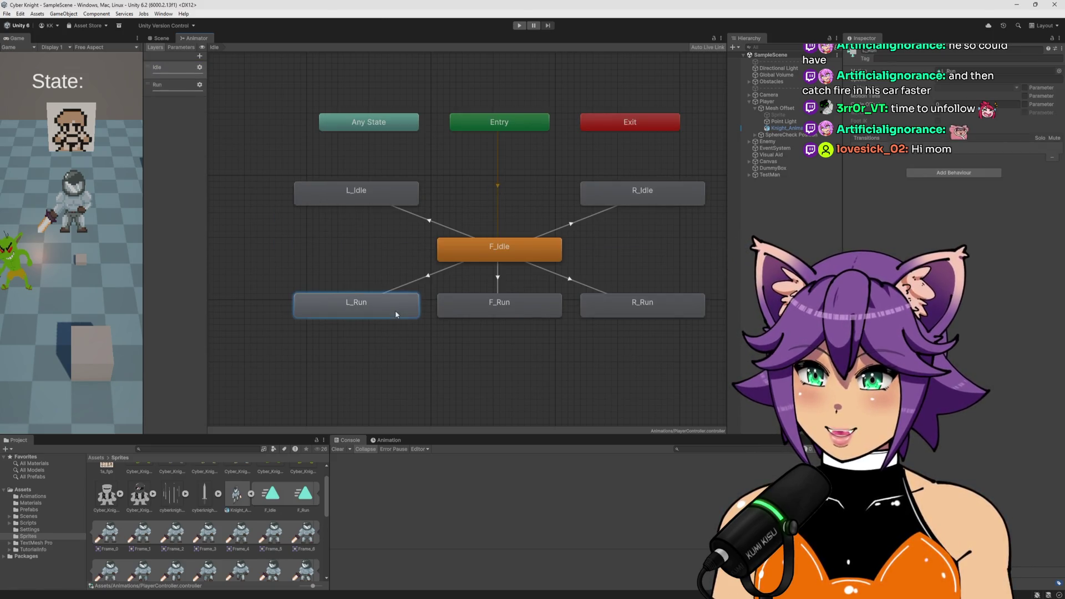
key("Delete")
left_click(500, 308)
key("Delete")
left_click(622, 310)
key("Delete")
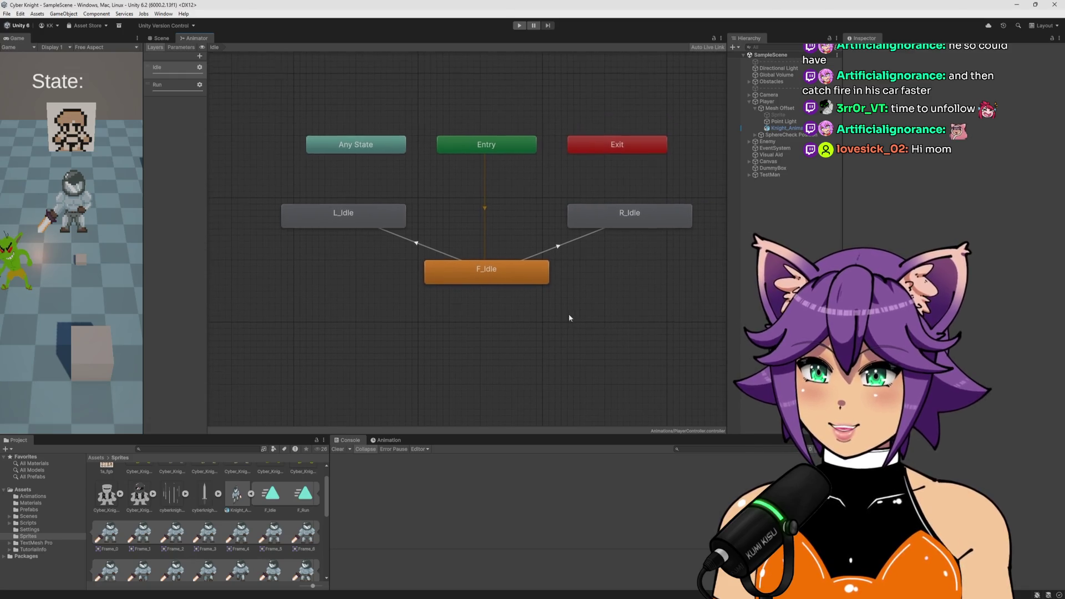
- Stack L_Idle above and R_Idle below F_Idle, with Entry above Any State on the left
left_click_drag(358, 216, 500, 233)
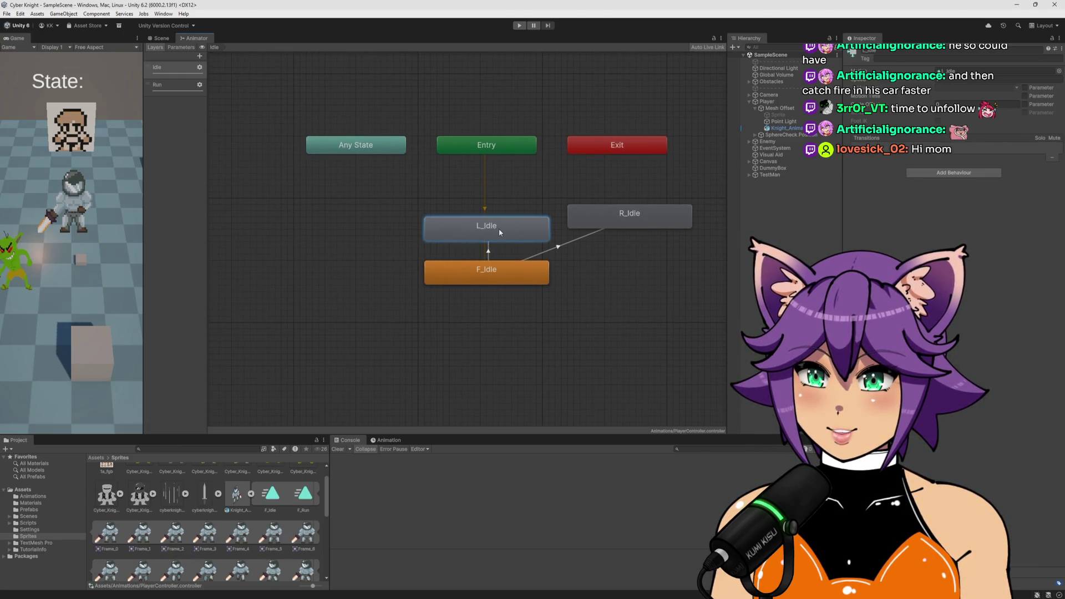
left_click_drag(608, 224, 469, 323)
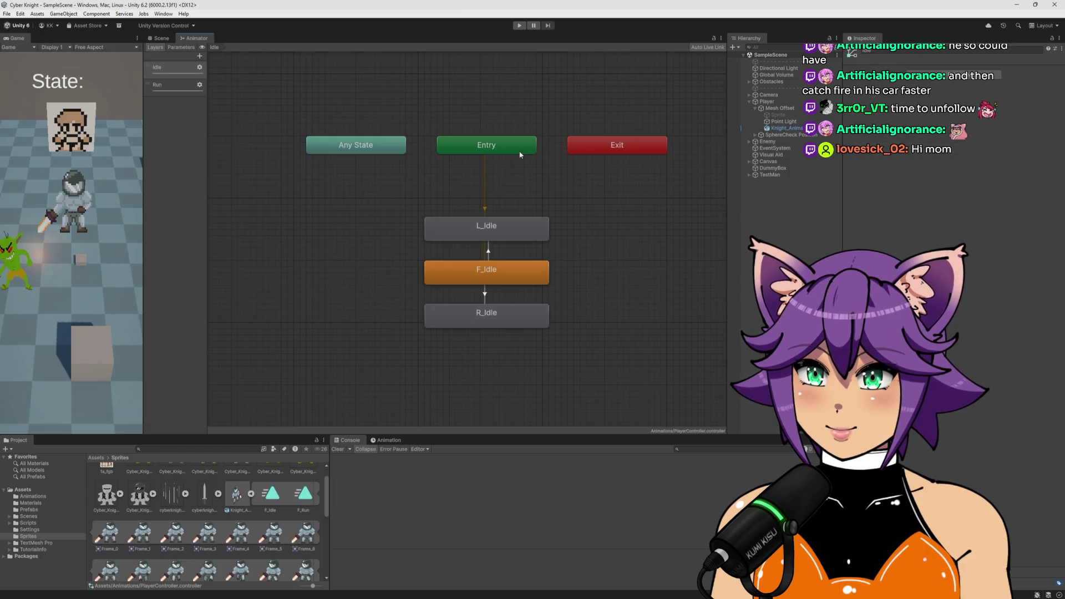
left_click_drag(517, 150, 381, 231)
left_click_drag(377, 147, 359, 279)
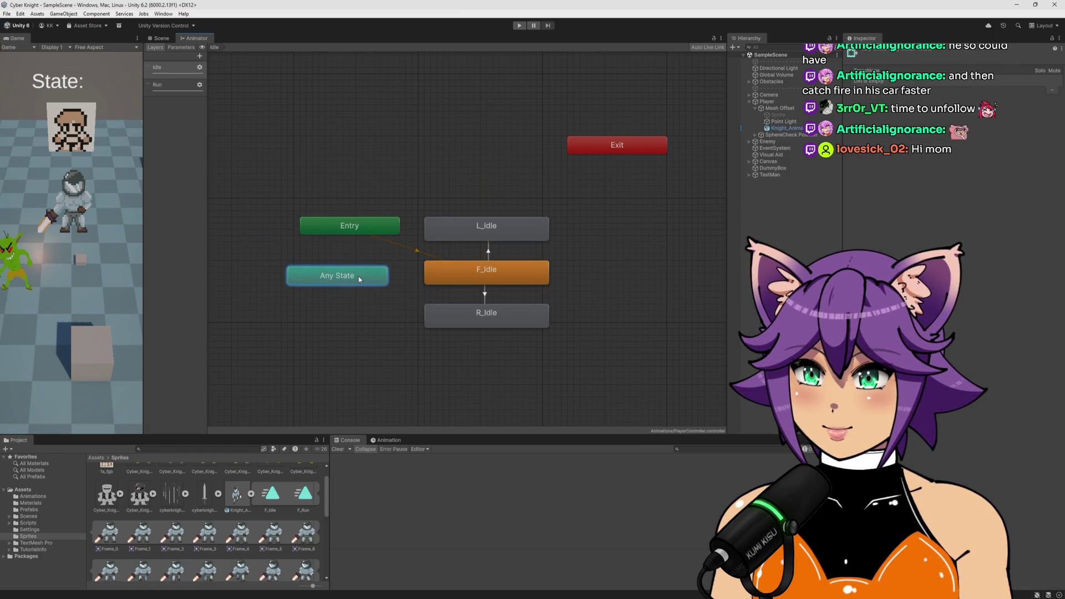
left_click_drag(372, 233, 366, 252)
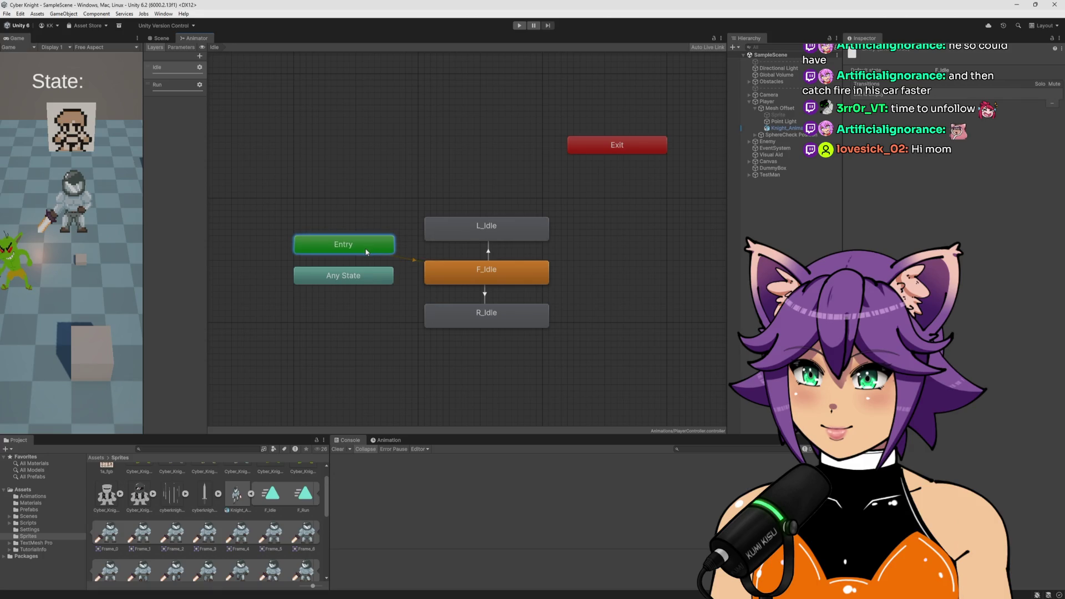
left_click(327, 205)
- Compare with the Run layer, then nudge Entry slightly lower in the Idle layer
left_click(172, 85)
left_click(172, 68)
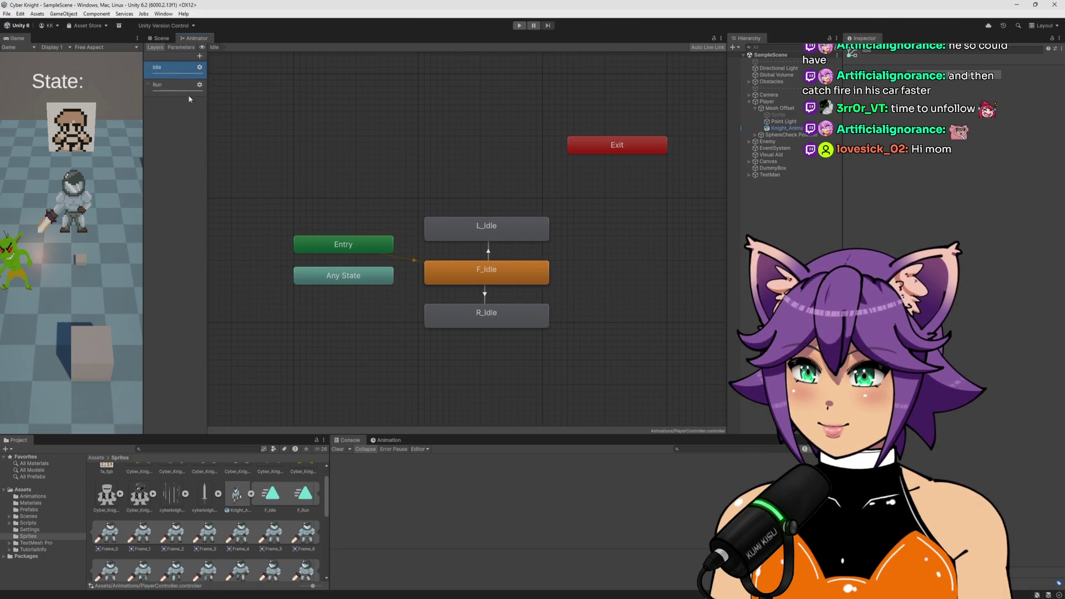
left_click_drag(332, 248, 331, 255)
right_click(372, 278)
- Create transitions from Any State to L_Idle, F_Idle and R_Idle
left_click(410, 284)
left_click(447, 244)
right_click(364, 280)
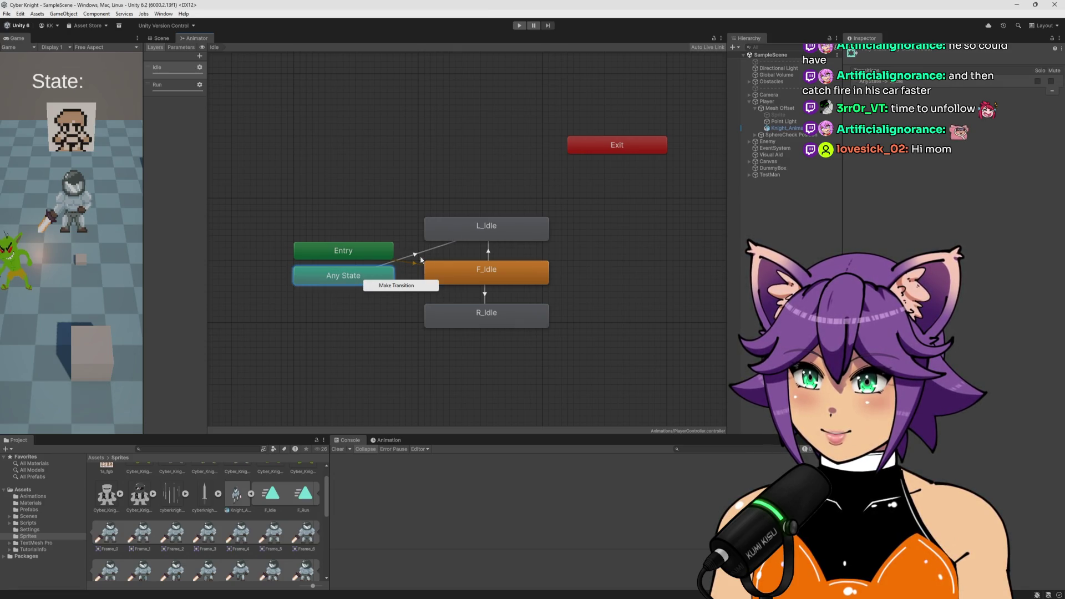
left_click(407, 287)
left_click(477, 271)
right_click(364, 280)
left_click(404, 286)
left_click(477, 314)
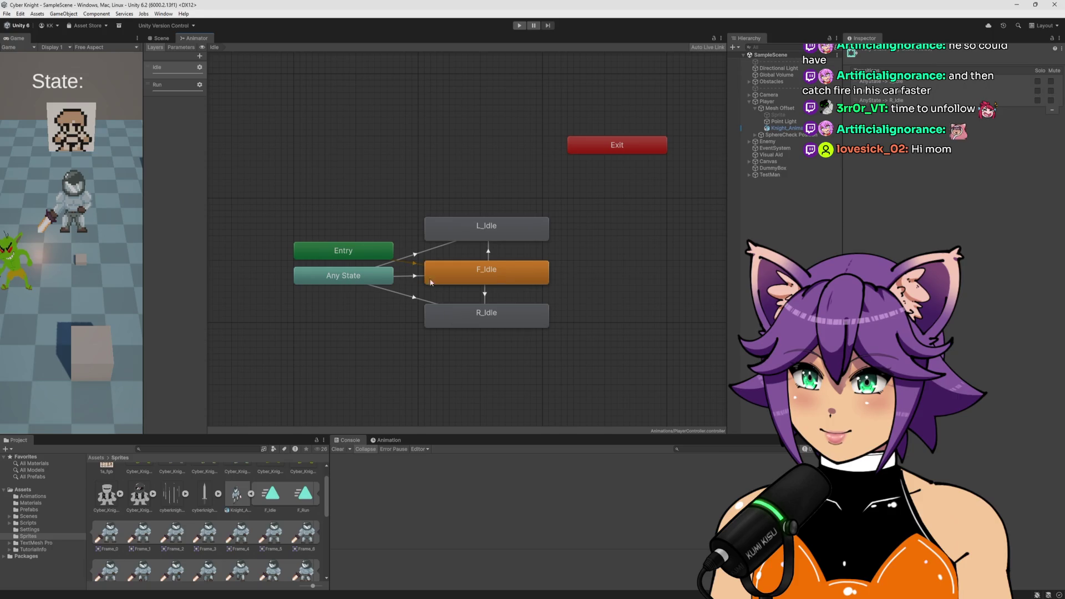
- Add a Left condition to the L_Idle transition and a Front condition to F_Idle
left_click(417, 256)
left_click(1041, 248)
left_click(900, 238)
left_click(900, 249)
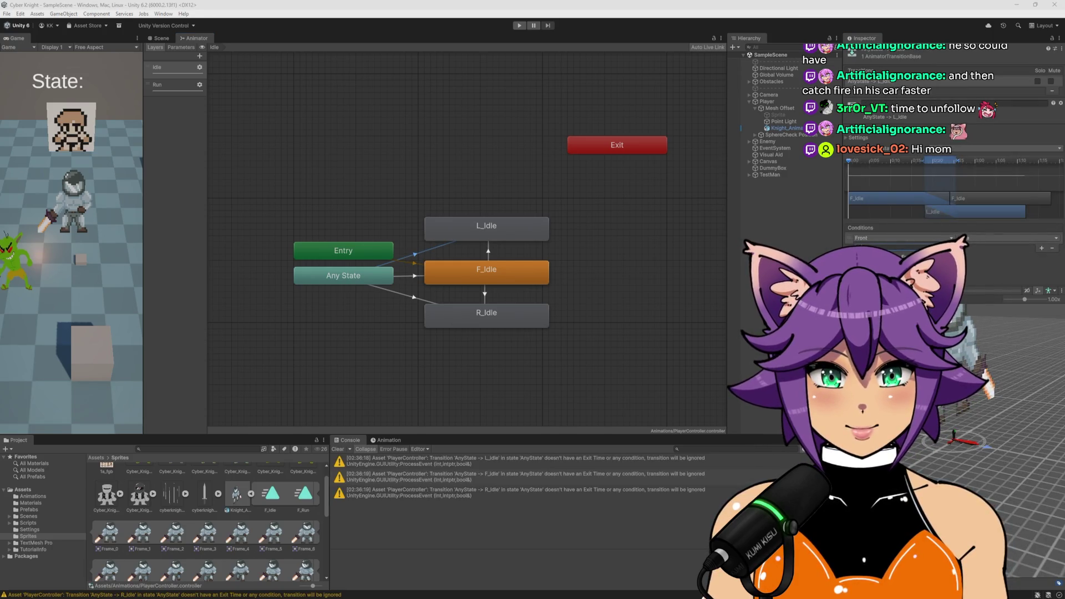
left_click(1041, 249)
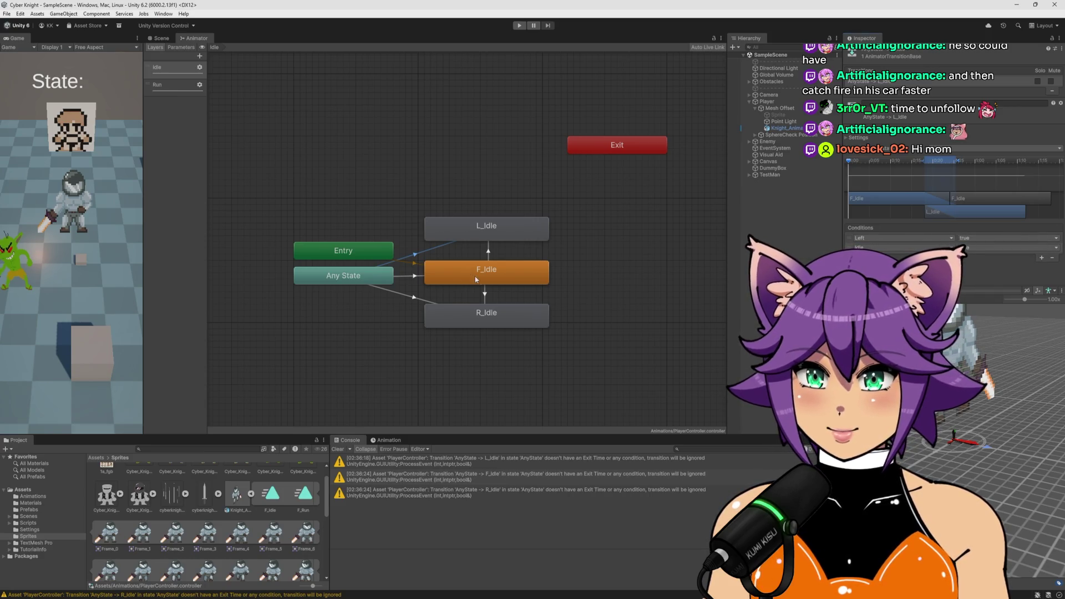
left_click(417, 279)
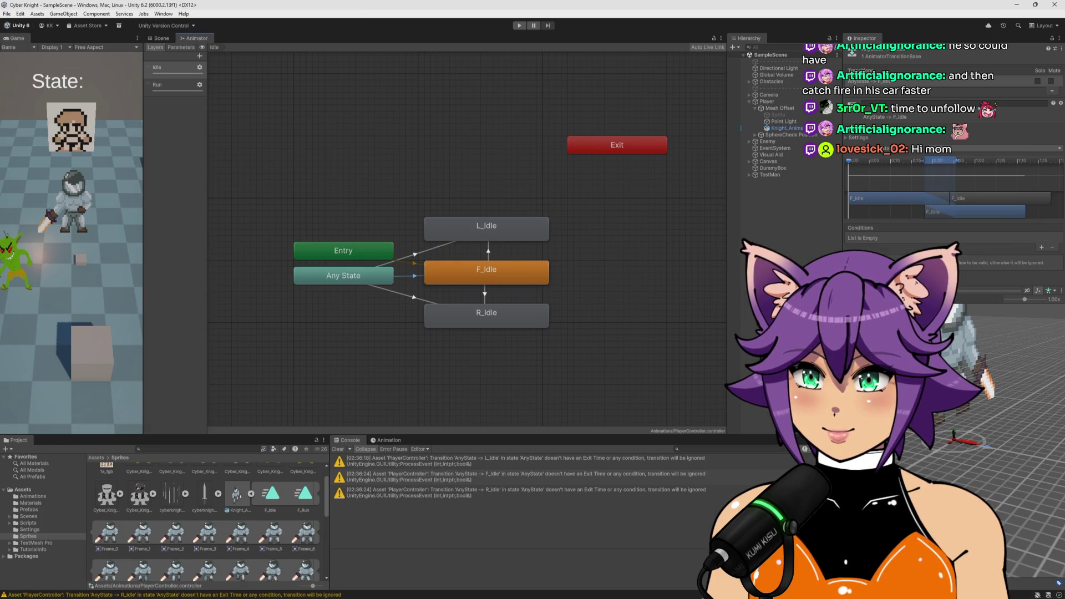
left_click(1041, 248)
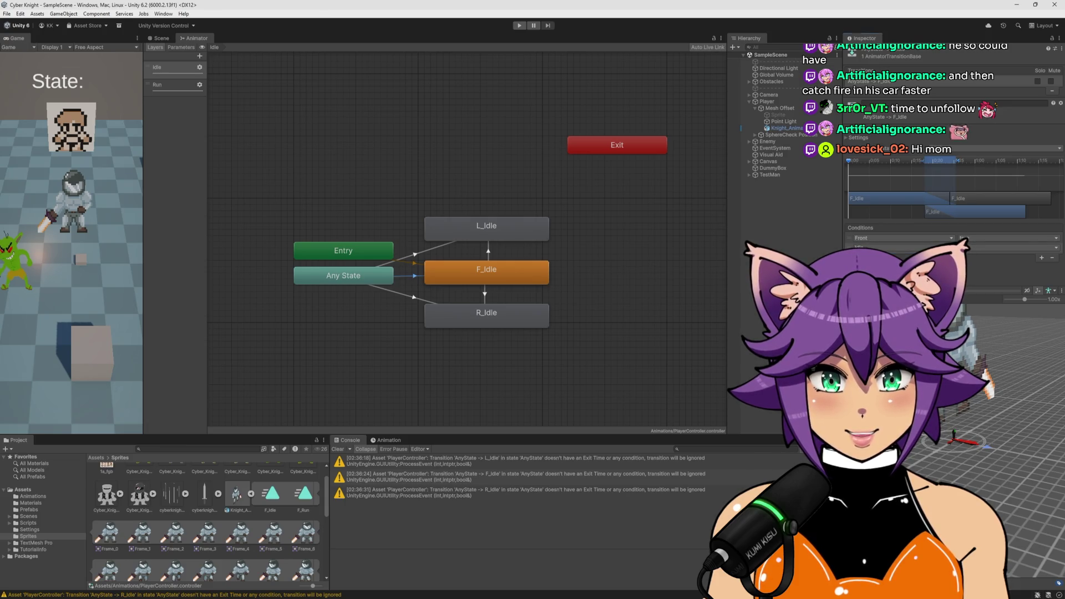
- Give the R_Idle transition Right and Idle conditions, then clear the console warnings
left_click(411, 303)
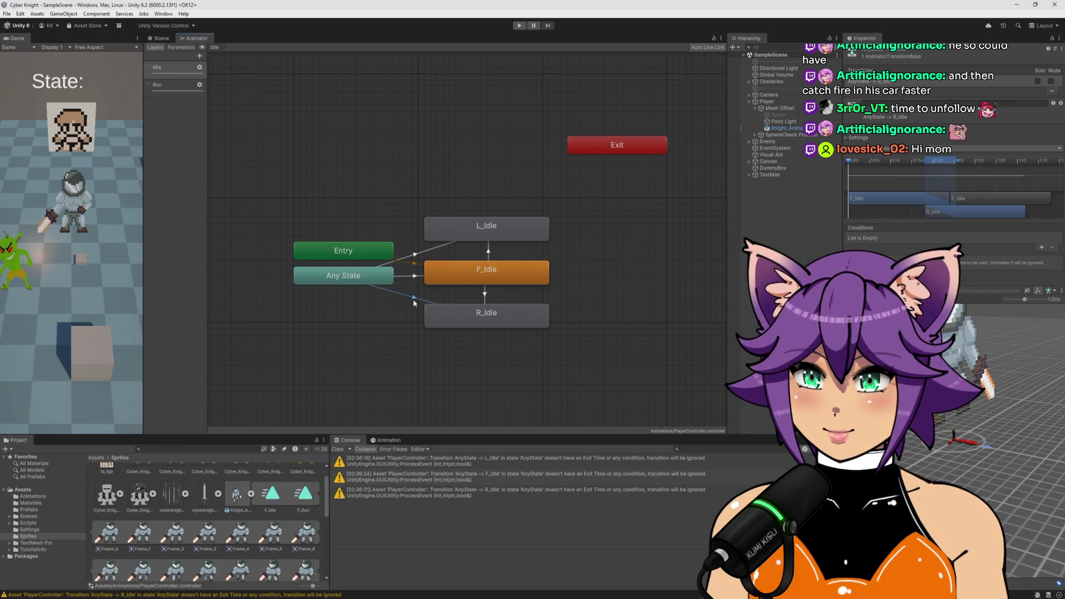
left_click(1041, 248)
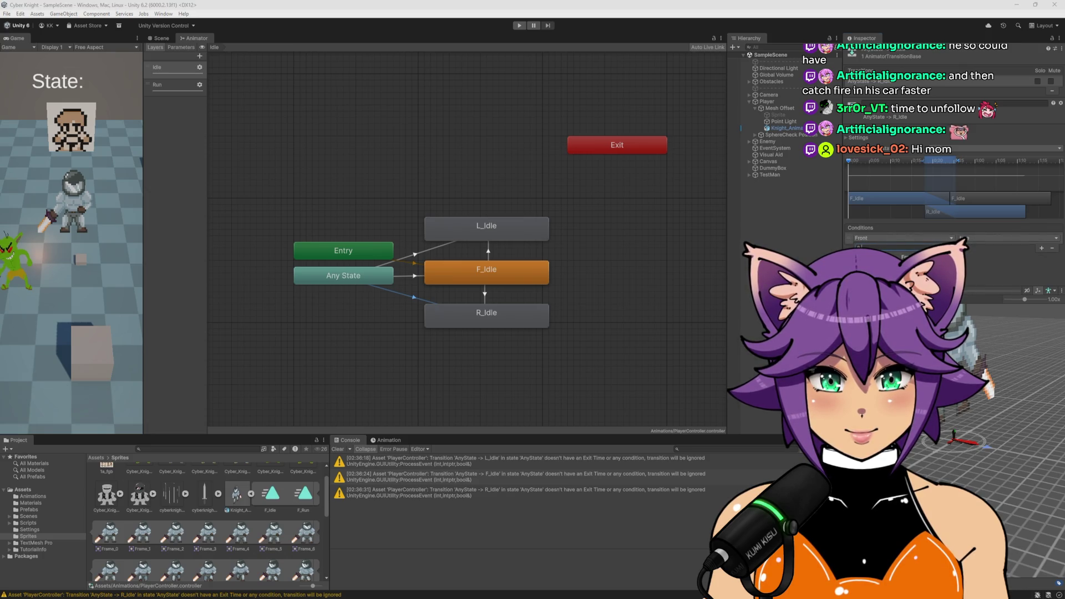
left_click(910, 268)
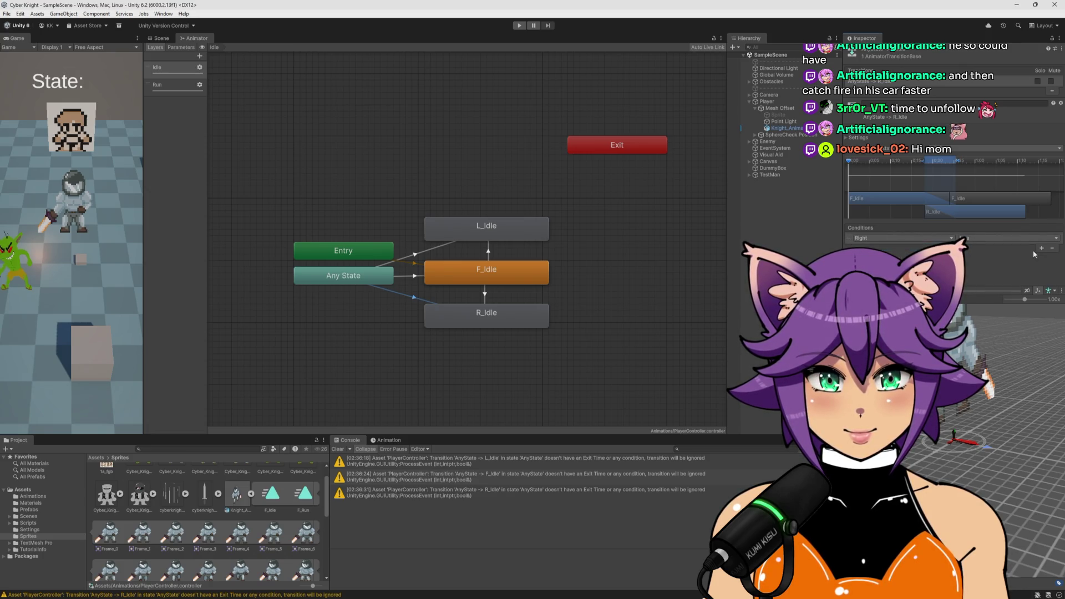
left_click(1042, 248)
left_click(899, 277)
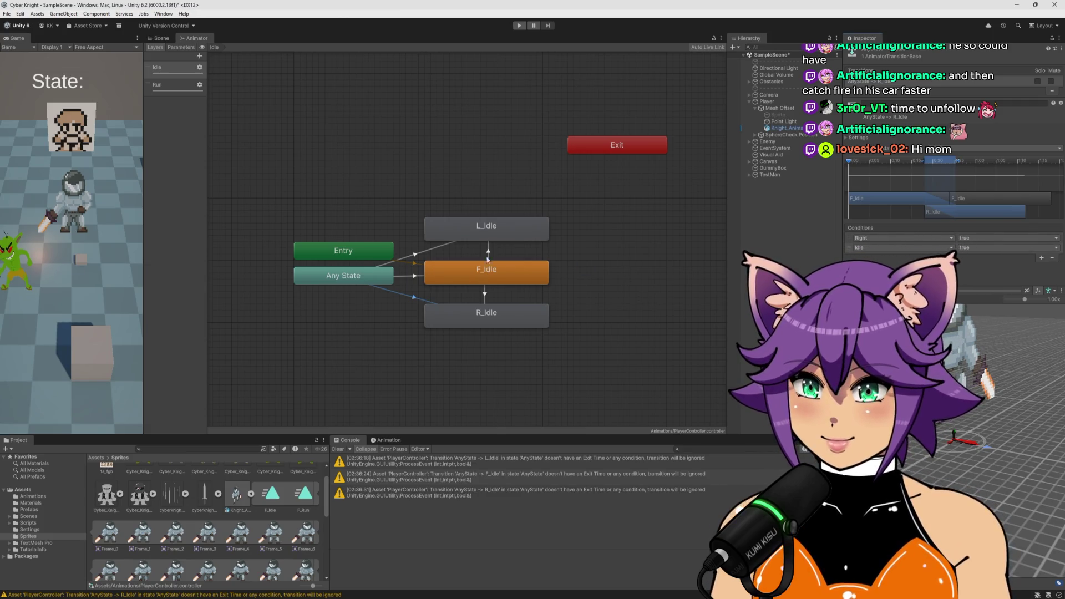
left_click(622, 269)
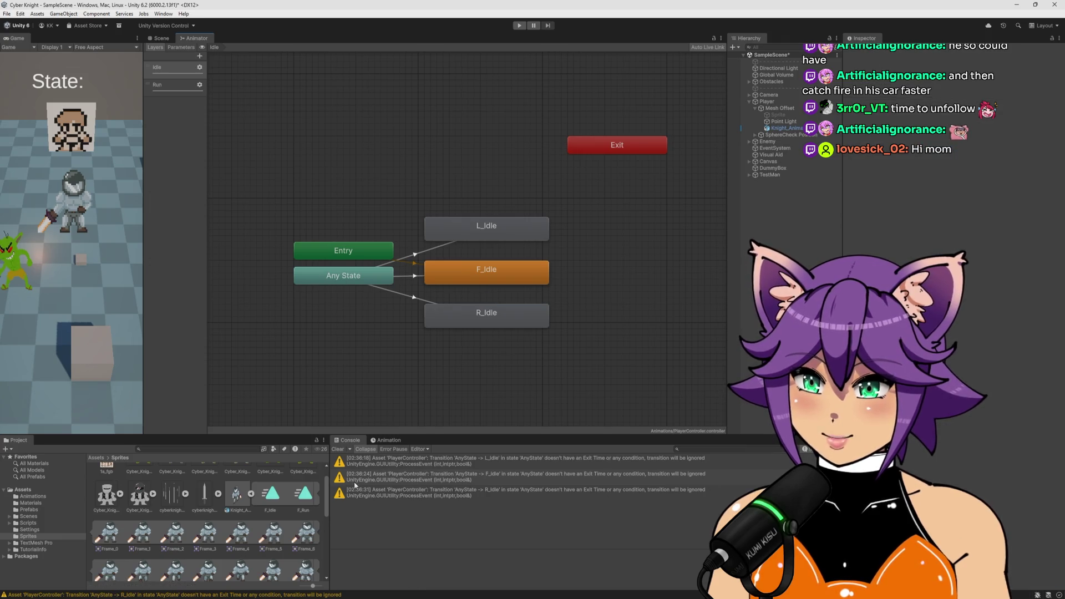
left_click(336, 449)
- Place the Exit node beneath Any State in both the Idle and Run layers
left_click_drag(608, 156, 334, 310)
left_click(376, 181)
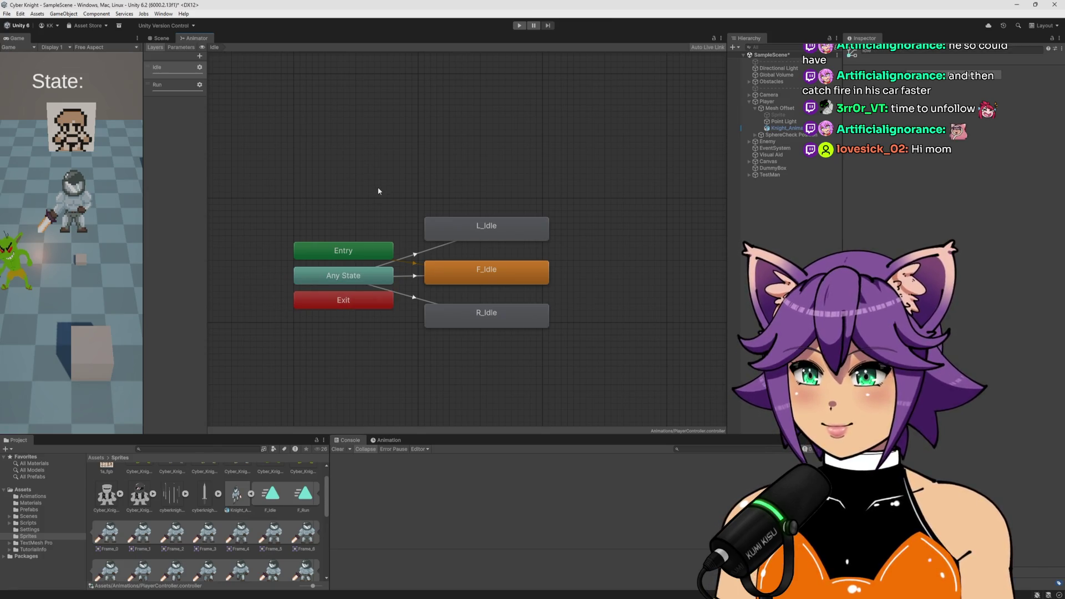
left_click(173, 86)
left_click_drag(625, 272, 326, 297)
left_click(533, 261)
- Open the PlayerController script from the Scripts folder in Visual Studio
scroll(610, 239, "up", 2)
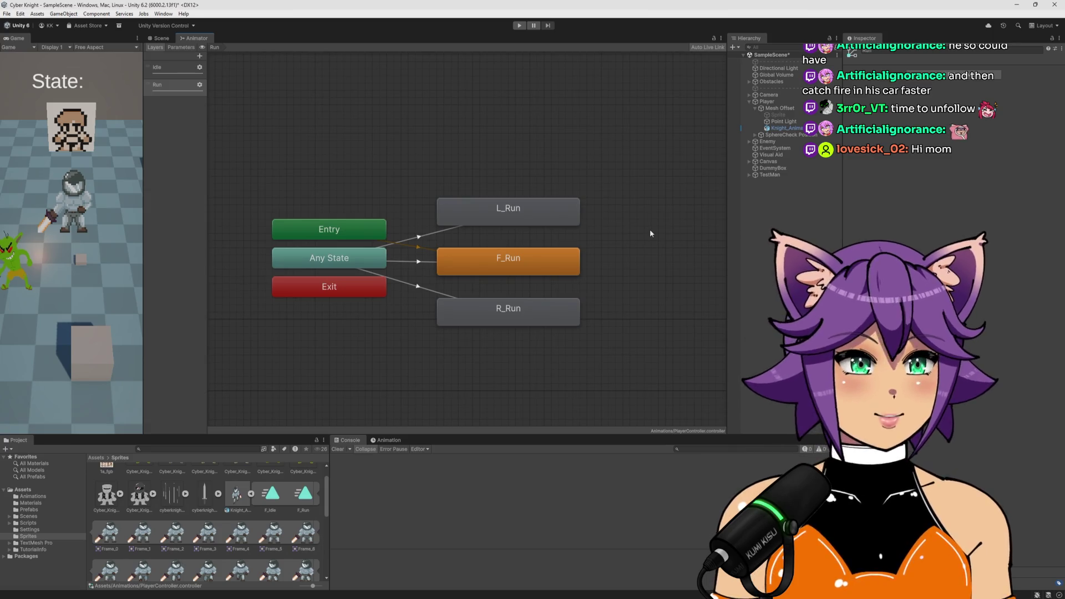
left_click(175, 70)
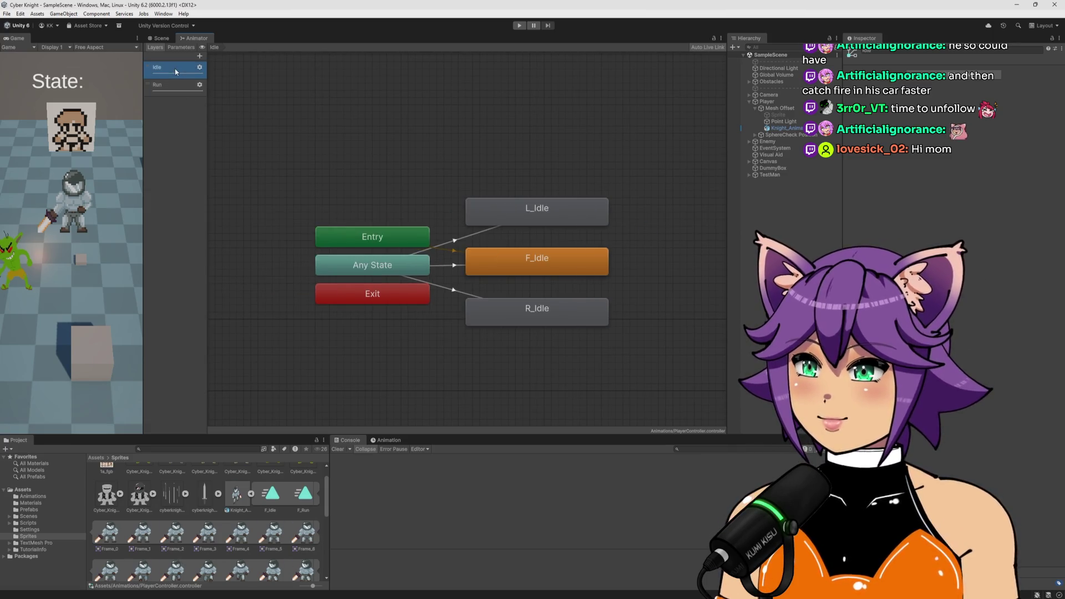
left_click_drag(487, 151, 460, 147)
left_click(171, 87)
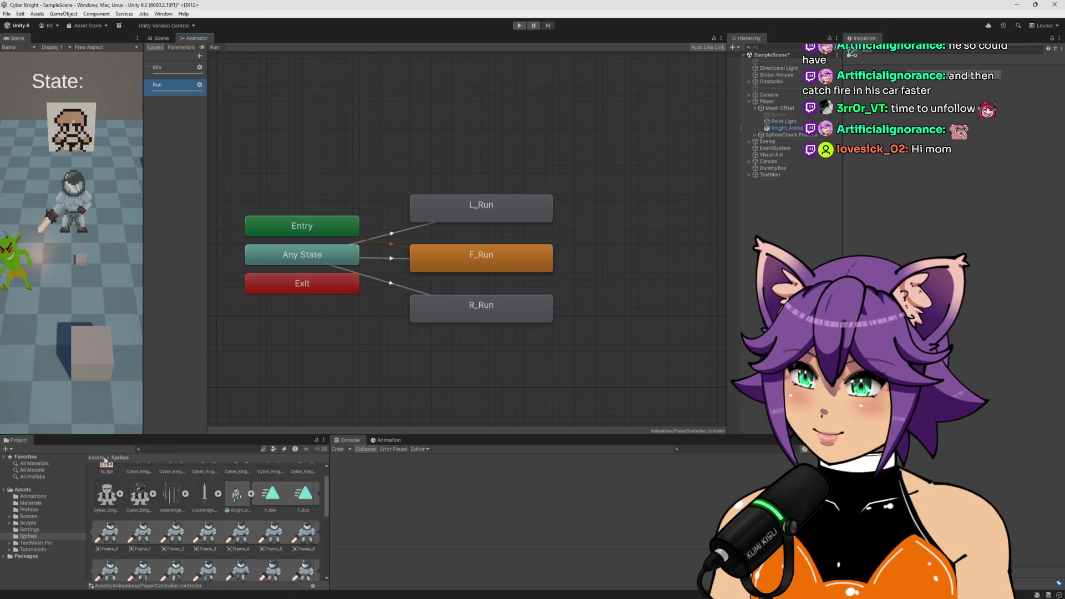
left_click(32, 524)
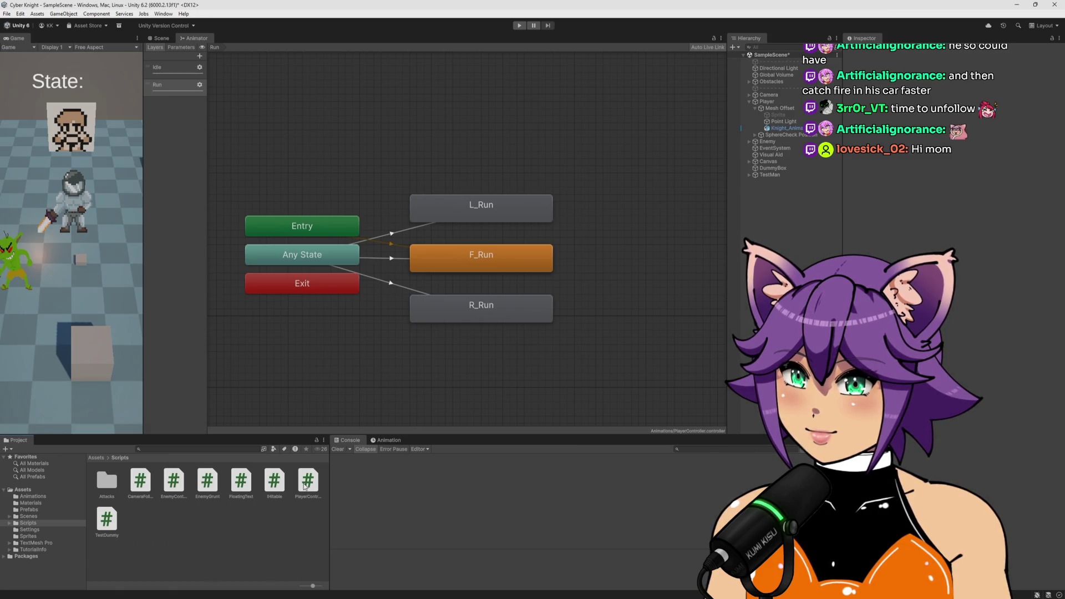
double_click(308, 480)
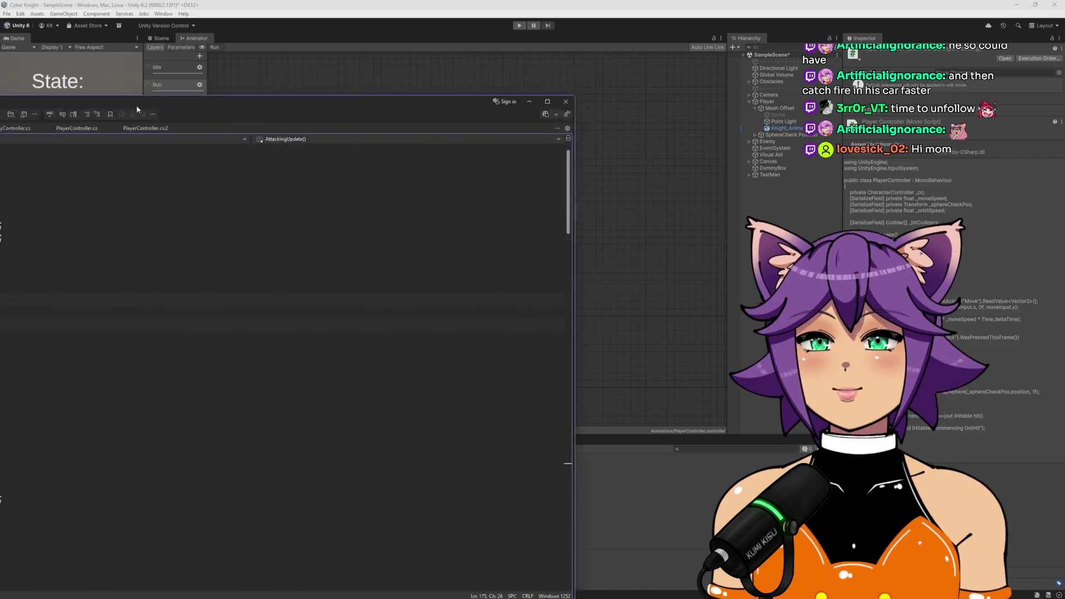
- Maximize the editor, save, and review PlayerController.cs's FixedUpdate movement and SphereCheck code
double_click(451, 65)
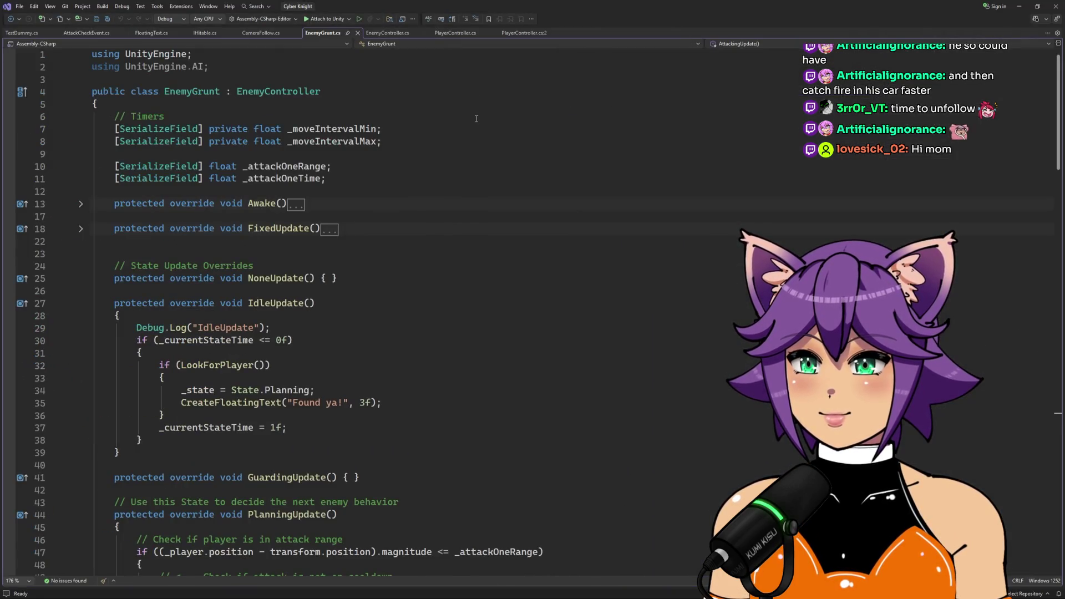
key("ctrl+s")
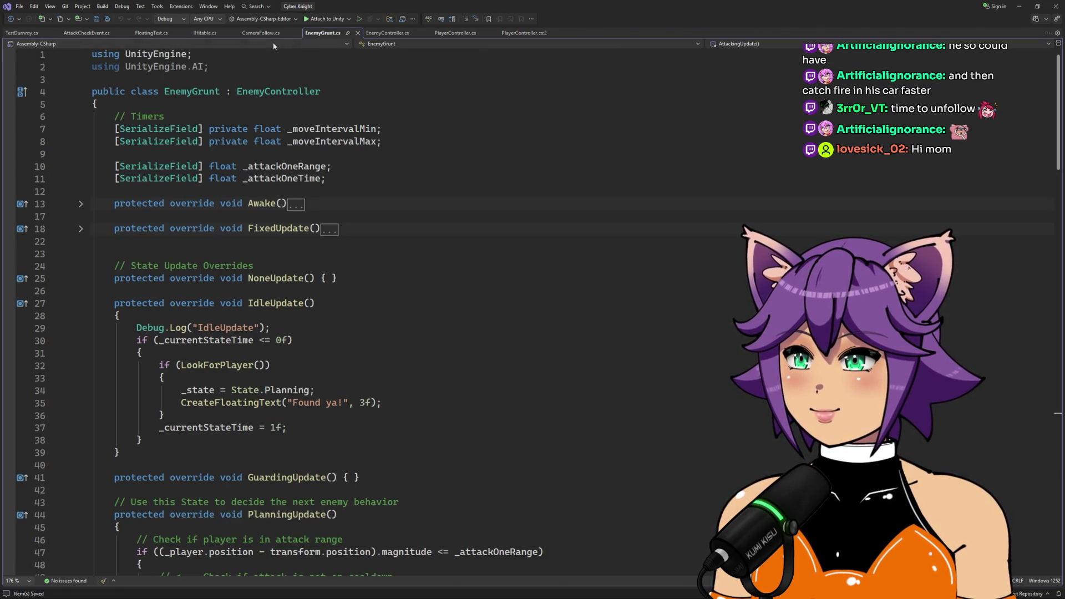
left_click(455, 35)
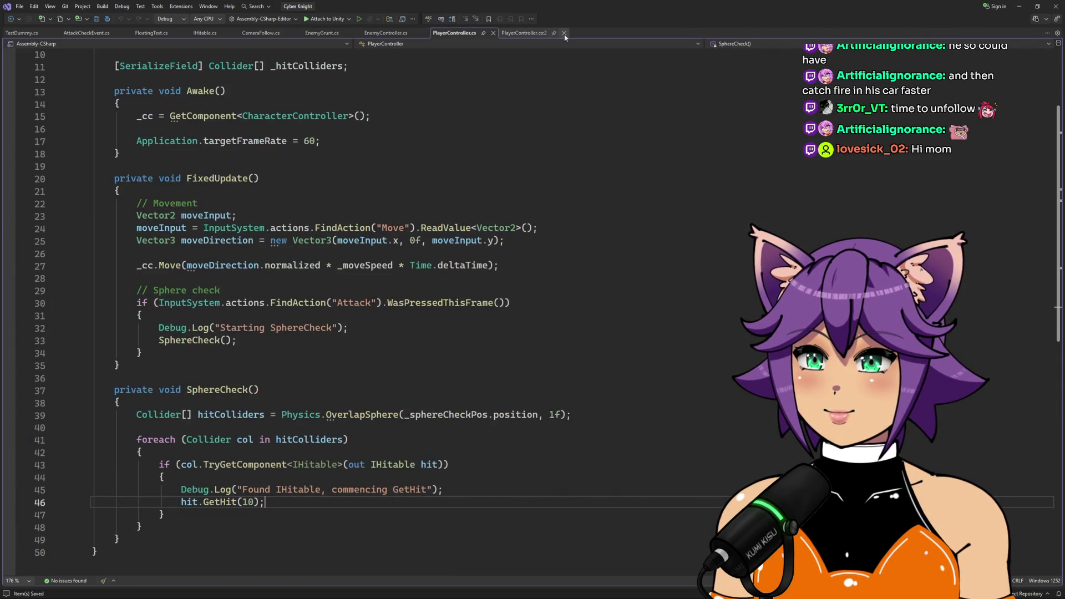
scroll(450, 167, "up", 4)
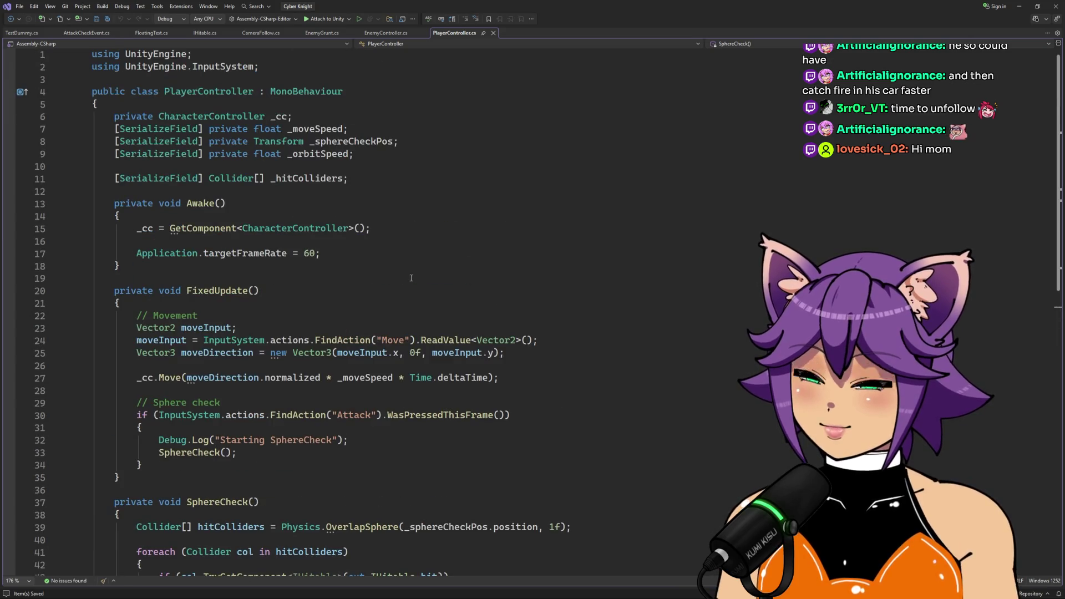
scroll(432, 249, "down", 5)
scroll(424, 283, "up", 2)
scroll(424, 283, "up", 1)
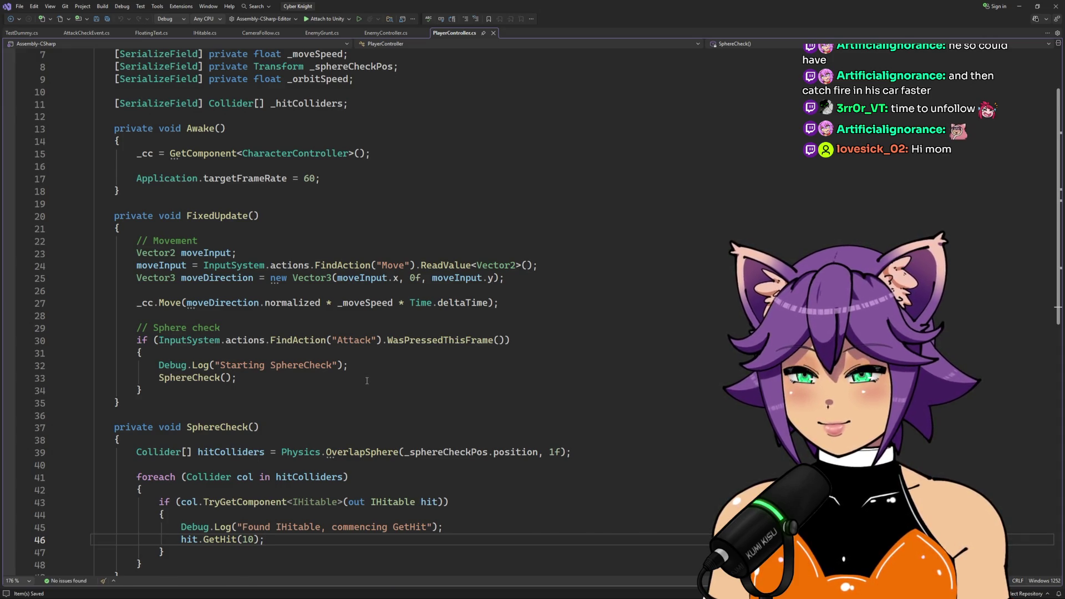
mouse_move(340, 269)
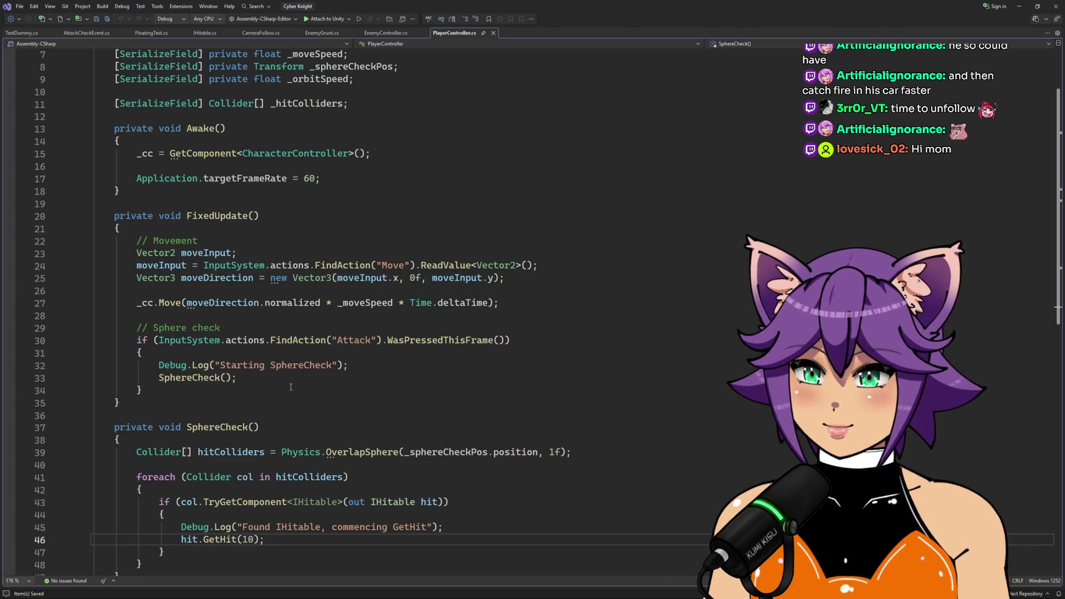
scroll(290, 387, "down", 1)
scroll(289, 387, "up", 1)
scroll(289, 383, "down", 1)
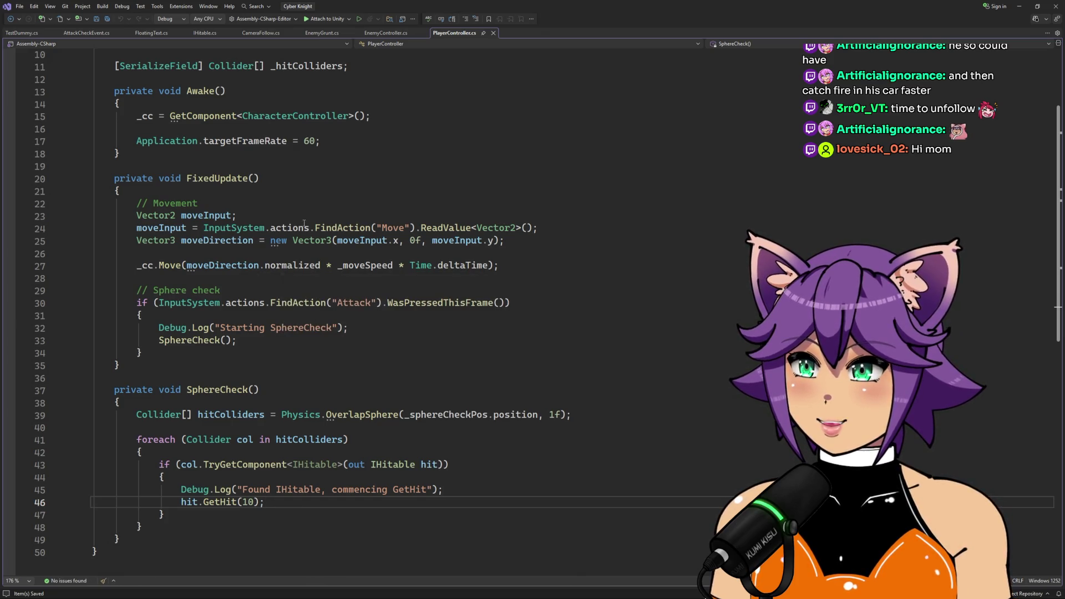
scroll(274, 200, "up", 3)
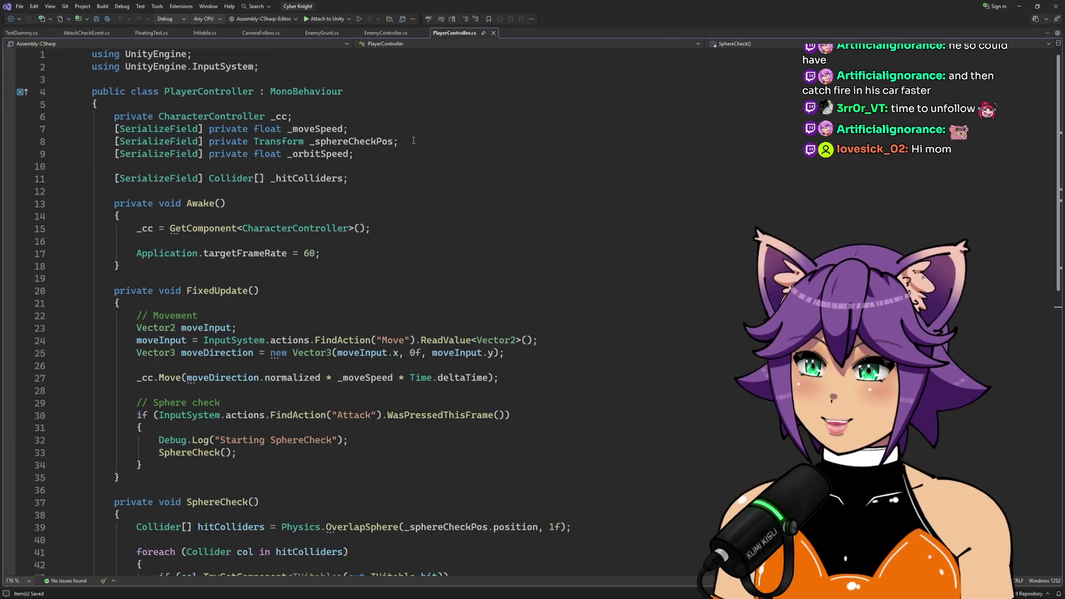
- Start a new [SerializeField] private field line after _orbitSpeed, erasing the mistyped Animation type
left_click(387, 155)
key("Return")
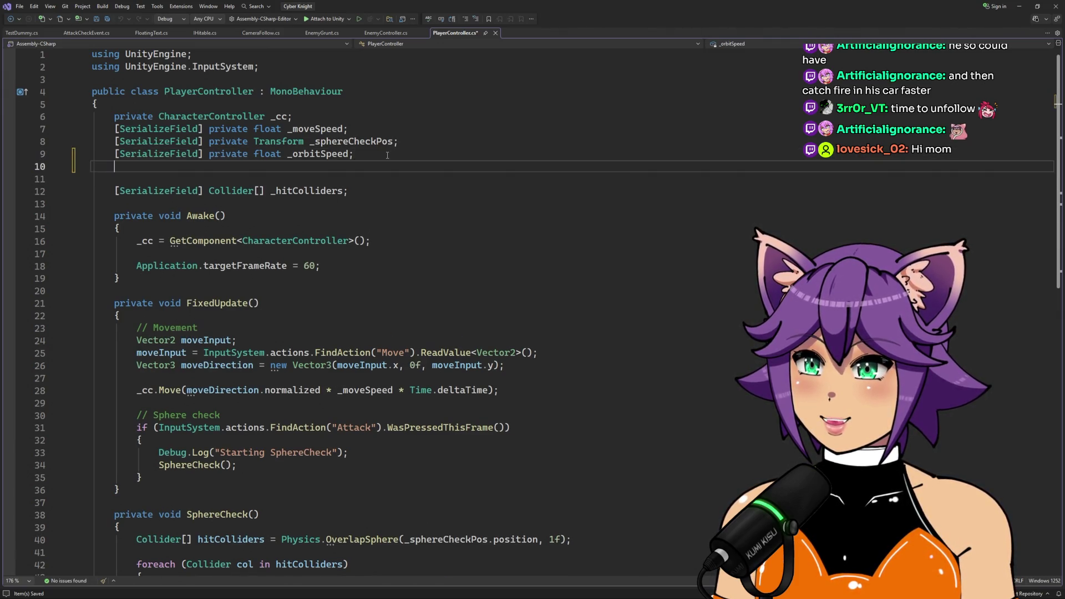
type("[")
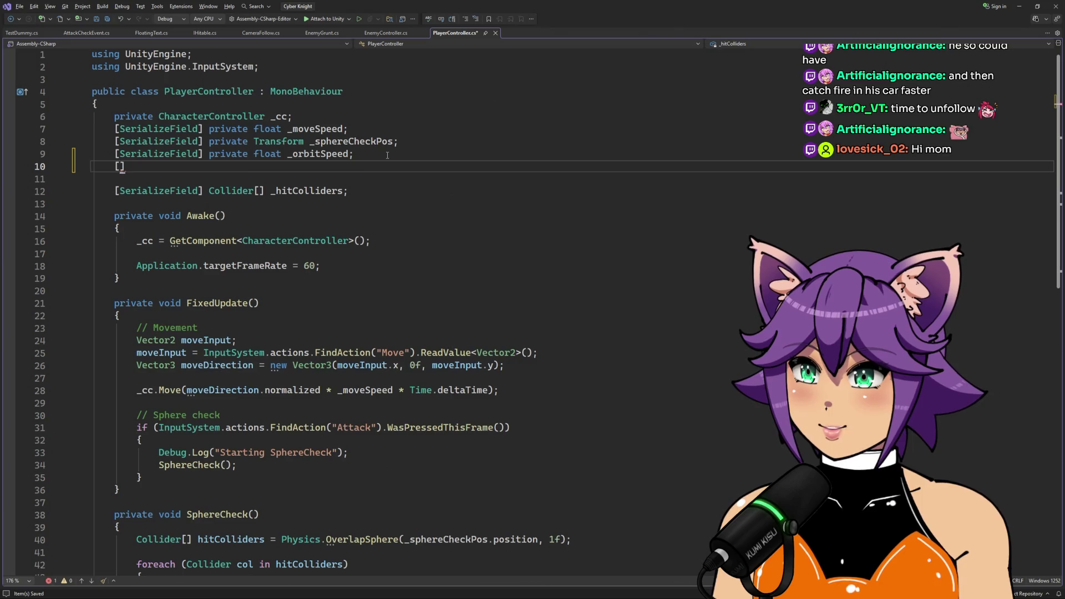
type("Seria")
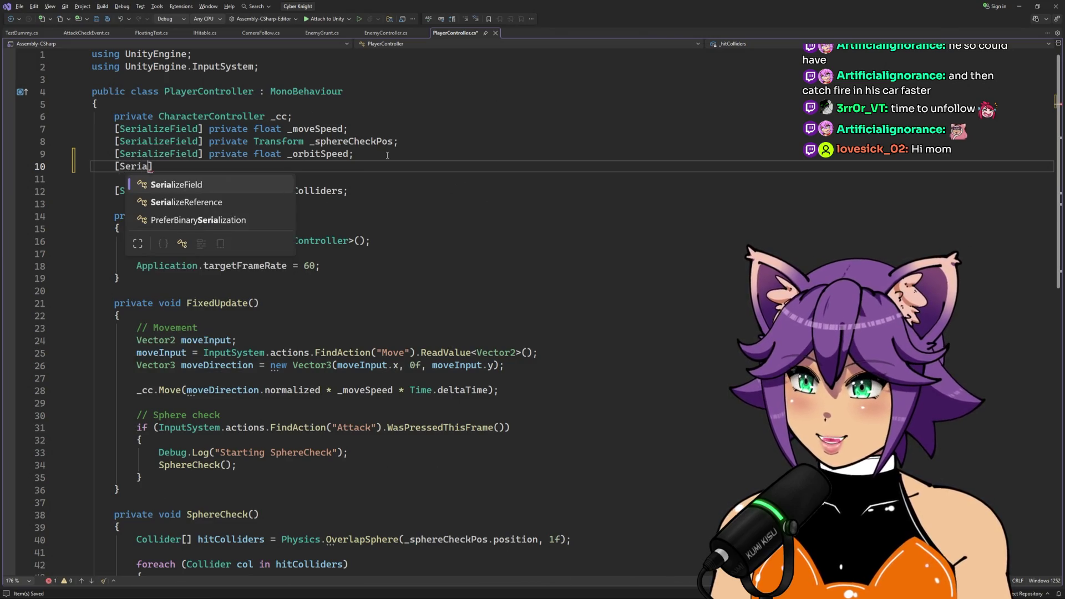
key("Tab")
type("] private ")
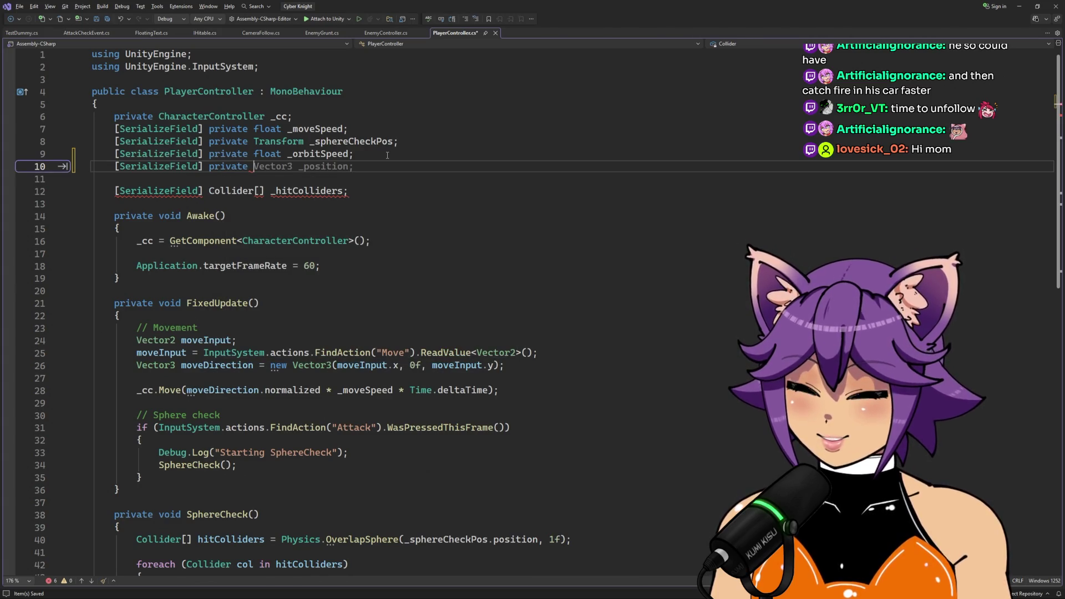
type("Anim")
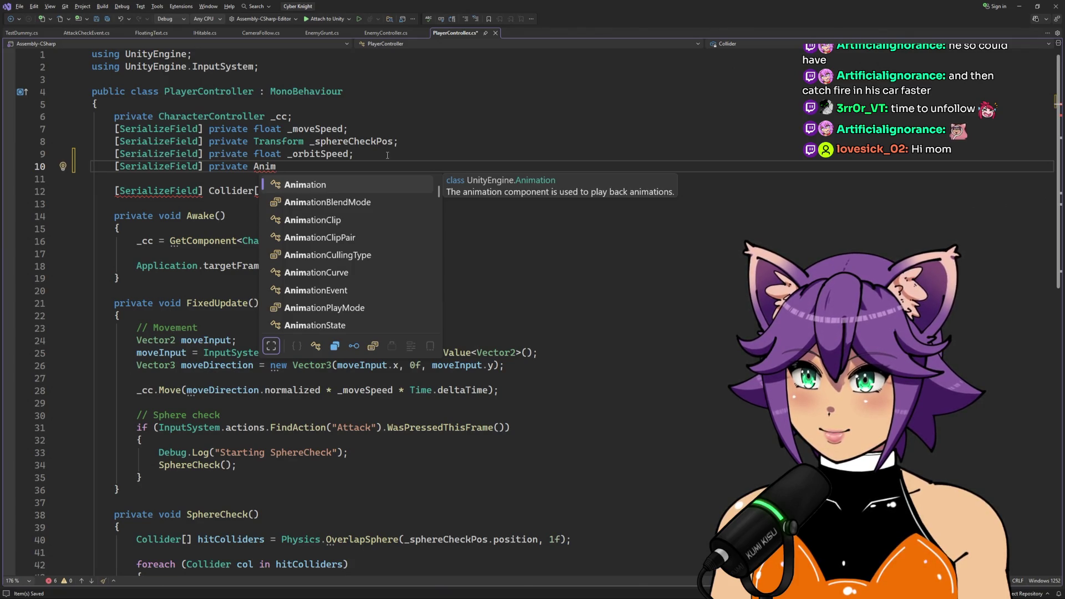
type("ationV")
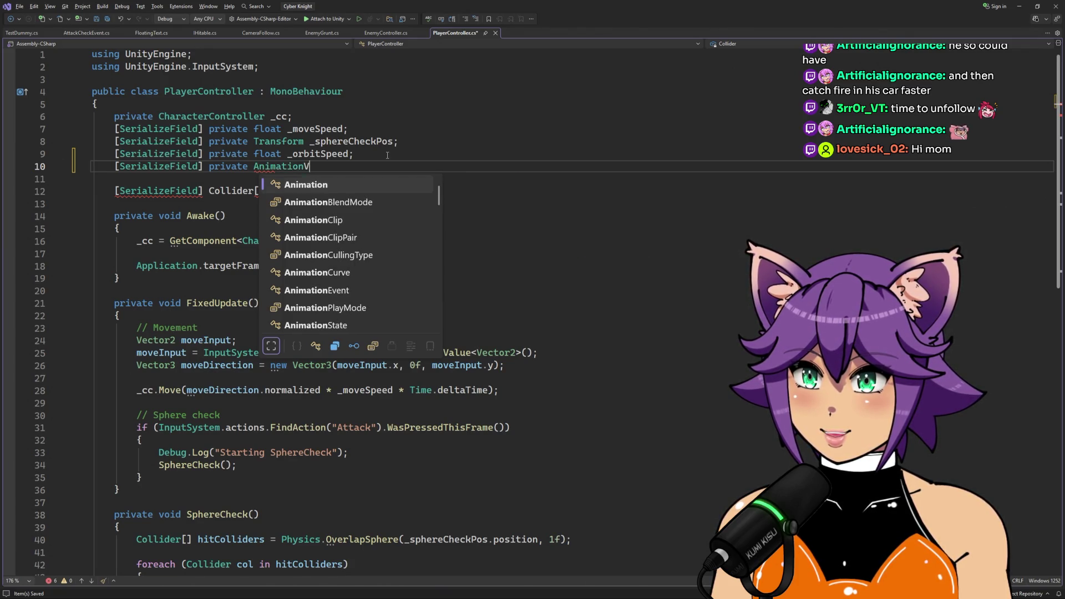
type("Co")
key("BackSpace")
key("BackSpace")
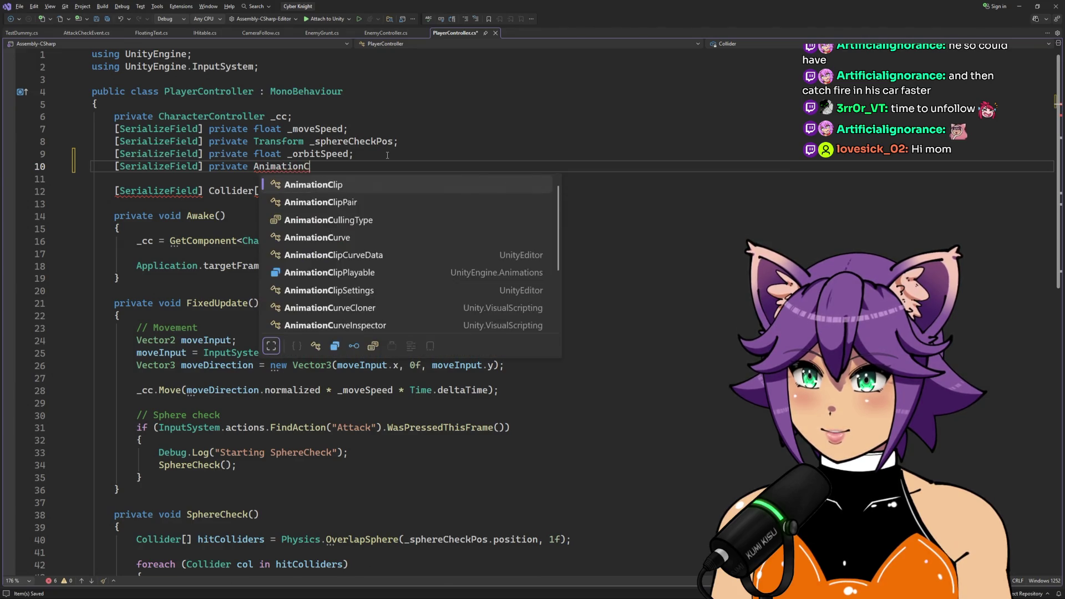
key("BackSpace")
key("BackSpace")
key("BackSpace")
key("BackSpace")
type("Cont")
key("ctrl+z")
key("BackSpace")
key("BackSpace")
key("BackSpace")
key("BackSpace")
key("BackSpace")
key("BackSpace")
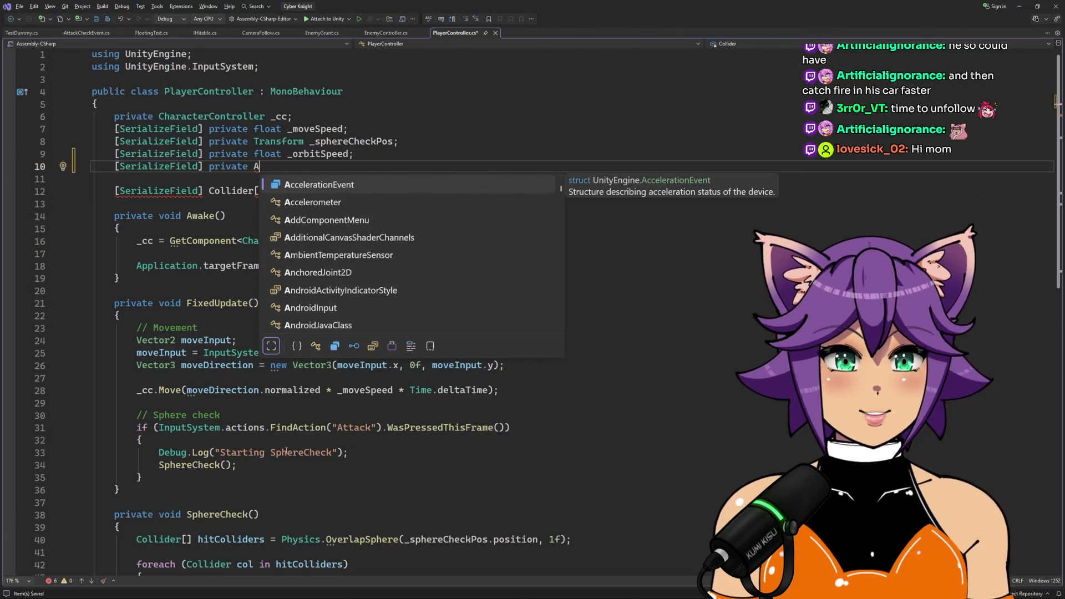
- Check the Knight_Animations animator in Unity, then complete the field as Animator _animator
key("alt+Tab")
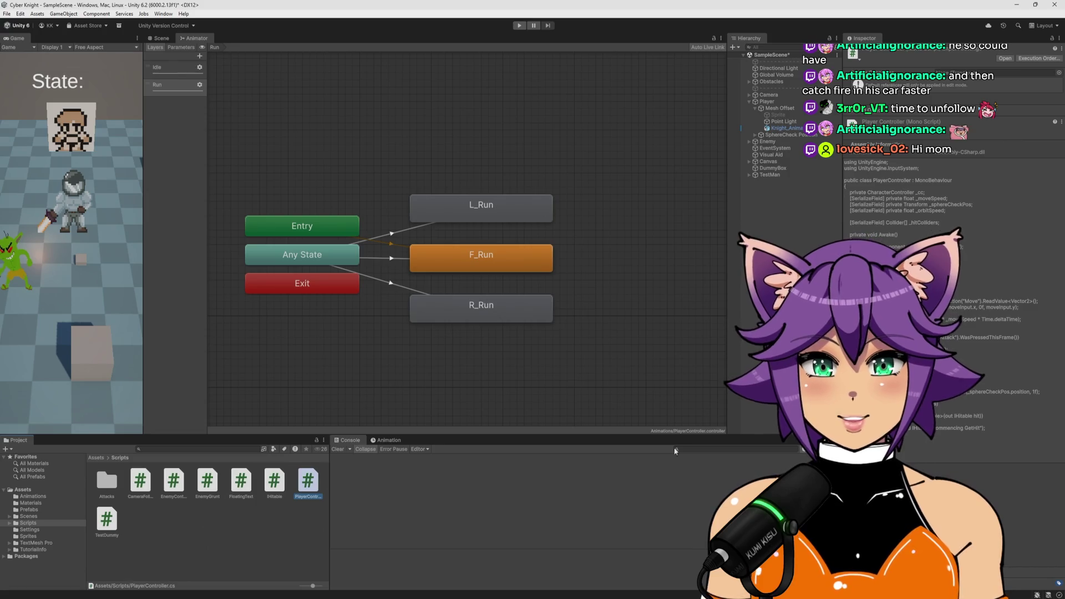
left_click(780, 128)
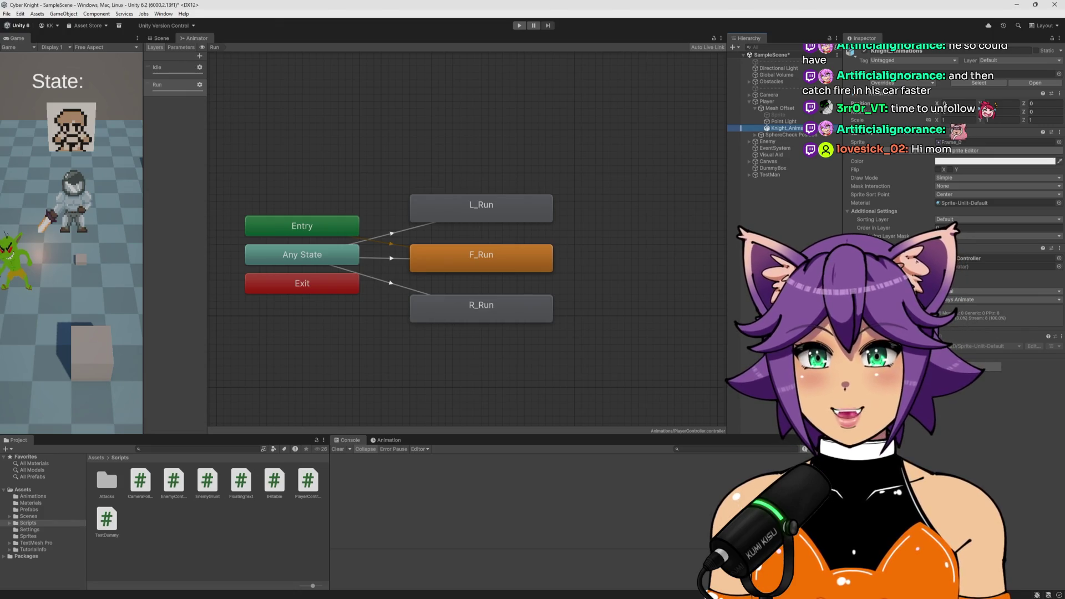
key("alt+Tab")
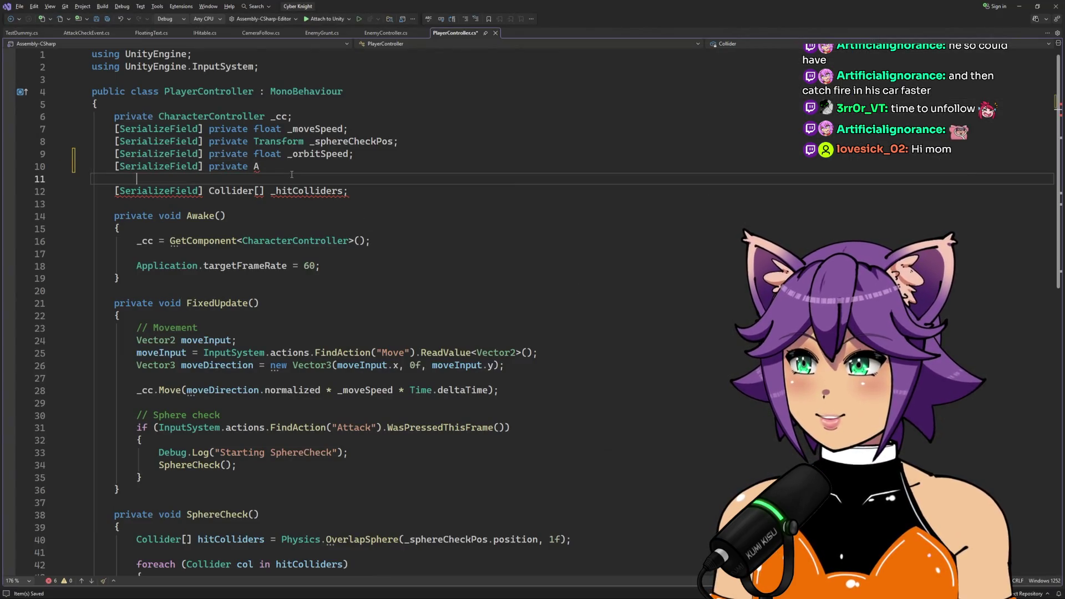
type("nimator")
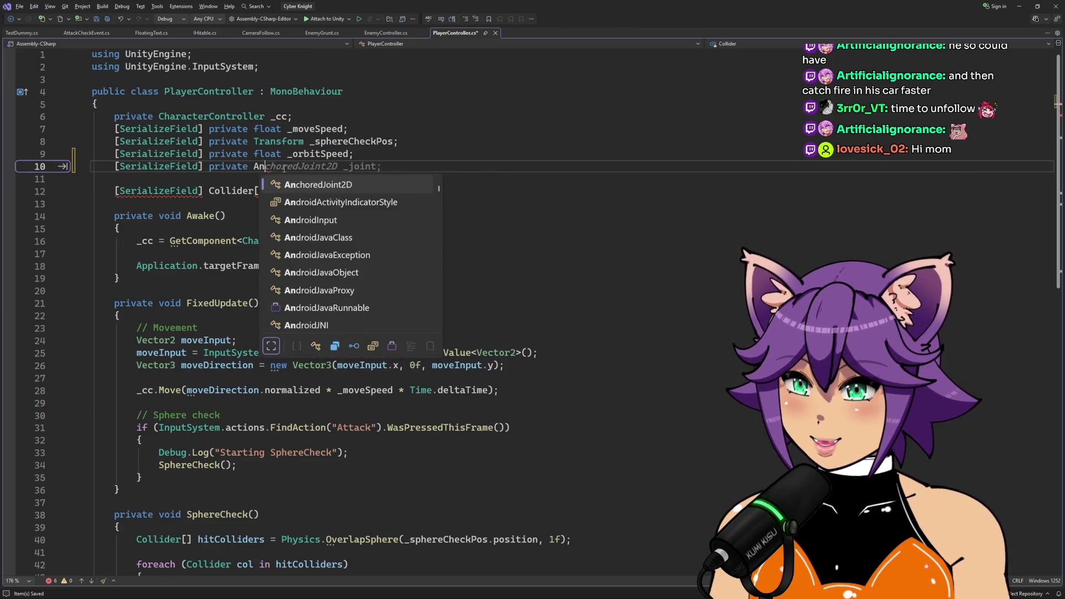
key("Tab")
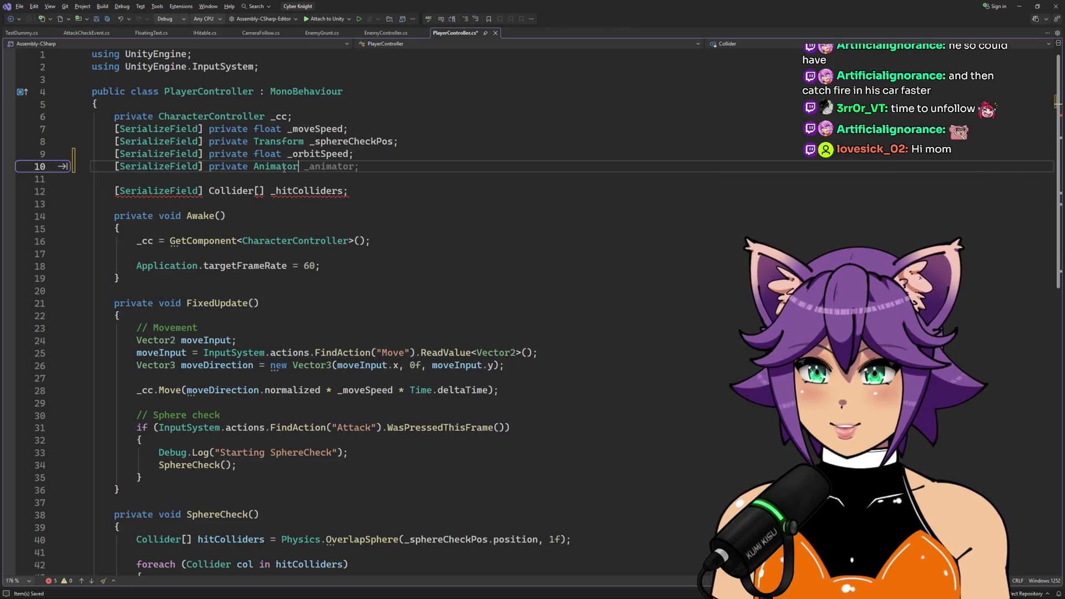
key("Tab")
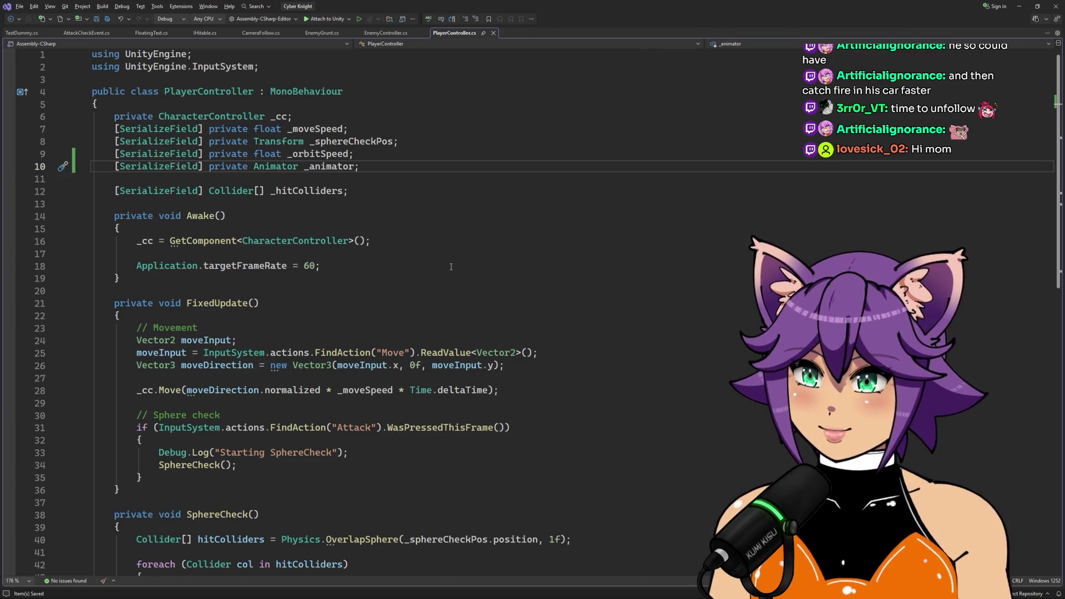
scroll(437, 271, "down", 2)
scroll(436, 271, "up", 1)
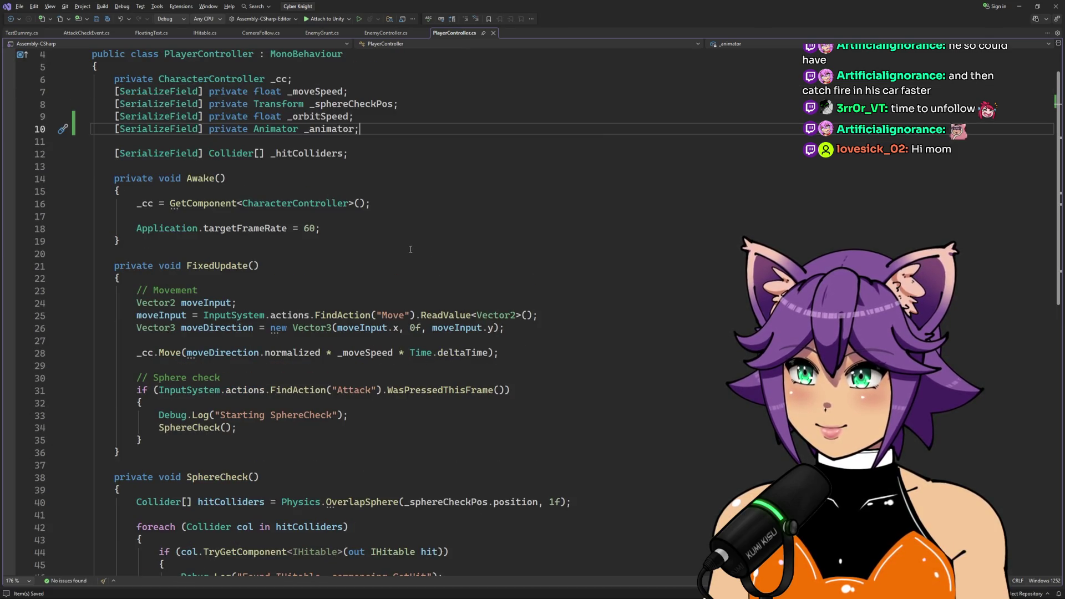
scroll(411, 249, "down", 1)
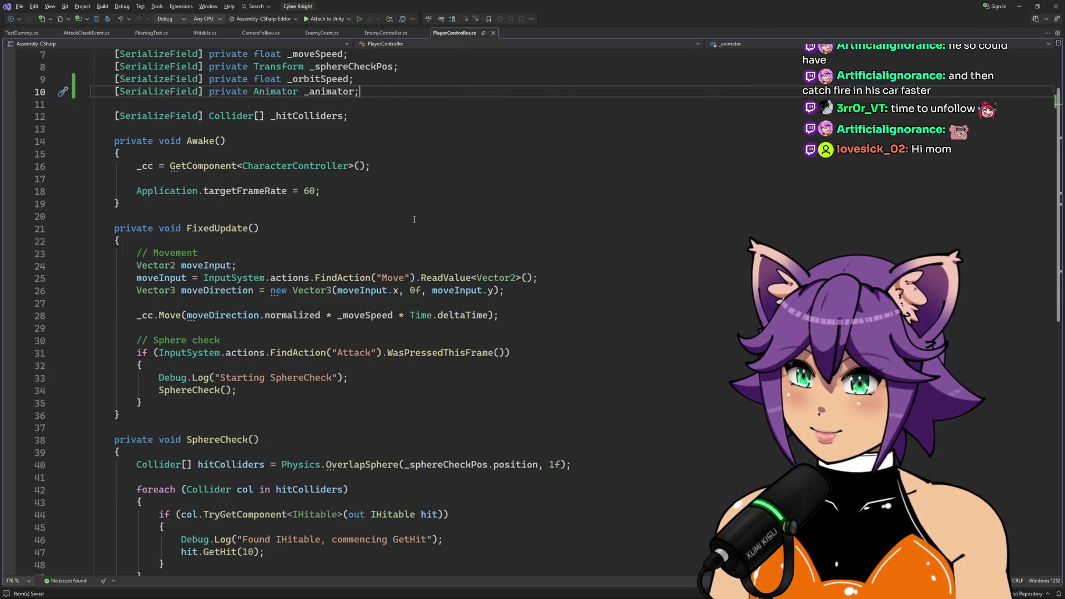
scroll(379, 214, "down", 2)
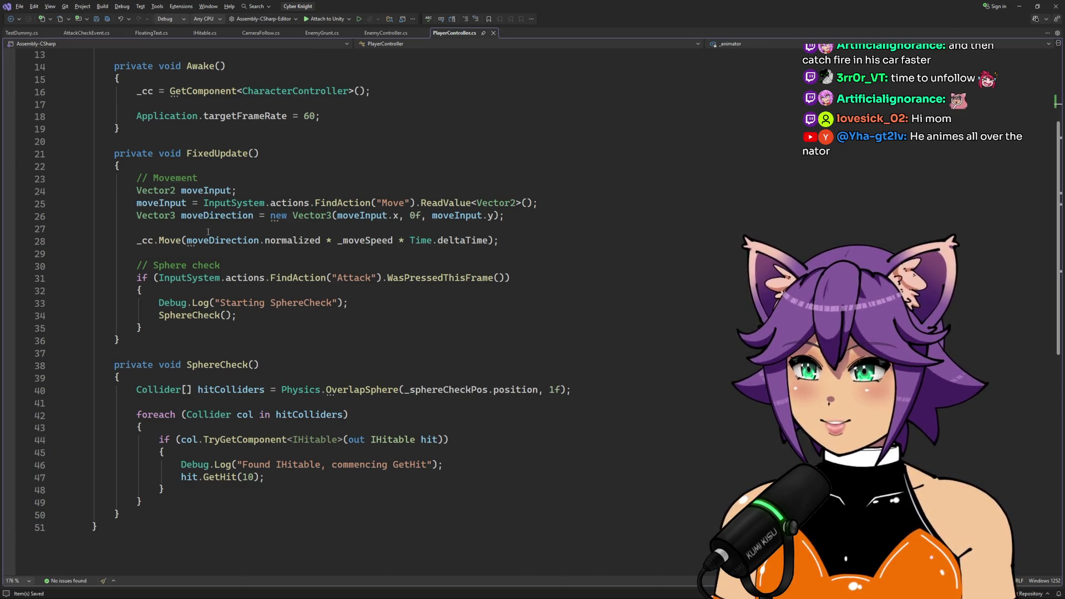
mouse_move(189, 244)
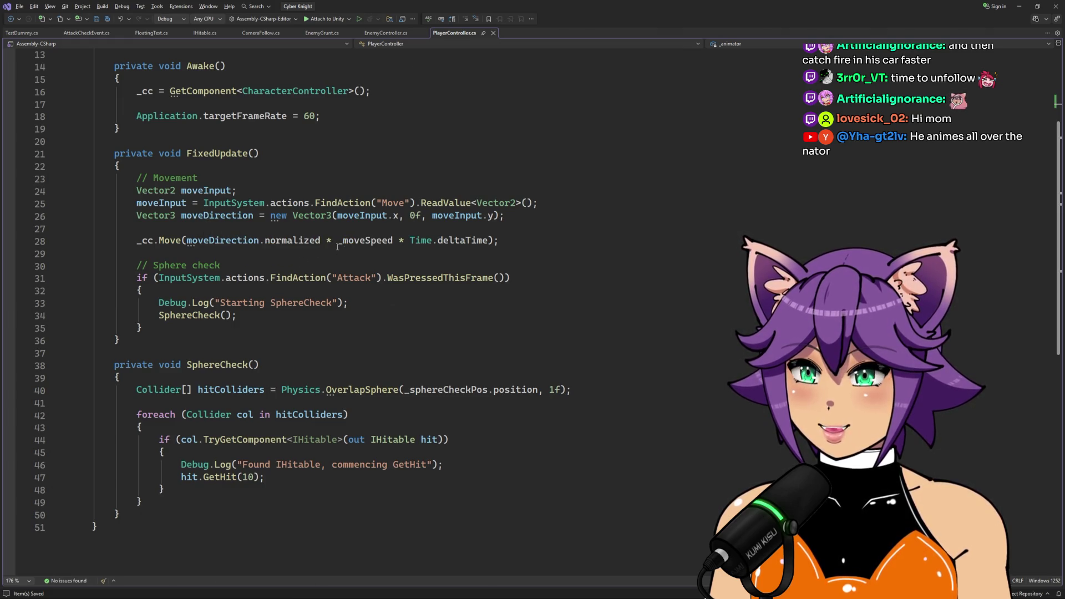
mouse_move(330, 243)
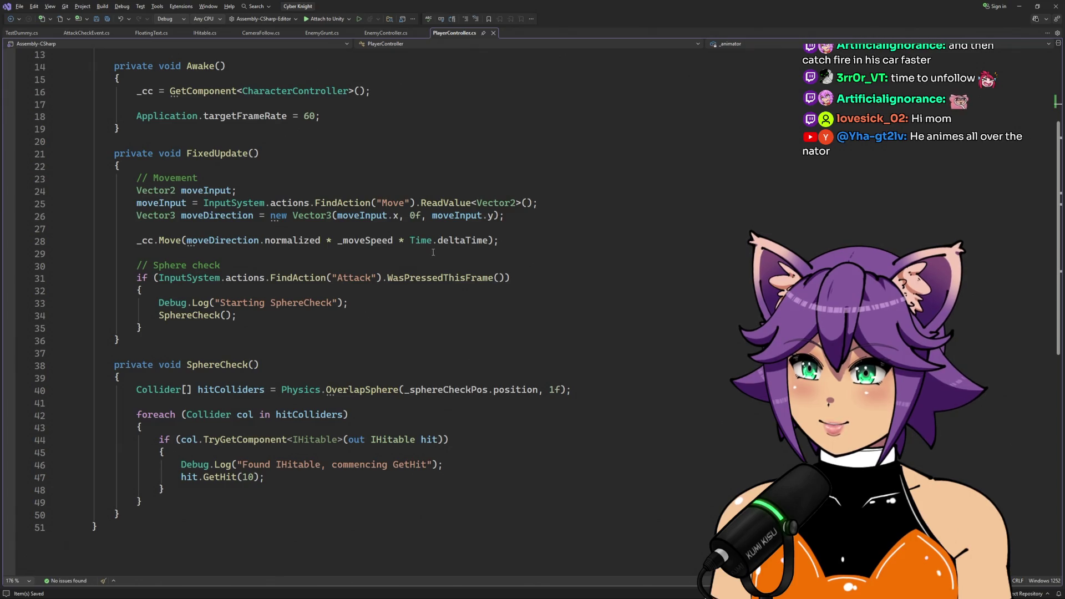
- Change deltaTime to fixedDeltaTime in the FixedUpdate movement line and save
left_click(471, 243)
double_click(487, 243)
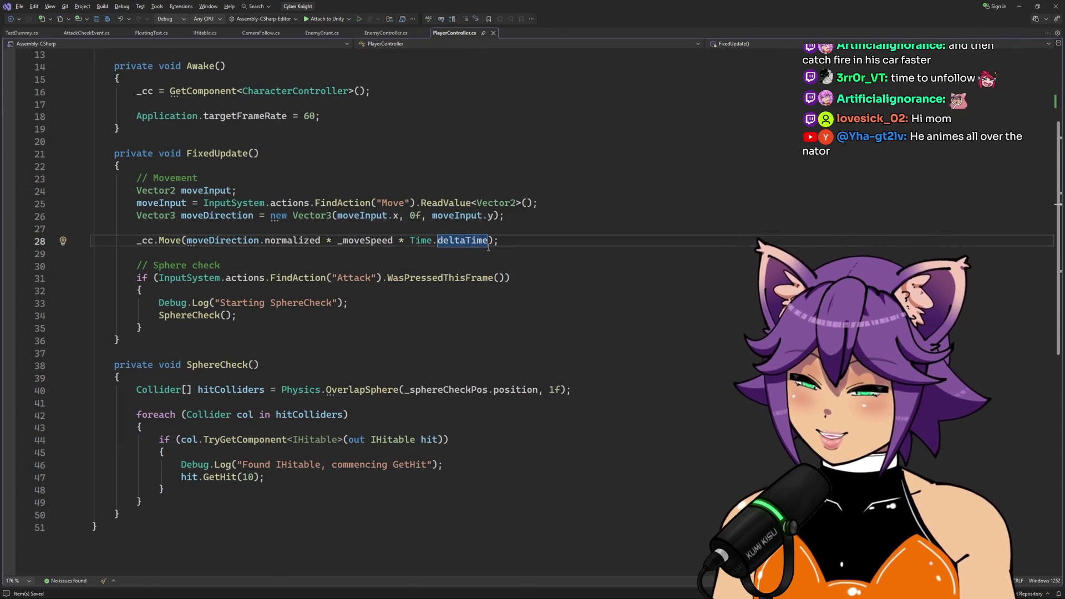
key("Left")
type("fixed")
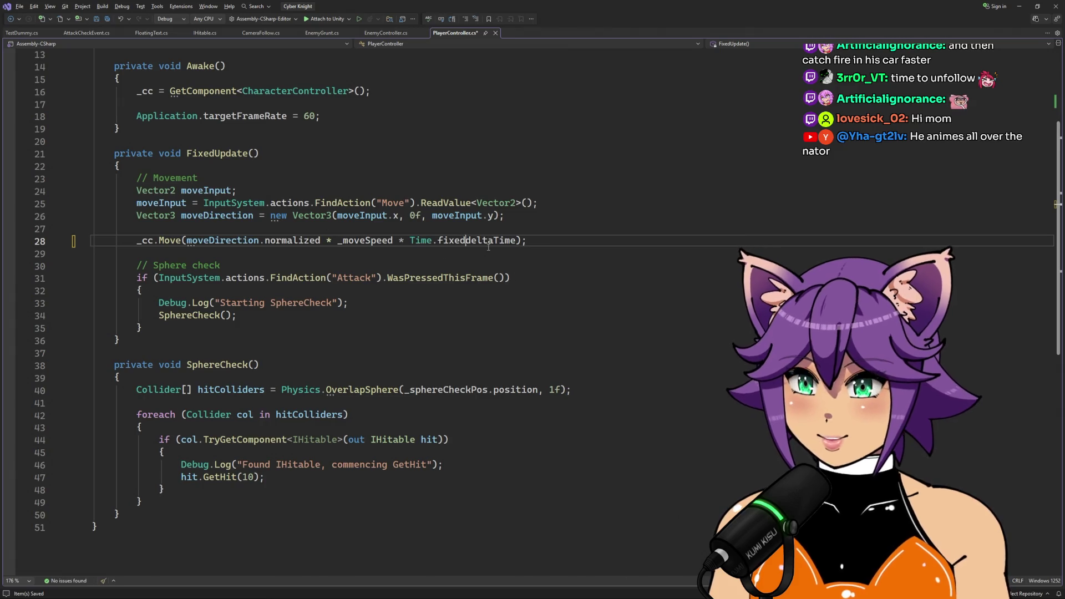
left_click(556, 244)
key("ctrl+s")
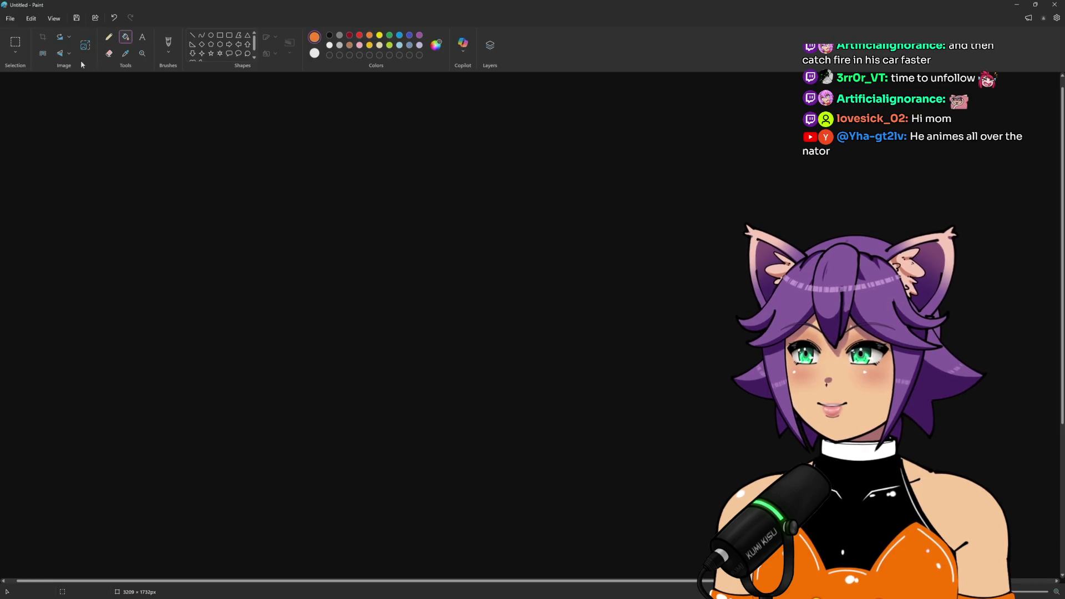
- Draw the orange character outline with the brush, redoing rough body and head strokes
left_click(168, 42)
left_click_drag(341, 235, 330, 251)
key("ctrl+z")
mouse_move(14, 315)
left_mouse_down()
mouse_move(14, 289)
mouse_move(12, 305)
left_mouse_up()
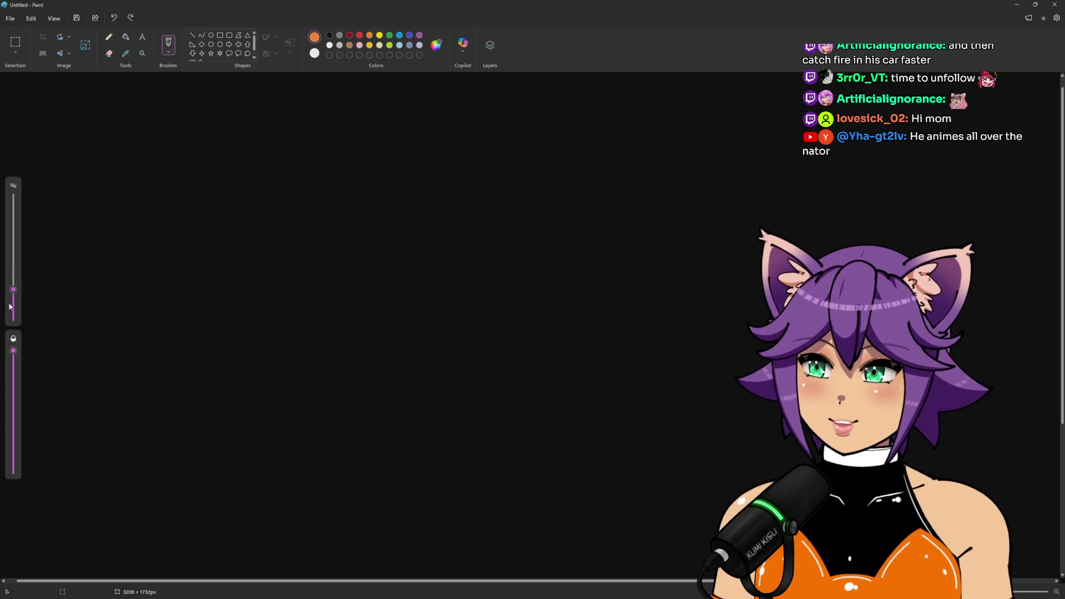
left_click_drag(342, 237, 243, 295)
left_click(464, 277)
key("ctrl+z")
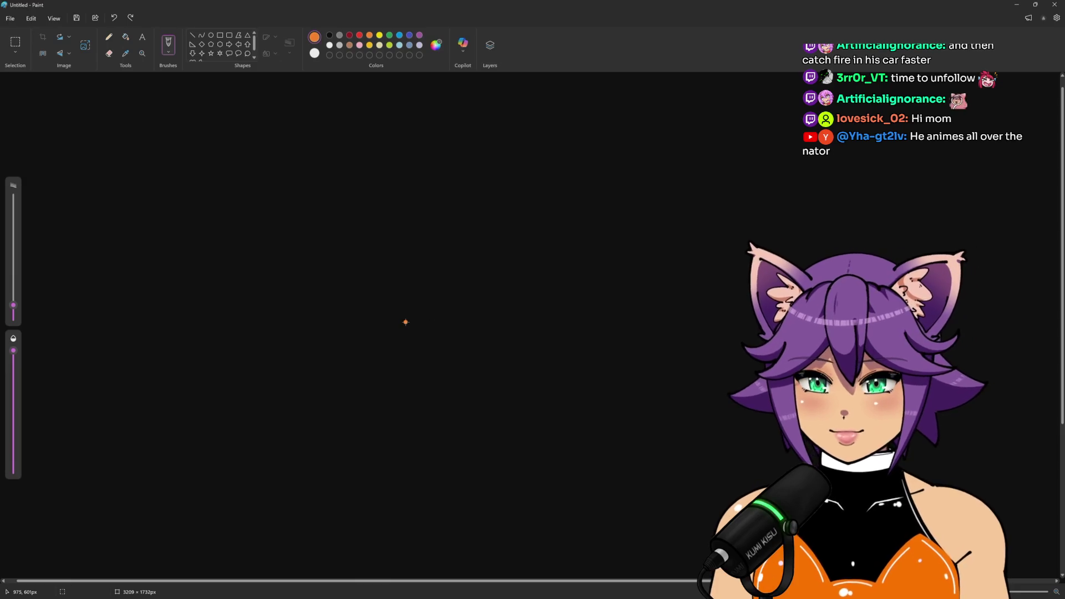
mouse_move(343, 335)
left_mouse_down()
mouse_move(380, 337)
mouse_move(371, 321)
left_mouse_up()
key("ctrl+z")
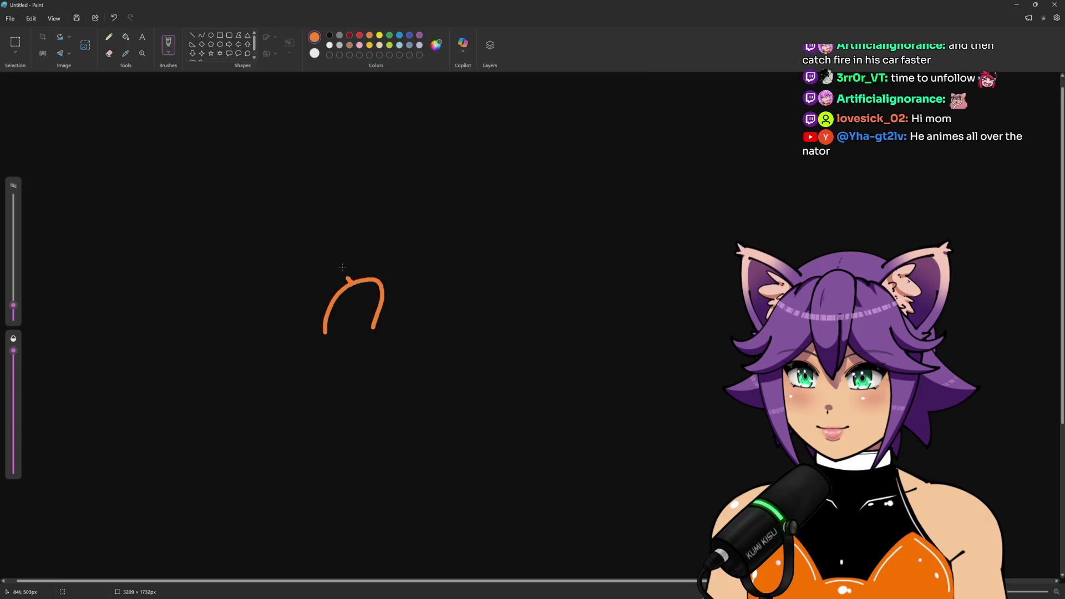
left_click_drag(345, 273, 373, 264)
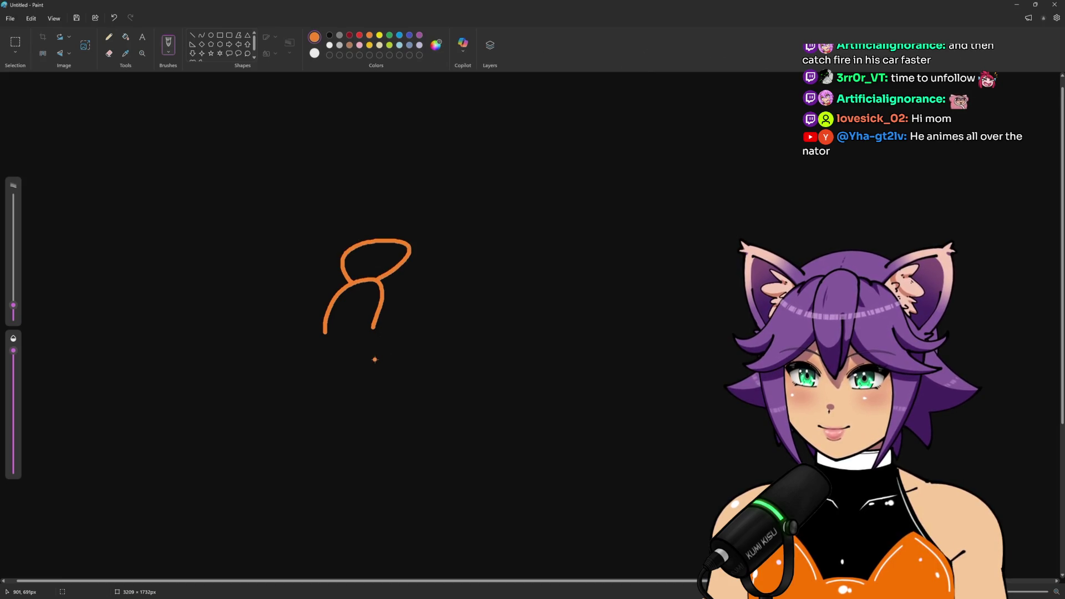
key("ctrl+z")
key("ctrl+z")
mouse_move(317, 359)
left_mouse_down()
mouse_move(346, 337)
mouse_move(348, 362)
left_mouse_up()
mouse_move(325, 320)
left_mouse_down()
mouse_move(345, 311)
mouse_move(350, 321)
left_mouse_up()
key("ctrl+z")
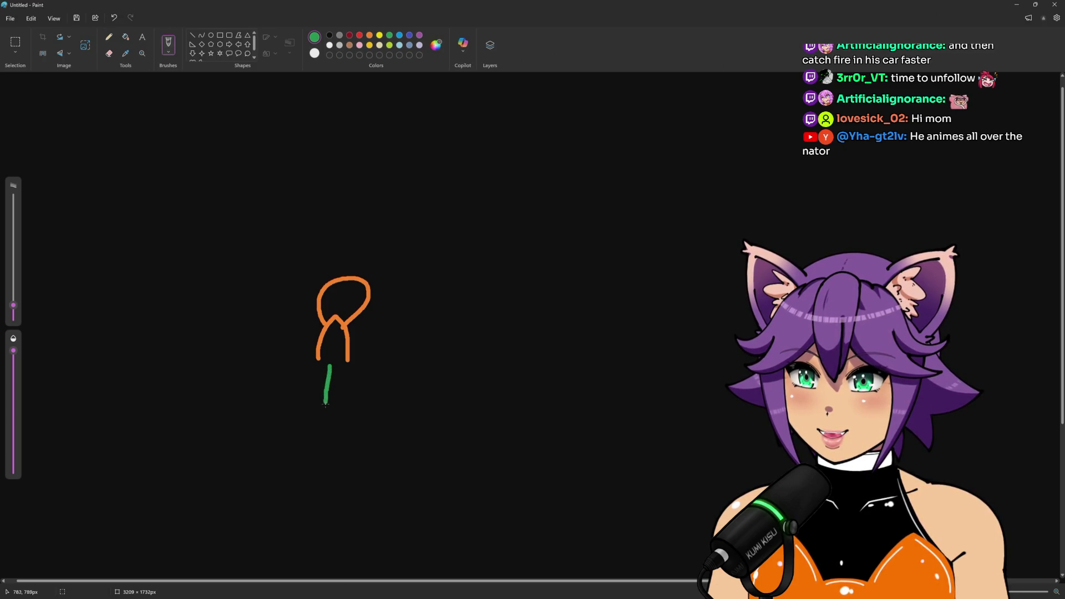
- Draw green direction lines and a dash on the figure
left_click_drag(310, 362, 257, 360)
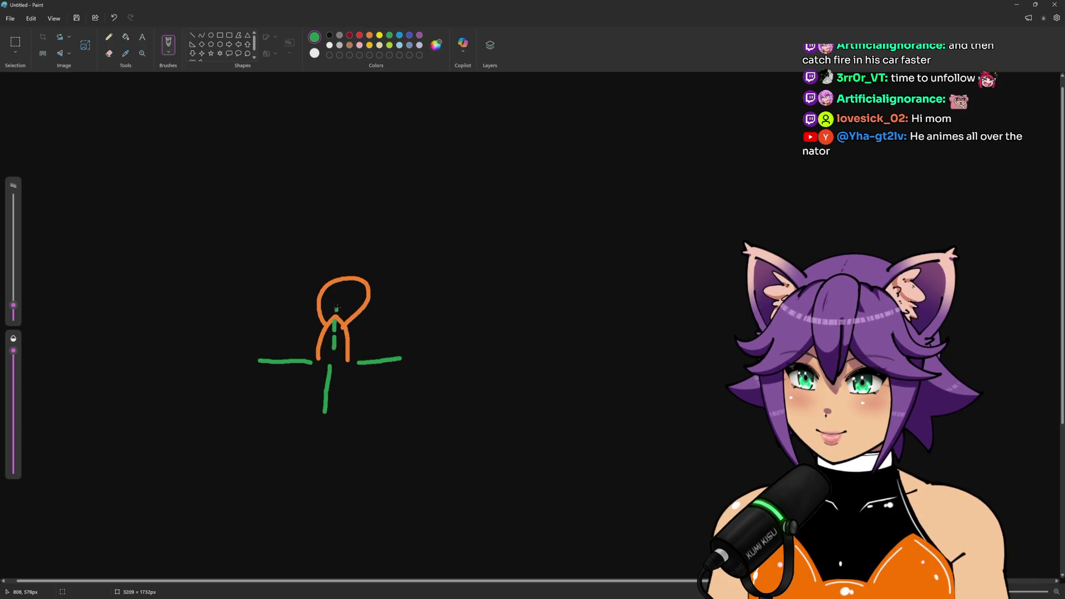
key("ctrl+z")
key("ctrl+z")
key("ctrl+z")
left_click_drag(334, 339, 333, 354)
key("ctrl+z")
key("ctrl+z")
left_click(332, 350)
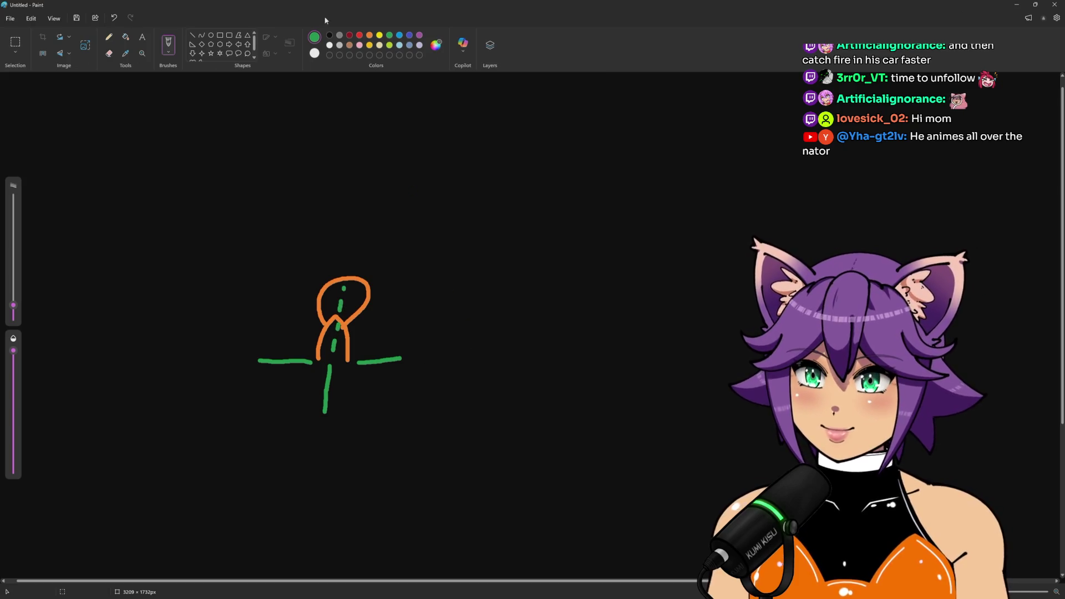
left_click(379, 35)
- Draw yellow hands at both arm ends and a yellow foot under the leg
left_click(301, 406)
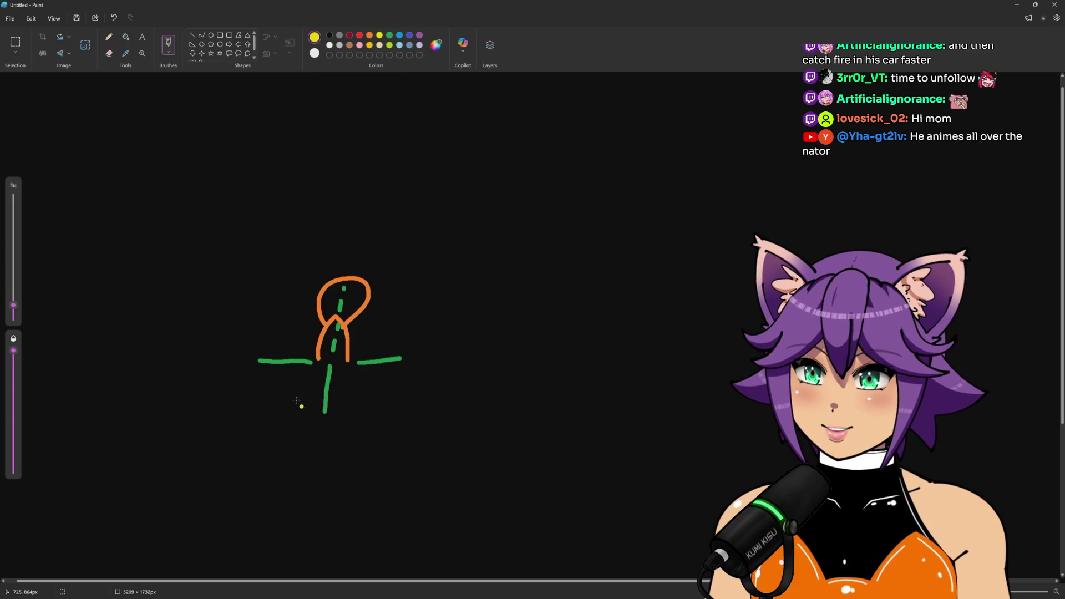
left_click_drag(253, 347, 245, 373)
left_click_drag(405, 342, 404, 363)
left_click(404, 370)
left_click_drag(309, 416, 328, 422)
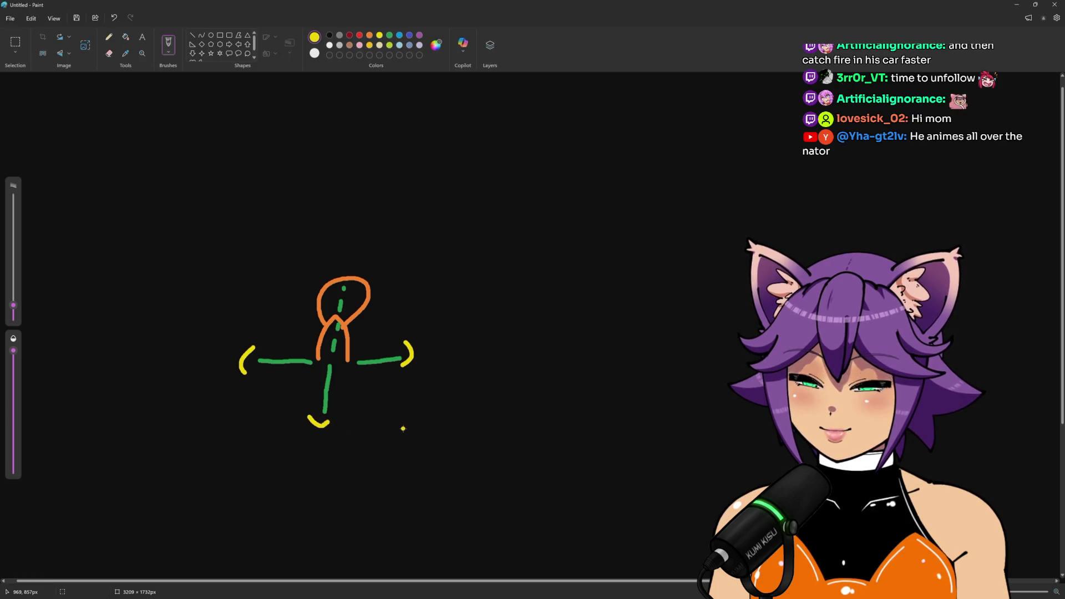
- Draw a yellow down-left diagonal arrow from the torso, undoing failed strokes, then return to Visual Studio
left_click_drag(320, 368, 283, 398)
key("ctrl+z")
left_click_drag(324, 368, 278, 398)
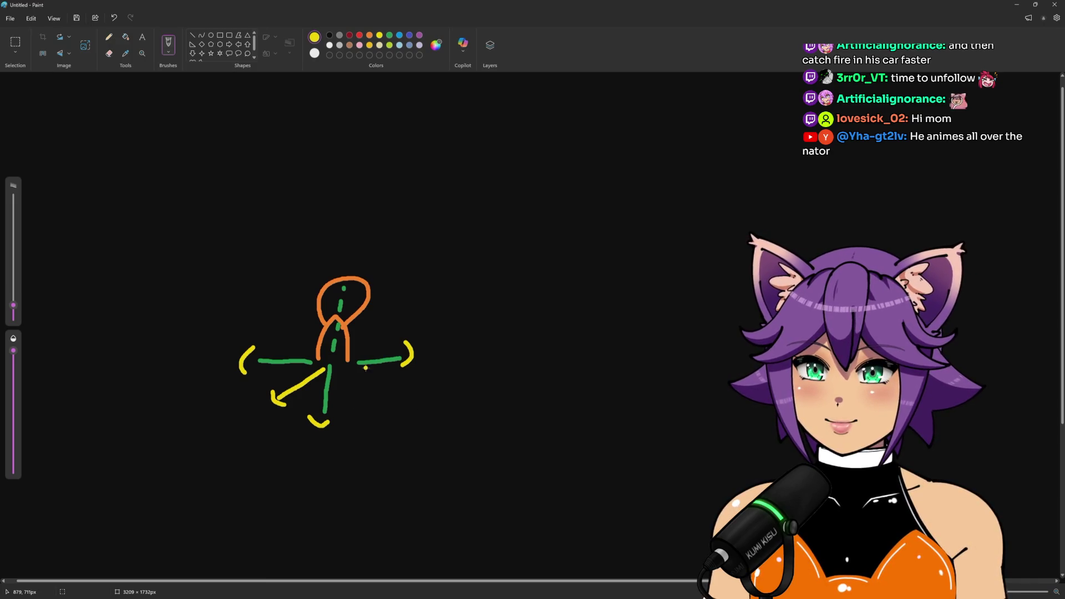
key("ctrl+z")
left_click_drag(317, 368, 274, 395)
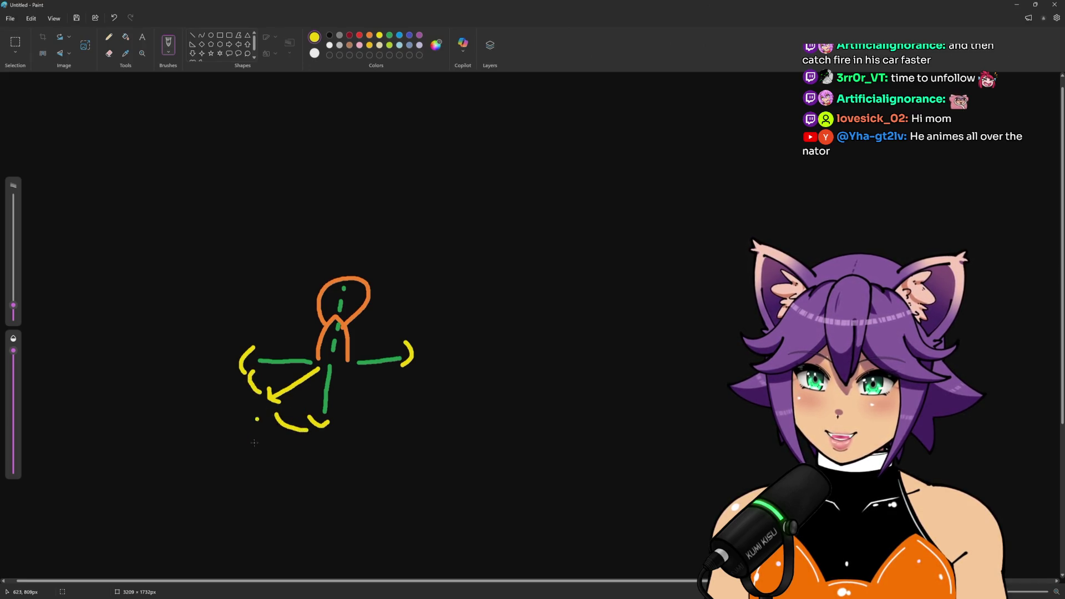
key("ctrl+z")
left_click_drag(294, 403, 312, 383)
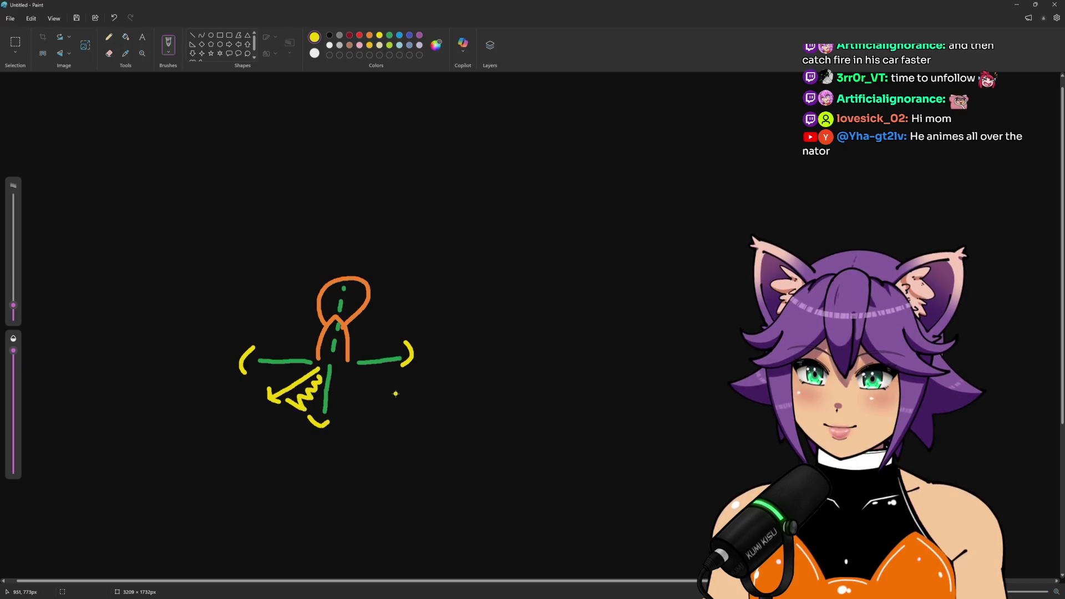
key("ctrl+z")
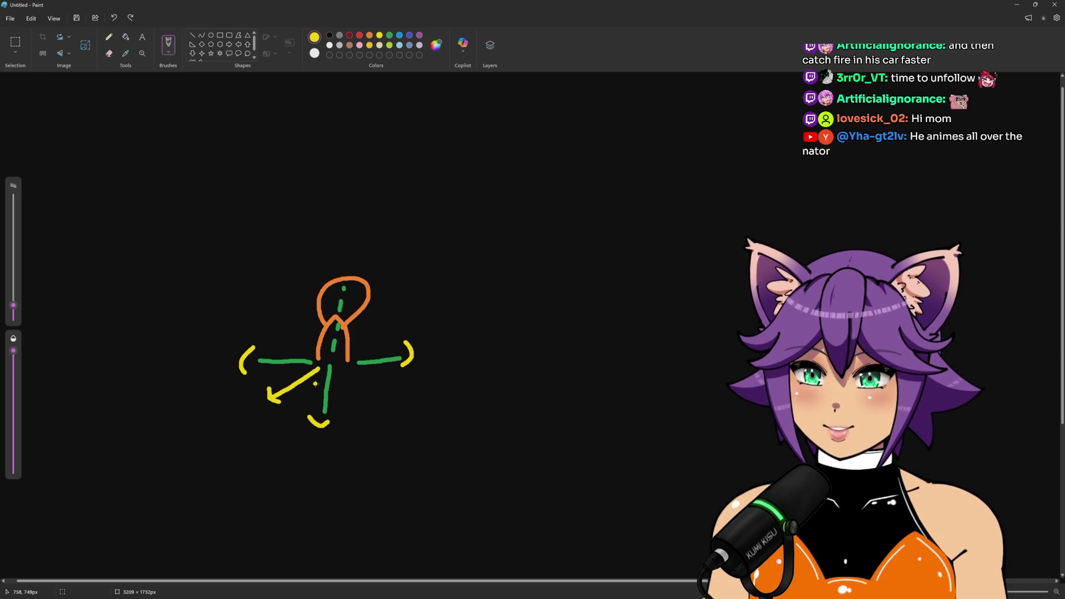
left_click_drag(313, 395, 339, 411)
key("ctrl+z")
mouse_move(336, 367)
left_mouse_down()
mouse_move(323, 473)
mouse_move(346, 465)
left_mouse_up()
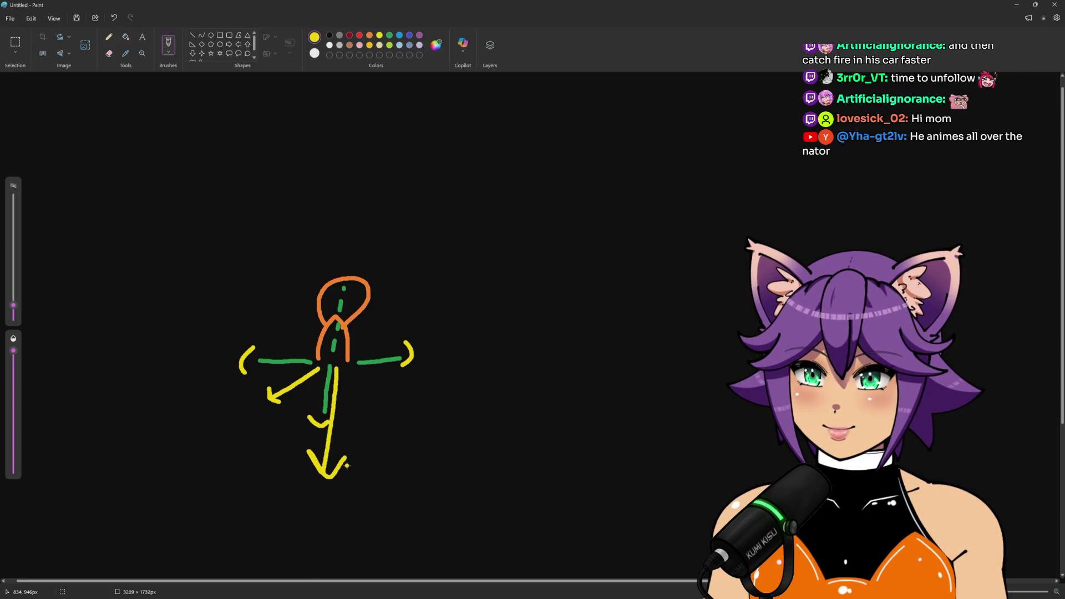
key("ctrl+z")
key("ctrl+z")
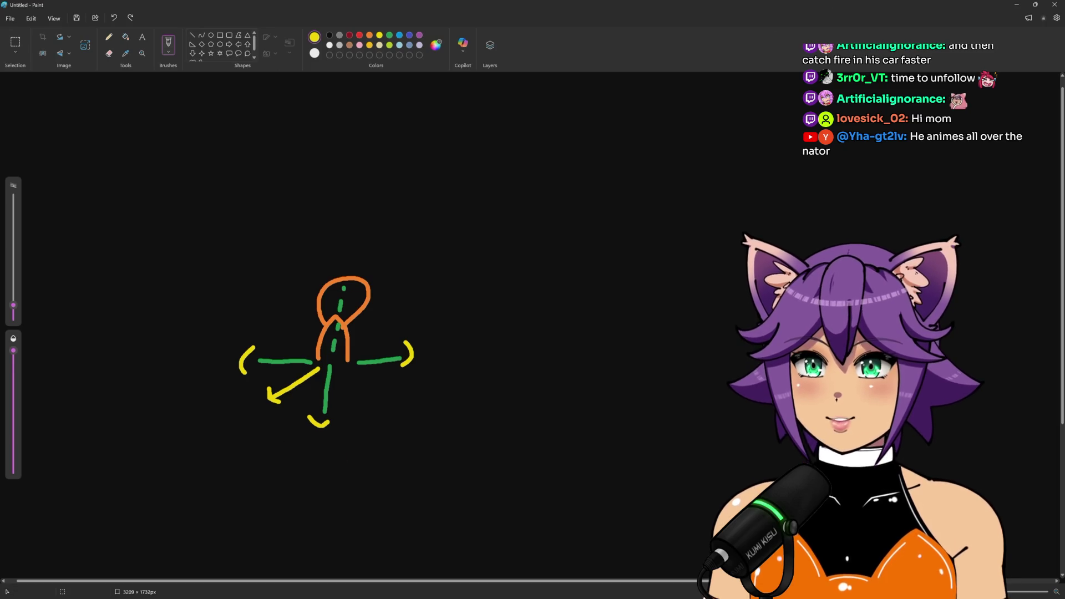
key("alt+Tab")
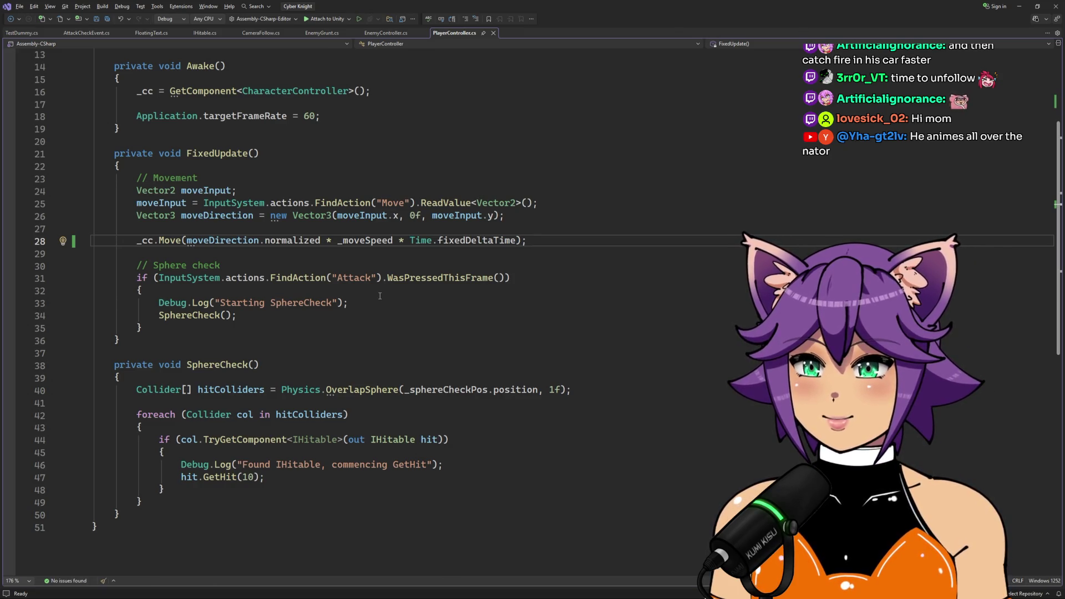
- Read through the EnemyGrunt.cs script
left_click(322, 32)
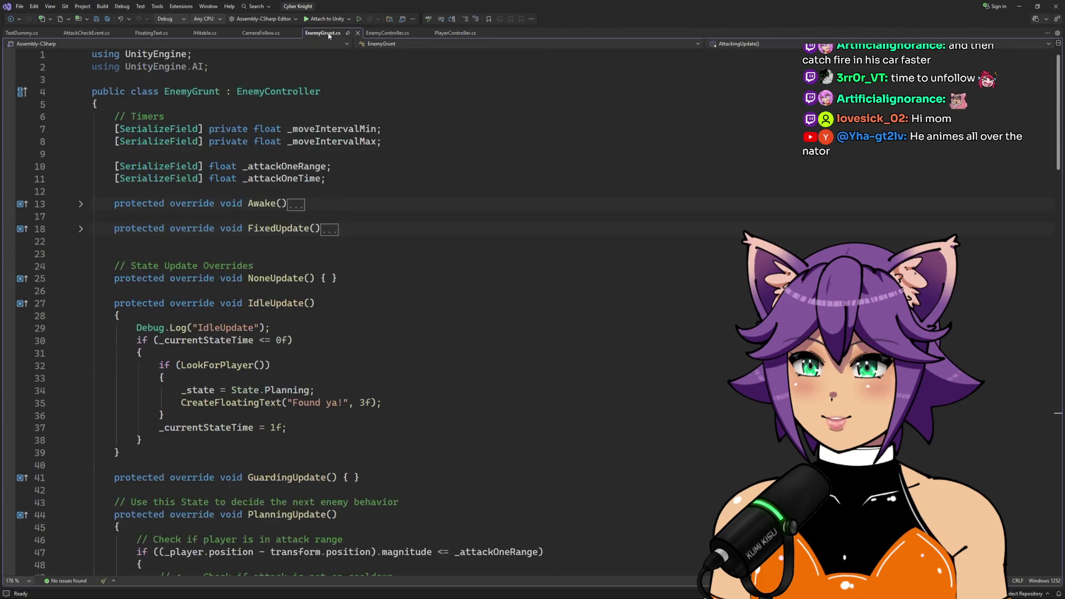
scroll(393, 287, "down", 7)
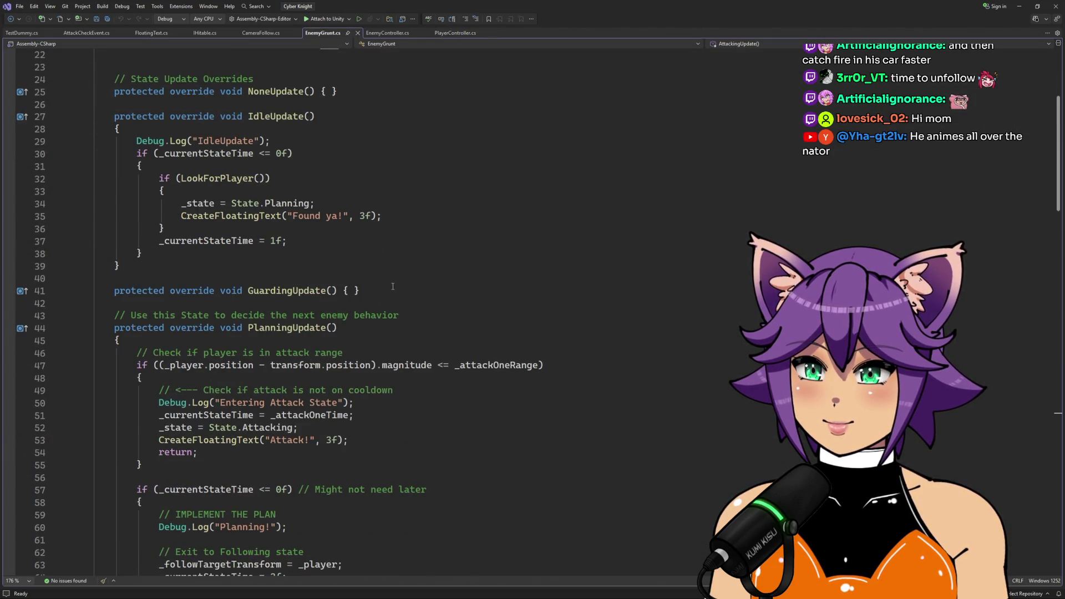
scroll(351, 235, "down", 2)
scroll(351, 235, "down", 4)
scroll(351, 235, "down", 5)
- Read through the EnemyController.cs script and scroll back up
left_click(387, 33)
scroll(412, 251, "down", 6)
scroll(411, 251, "down", 7)
scroll(412, 250, "down", 5)
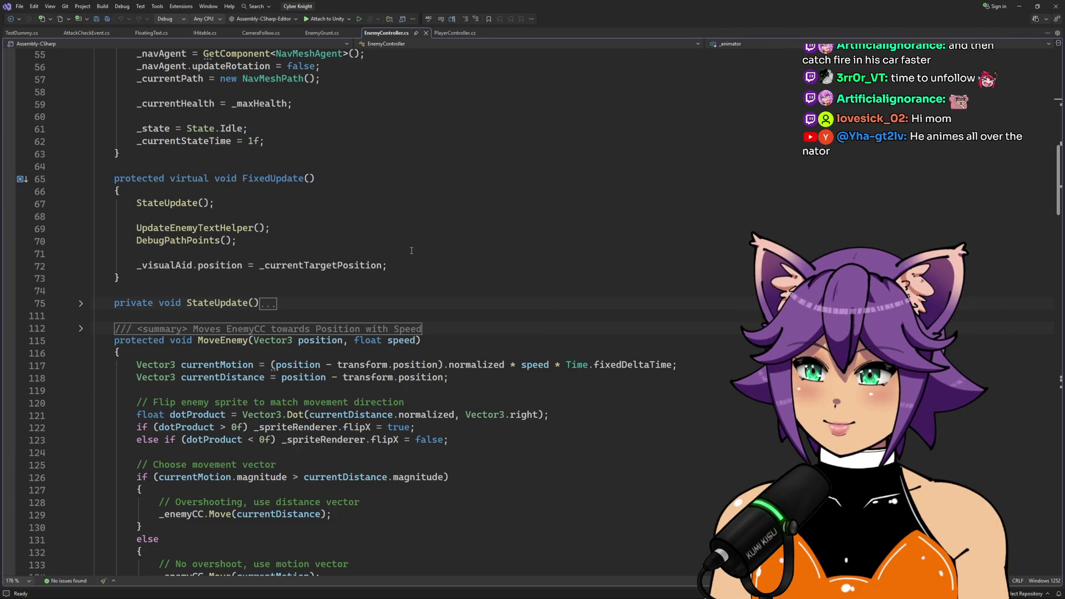
scroll(412, 251, "up", 5)
scroll(412, 251, "up", 5)
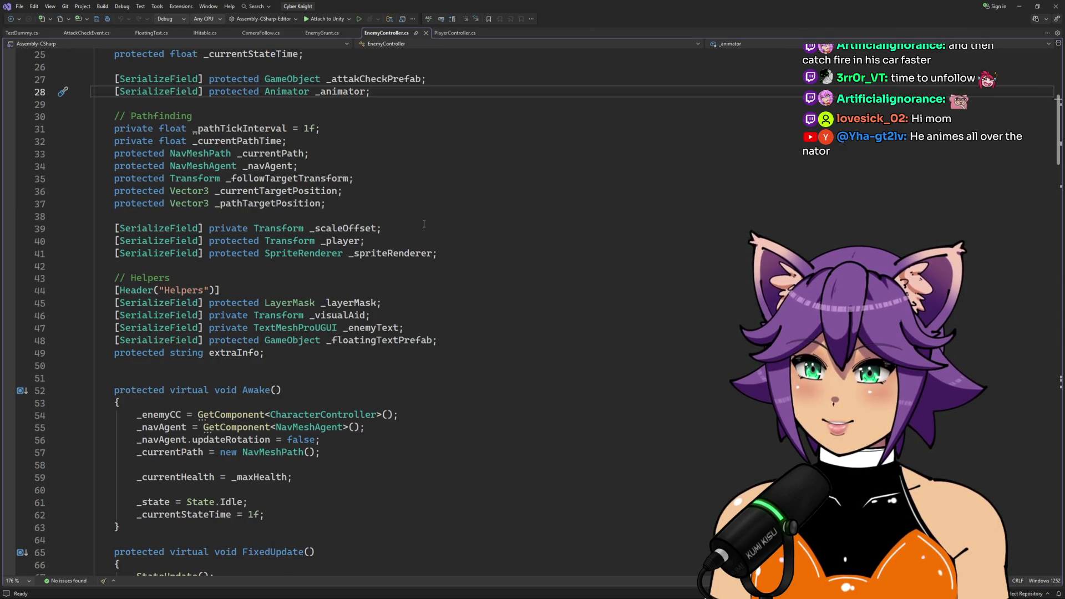
scroll(424, 223, "up", 1)
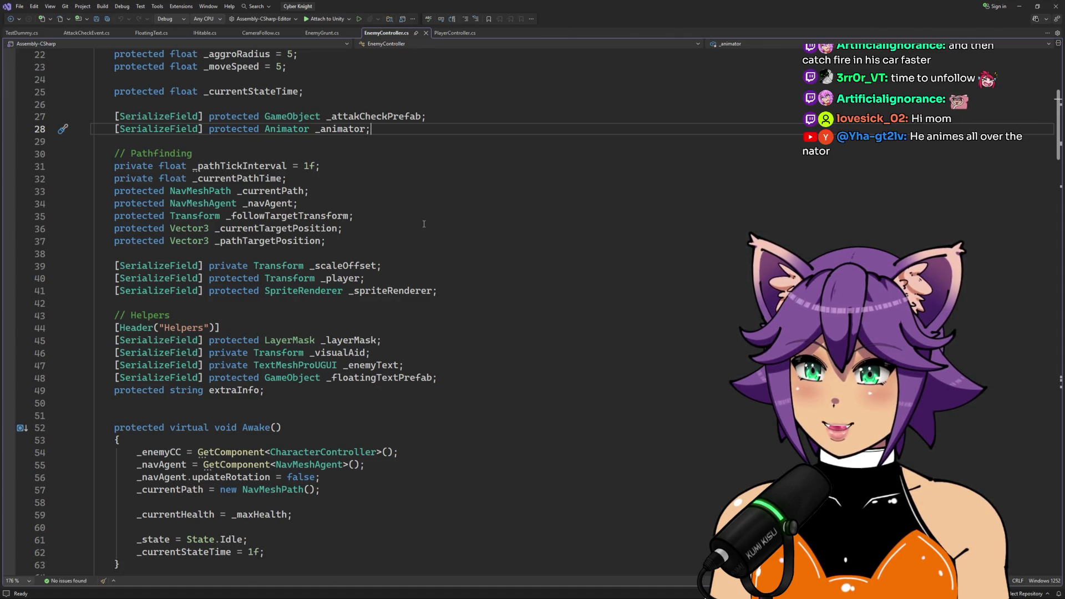
- Return to EnemyGrunt.cs at its first line, then bring AttackCheckEvent.cs forward
key("ctrl+Tab")
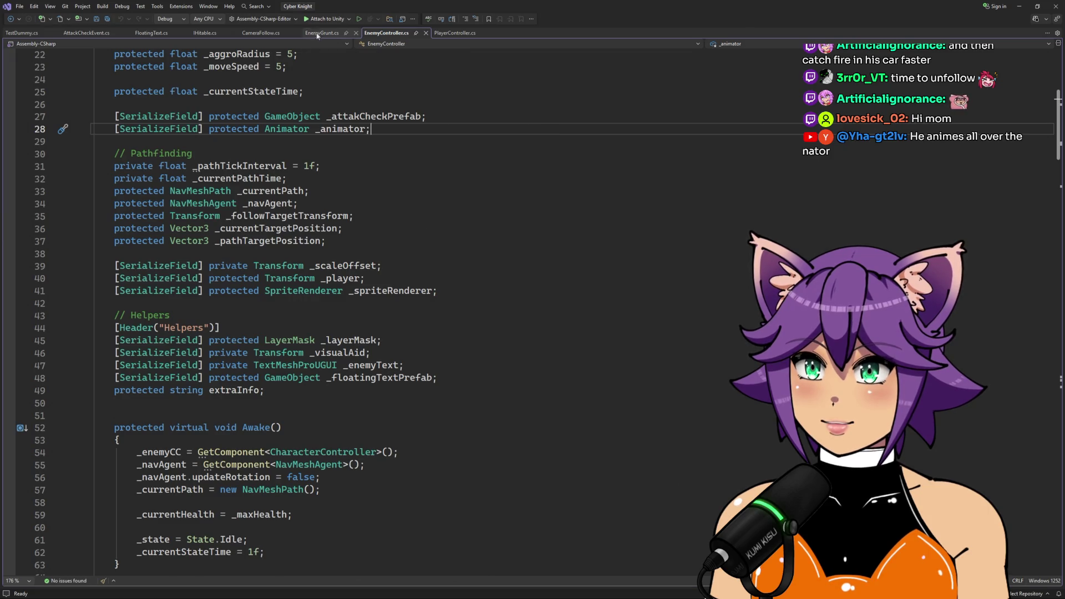
scroll(337, 258, "up", 15)
scroll(337, 258, "up", 2)
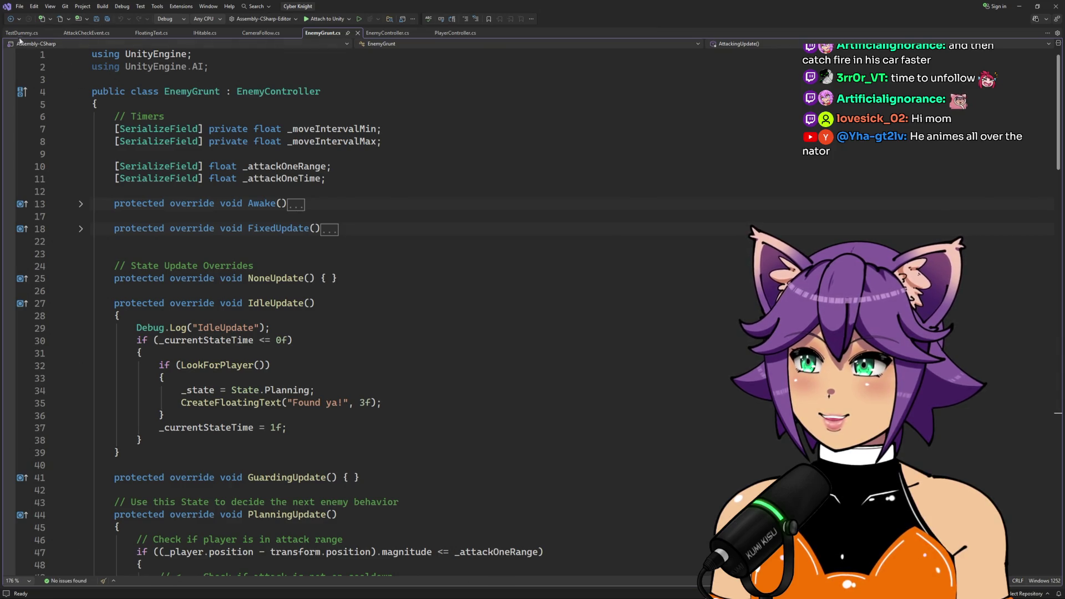
left_click(84, 32)
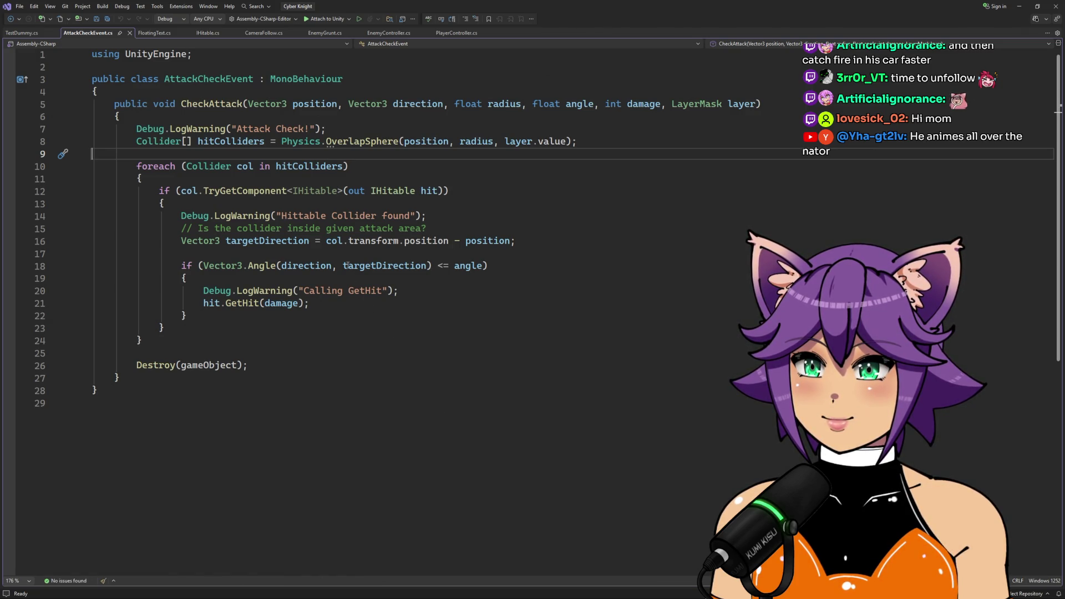
- Copy the Vector3.Angle if block (lines 18–22) from AttackCheckEvent.cs and return to PlayerController.cs
mouse_move(261, 267)
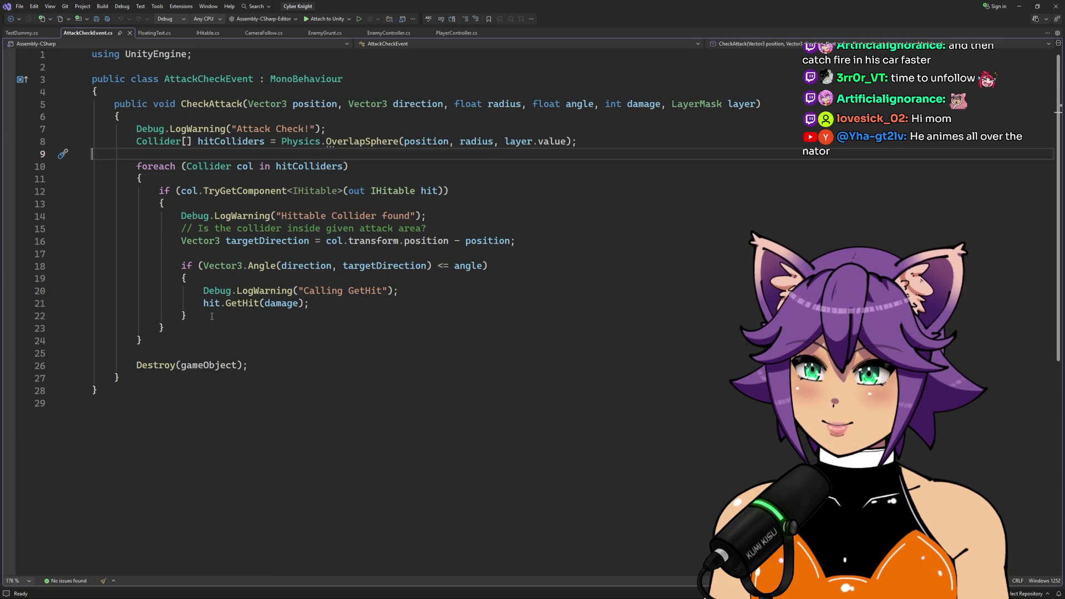
left_click_drag(212, 316, 181, 266)
key("ctrl+c")
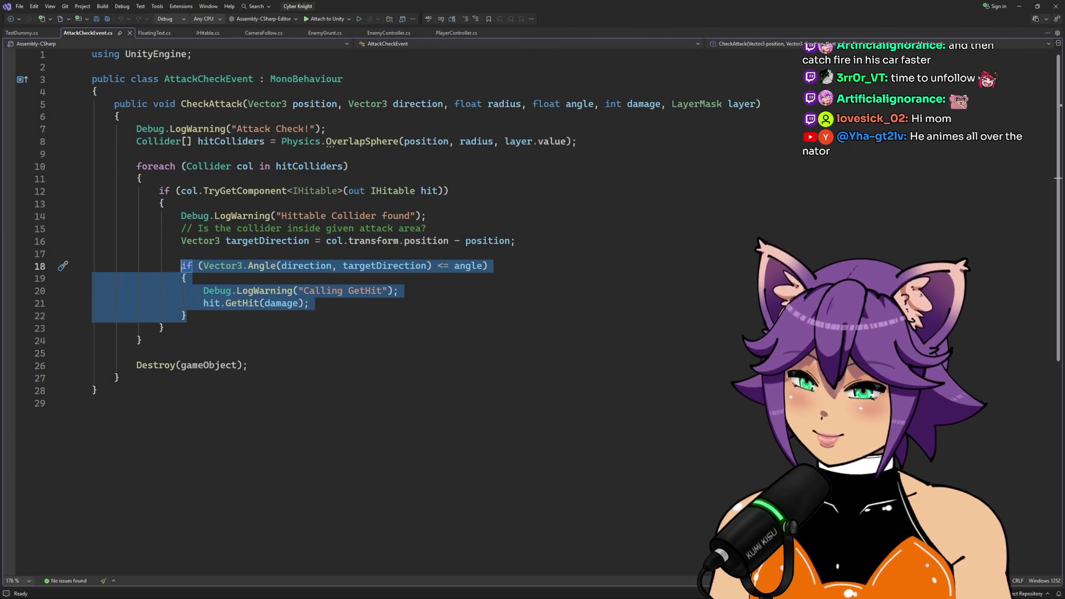
left_click(454, 33)
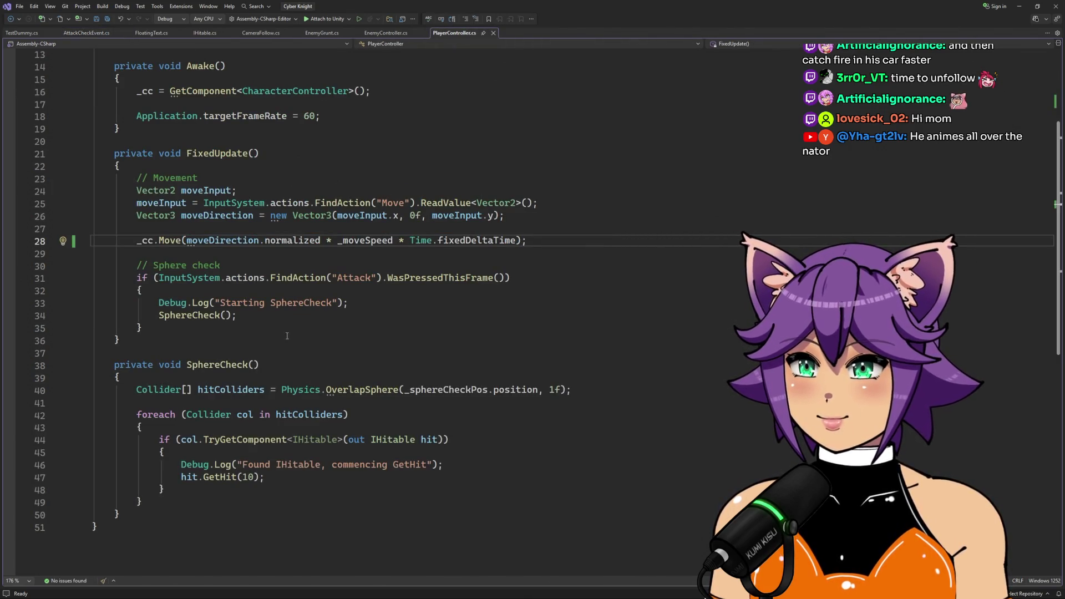
key("Return")
key("Return")
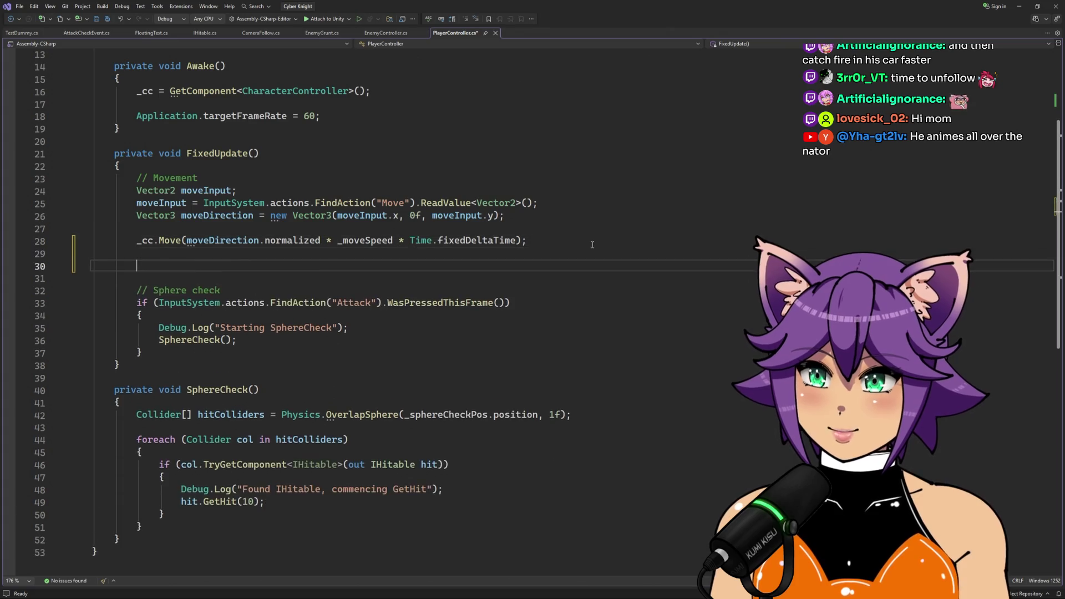
key("ctrl+v")
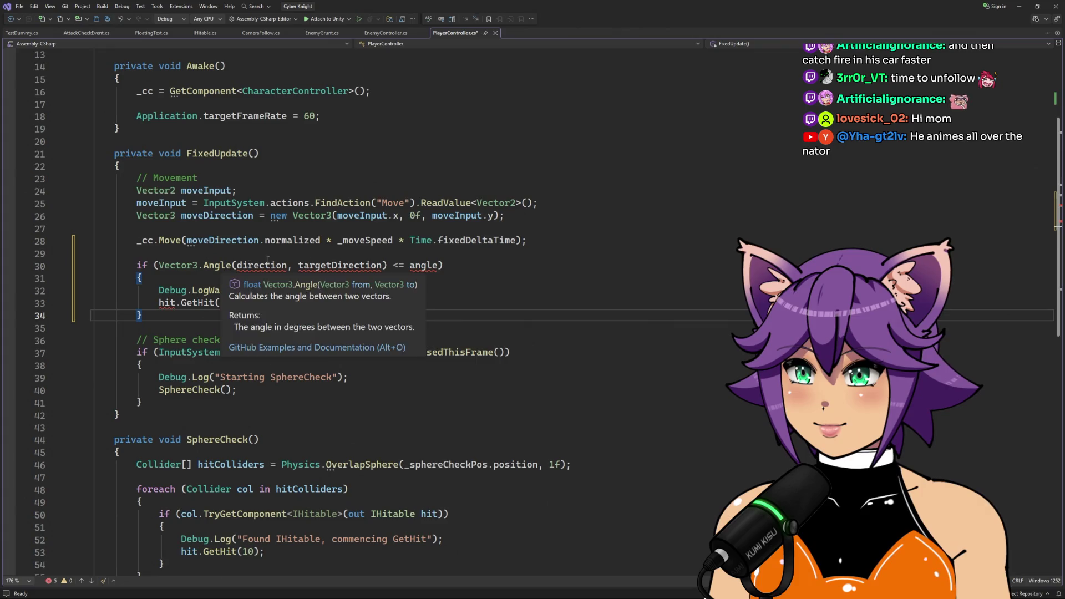
left_click(237, 266)
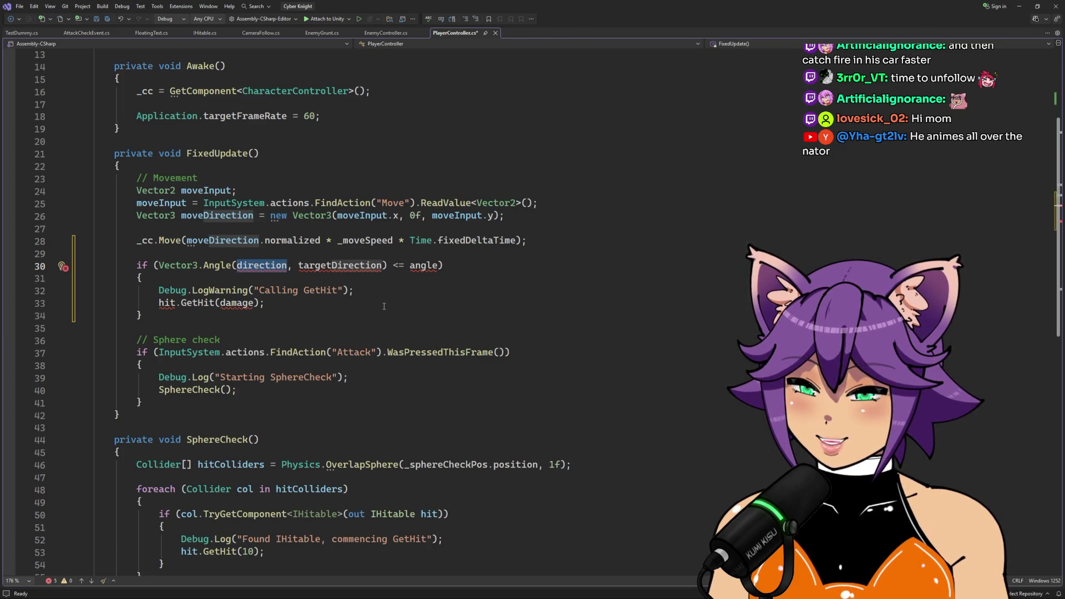
type("Ve")
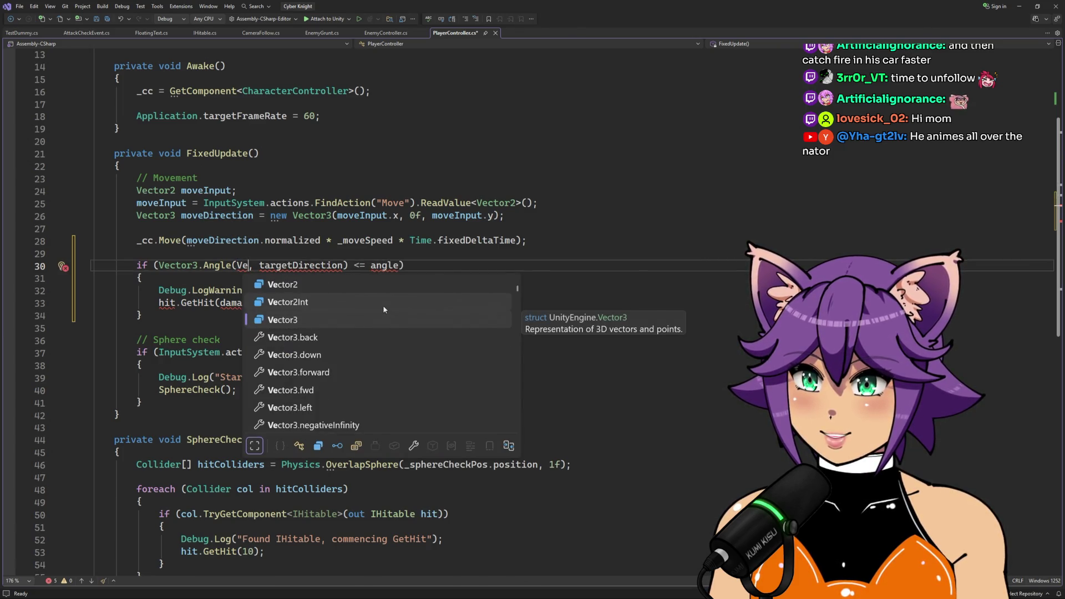
key("Tab")
type(".d")
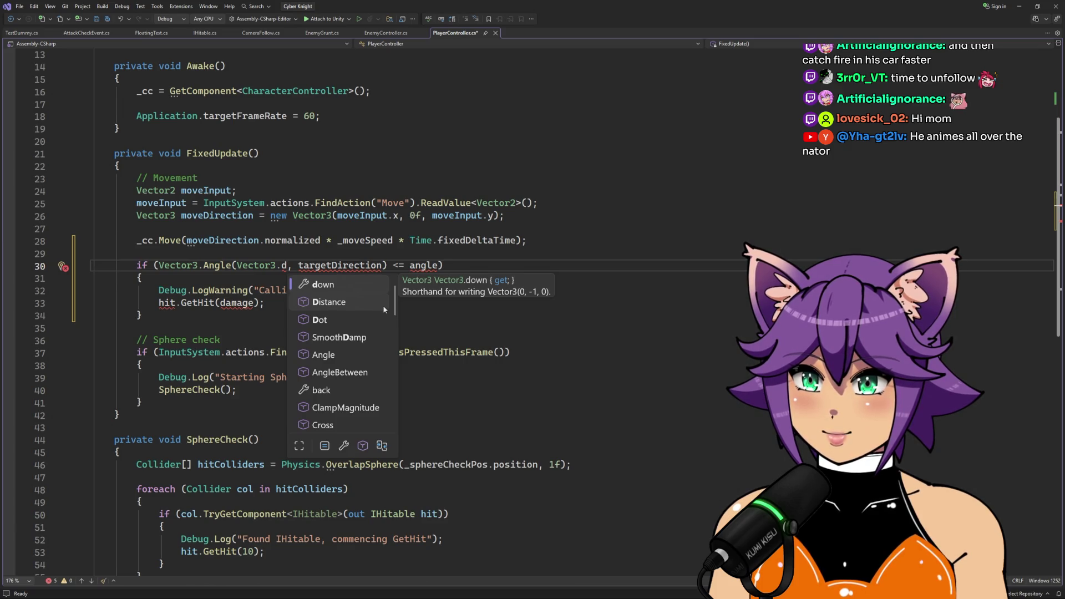
key("Down")
key("Down")
key("Down")
key("Down")
key("Down")
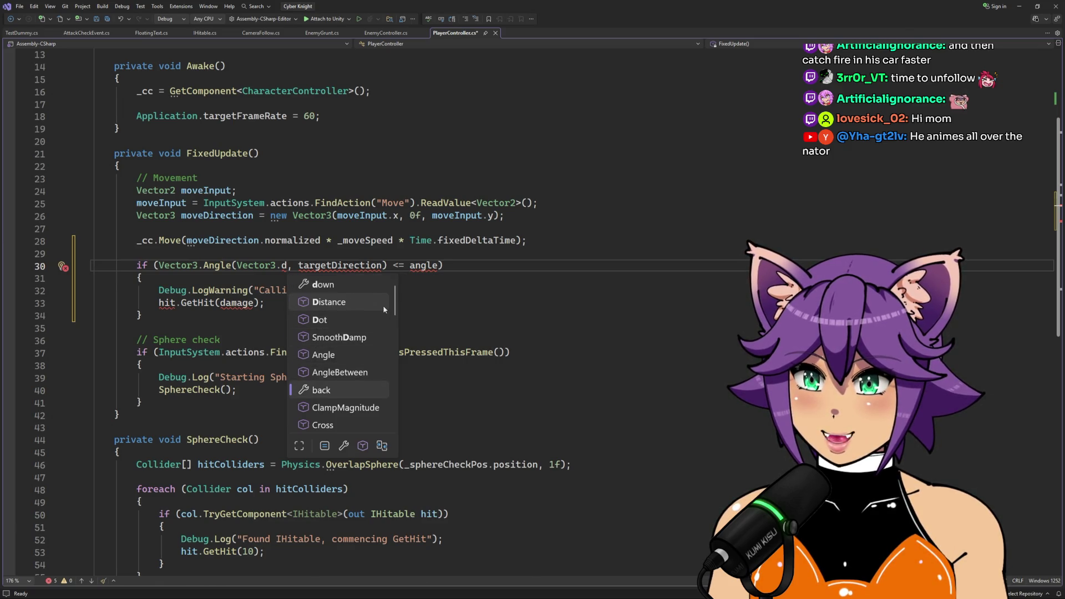
key("Tab")
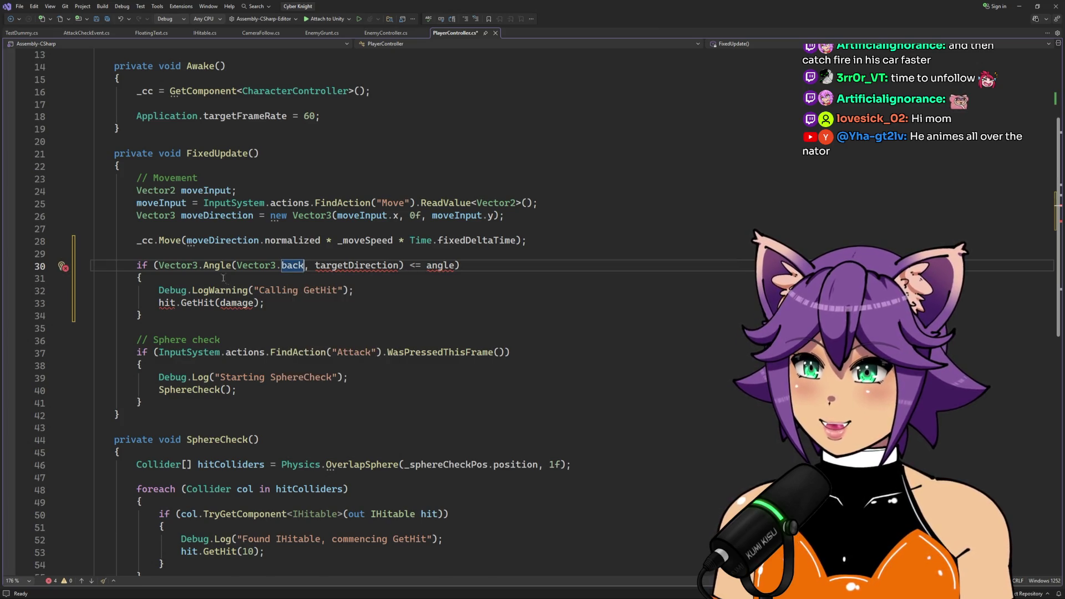
mouse_move(219, 266)
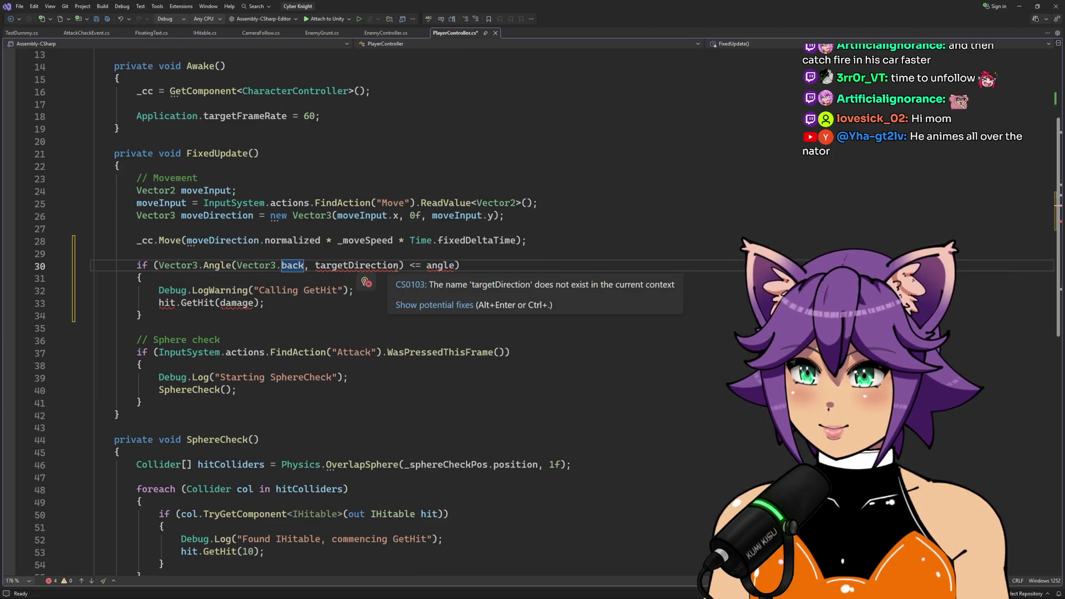
left_click(319, 266)
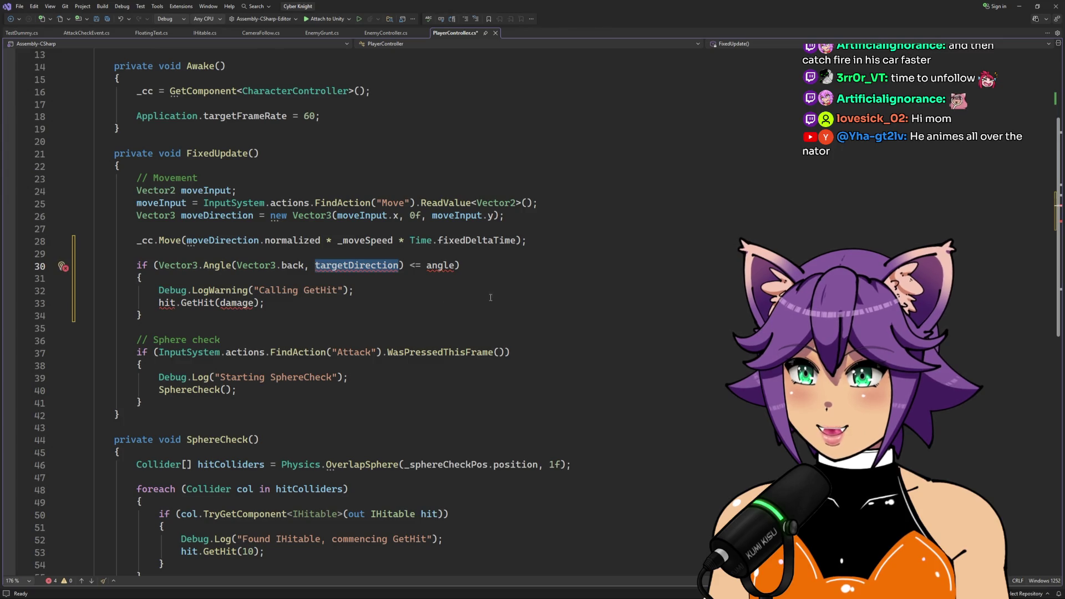
type("move")
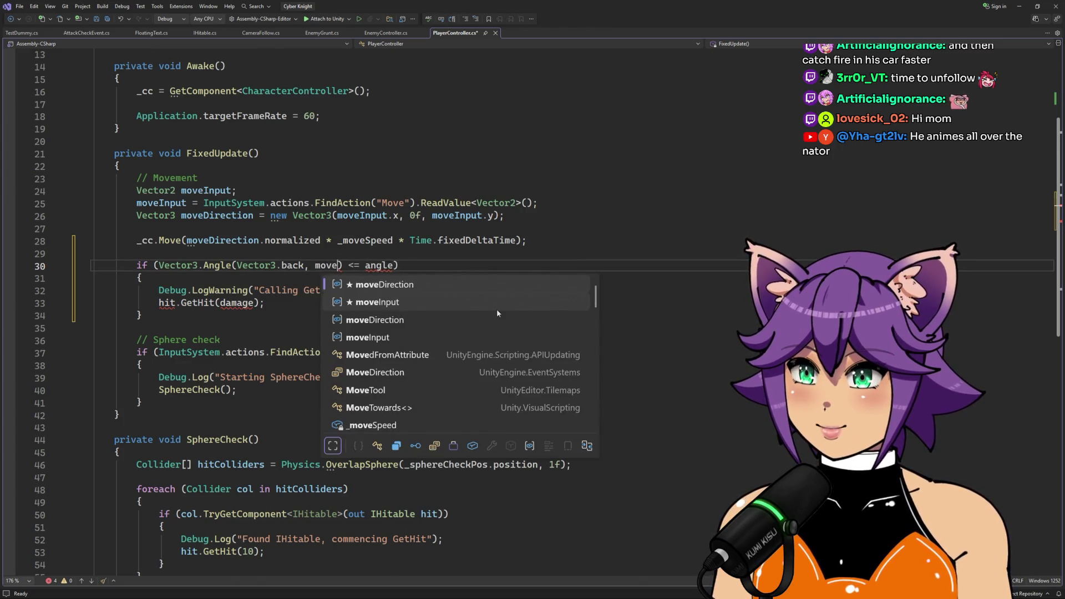
key("Tab")
key("ctrl+s")
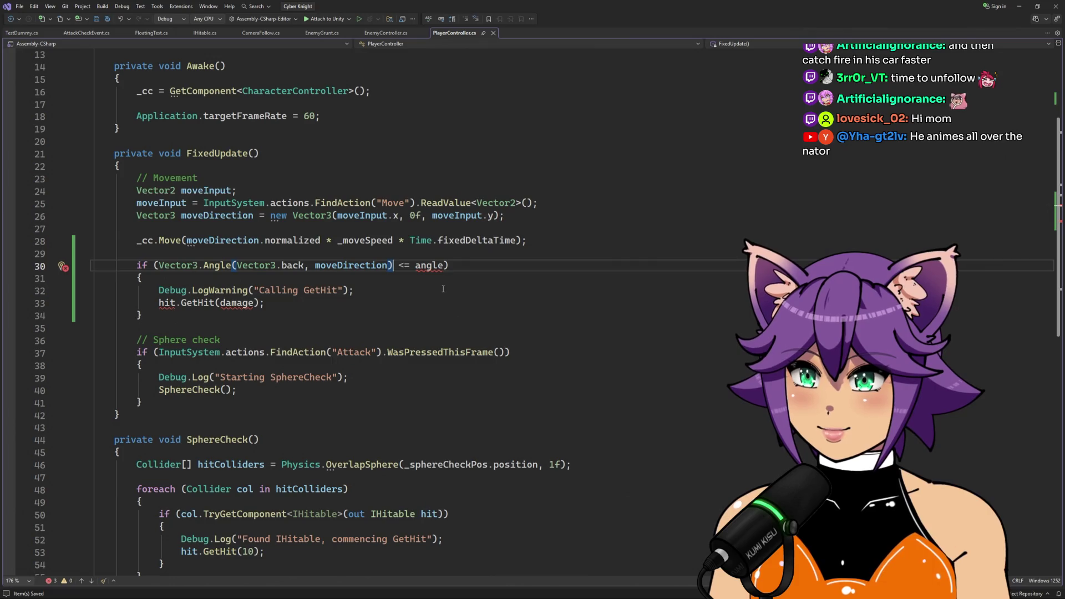
mouse_move(431, 269)
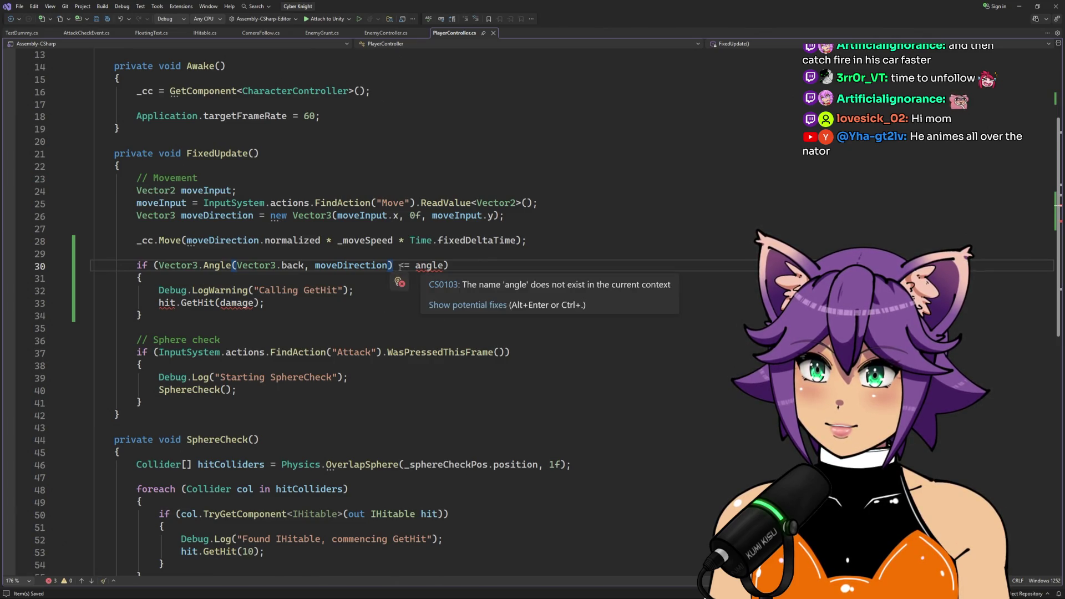
mouse_move(215, 266)
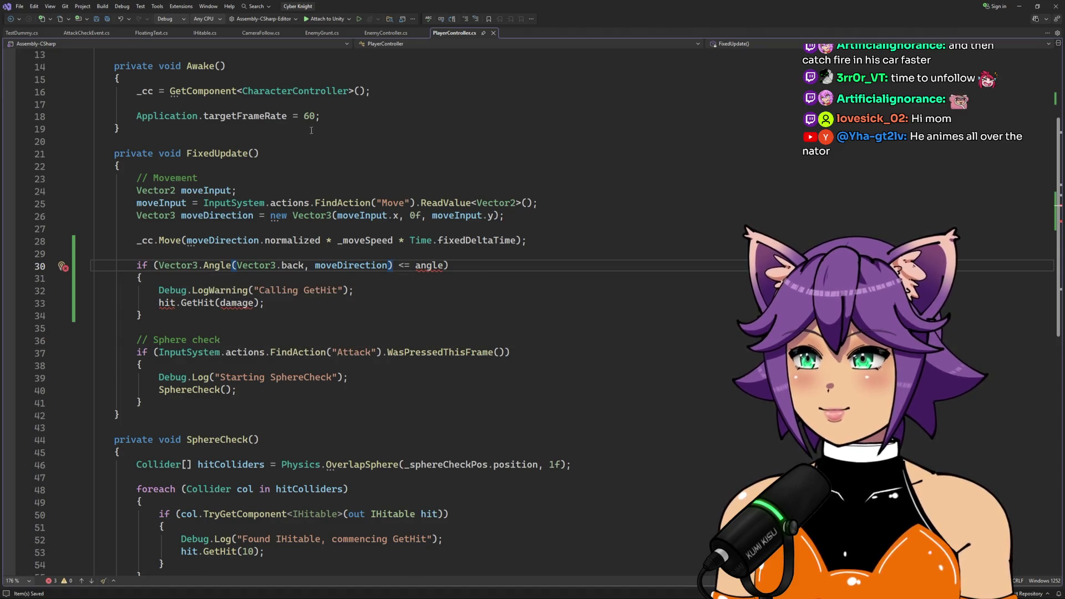
left_click_drag(273, 303, 158, 290)
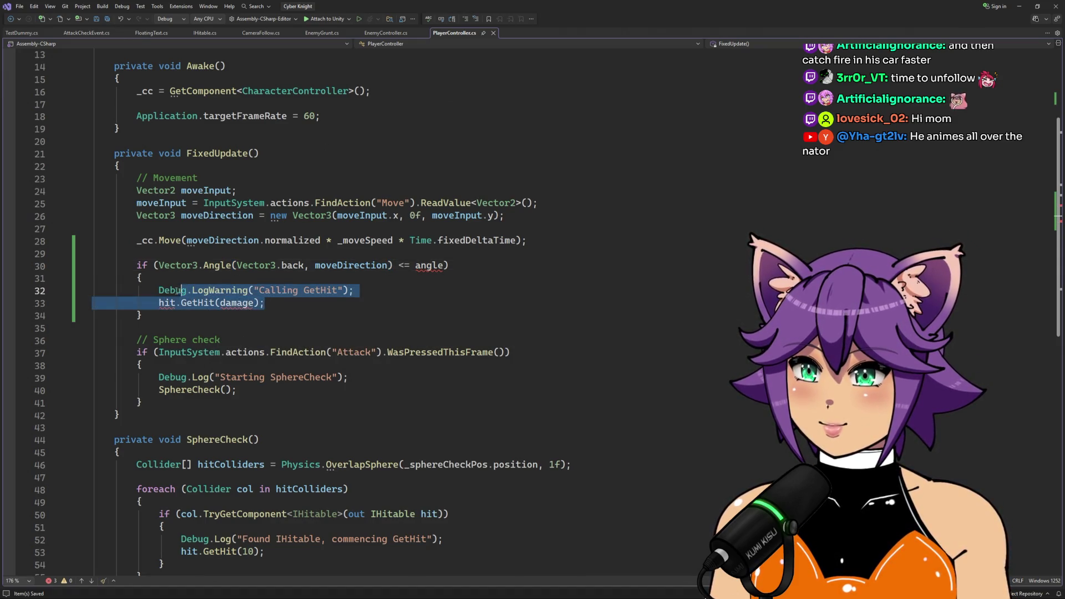
- Delete the selected warning log and GetHit lines from the angle check
key("Delete")
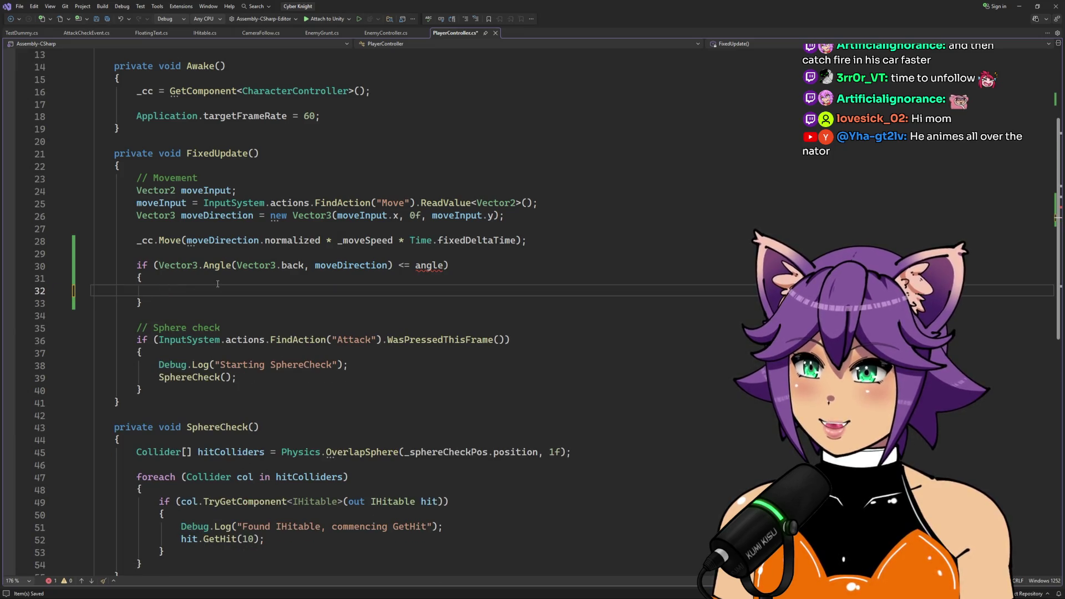
scroll(416, 288, "up", 4)
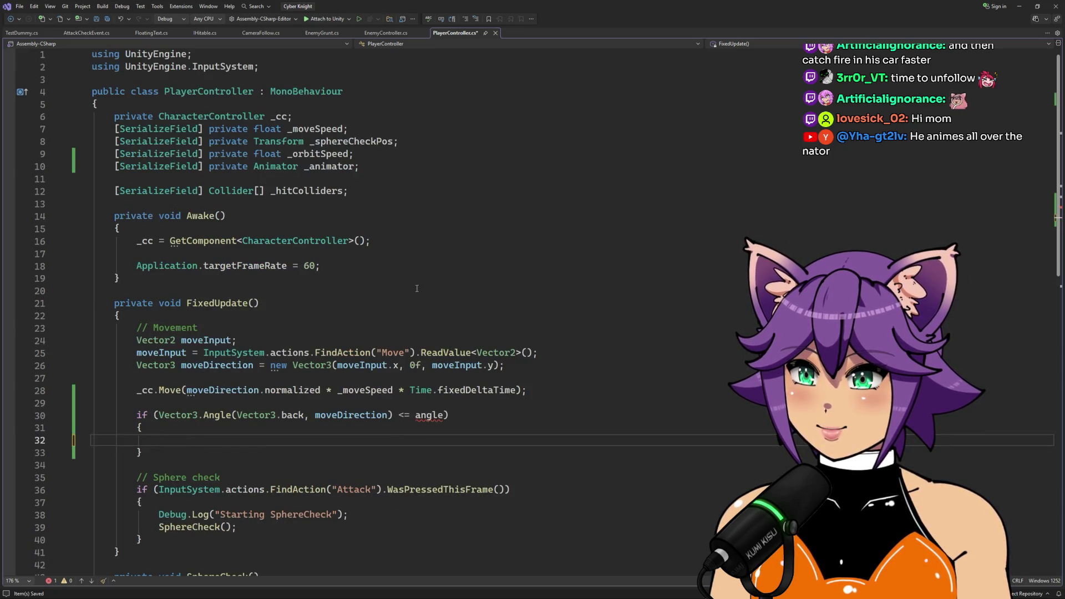
scroll(417, 288, "down", 3)
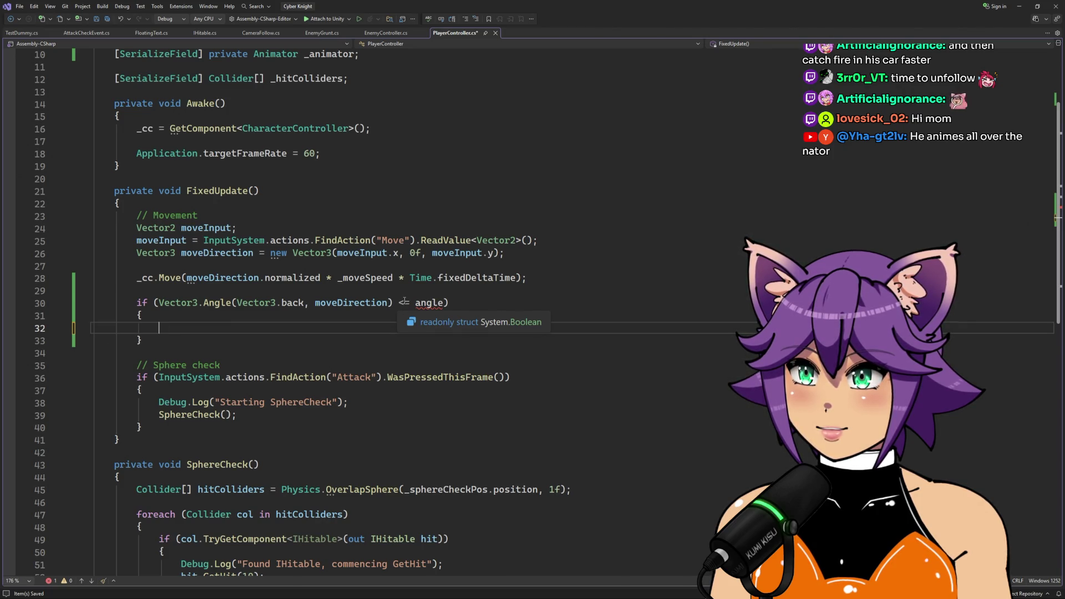
- Start a Vector3.an call in their place, then bring the signed-angle search into view
mouse_move(219, 302)
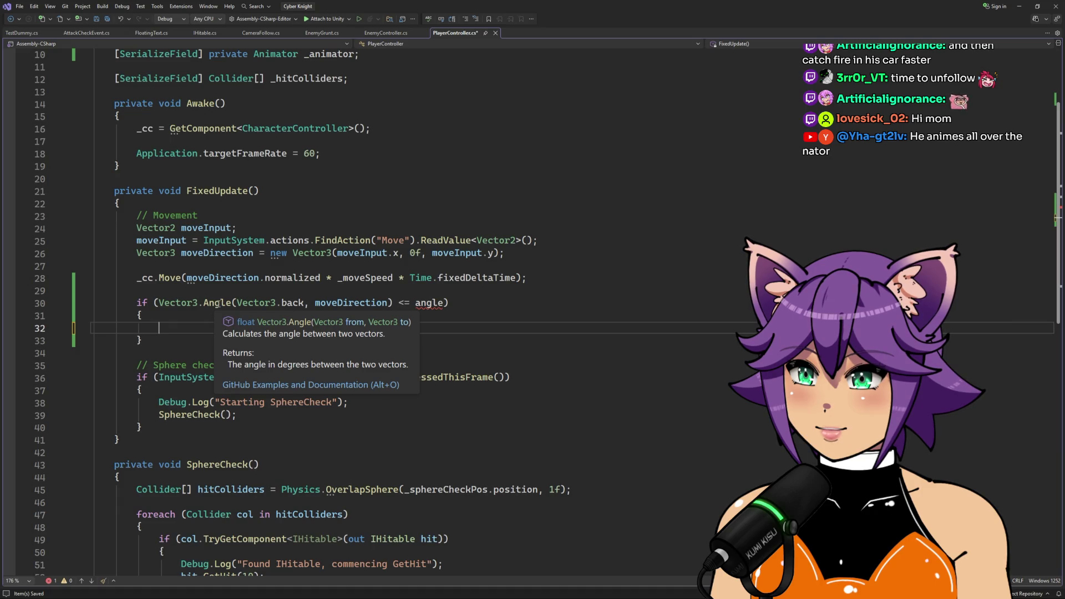
type("Vector")
key("Tab")
type(".")
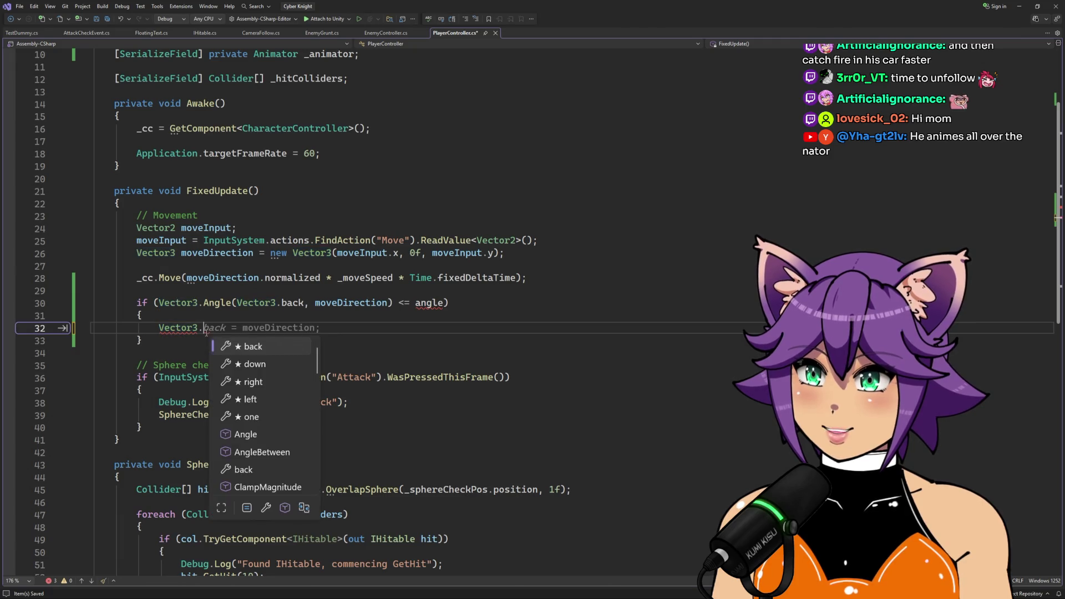
type("An")
key("BackSpace")
key("BackSpace")
type("an")
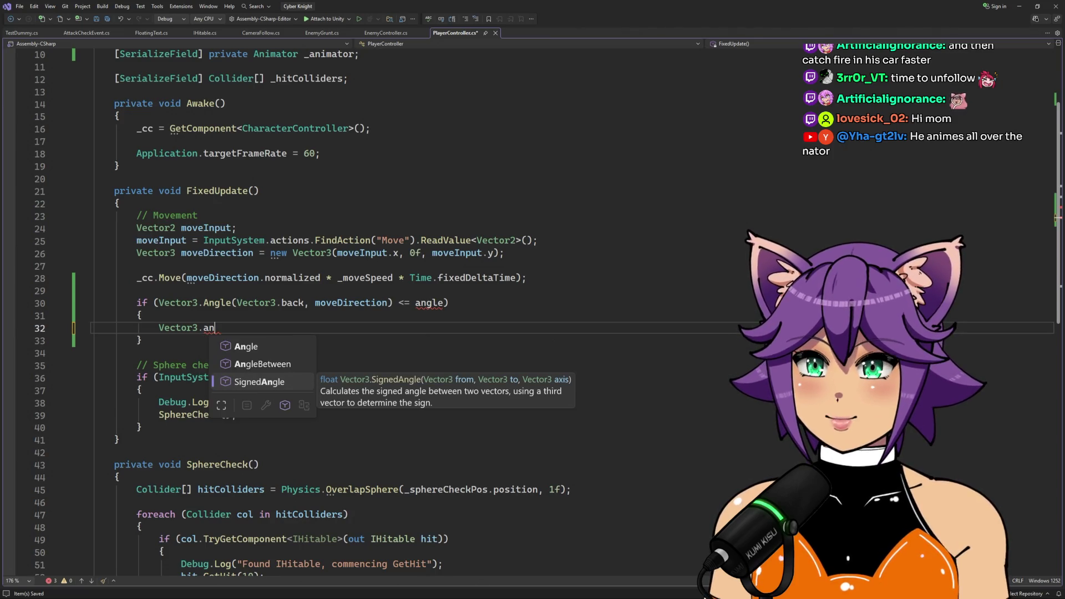
key("Escape")
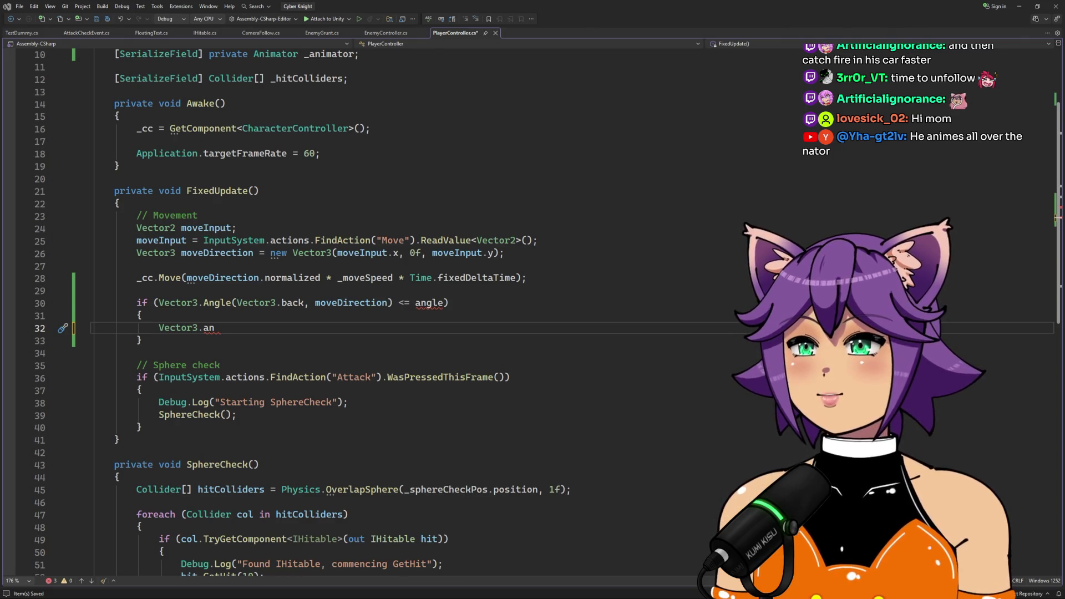
mouse_move(0, 132)
left_mouse_down()
mouse_move(370, 132)
mouse_move(371, 1)
left_mouse_up()
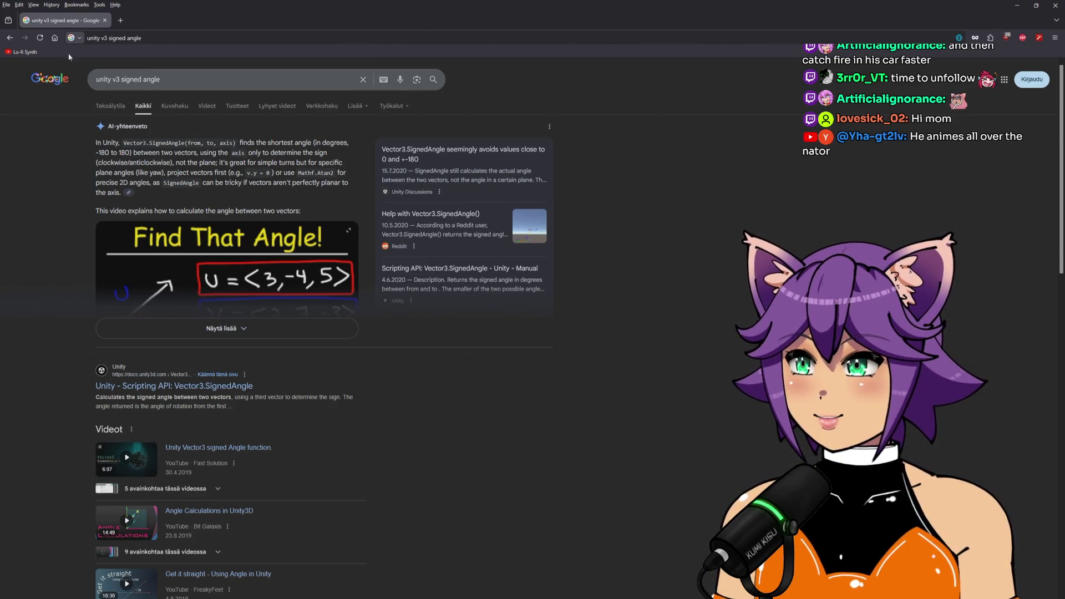
- Remove 'signed' from the Google query and rerun it as 'unity v3 angle'
double_click(124, 79)
key("BackSpace")
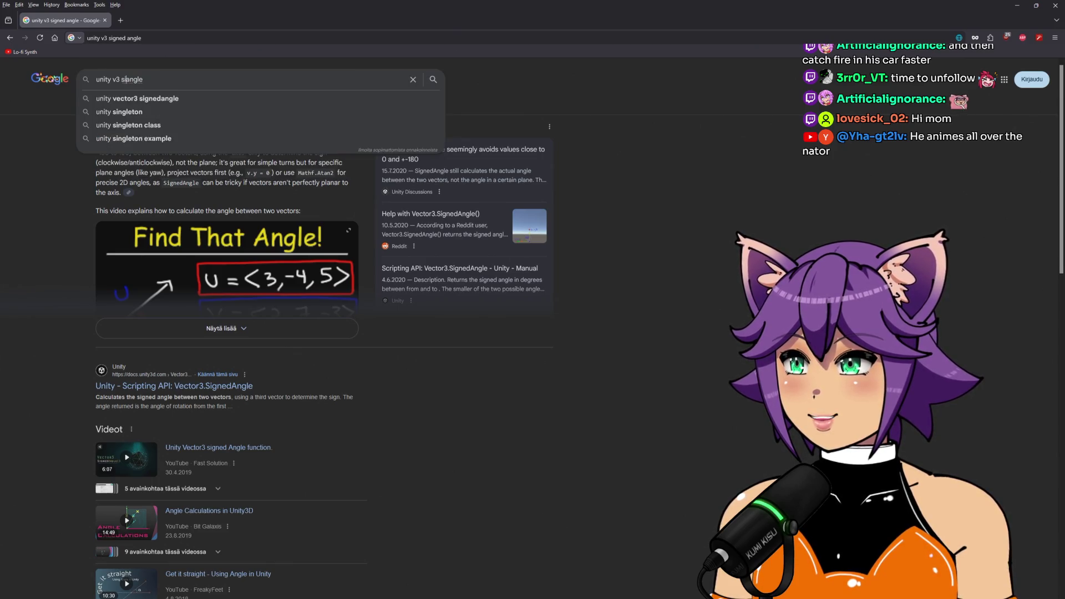
key("Return")
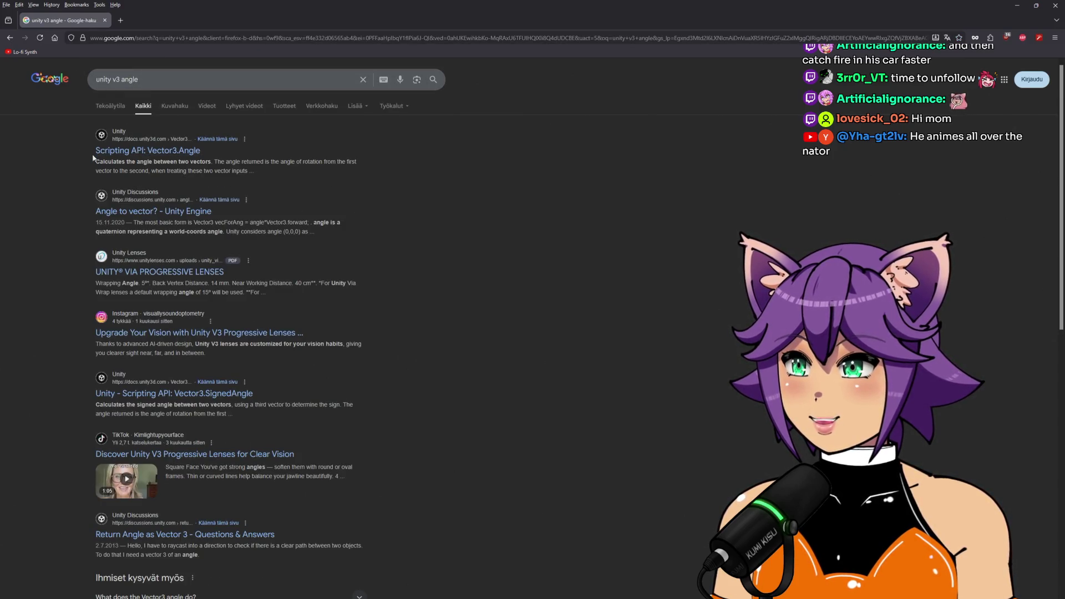
- Read the Scripting API: Vector3.Angle page, then return to line 30 of PlayerController.cs
left_click(131, 157)
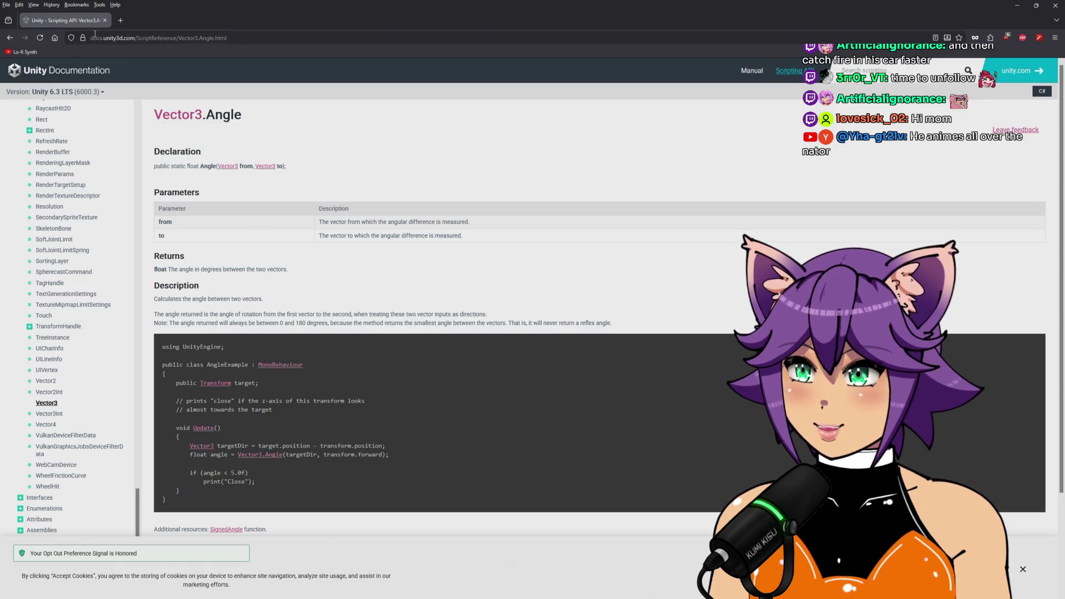
key("alt+Tab")
left_click(450, 303)
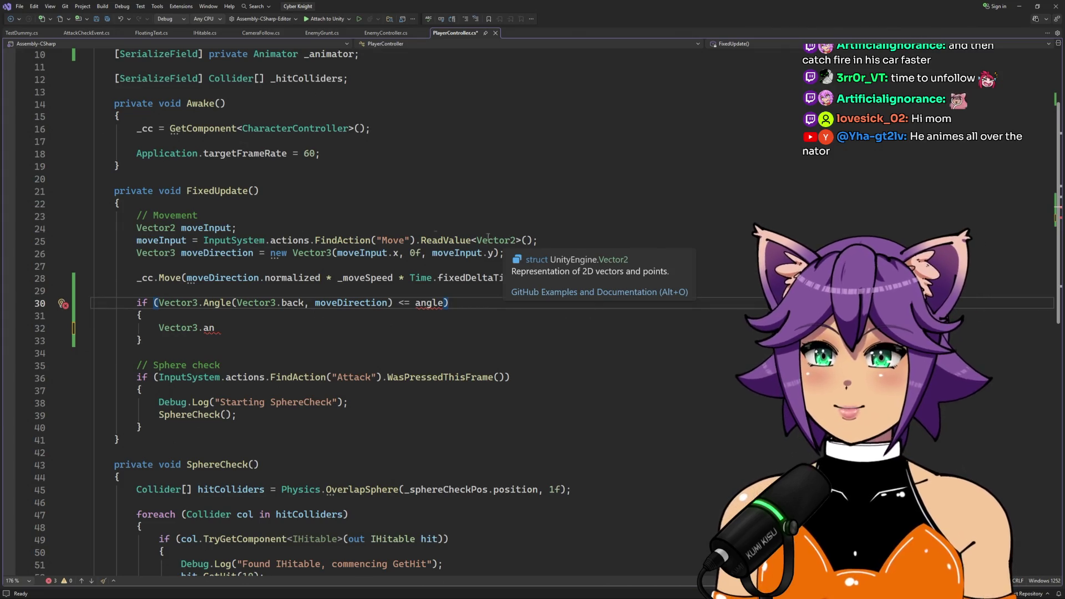
- In the Paint sketch, draw a yellow X/Y axis cross beside the stick figure
key("alt+Tab")
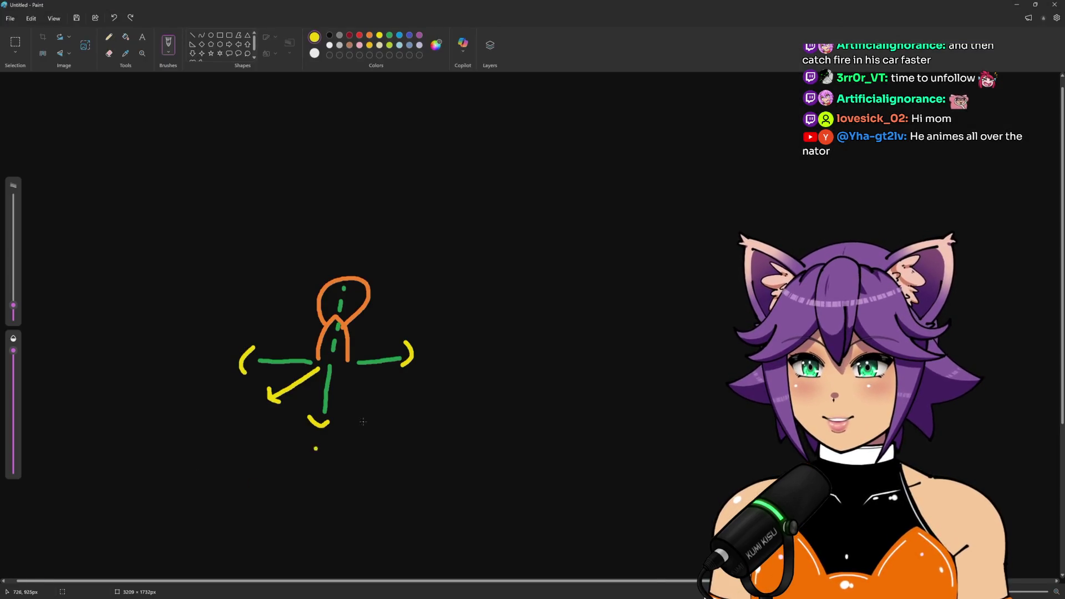
left_click_drag(577, 203, 564, 329)
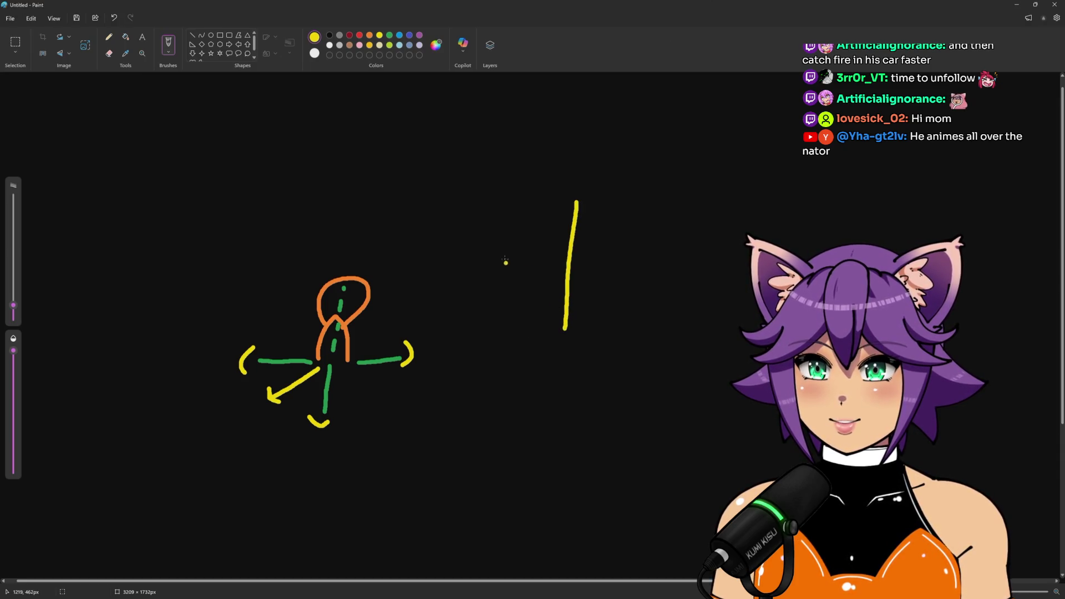
left_click_drag(503, 254, 634, 259)
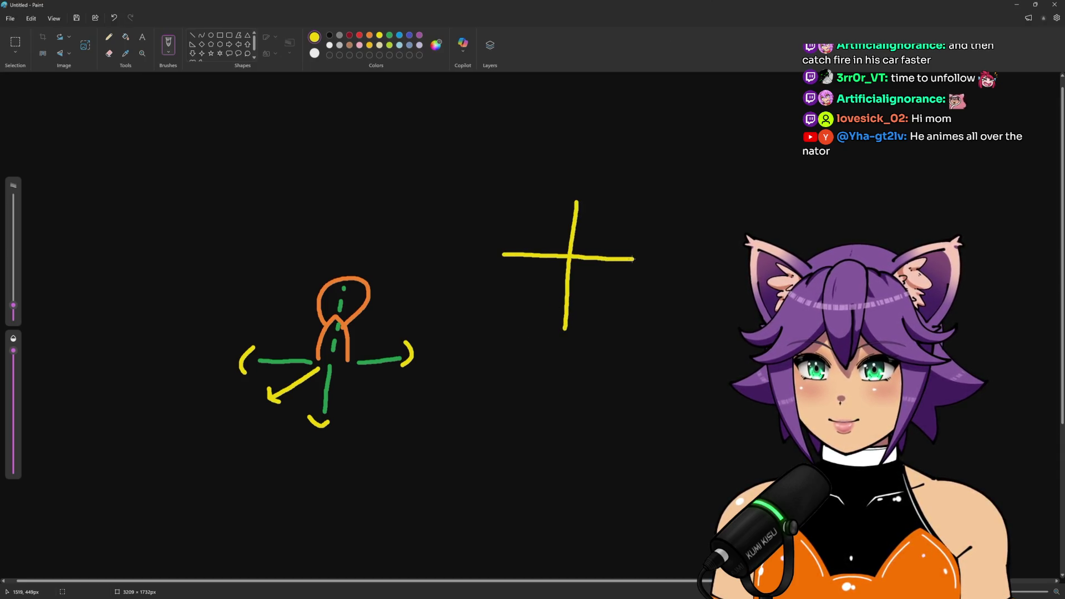
- Label the axes x-1, x 1, y 1 and y-1 in red
left_click(359, 35)
left_click(499, 304)
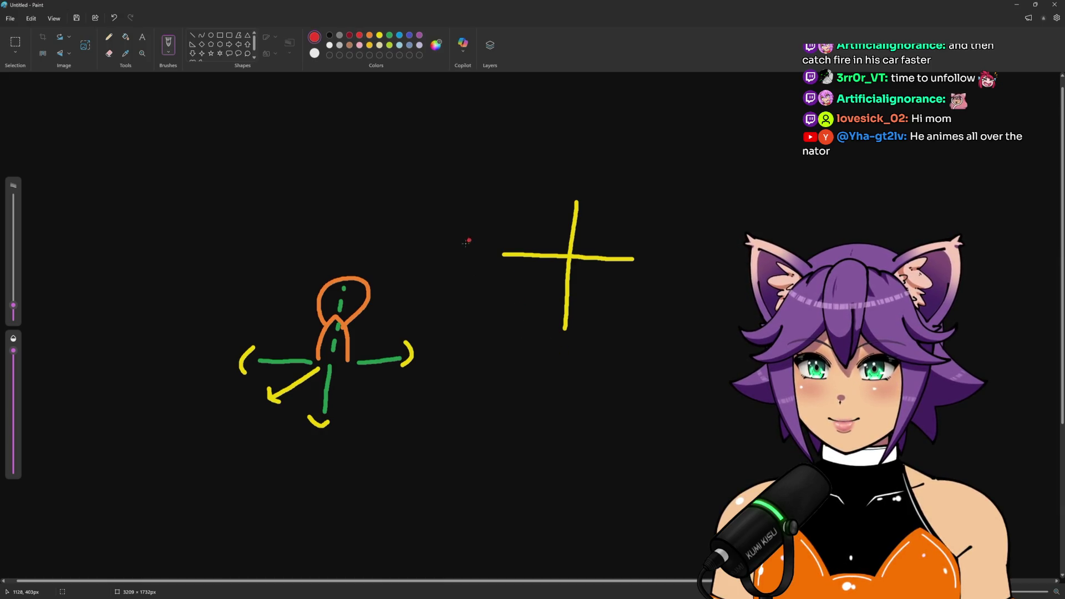
mouse_move(456, 242)
left_mouse_down()
mouse_move(434, 256)
mouse_move(483, 258)
left_mouse_up()
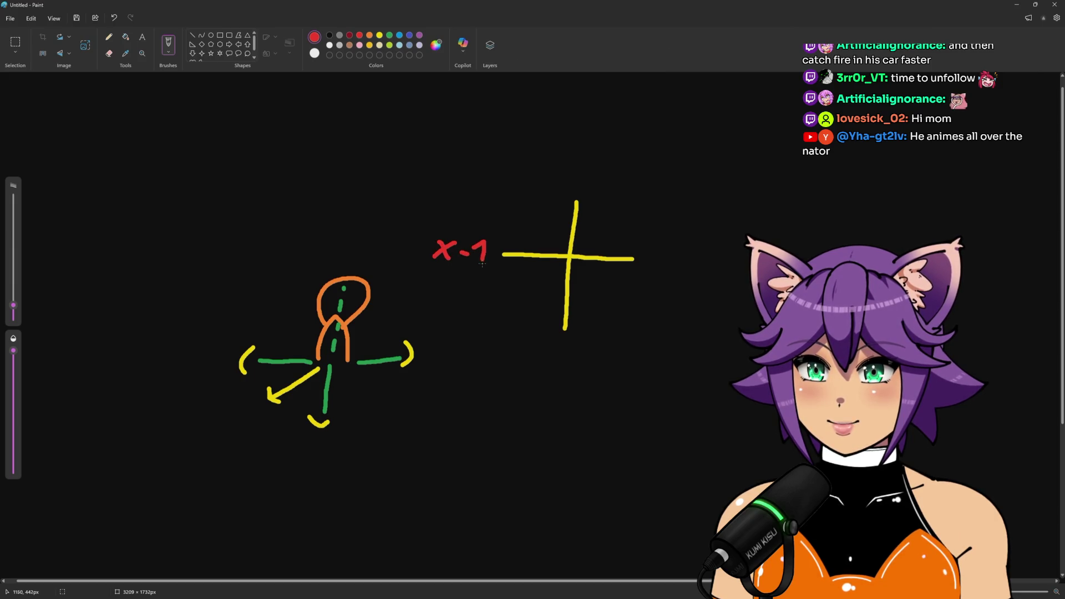
mouse_move(662, 252)
left_mouse_down()
mouse_move(648, 271)
mouse_move(690, 272)
left_mouse_up()
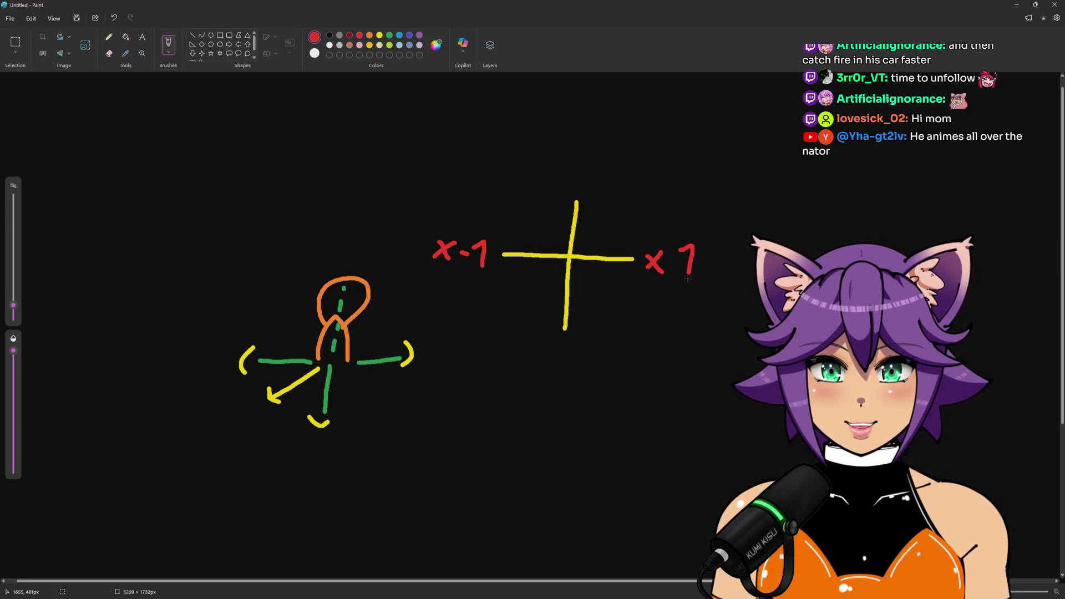
mouse_move(564, 165)
left_mouse_down()
mouse_move(566, 180)
mouse_move(601, 183)
left_mouse_up()
left_click_drag(541, 350, 595, 380)
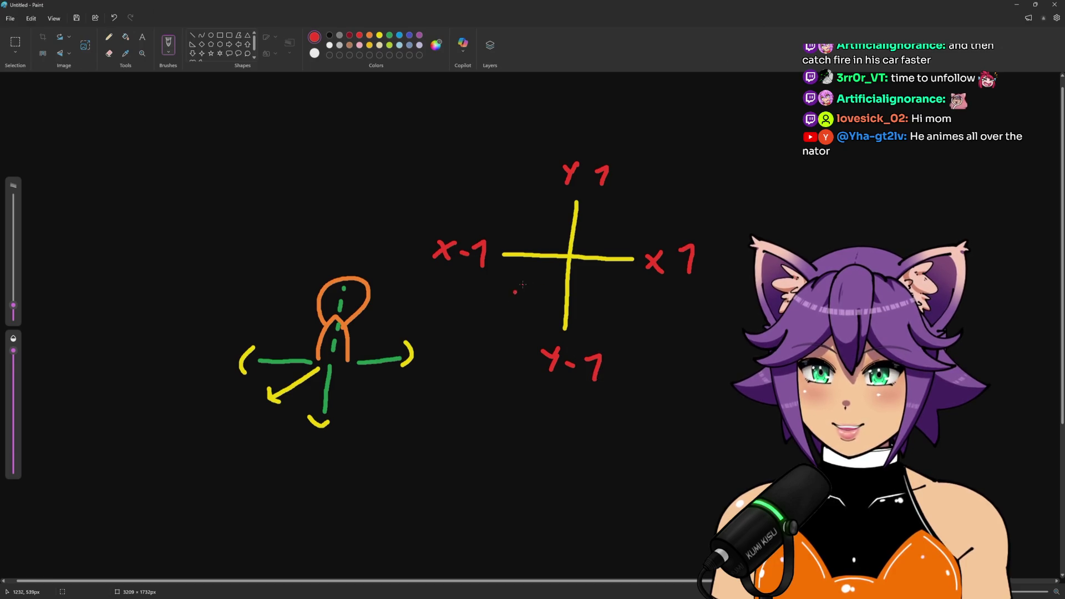
- Add a red down-left arrow marked -0.5, undo a stray dot, and return to the code
left_click_drag(562, 262, 520, 304)
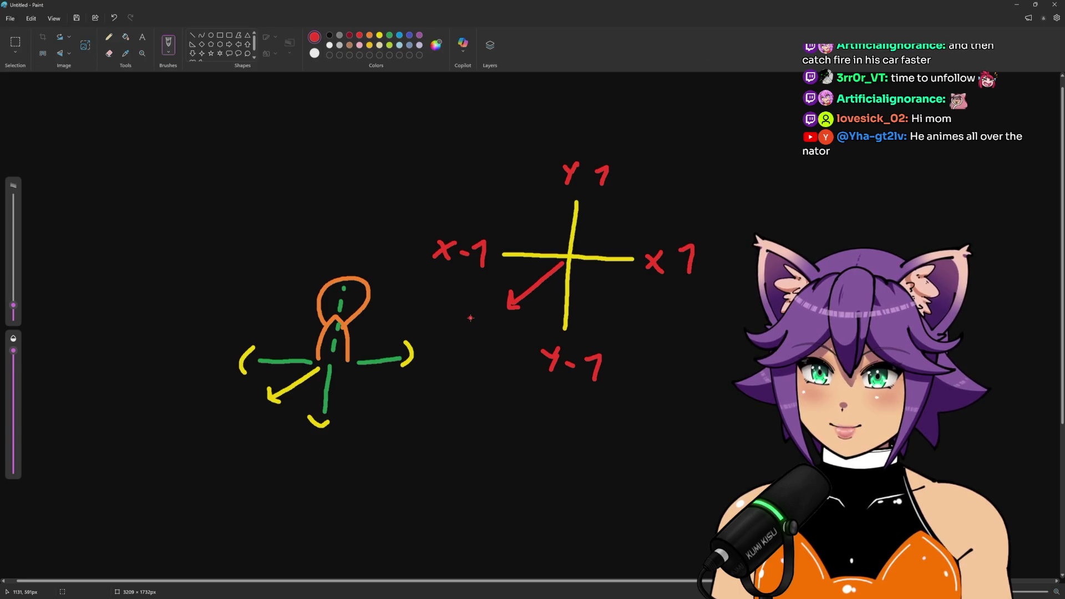
mouse_move(470, 320)
left_mouse_down()
mouse_move(489, 335)
mouse_move(495, 320)
left_mouse_up()
left_click(476, 337)
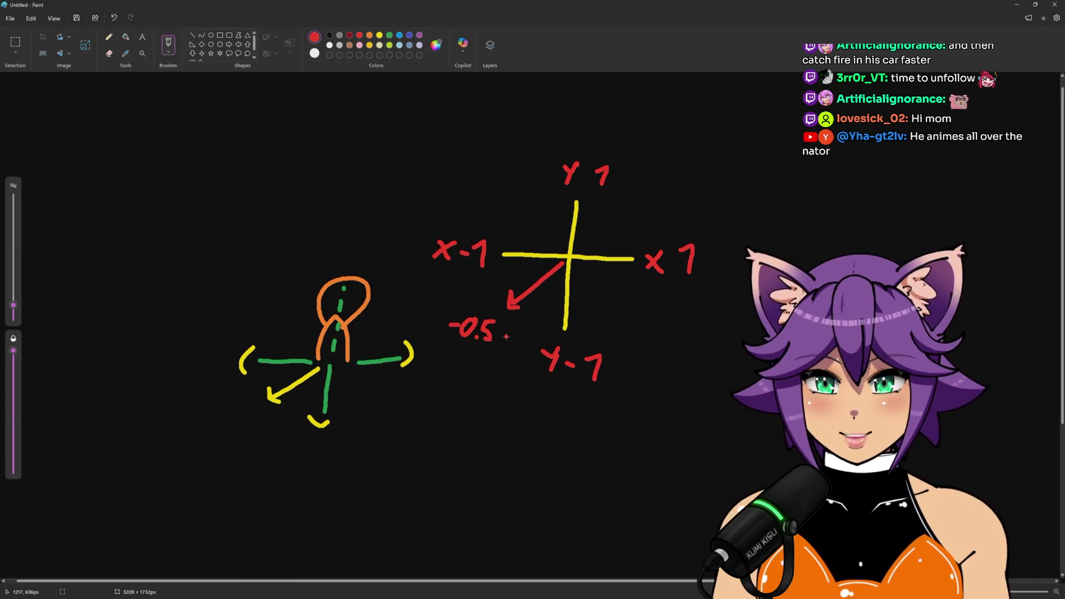
left_click(513, 329)
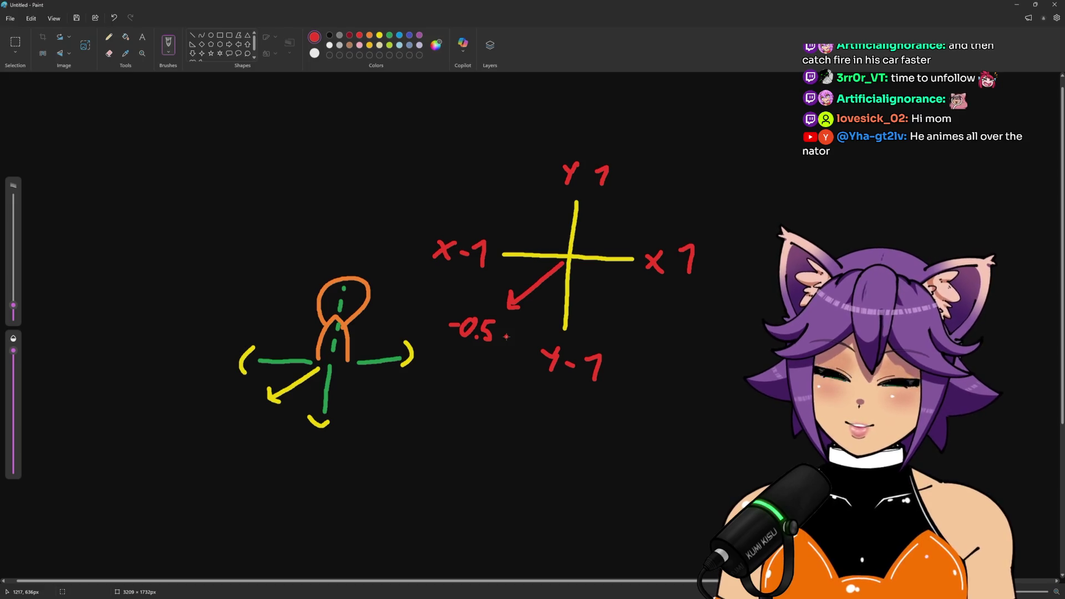
key("ctrl+z")
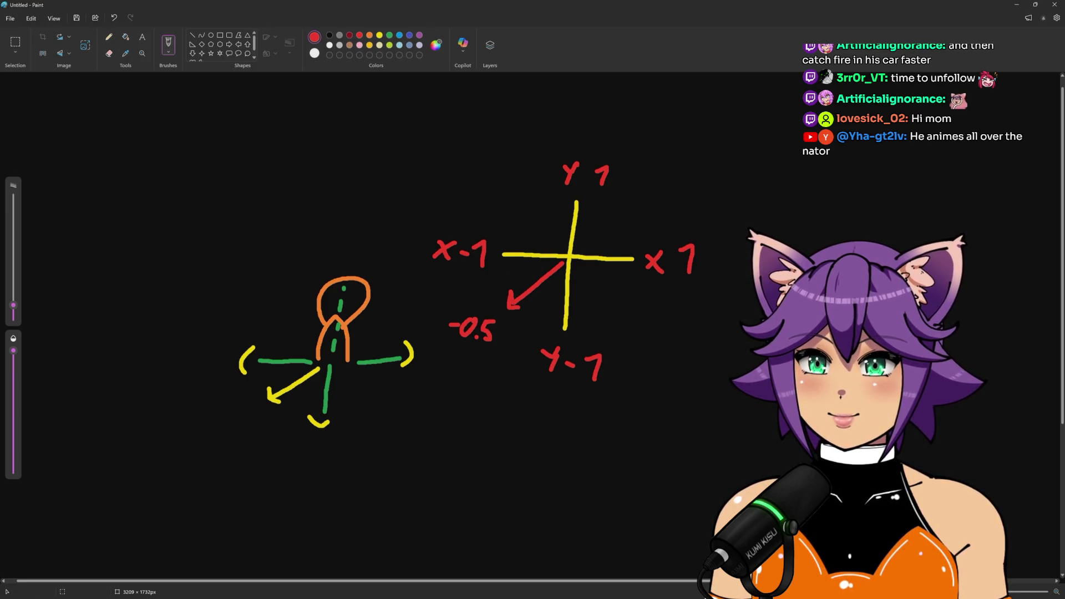
key("alt+Tab")
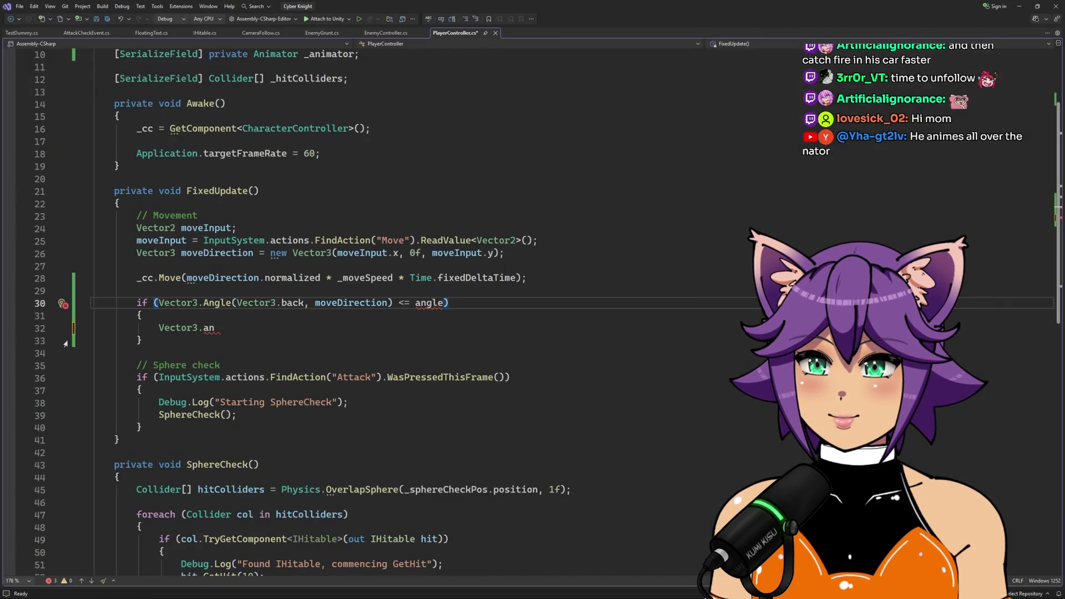
- Replace the line-30 angle condition with a partly typed moveInput.x <= comparison
left_click_drag(444, 303, 158, 303)
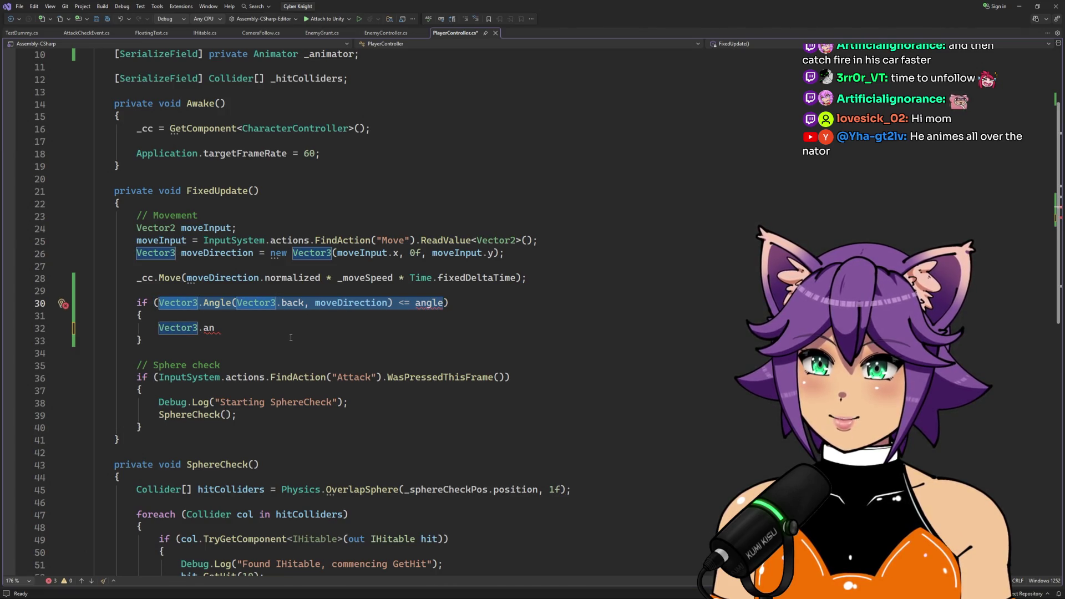
type("move")
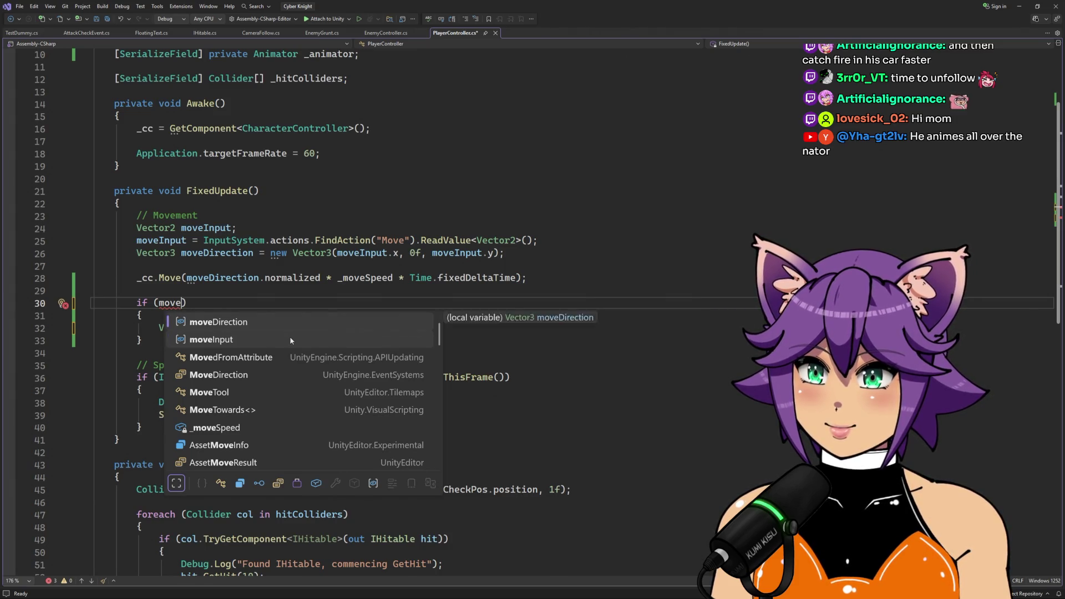
double_click(291, 339)
type(".x ")
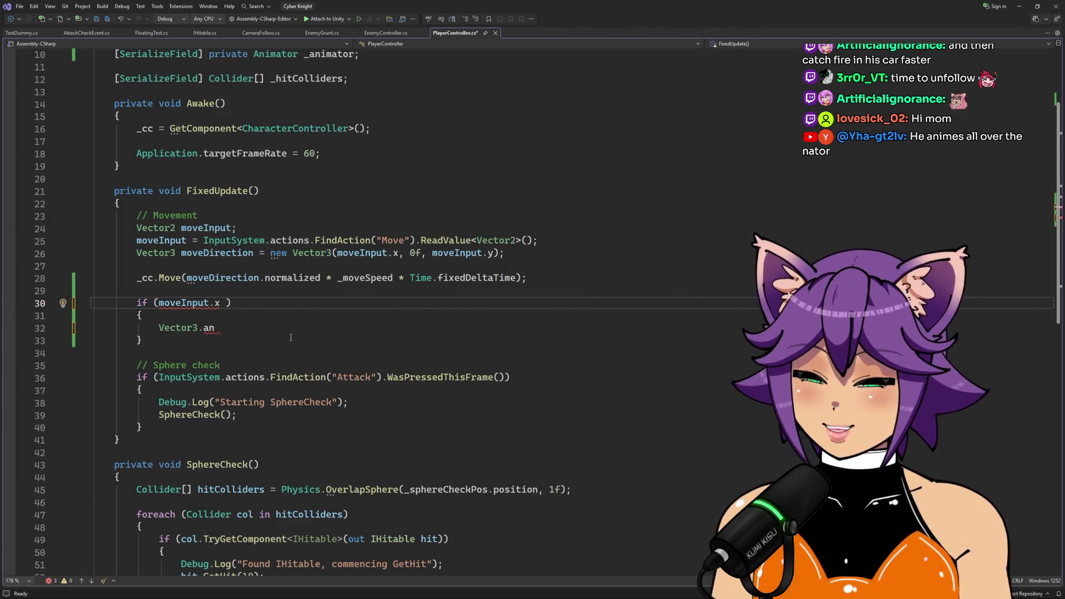
type("<")
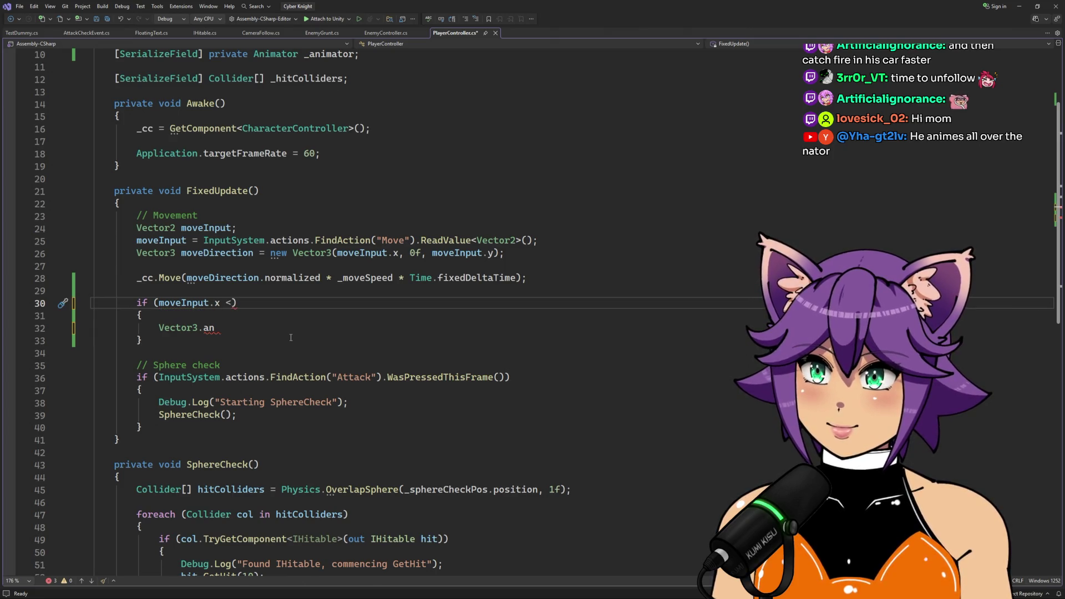
key("BackSpace")
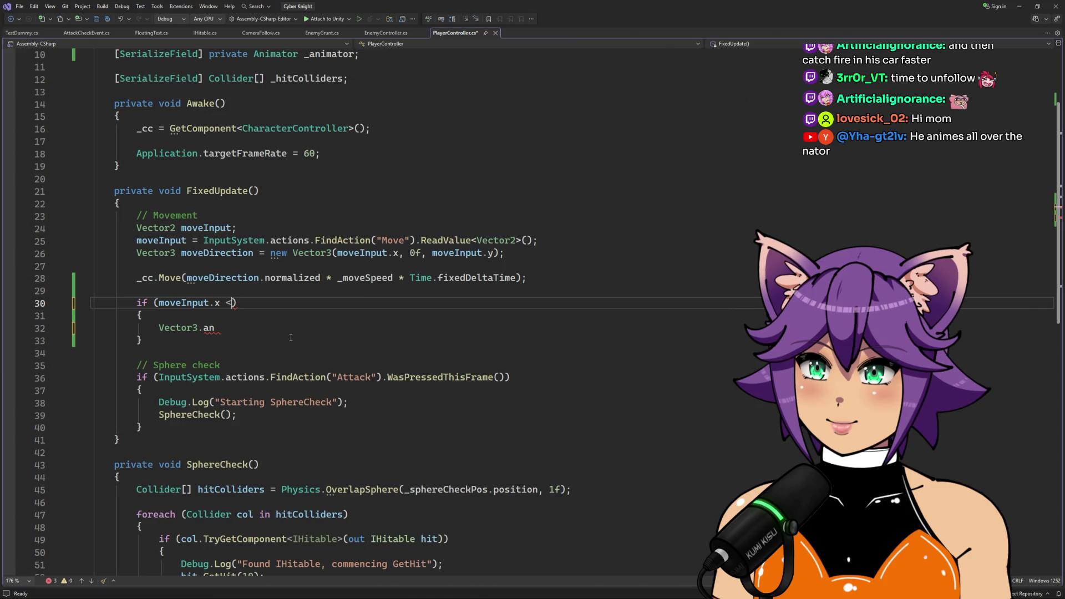
type("= ")
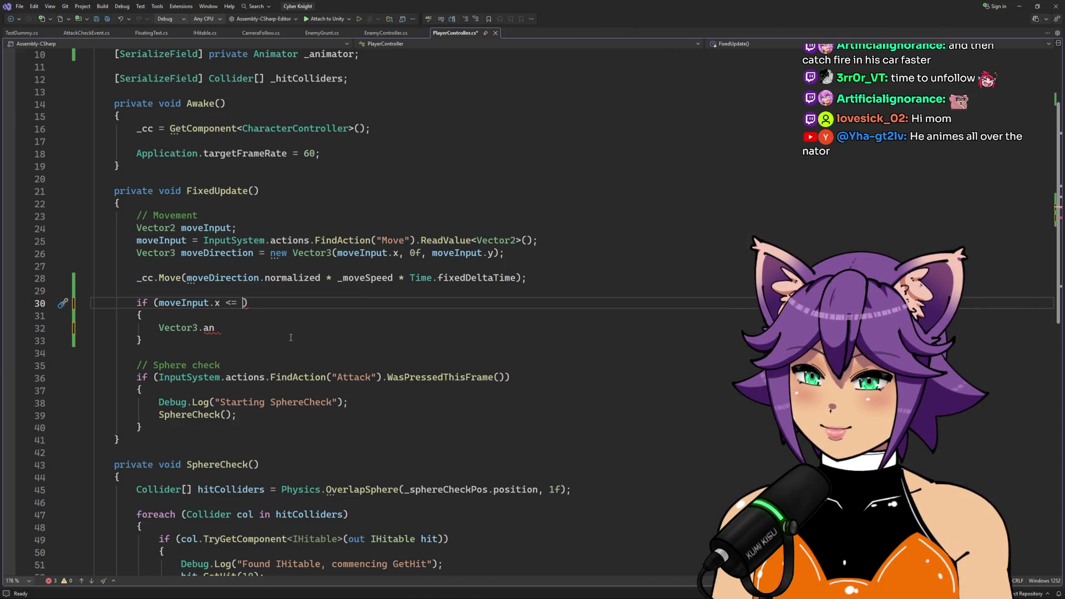
type("5")
- Set the first threshold to 0.5f and delete the leftover Vector3.an stub
key("BackSpace")
type("0.5fg")
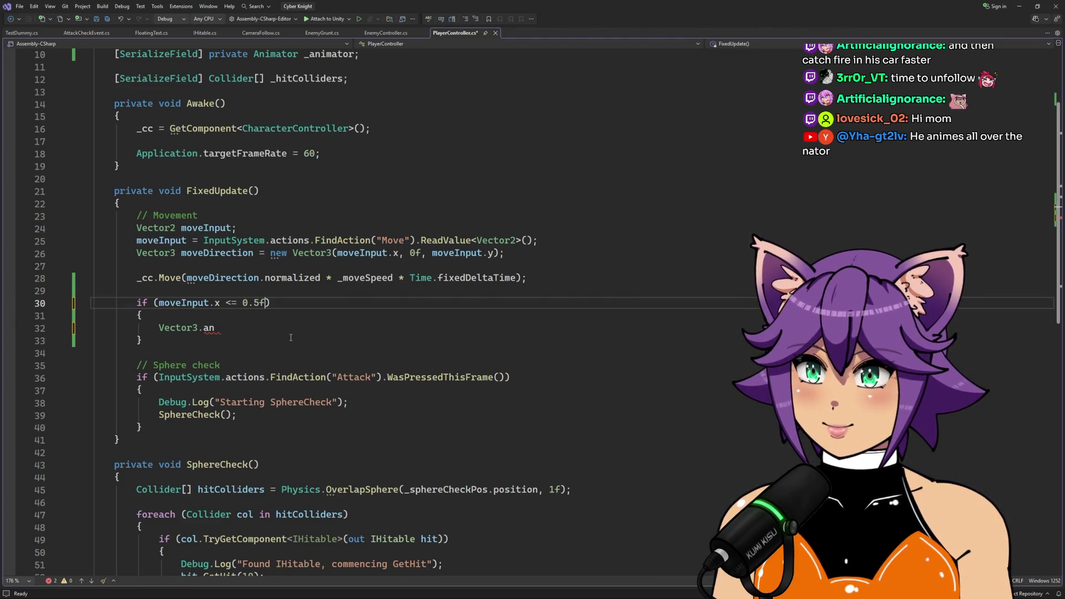
type(",")
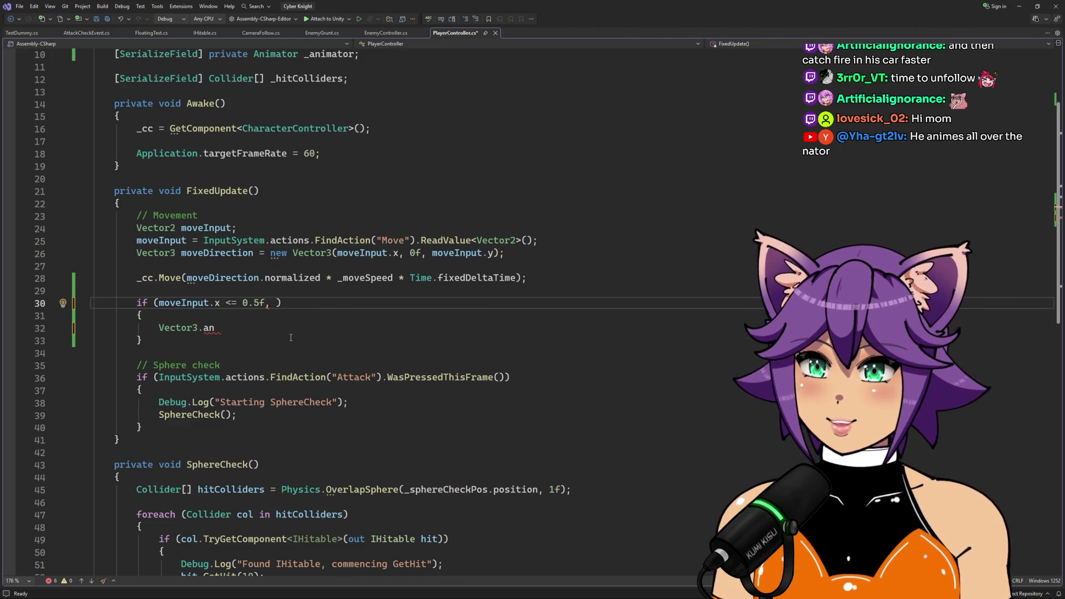
key("BackSpace")
key("BackSpace")
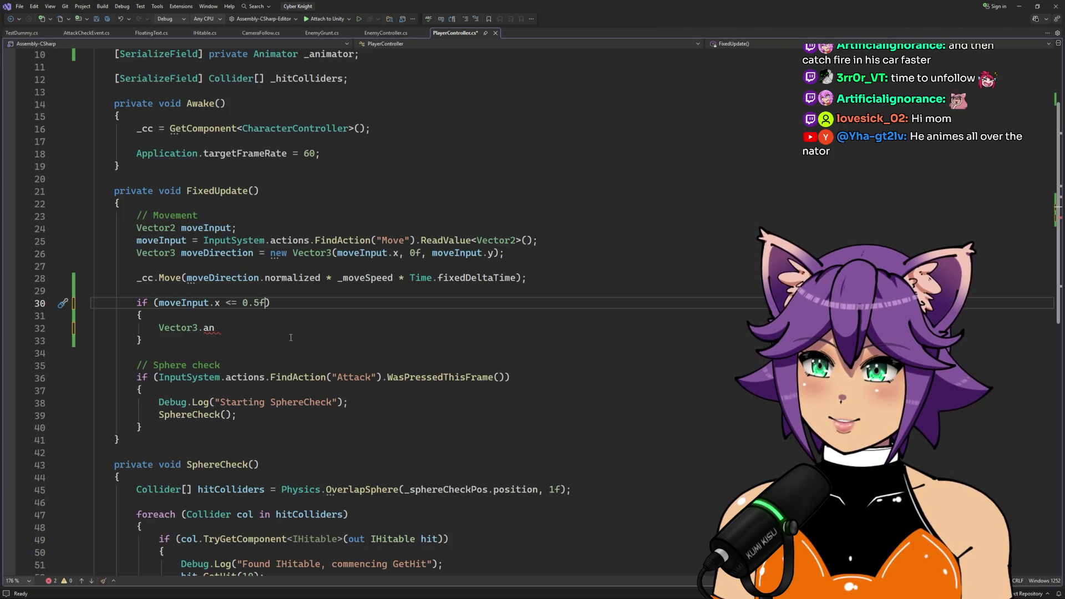
left_click(225, 332)
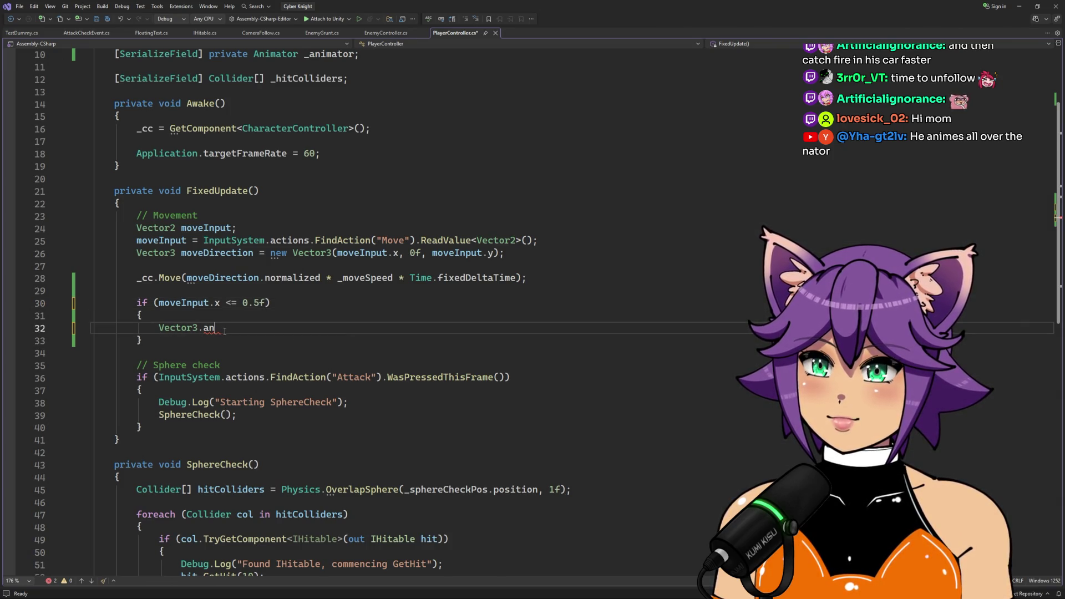
key("shift+Home")
key("BackSpace")
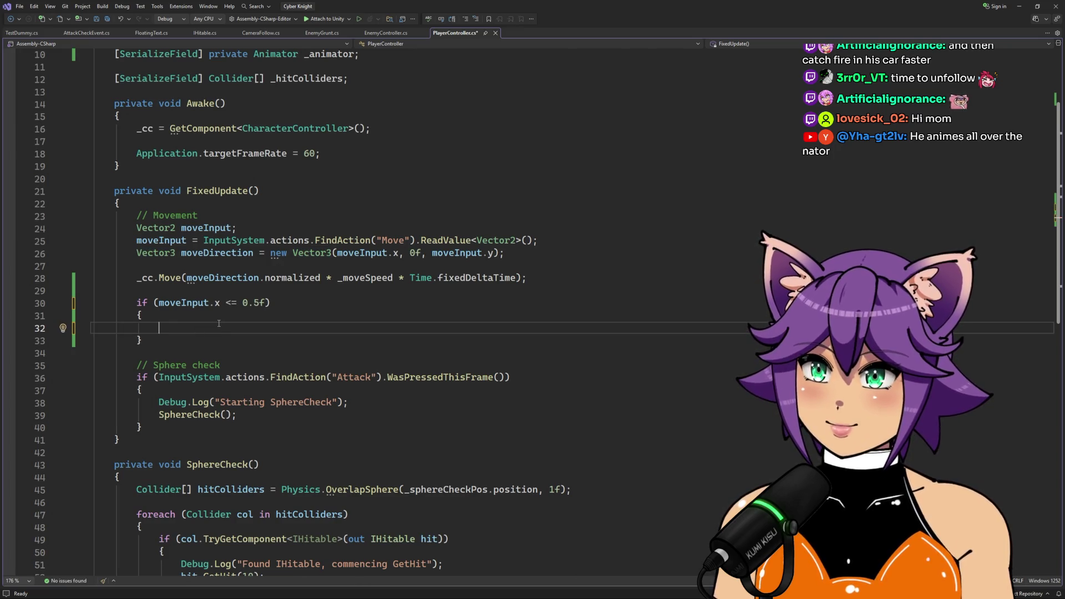
- Add an else if (moveInput.x >= 0.5f) branch and make the first threshold -0.5f
key("Down")
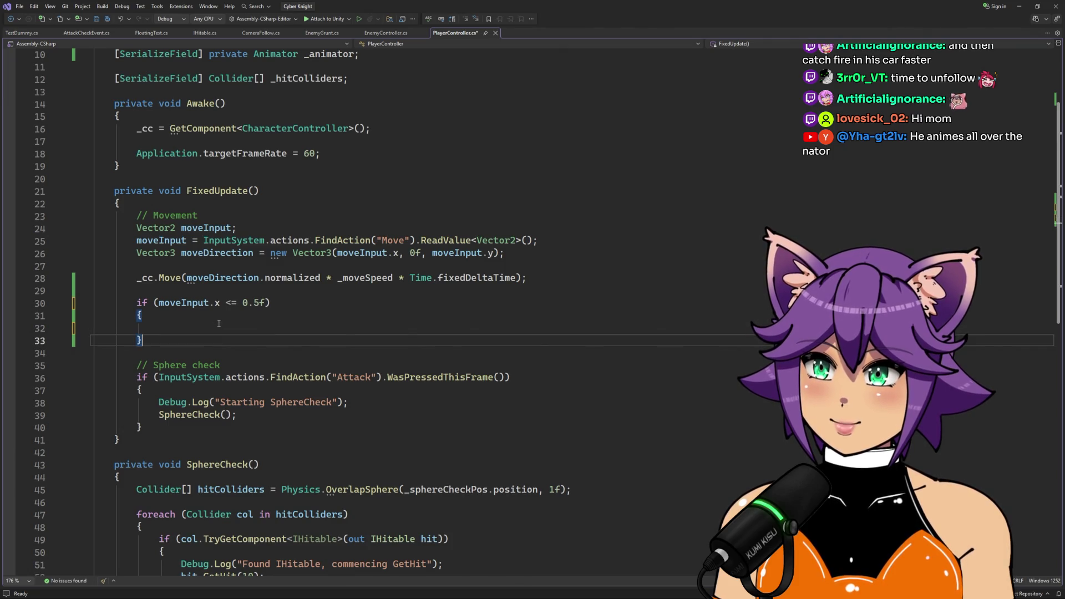
key("Return")
type("else if ()")
key("Left")
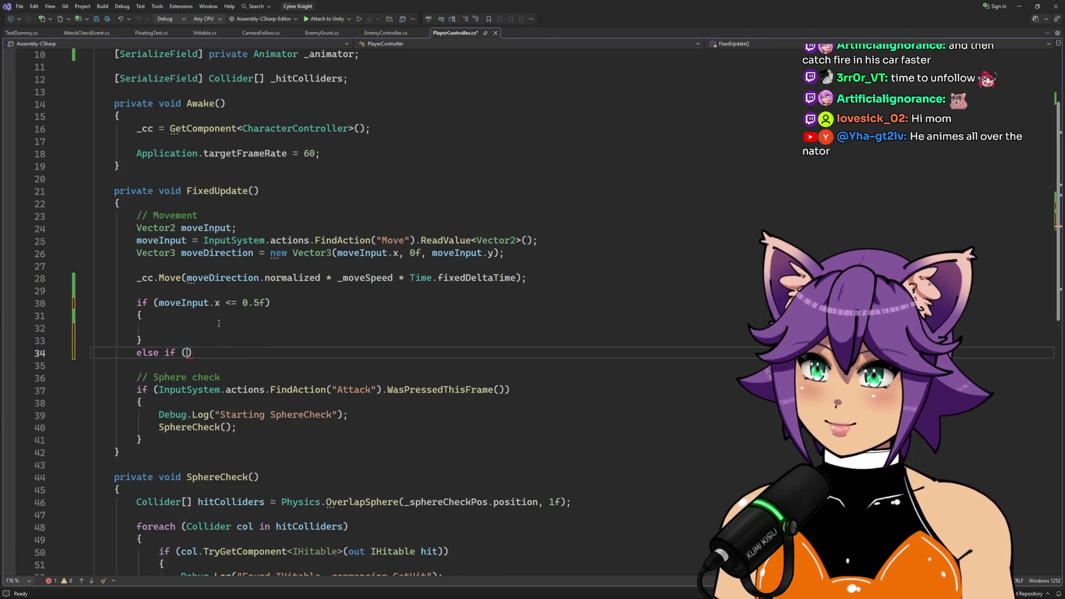
type("moveInput.x ")
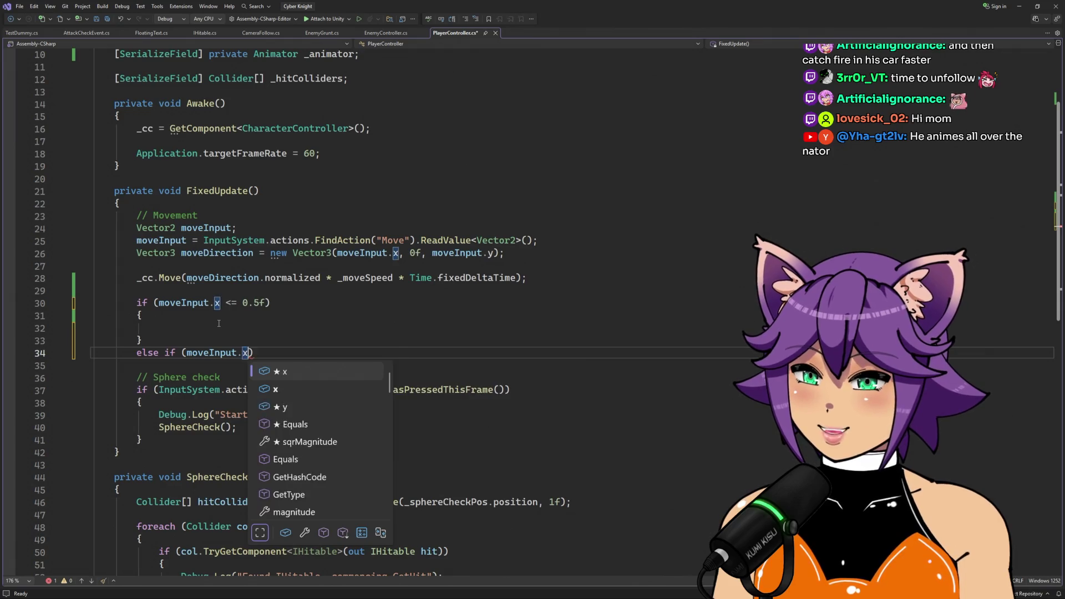
type(">")
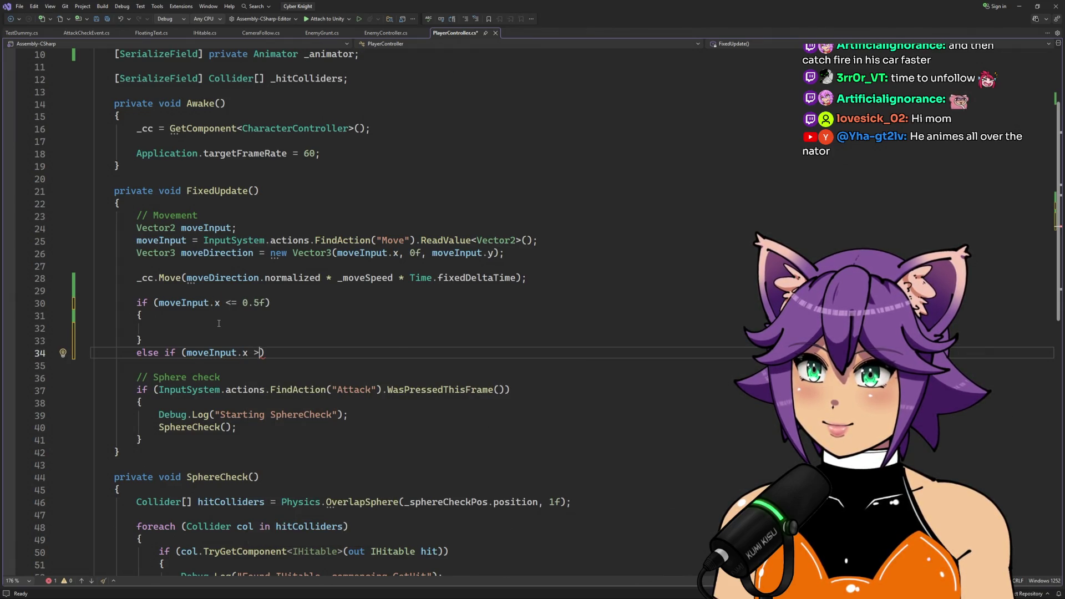
type("=")
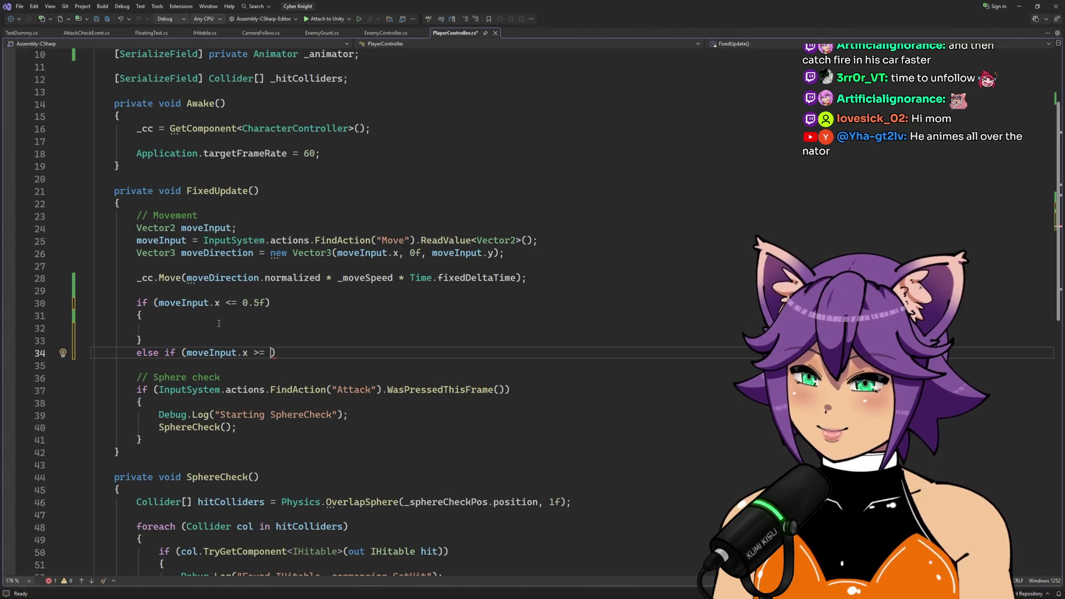
left_click(242, 304)
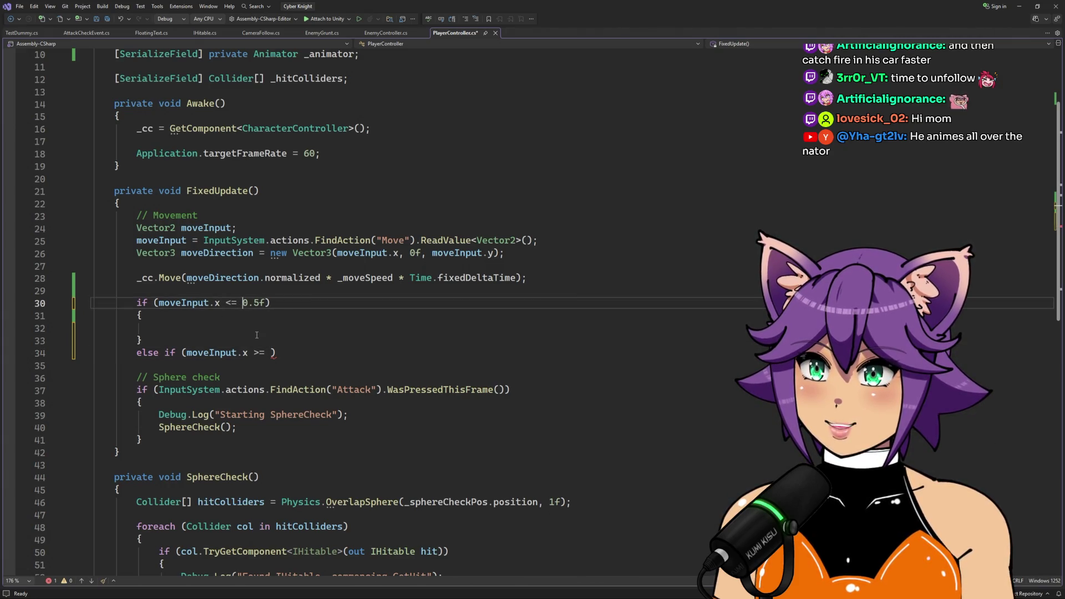
type("-")
left_click(272, 353)
type("0.5f")
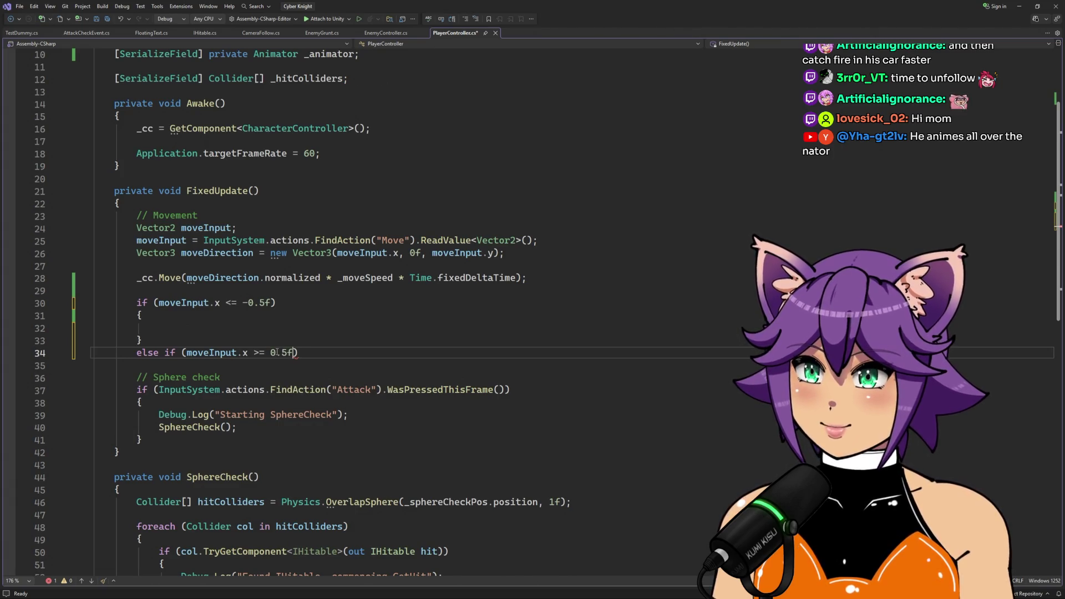
- Save the script and give the else if branch an empty body
key("Up")
key("ctrl+s")
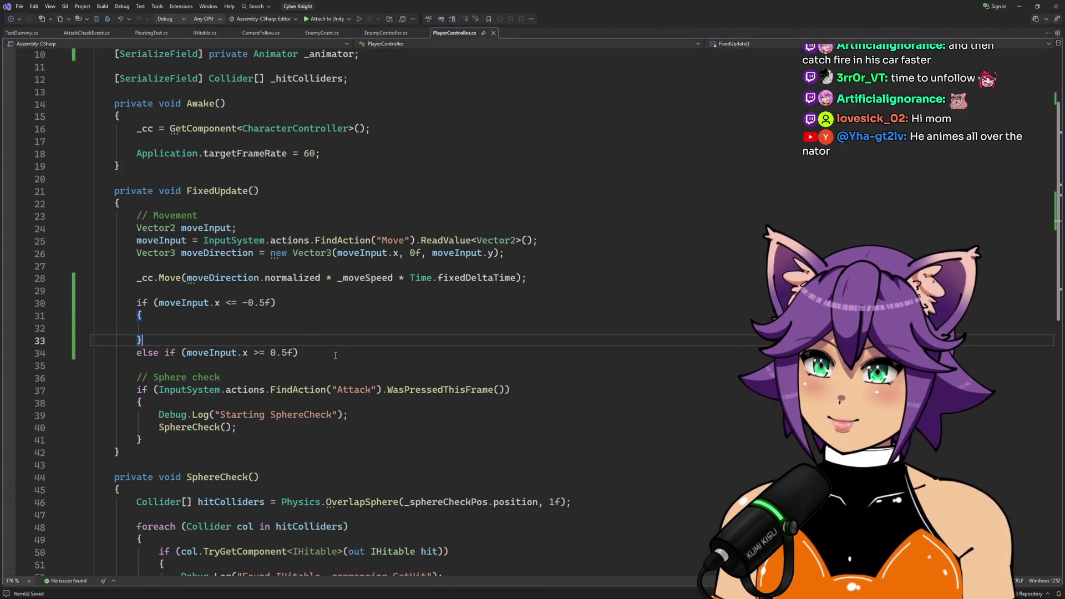
left_click(335, 354)
key("Return")
type("{")
key("Return")
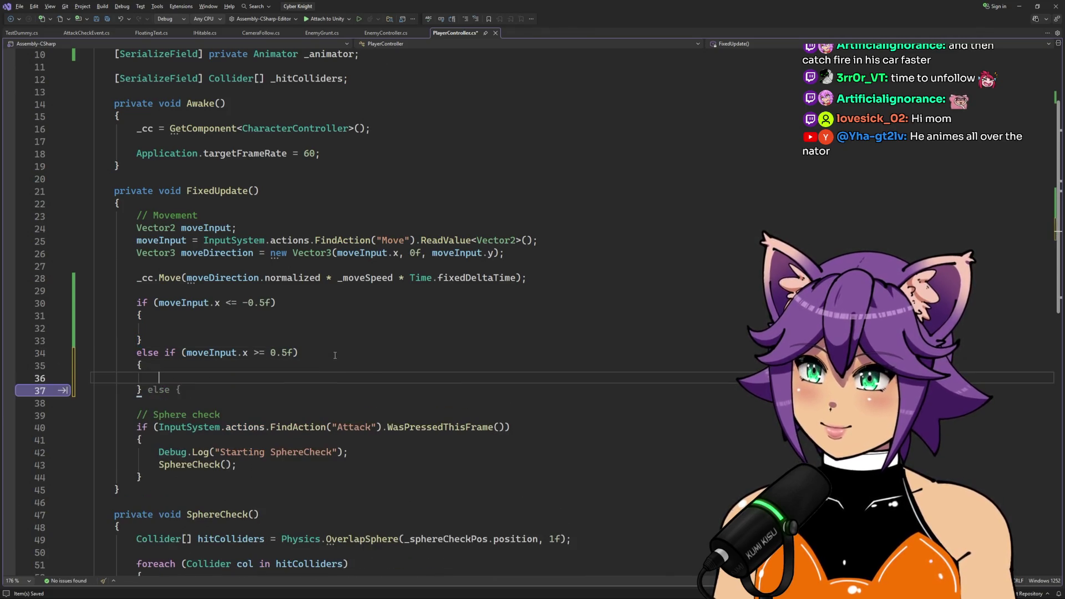
- Add an empty else block, save, and begin an _animator.Set call in the first branch
left_click(168, 391)
key("Return")
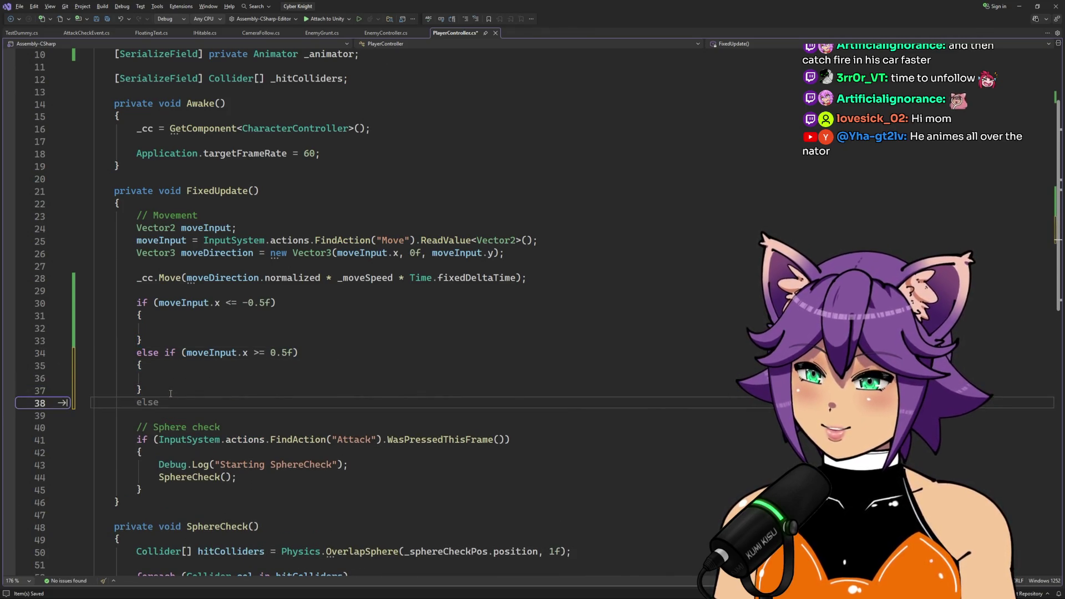
key("Tab")
key("Return")
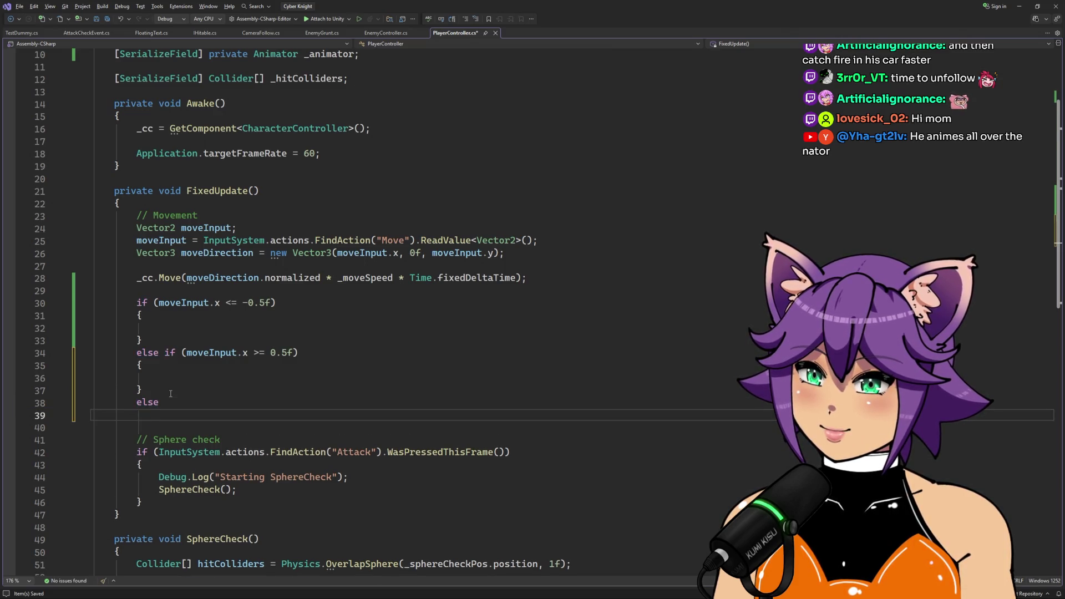
key("Return")
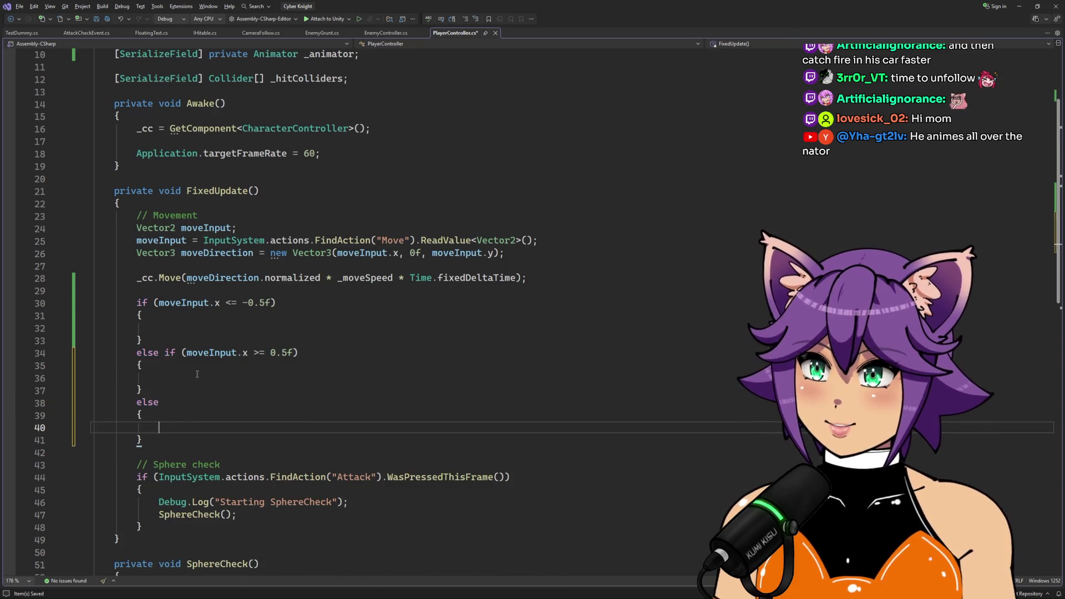
left_click(190, 329)
key("ctrl+s")
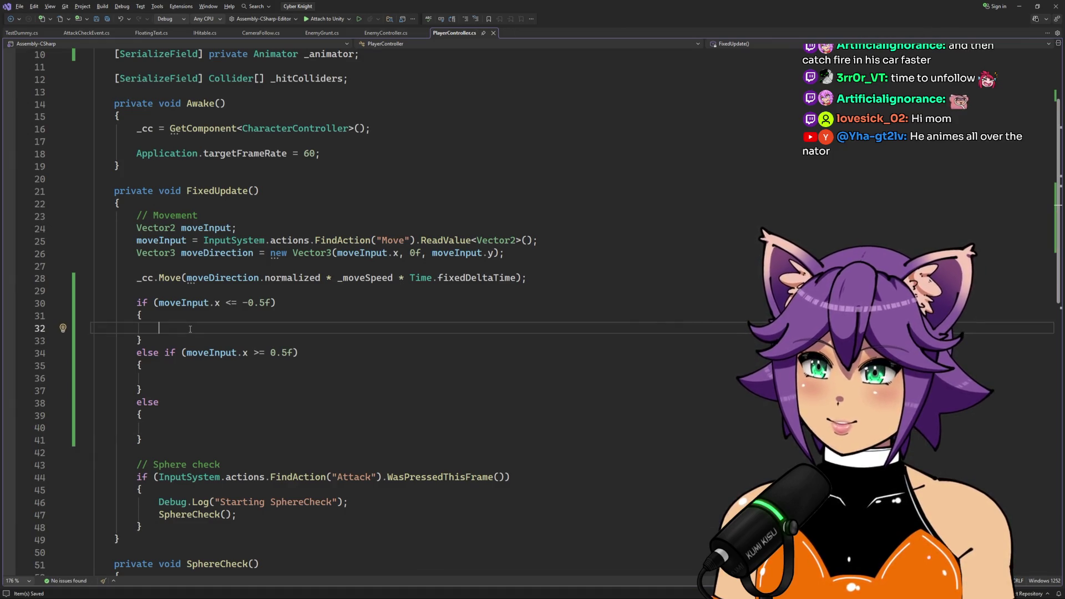
type("_animator.")
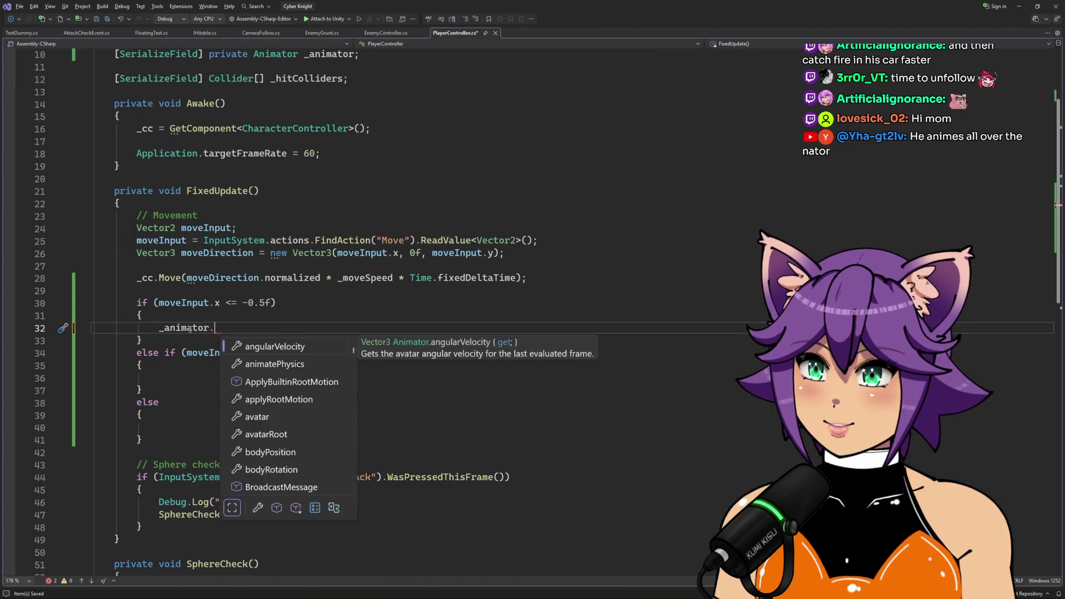
type("Set")
- Complete the call as _animator.SetBool("Left", true); in the first if block and save
key("Down")
key("Tab")
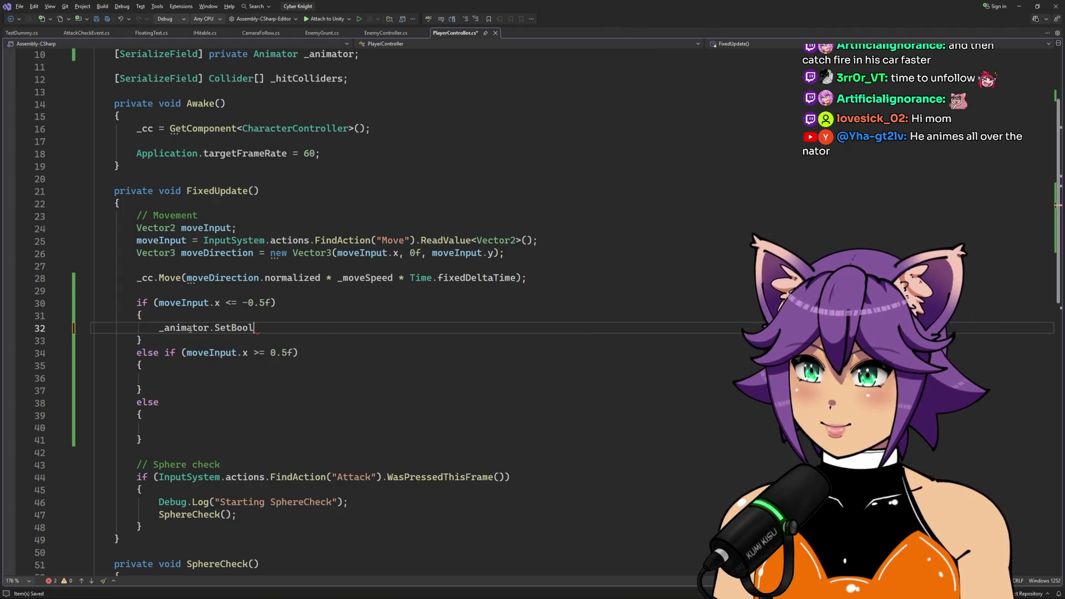
type("(")
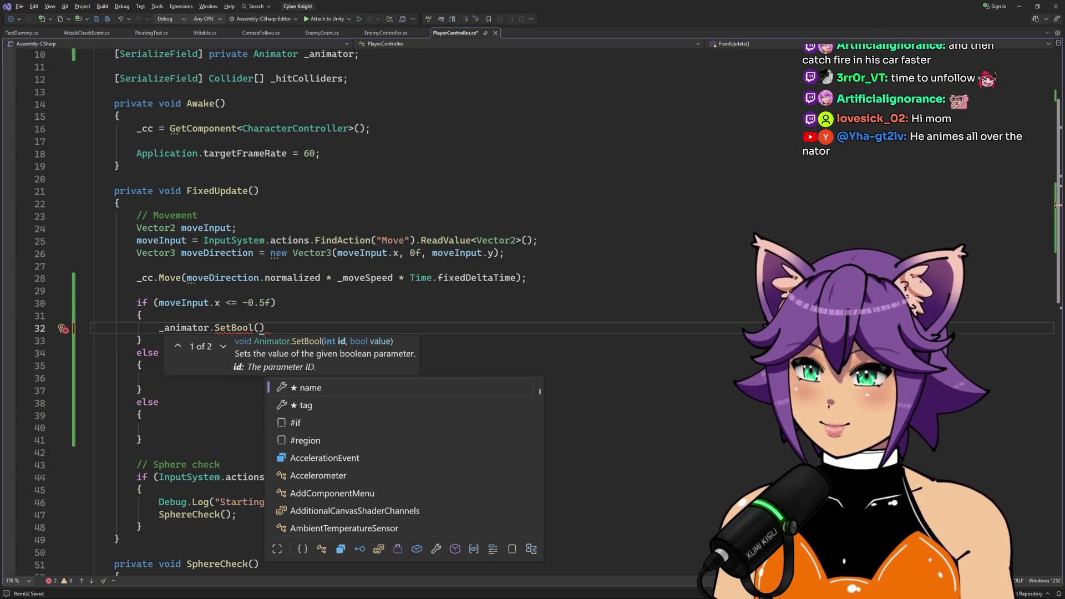
left_click(225, 346)
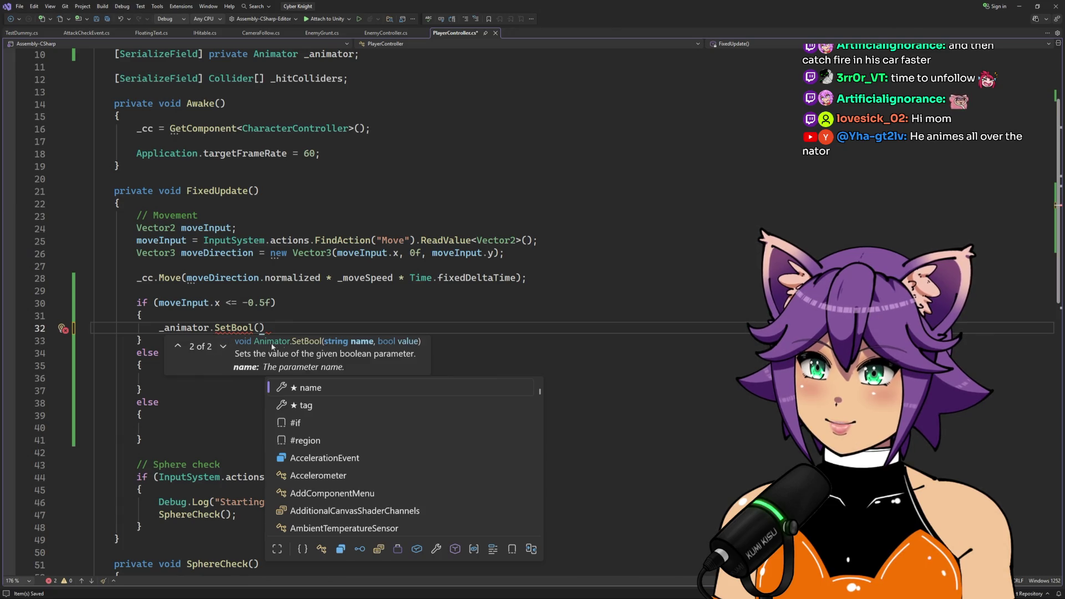
type("\"")
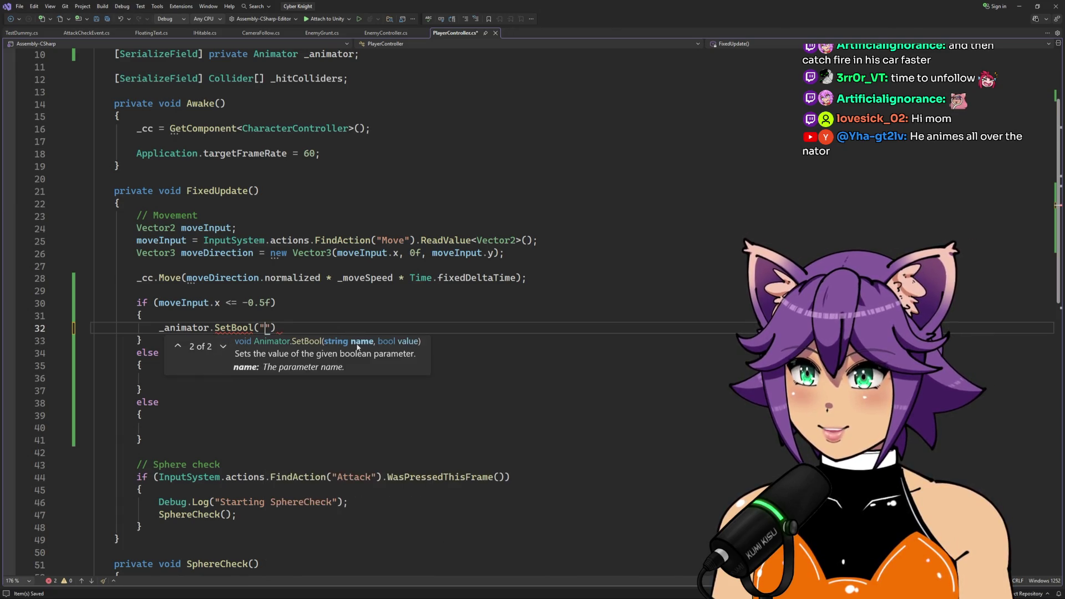
type("Left\"")
type(", true)")
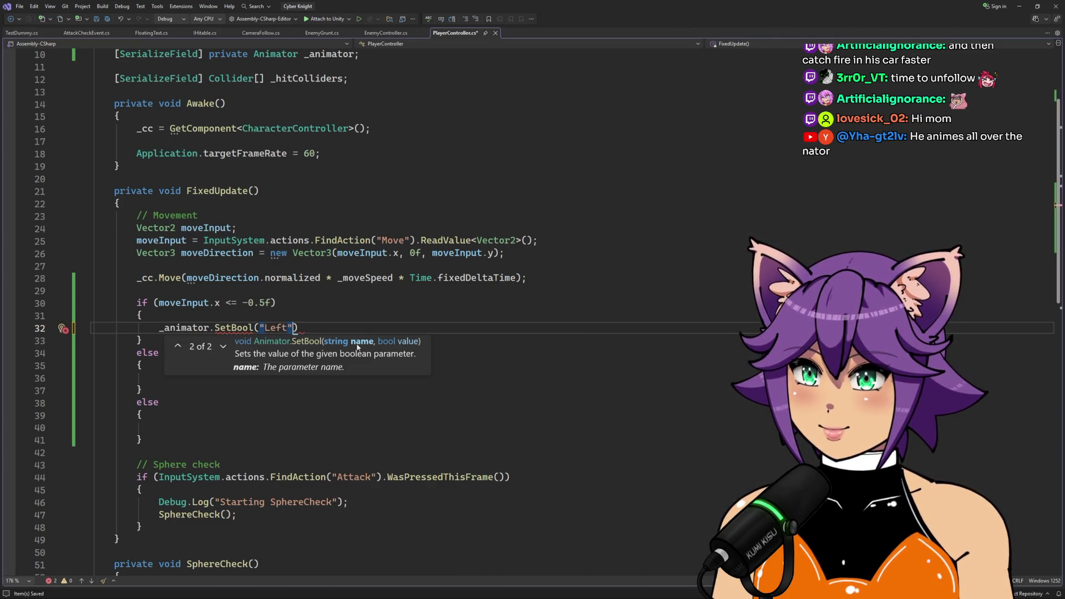
type(";")
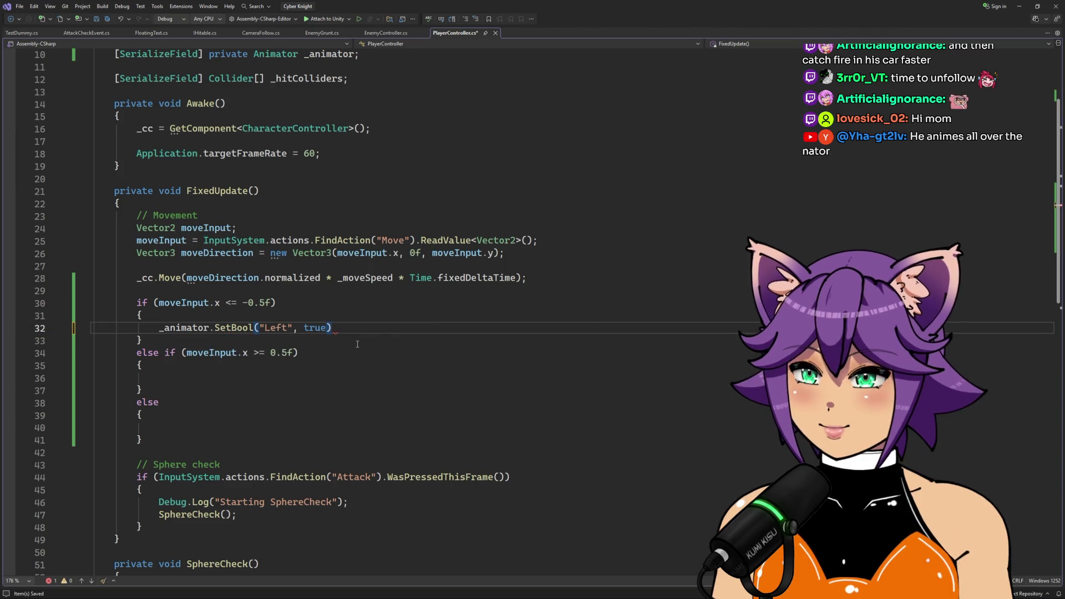
key("ctrl+s")
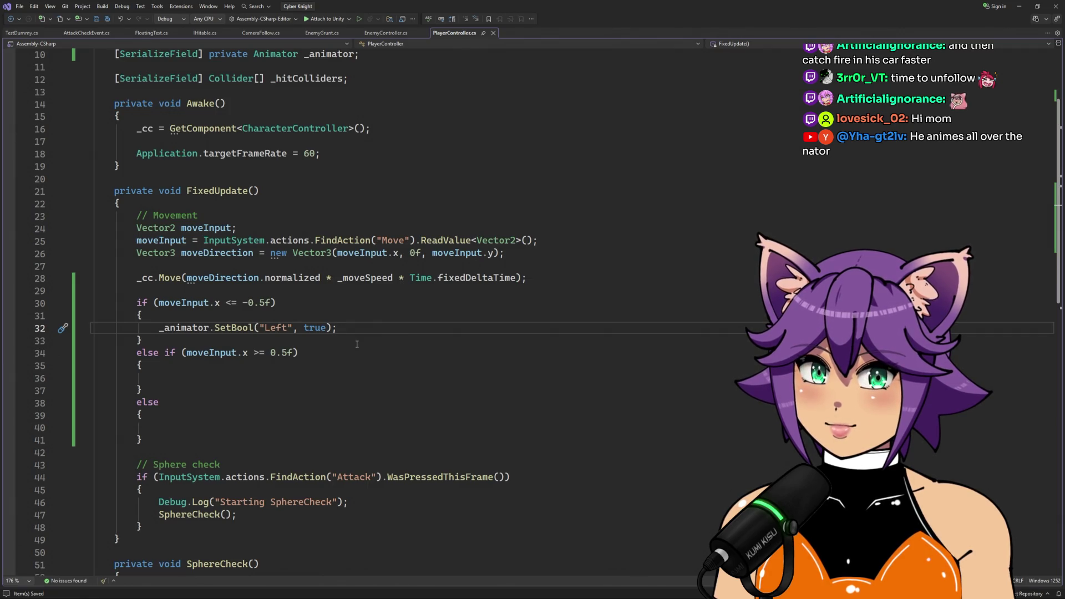
left_click_drag(354, 328, 159, 328)
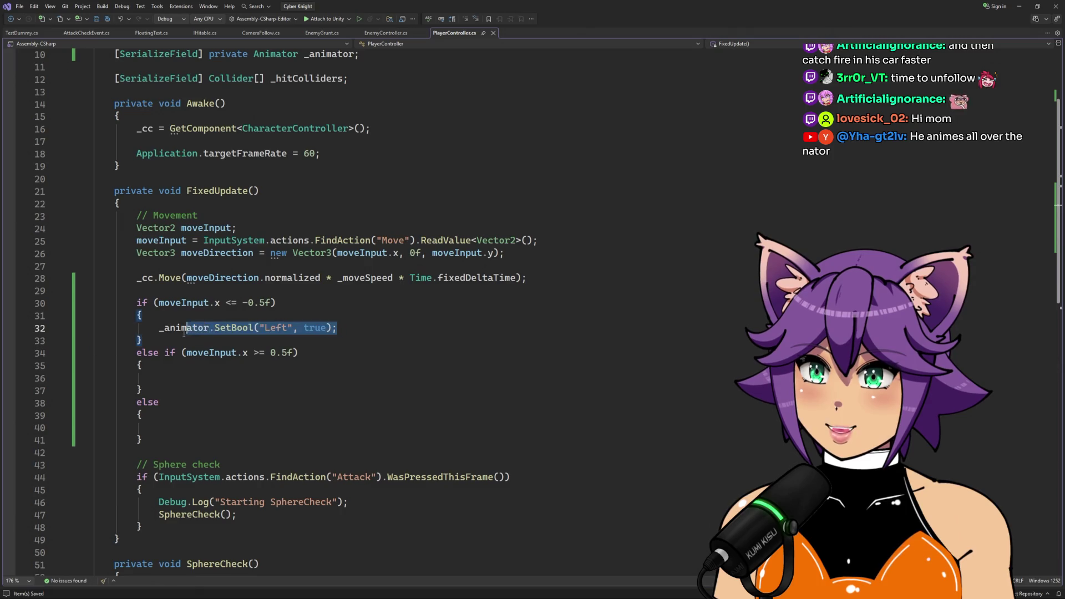
- Paste two more SetBool("Left") lines, change the middle one to false, then save and build
left_click(353, 329)
key("Return")
type("_animator.SetBool(\"Left\", true);")
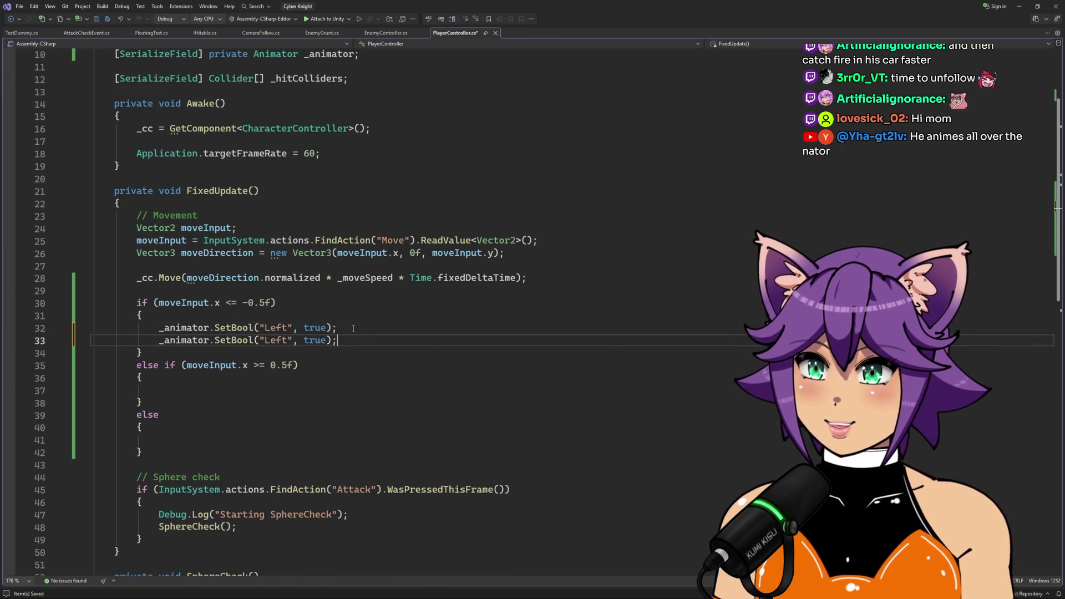
key("Return")
key("ctrl+v")
double_click(306, 340)
type("false")
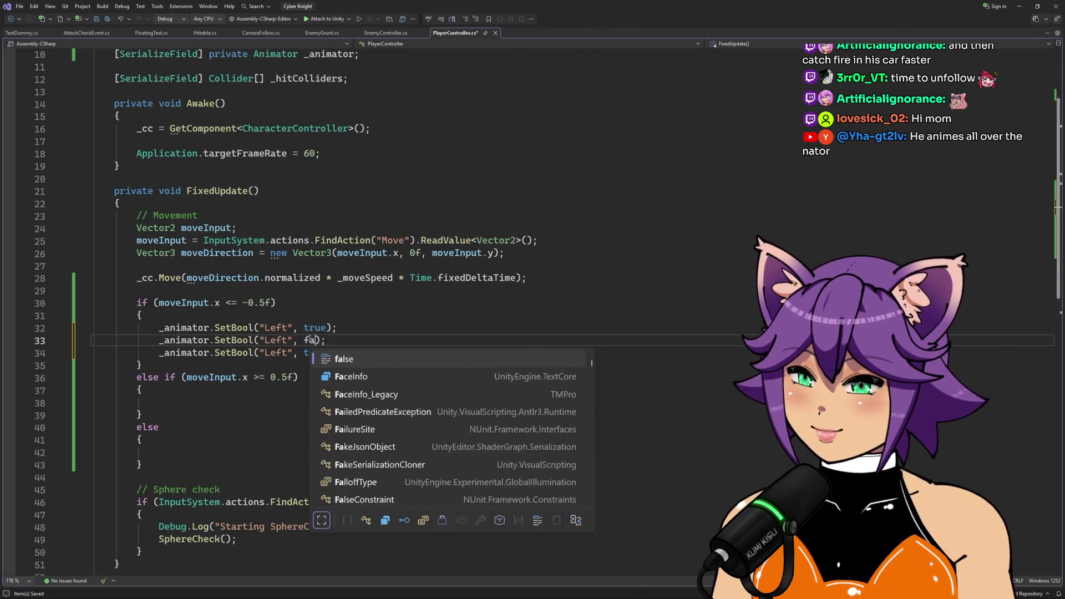
key("Escape")
double_click(317, 353)
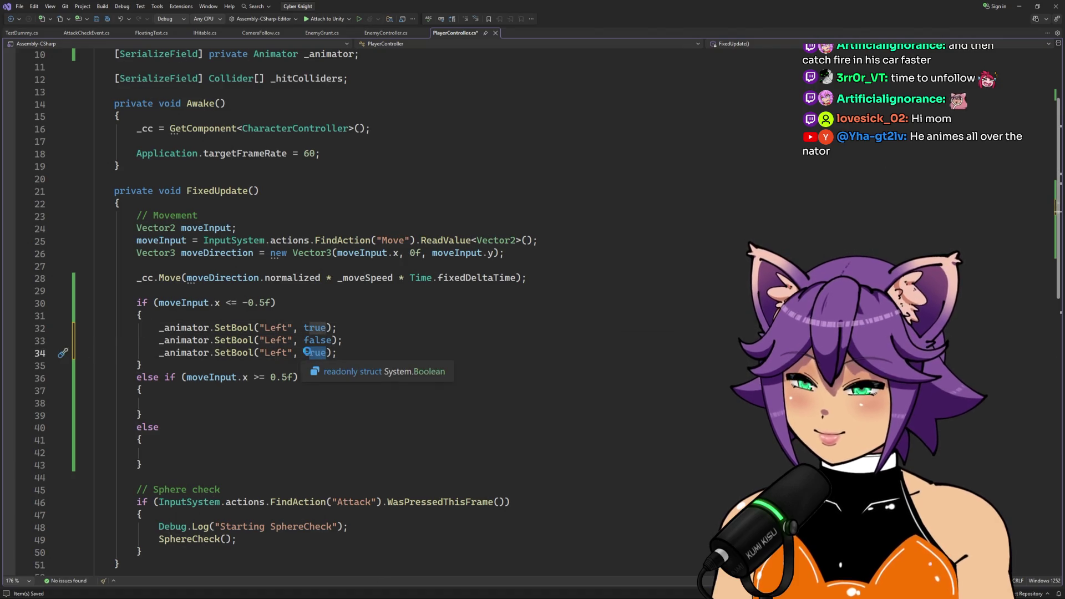
key("ctrl+shift+b")
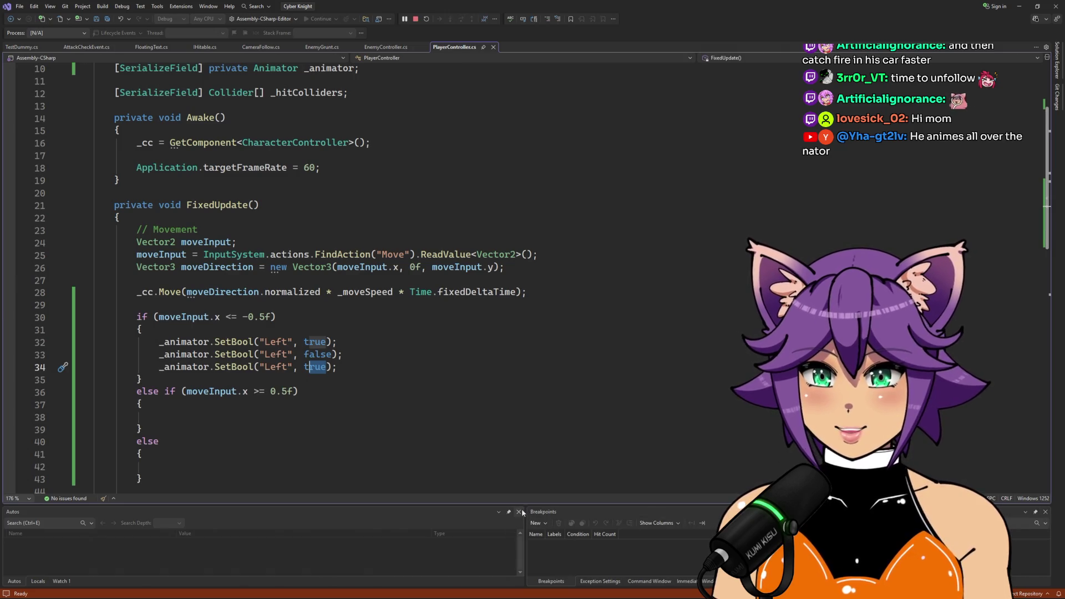
- Close the Breakpoints, Output and Locals panels so PlayerController.cs fills the editor
left_click(1046, 512)
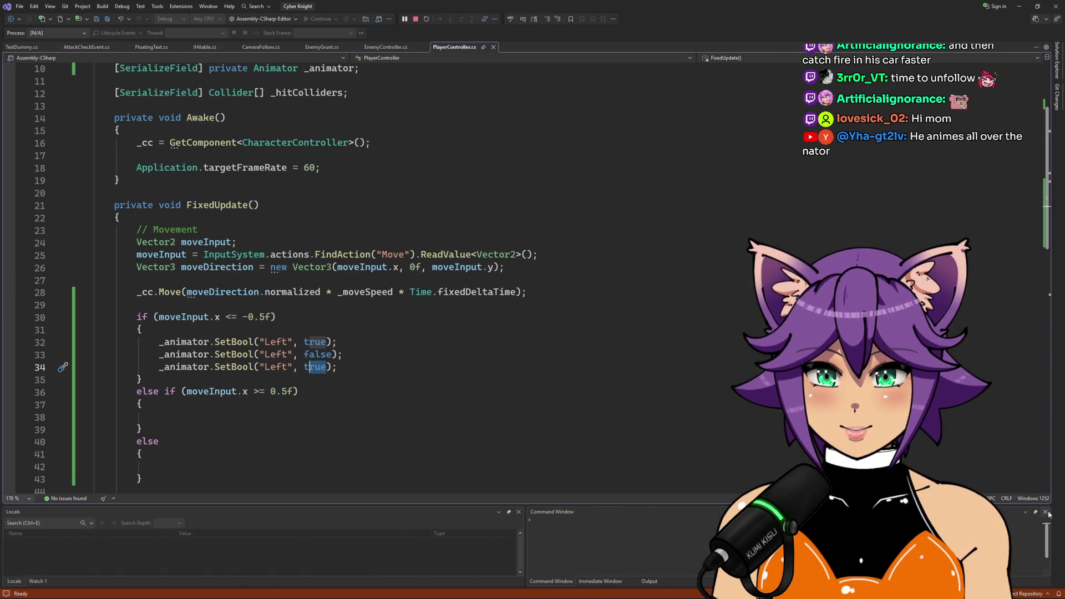
left_click(1046, 512)
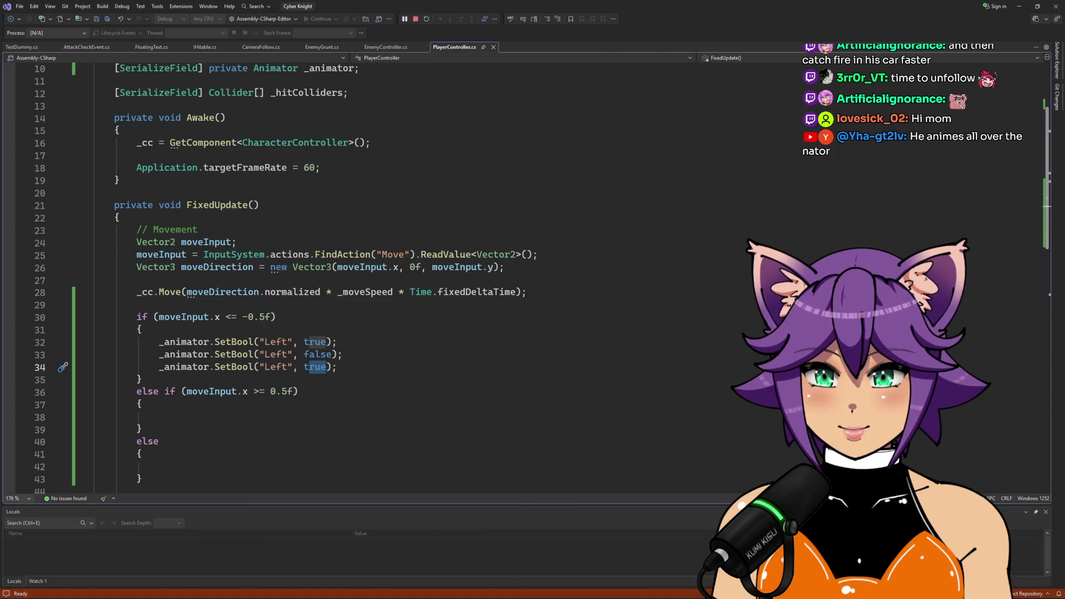
left_click(1047, 513)
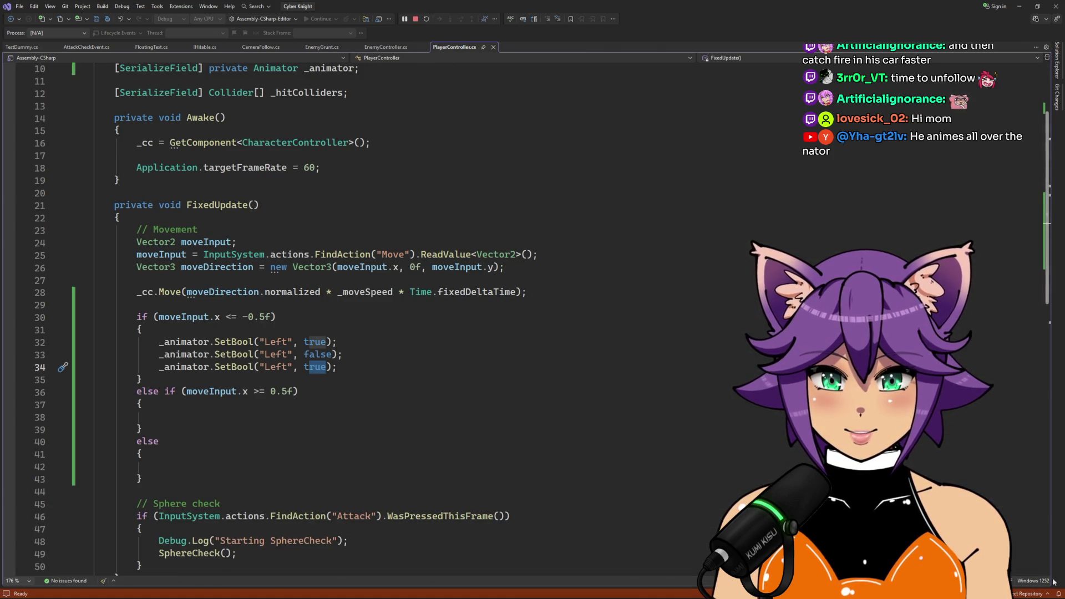
key("Down")
key("Down")
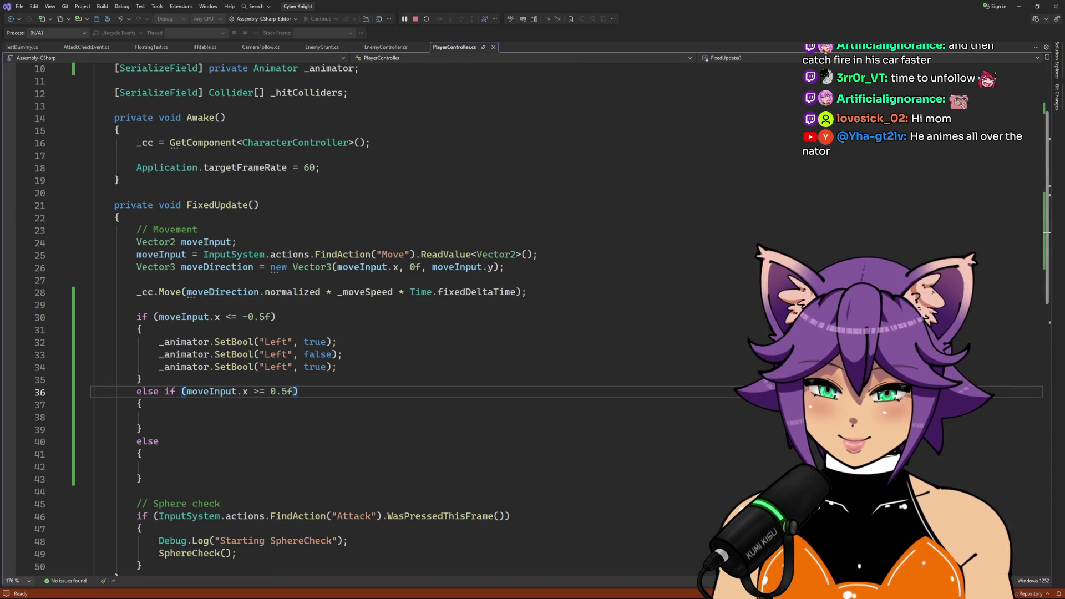
key("Up")
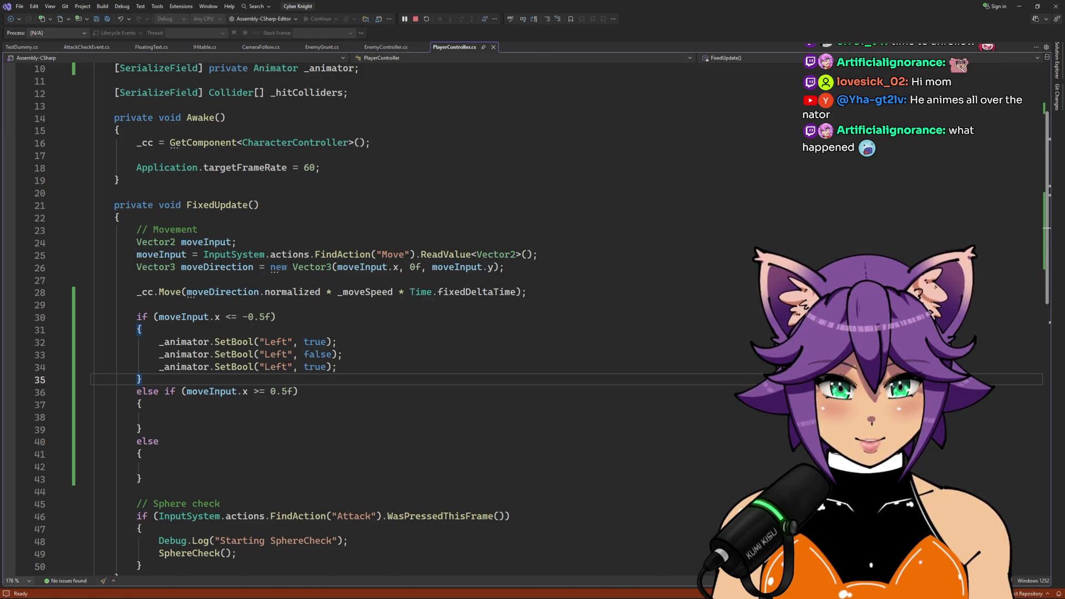
- Dismiss the repository list, save PlayerController.cs and select the true value on line 34
left_click(1049, 595)
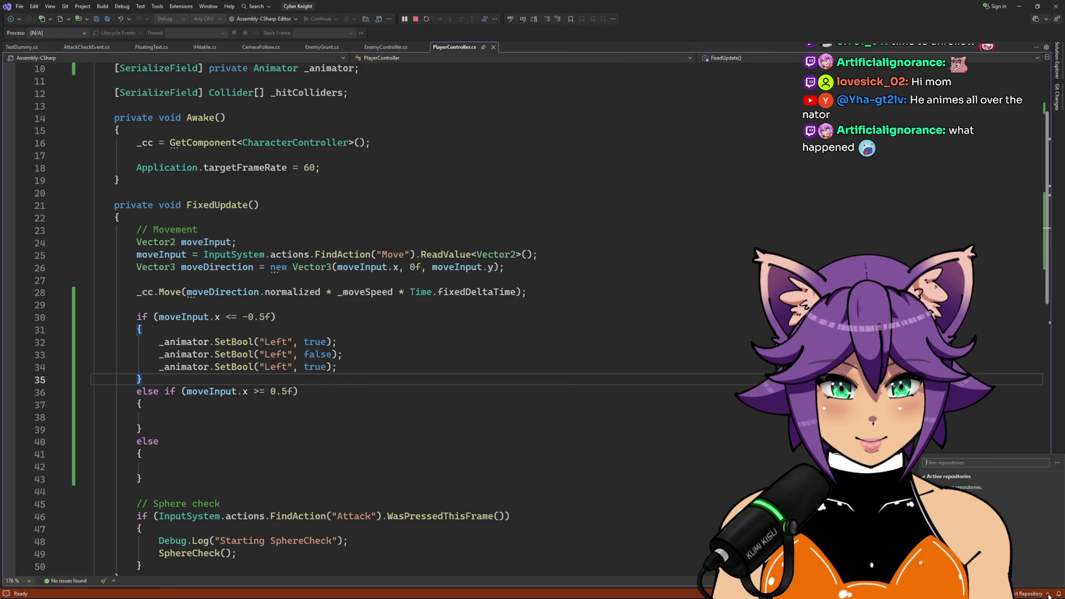
left_click(509, 516)
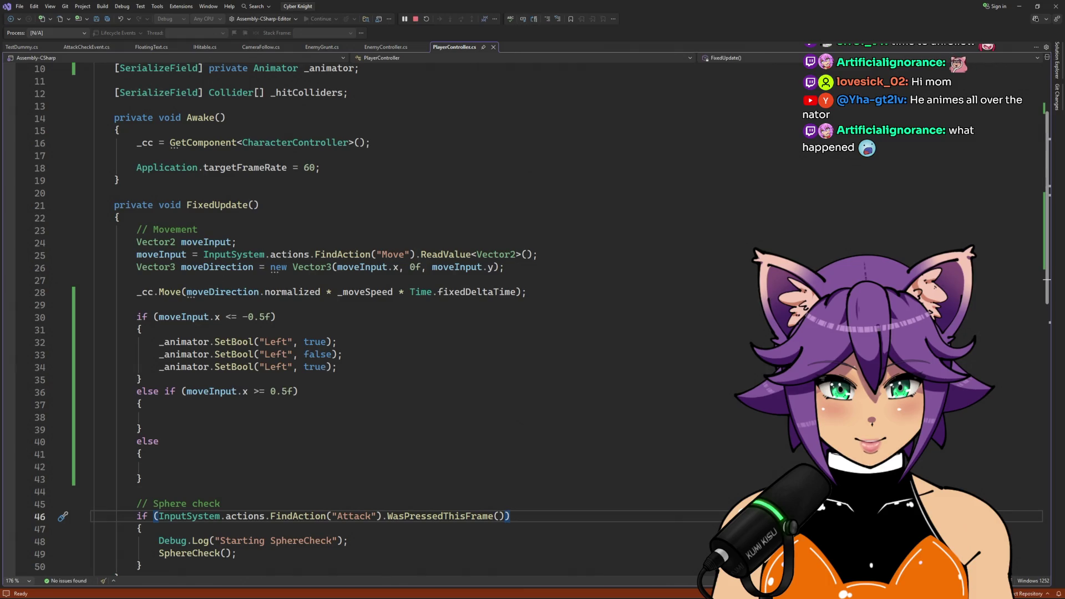
key("ctrl+minus")
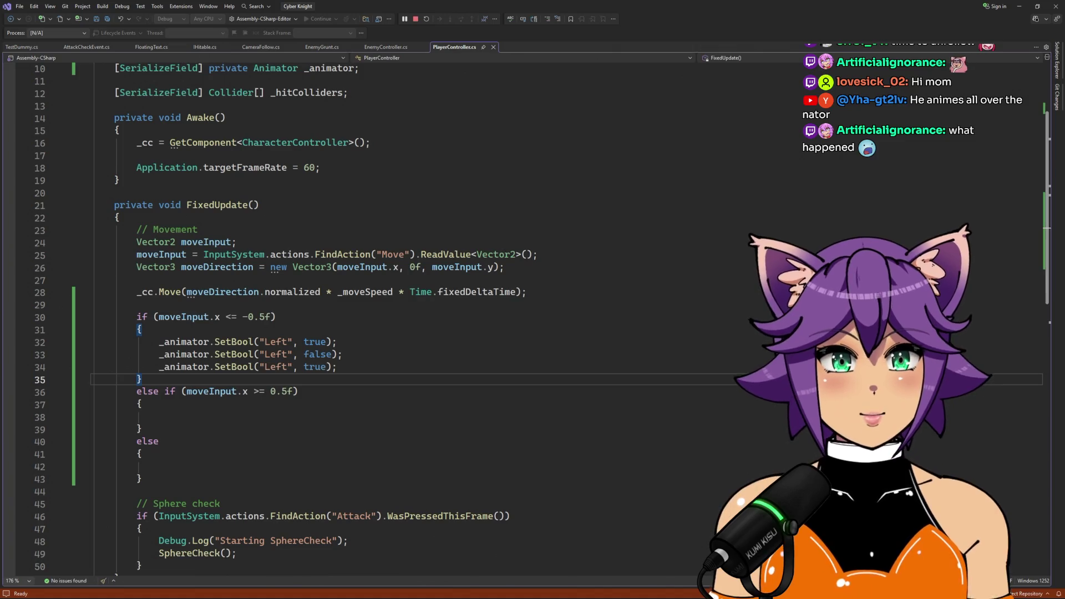
key("ctrl+s")
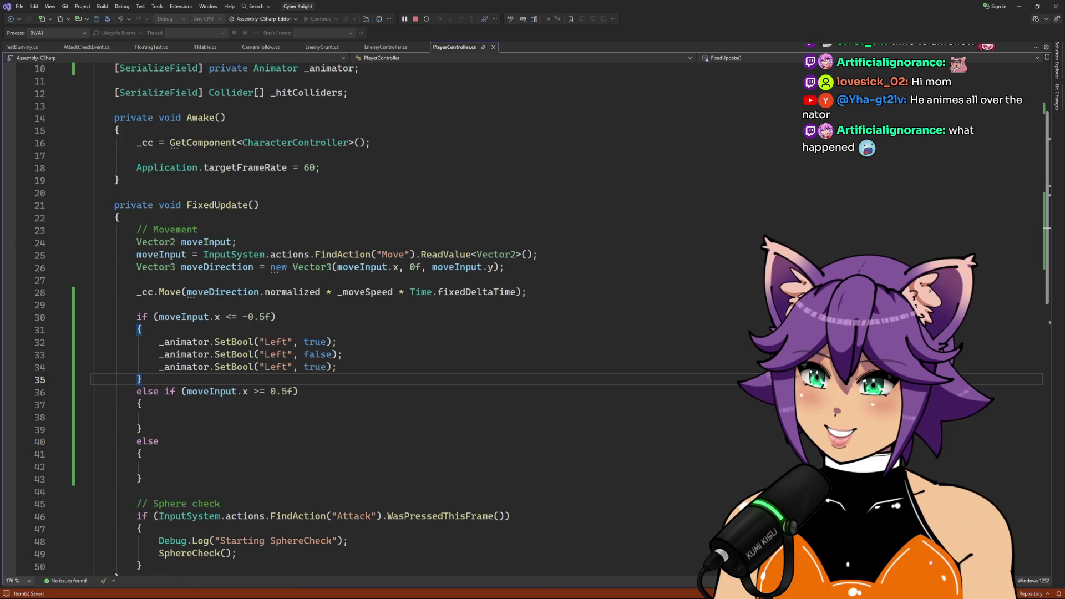
scroll(567, 349, "down", 4)
scroll(567, 349, "up", 4)
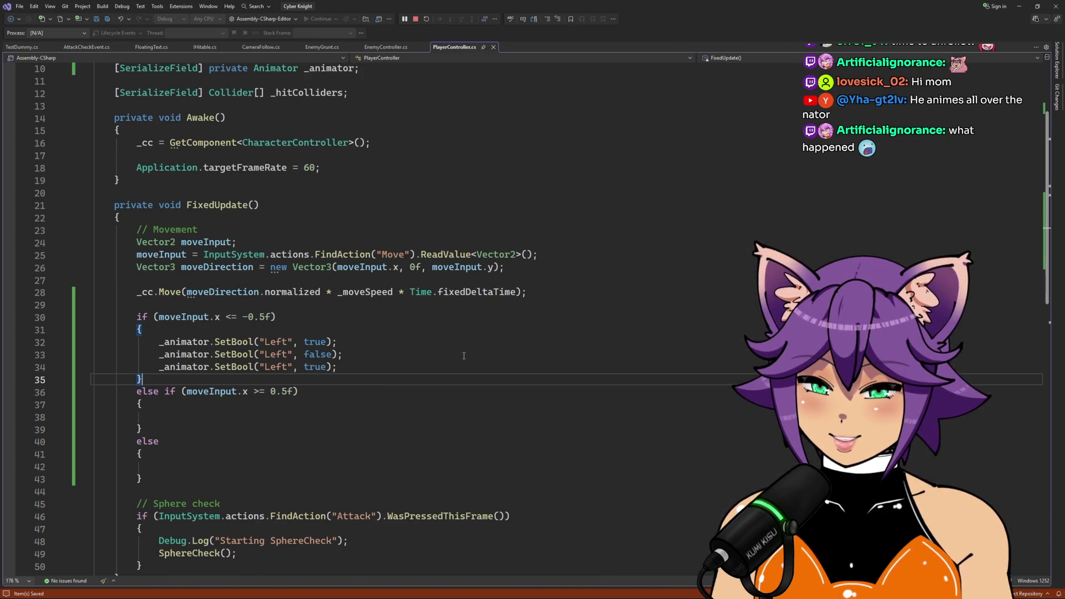
left_click(324, 368)
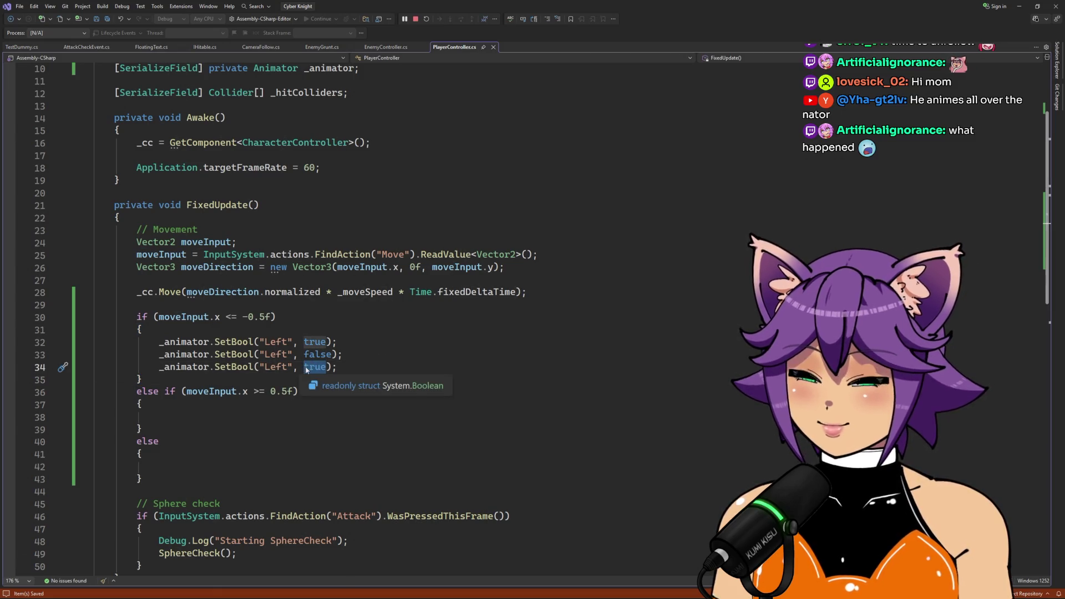
- Make the left branch's SetBool lines set Left true, Front false and Right false
type("false")
left_click(372, 329)
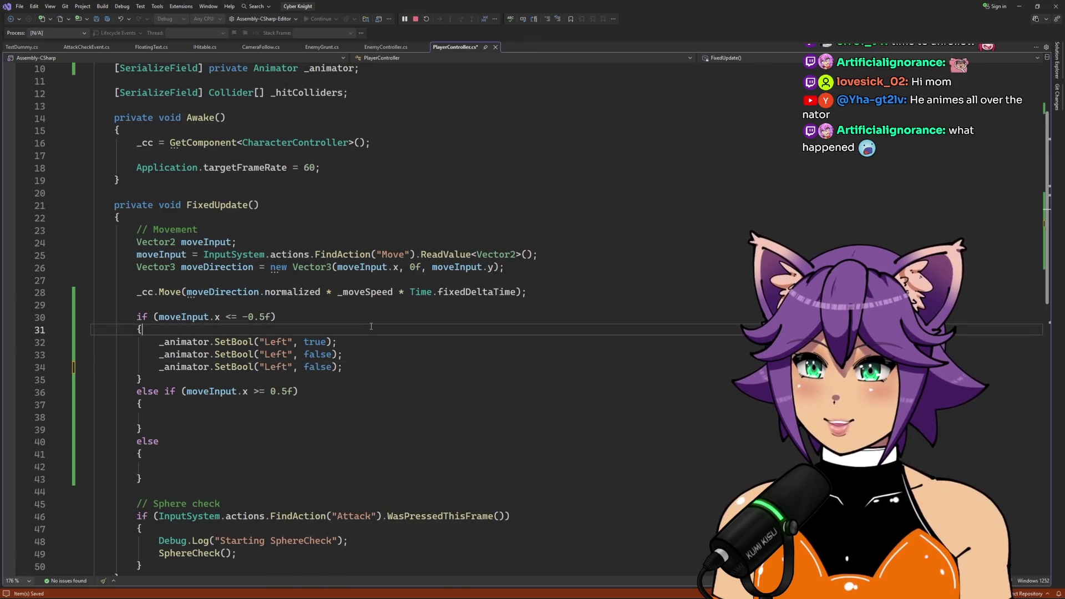
double_click(269, 355)
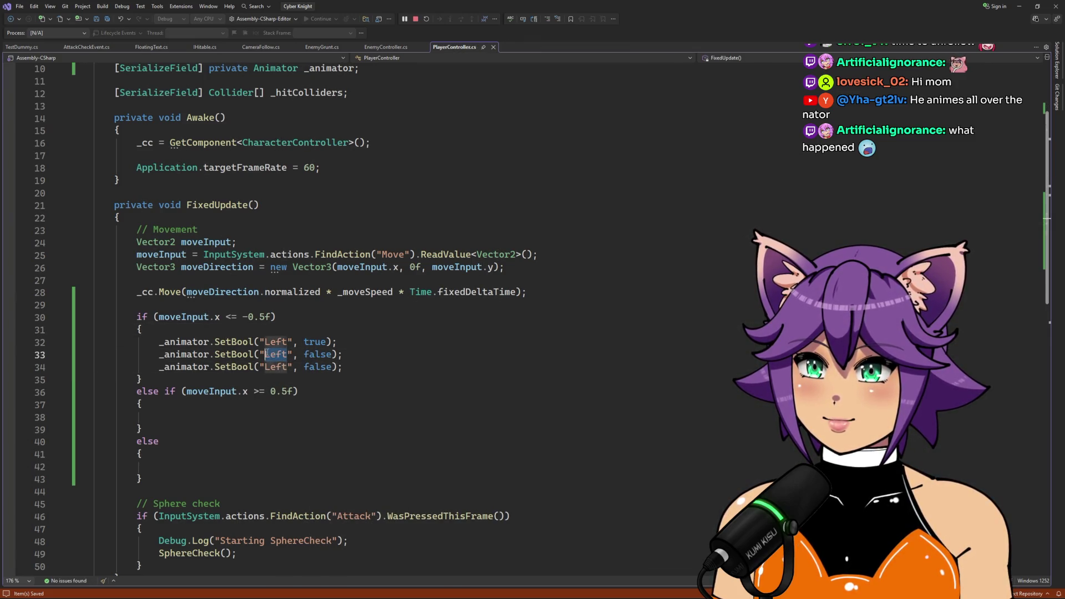
type("Front")
key("Down")
key("Left")
key("ctrl+BackSpace")
type("Right")
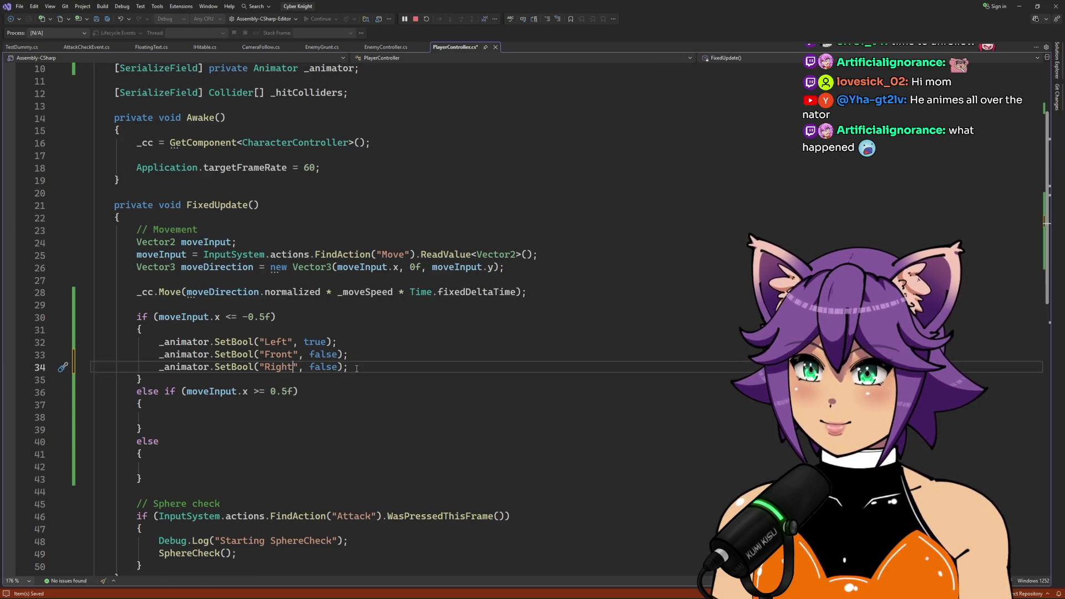
- Copy the three SetBool statements on lines 32–34 into the else-if block
left_click_drag(356, 368, 161, 341)
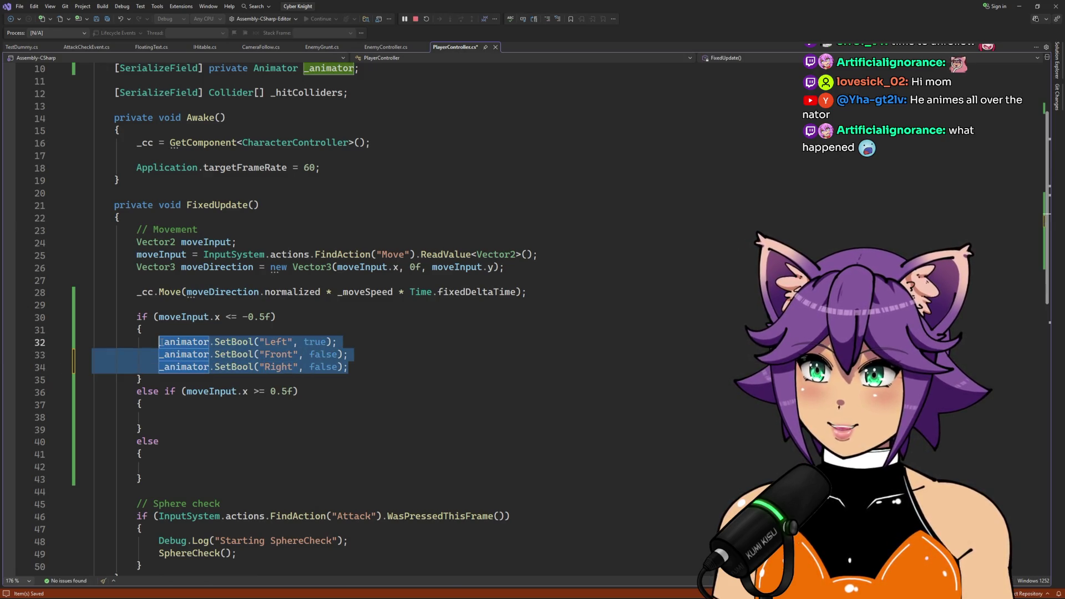
key("ctrl+c")
left_click(165, 416)
key("ctrl+v")
- Paste the SetBool lines into the else block and set Left to false on lines 38 and 44
left_click(165, 503)
key("ctrl+v")
scroll(289, 392, "down", 1)
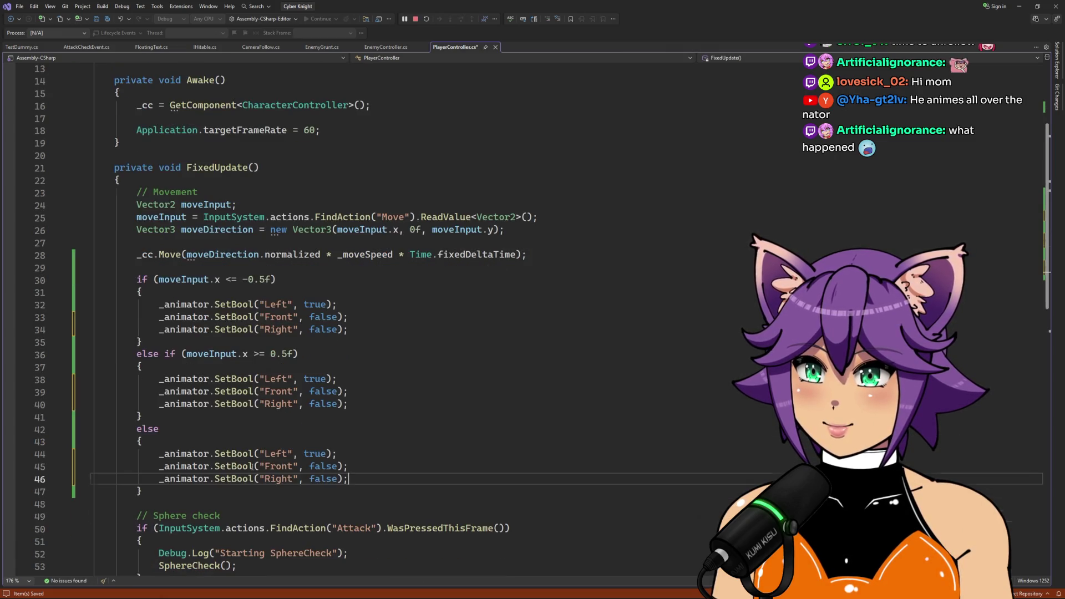
double_click(314, 379)
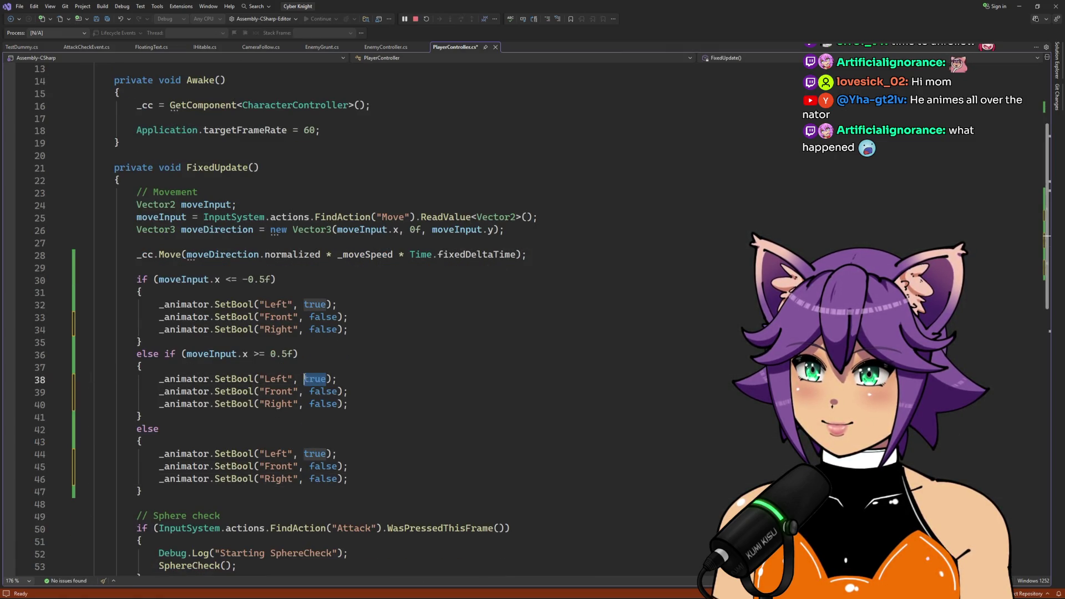
type("false")
double_click(304, 454)
type("false")
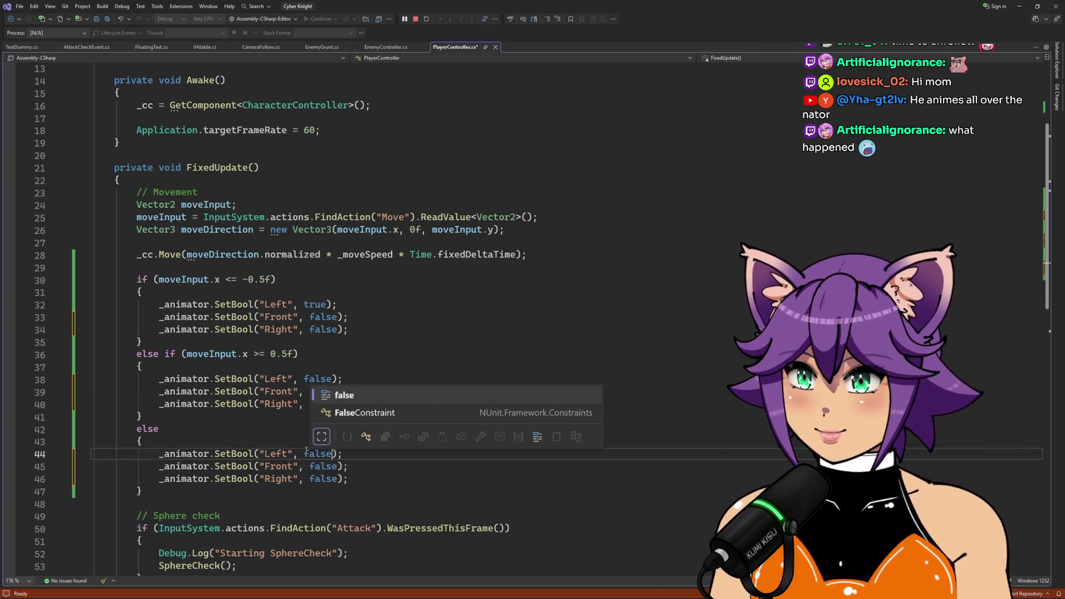
left_click(275, 432)
key("ctrl+s")
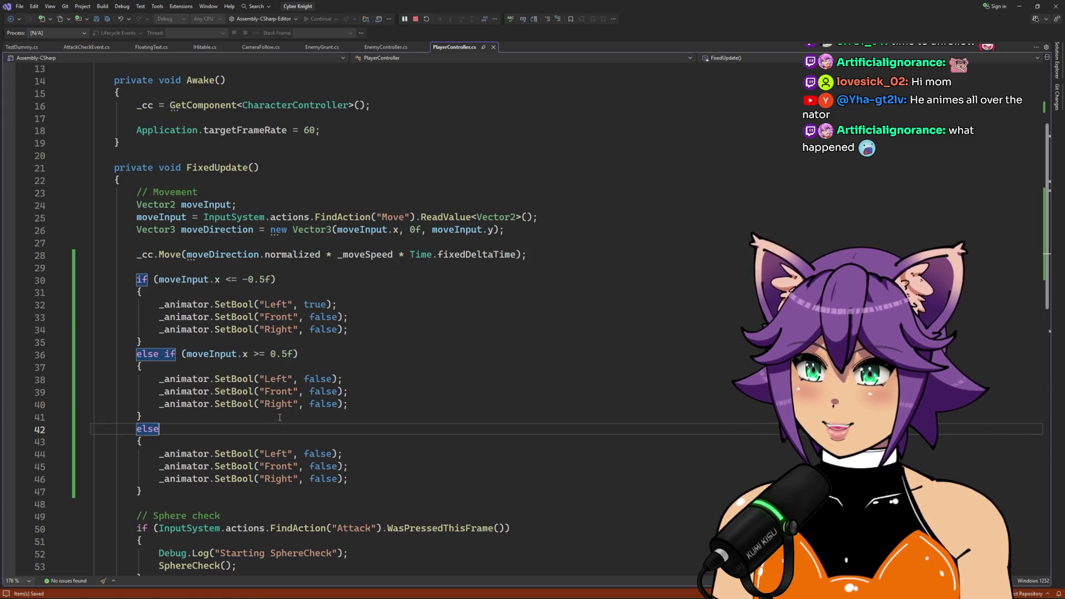
- Set Front to true on line 39 and Right to true on line 46, saving the script
double_click(331, 392)
type("true")
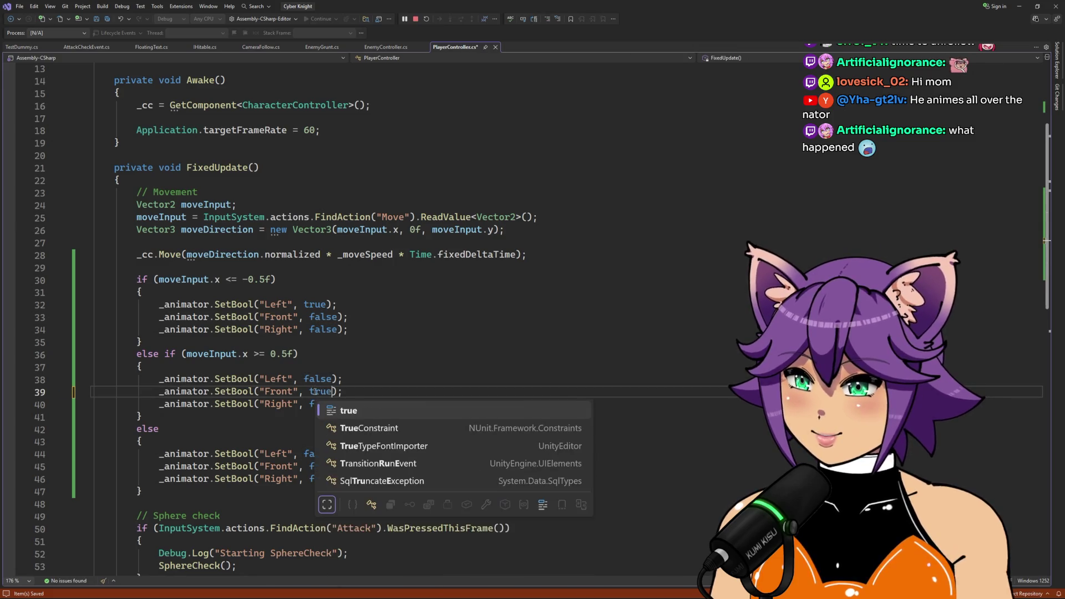
key("Escape")
key("ctrl+s")
left_click(334, 479)
double_click(334, 479)
type("true);")
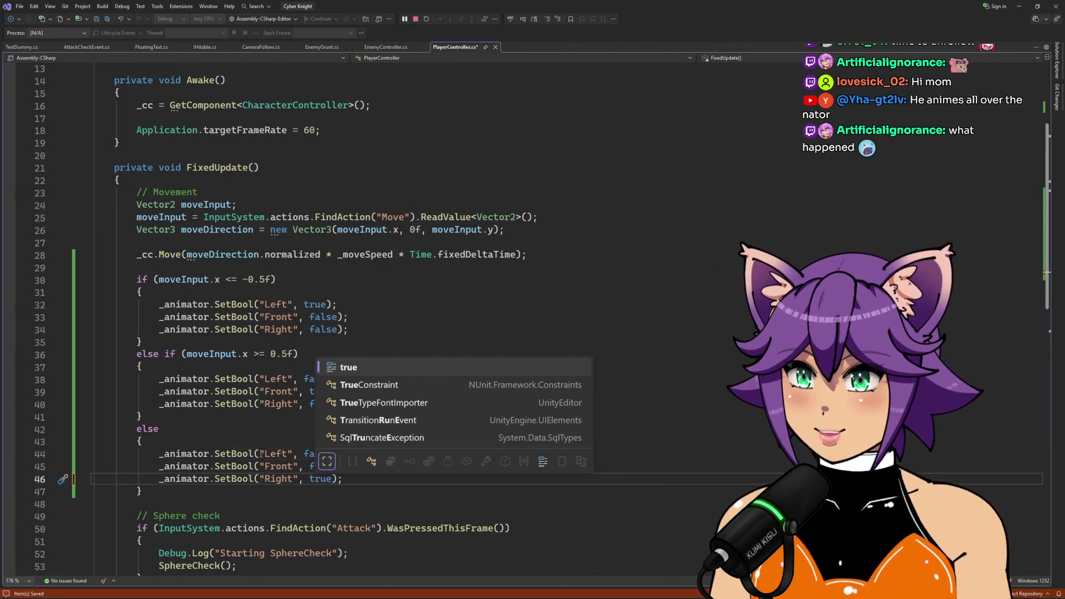
key("Escape")
key("ctrl+s")
left_click(328, 429)
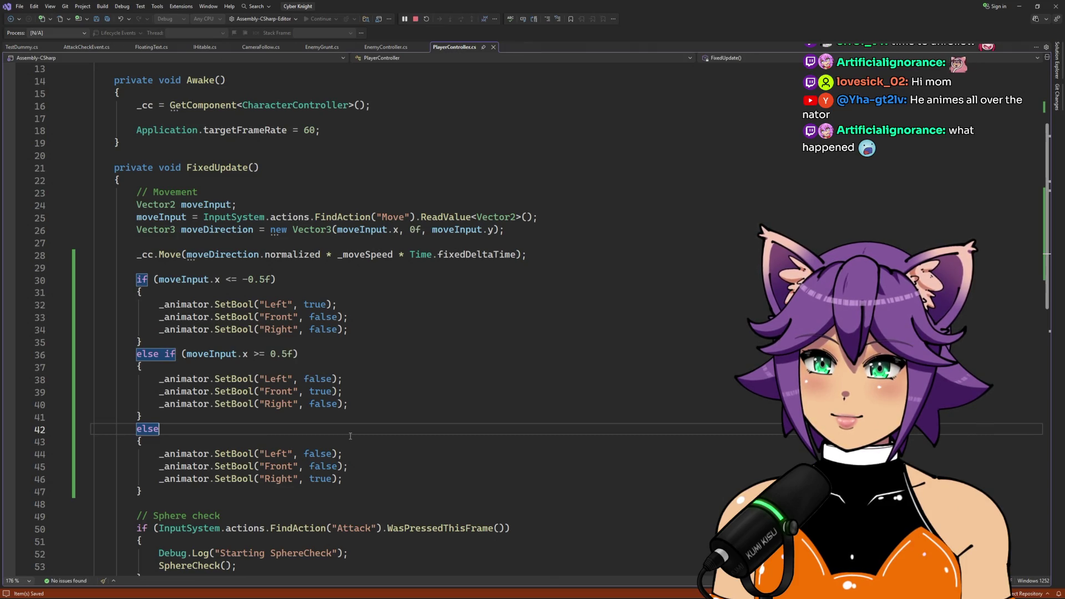
scroll(350, 437, "down", 1)
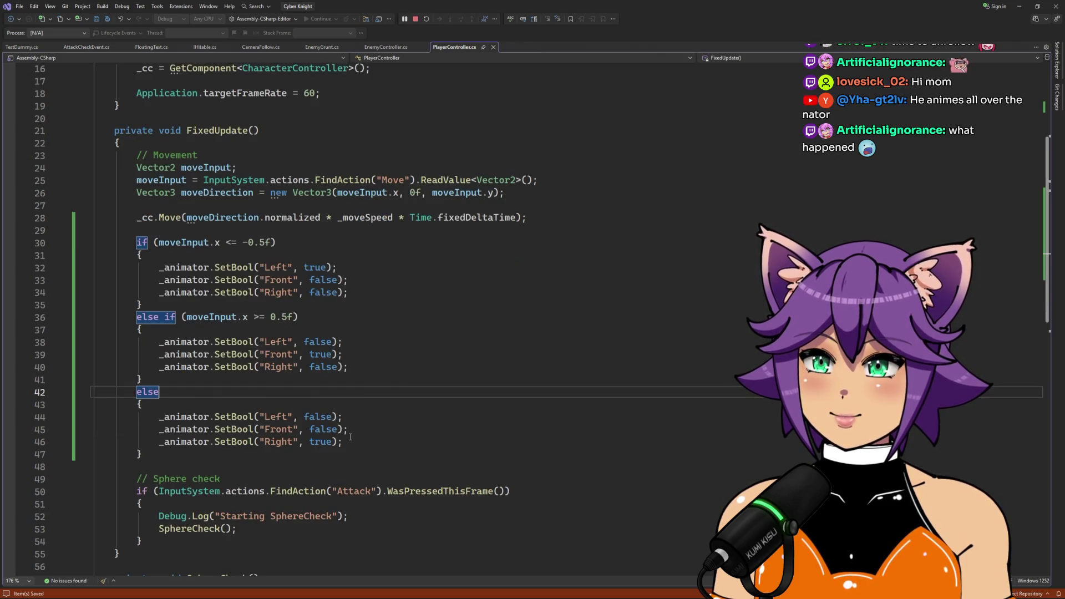
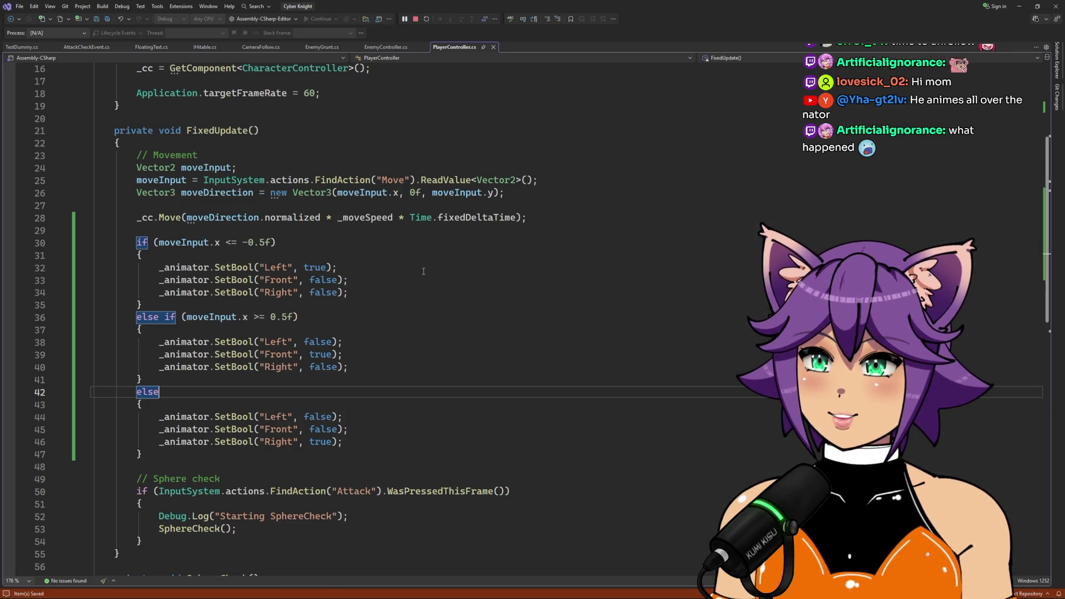
- Below the left/right if-else in FixedUpdate, start an if on moveDirection.magnitude
scroll(247, 435, "down", 1)
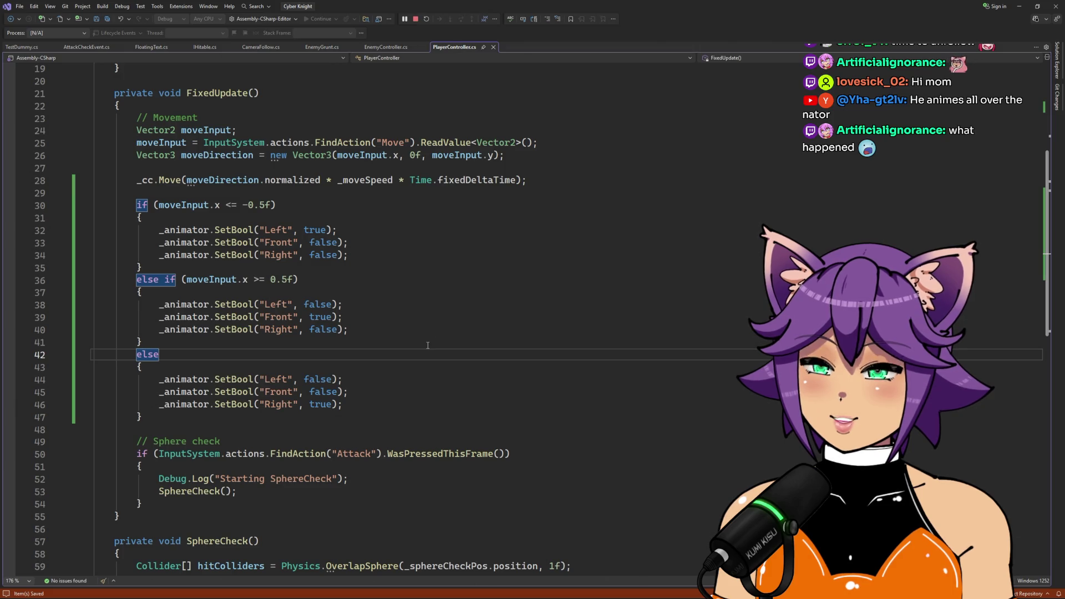
left_click(174, 417)
key("Return")
key("Return")
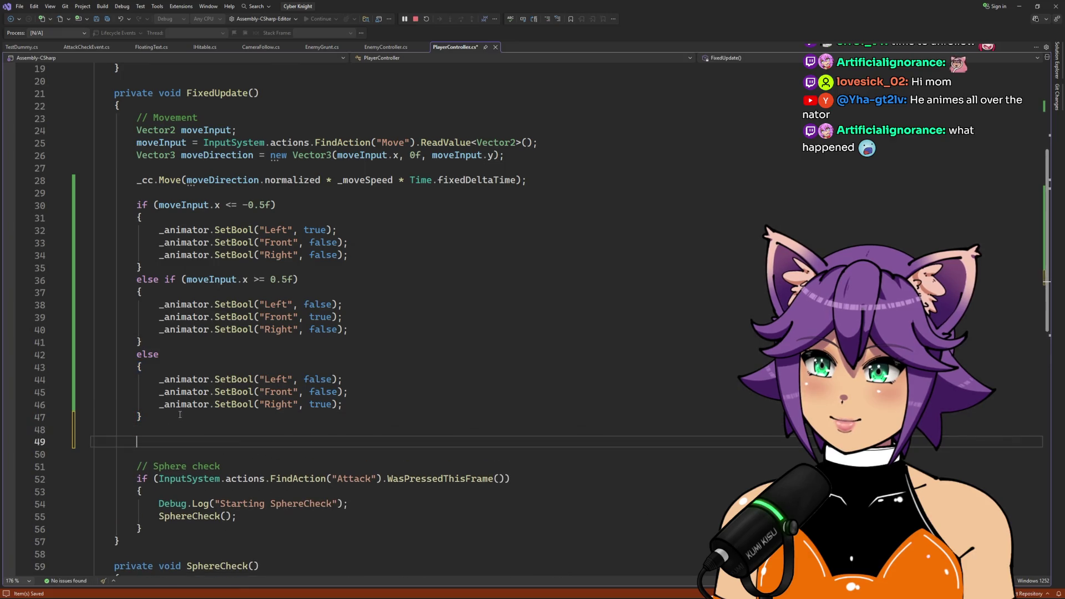
scroll(285, 427, "down", 1)
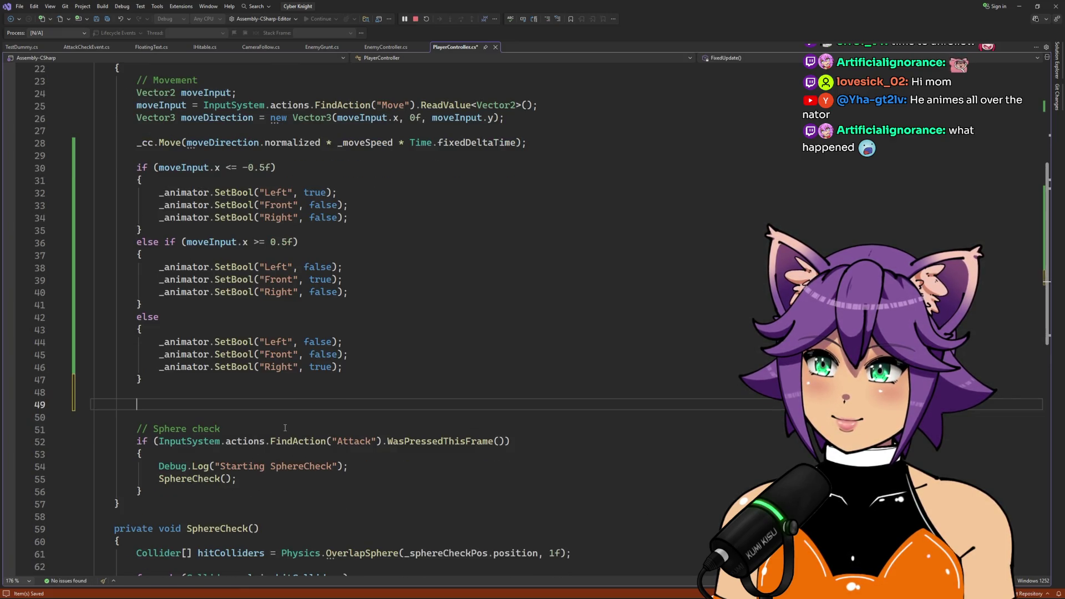
type("if ()")
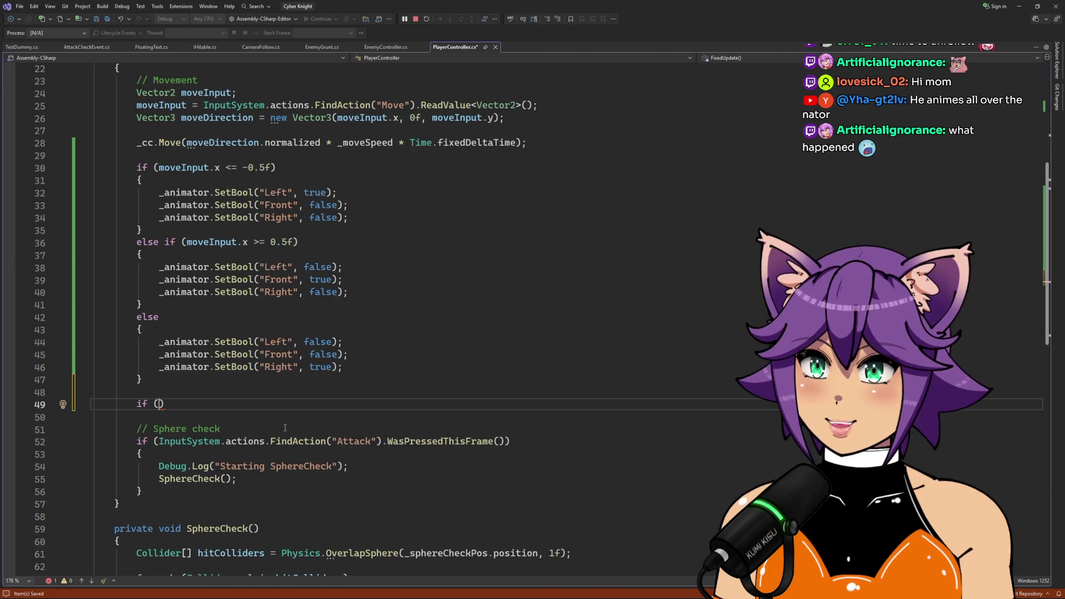
type("move")
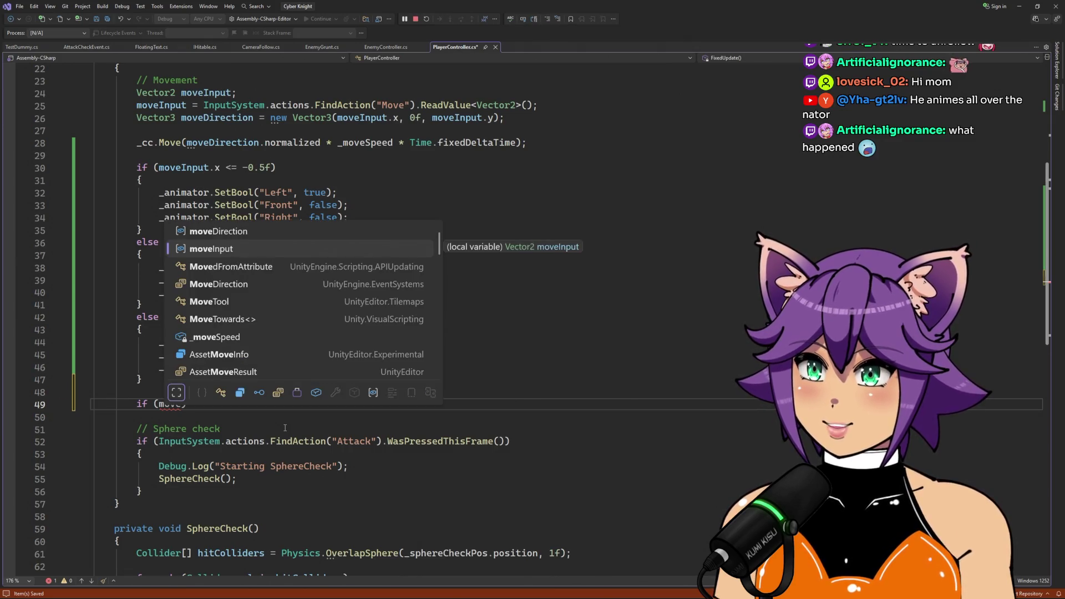
key("Up")
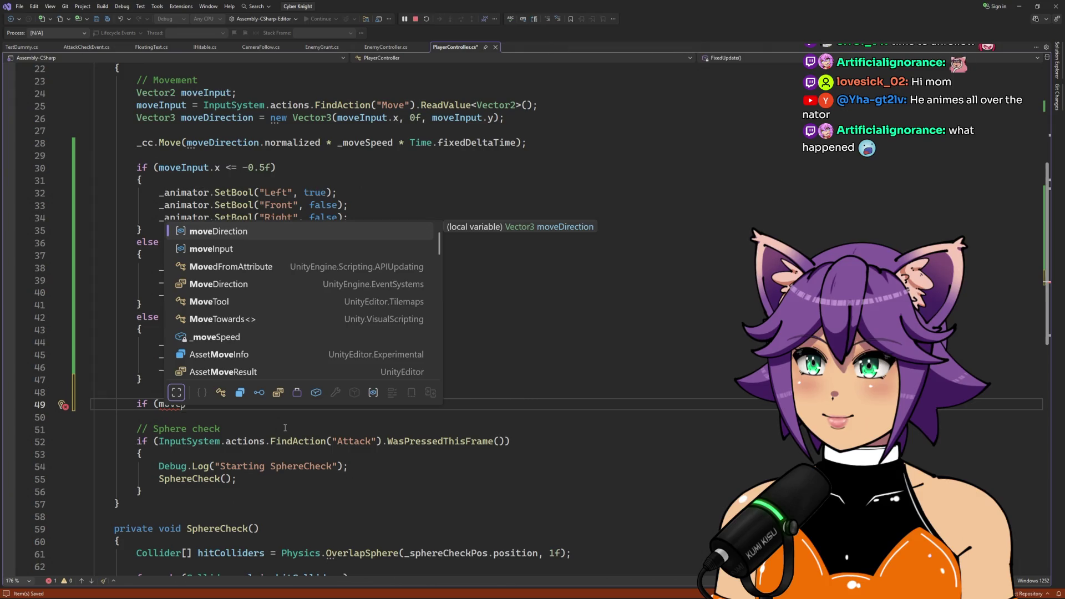
key("Tab")
type(".mag")
key("Tab")
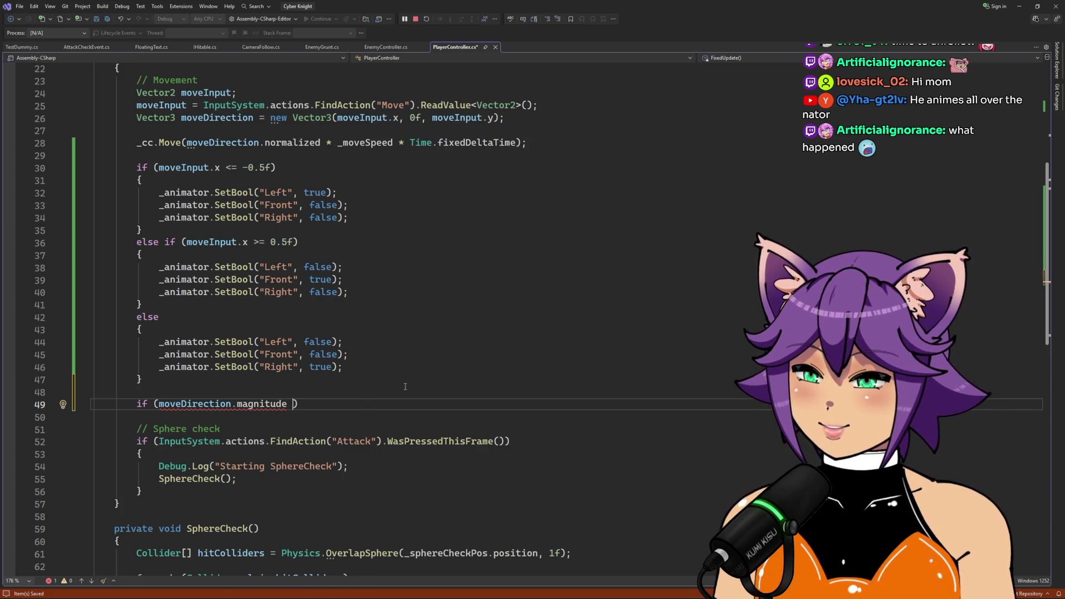
- Complete the condition as >= 0.1f, add an empty braced block, and save
type(">= ")
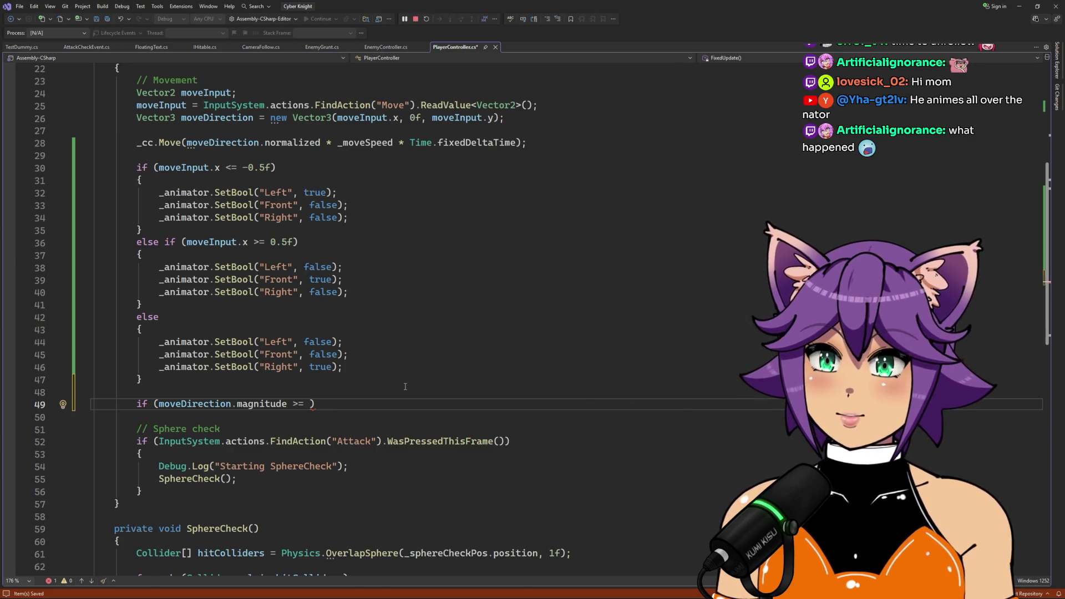
type("01")
key("BackSpace")
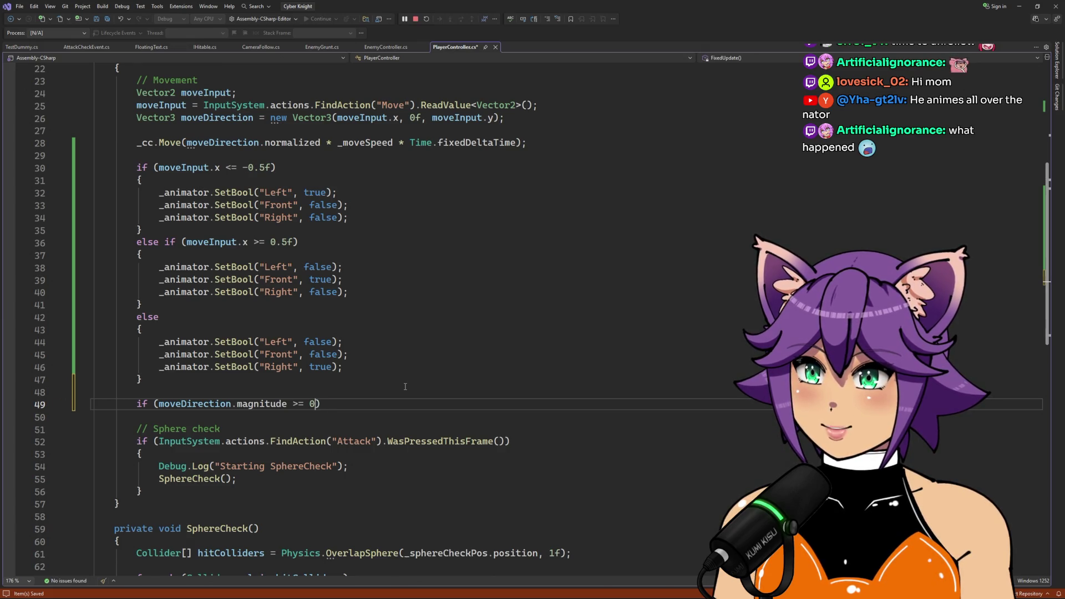
type(".1f")
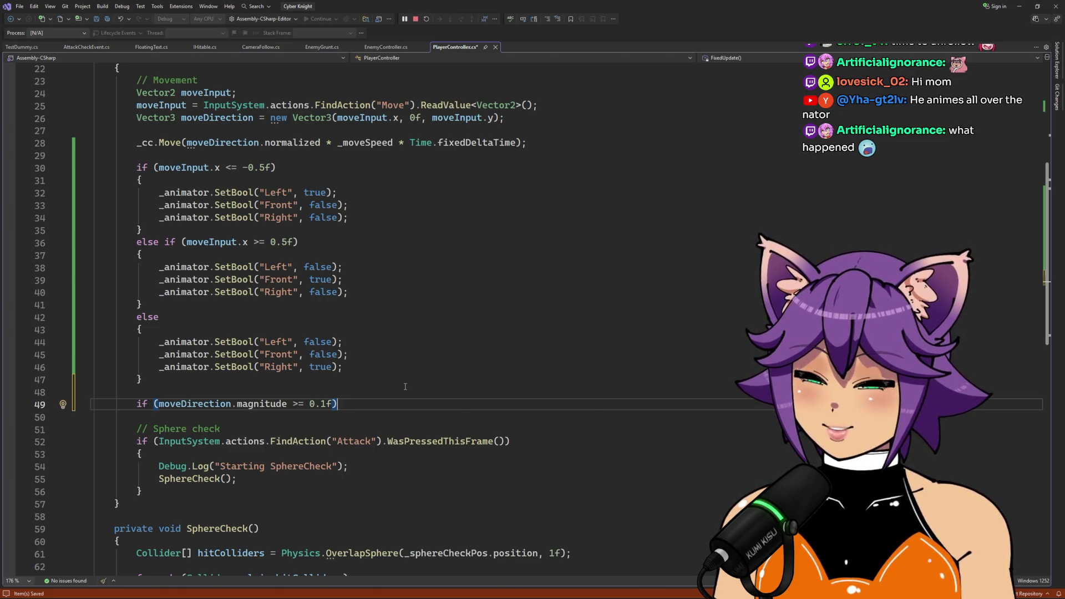
key("Return")
type("{")
key("Return")
key("ctrl+s")
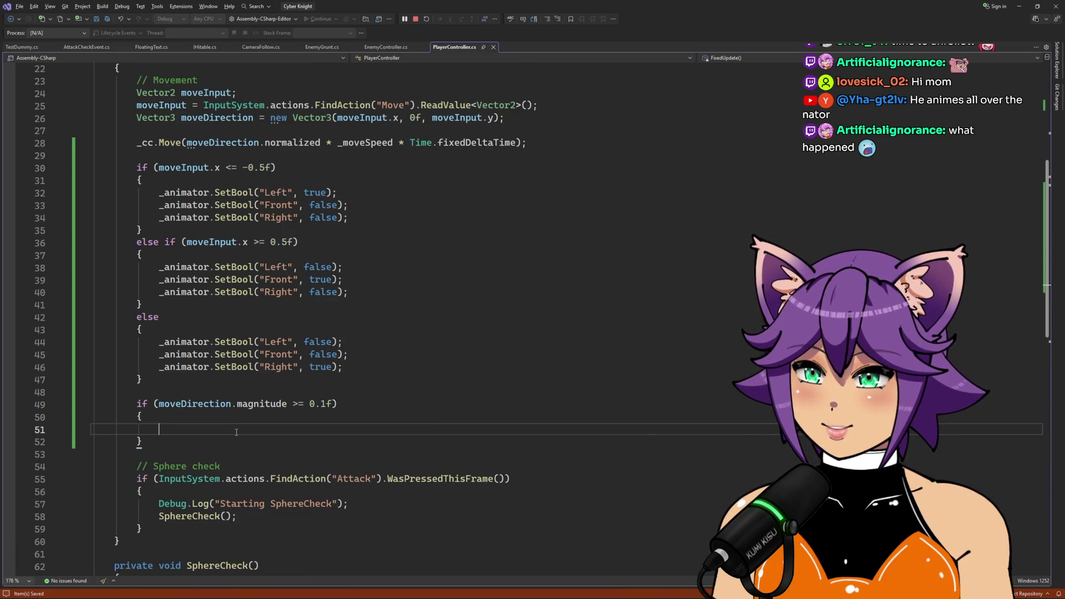
- Inside the magnitude check, call _animator.SetBool("Run", true); and save
type("_animator.se")
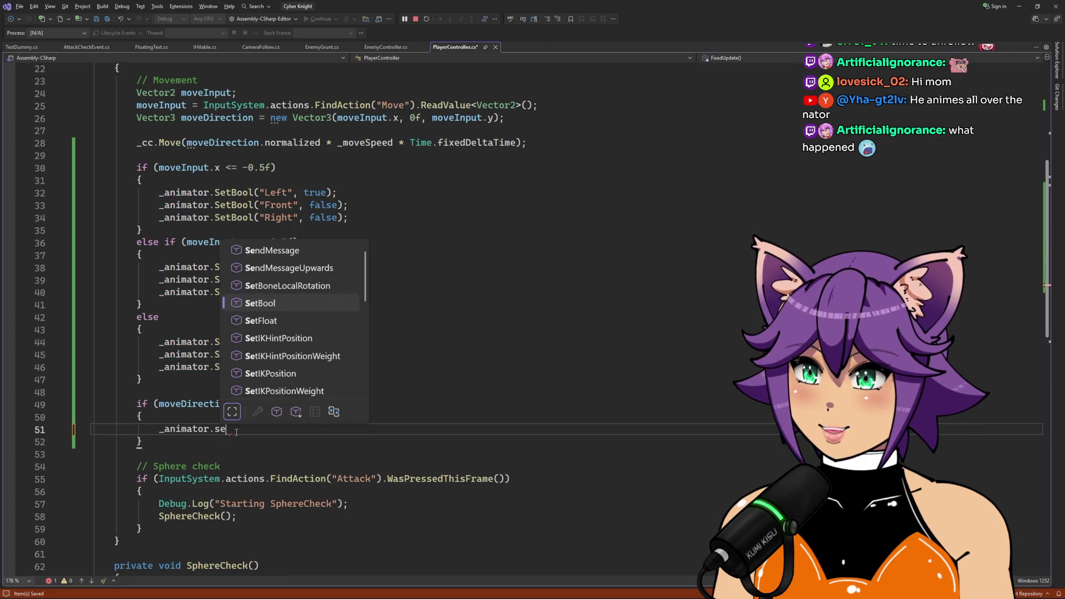
key("Tab")
type("(")
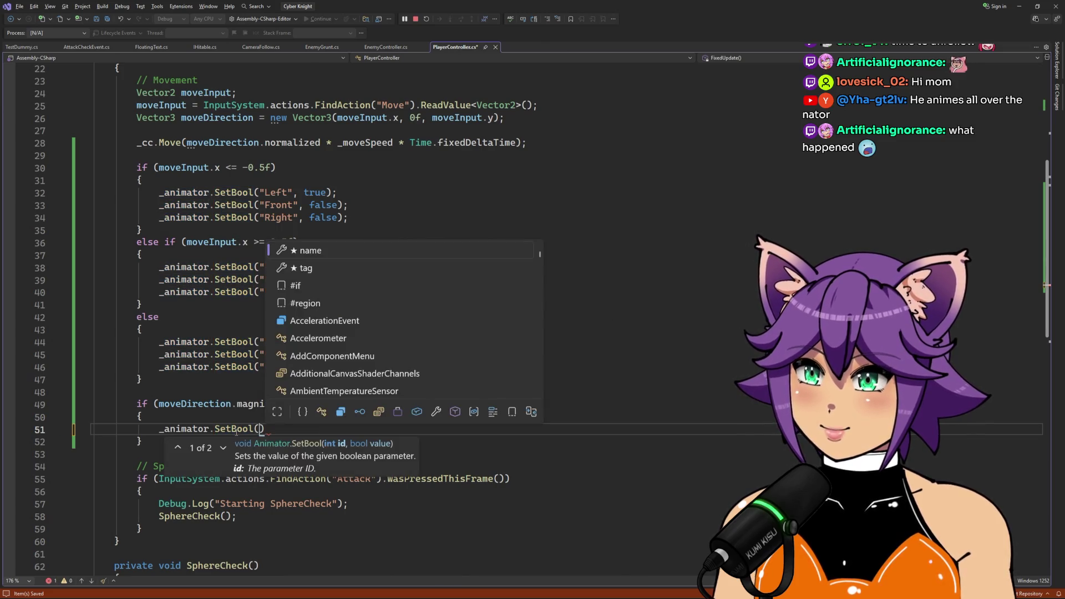
type("\"Run\", true);")
key("ctrl+s")
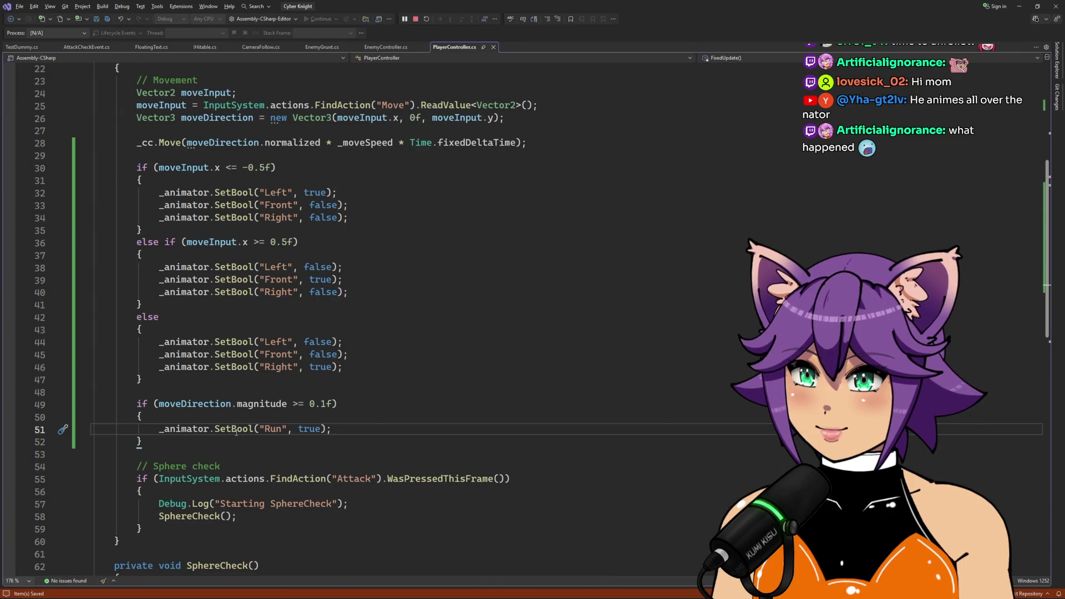
- Add an empty else block after the magnitude if block
left_click(190, 440)
key("Return")
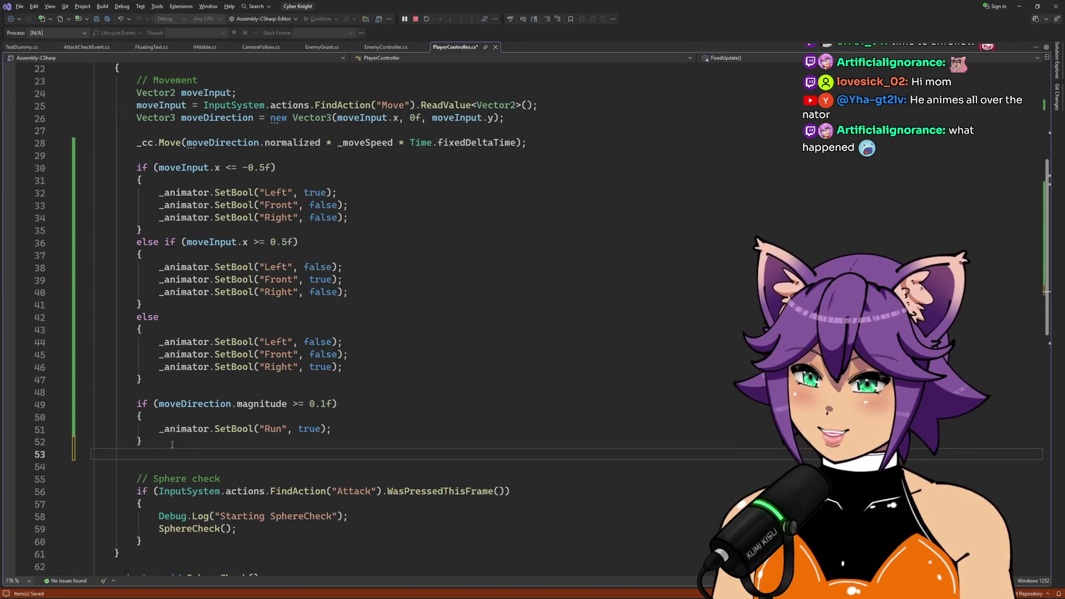
type("else")
key("Return")
type("{")
key("Return")
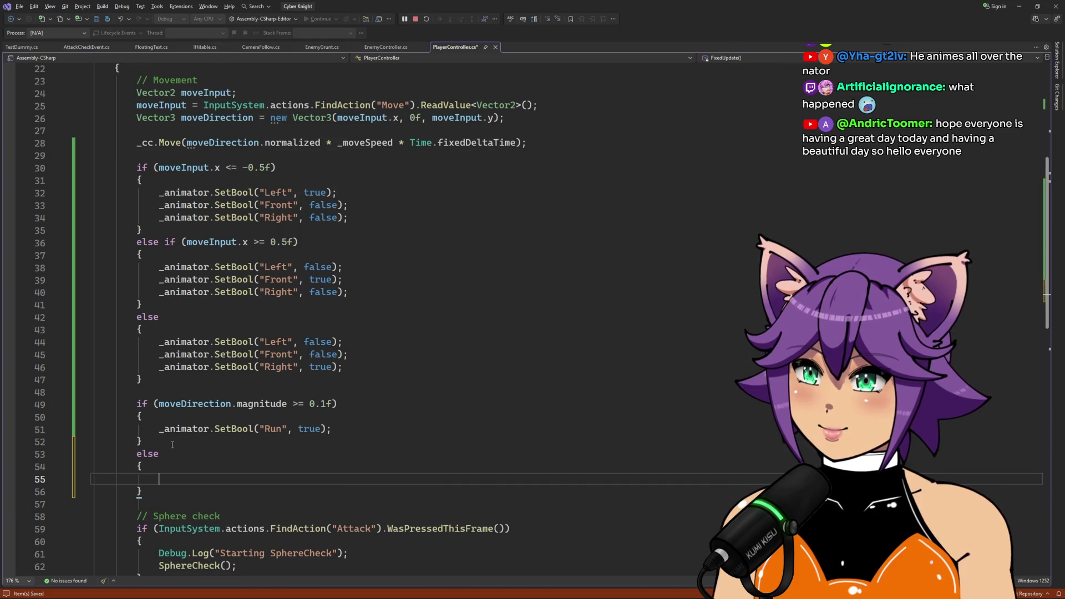
- In the else block, call _animator.SetBool("Run", false);
type("_animator.se")
key("Tab")
type("(")
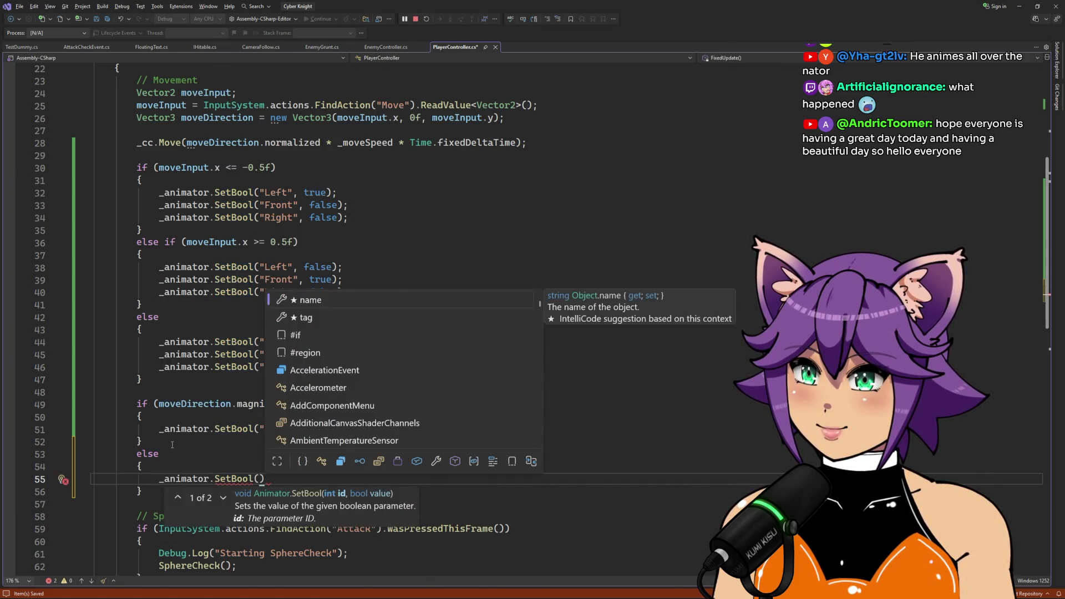
type("\"Run\", false")
key("Tab")
type(";")
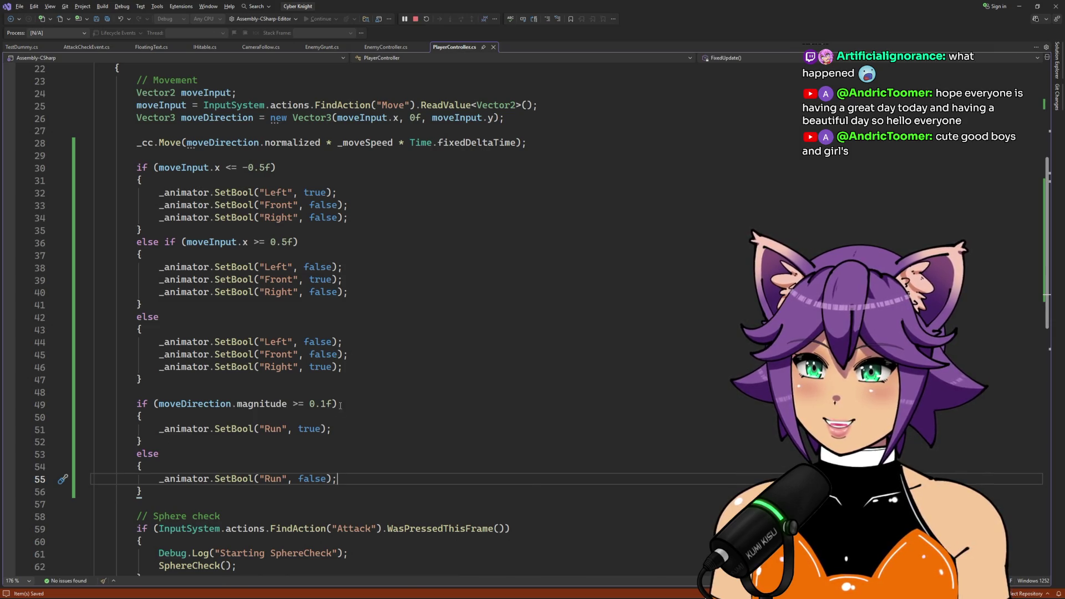
scroll(389, 353, "up", 3)
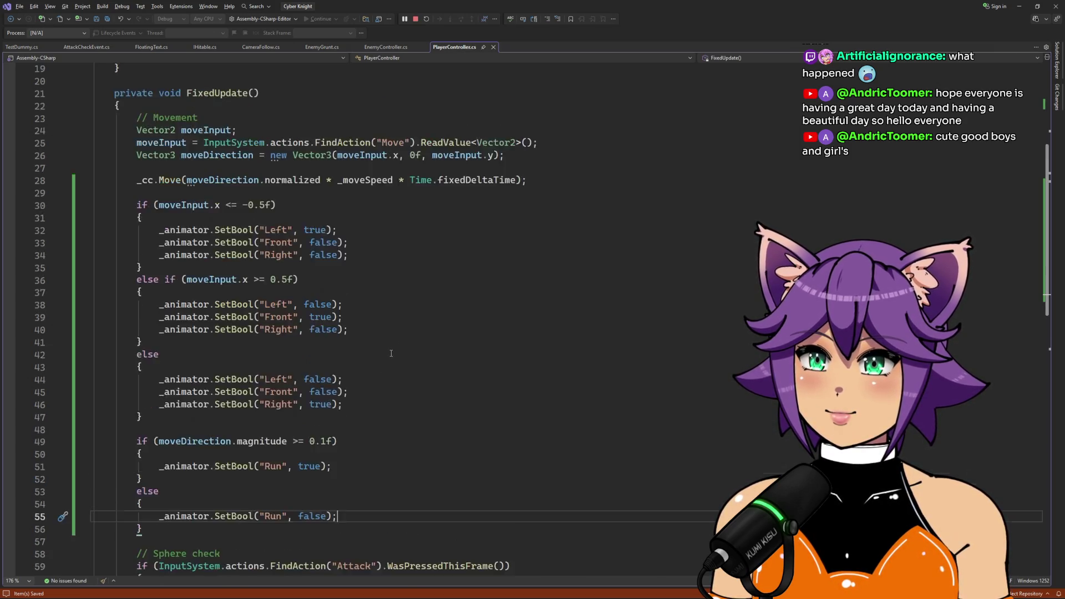
scroll(391, 354, "down", 4)
scroll(391, 354, "up", 1)
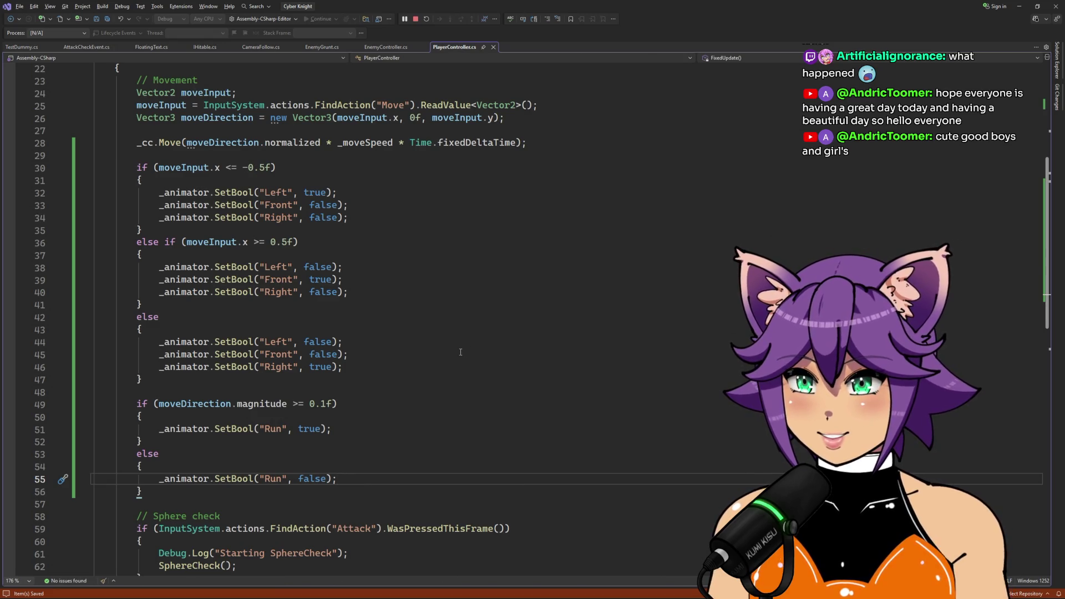
left_click(232, 414)
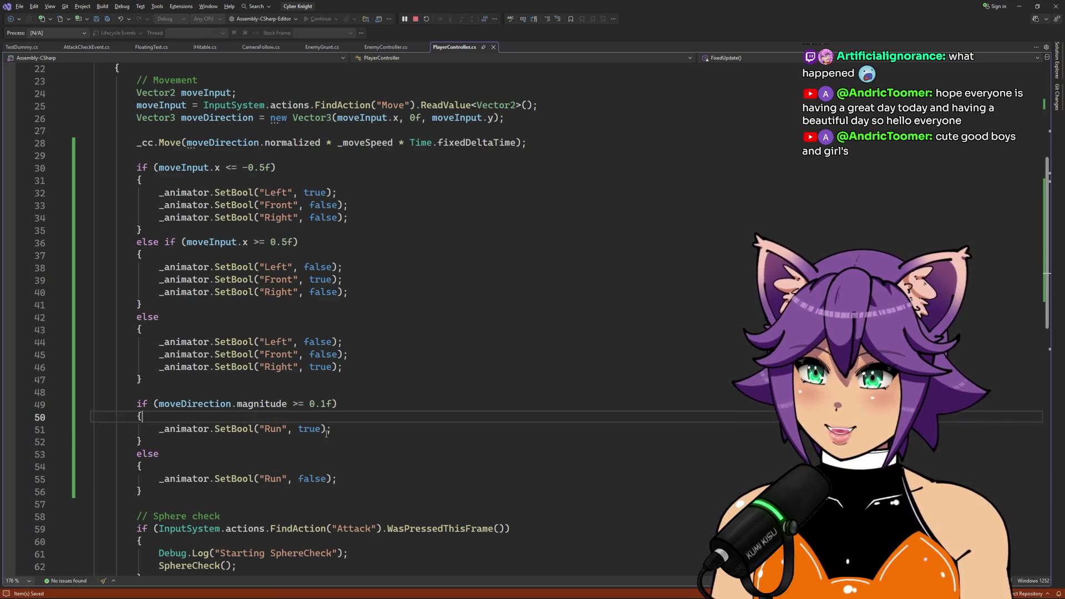
- Add _animator.SetBool("Idle", false); to the moving branch and save
key("Return")
type("_anima")
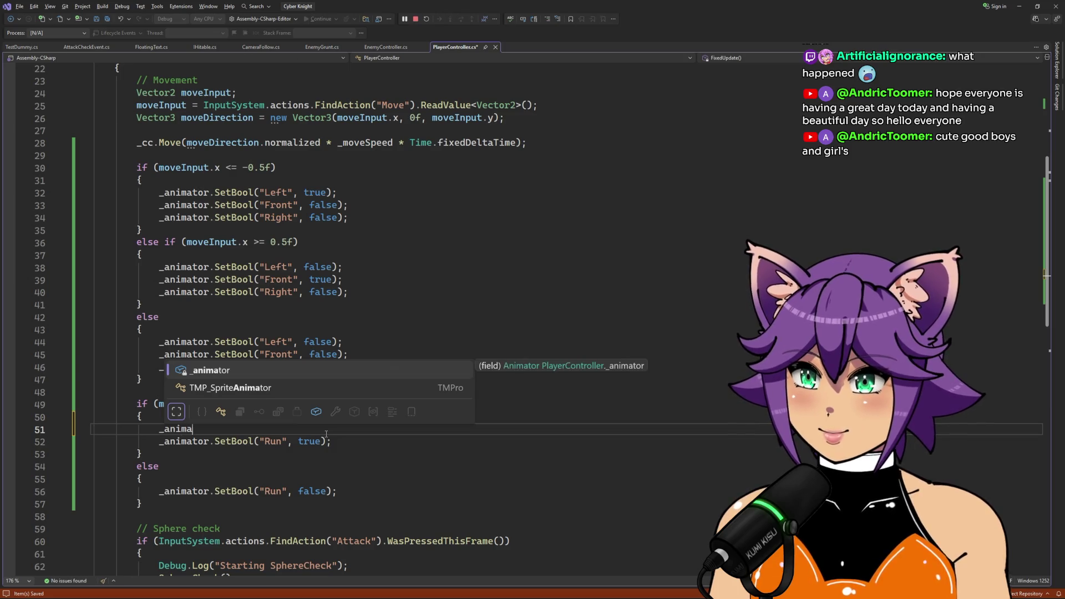
key("Tab")
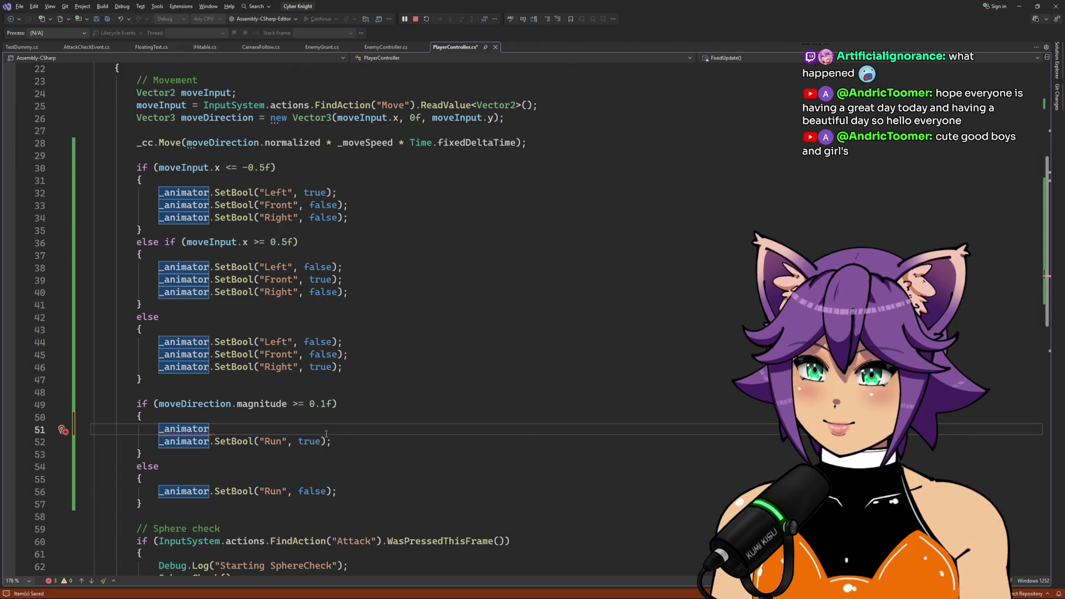
type(".Set")
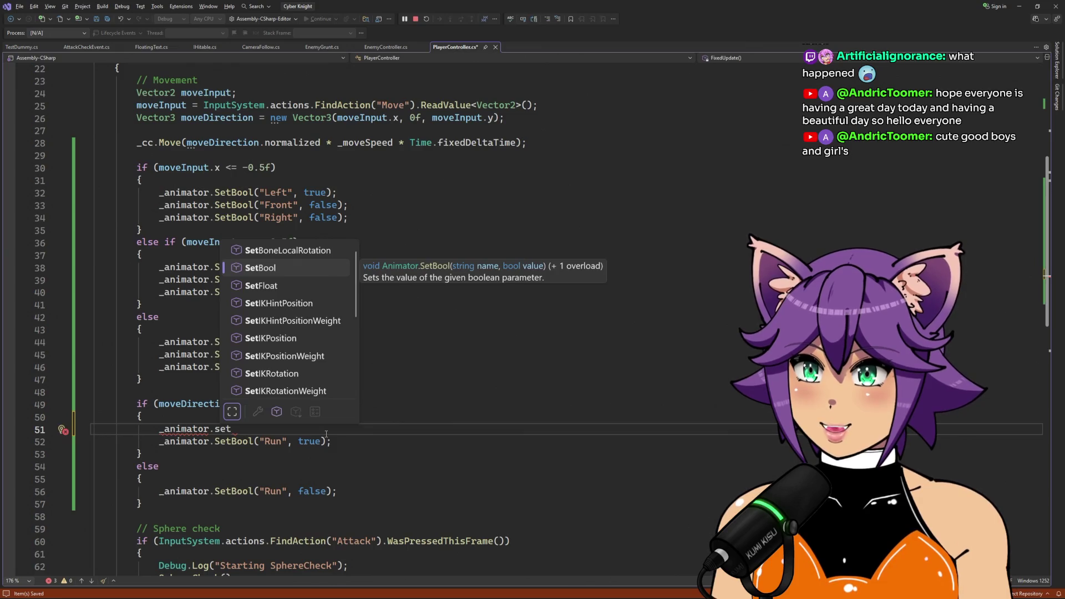
key("Tab")
type("(")
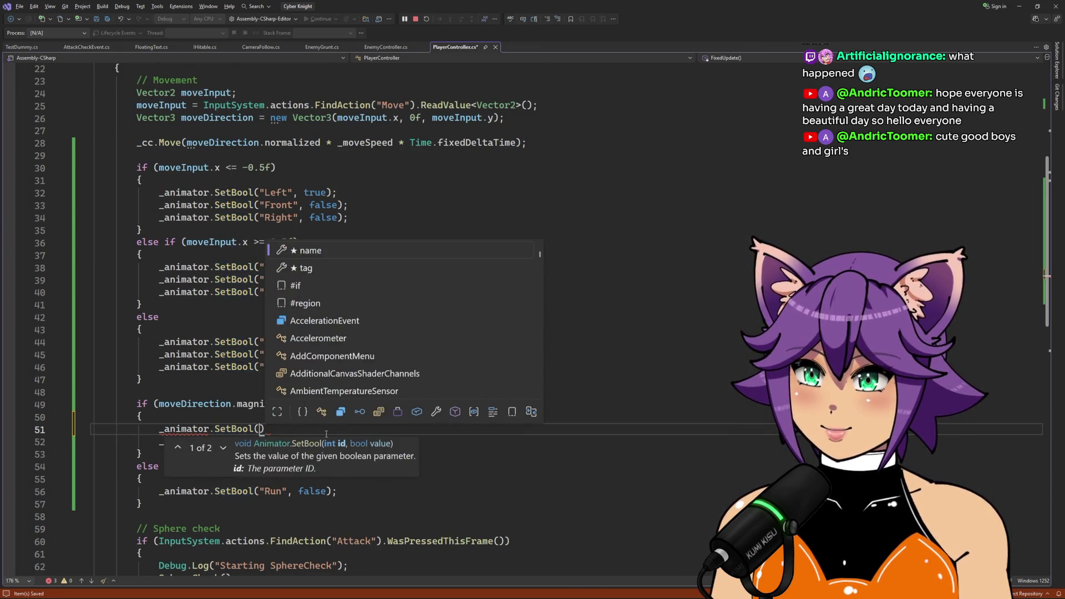
type("\"Idle")
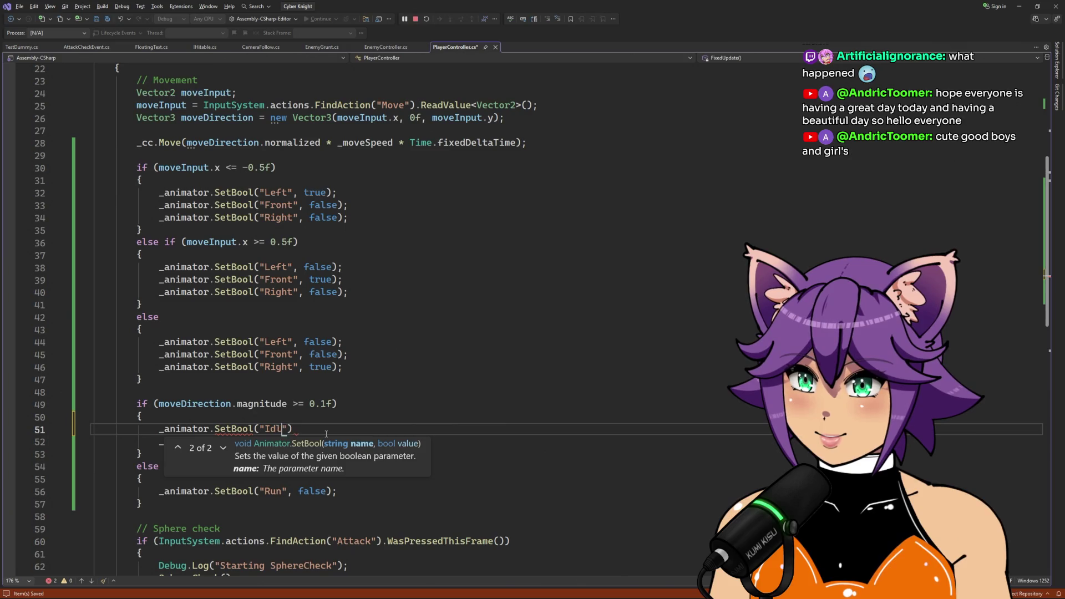
type("\", ")
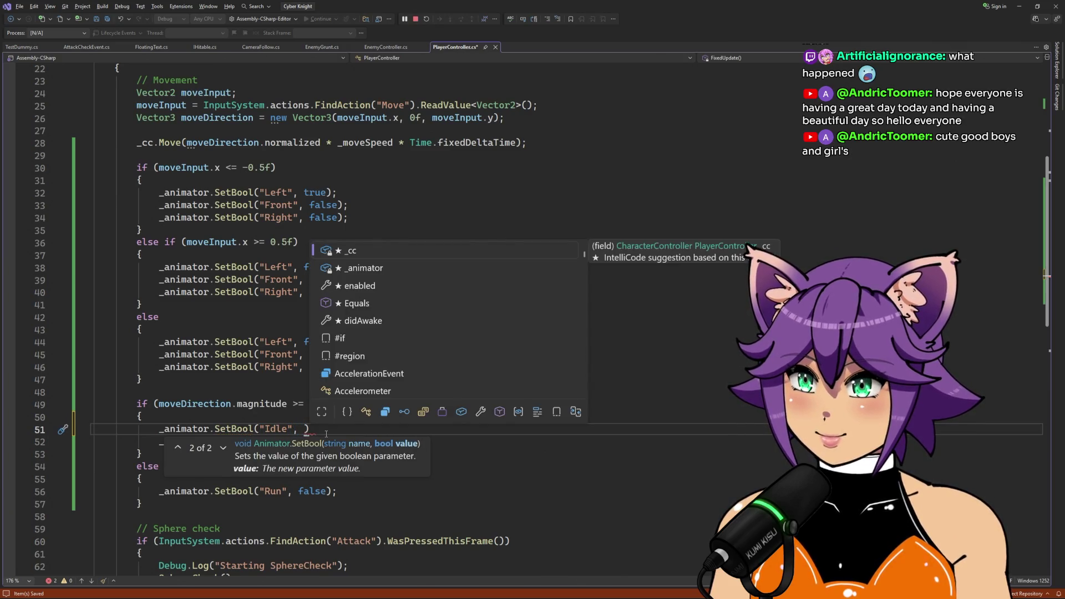
type("false);")
key("ctrl+s")
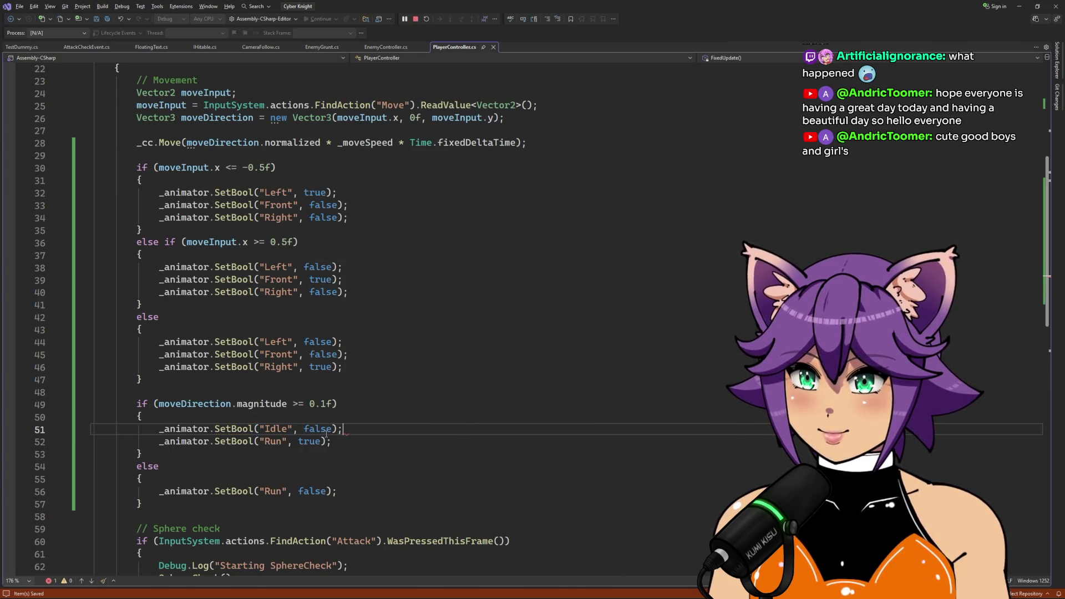
- Copy the Idle statement into the else branch with true instead of false, and save
key("shift+Home")
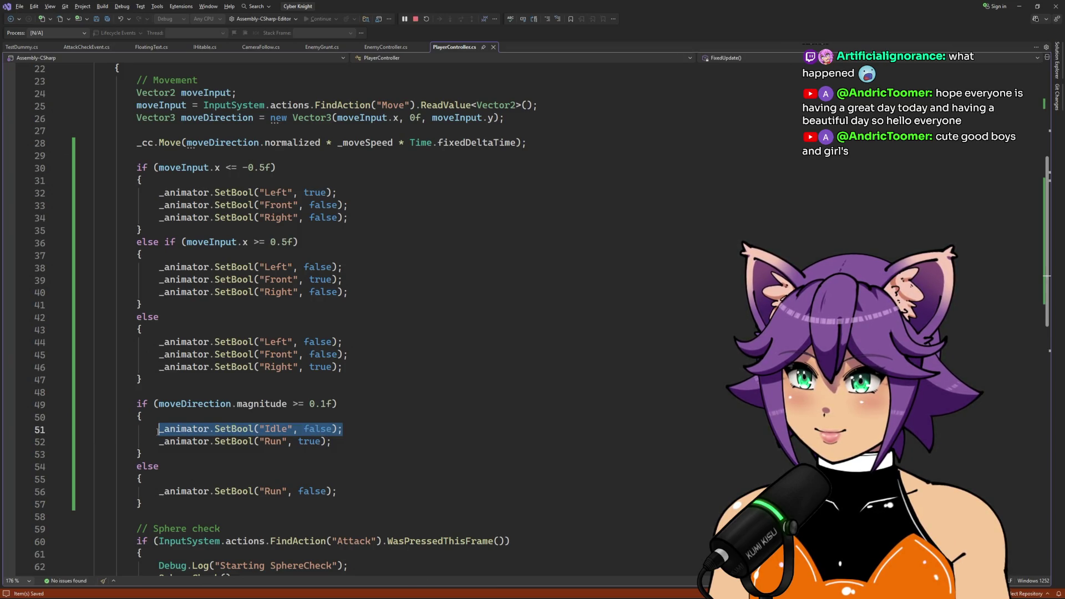
key("ctrl+c")
left_click(189, 482)
key("Return")
key("ctrl+v")
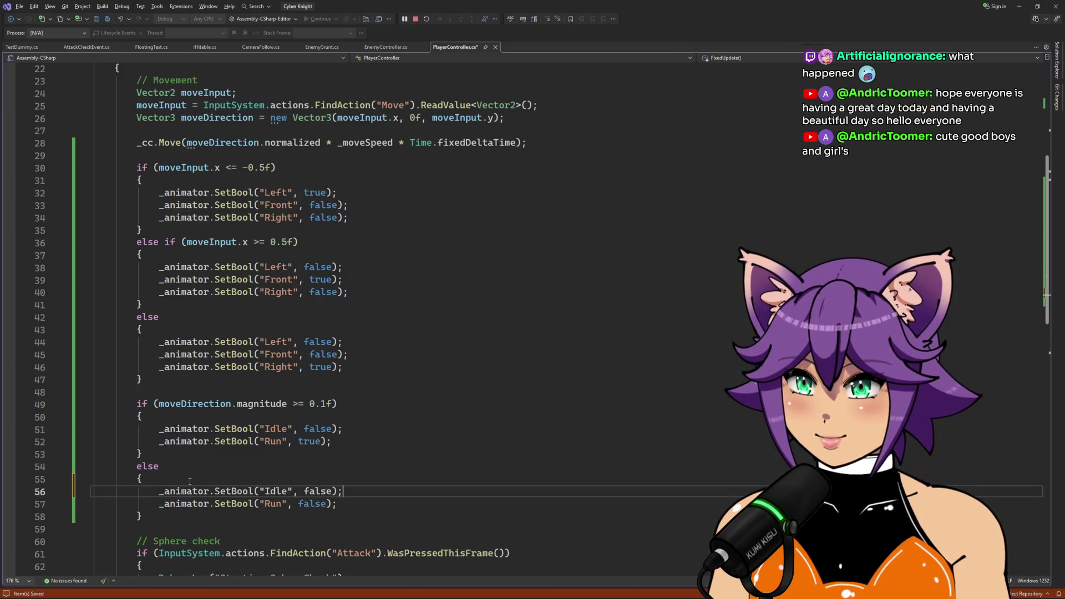
left_click_drag(335, 487, 306, 485)
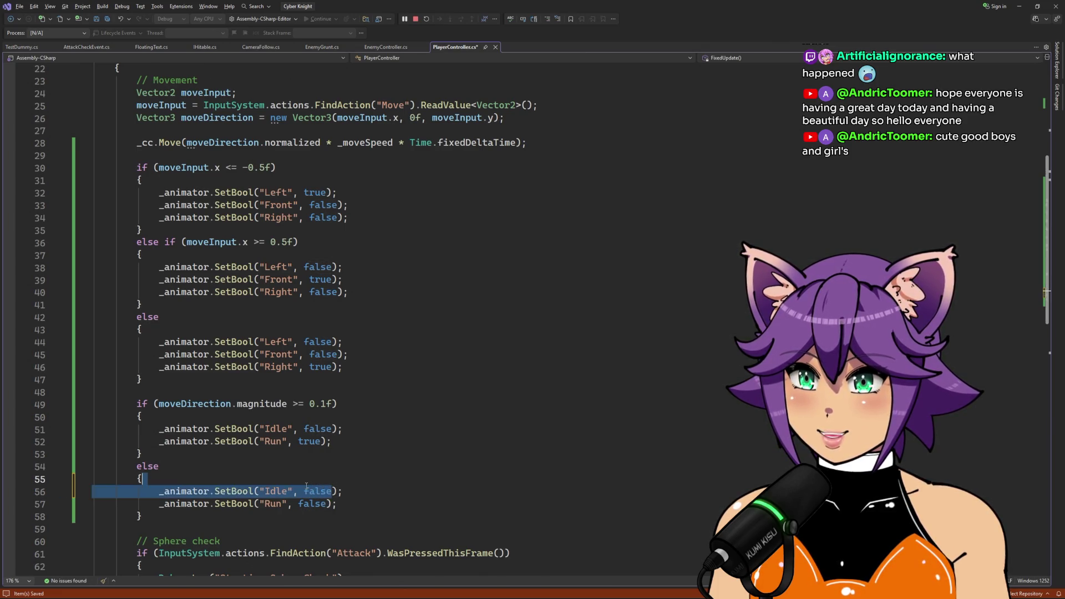
left_click(313, 491)
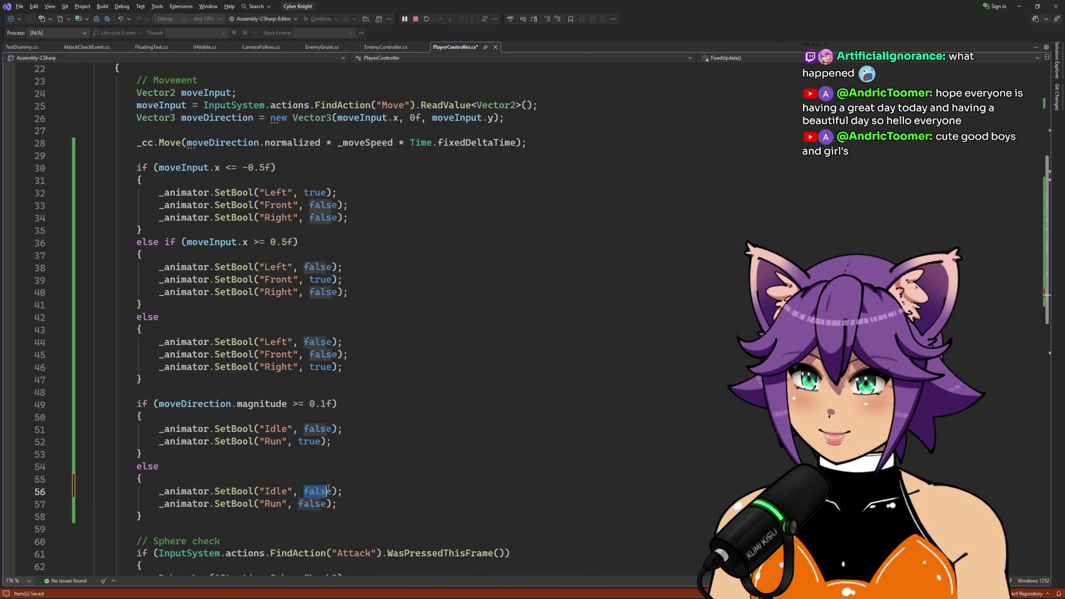
double_click(328, 492)
type("true")
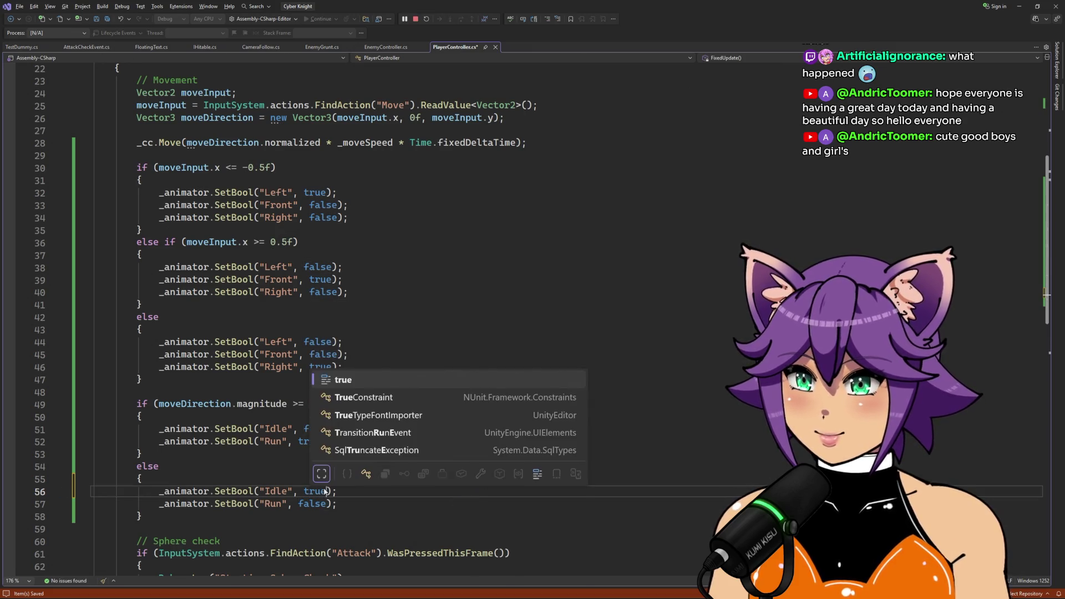
left_click(286, 478)
key("ctrl+s")
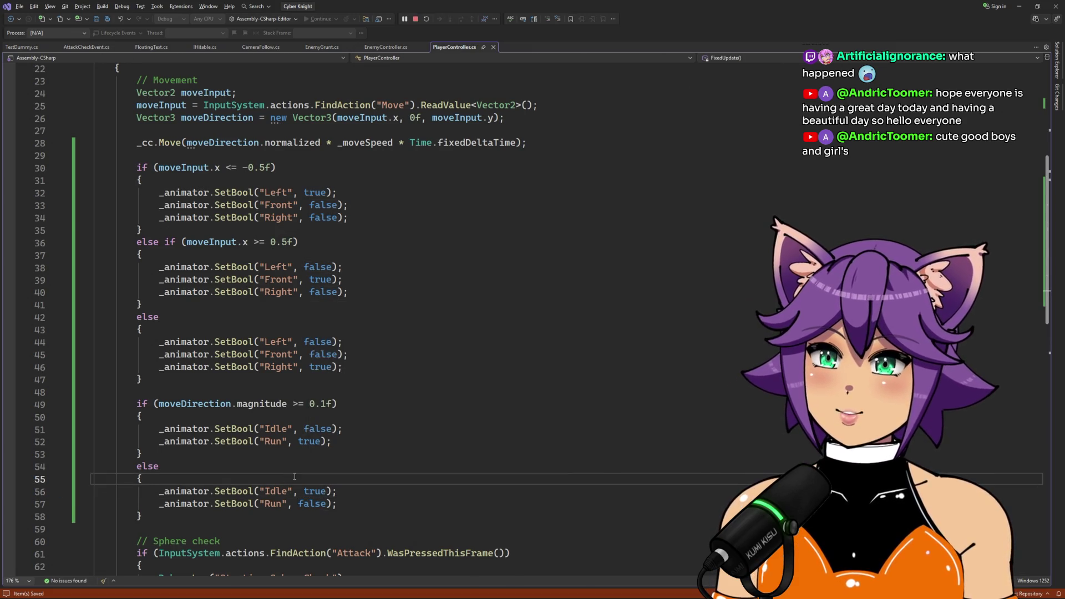